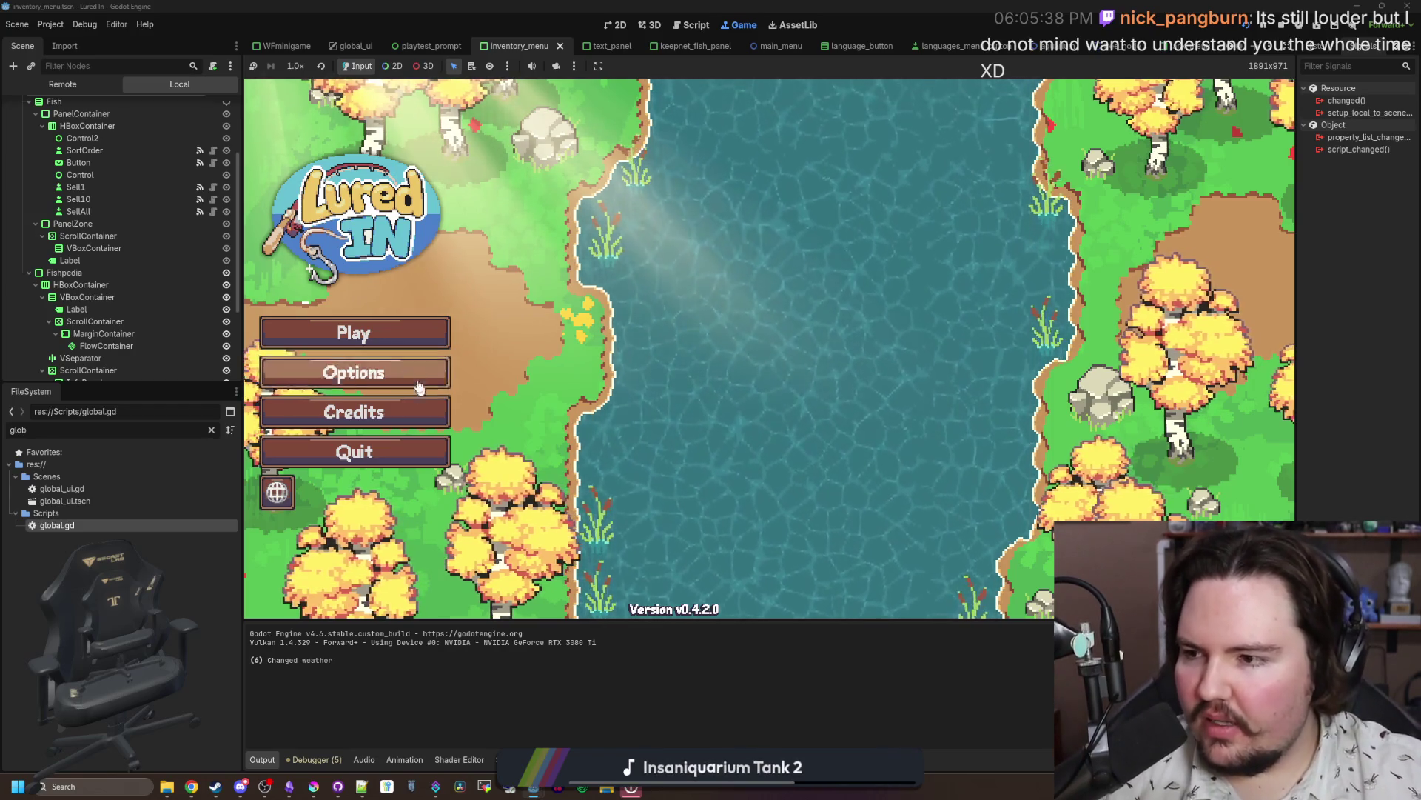
Step: Press Play on the Lured In title screen to load the shop
click(409, 339)
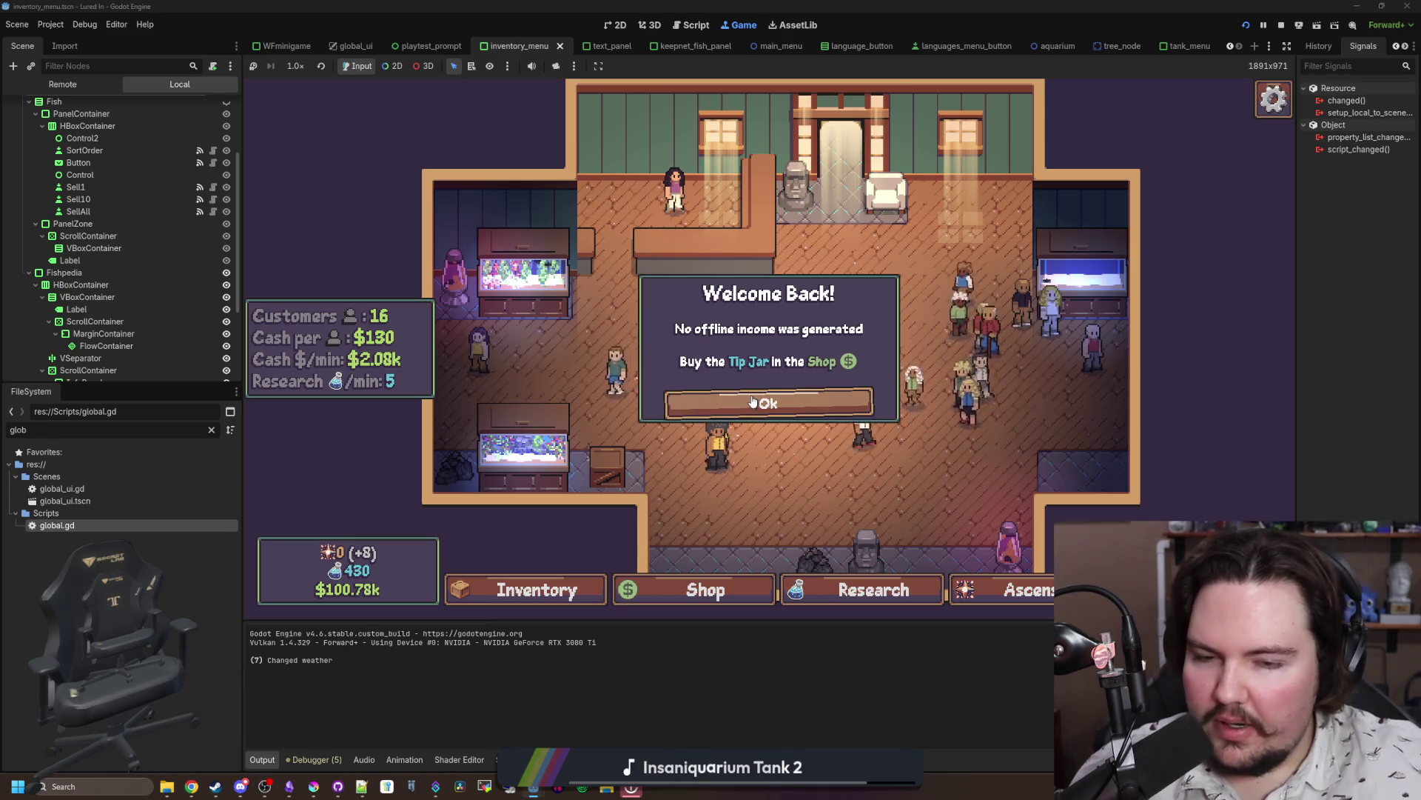
click(753, 402)
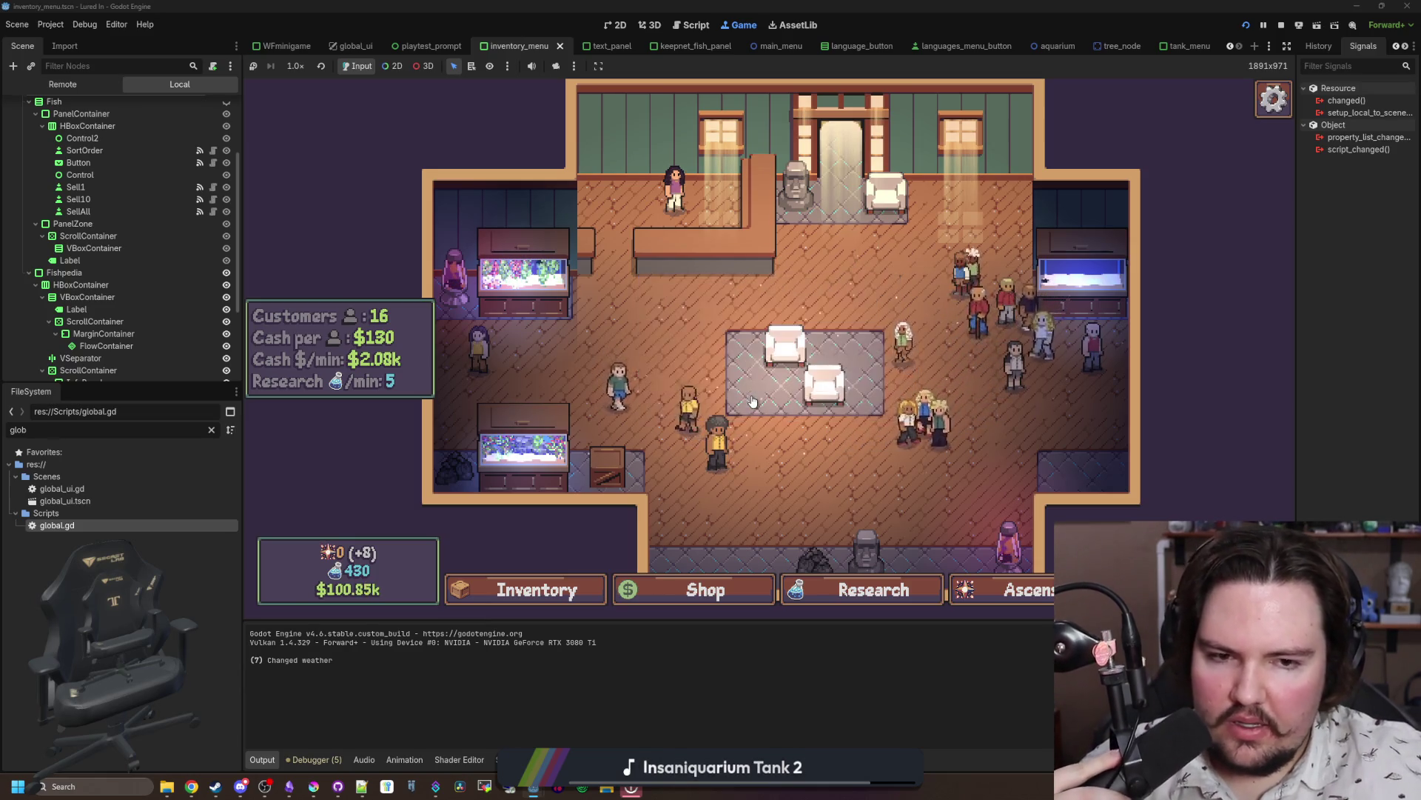
key(Escape)
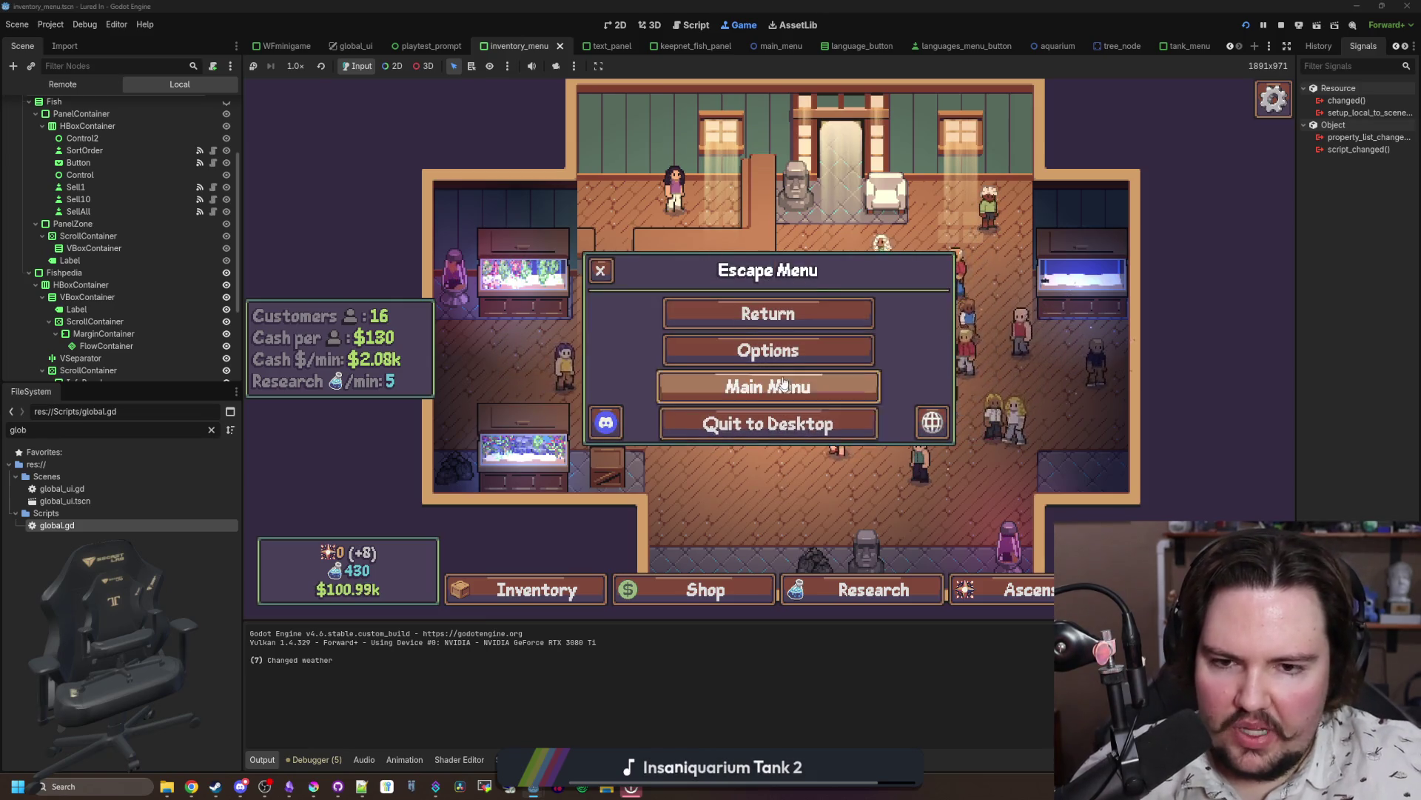
click(786, 348)
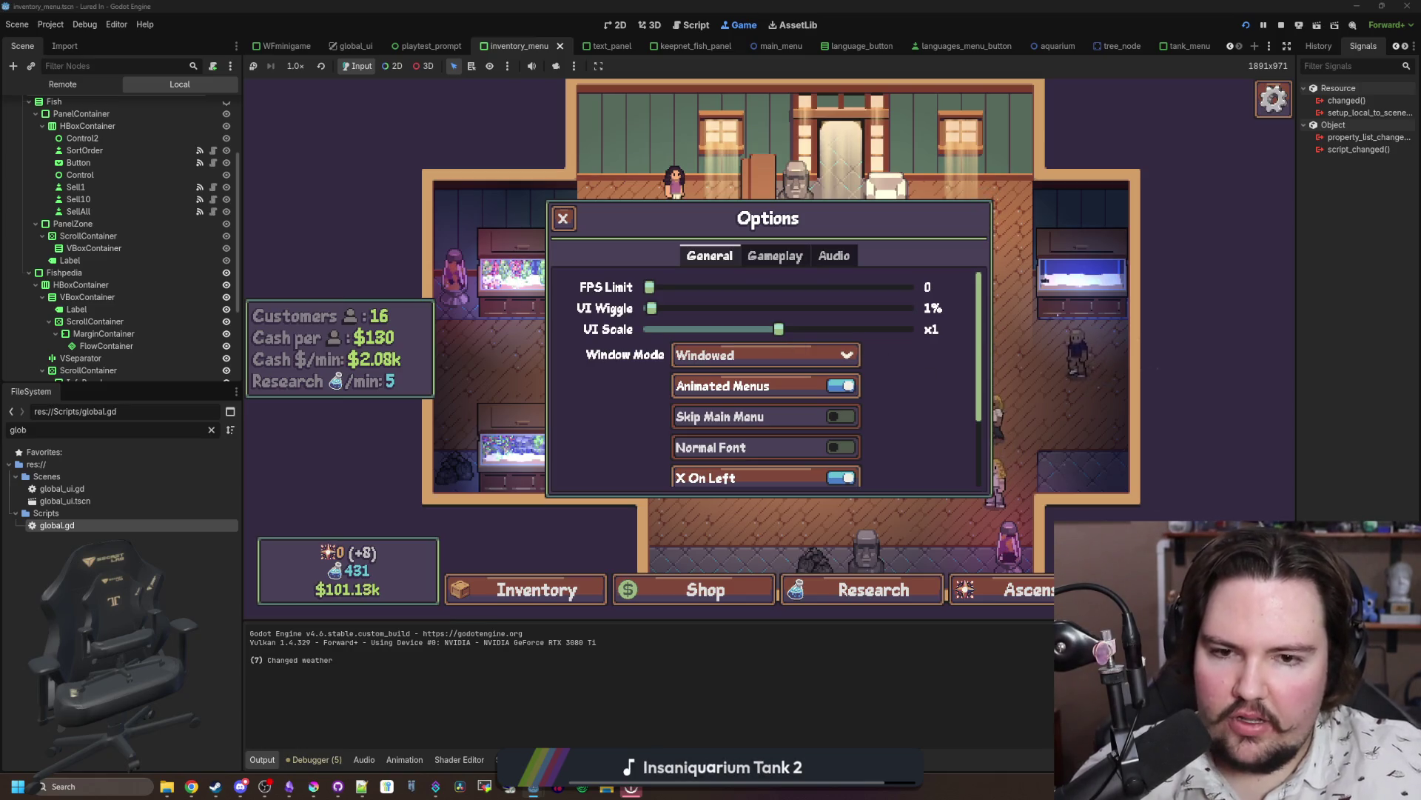
key(Escape)
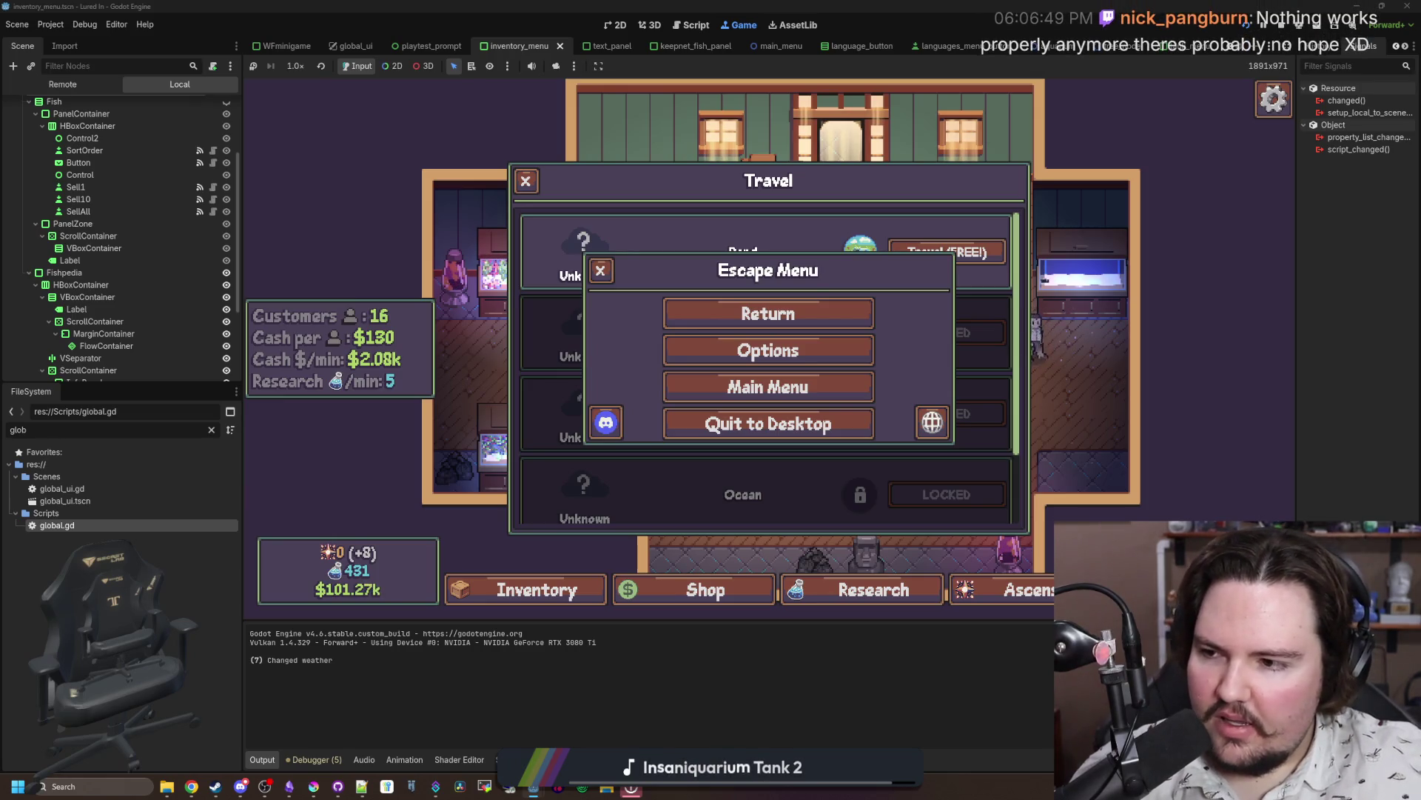
click(696, 309)
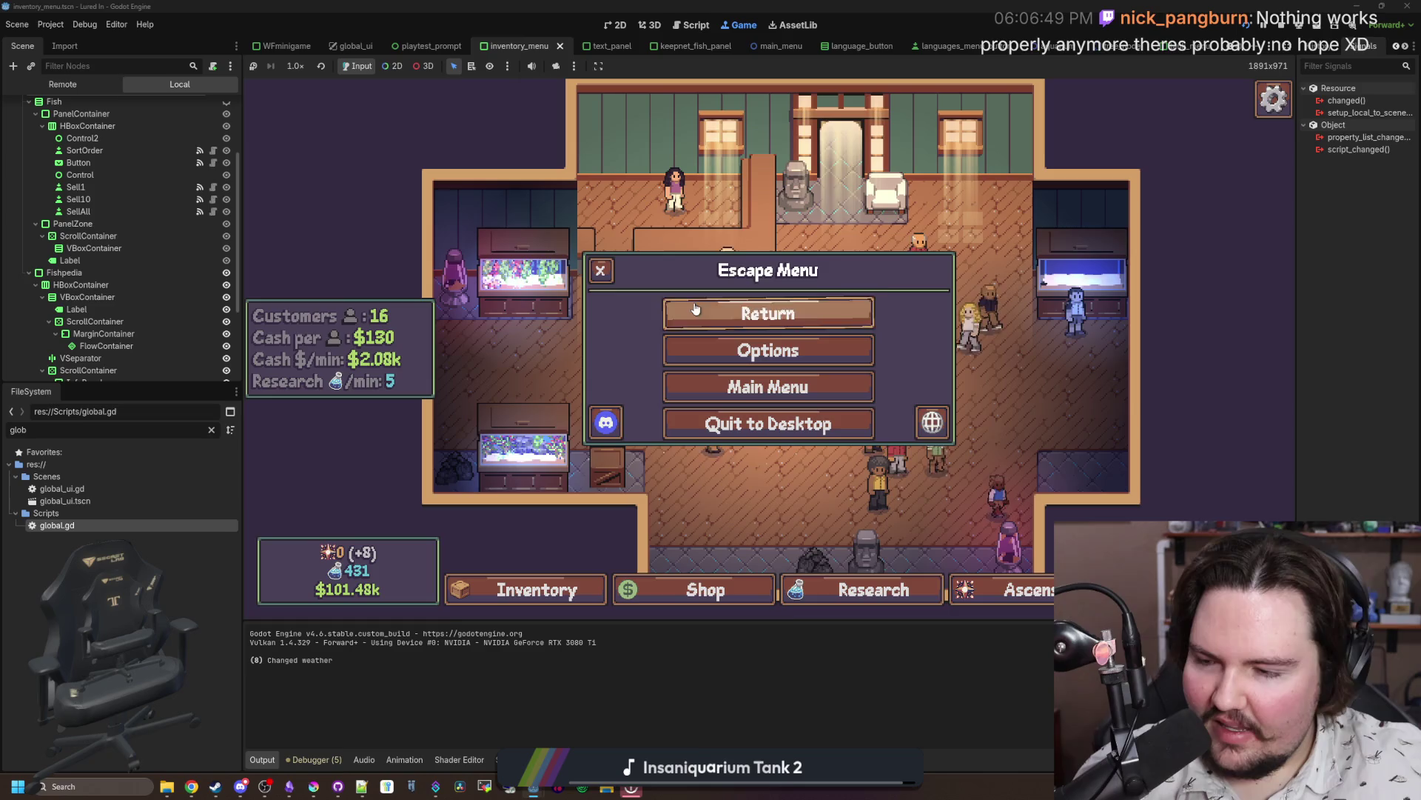
click(599, 279)
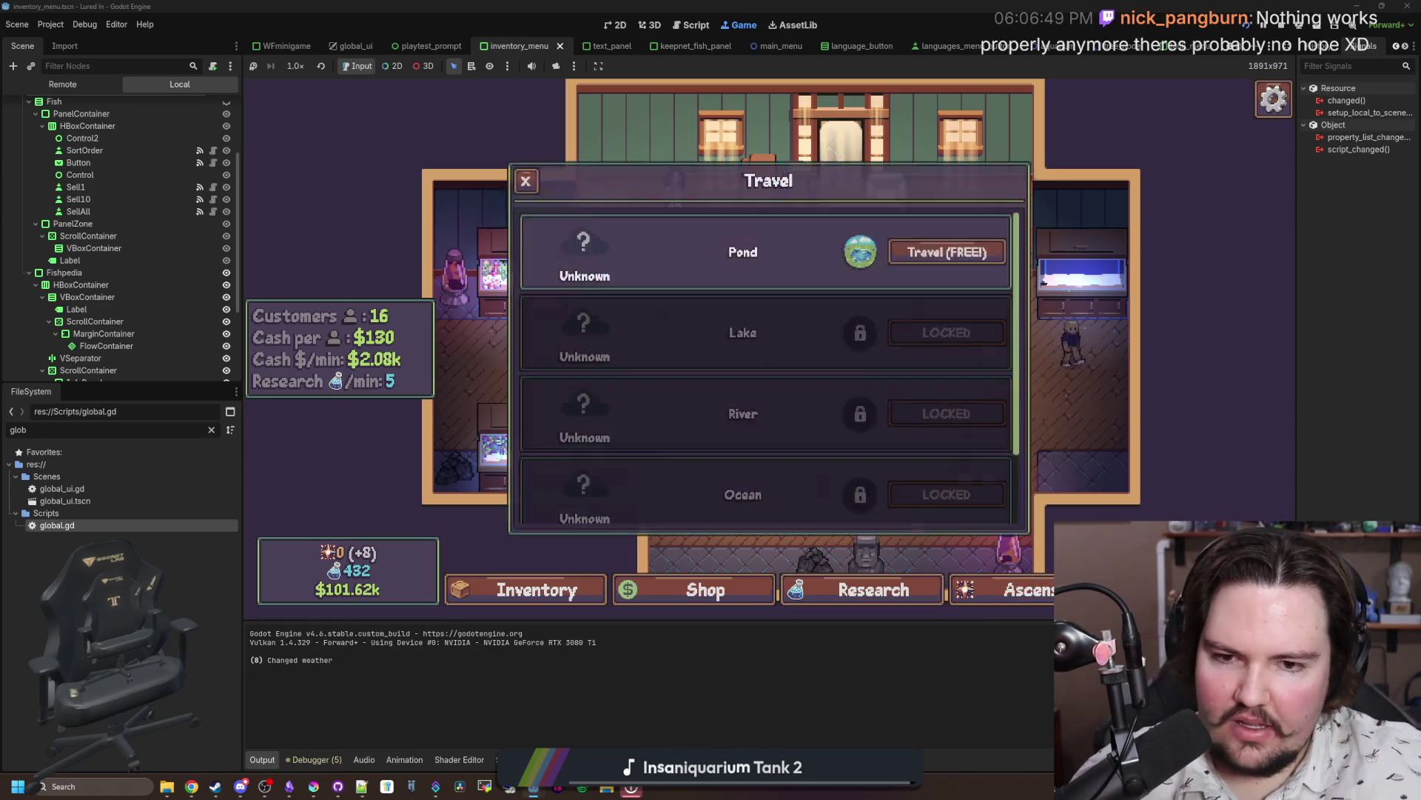
key(Escape)
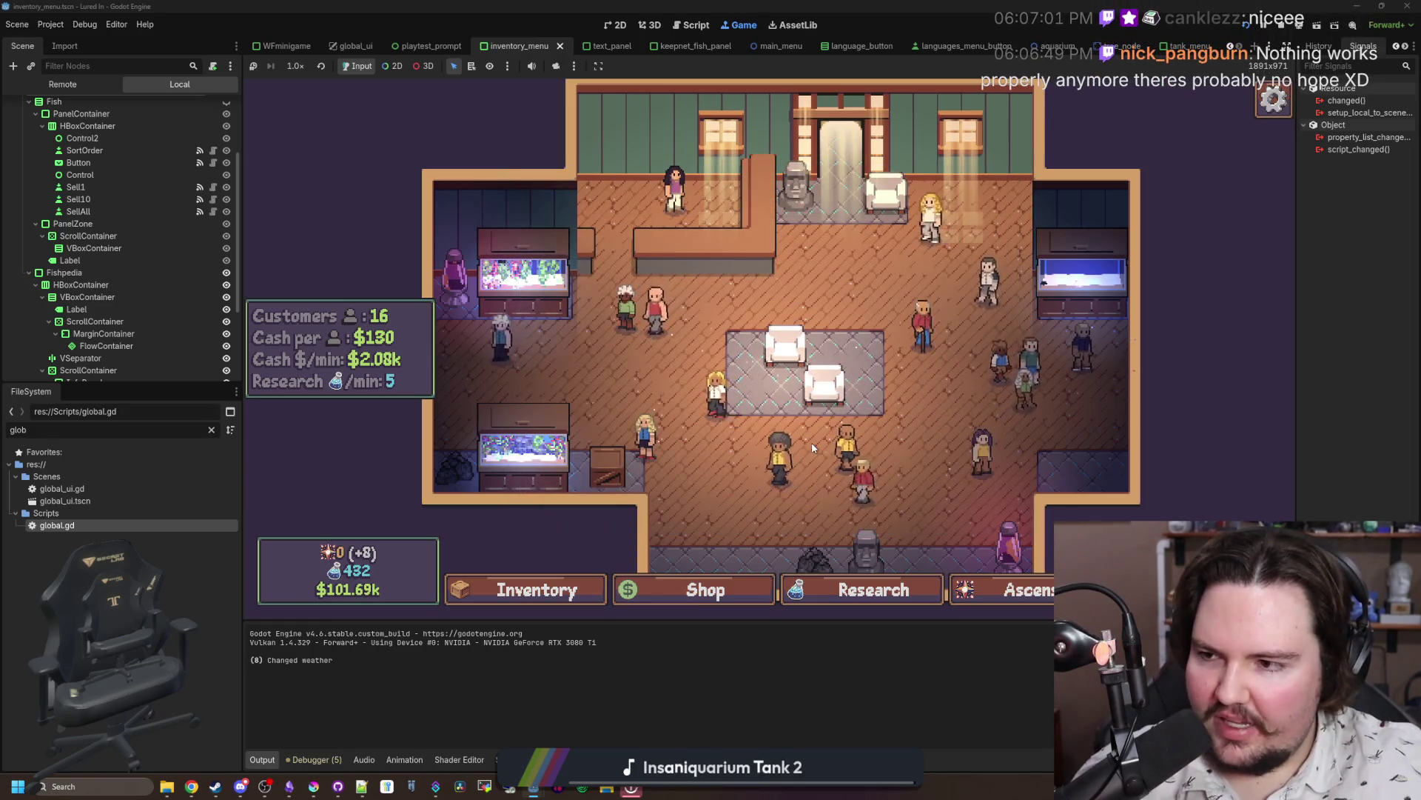
key(Escape)
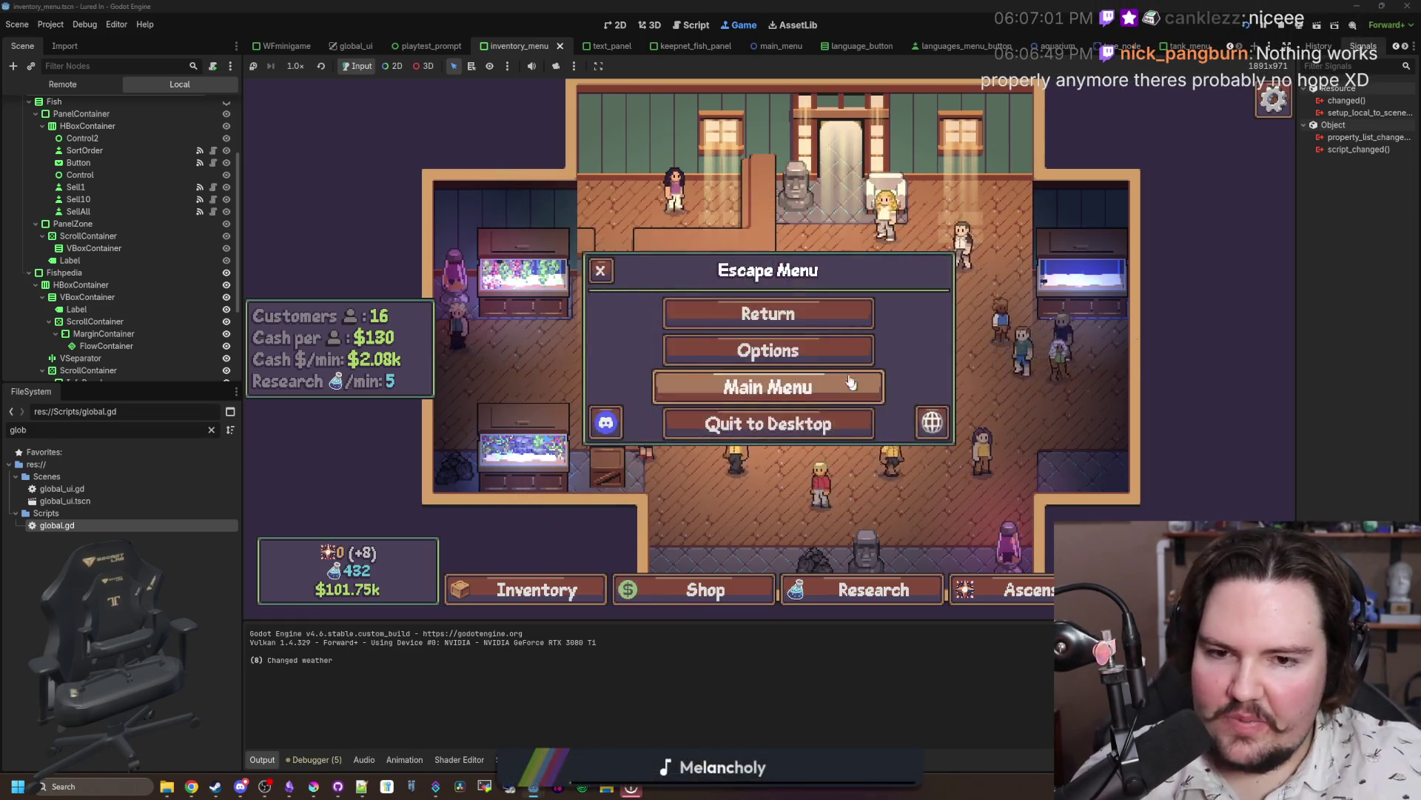
click(785, 351)
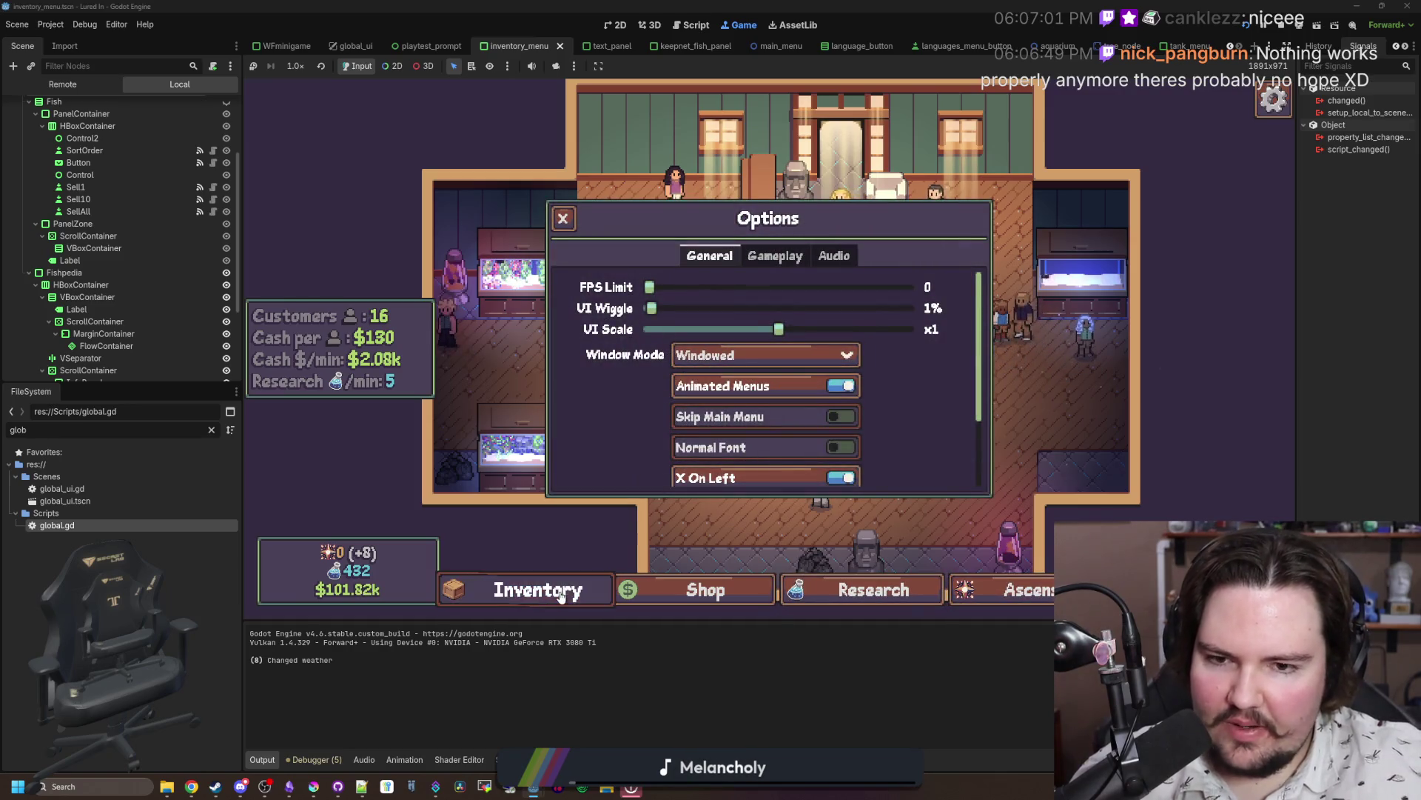
click(522, 590)
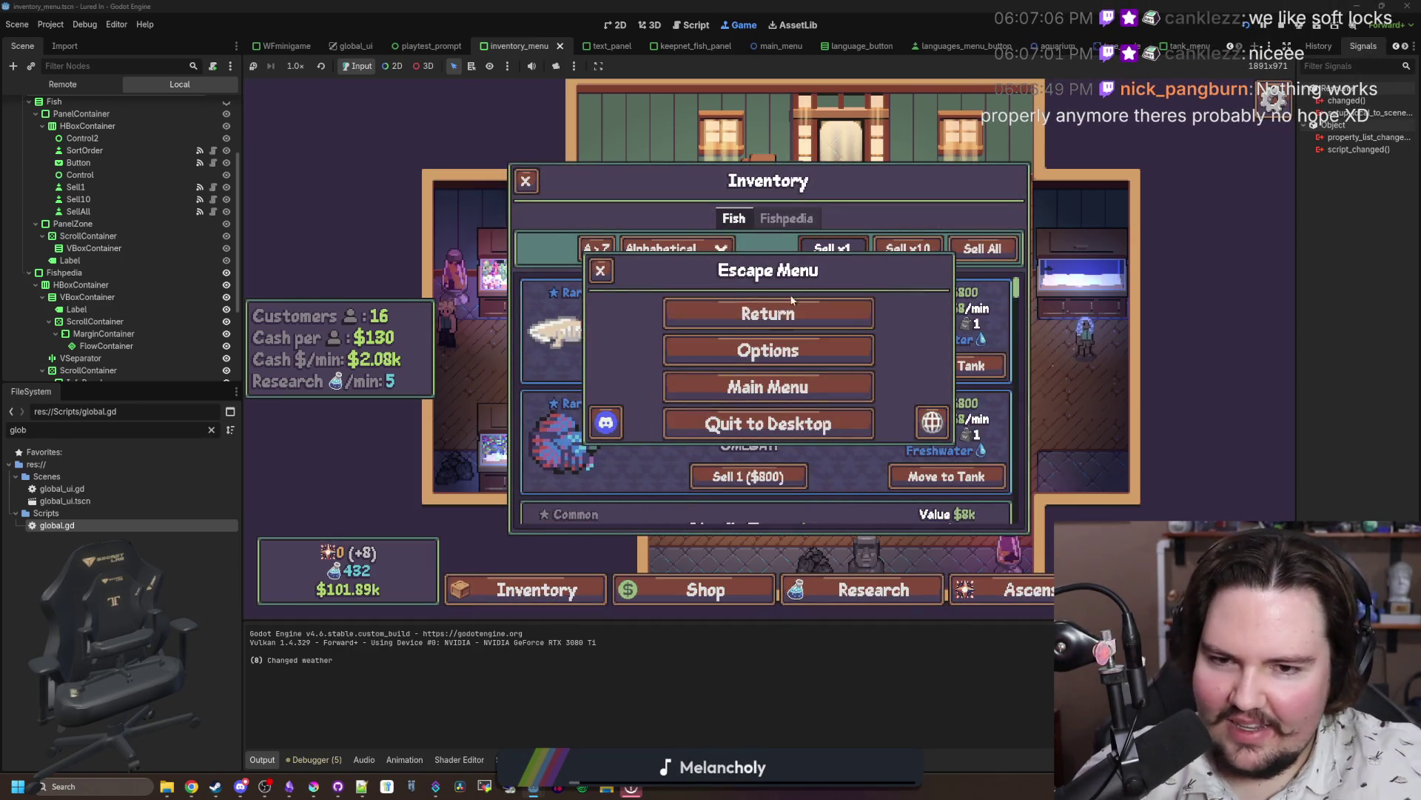
click(768, 313)
click(526, 592)
Step: Toggle the inventory repeatedly over the escape menu and settings to test menu stacking
click(526, 592)
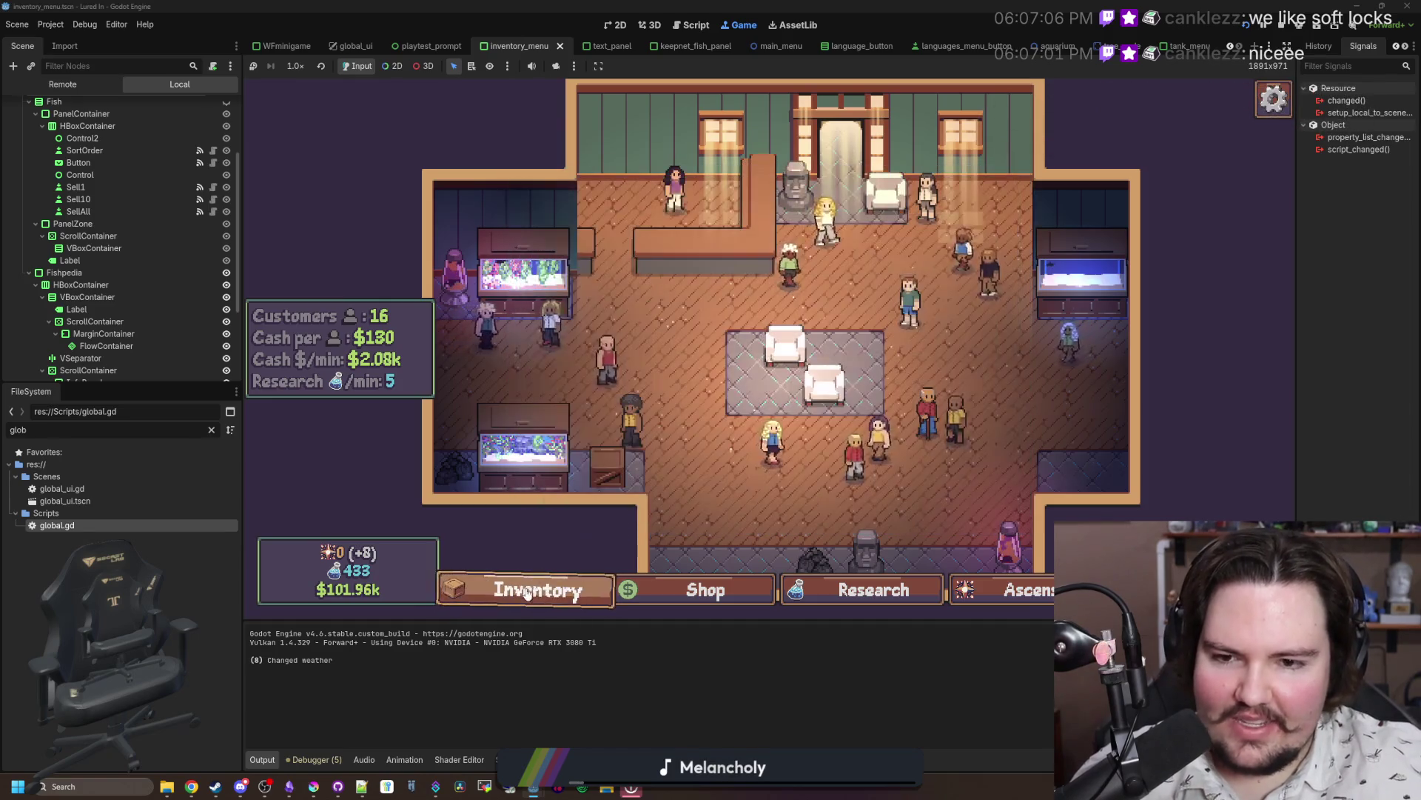
click(526, 592)
key(Escape)
click(803, 360)
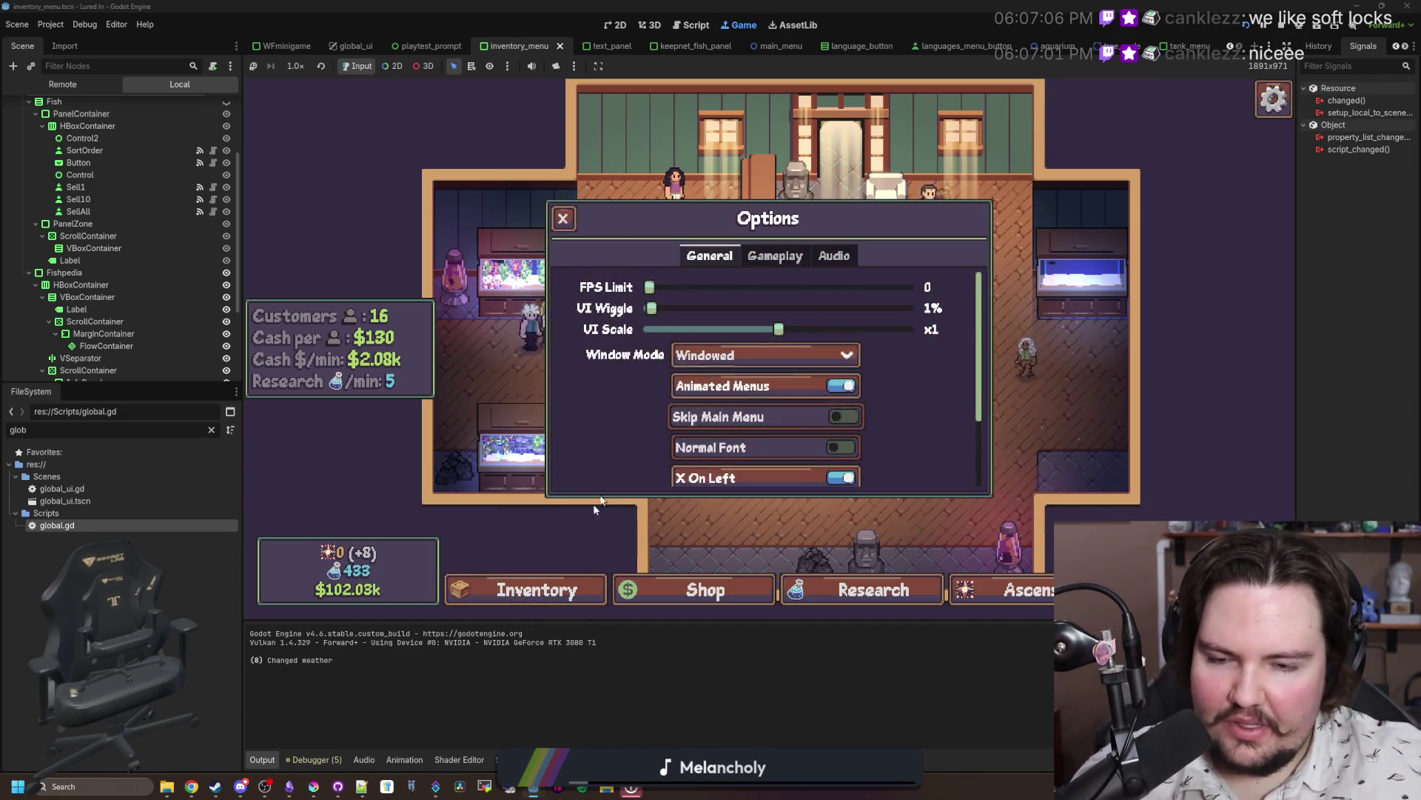
click(566, 589)
click(566, 588)
click(568, 589)
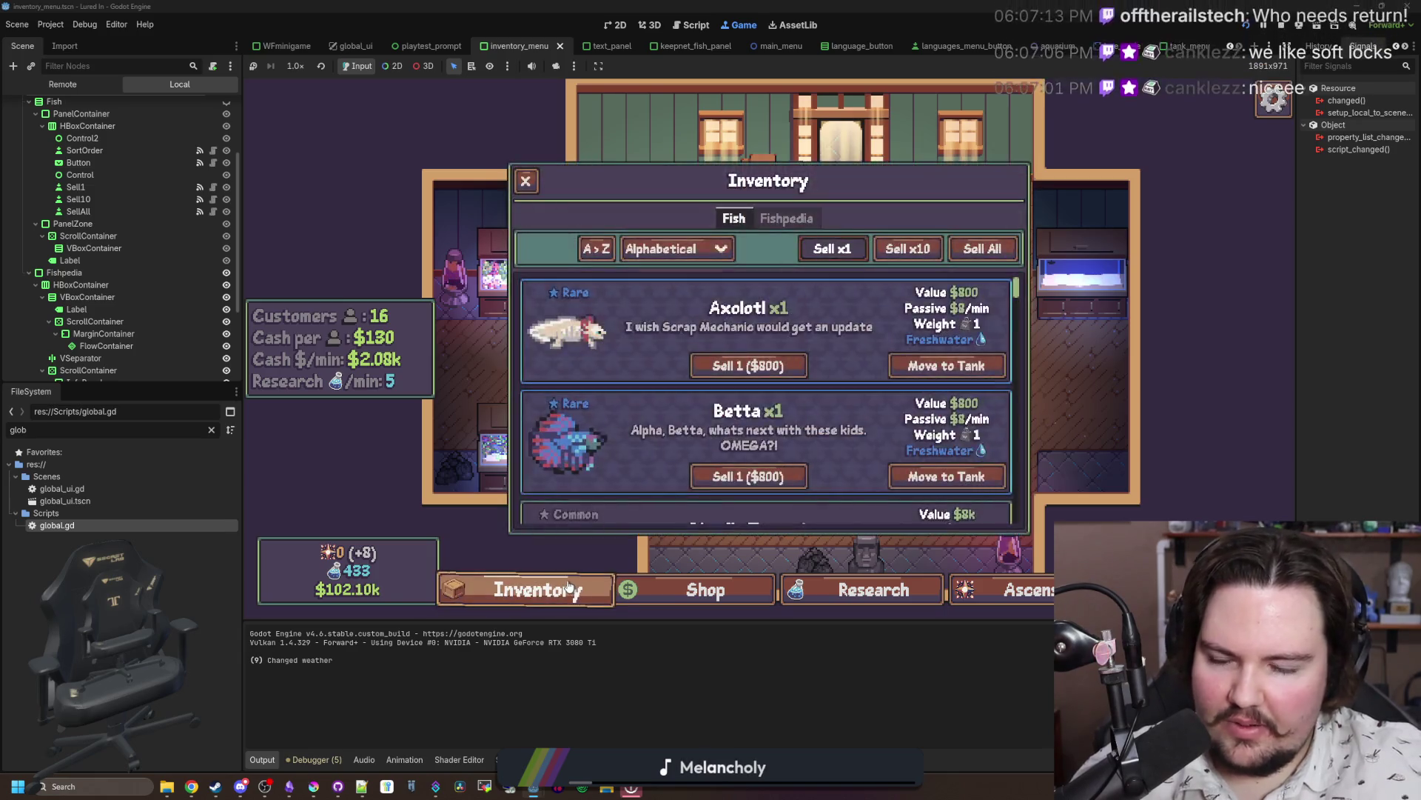
click(568, 589)
click(568, 589)
click(569, 588)
click(569, 589)
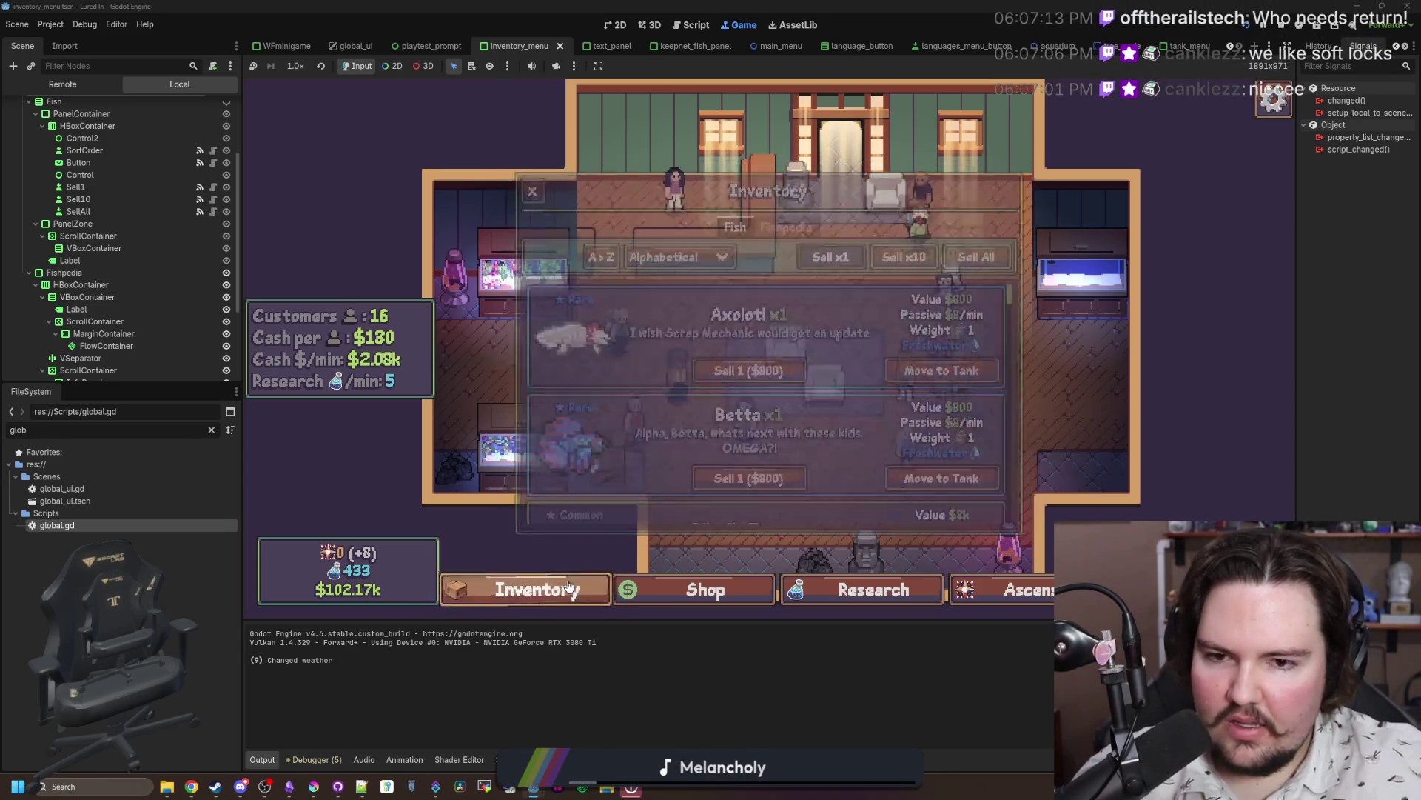
Step: Toggle the escape menu, inventory and game settings, then return to gameplay
key(Escape)
click(565, 590)
click(562, 590)
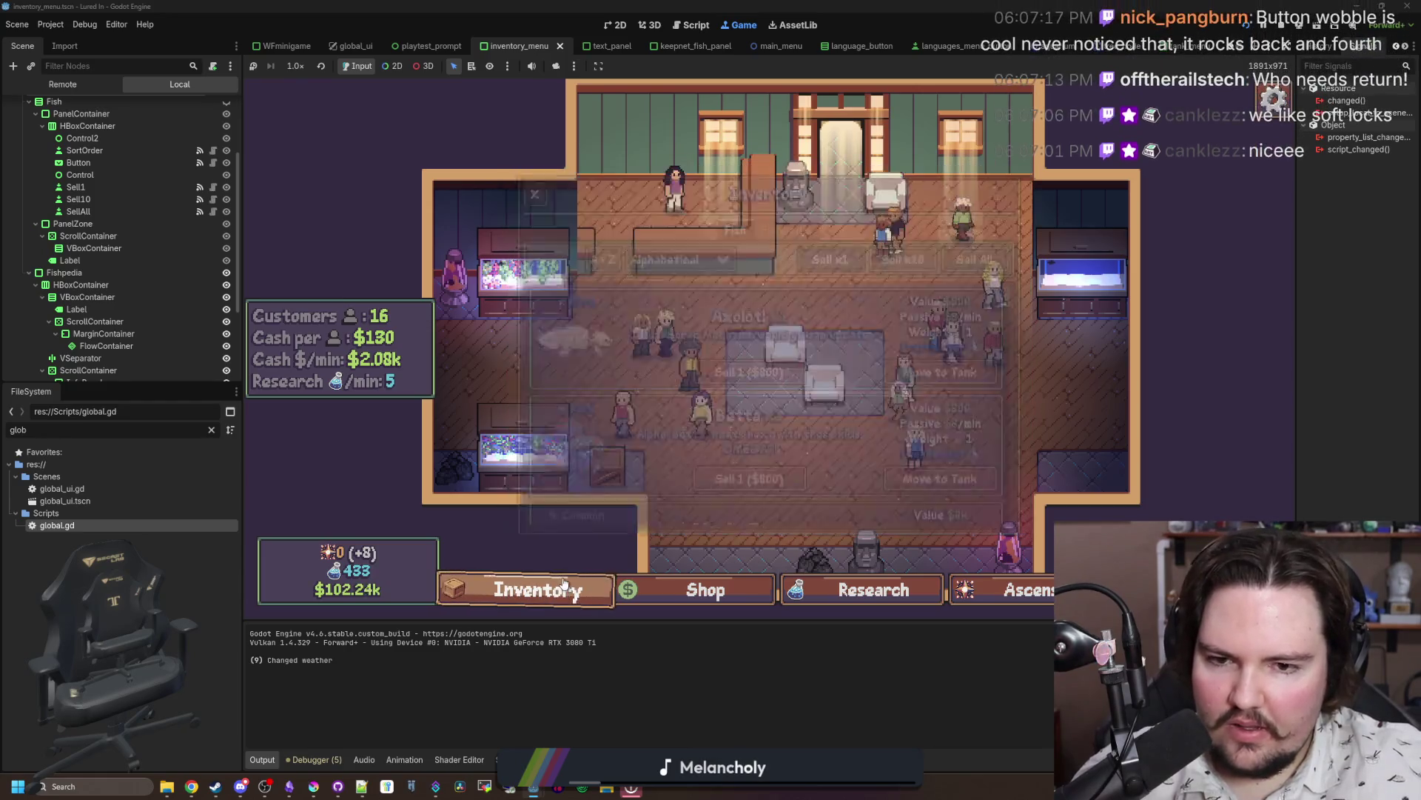
key(Escape)
click(561, 593)
click(559, 595)
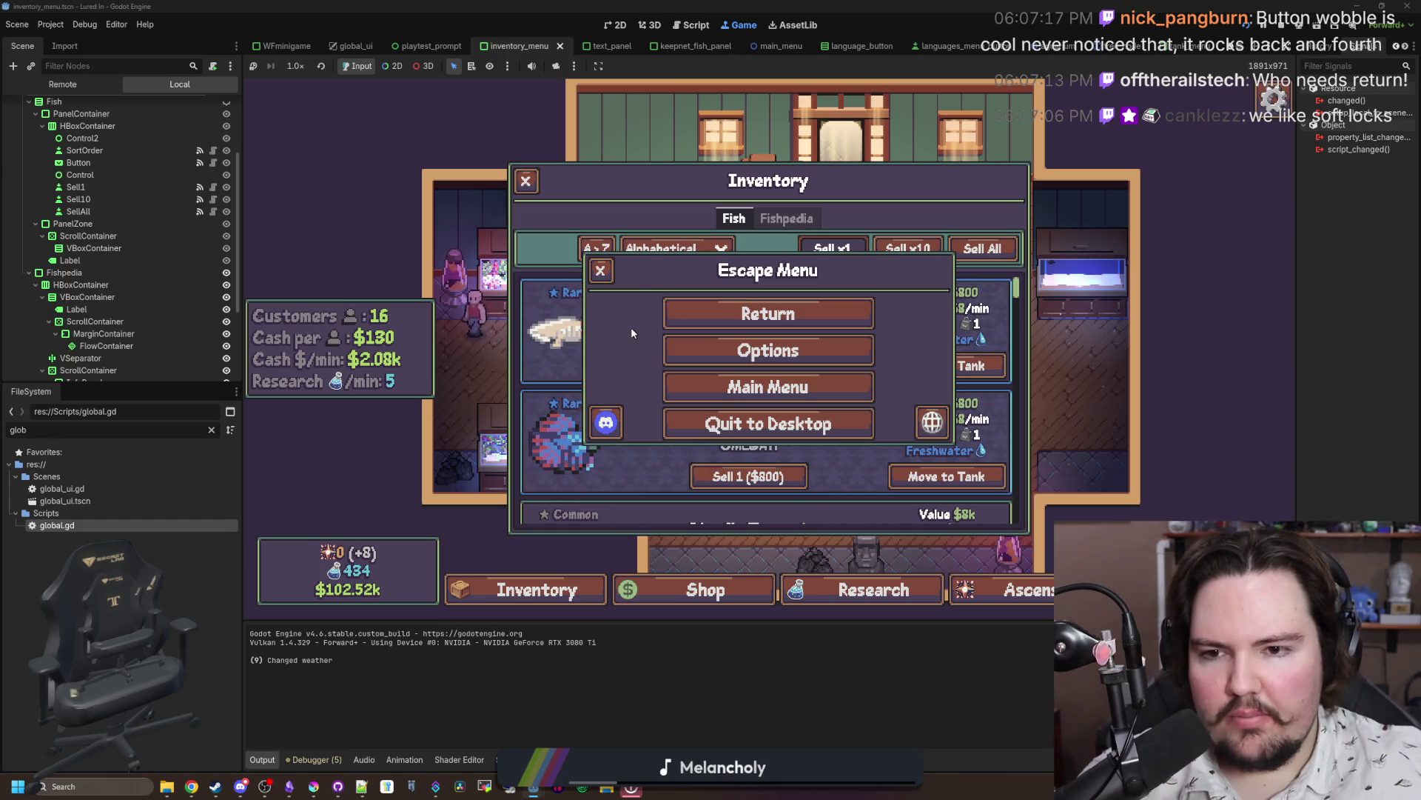
click(674, 319)
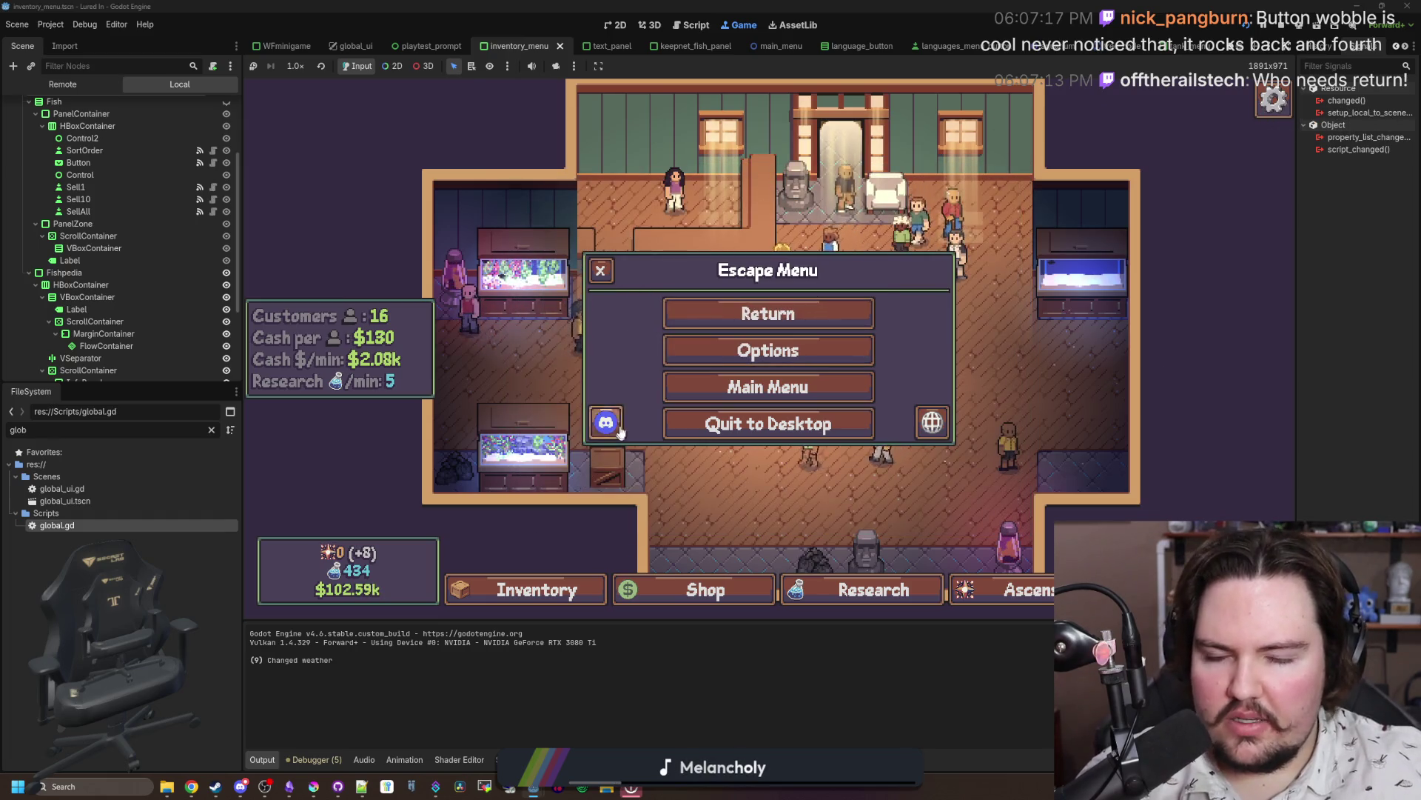
key(i)
key(Escape)
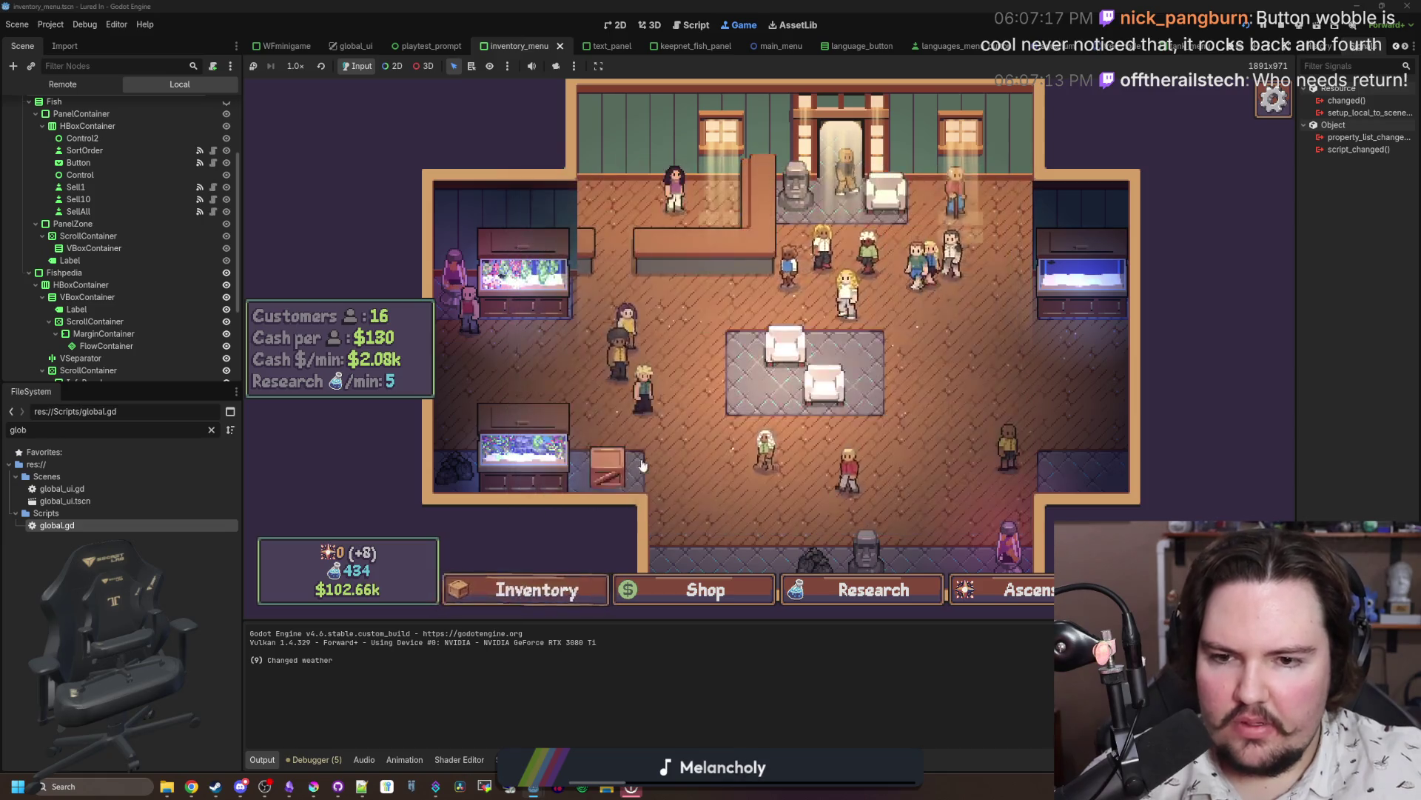
key(Escape)
click(770, 365)
key(Escape)
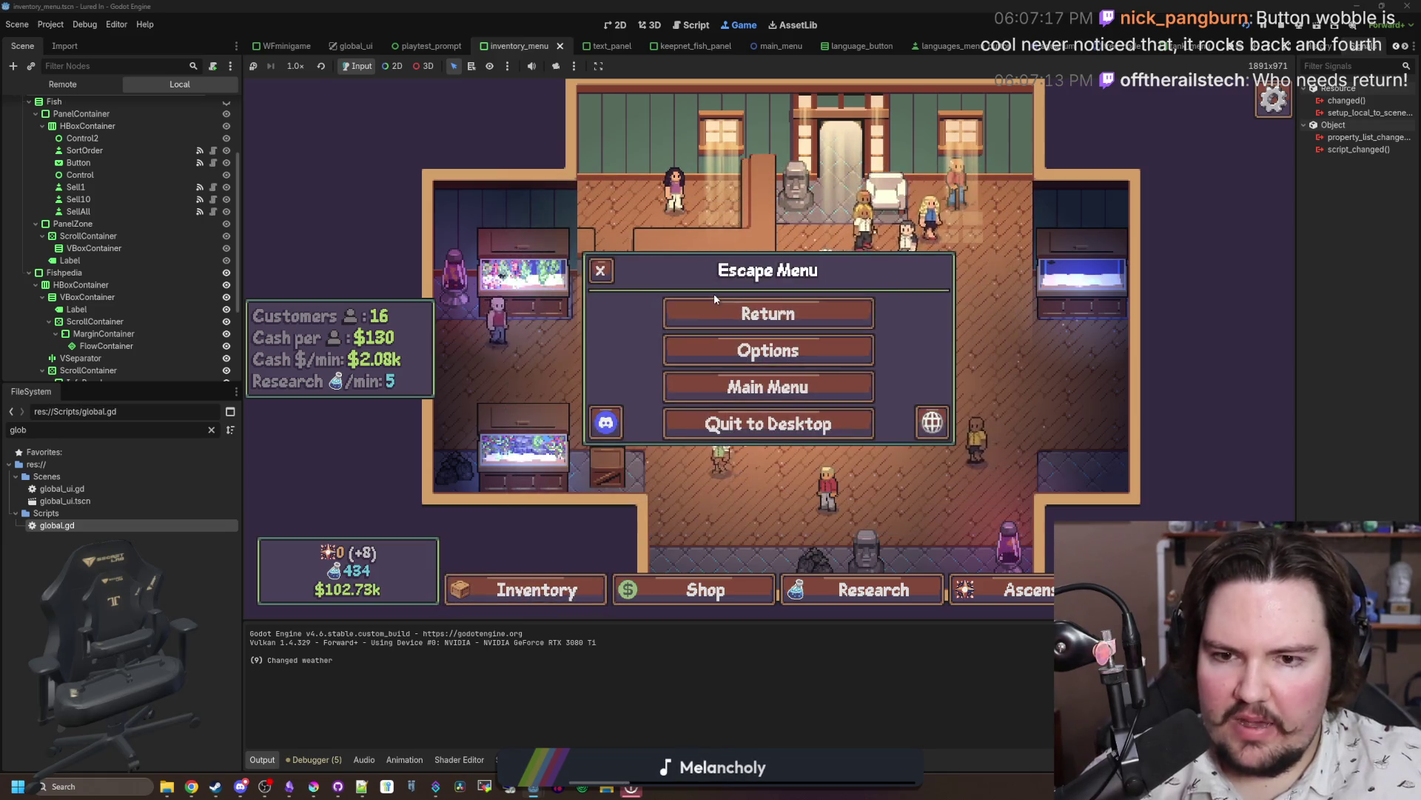
click(734, 310)
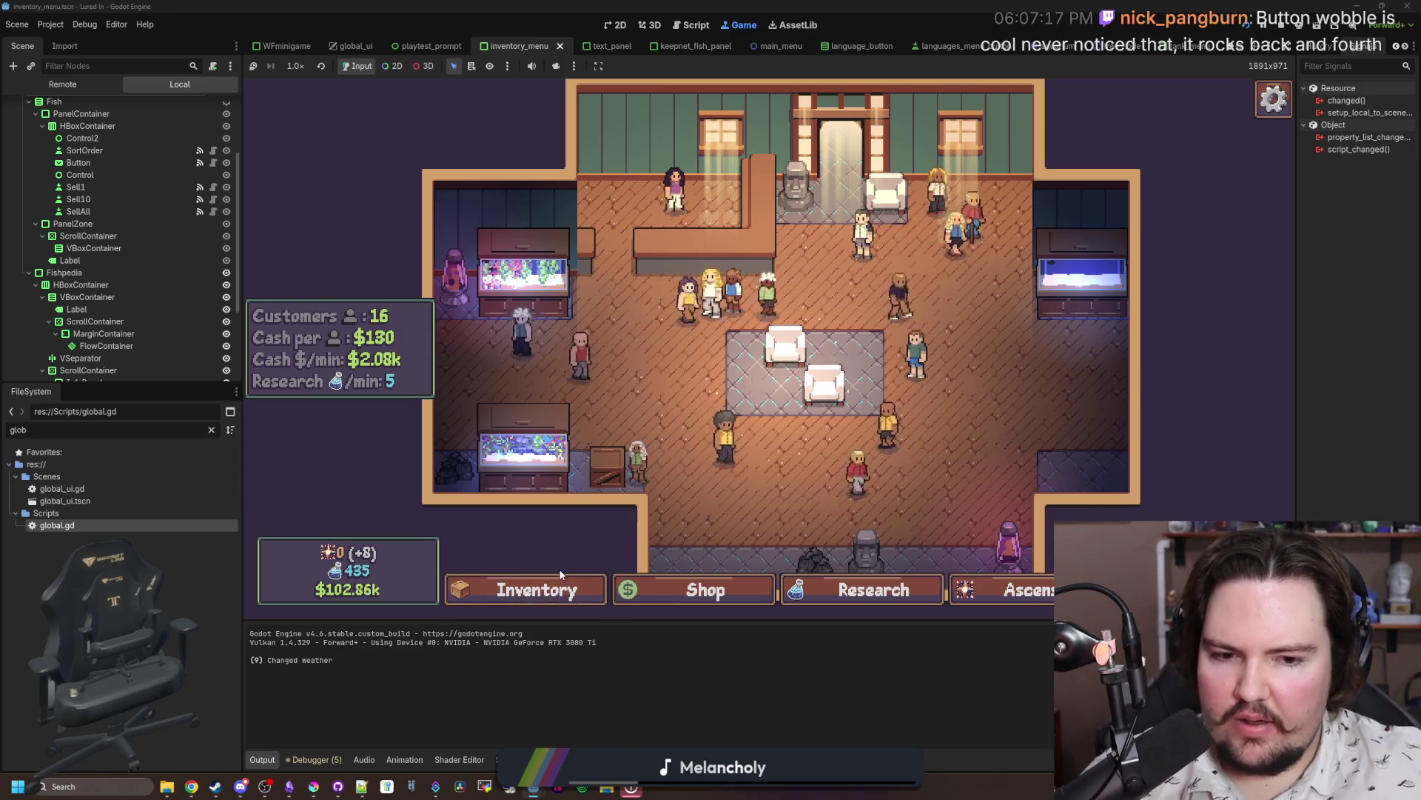
Step: Filter the FileSystem dock by 'options'
click(561, 583)
click(560, 583)
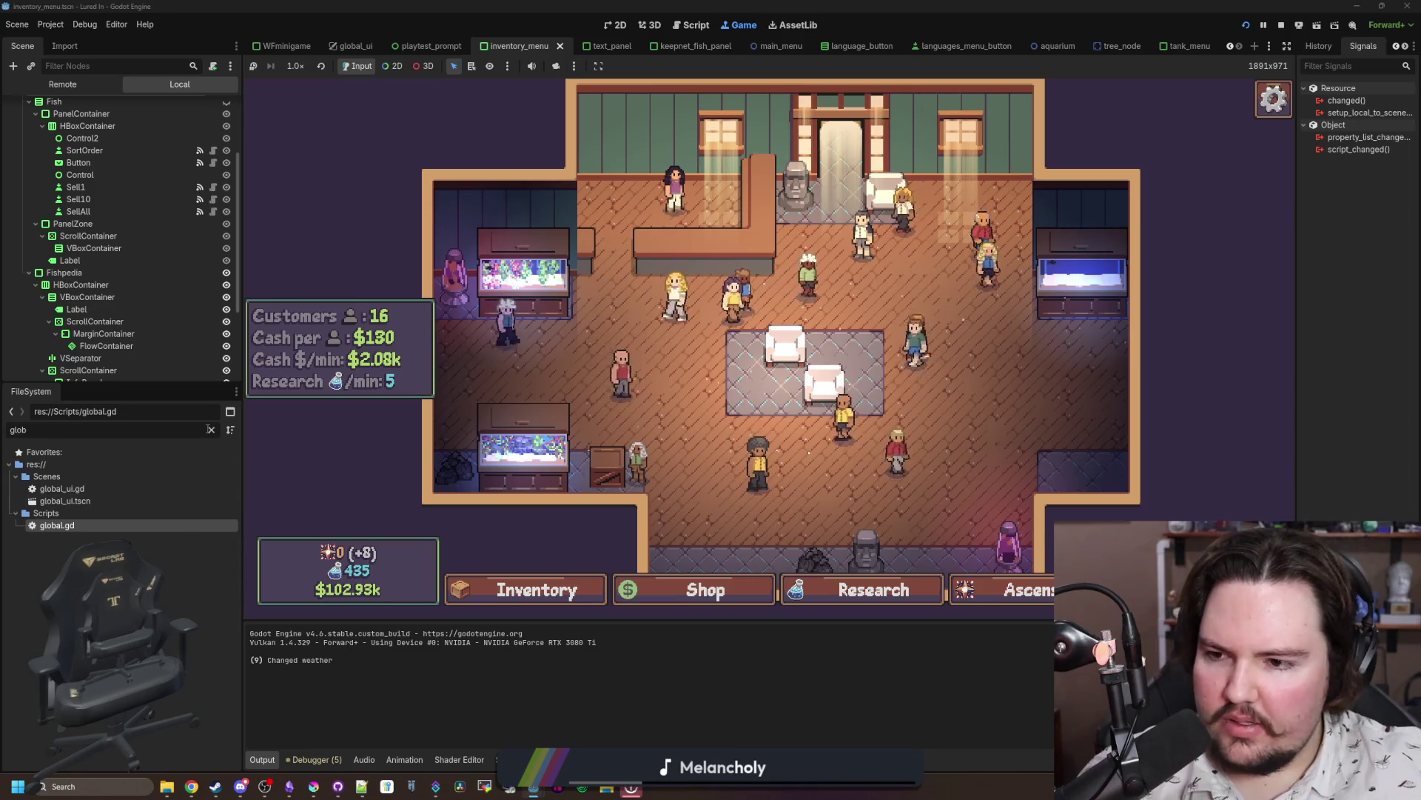
text(options)
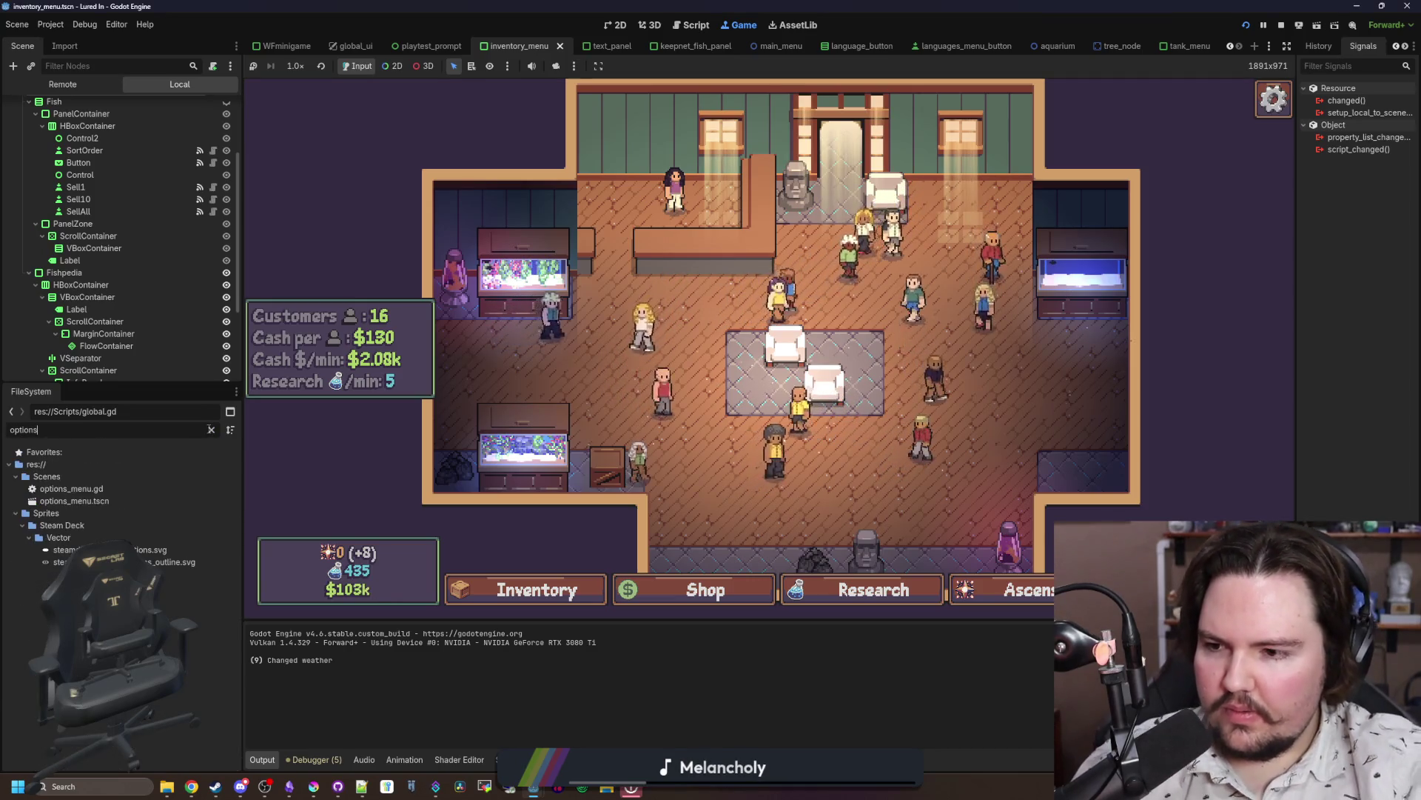
Step: Open options_menu.gd and review its super call, status check and escapeMenuOpen lines
double_click(71, 489)
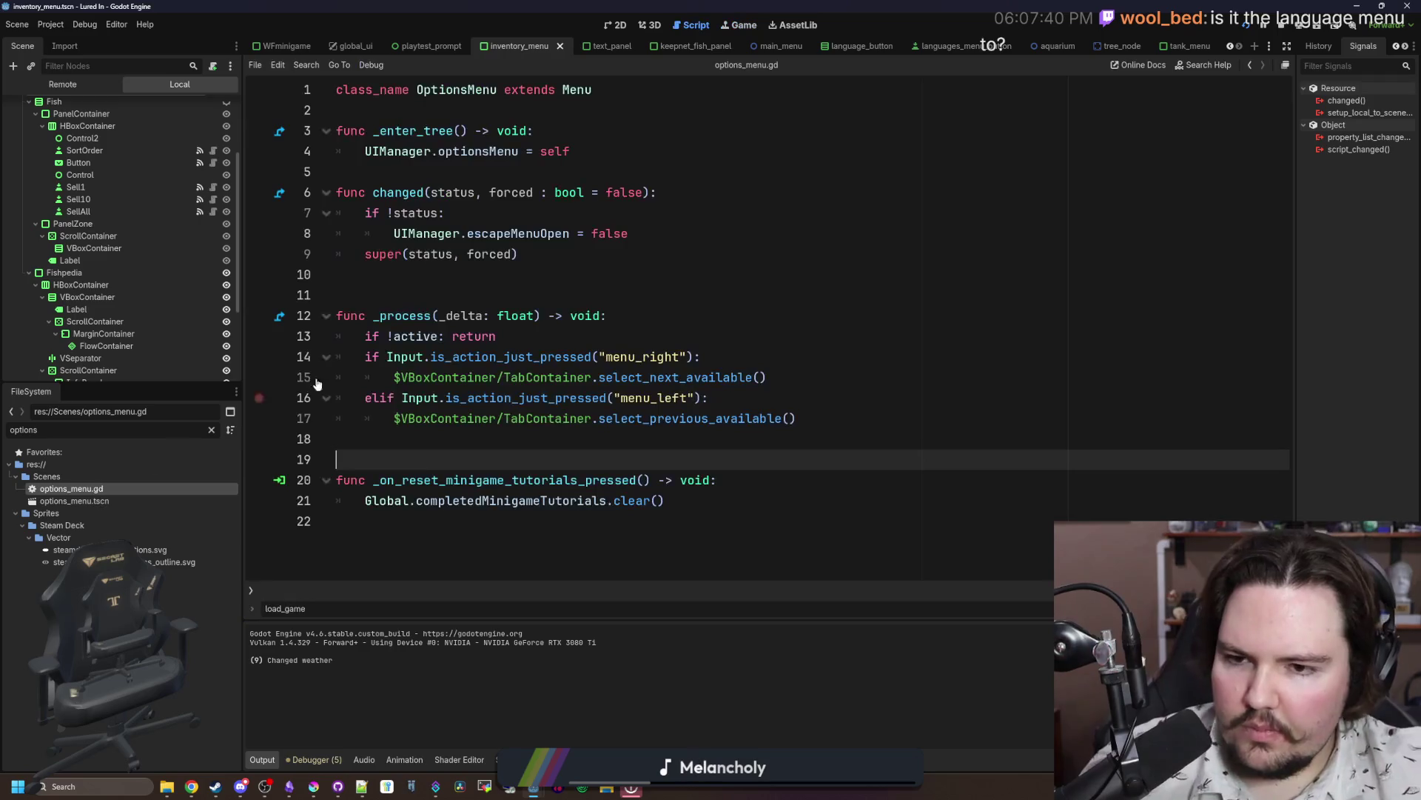
click(532, 333)
click(533, 254)
click(533, 295)
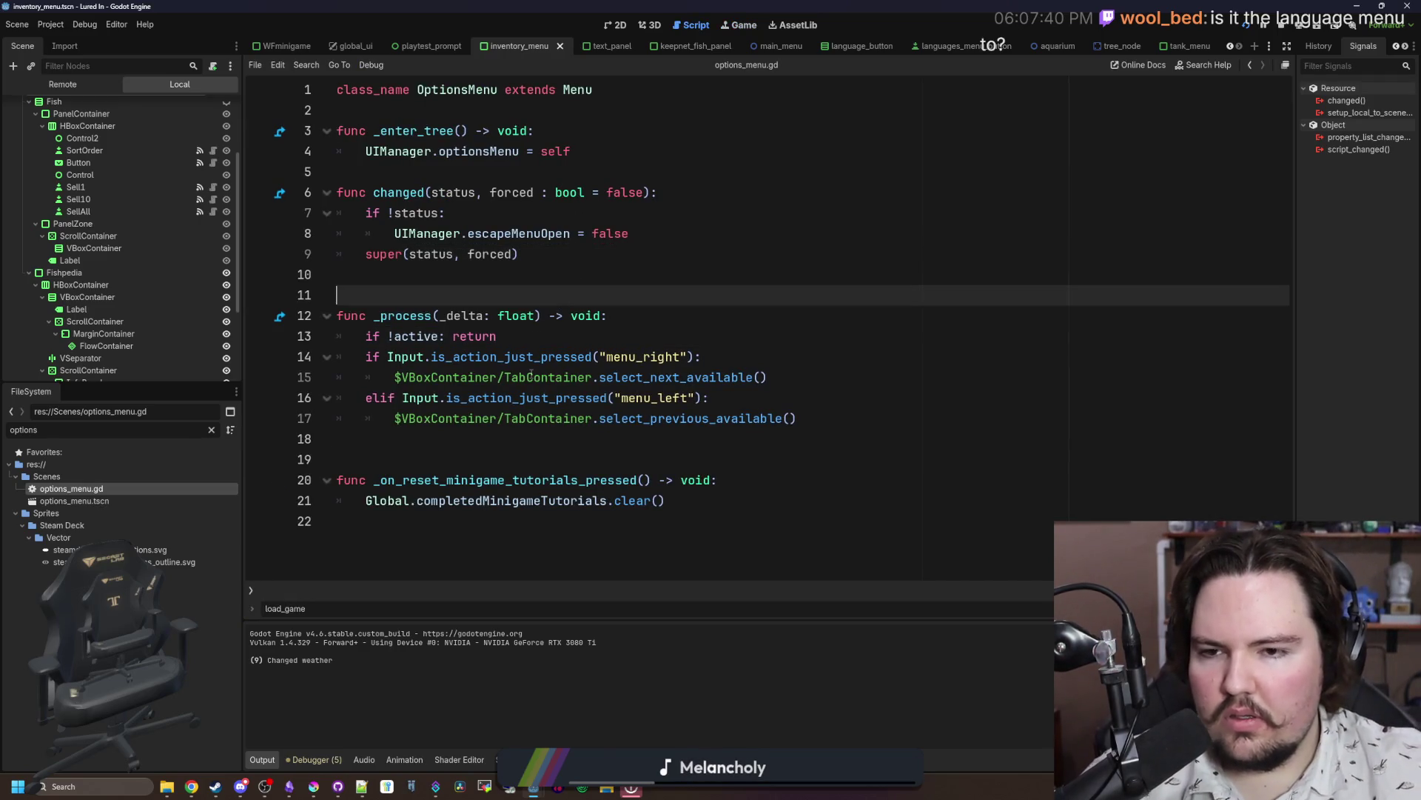
click(566, 260)
click(563, 272)
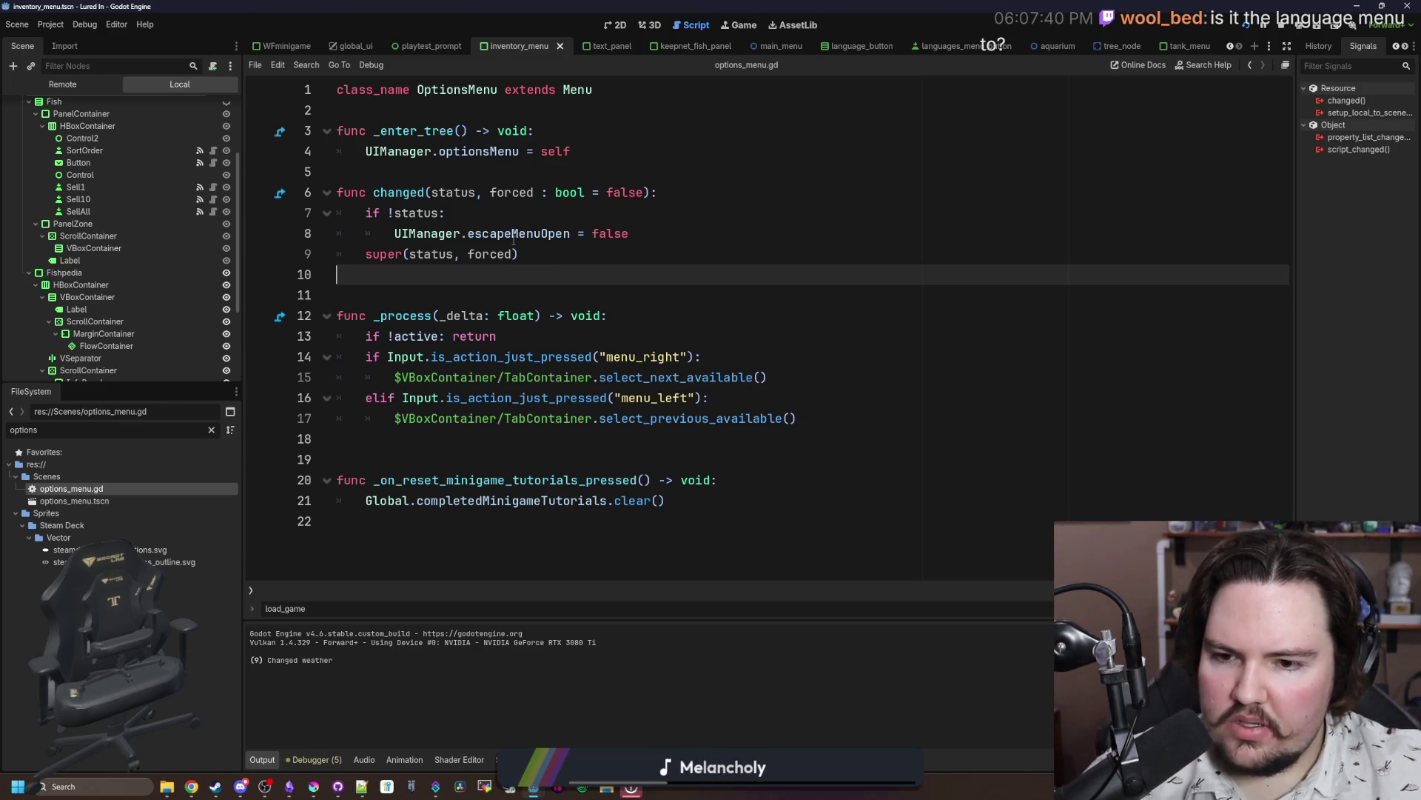
click(541, 214)
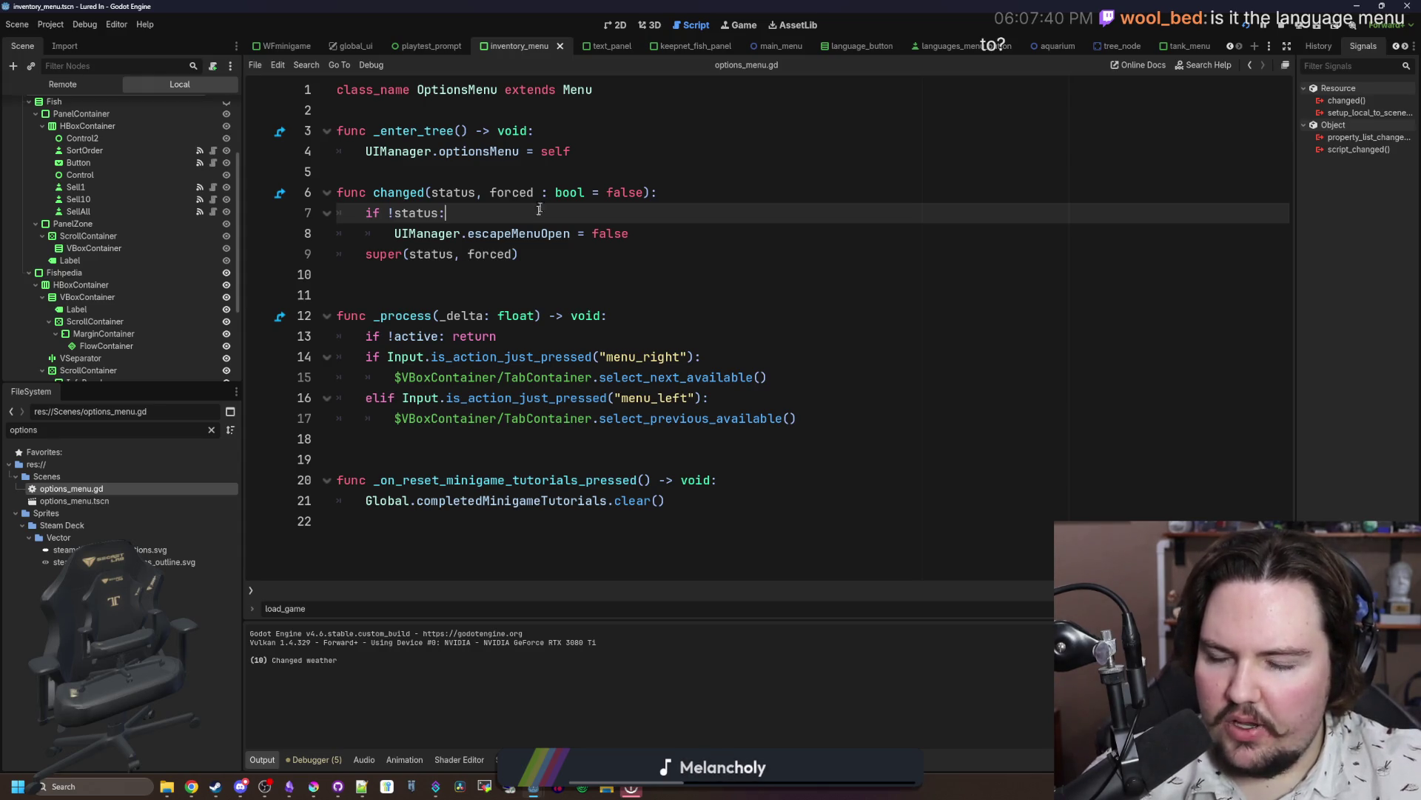
click(528, 232)
click(549, 209)
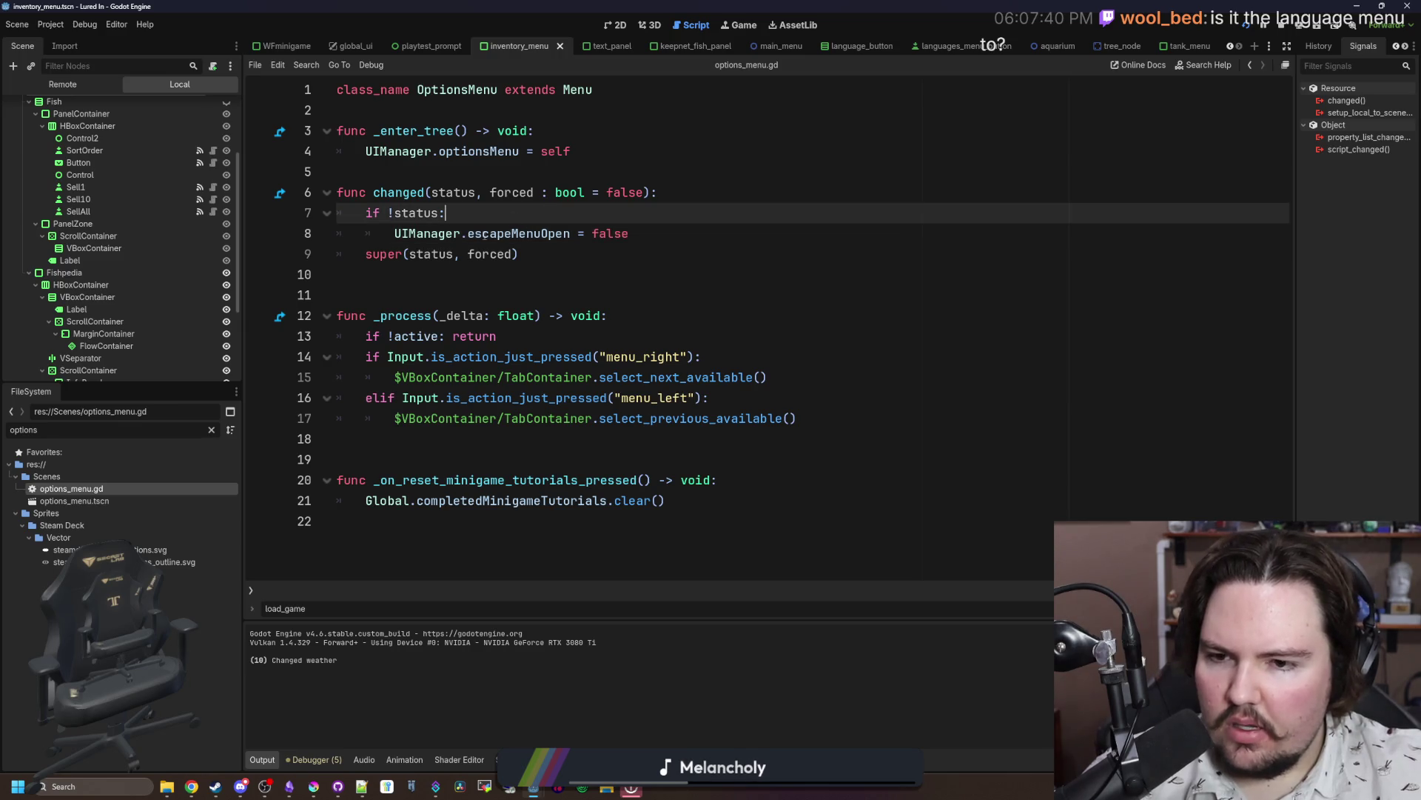
click(211, 429)
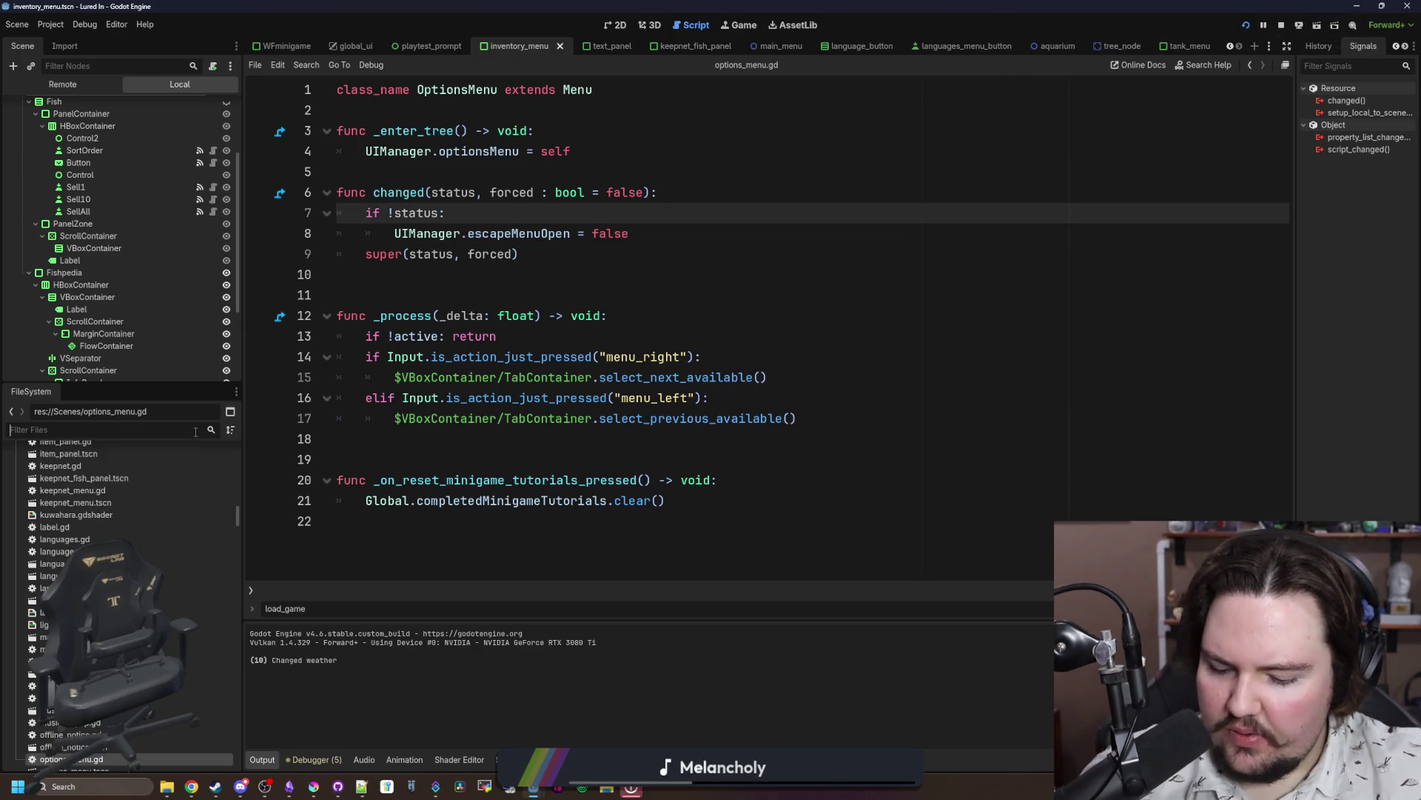
Step: Filter files by 'languages', open languages_menu.gd and inspect lines 11–13 of changed()
text(languages)
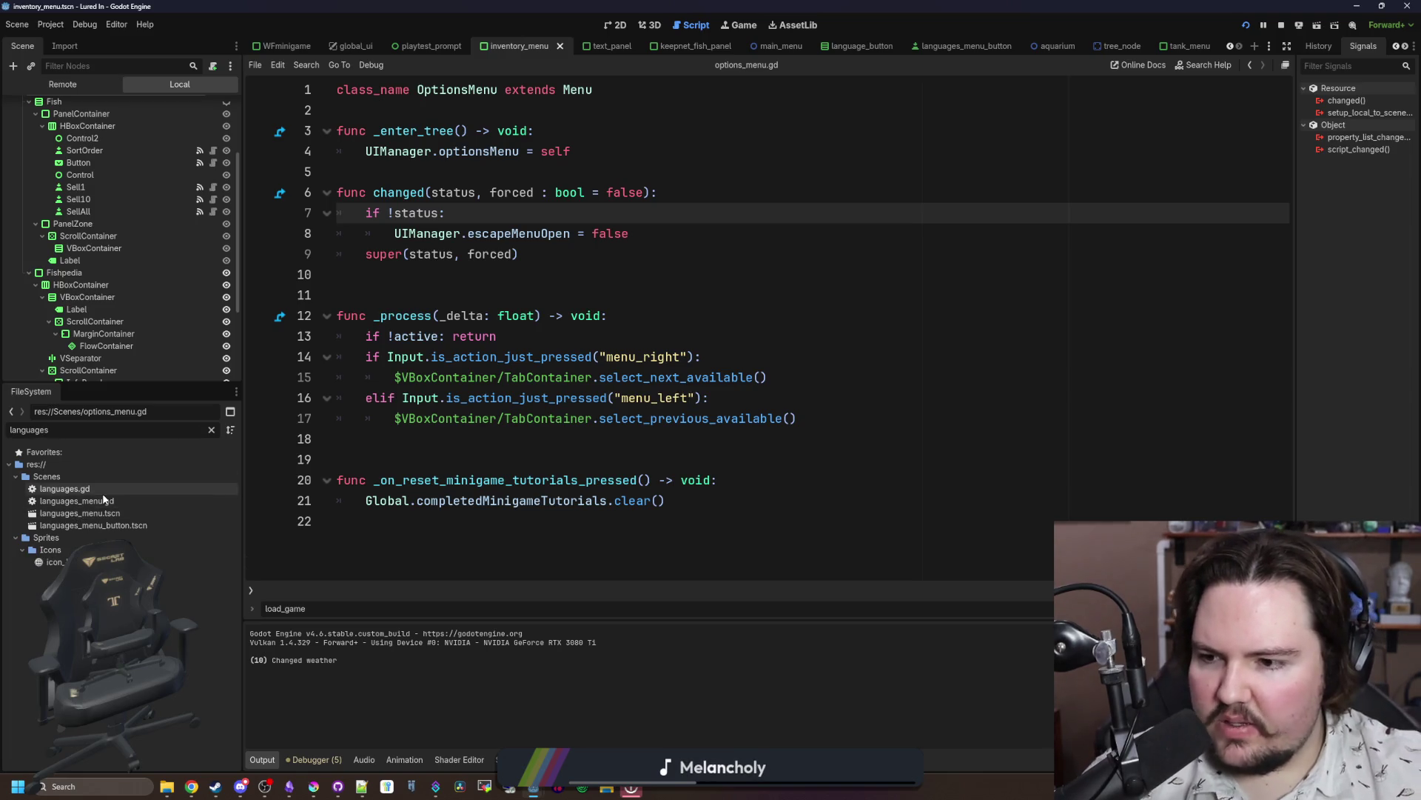
double_click(102, 499)
click(614, 293)
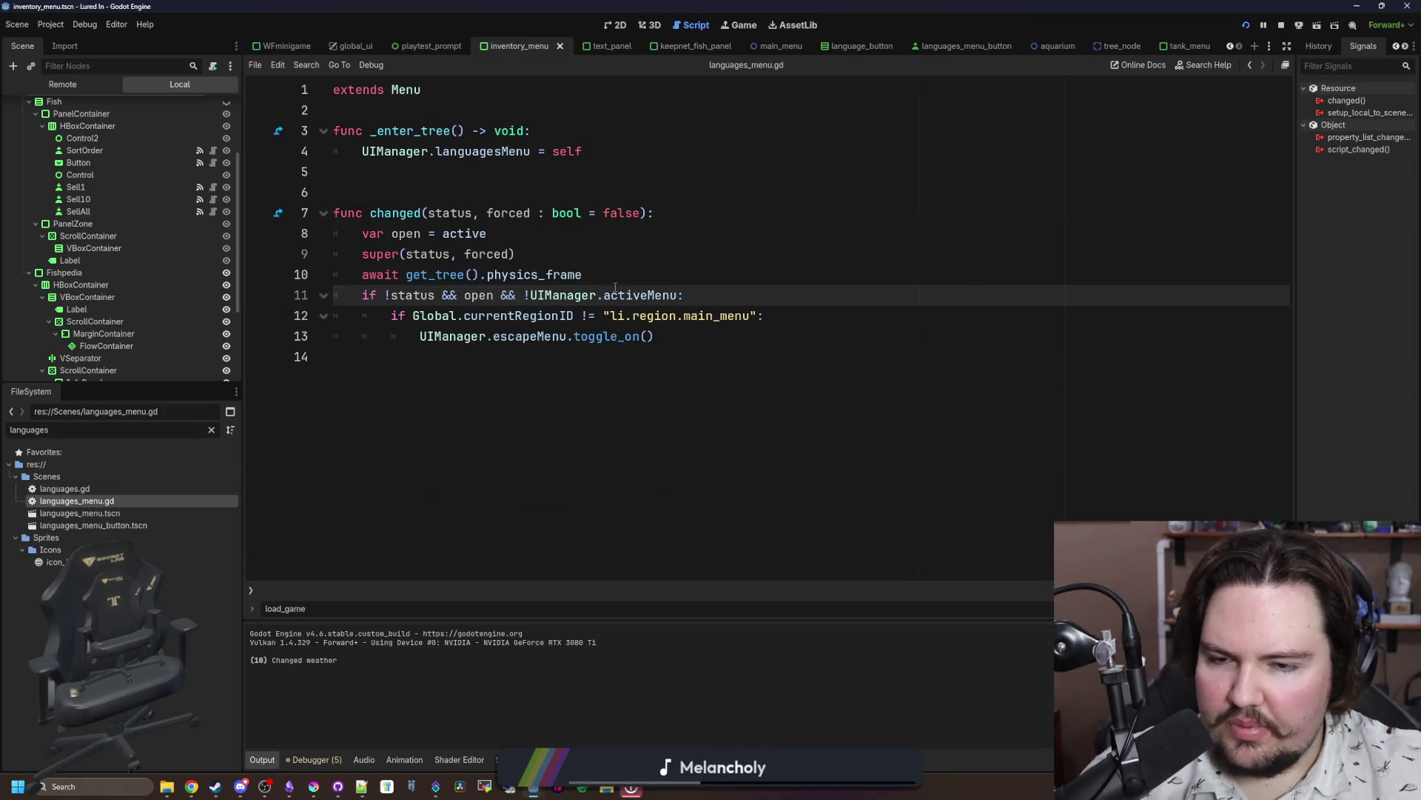
click(666, 357)
click(669, 339)
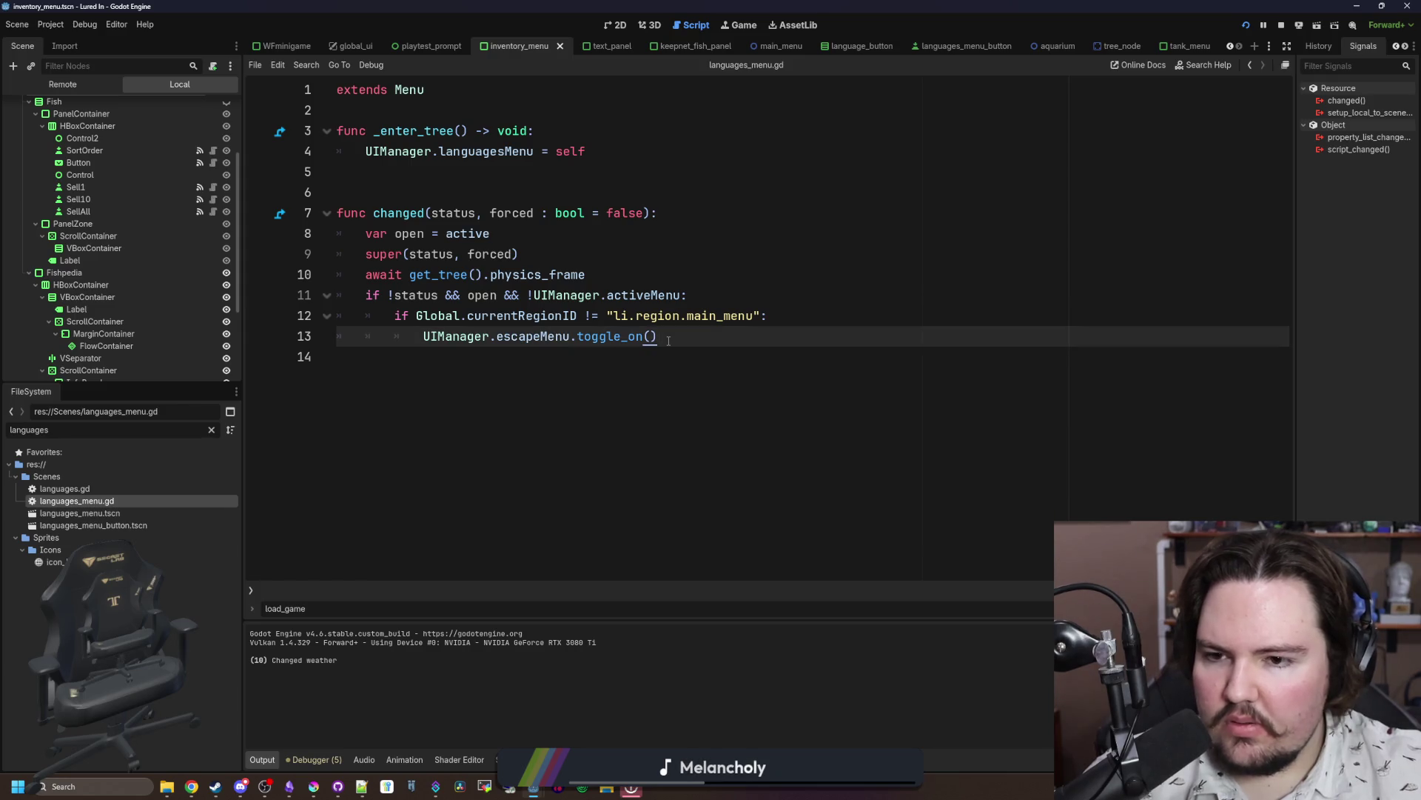
drag(669, 340, 292, 291)
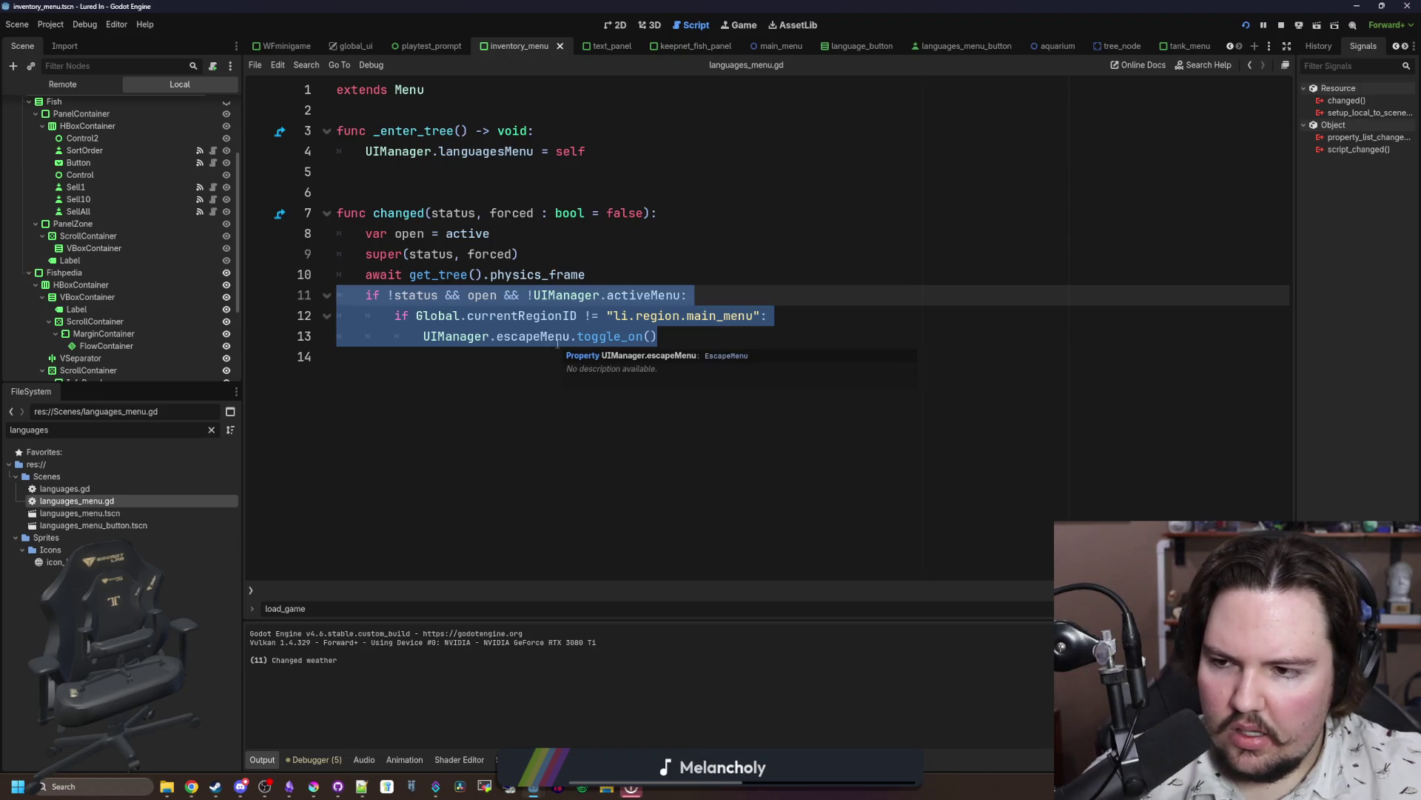
click(719, 273)
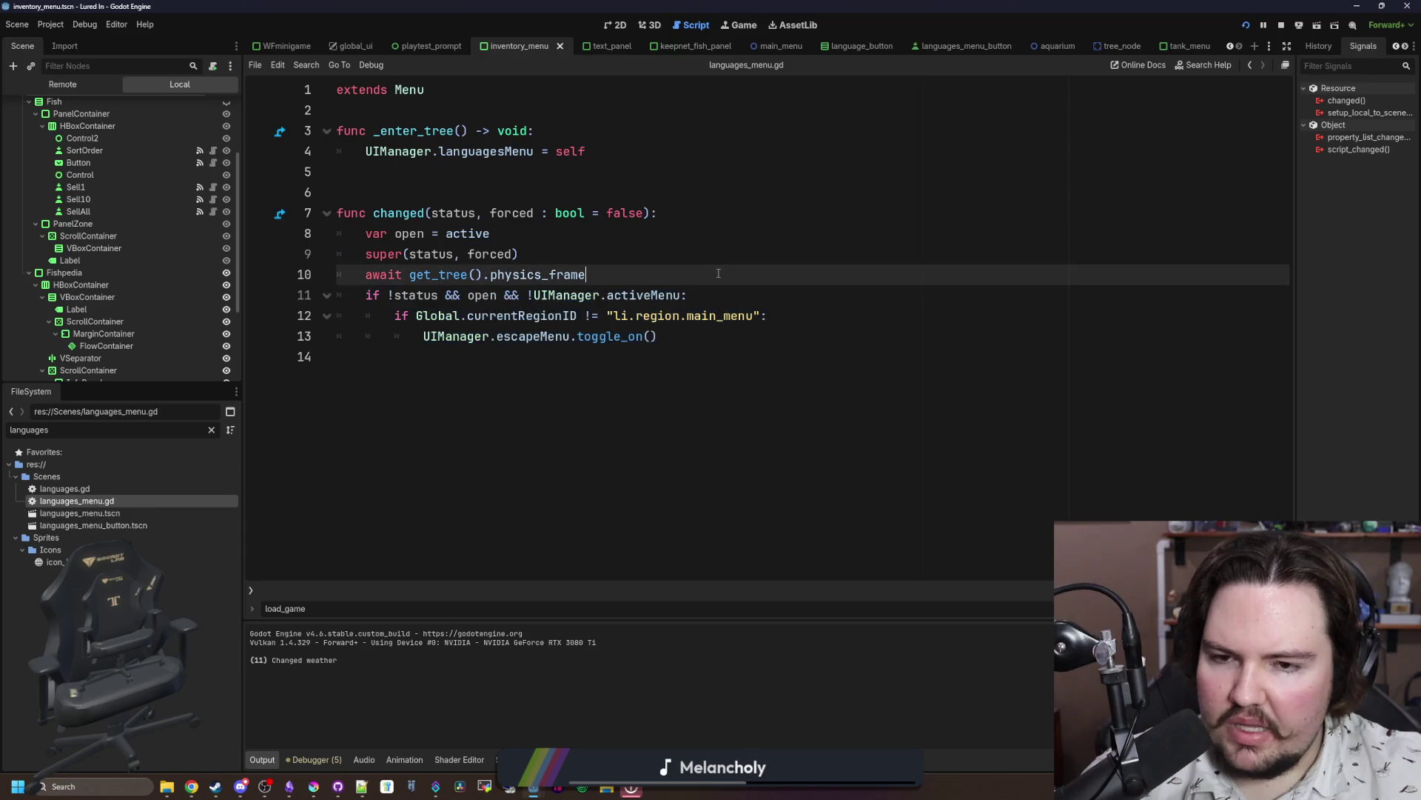
Step: In the running game, open the languages panel from the Escape Menu and toggle the inventory over it
click(739, 25)
key(Escape)
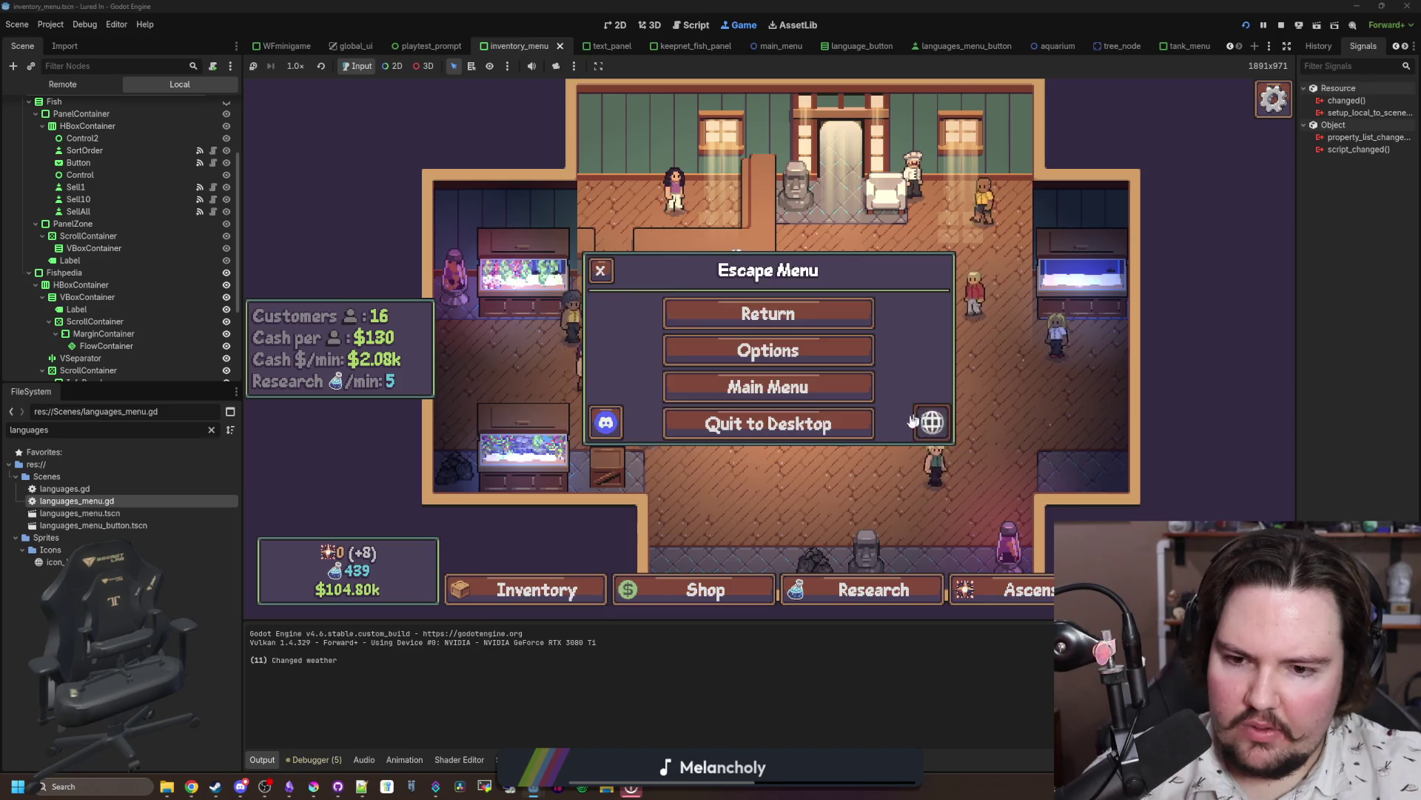
click(915, 421)
click(576, 590)
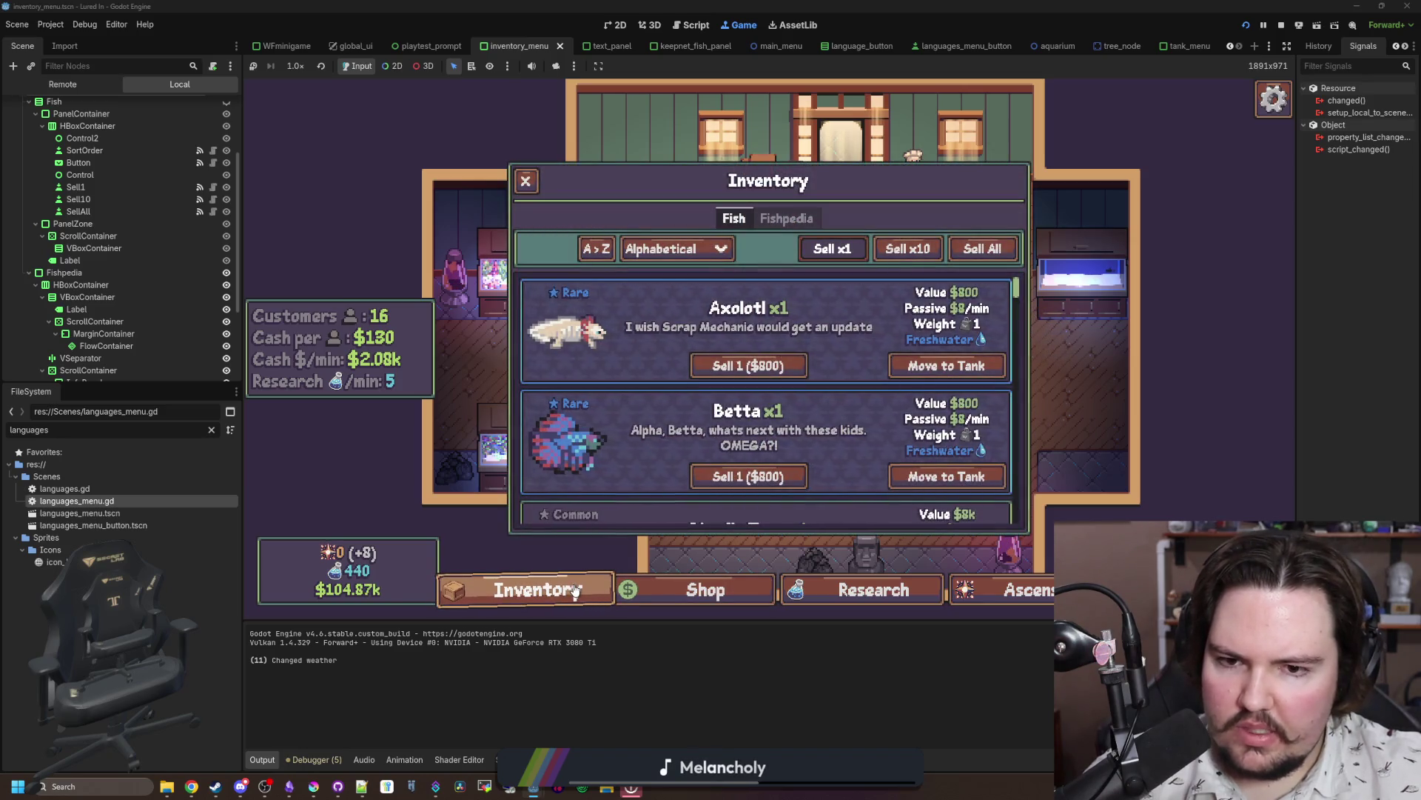
click(576, 590)
click(576, 590)
key(Escape)
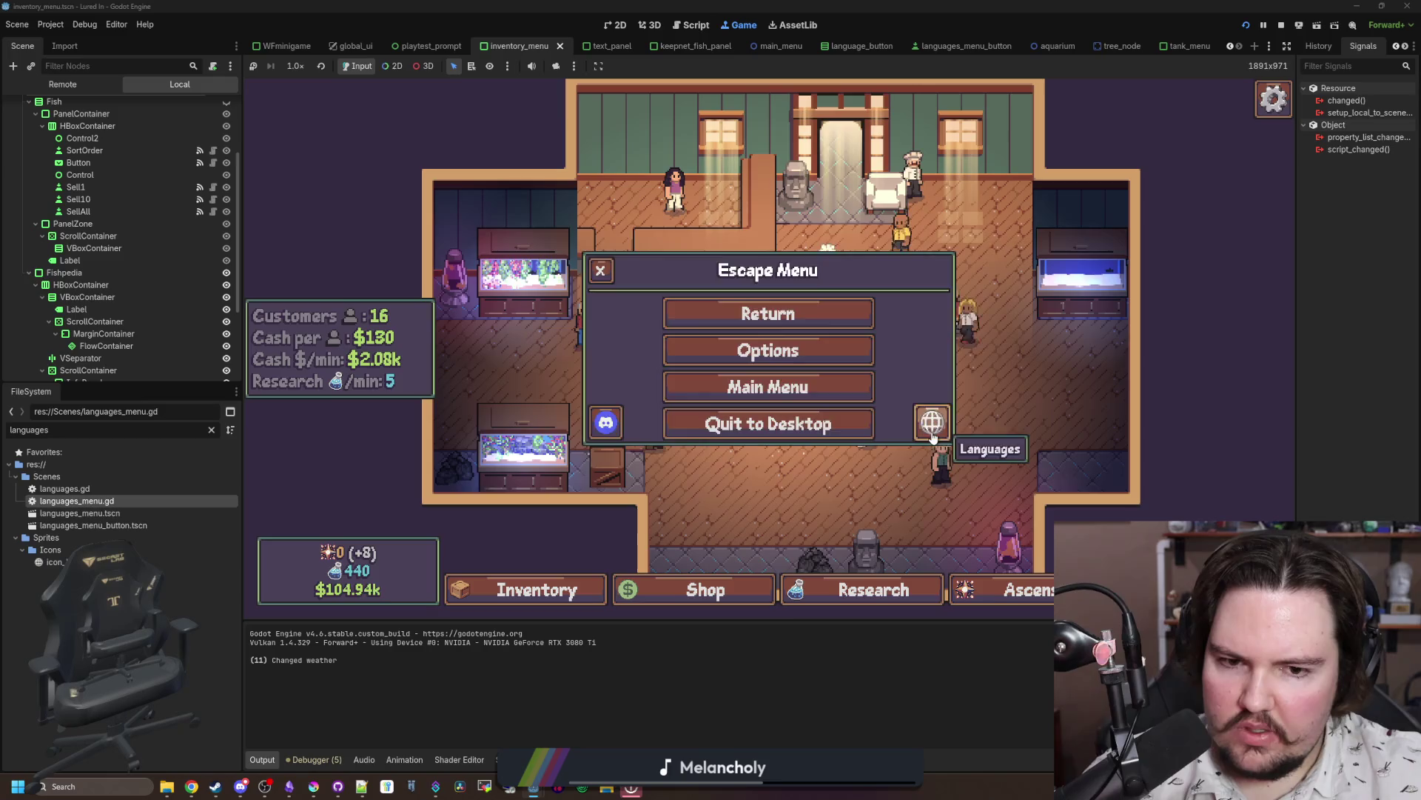
click(934, 437)
click(527, 588)
click(528, 589)
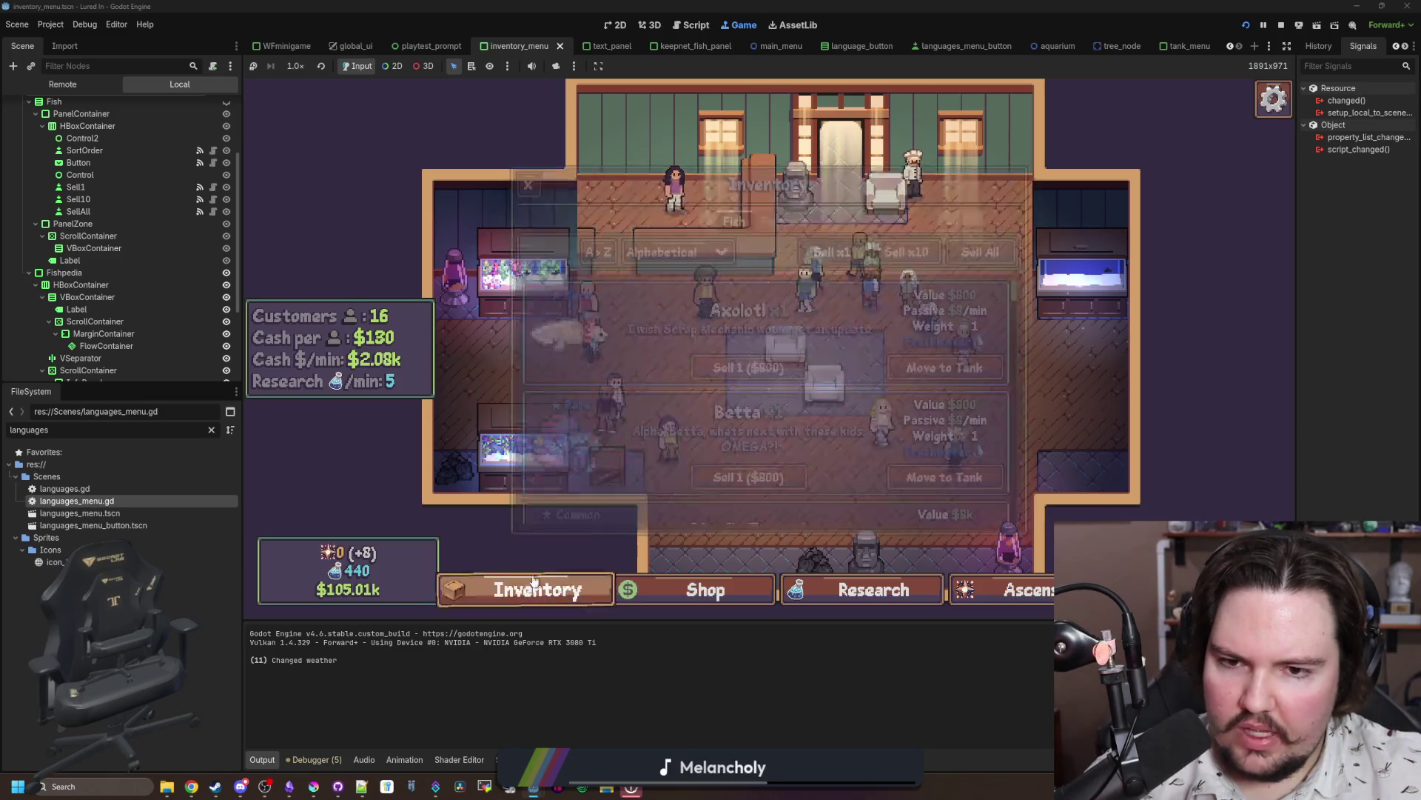
click(527, 589)
Step: Test the options panel and Escape Menu toggling, then open languages.gd
key(Escape)
click(770, 346)
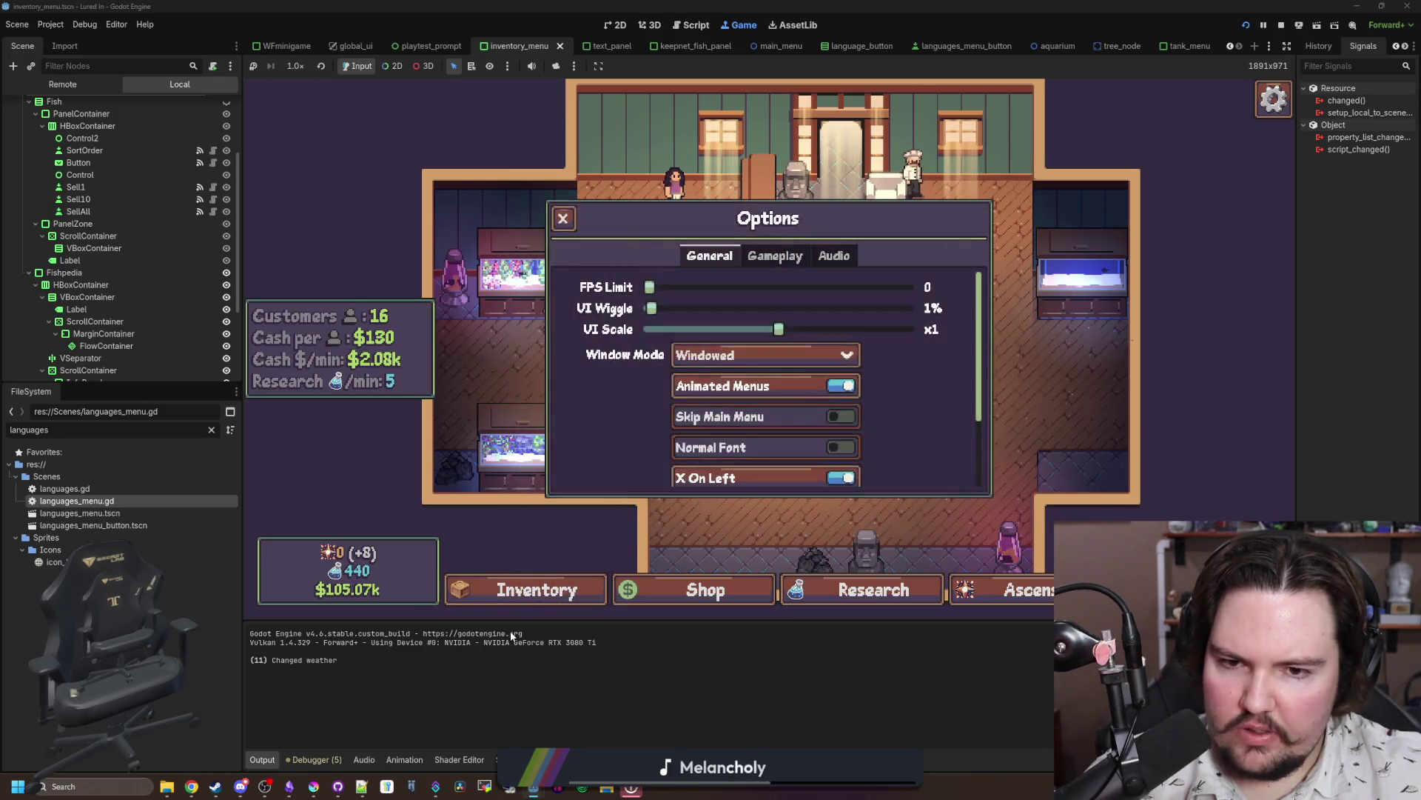
click(542, 590)
key(Escape)
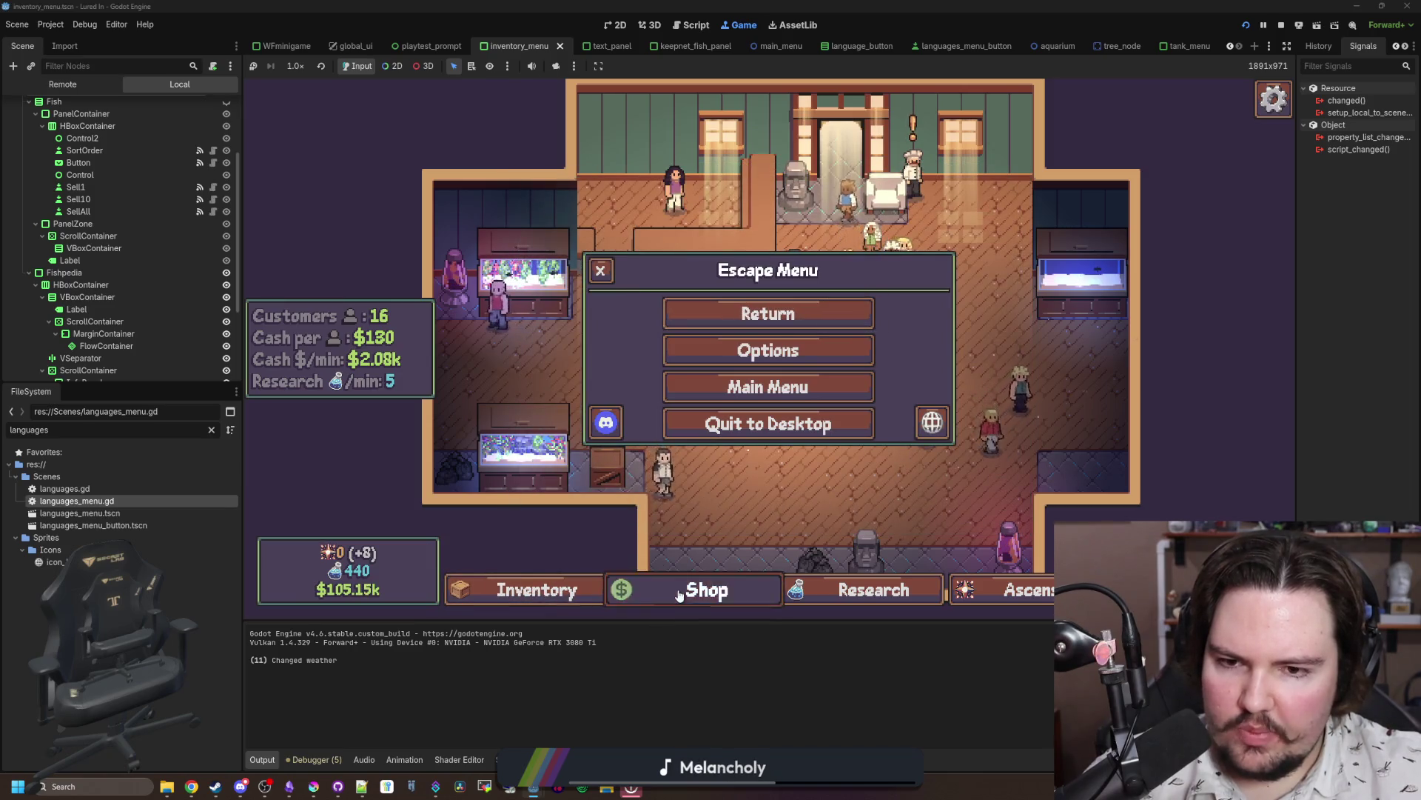
key(Escape)
drag(593, 399, 544, 348)
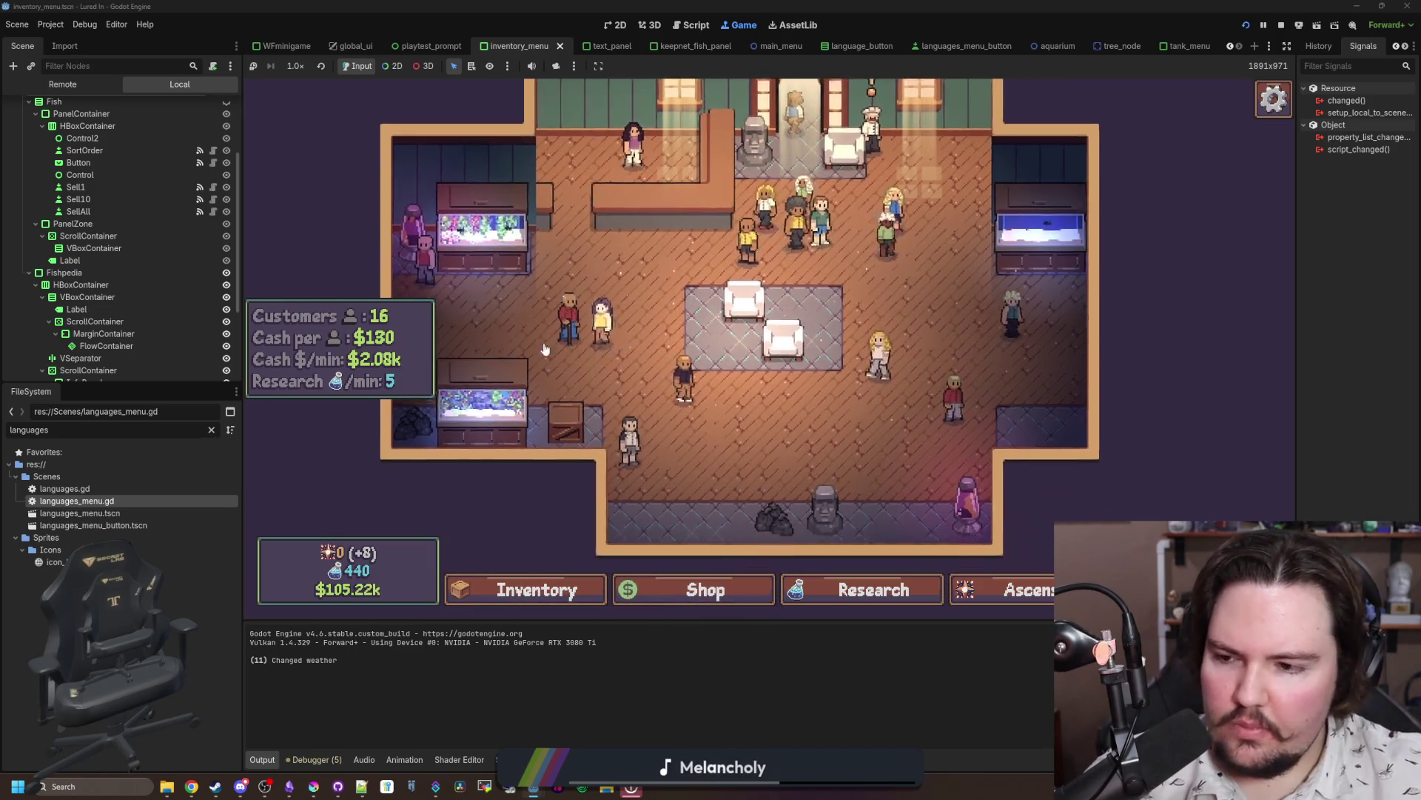
key(Escape)
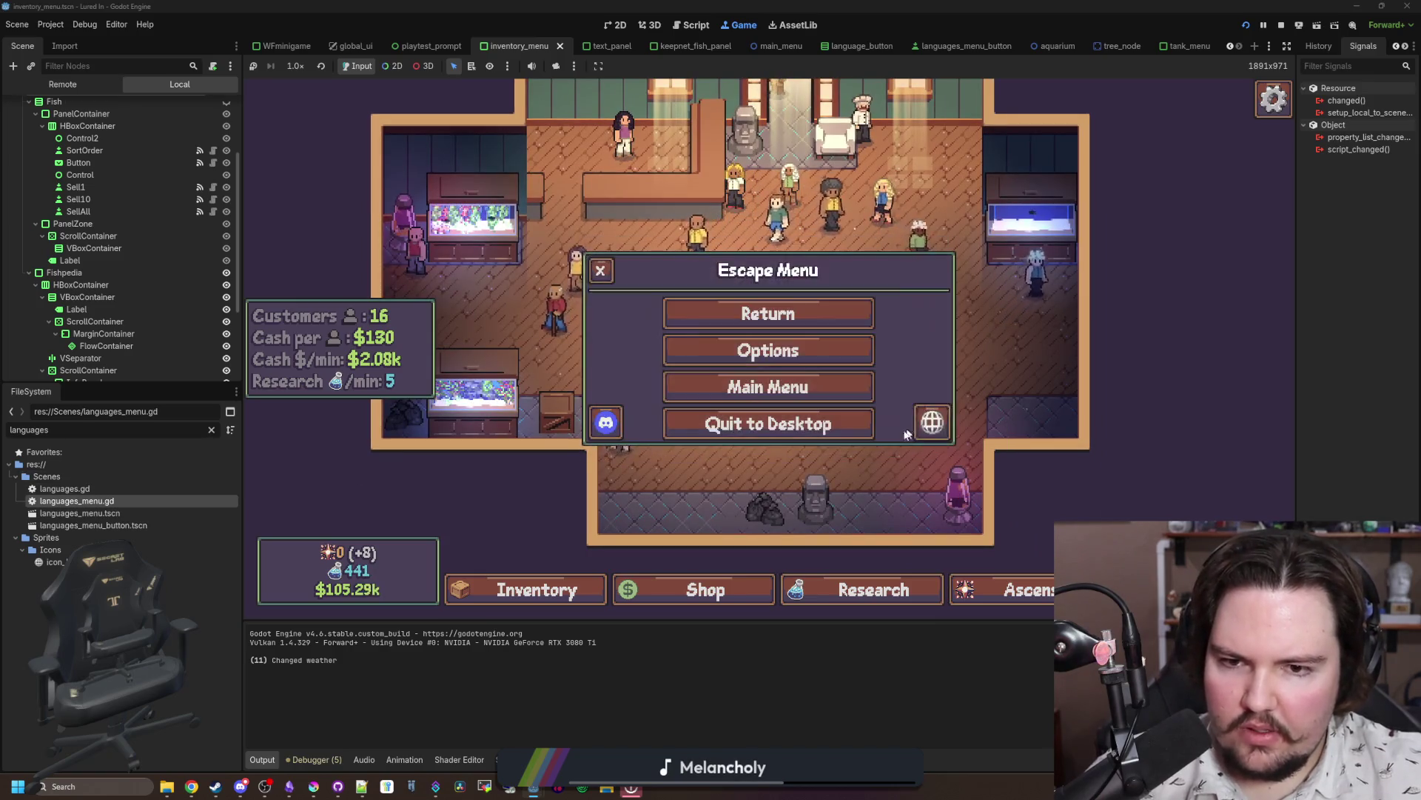
key(Escape)
key(Escape)
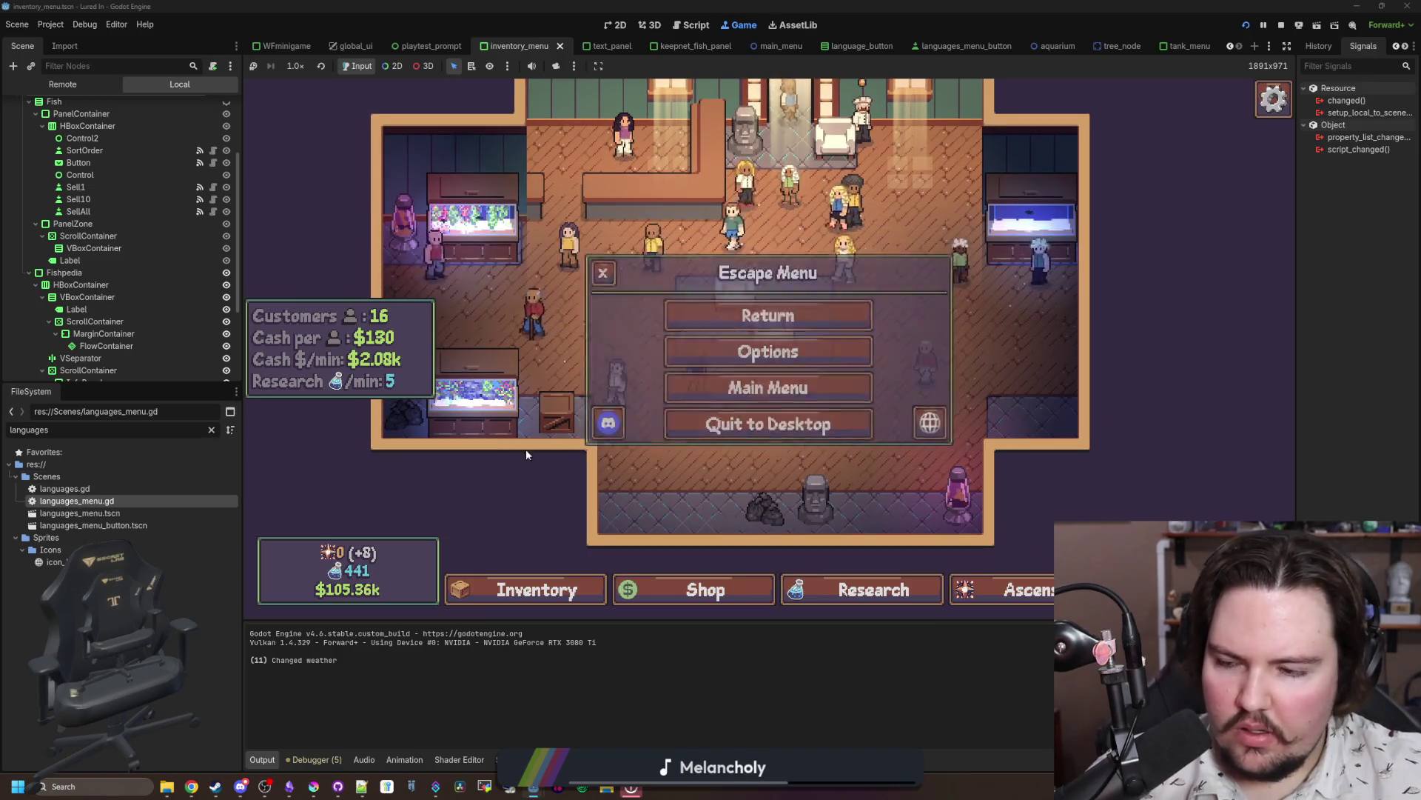
key(Escape)
double_click(118, 485)
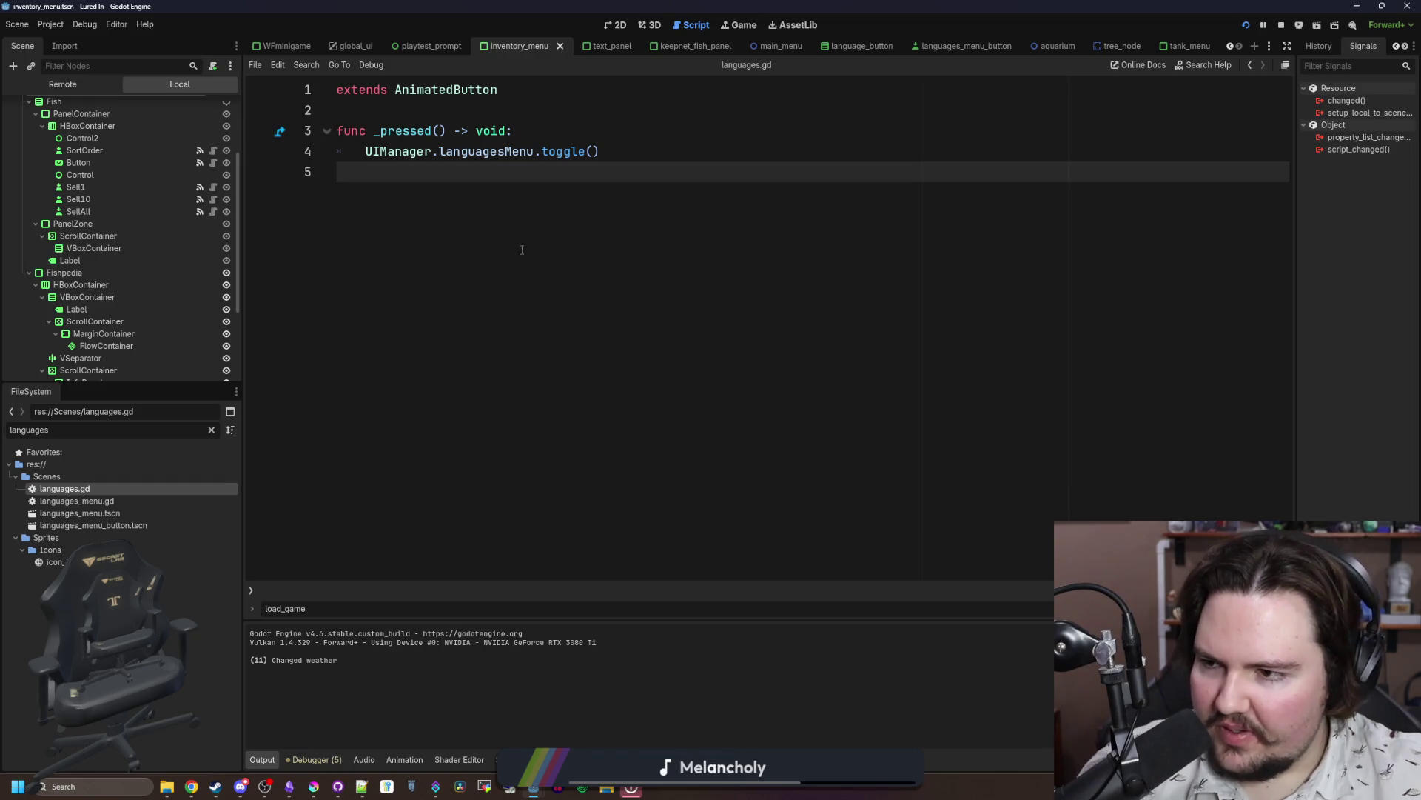
Step: Switch from the keepnet_fish_panel scene back to the running game and open its Escape Menu
click(739, 39)
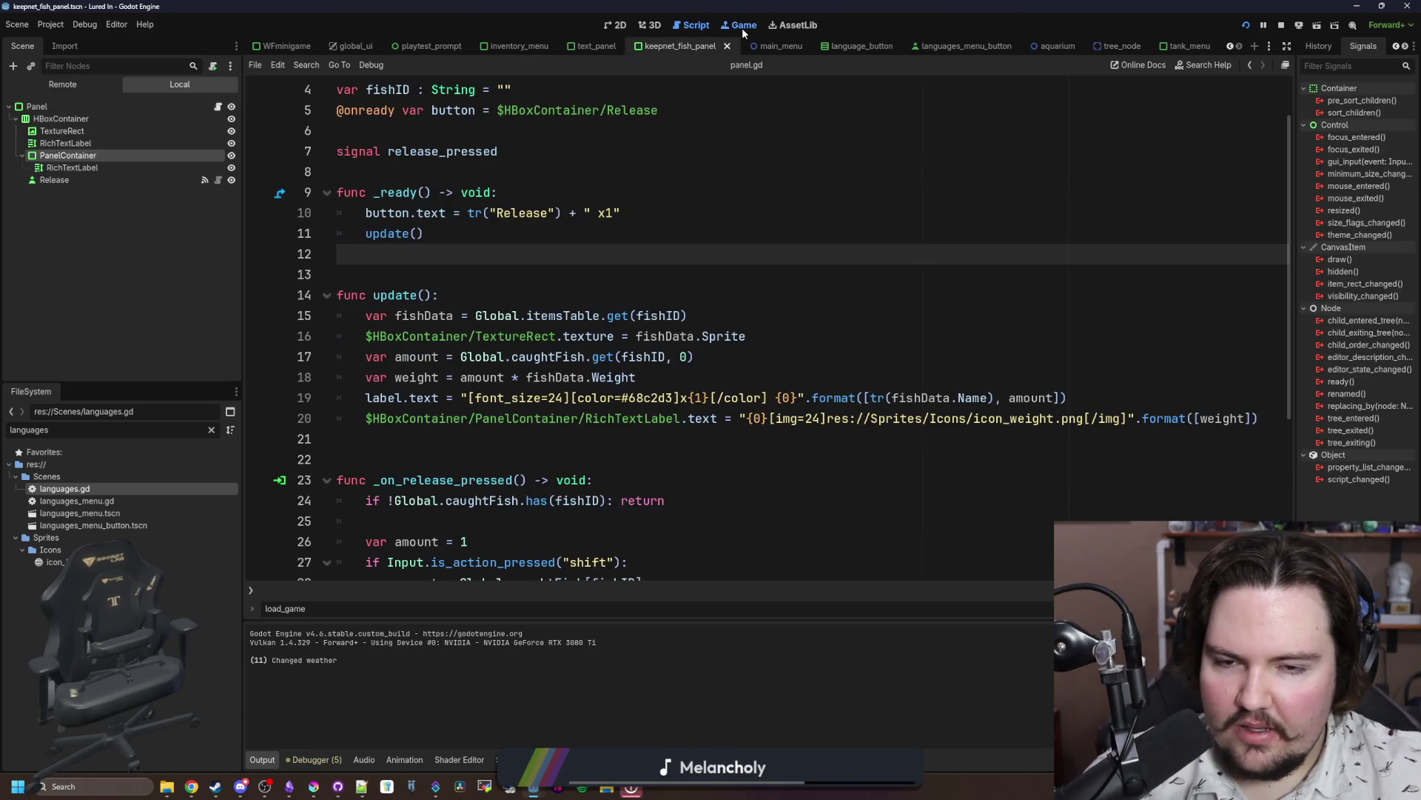
click(742, 28)
key(Escape)
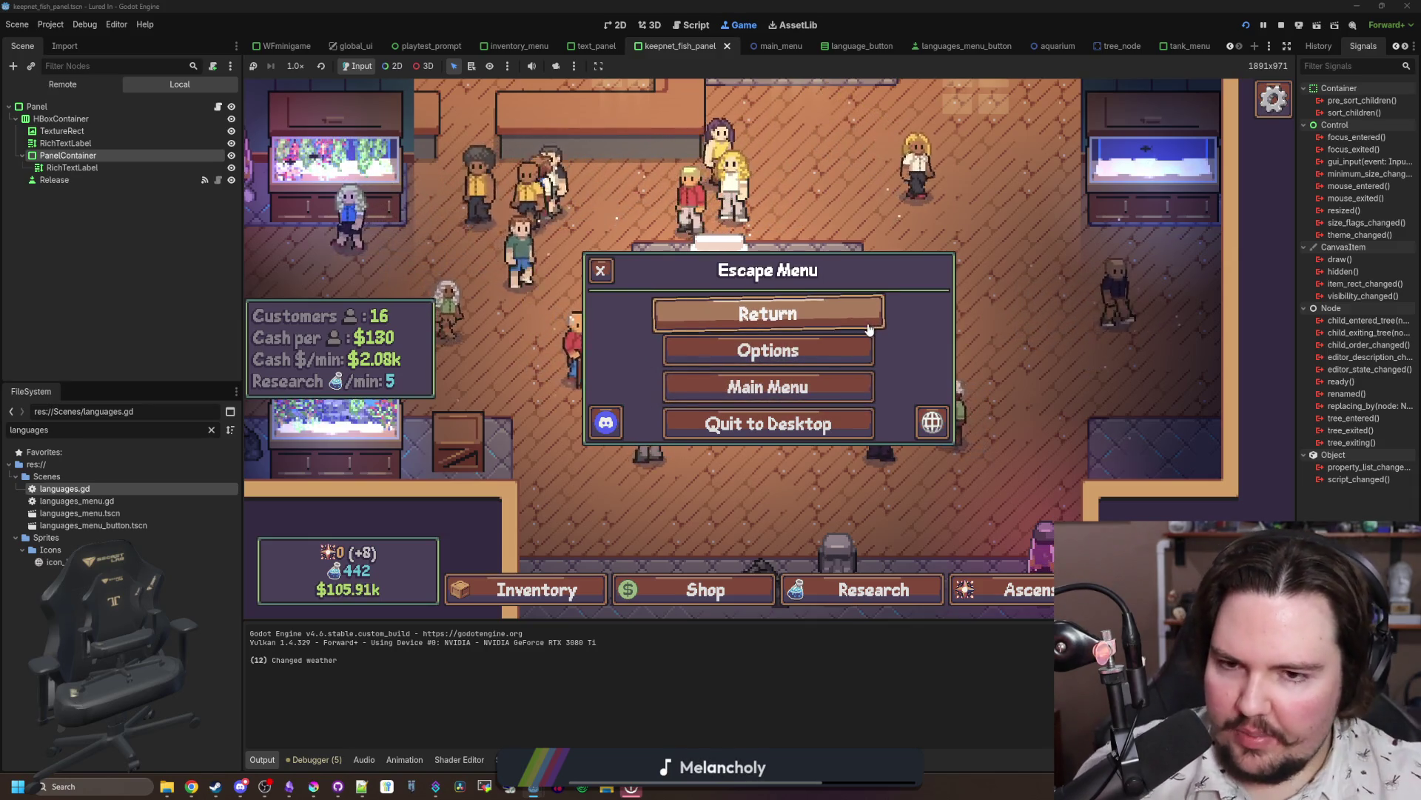
Step: Open Options, keep Window Mode as Windowed, and close back to the game
click(763, 357)
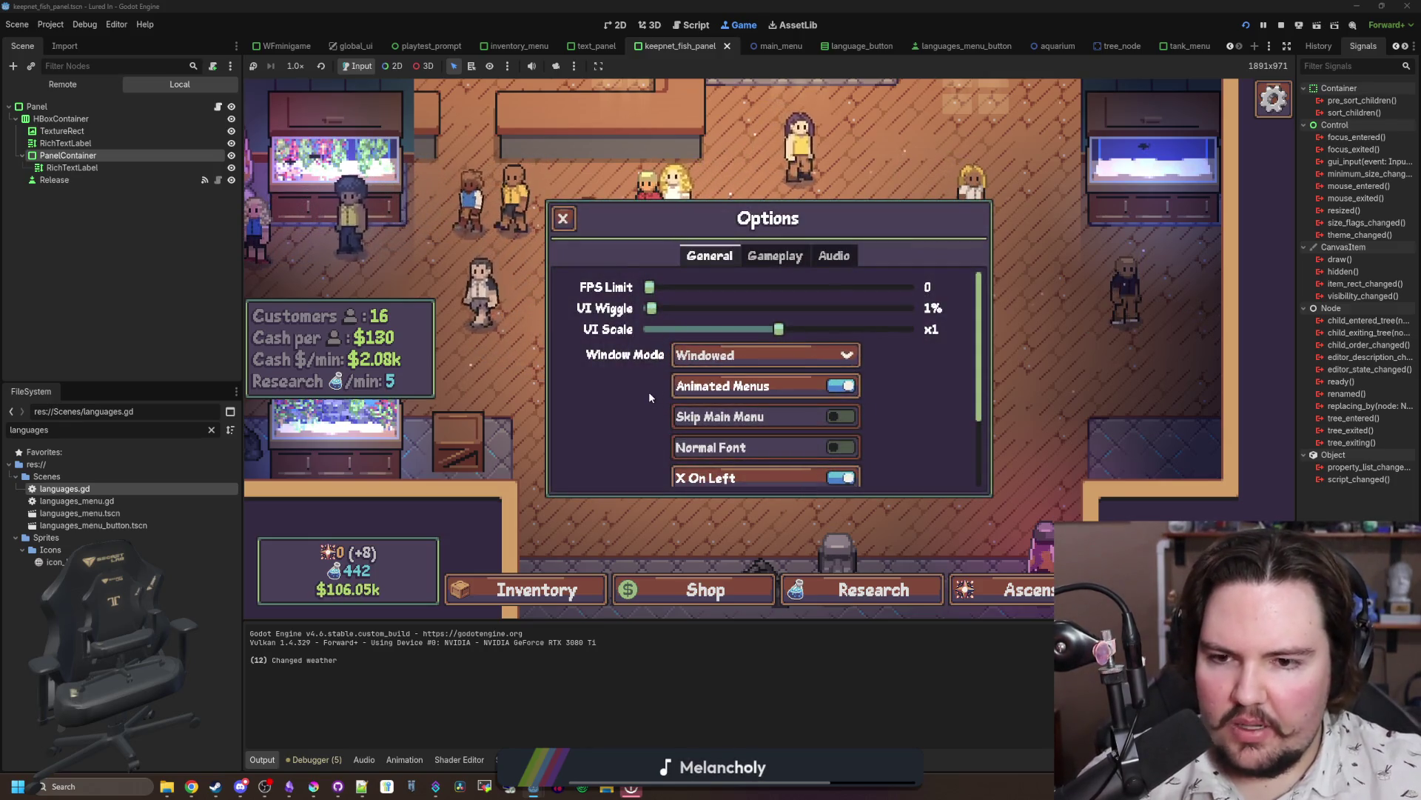
click(768, 360)
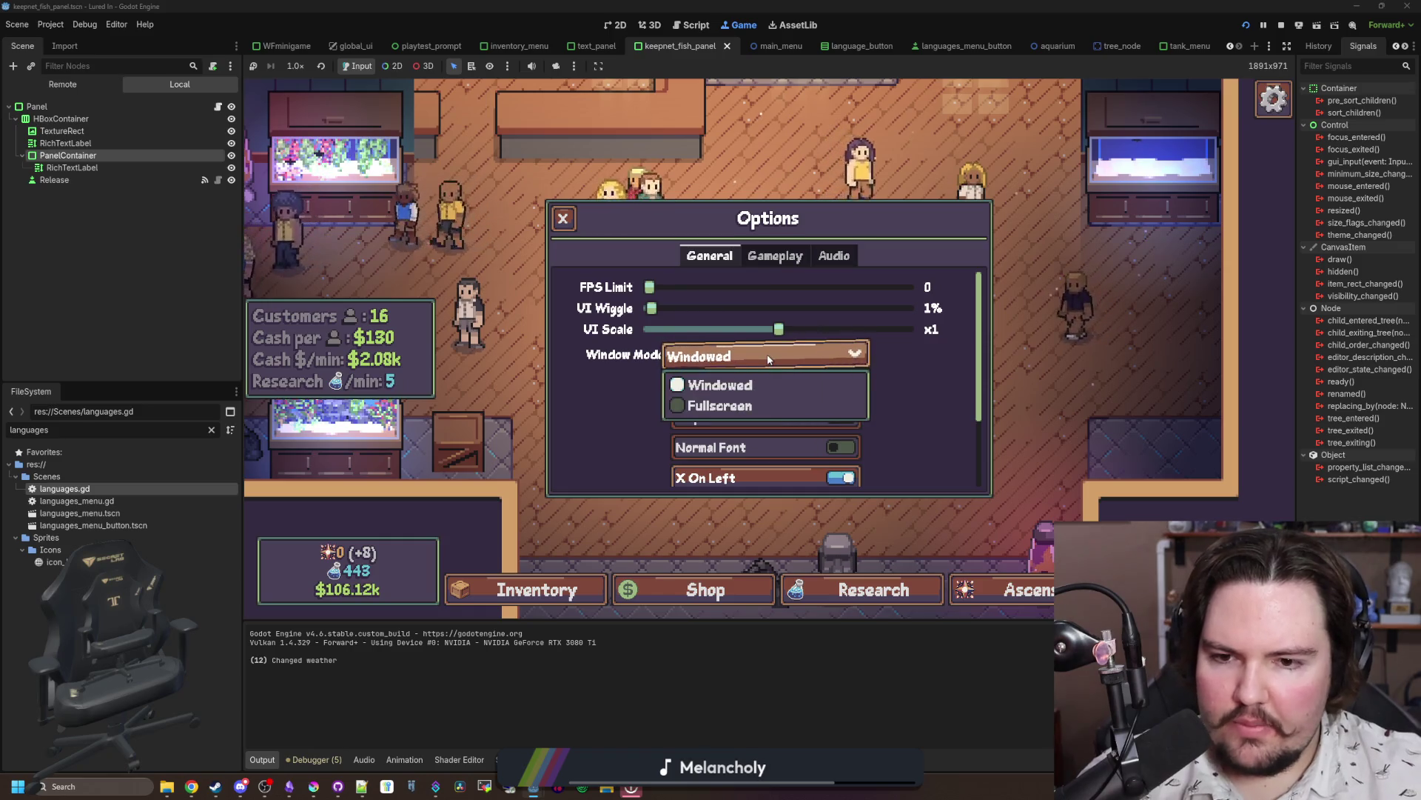
click(746, 386)
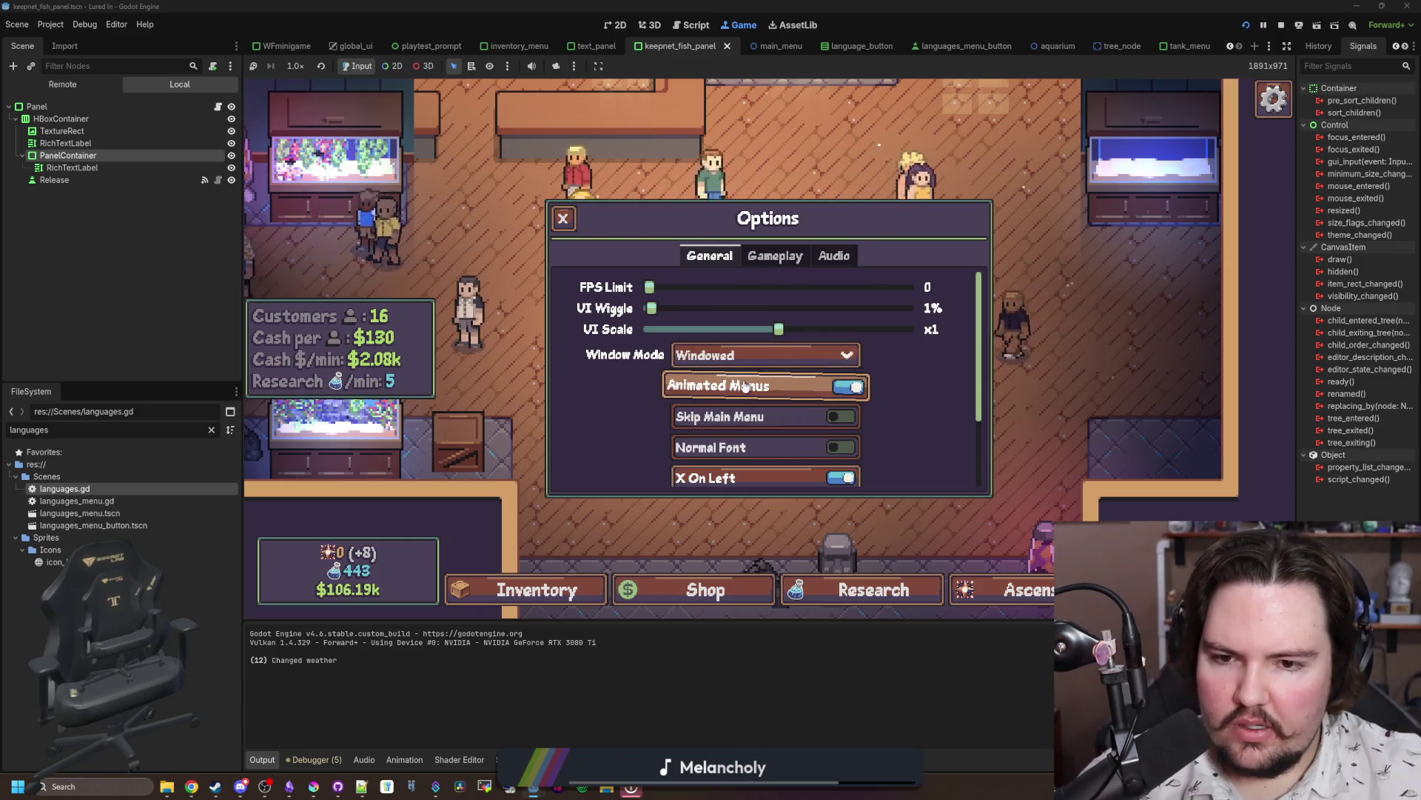
key(Escape)
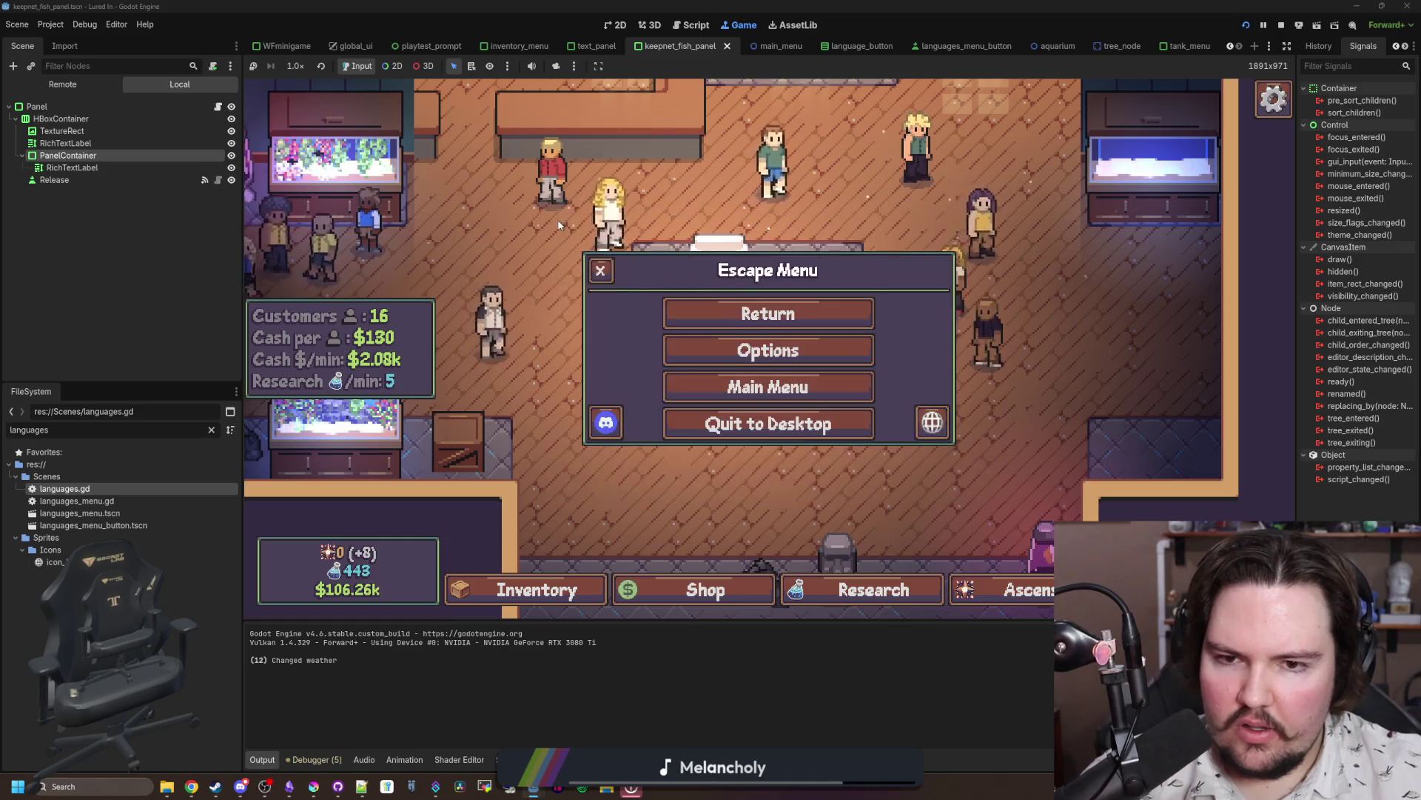
click(742, 325)
key(Escape)
Step: Reopen Options, browse Gameplay and General tabs, set UI Wiggle to 100%, and close all menus
click(741, 351)
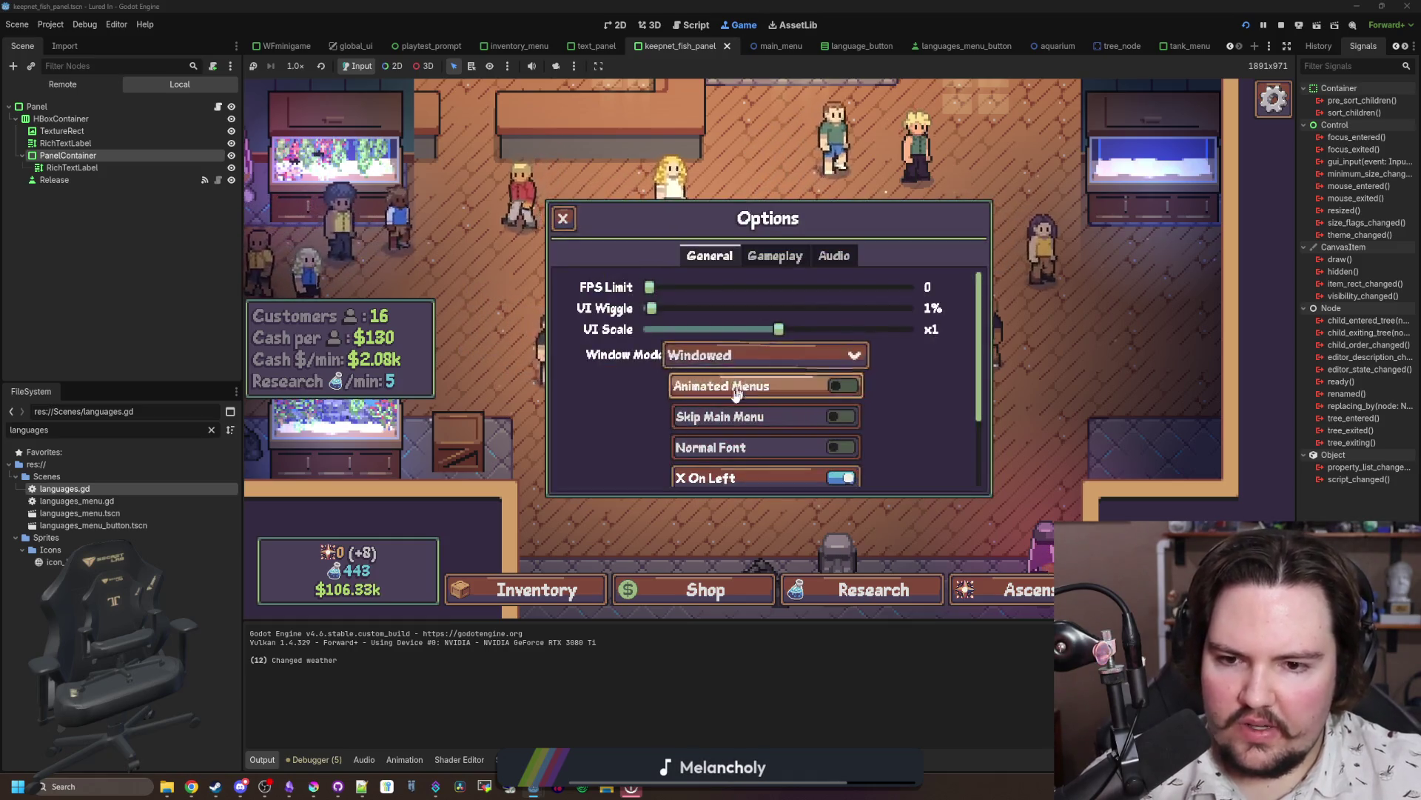
scroll(607, 415, down, 3)
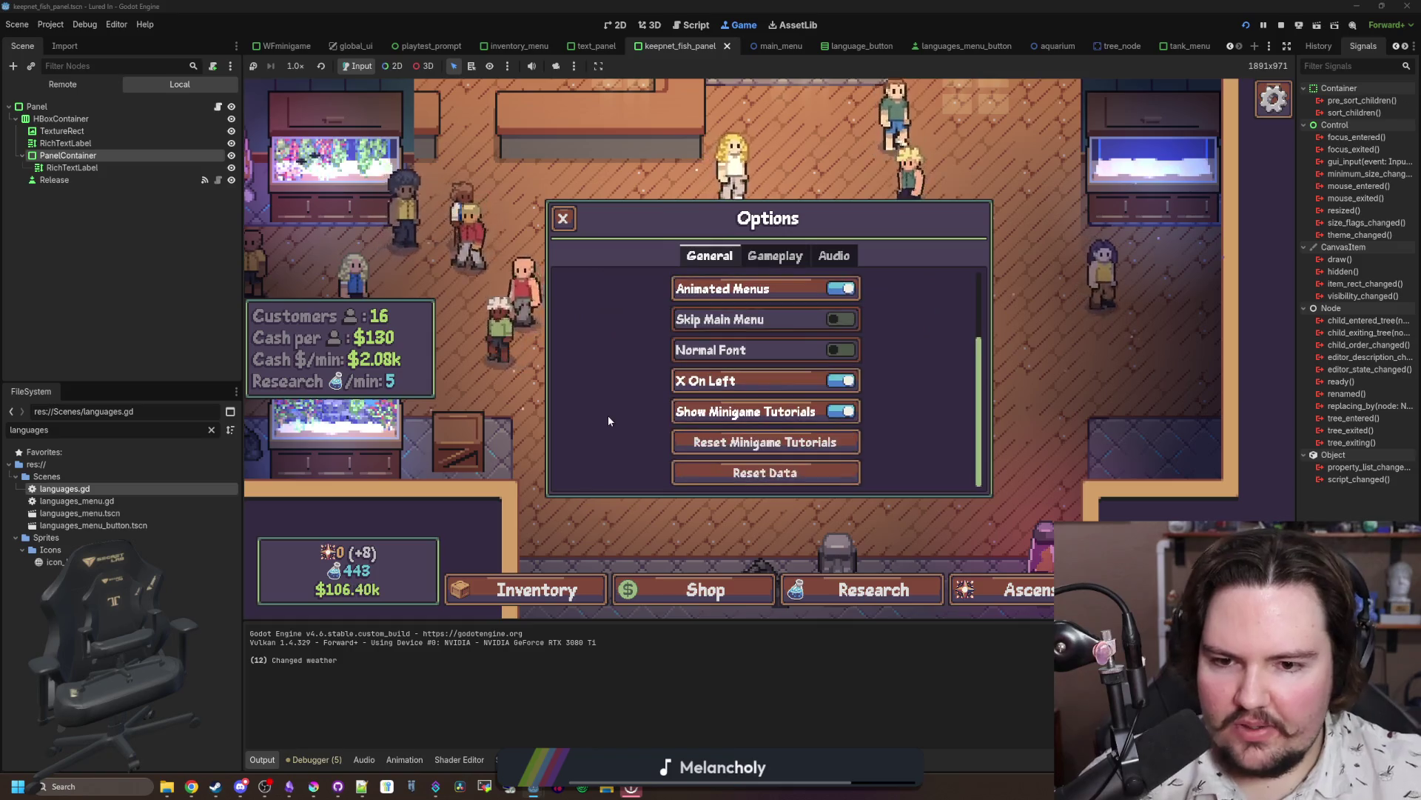
scroll(607, 415, up, 3)
click(747, 257)
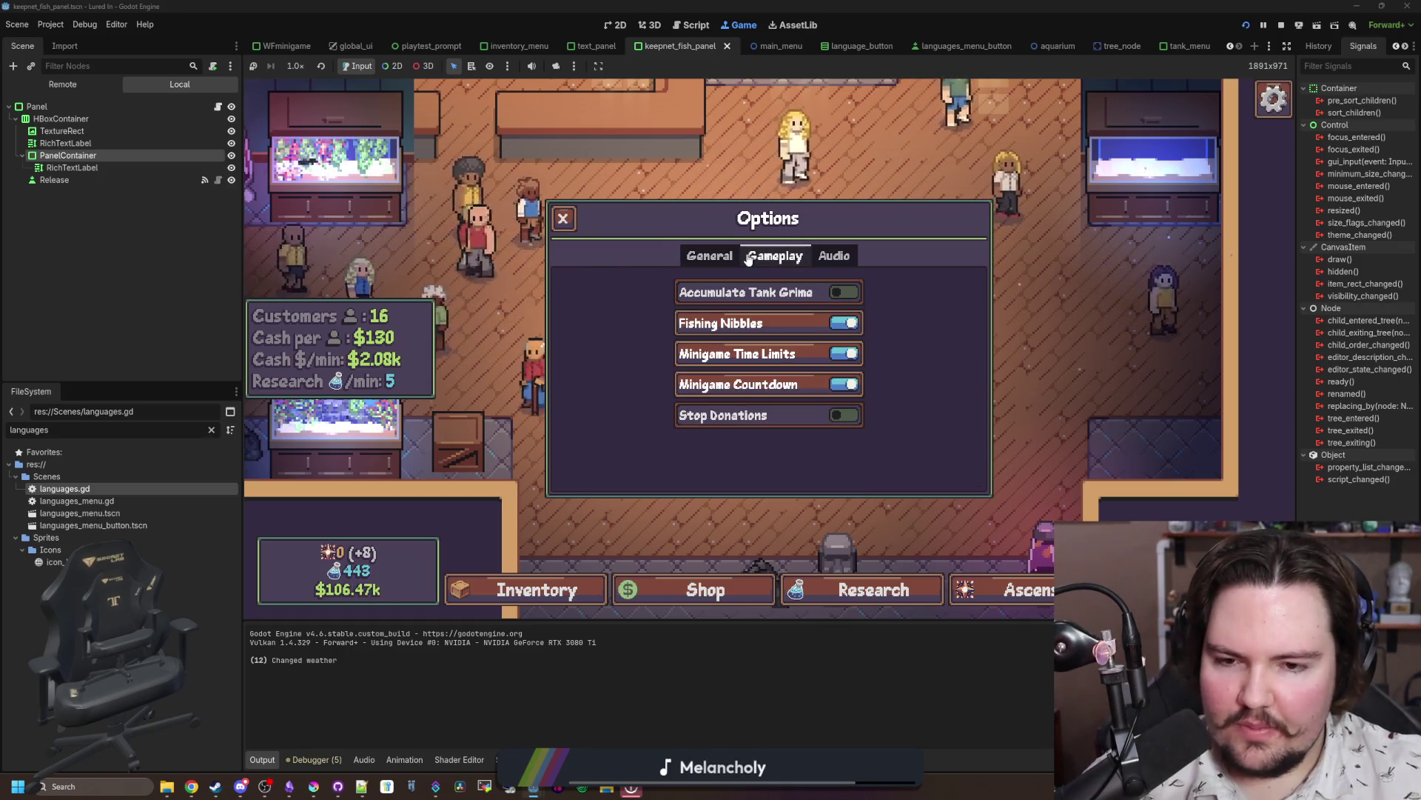
click(711, 256)
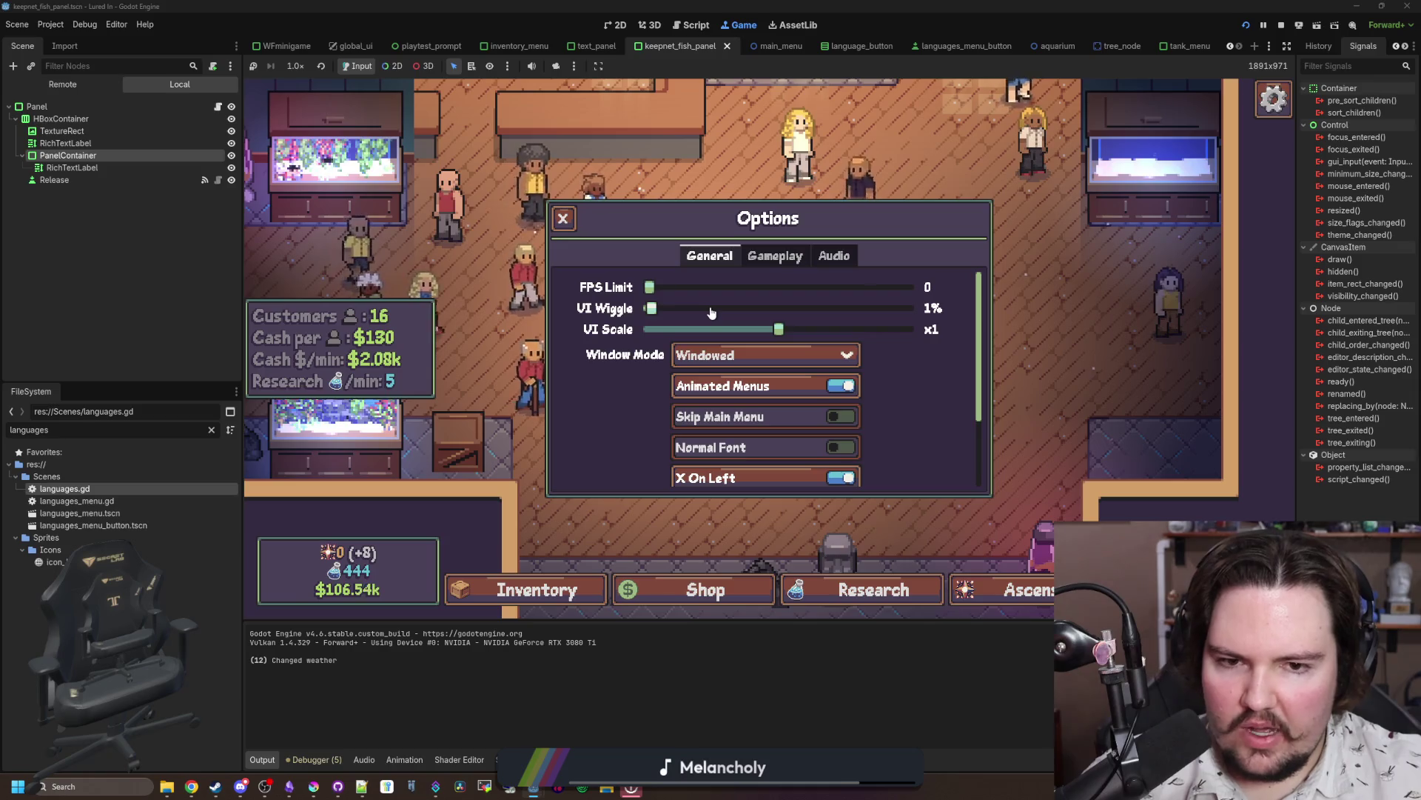
mouse_move(695, 308)
mouse_down()
mouse_move(632, 320)
mouse_move(949, 308)
mouse_up()
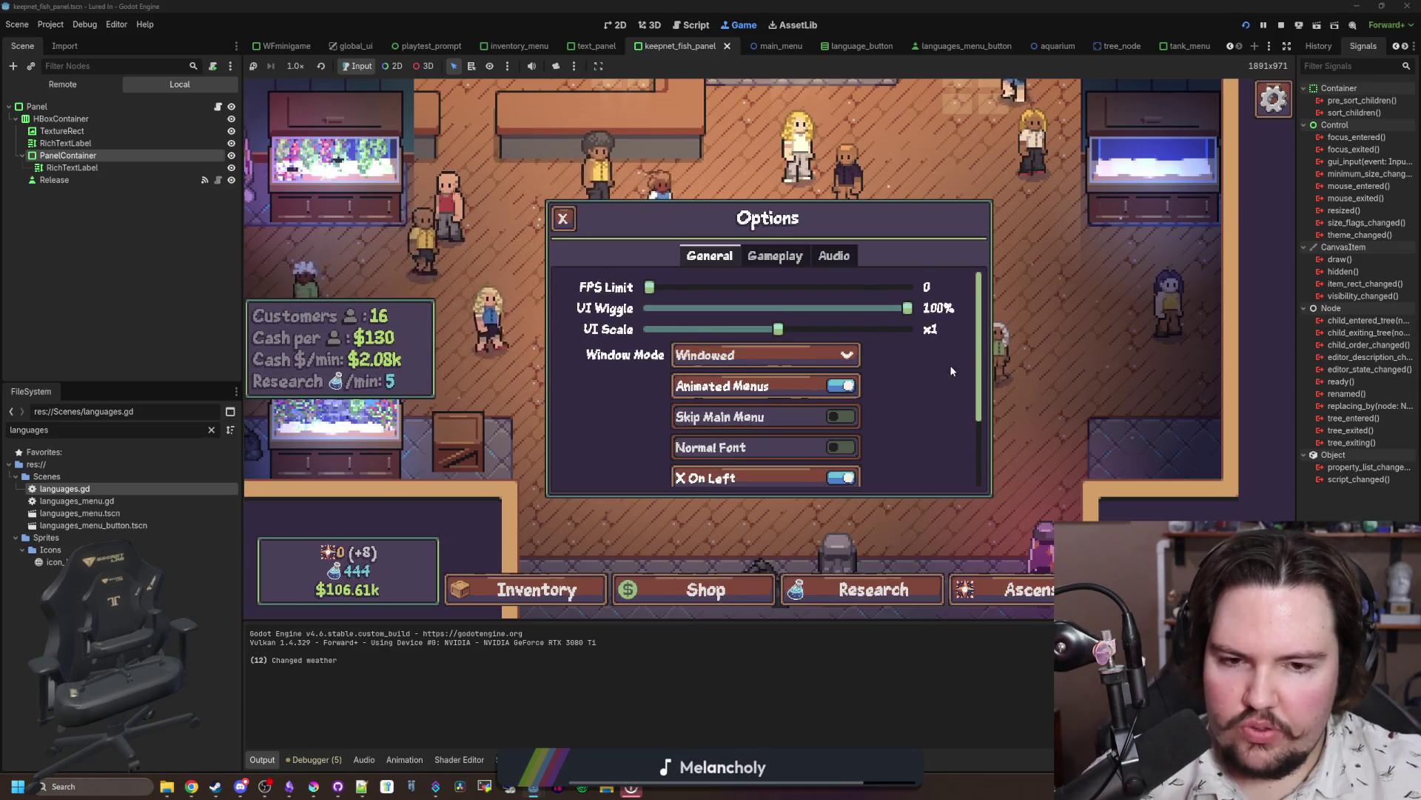
click(563, 218)
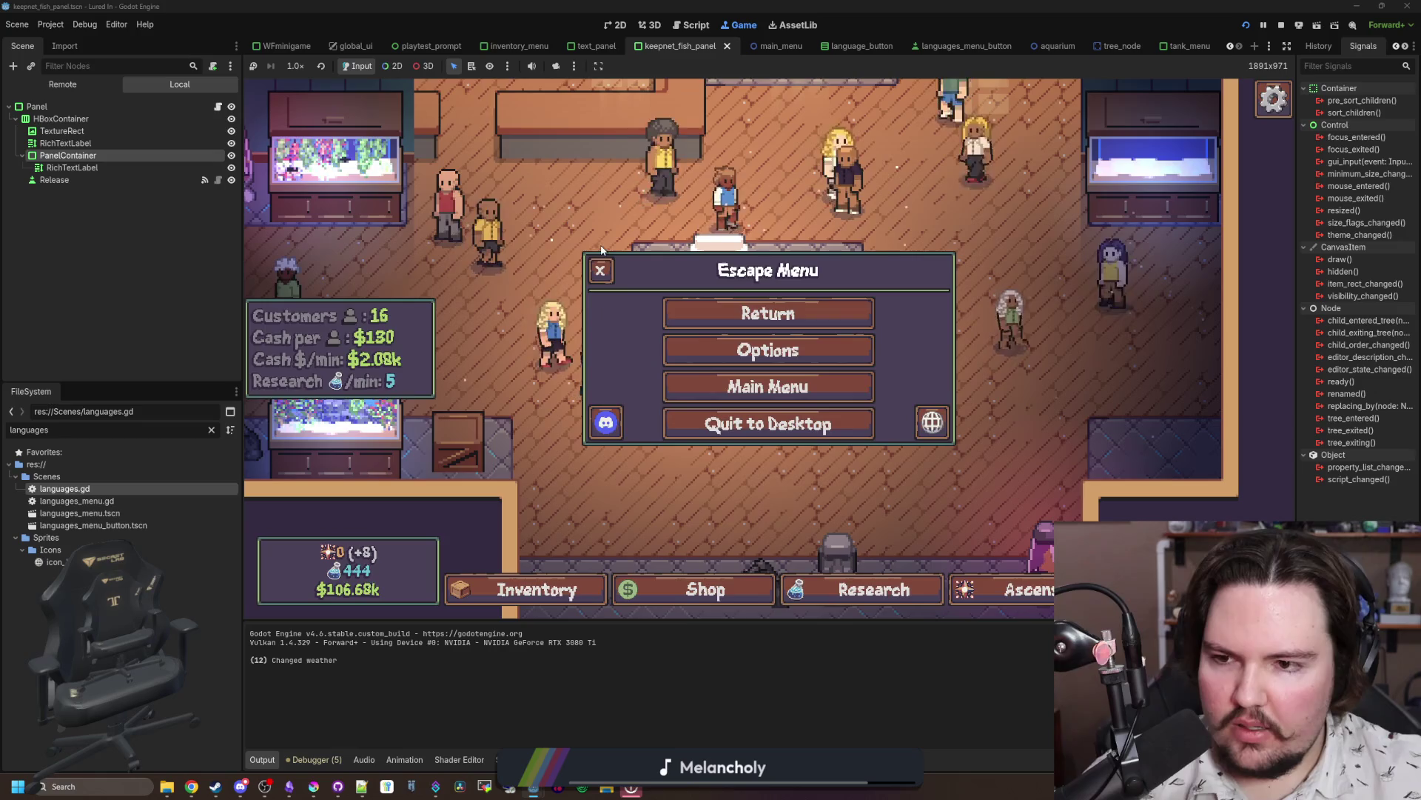
click(600, 273)
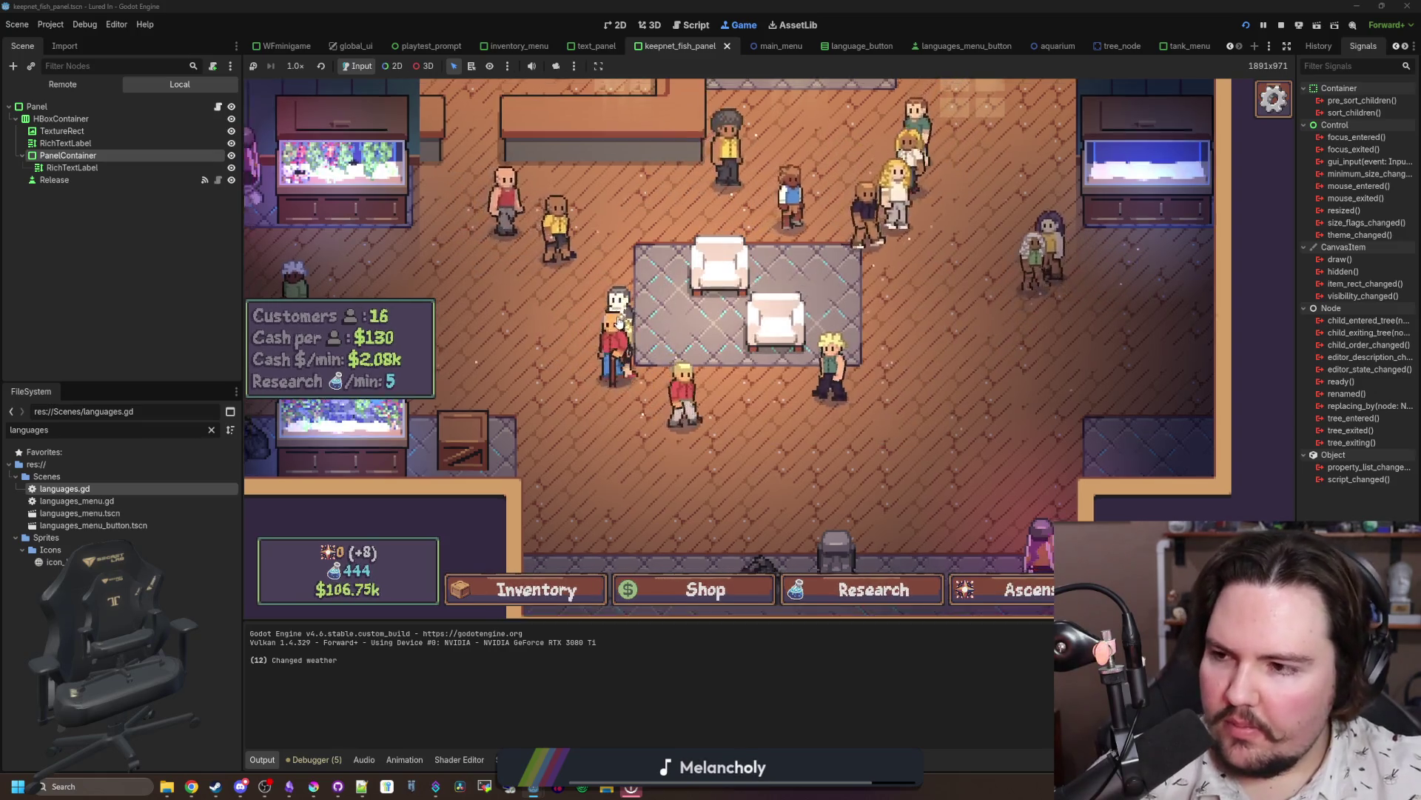
Step: Open and close the Languages dialog from the Escape Menu, then filter files by 'option'
scroll(718, 307, down, 3)
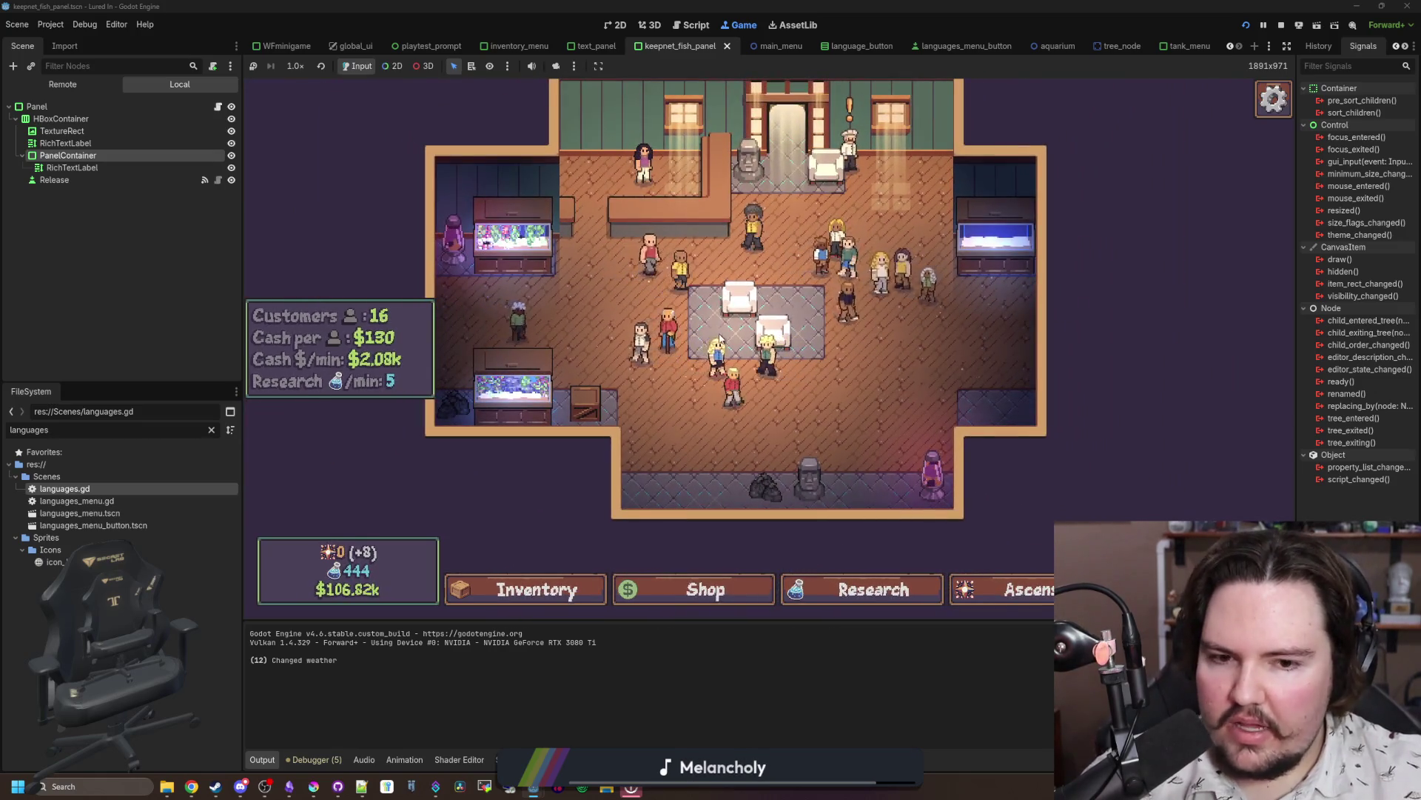
key(Escape)
click(930, 413)
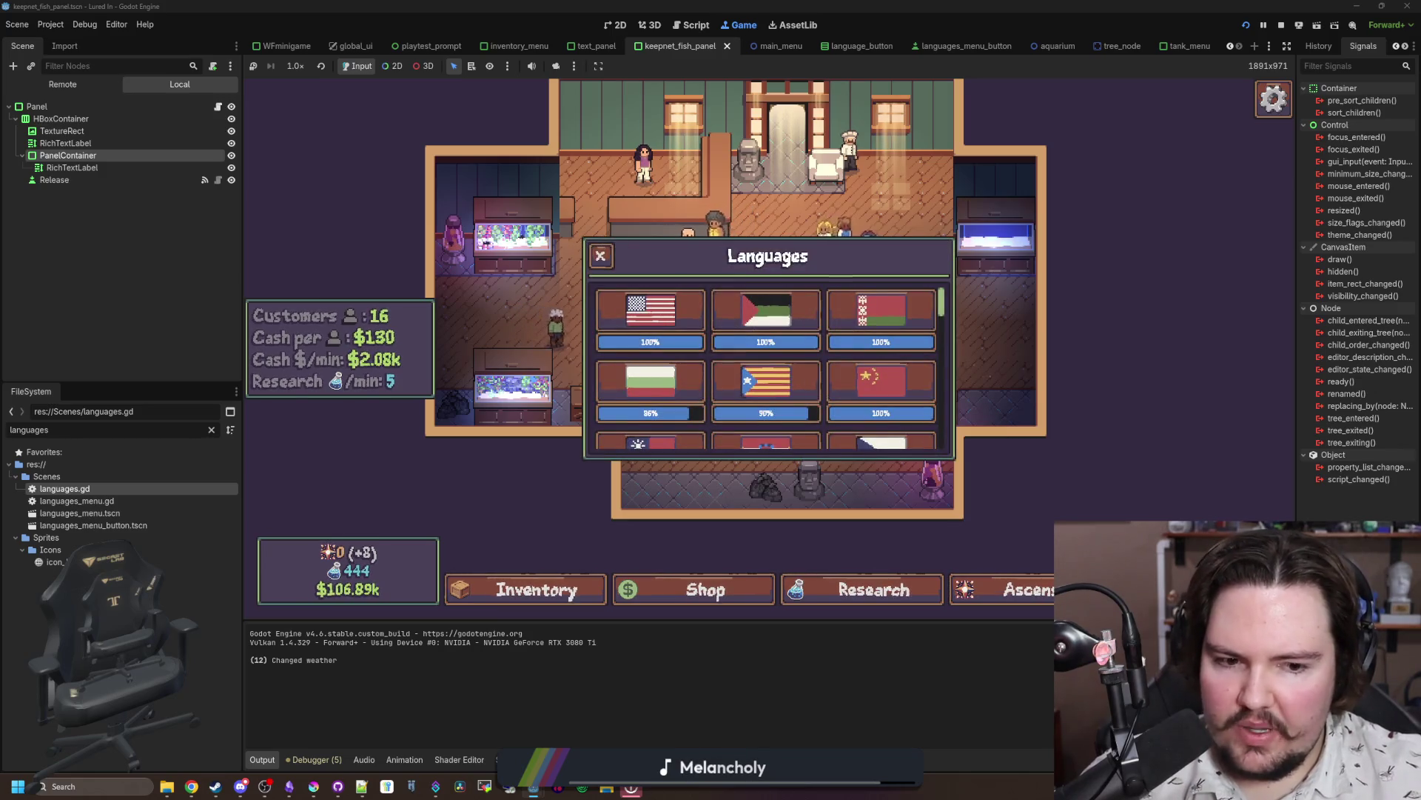
click(512, 184)
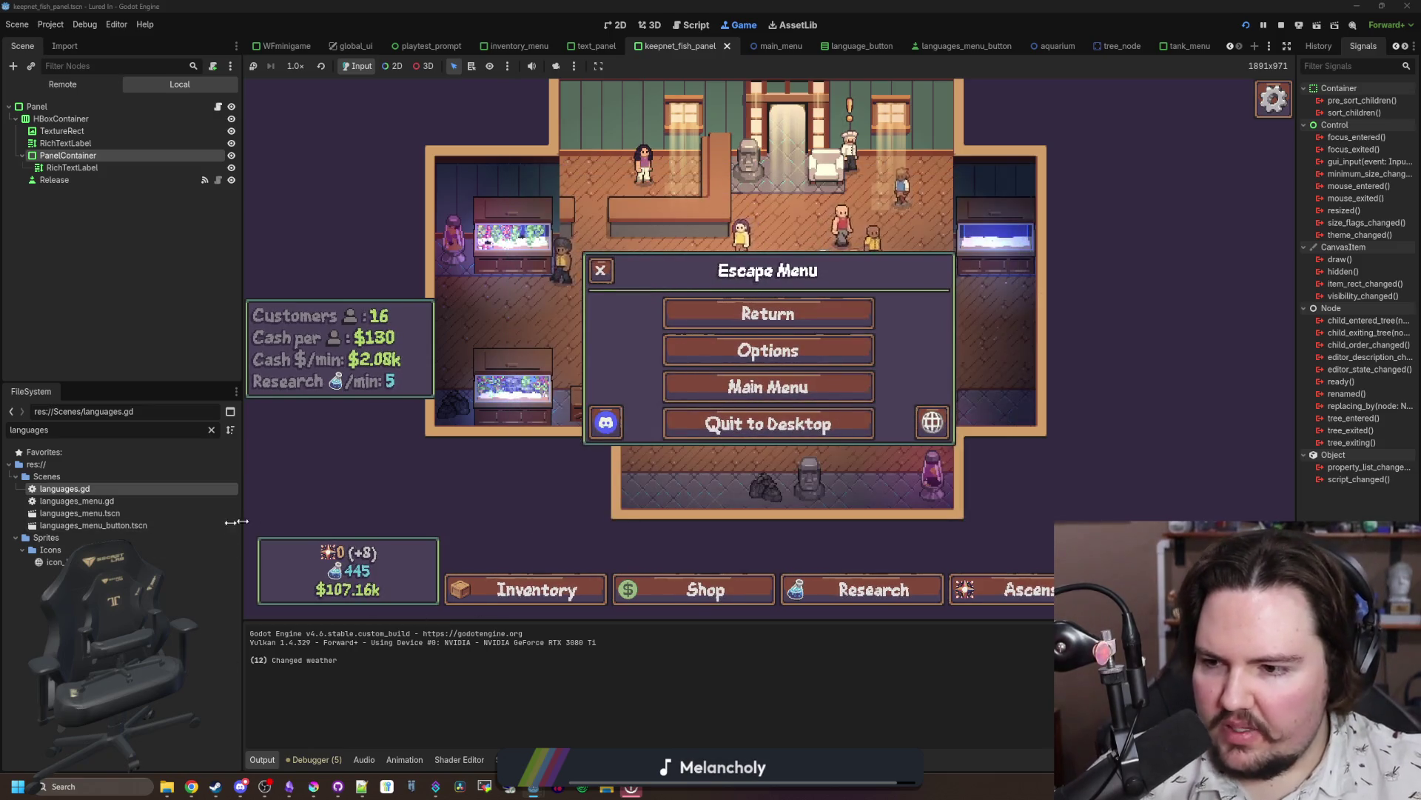
double_click(190, 431)
text(option)
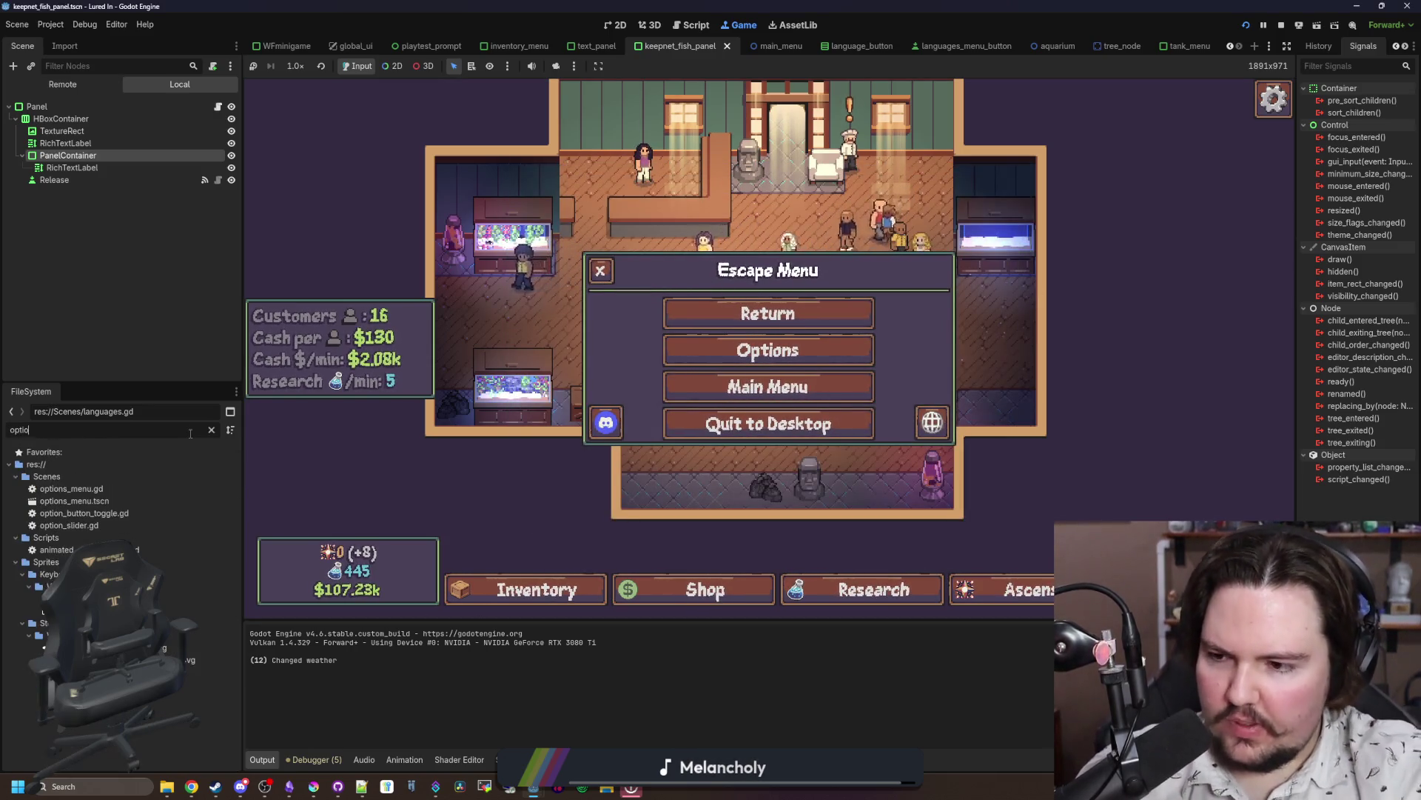
Step: Open options_menu.gd, then open languages_menu.gd to compare
double_click(114, 489)
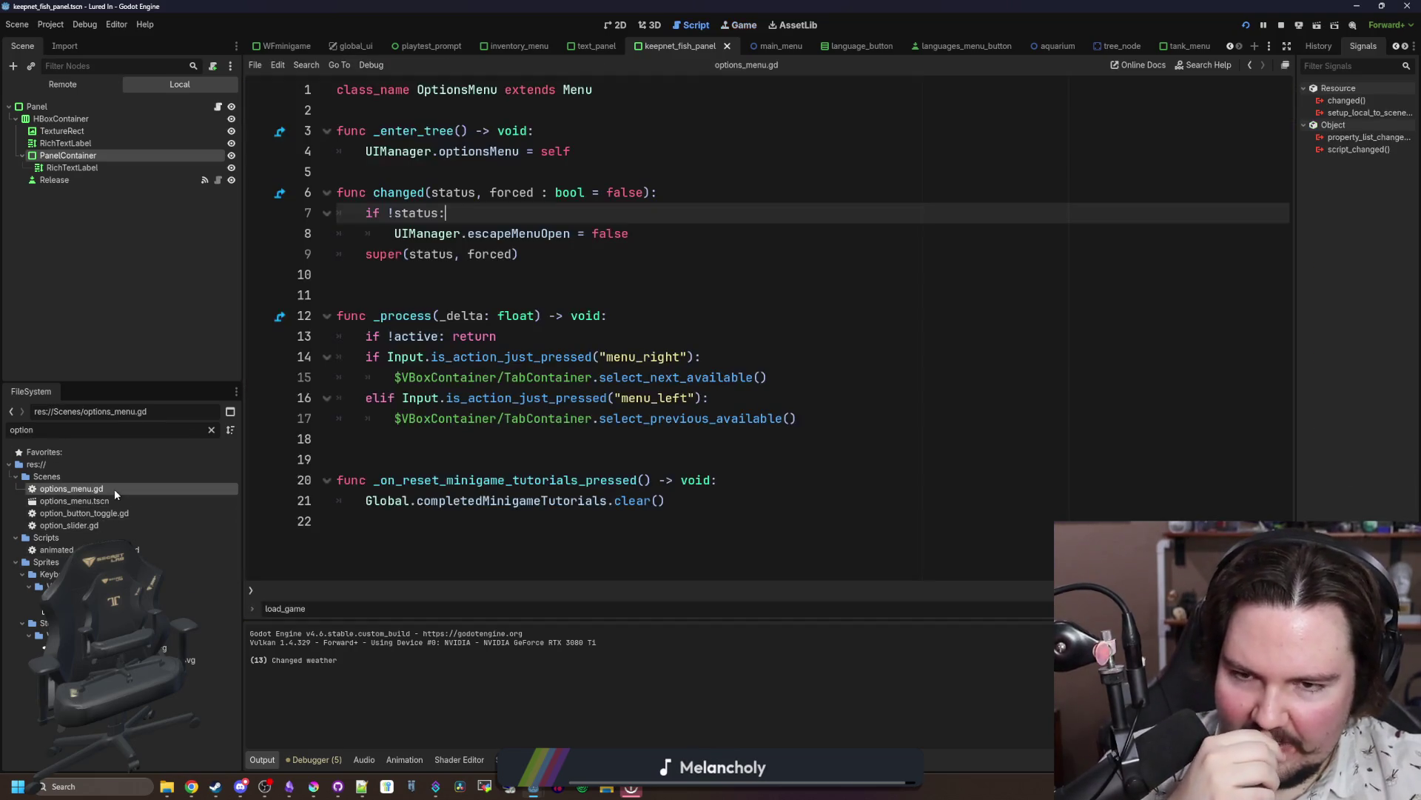
click(612, 295)
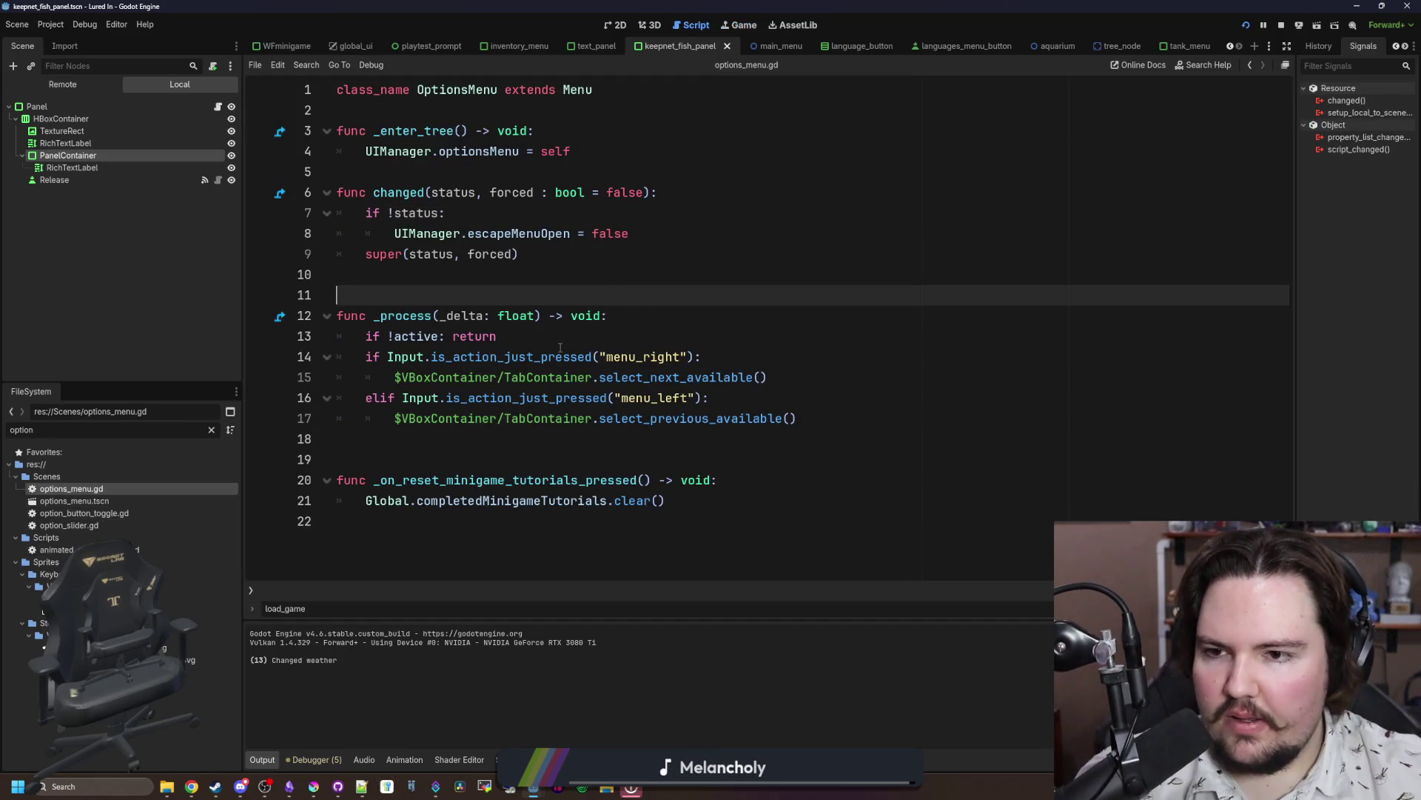
click(610, 274)
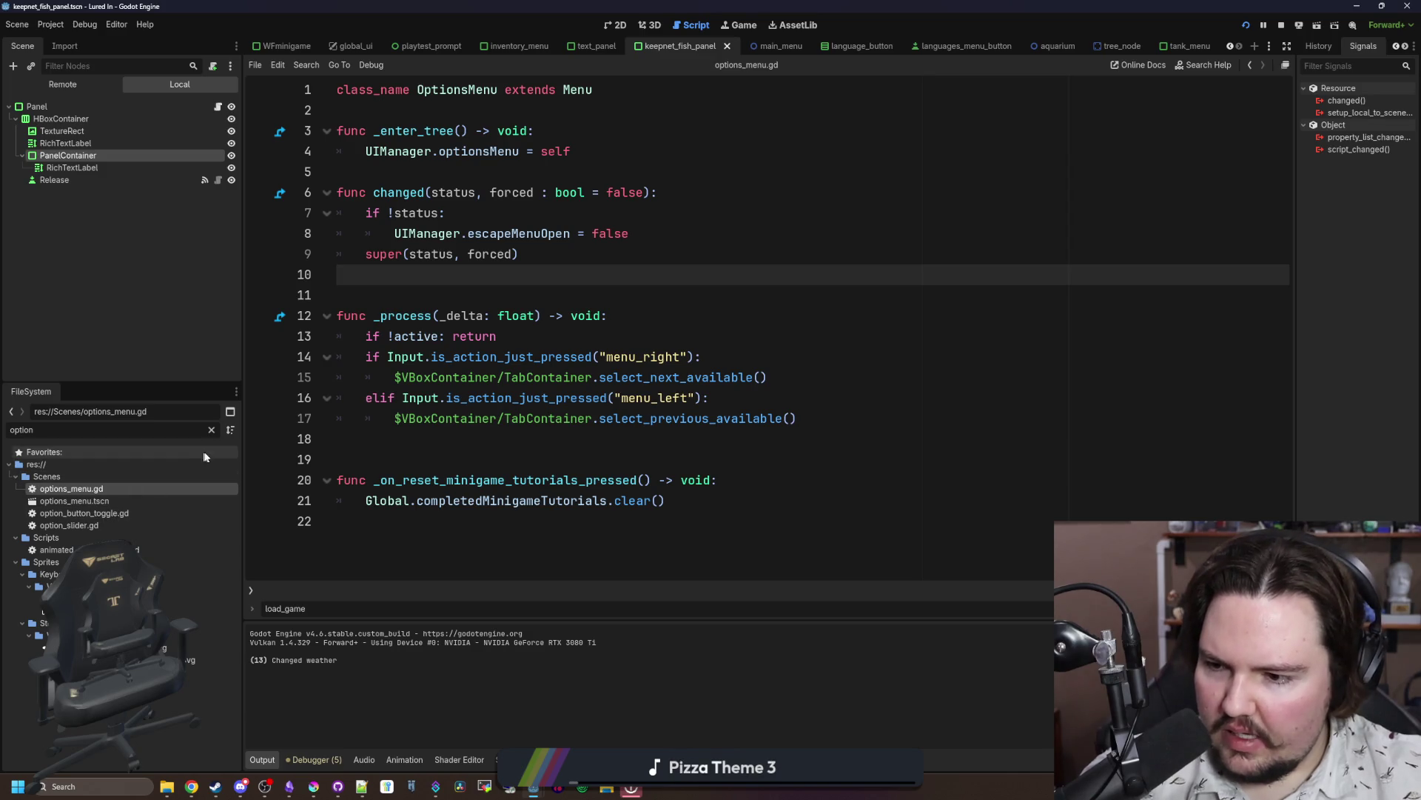
click(212, 430)
text(languages)
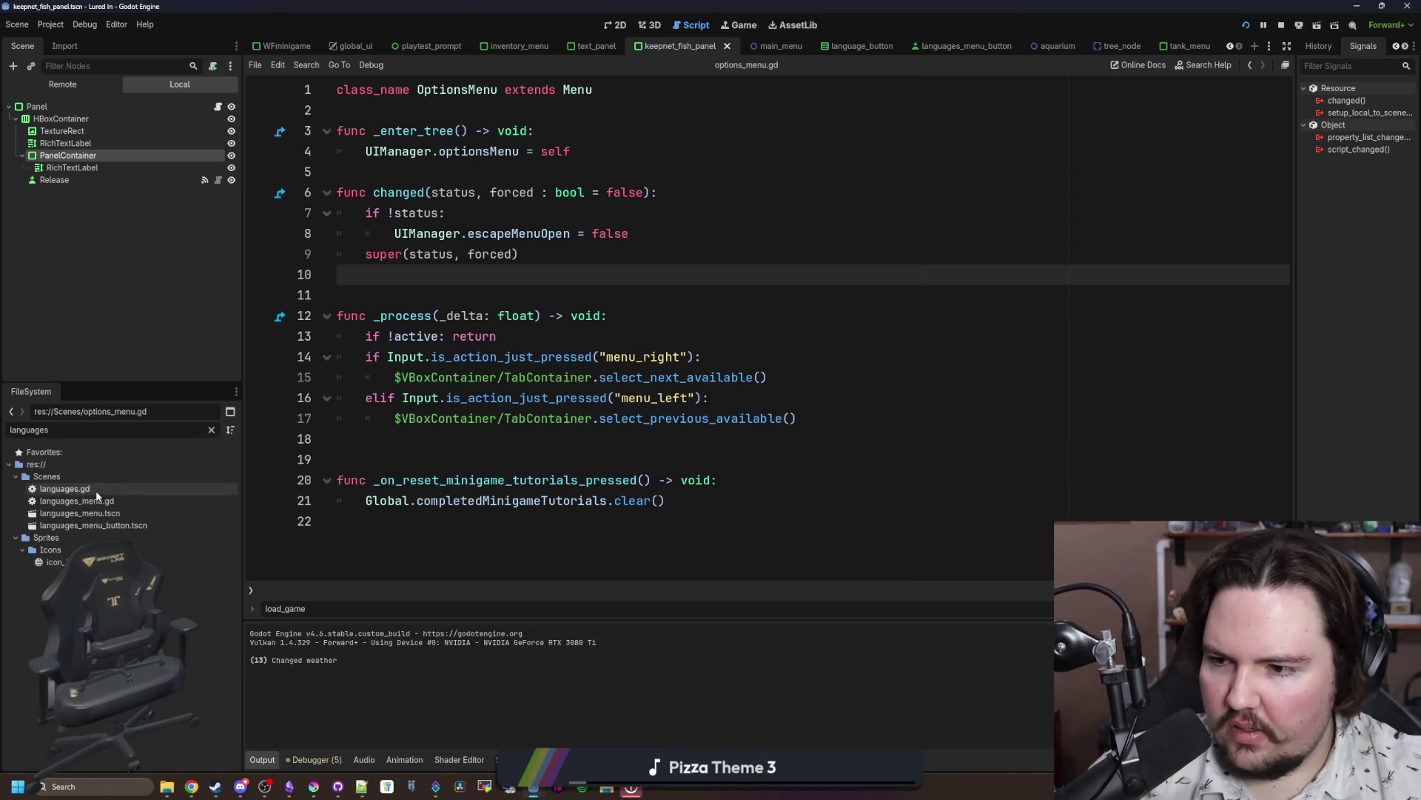
double_click(110, 499)
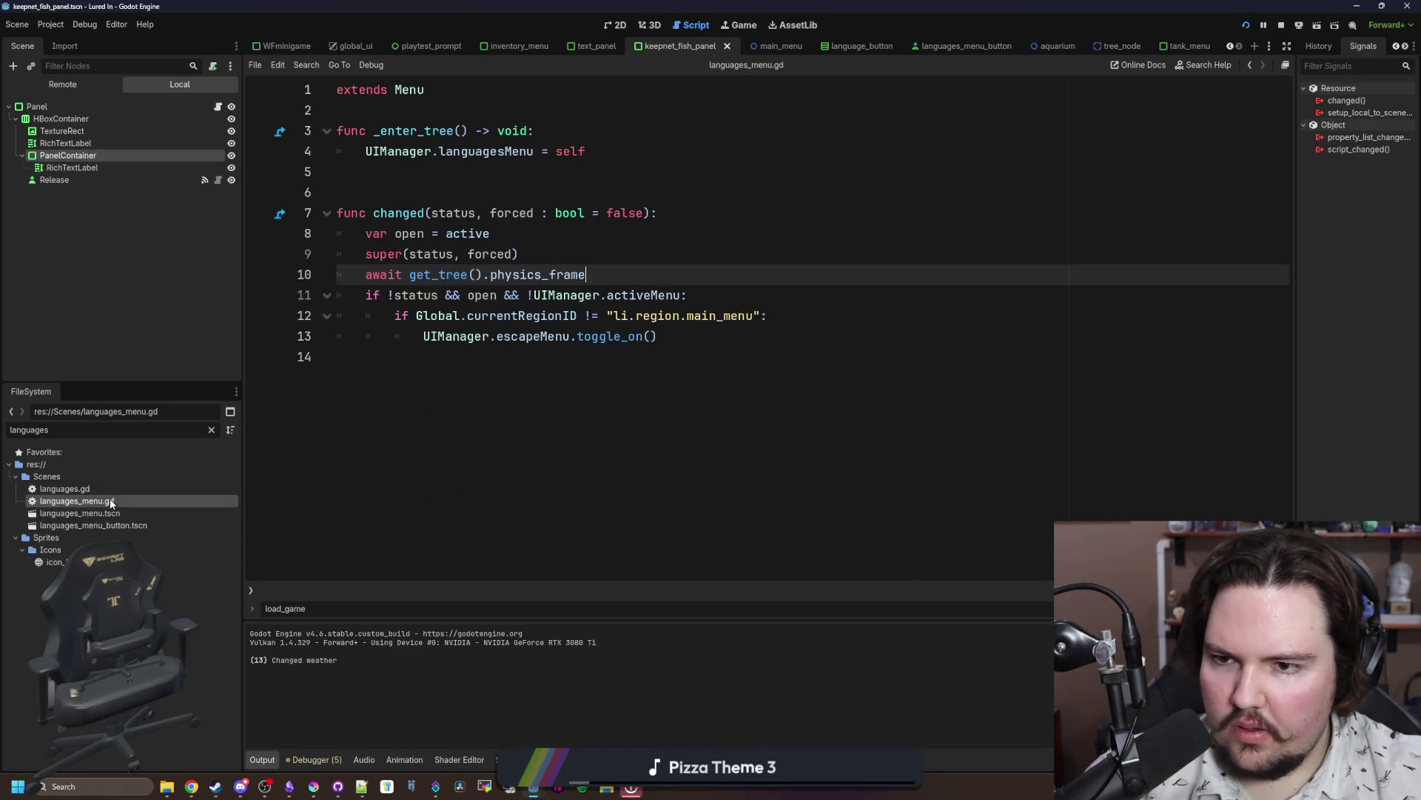
Step: Reopen options_menu.gd and comment out the changed() function on lines 6–9
click(213, 429)
text(options)
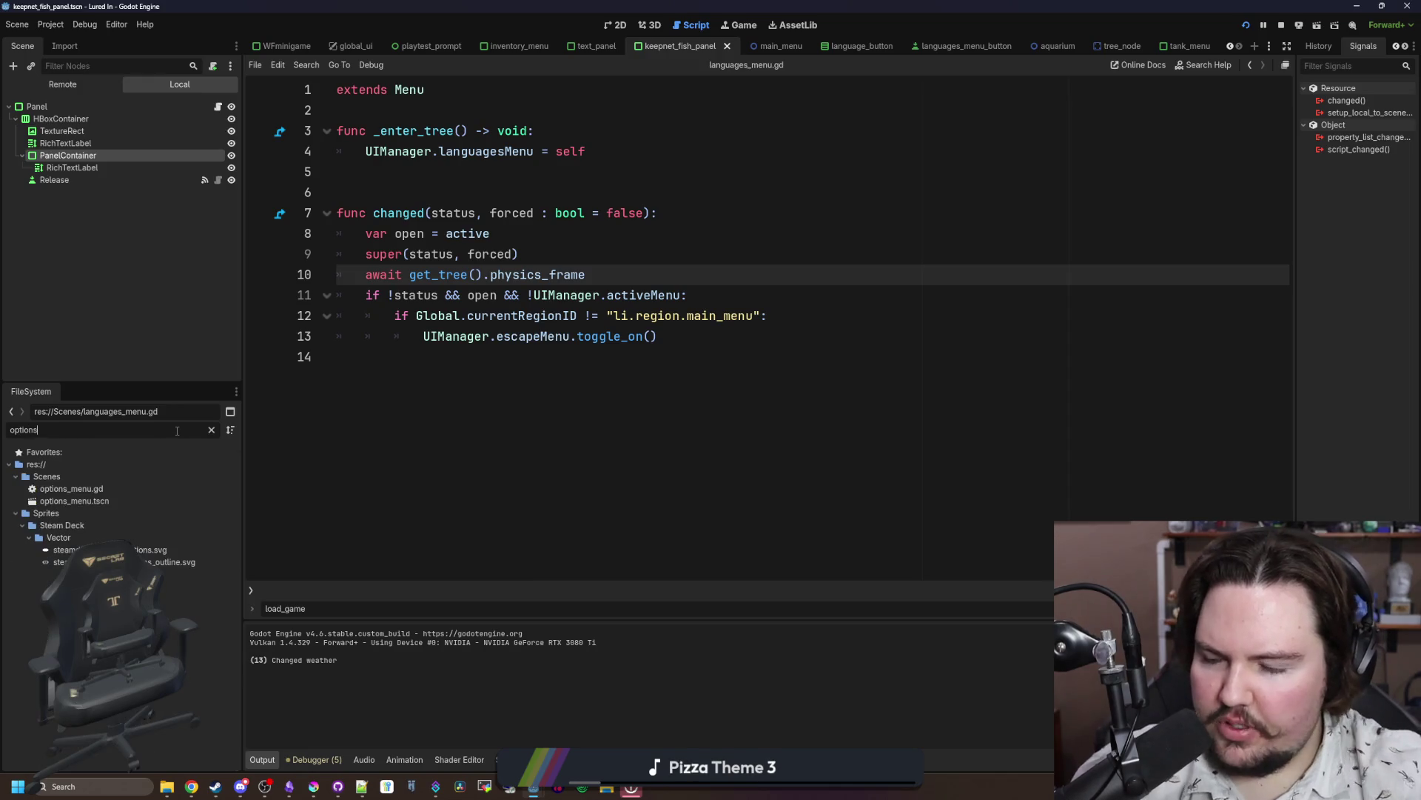
double_click(104, 488)
mouse_move(519, 253)
mouse_down()
mouse_move(340, 255)
mouse_move(254, 201)
mouse_up()
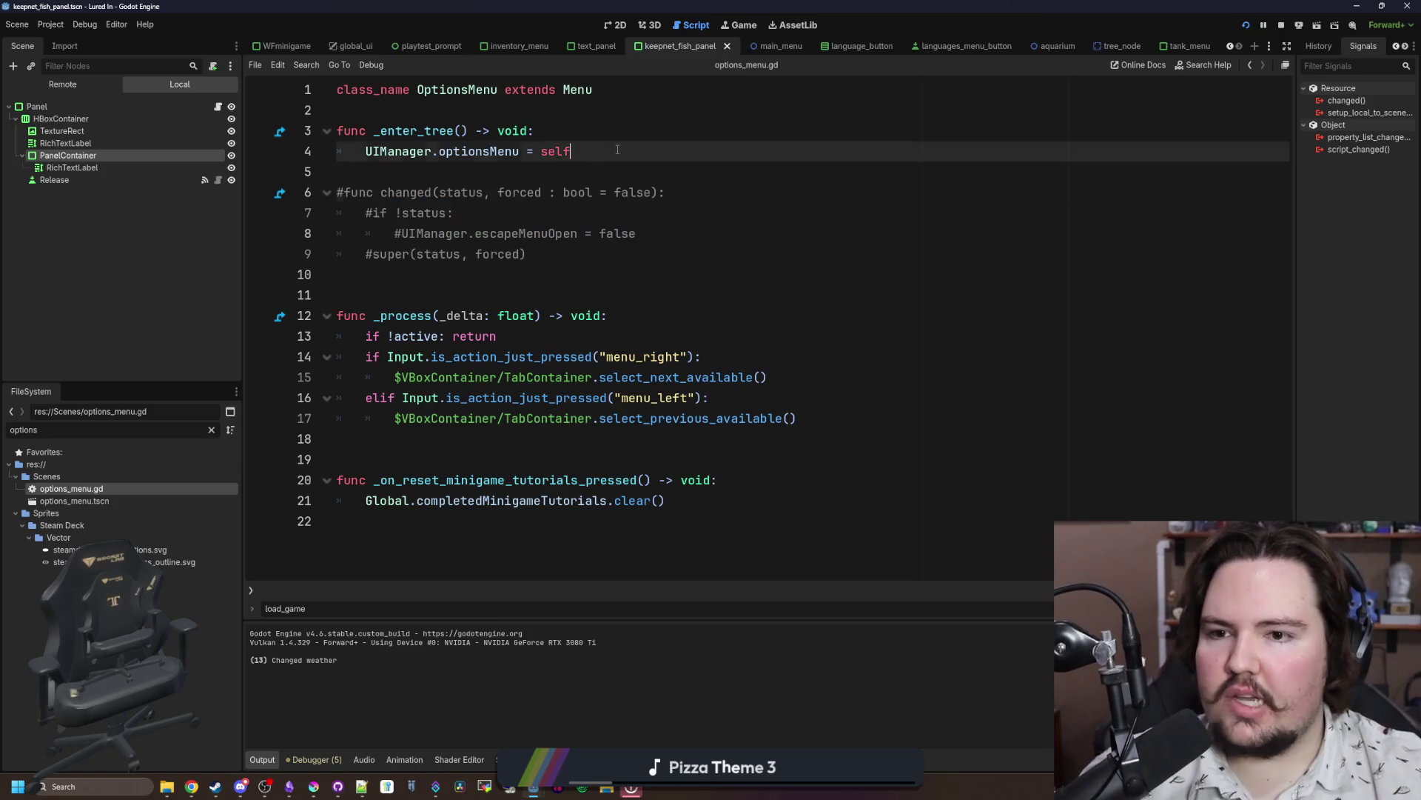
click(585, 151)
key(Down)
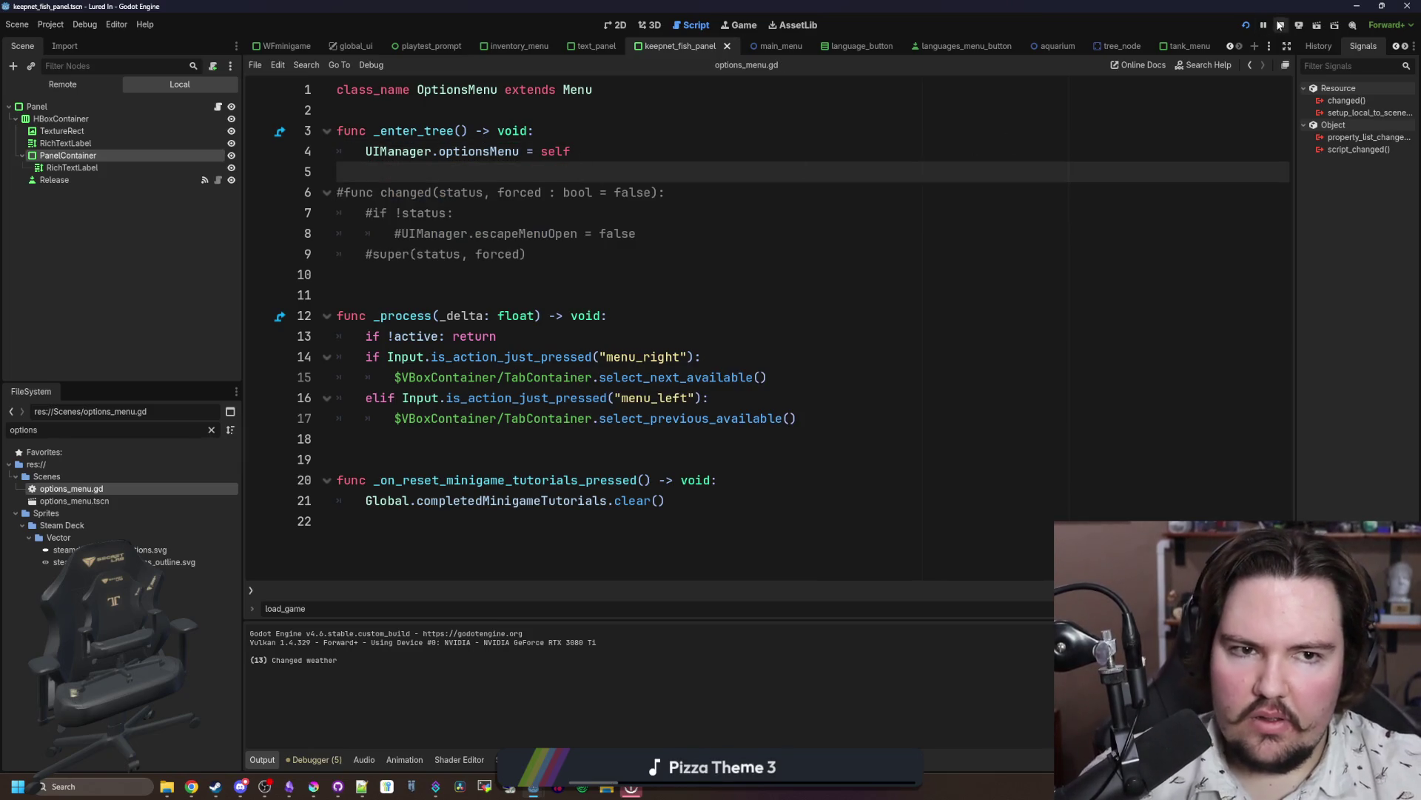
Step: Run the project, open and close Options on the main menu, and start playing
click(1247, 26)
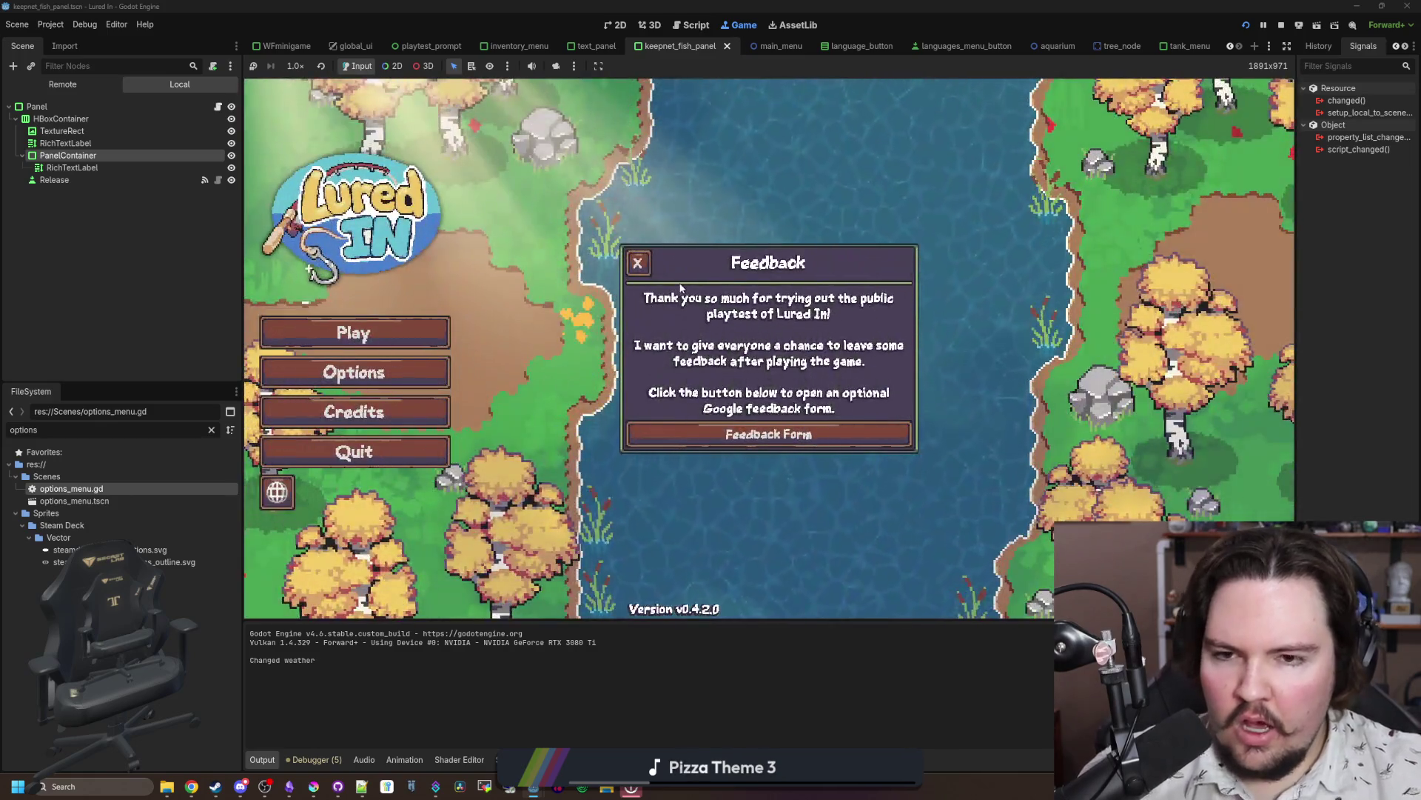
click(534, 303)
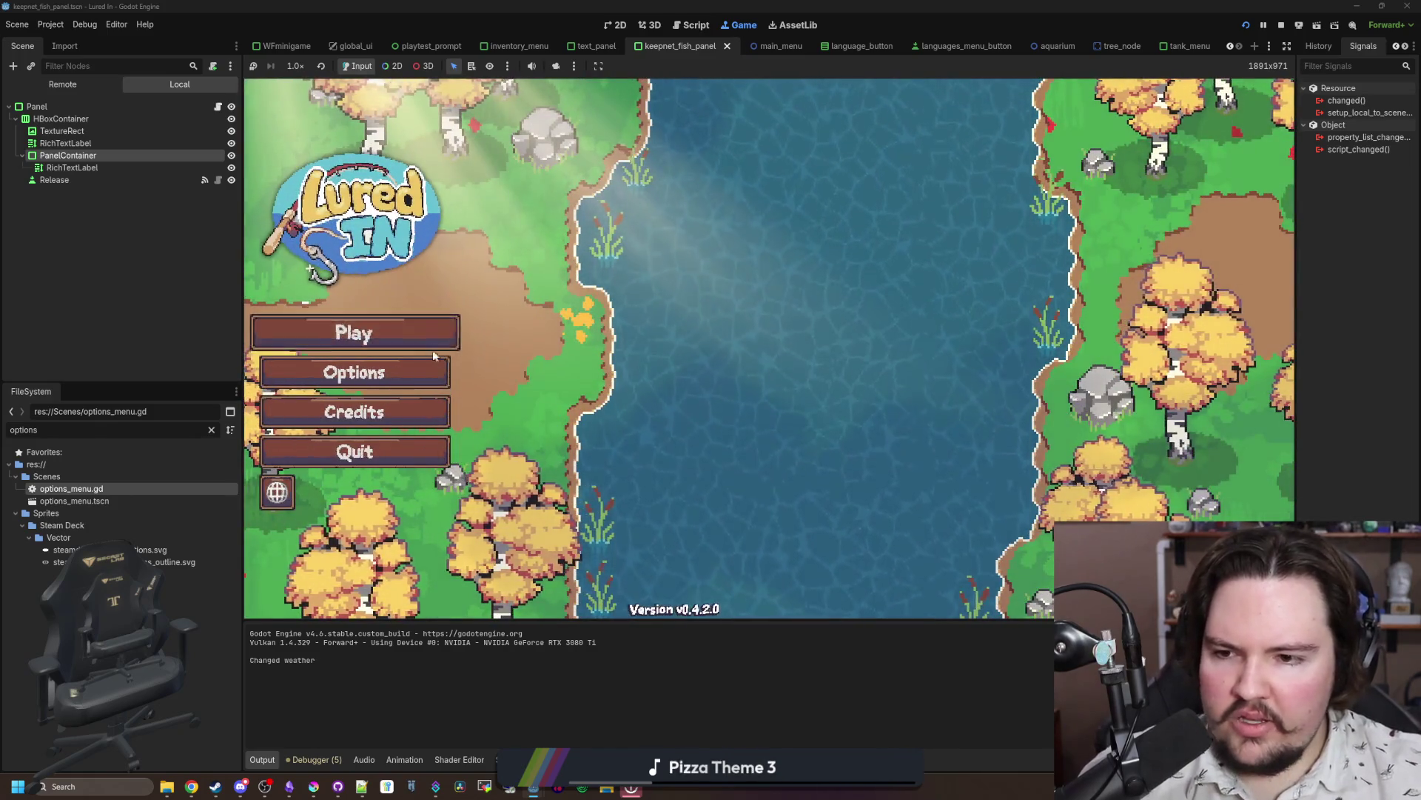
click(424, 370)
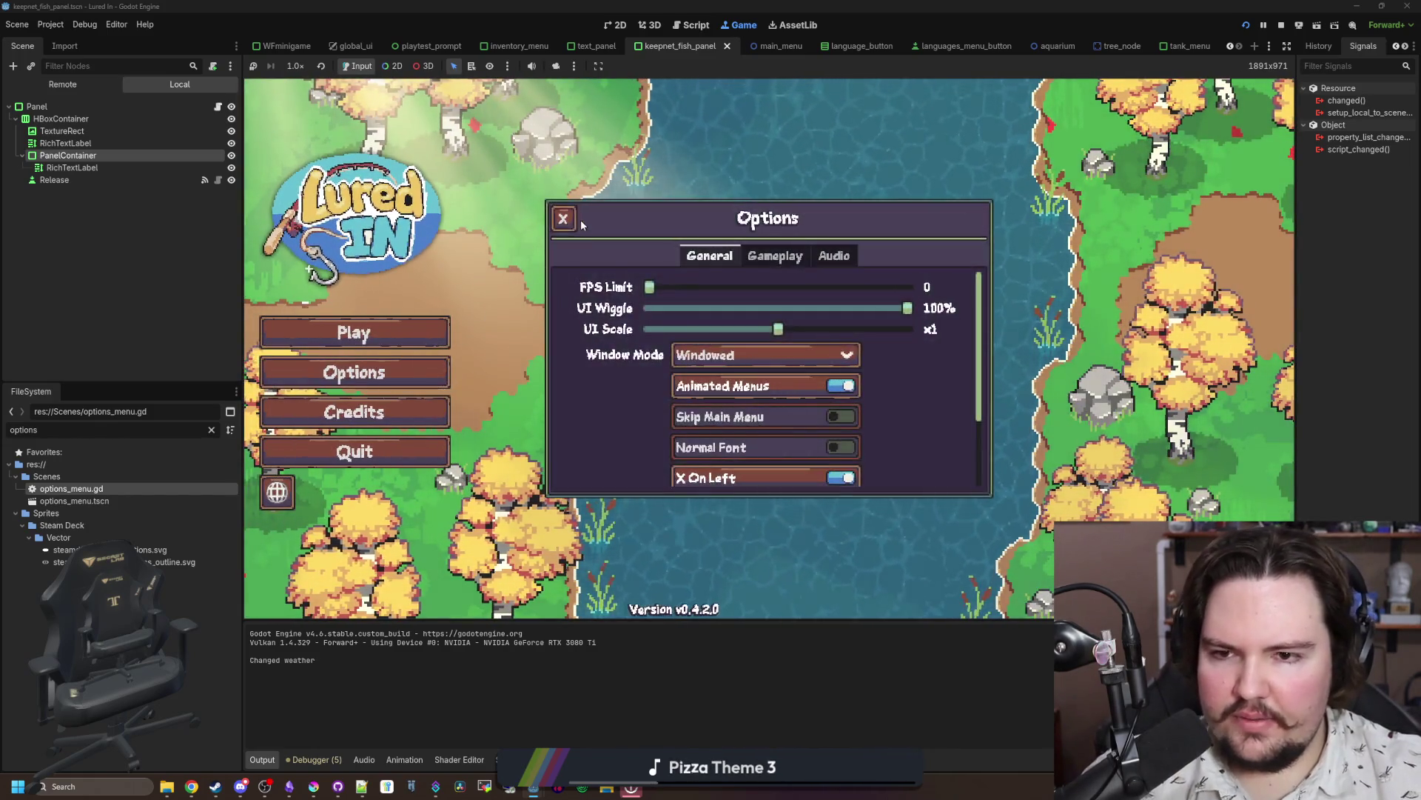
click(562, 219)
click(356, 372)
click(516, 275)
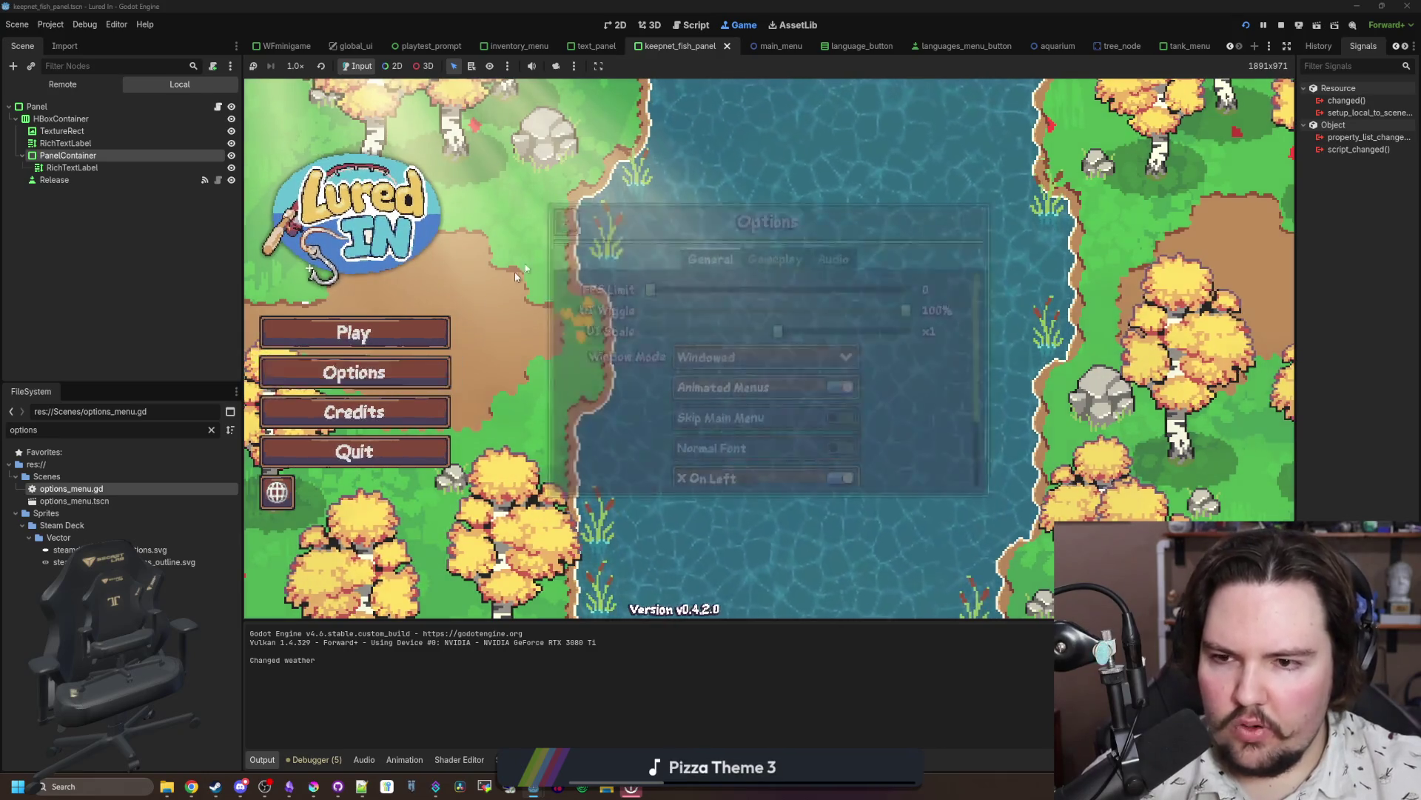
click(411, 335)
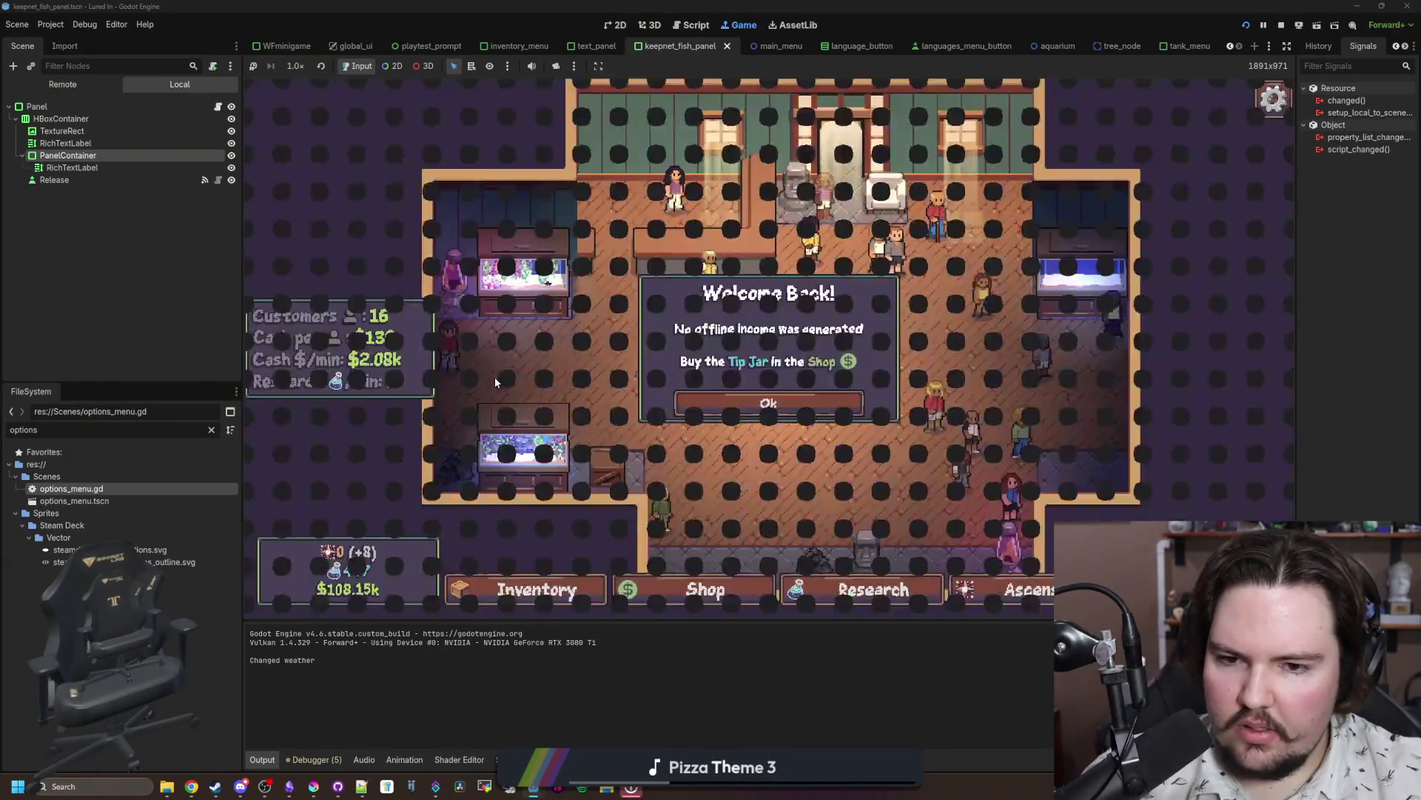
click(767, 401)
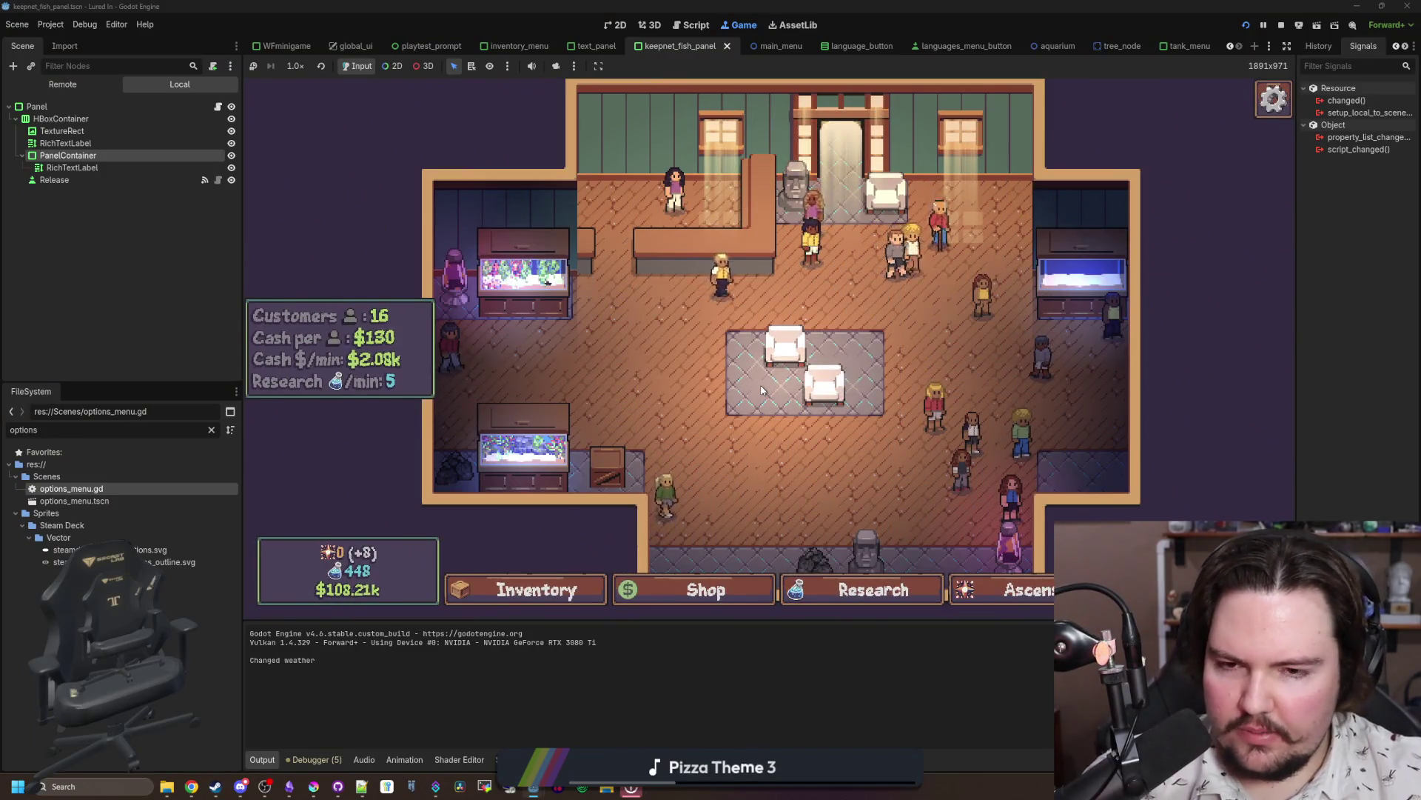
Step: Test the Escape Menu with the languages, inventory and options panels, then return to the shop
key(Escape)
click(918, 412)
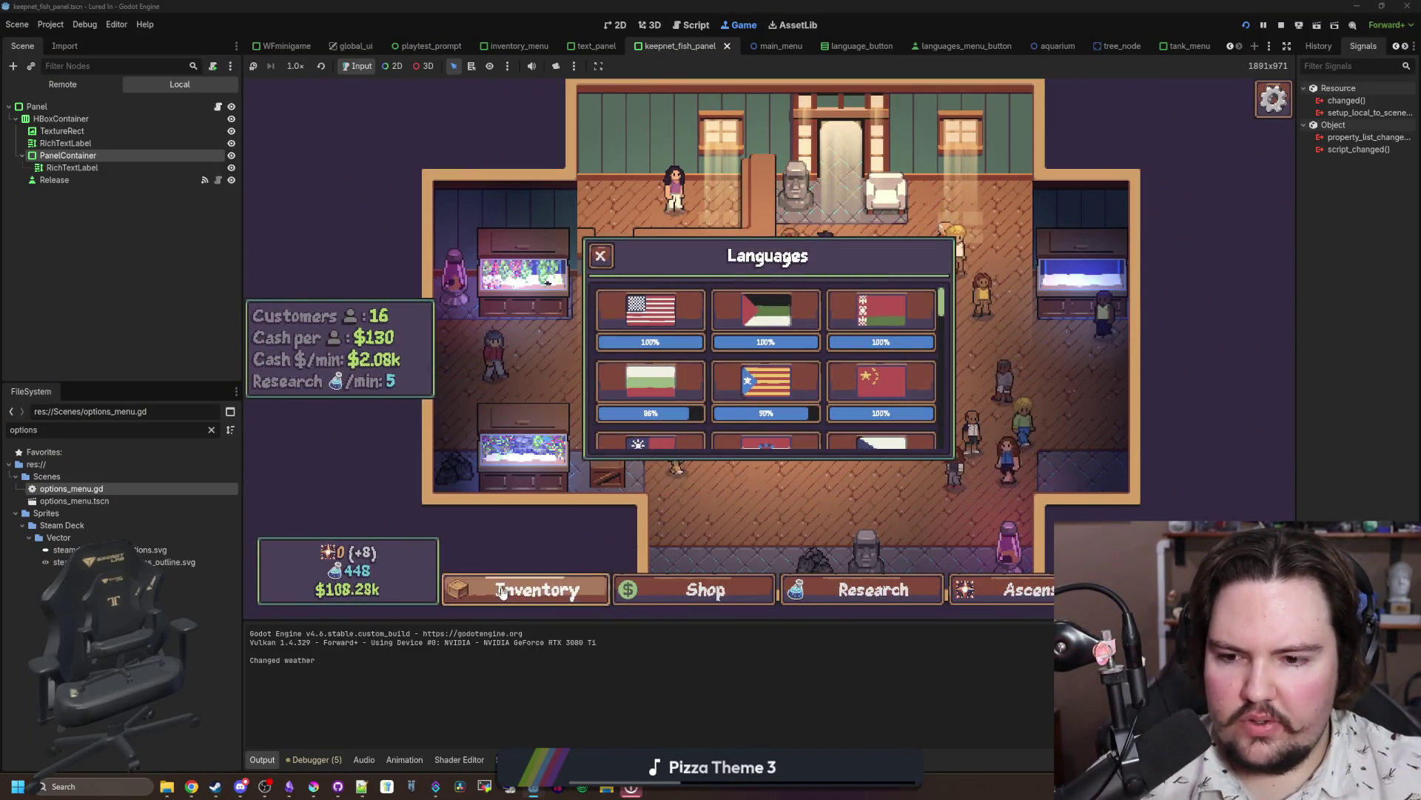
click(502, 592)
click(502, 592)
key(Escape)
click(767, 349)
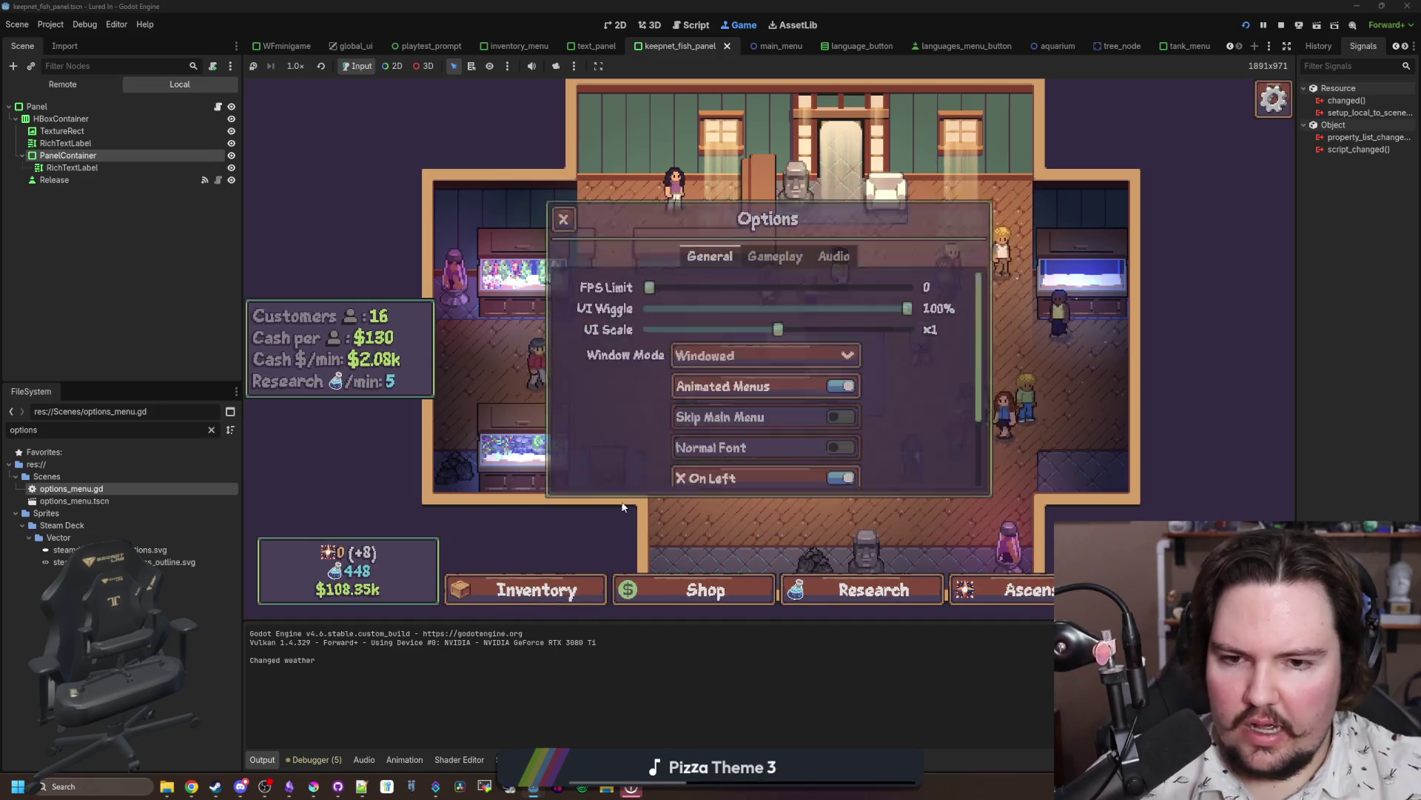
click(523, 582)
key(Escape)
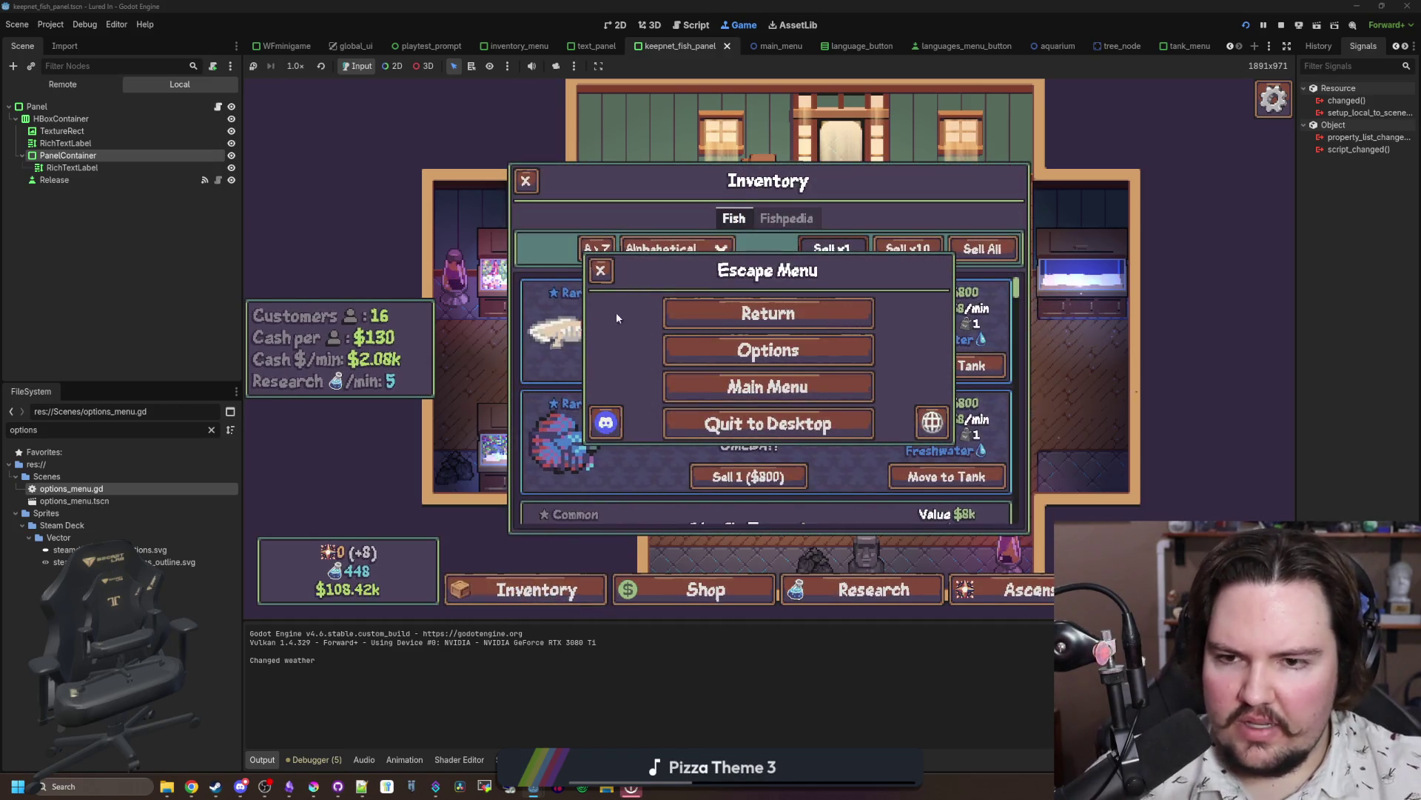
key(Escape)
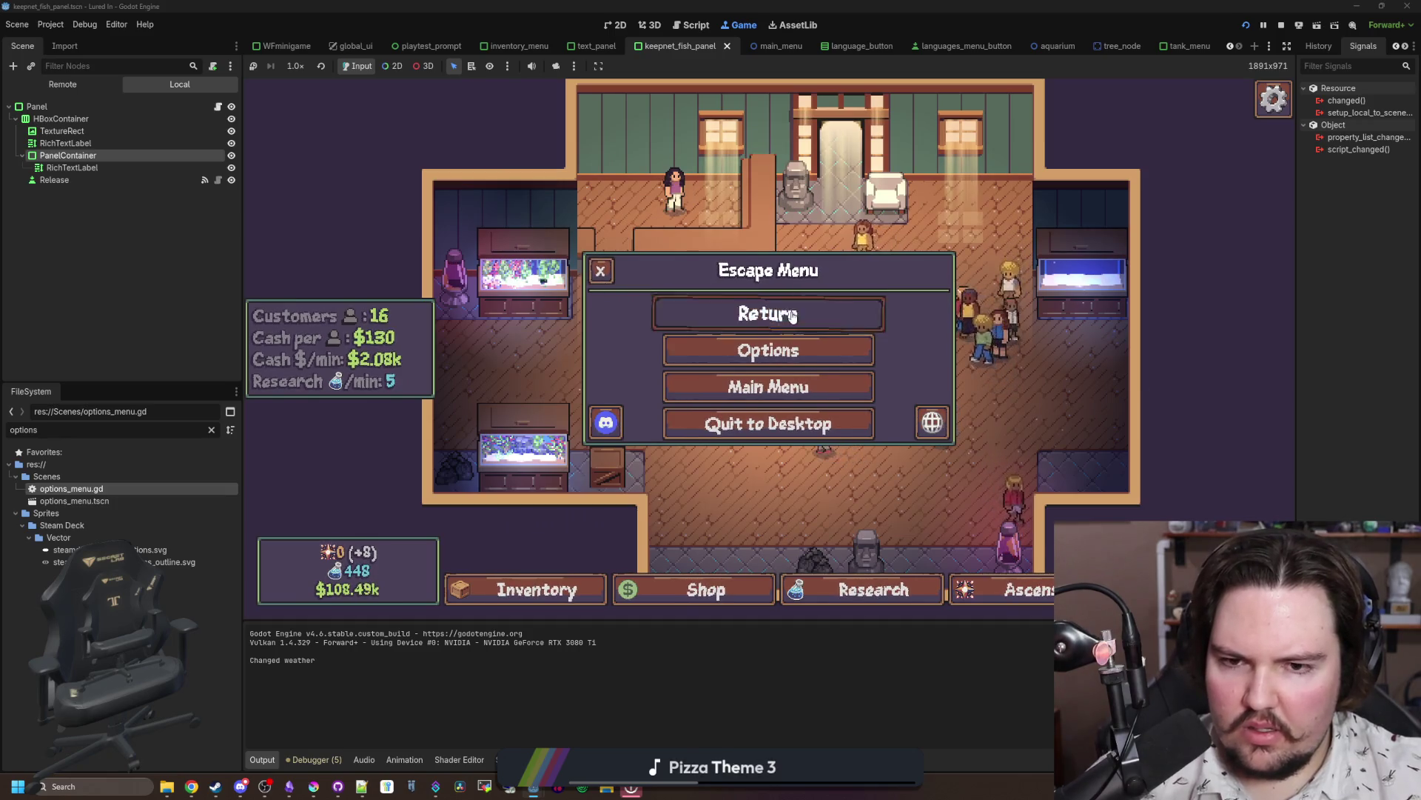
click(691, 587)
click(691, 586)
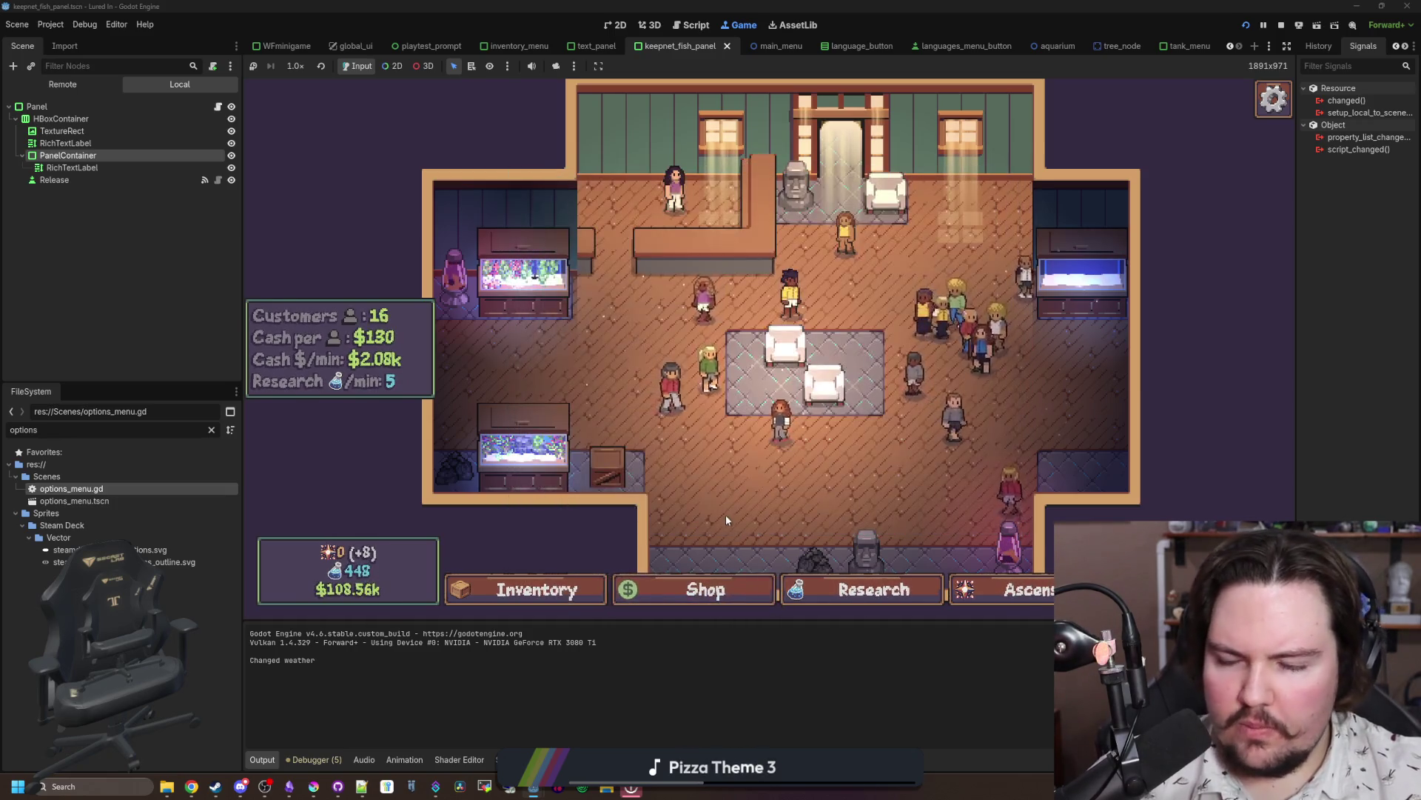
Step: Copy the changed() function from the languages menu script
double_click(146, 493)
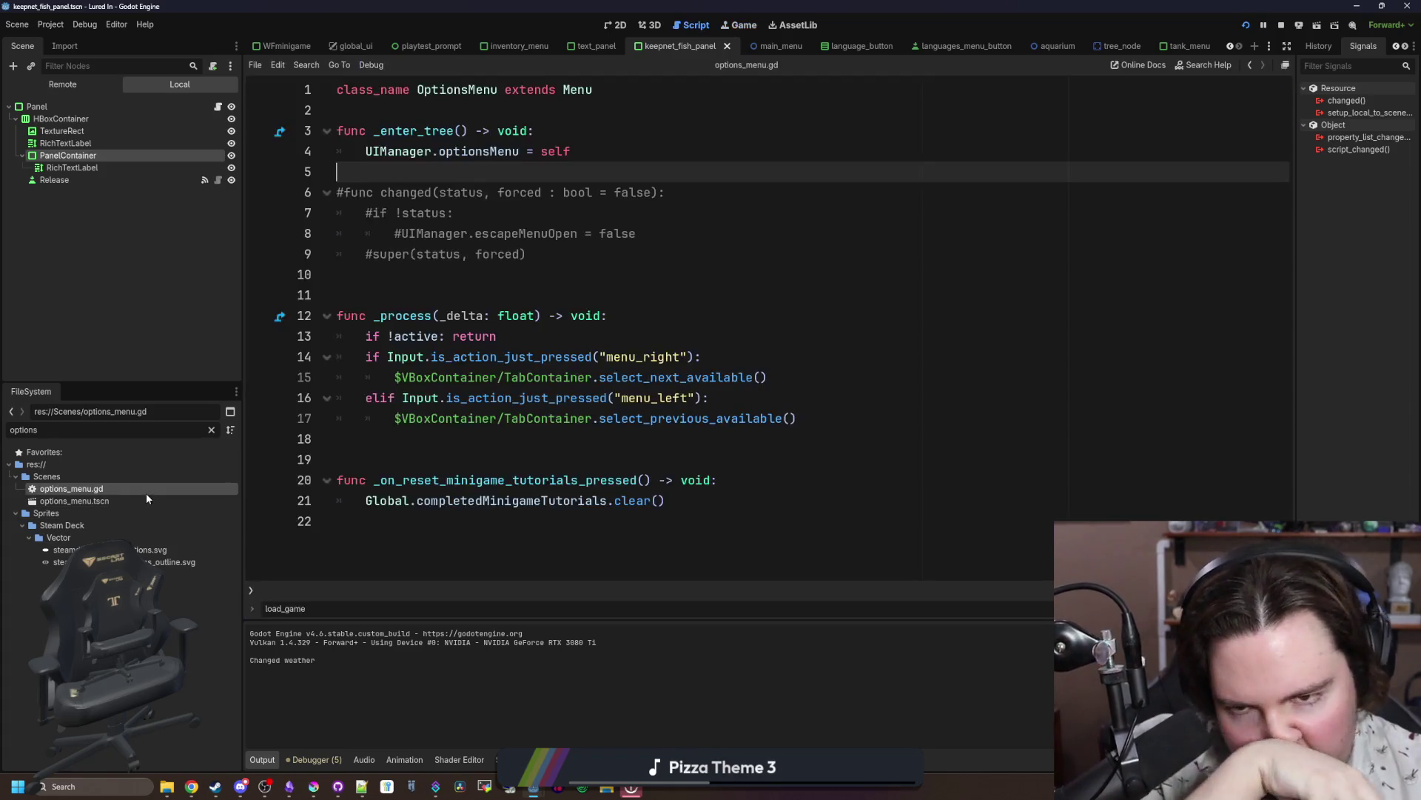
click(584, 289)
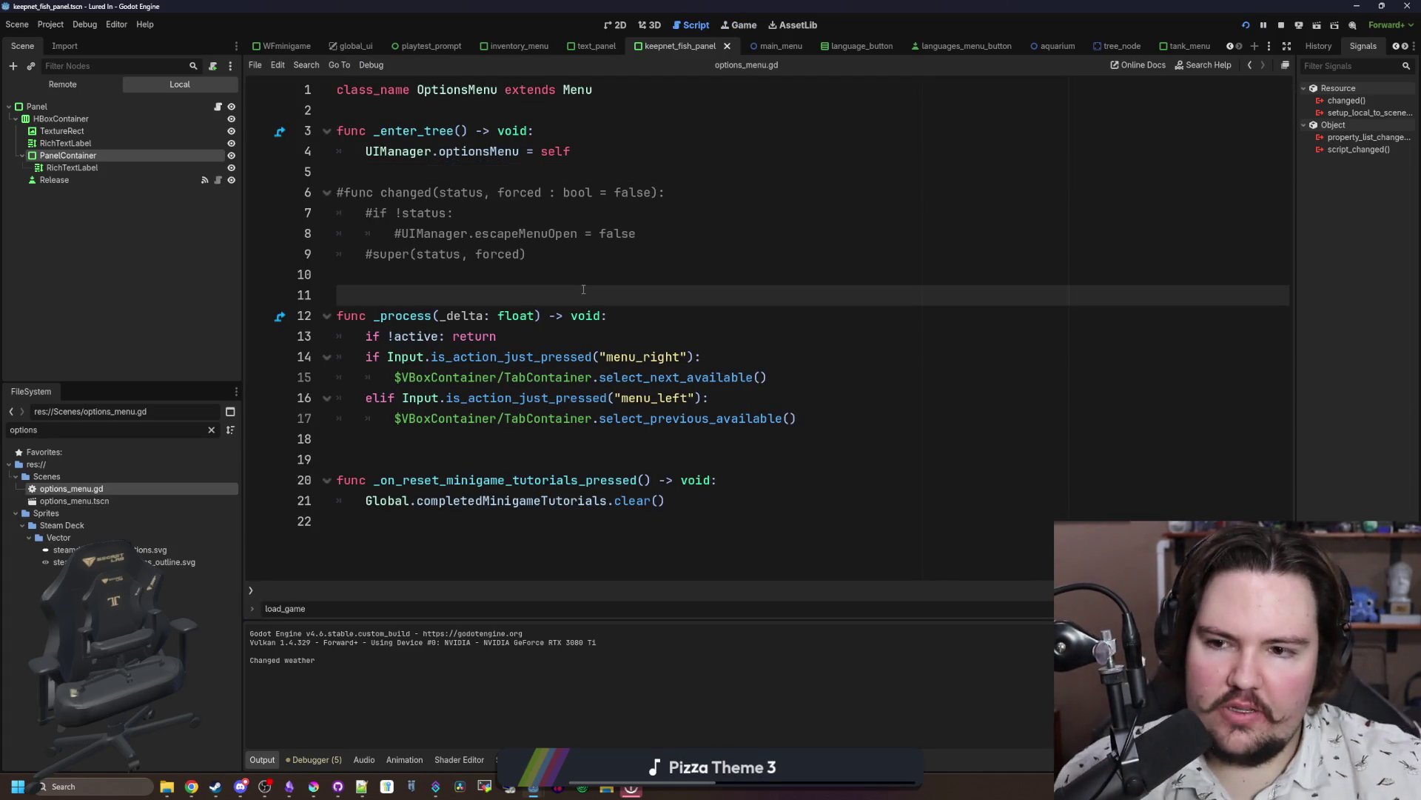
click(577, 280)
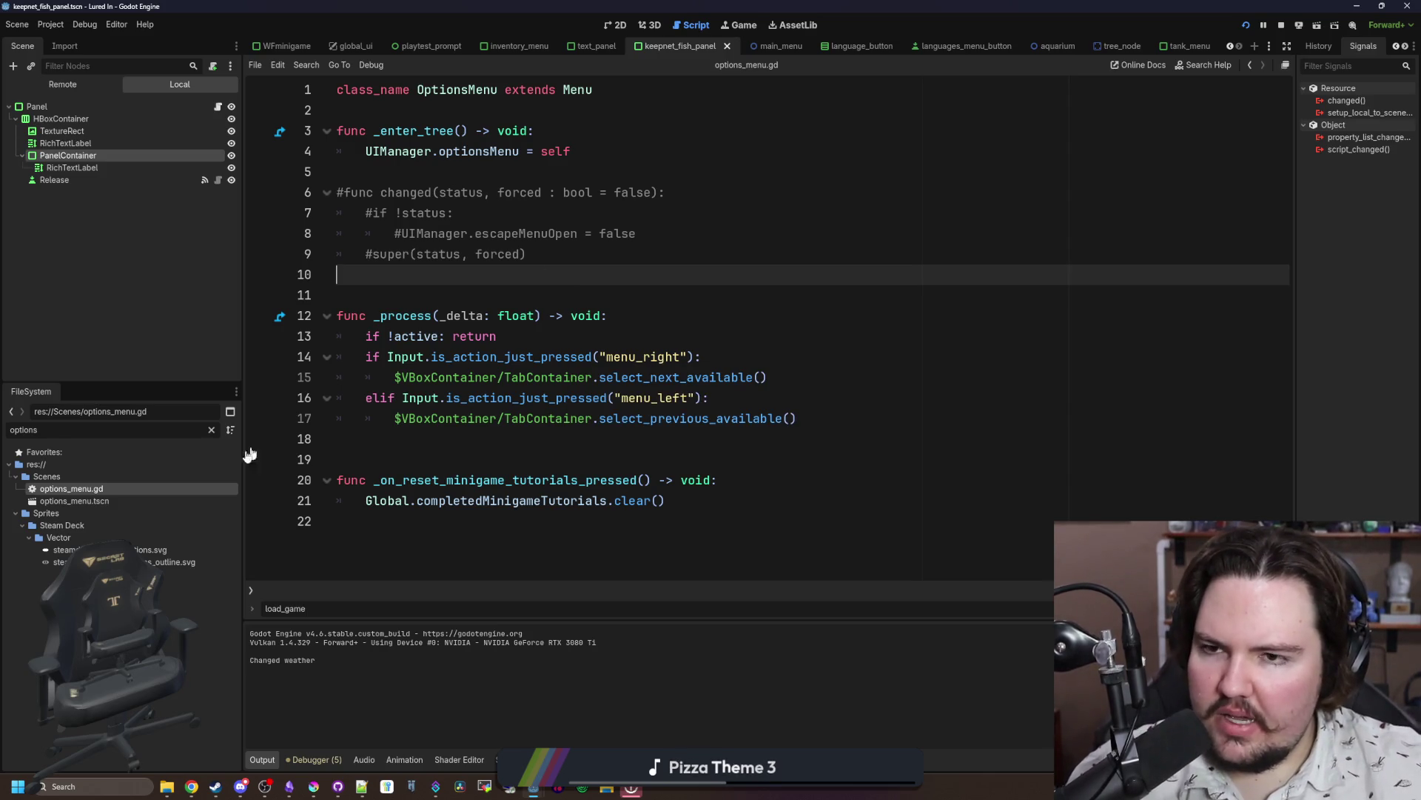
click(210, 428)
text(languages)
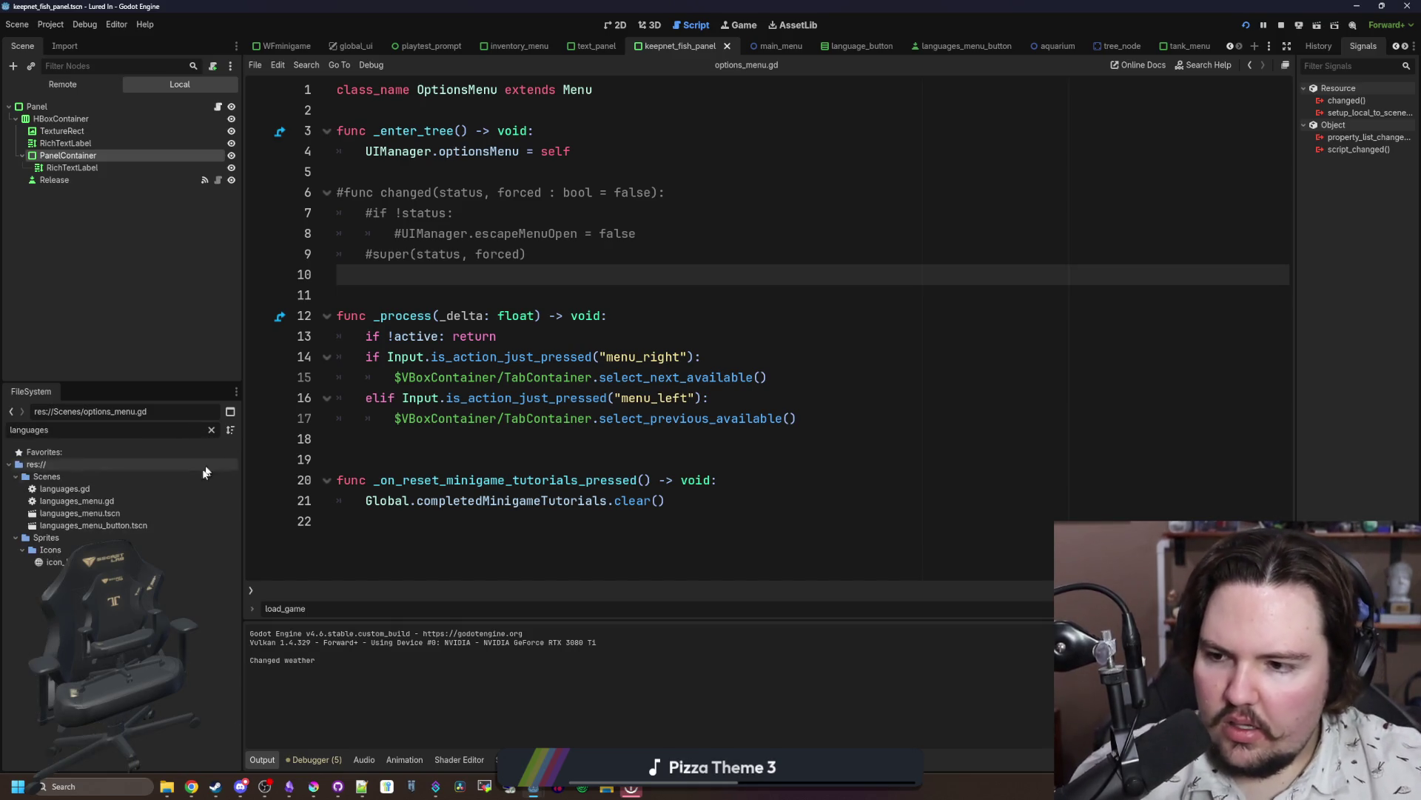
click(174, 497)
double_click(175, 498)
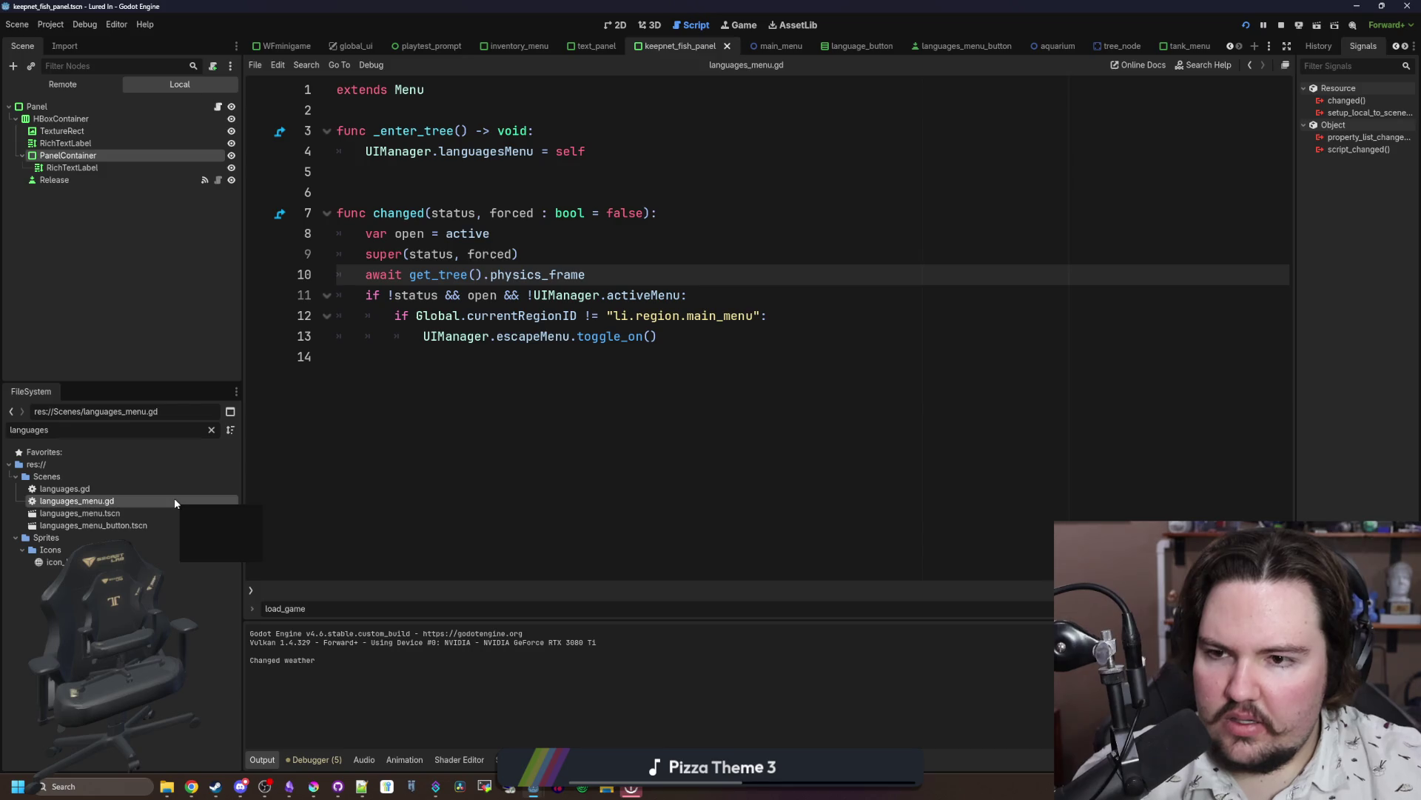
click(450, 425)
click(747, 337)
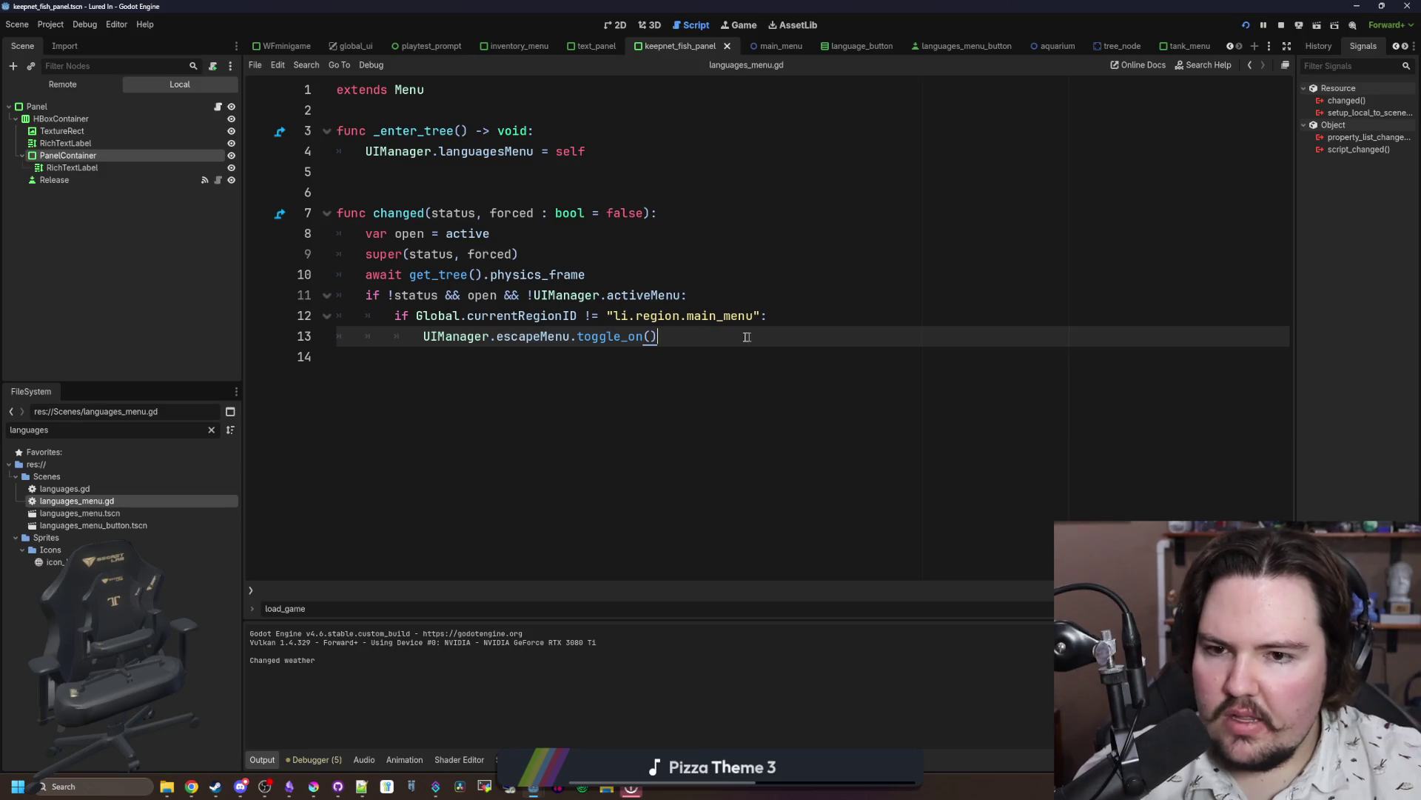
mouse_move(613, 316)
mouse_down()
mouse_move(689, 317)
mouse_move(444, 337)
mouse_move(327, 219)
mouse_up()
key(ctrl+c)
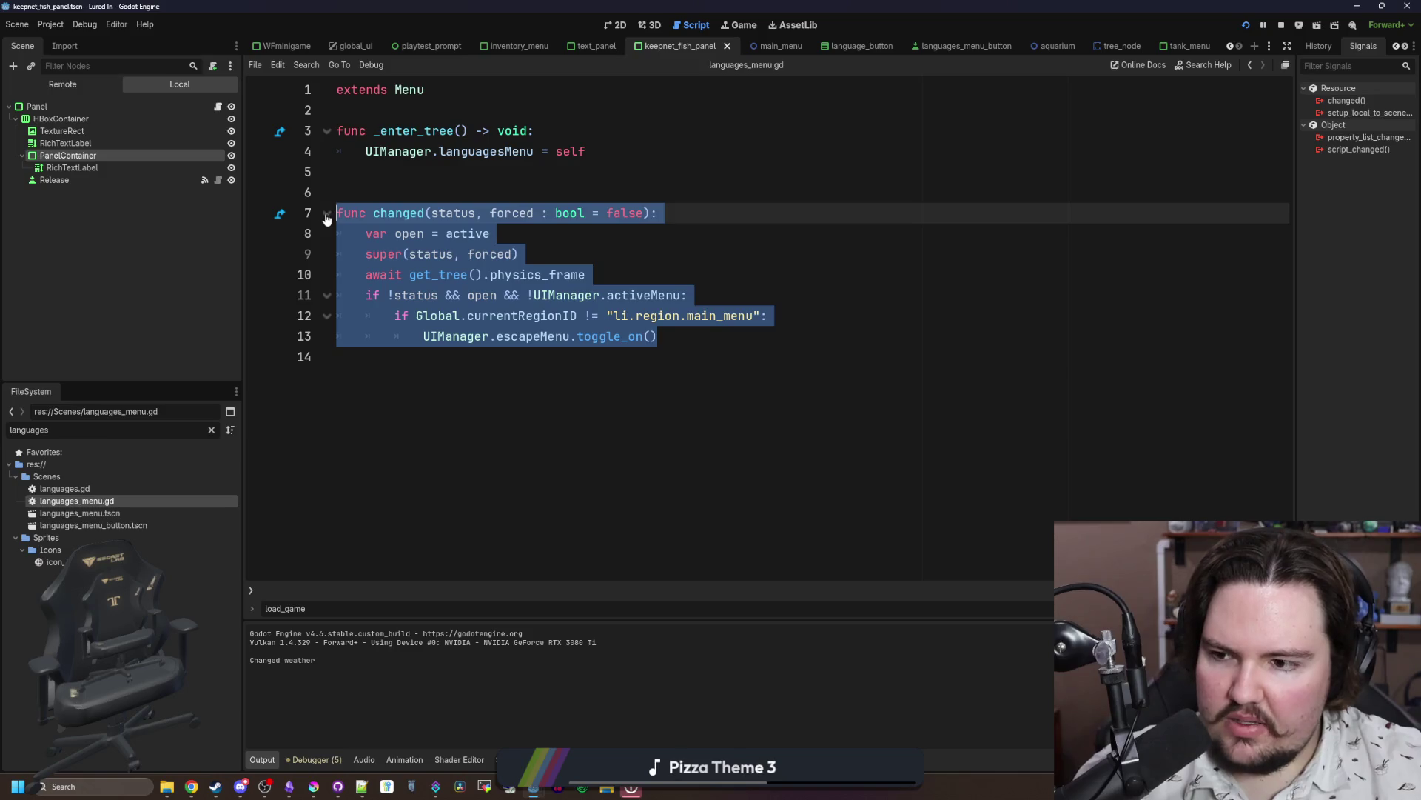
Step: Paste the changed() function into options_menu.gd at line 10, save, and run the game
click(211, 429)
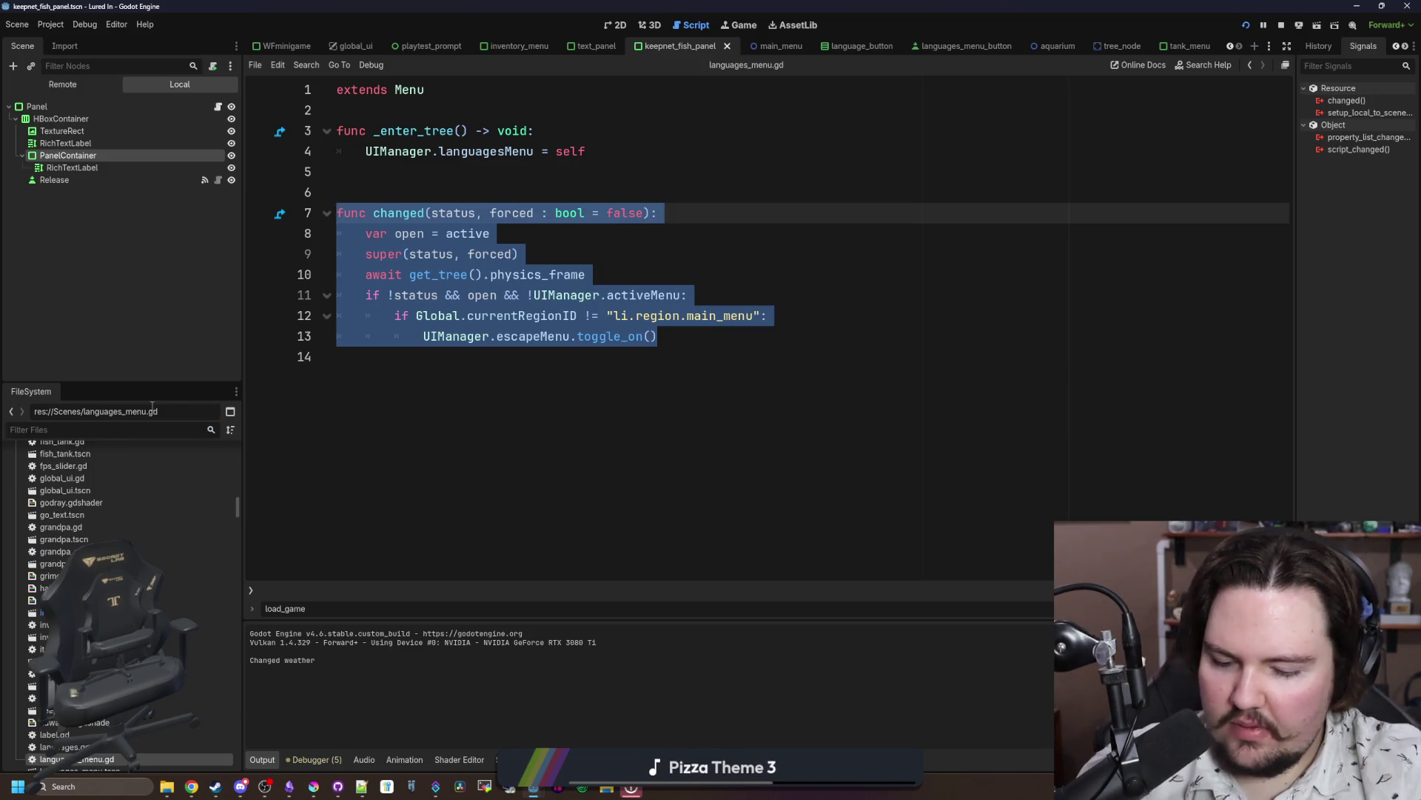
text(options)
double_click(82, 491)
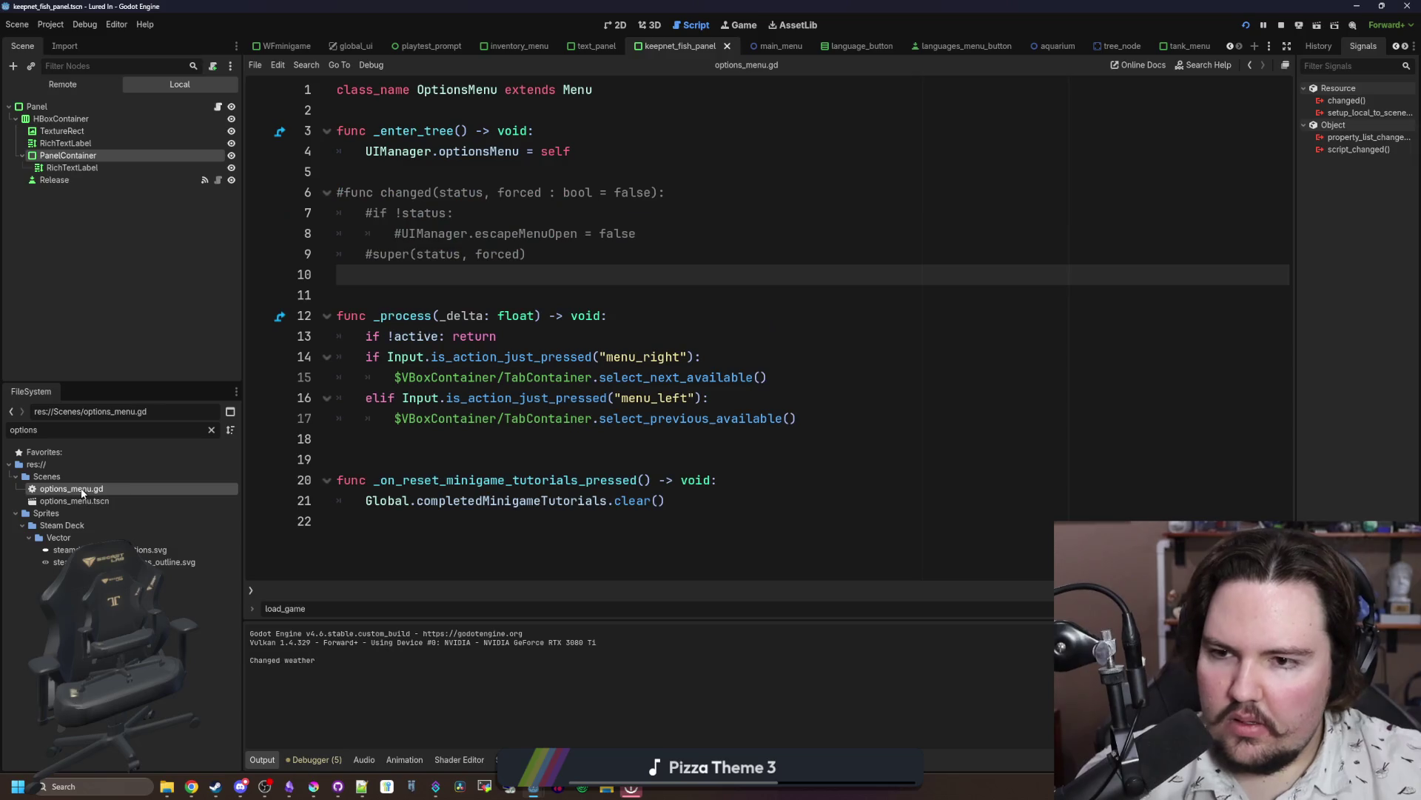
key(ctrl+v)
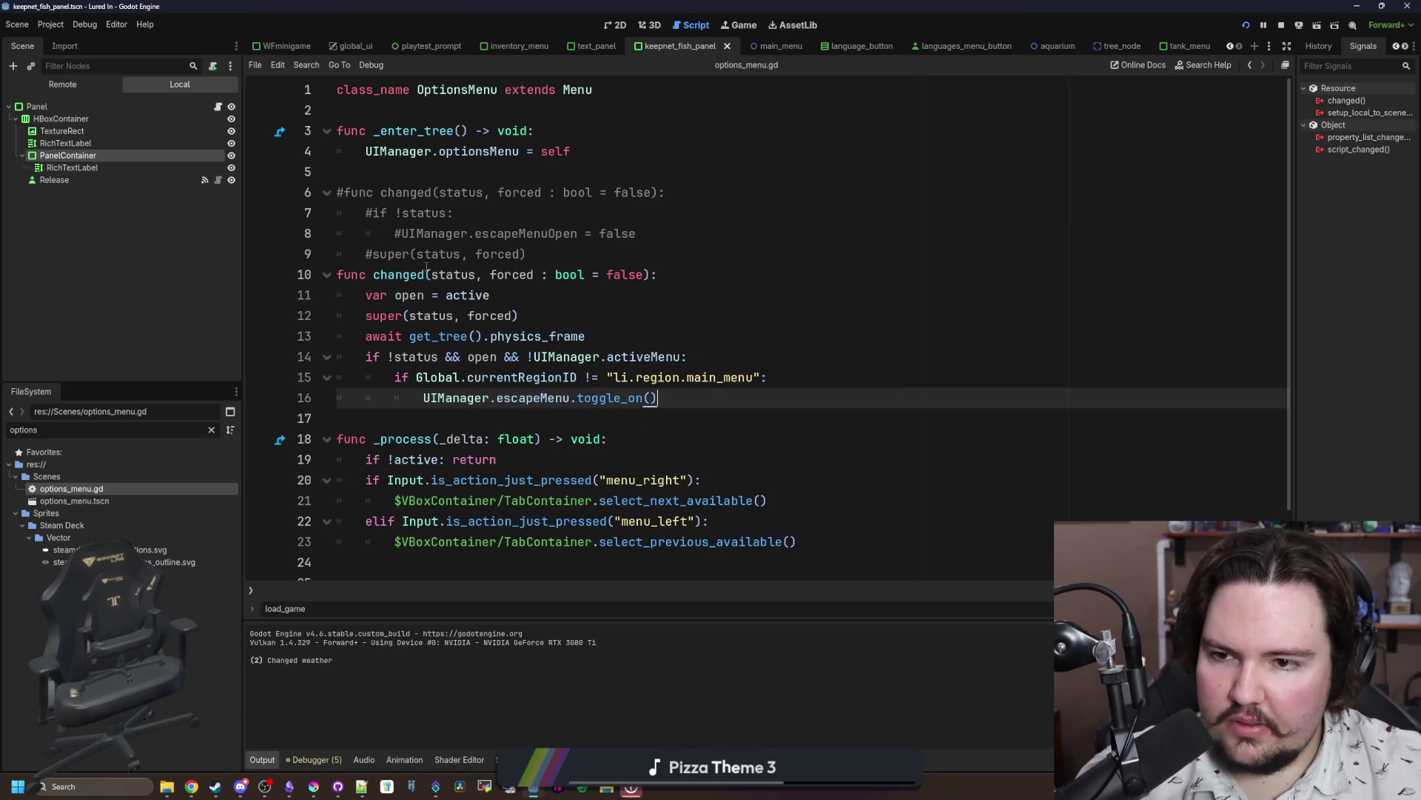
click(537, 255)
key(Return)
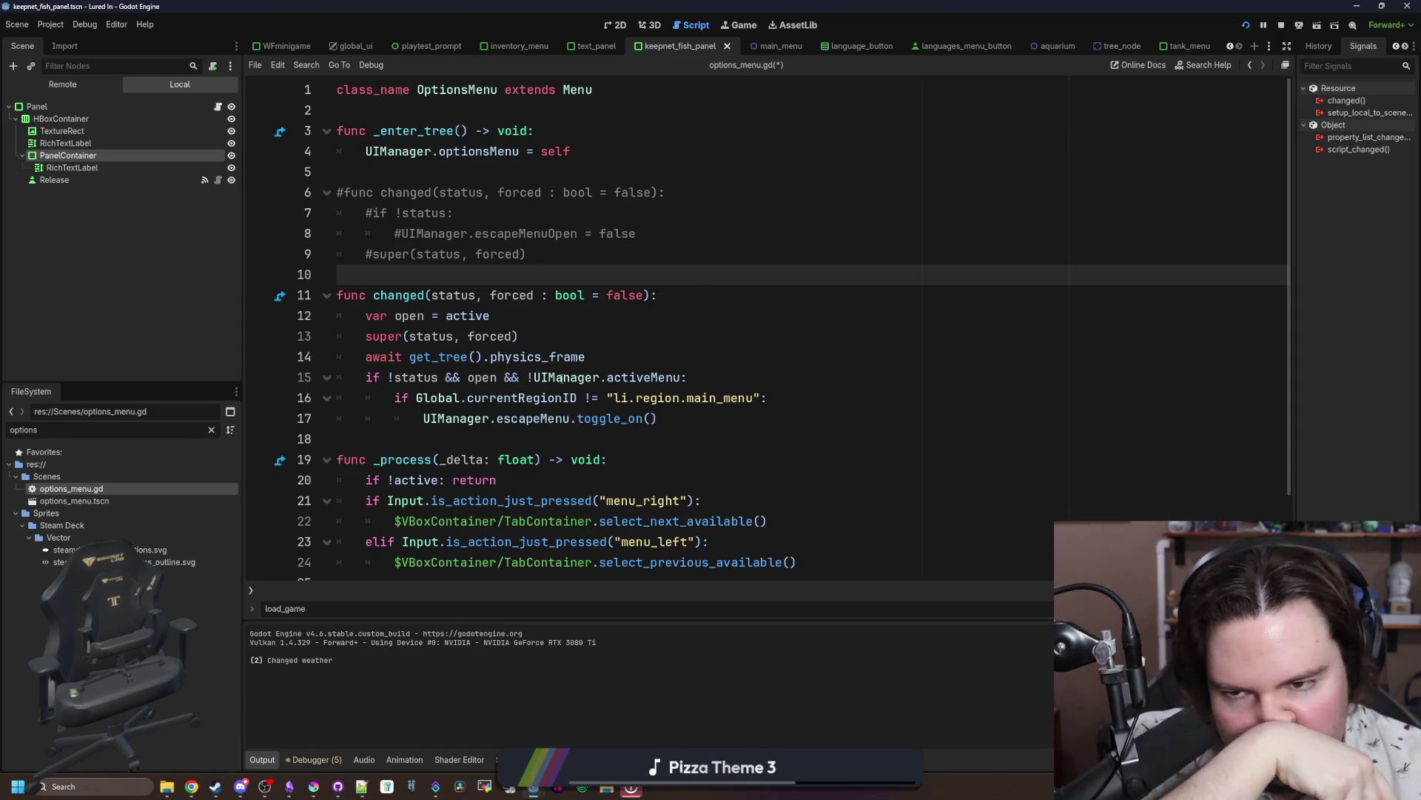
scroll(598, 493, down, 2)
scroll(676, 422, up, 1)
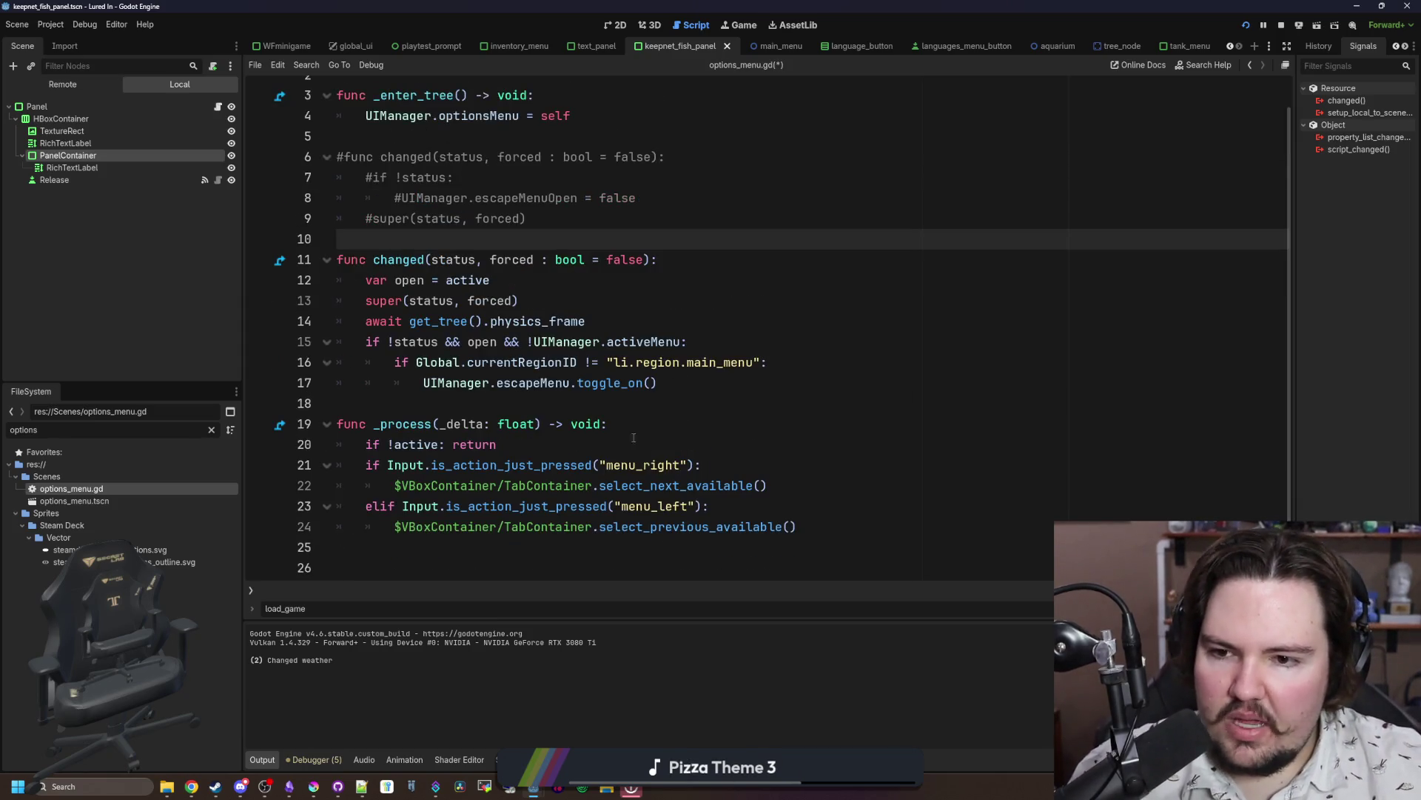
click(597, 405)
key(Return)
key(Up)
key(ctrl+s)
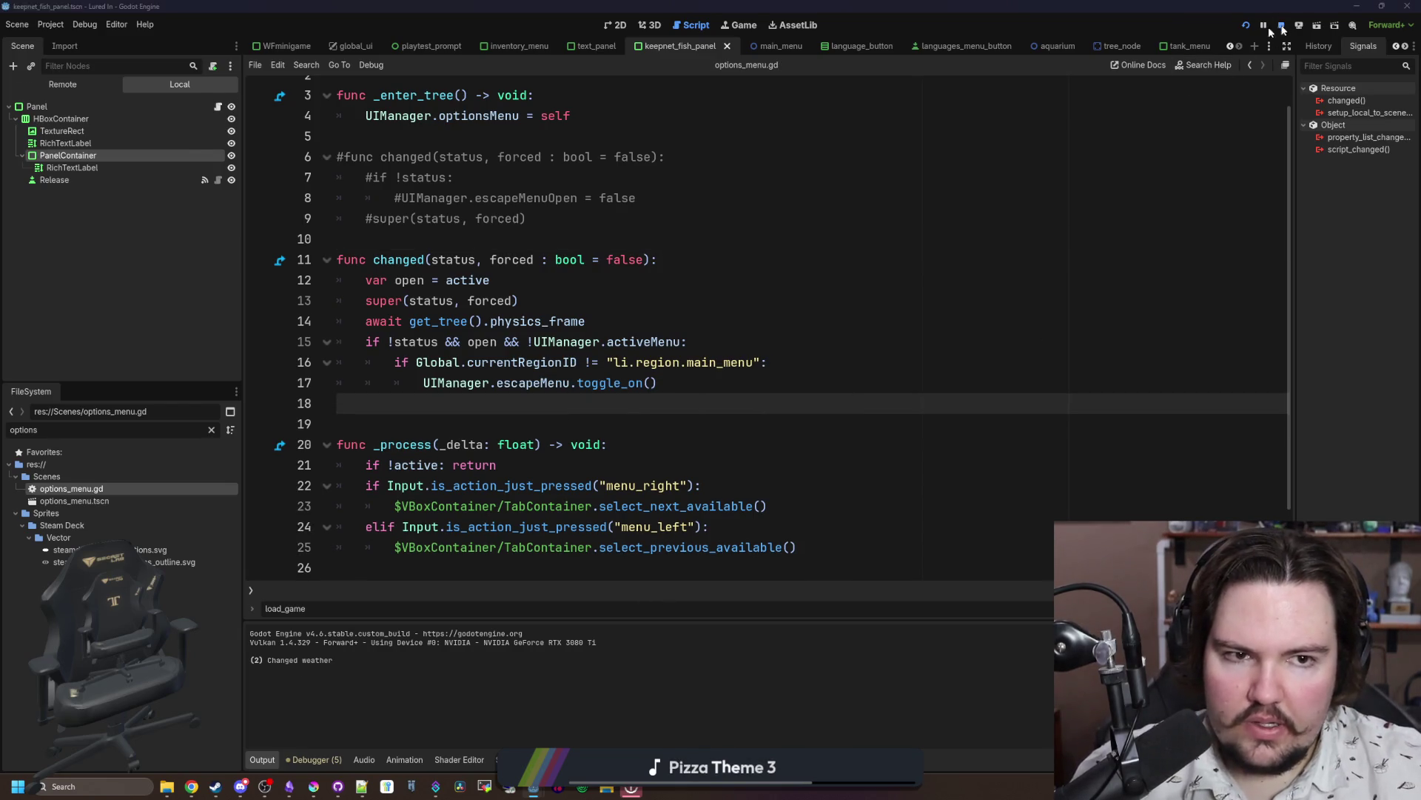
click(1246, 25)
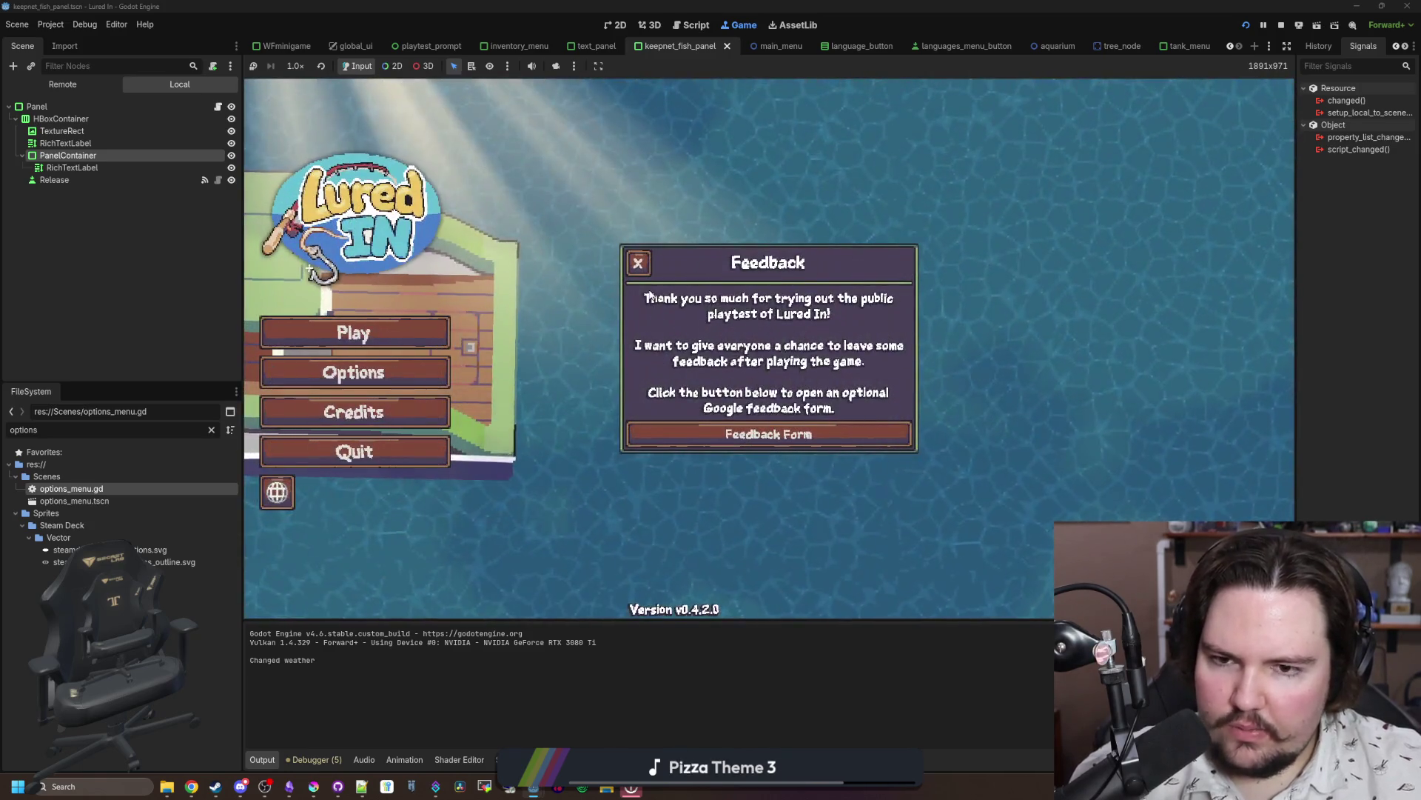
Step: Dismiss the feedback popup, start playing, clear the welcome message and bring up the escape menu
click(531, 295)
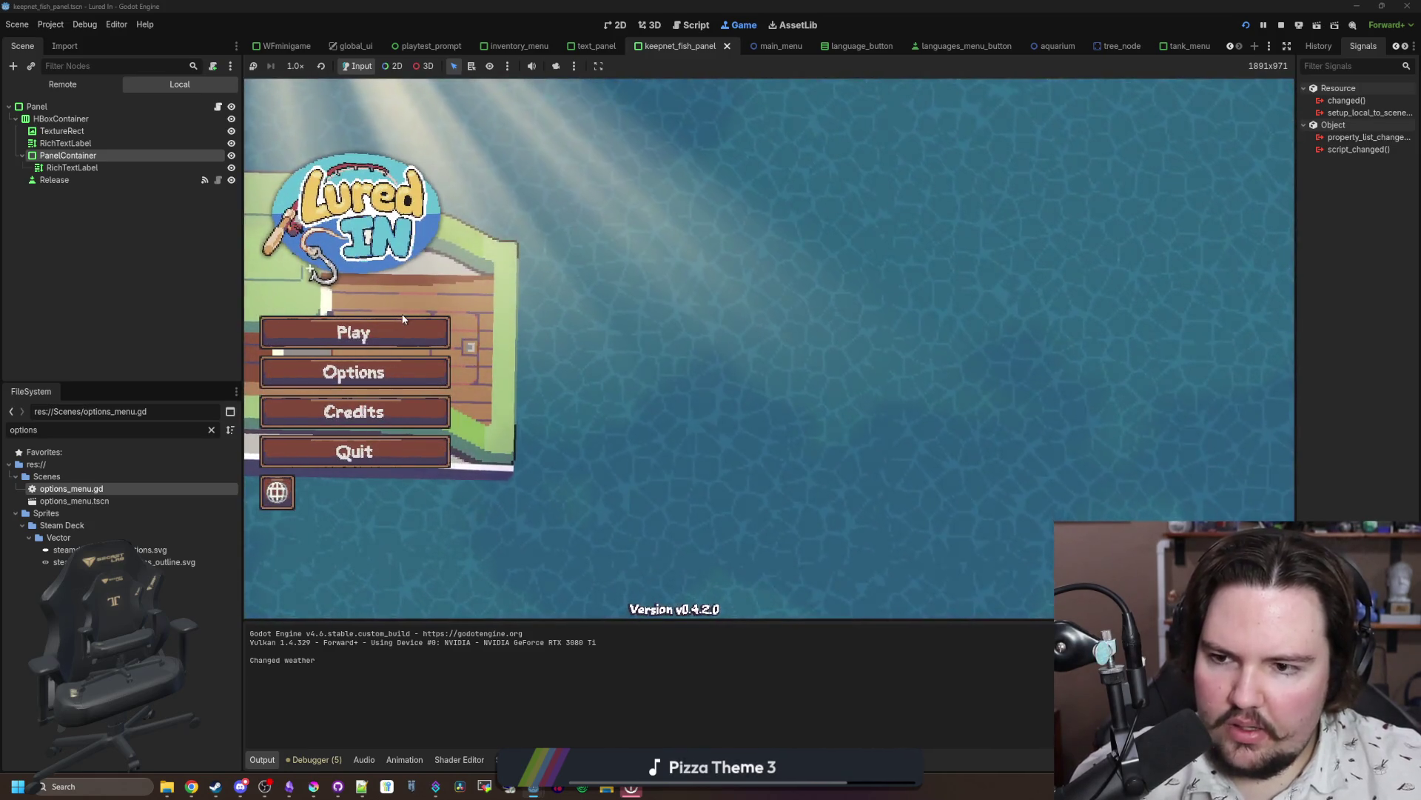
click(418, 335)
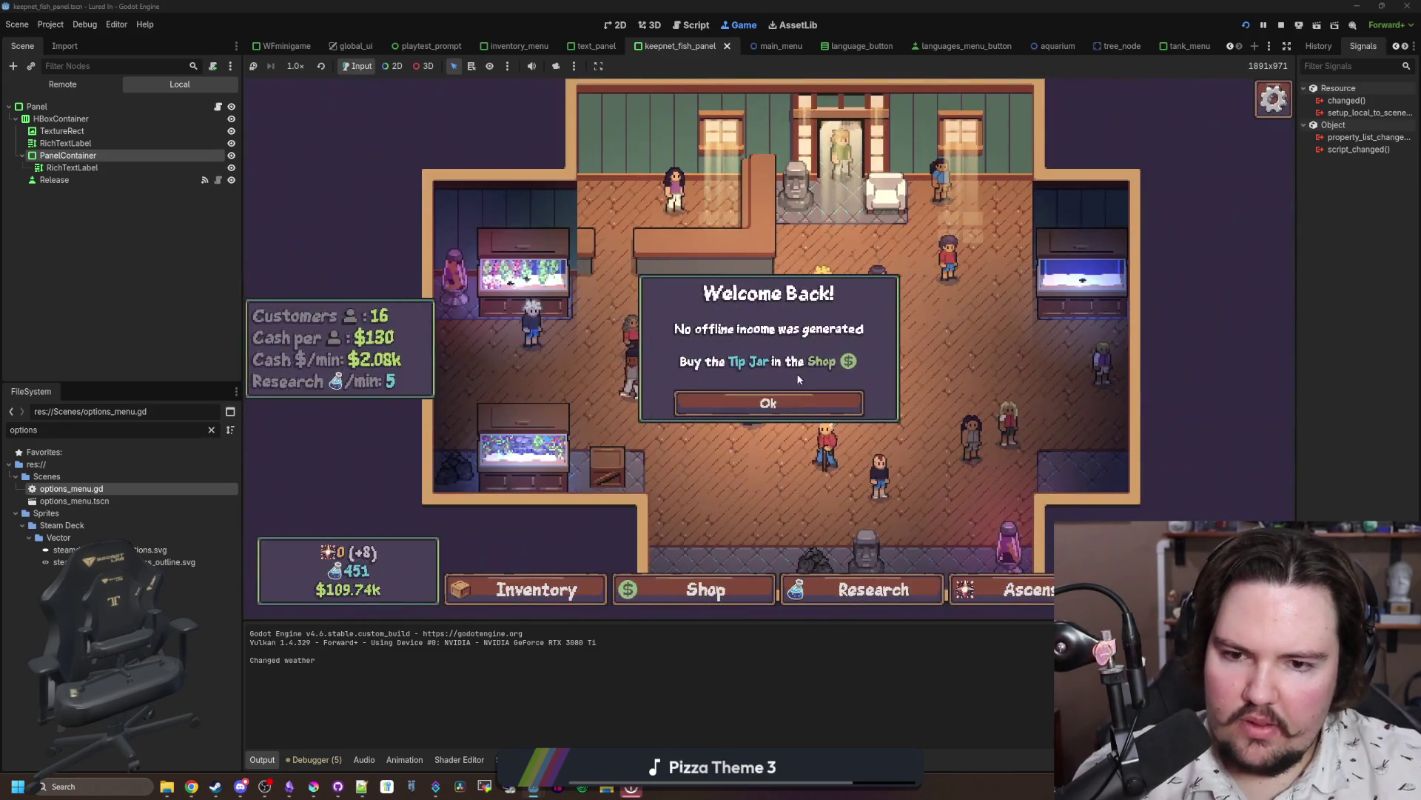
click(765, 403)
key(Escape)
Step: Open and close Languages and Options from the escape menu, resume play, and stop the game
click(765, 346)
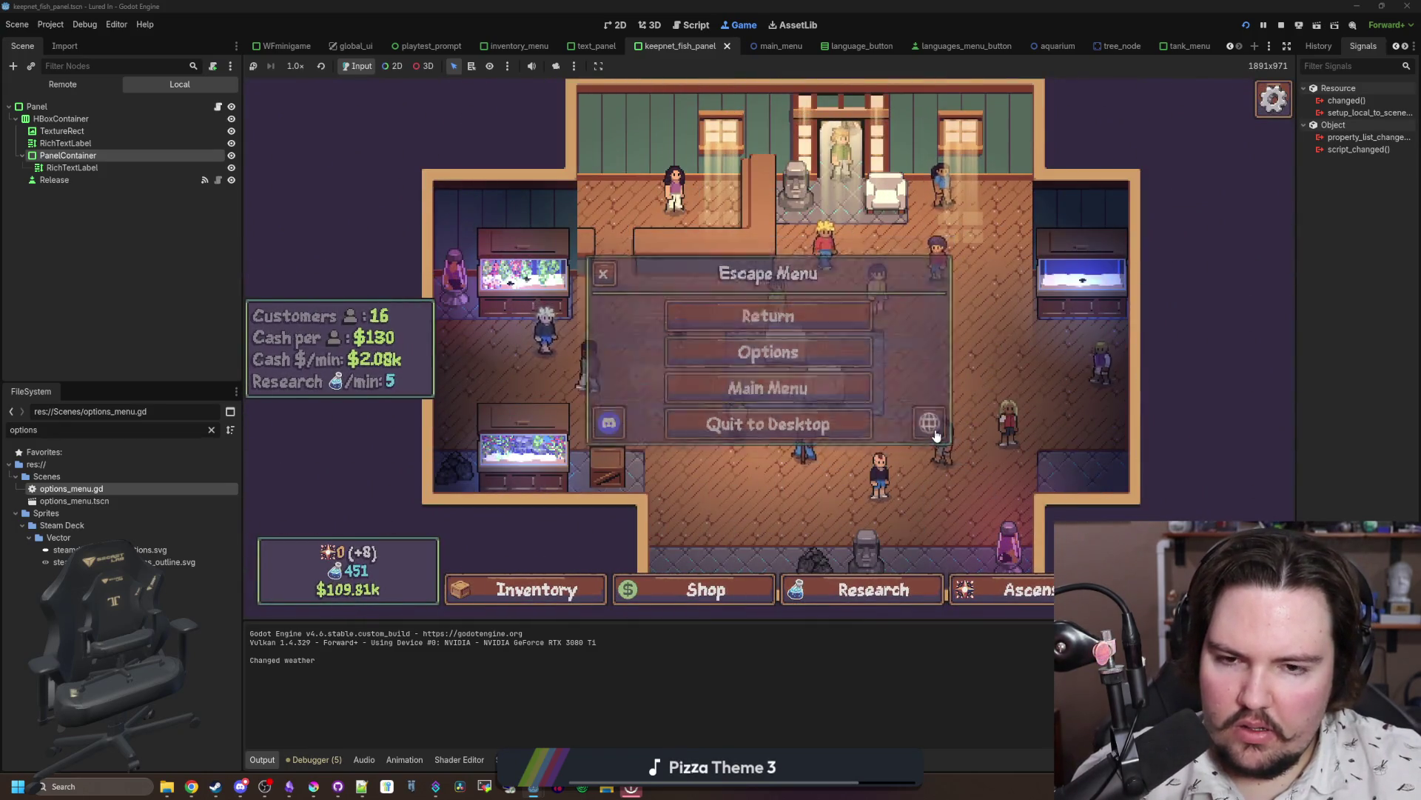
click(798, 346)
click(798, 346)
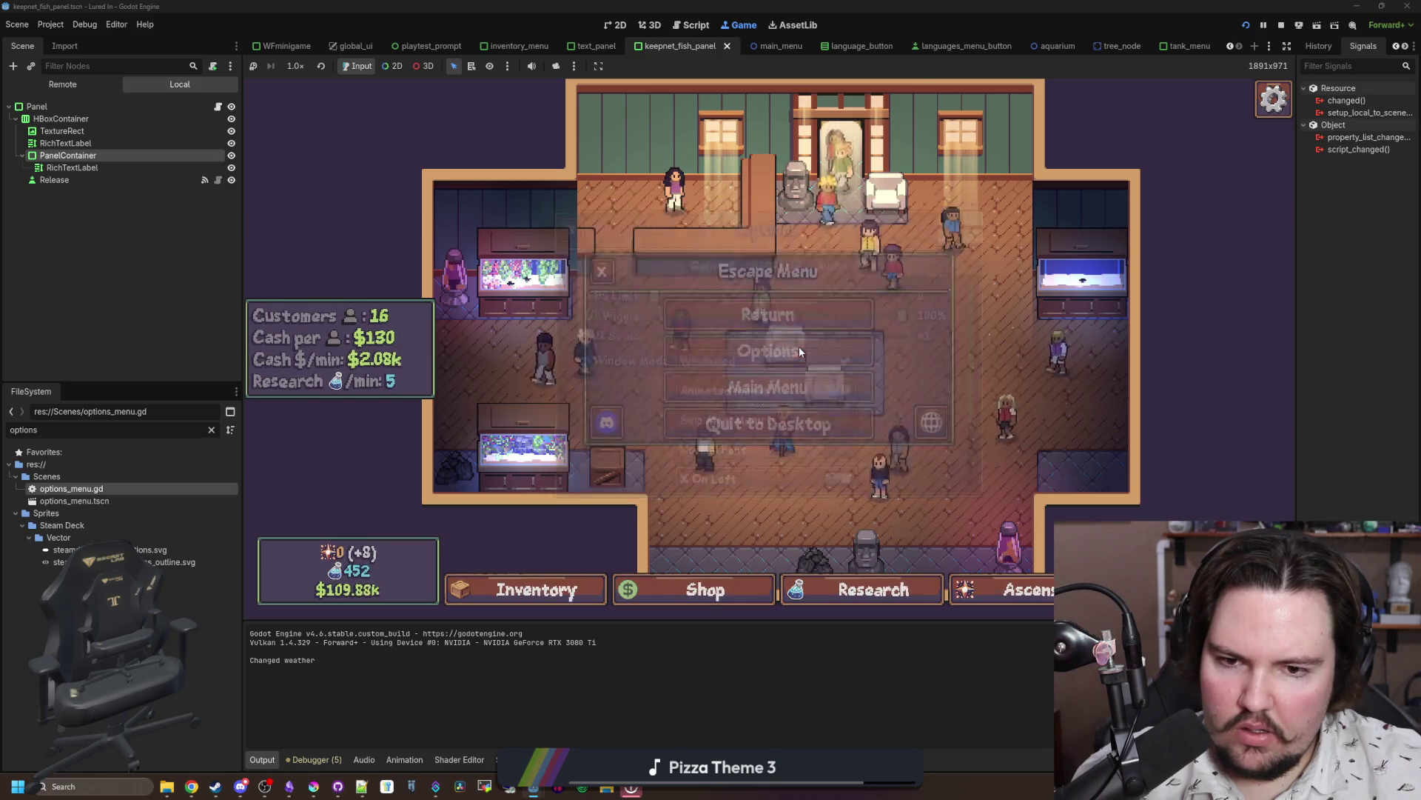
key(Escape)
click(799, 350)
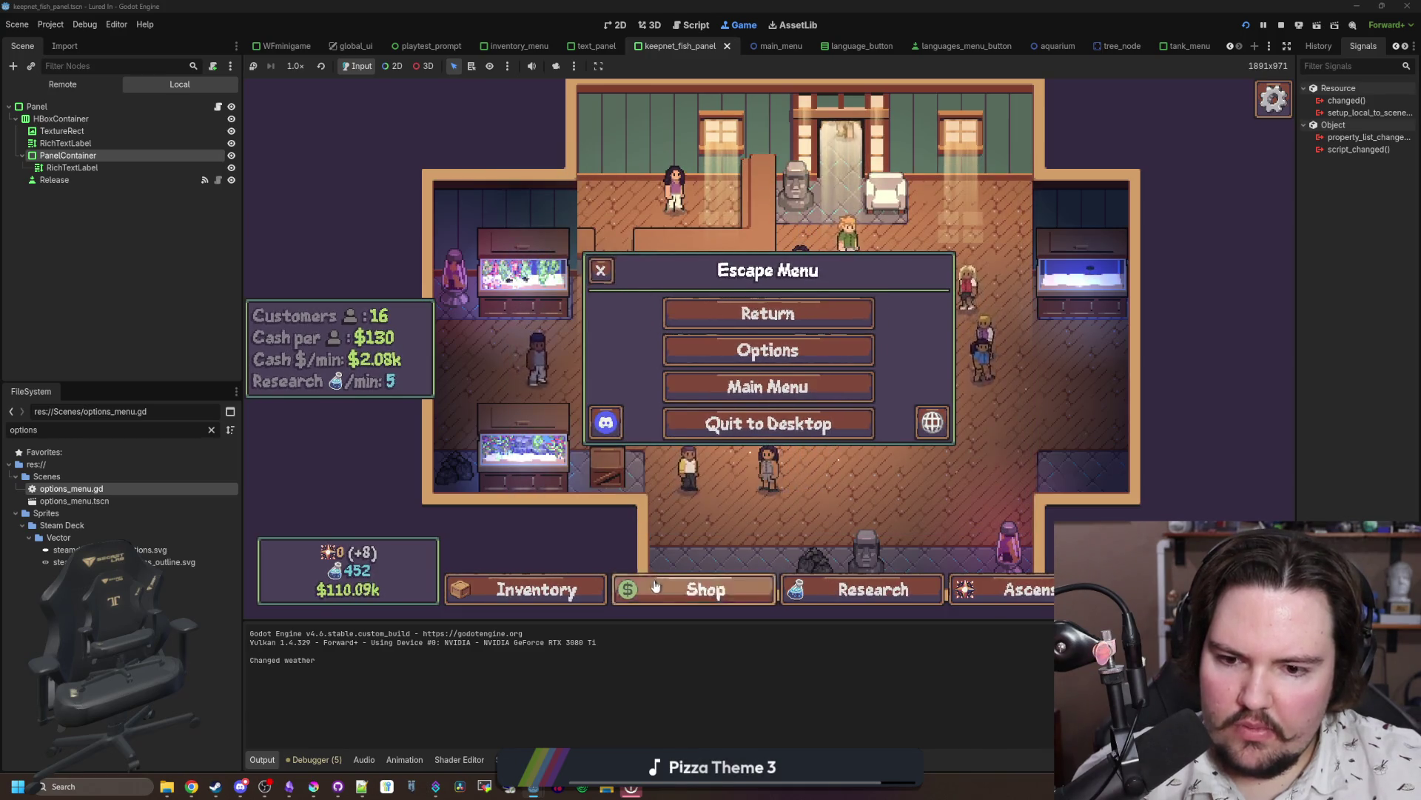
click(601, 272)
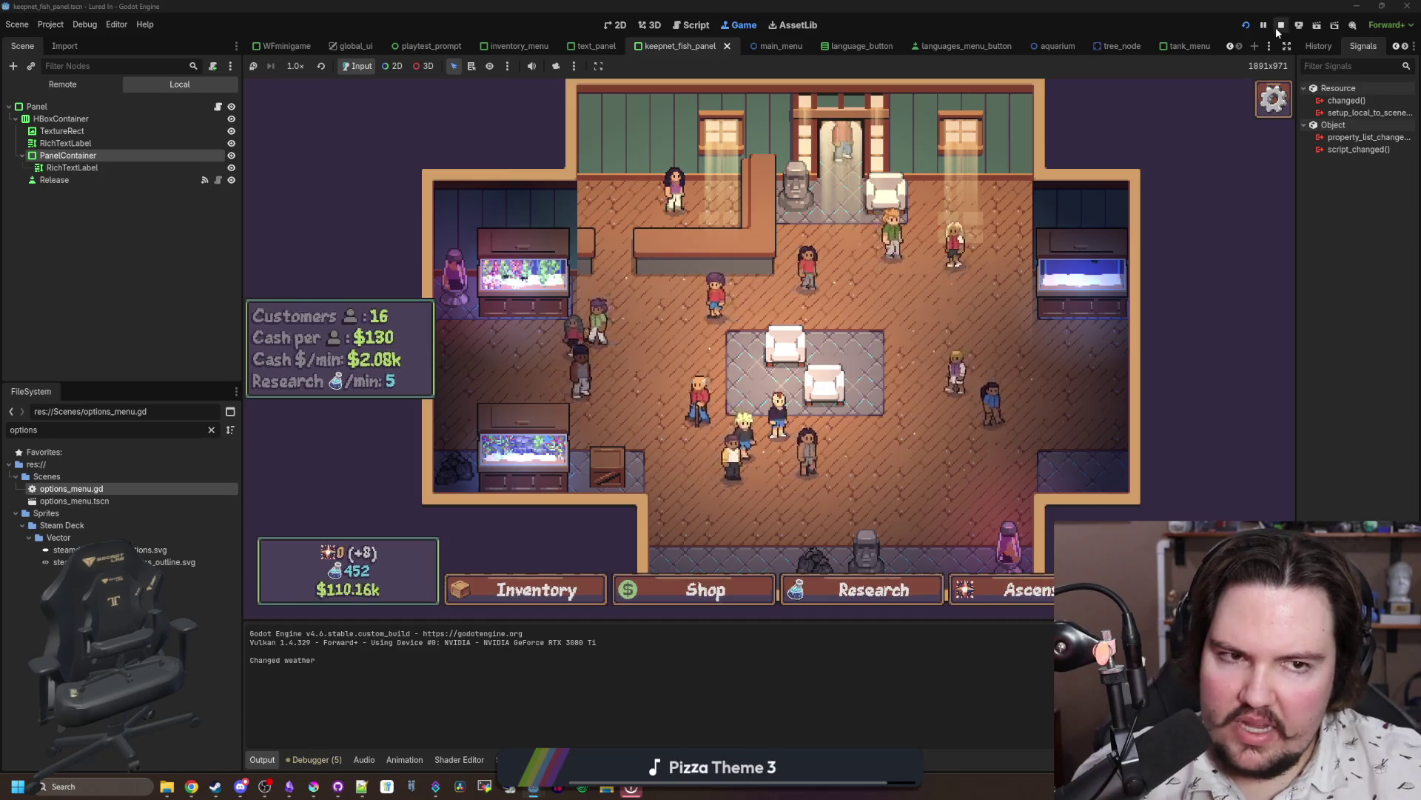
click(1276, 29)
Step: Delete the pasted changed() function from options_menu.gd and save
mouse_move(658, 398)
mouse_down()
mouse_move(334, 275)
mouse_move(267, 183)
mouse_up()
key(Delete)
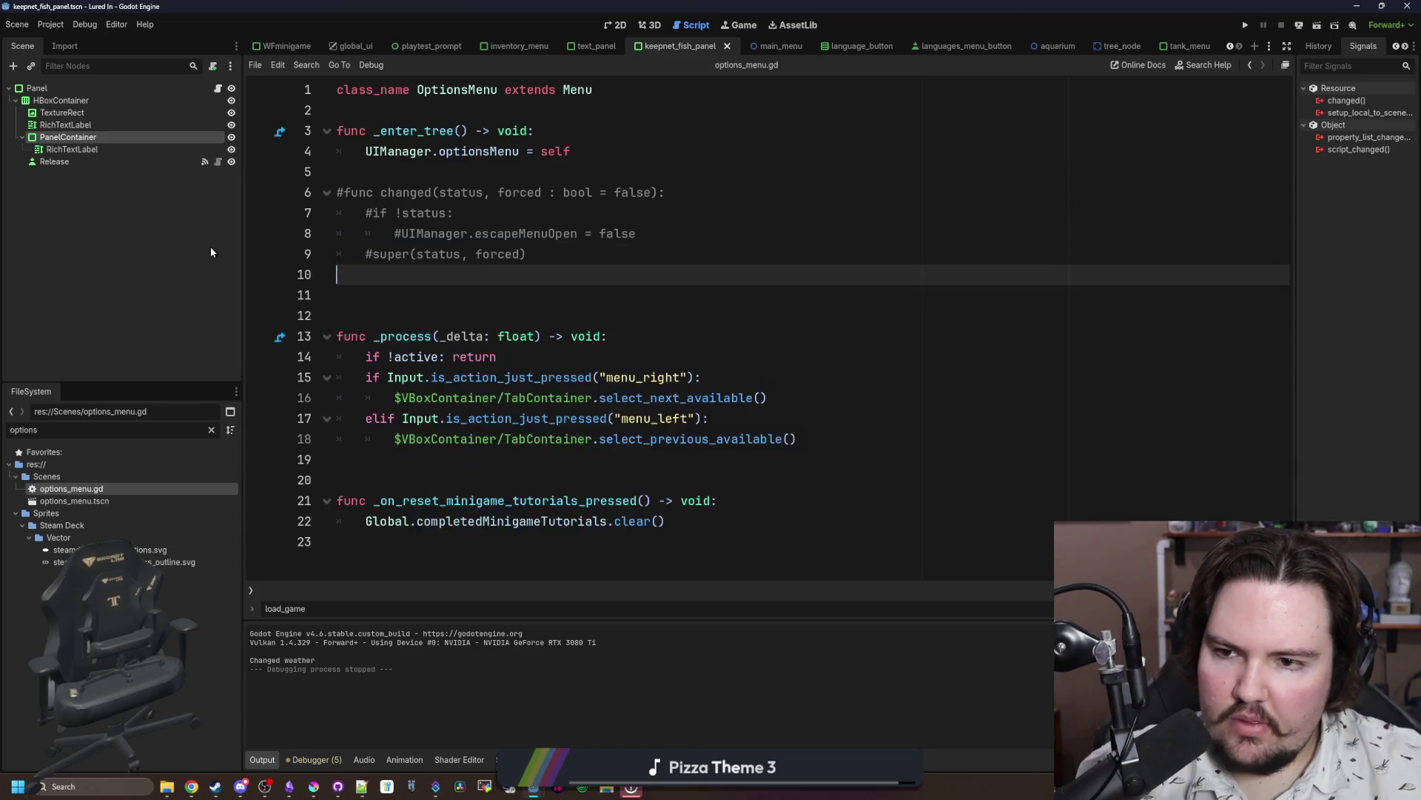
key(ctrl+s)
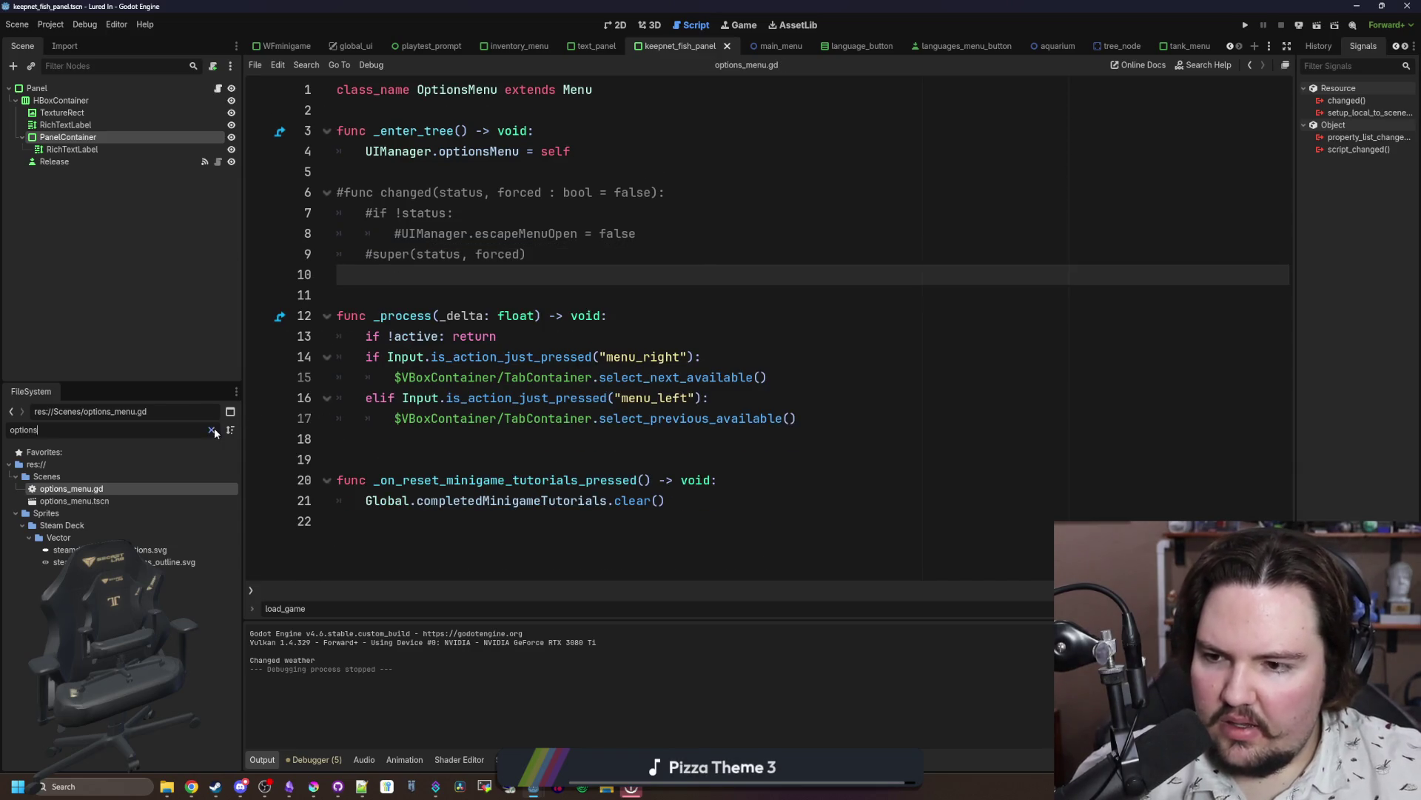
Step: Open escape_menu.gd and review its main menu and options handlers
double_click(204, 429)
text(escape)
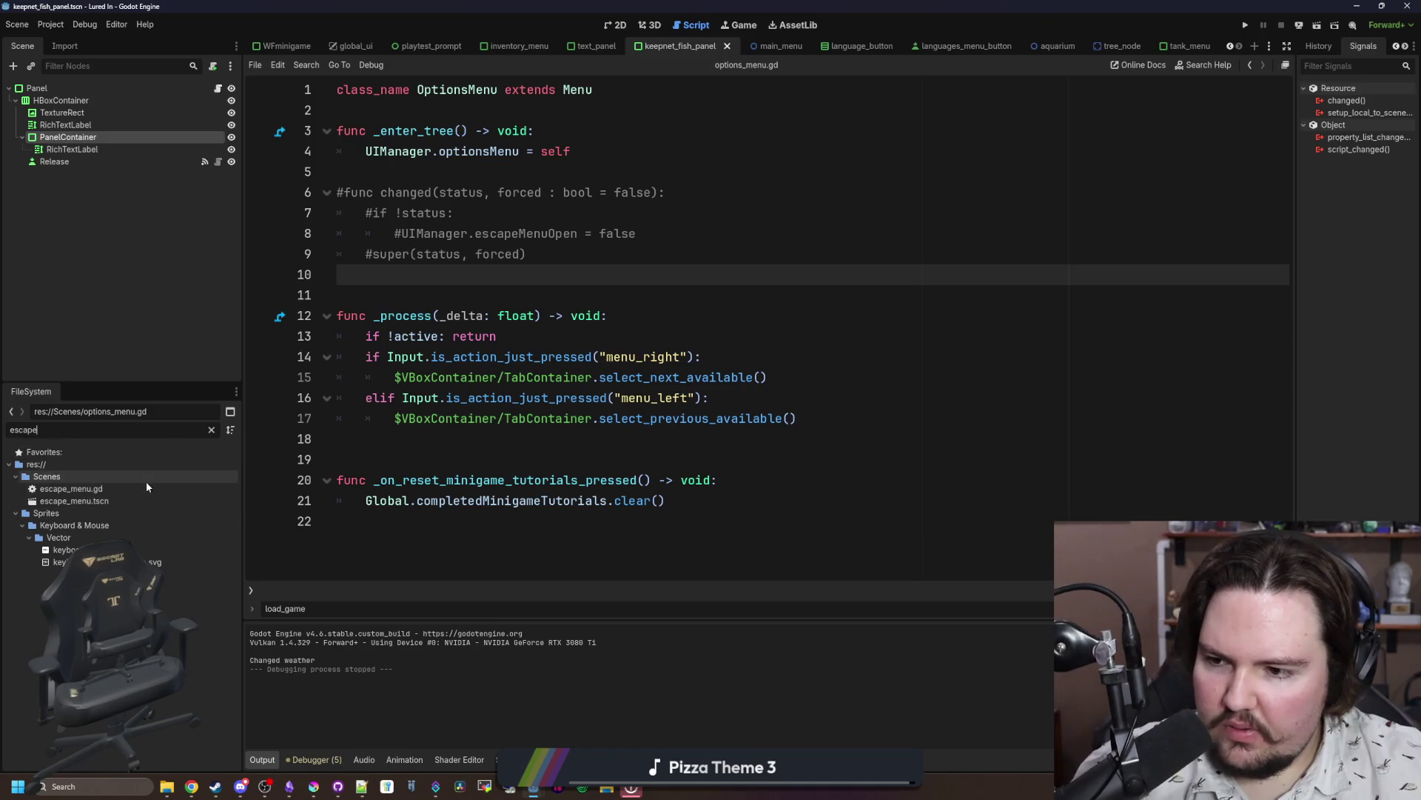
double_click(81, 488)
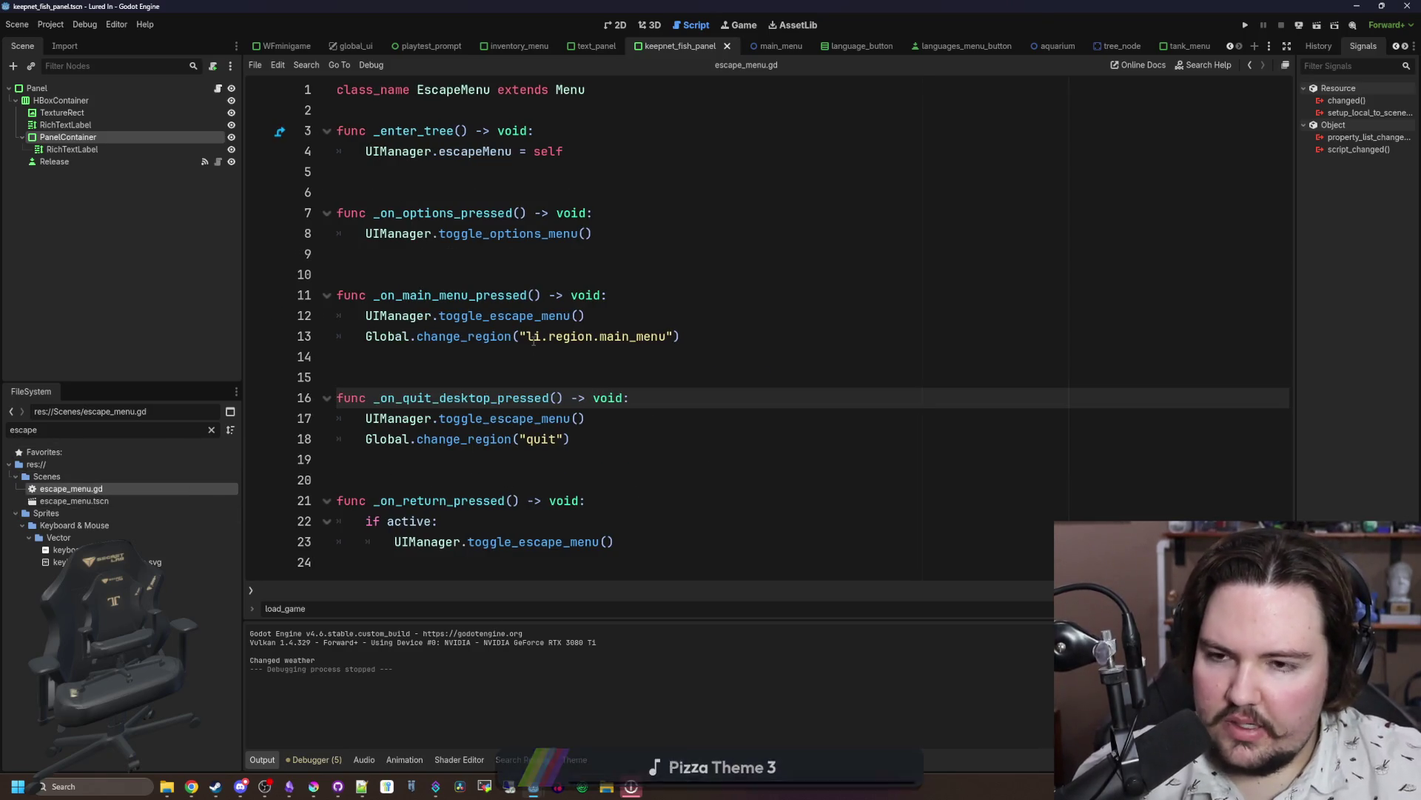
click(568, 303)
key(Up)
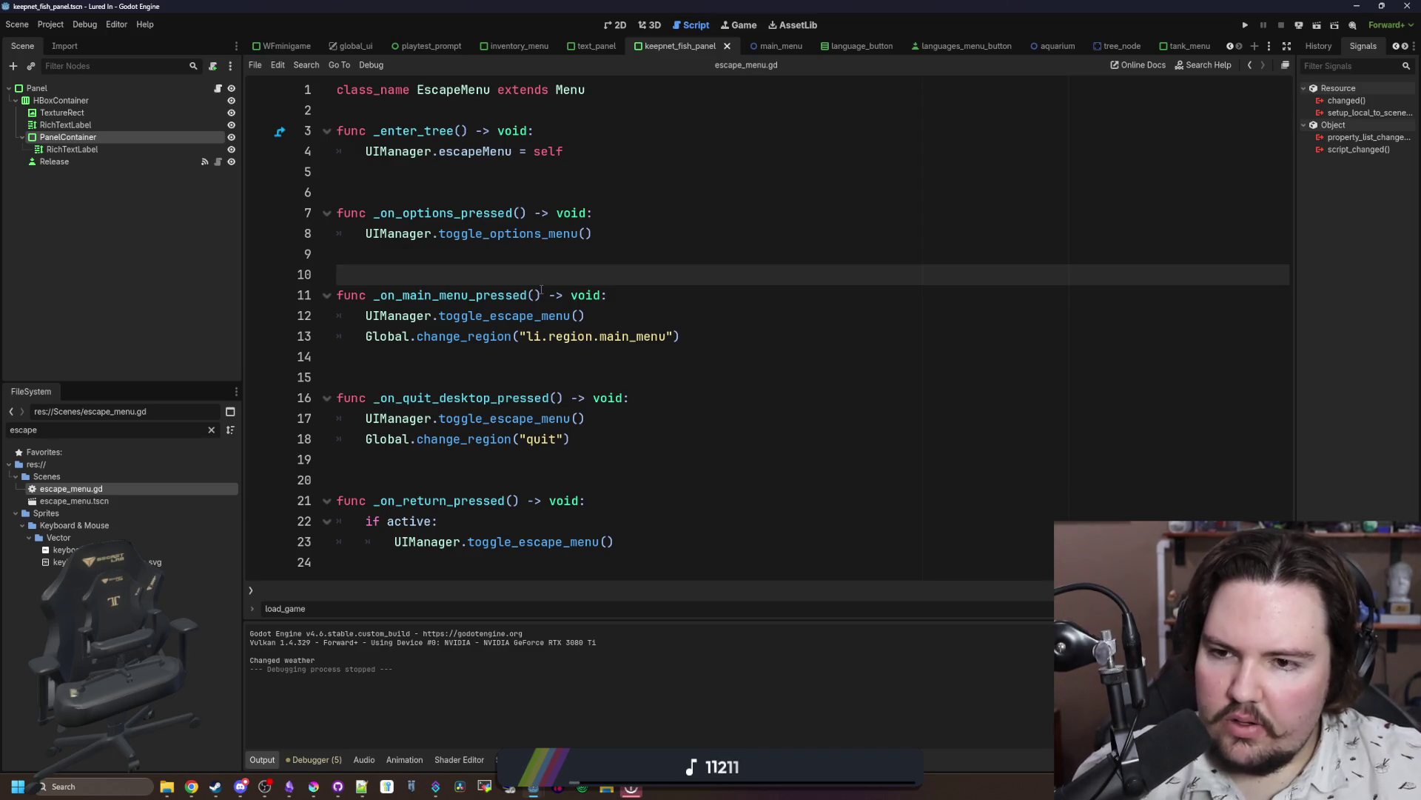
click(659, 237)
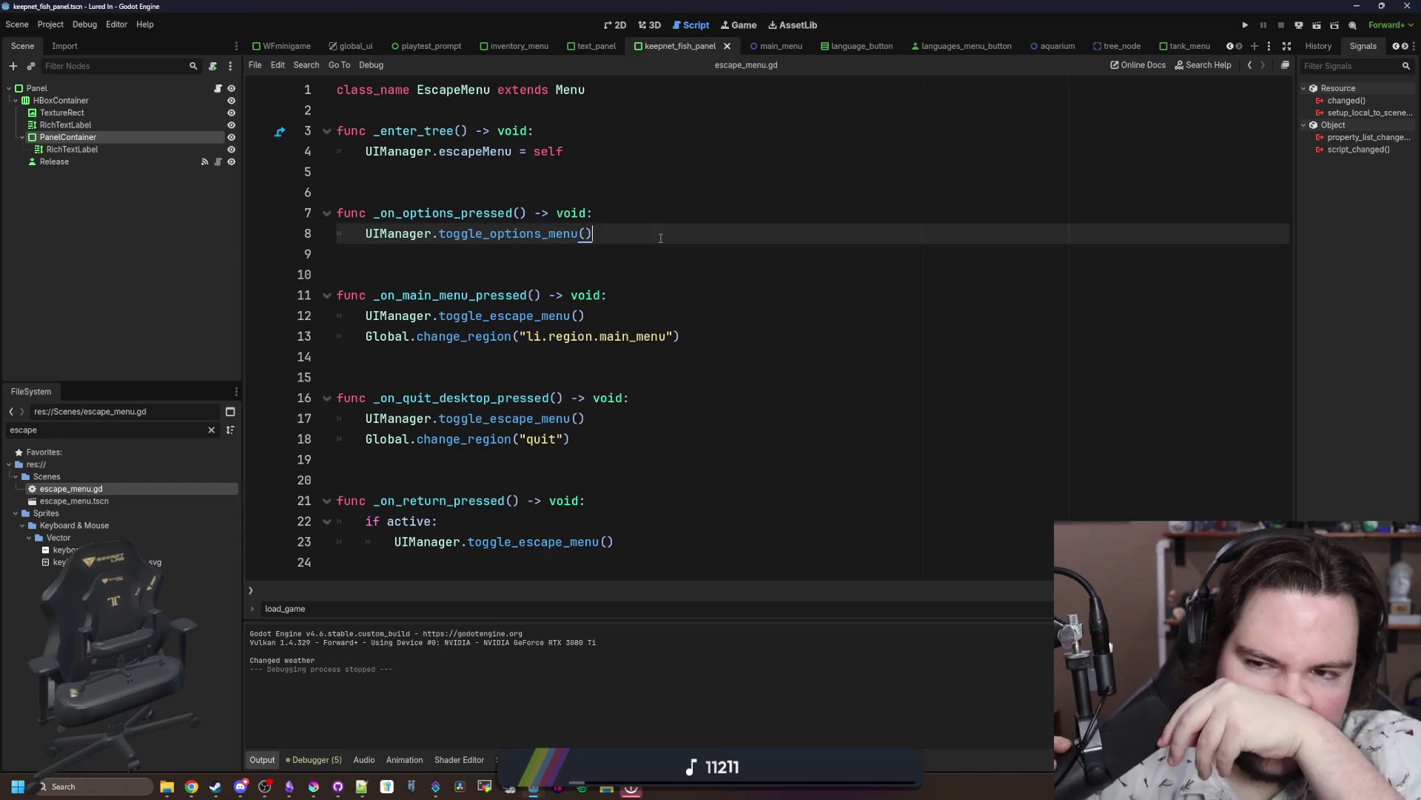
click(457, 257)
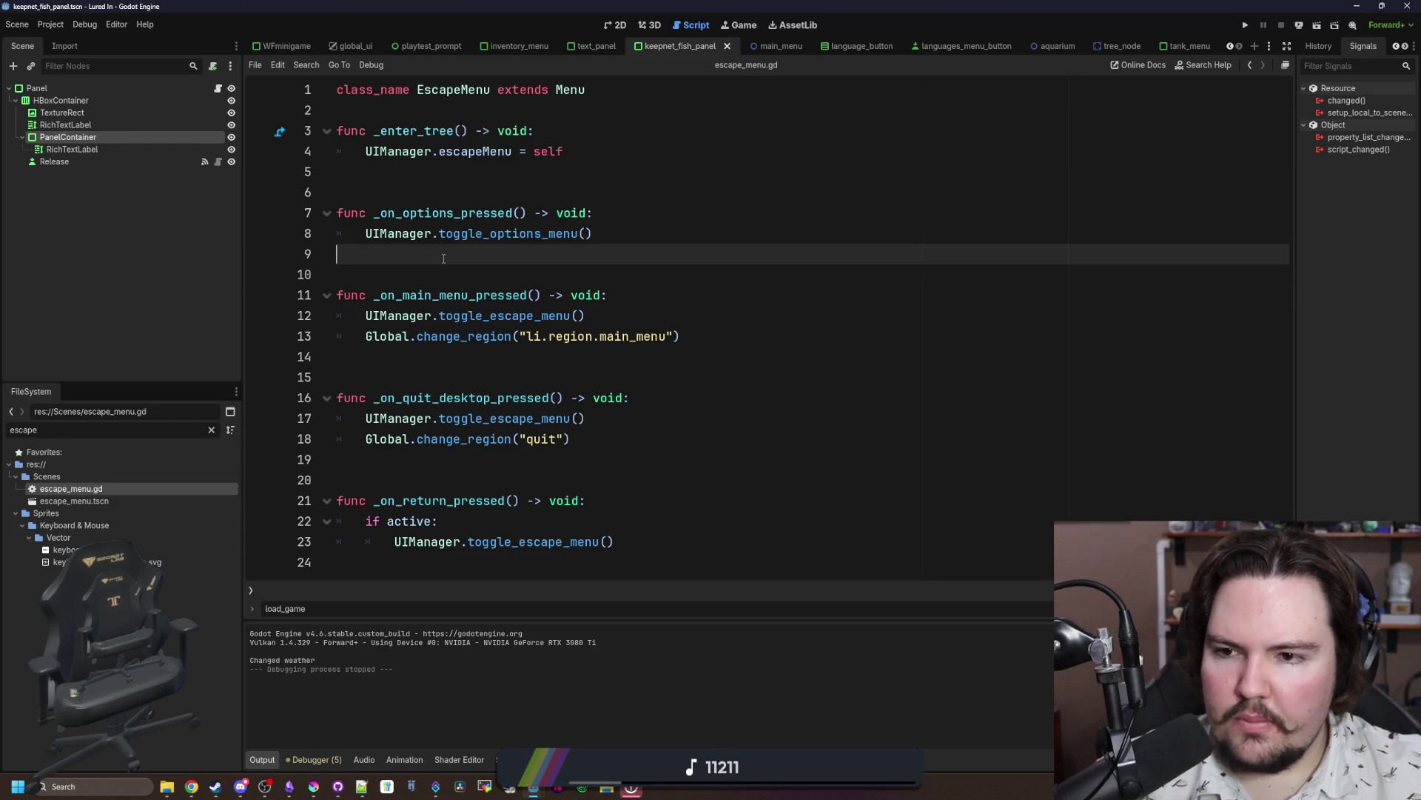
Step: Uncomment the original changed() function in options_menu.gd with Ctrl+K
click(208, 429)
text(options)
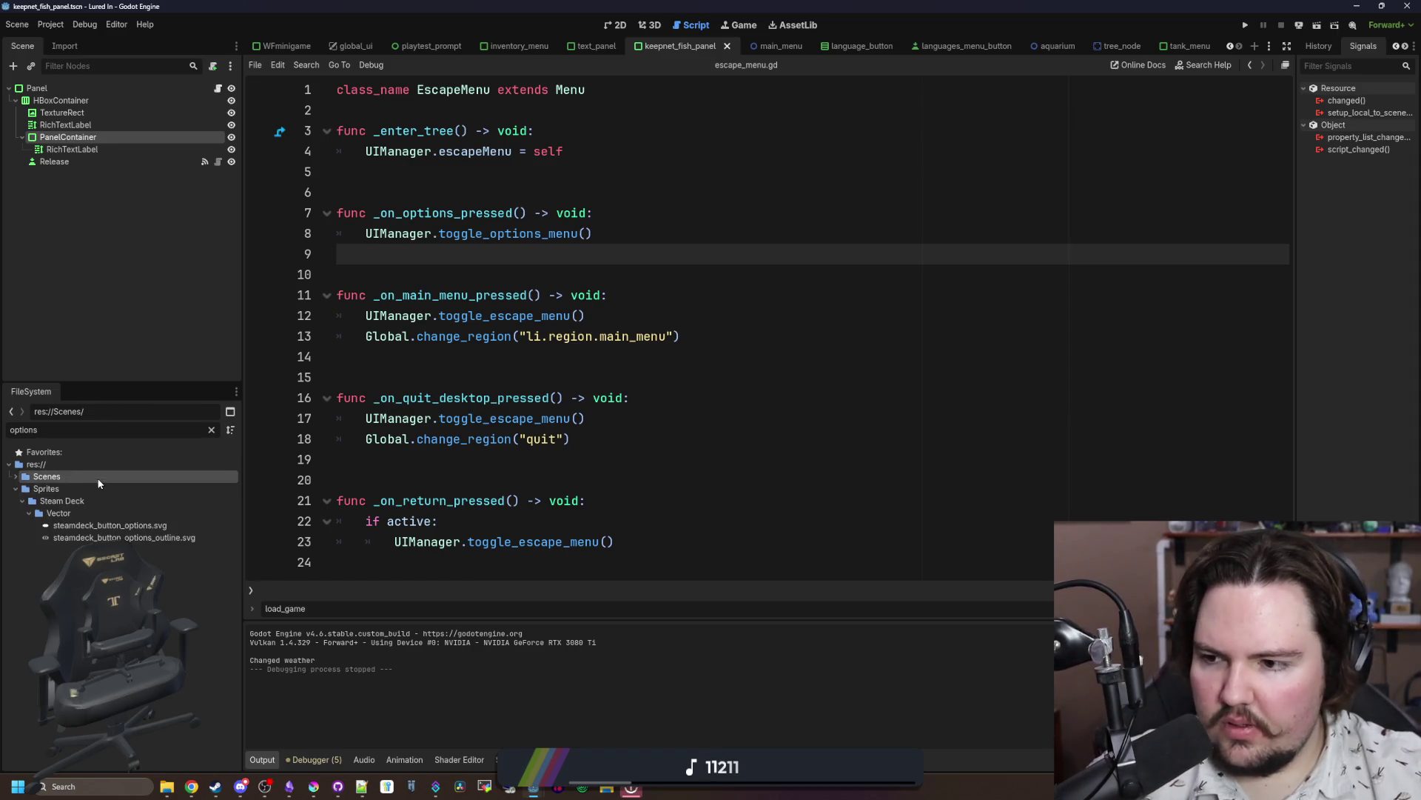
double_click(108, 479)
double_click(101, 486)
drag(571, 246, 282, 198)
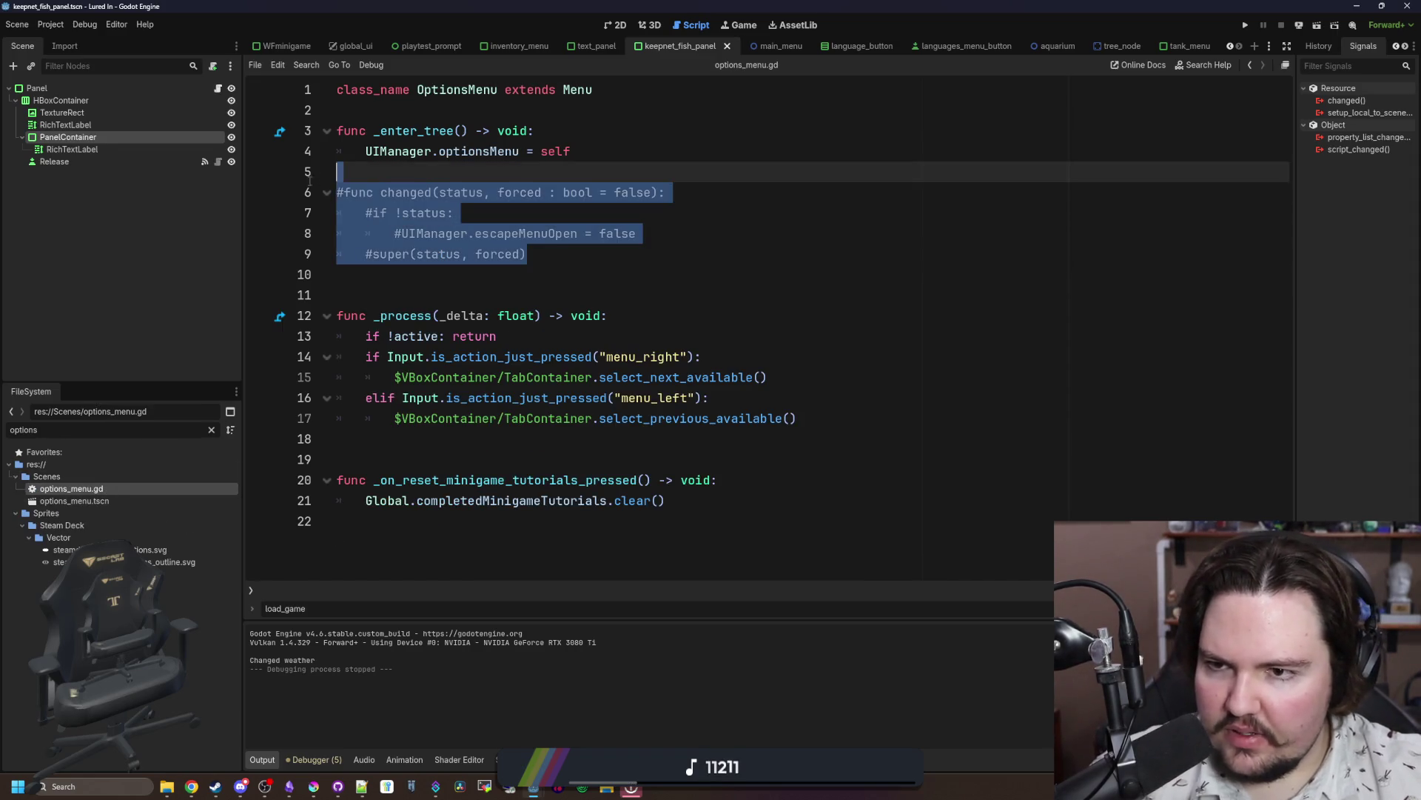
key(ctrl+k)
key(Up)
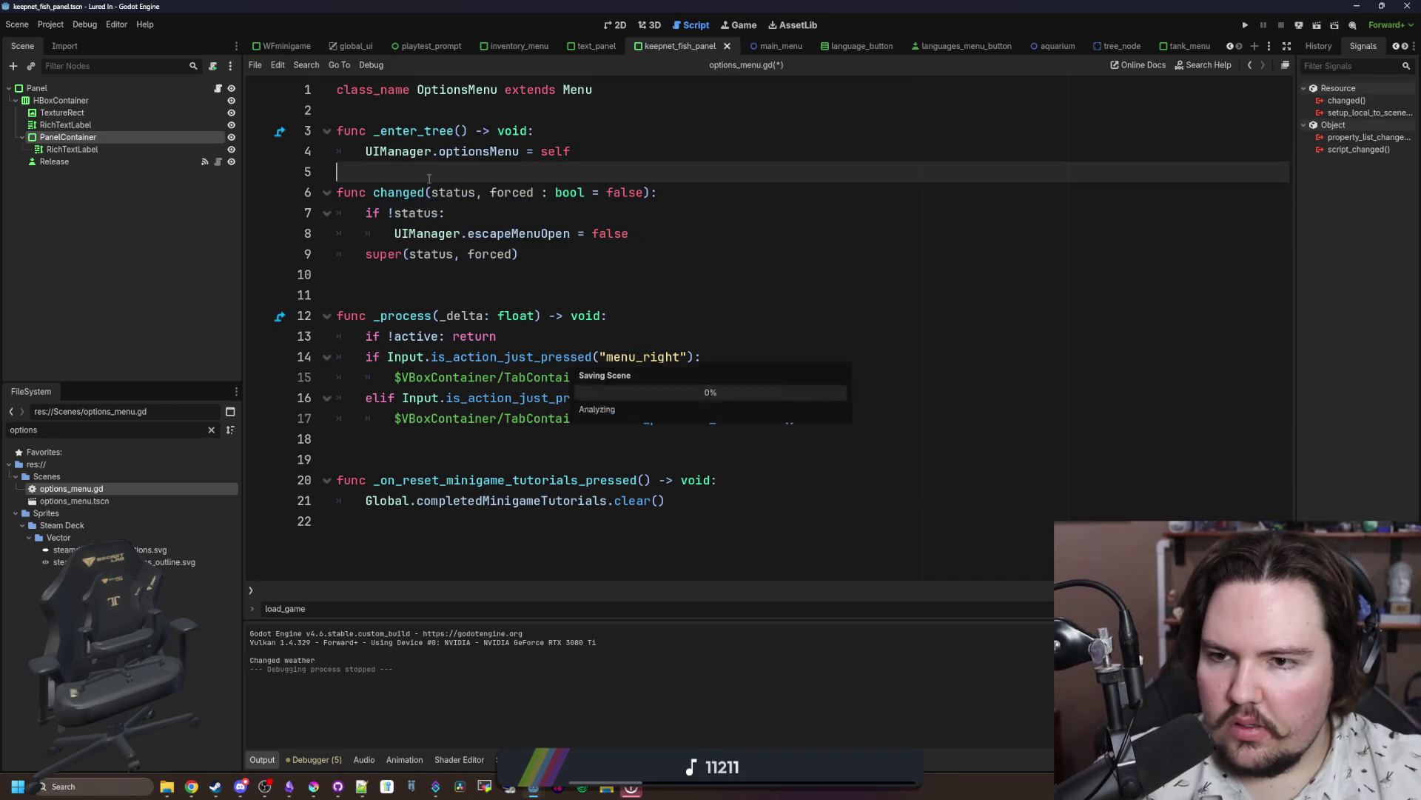
Step: Reopen escape_menu.gd, then filter the file list for 'language'
click(211, 430)
text(escape)
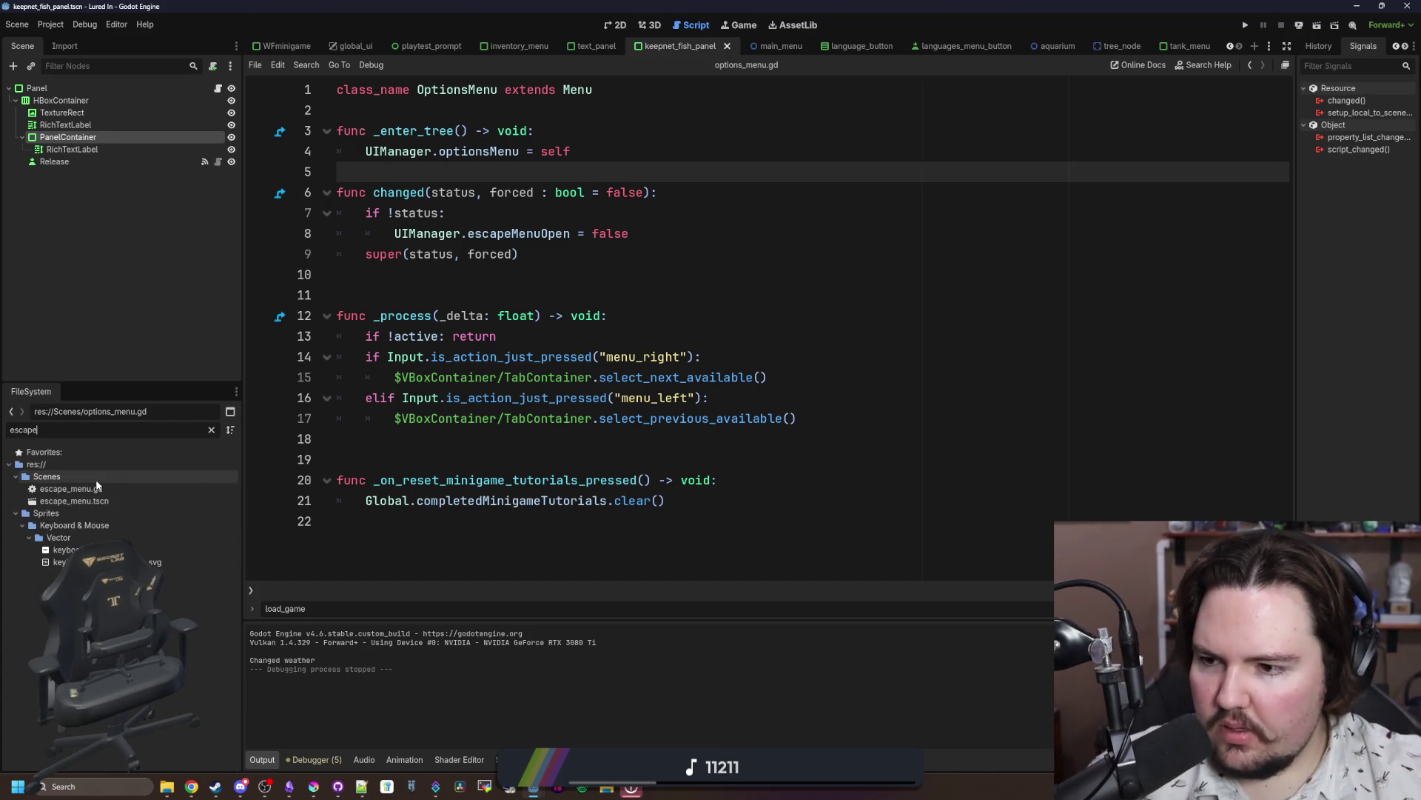
double_click(90, 489)
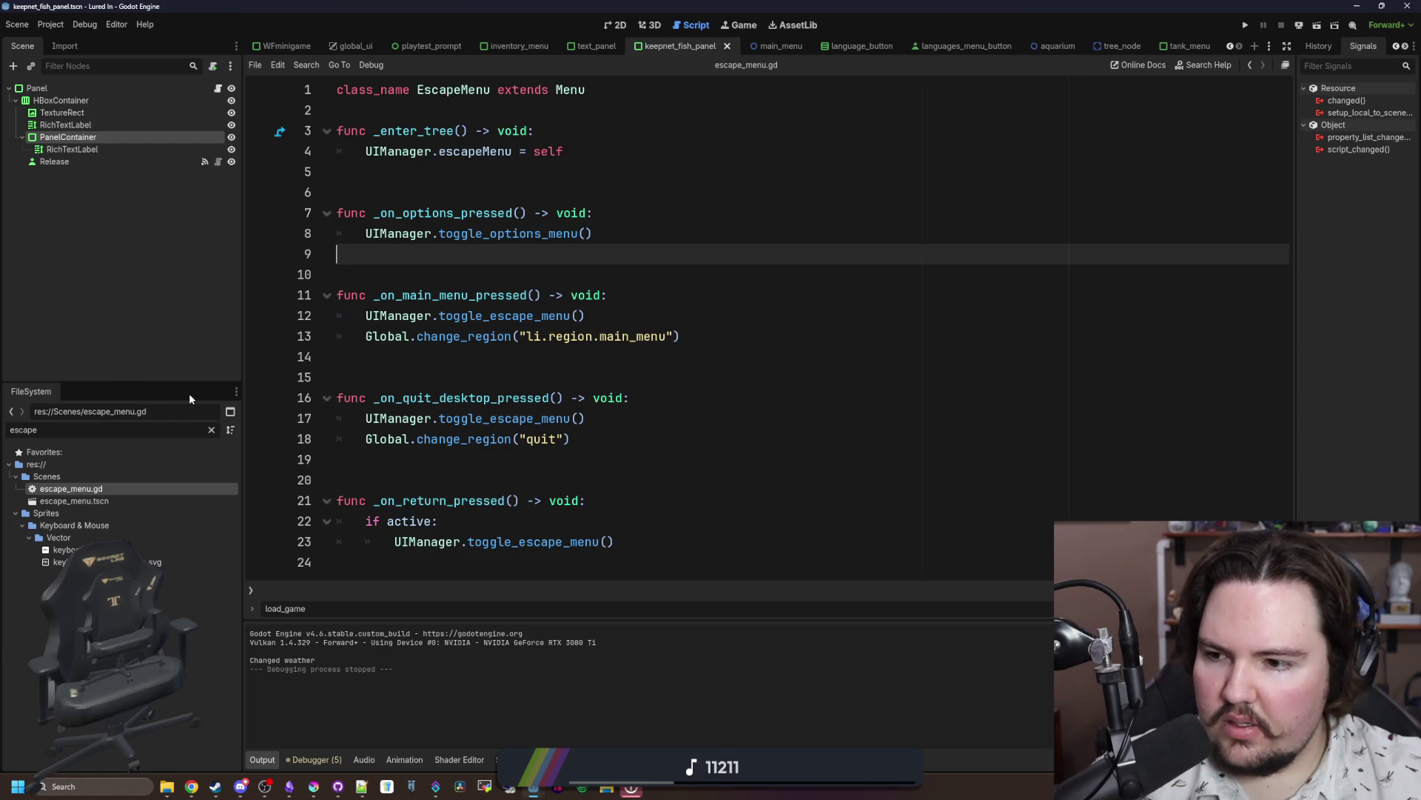
click(211, 430)
text(language)
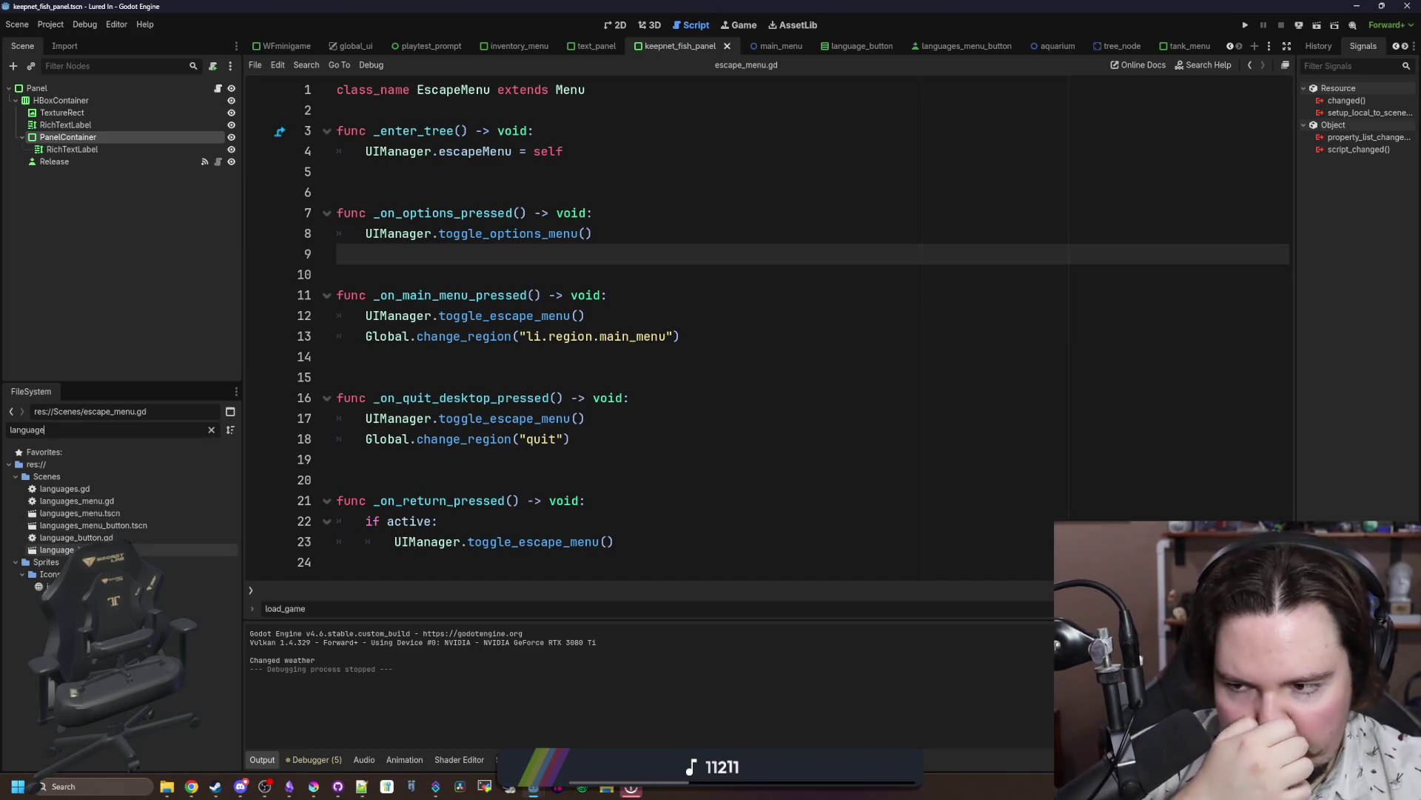
Step: Review language_button.gd and the languages_menu_button scene
double_click(111, 538)
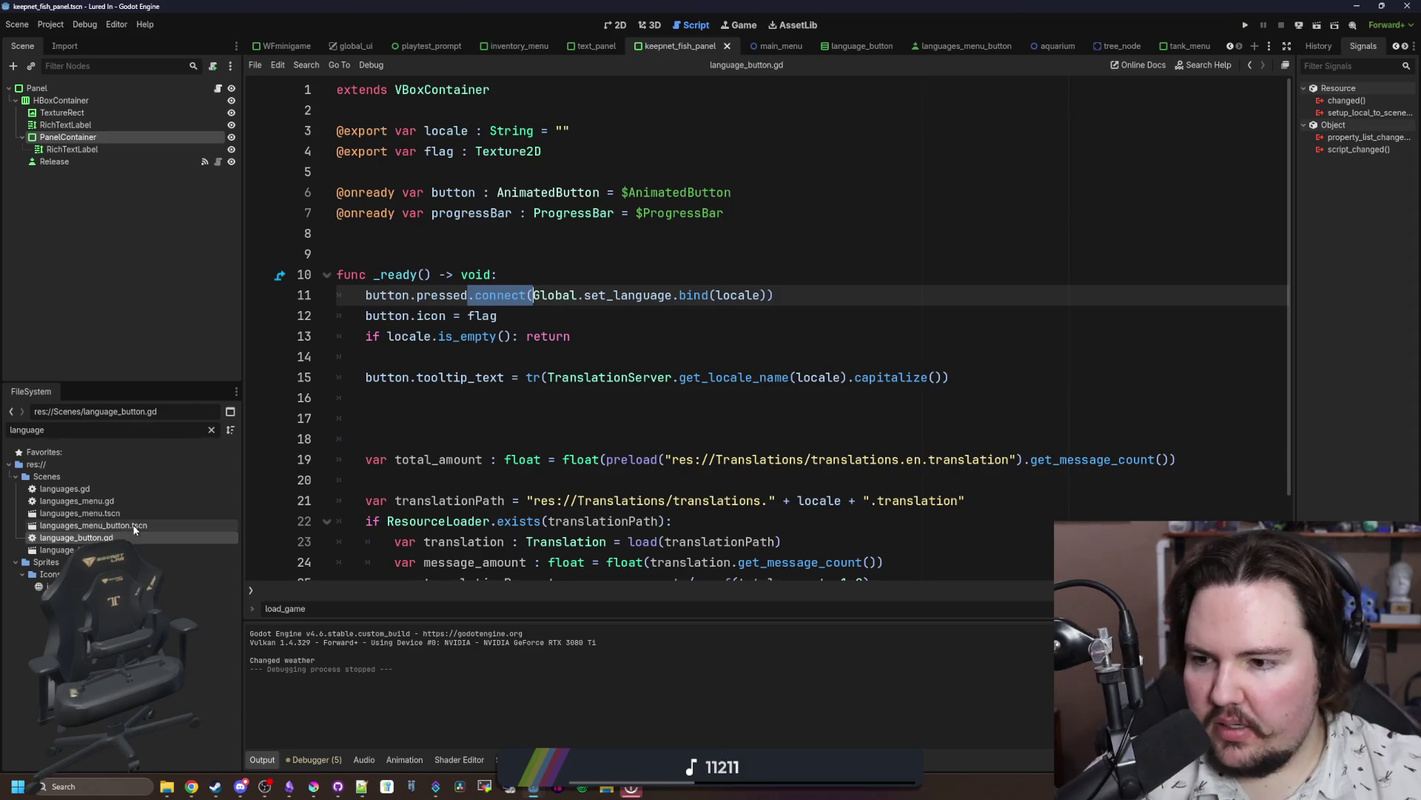
double_click(111, 525)
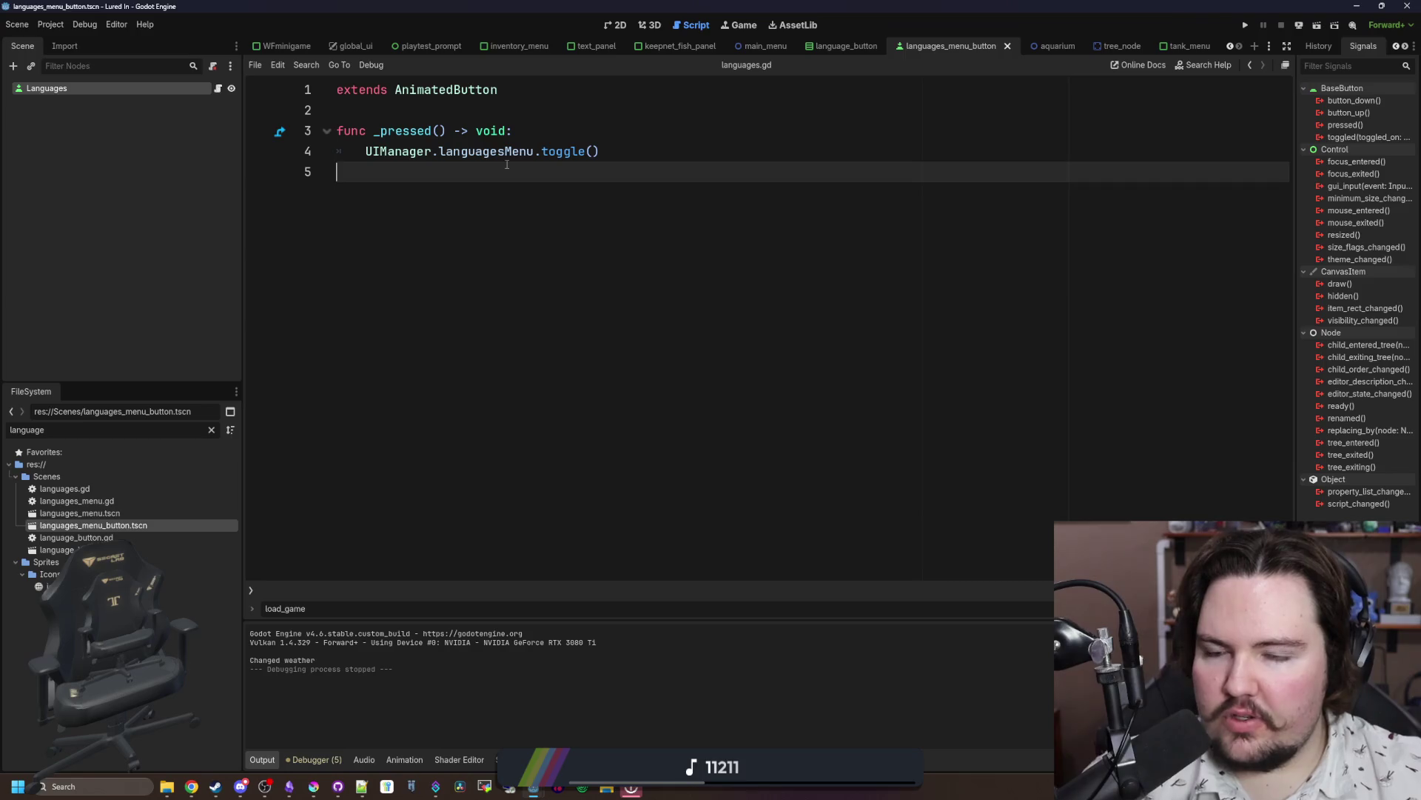
click(211, 430)
text(options)
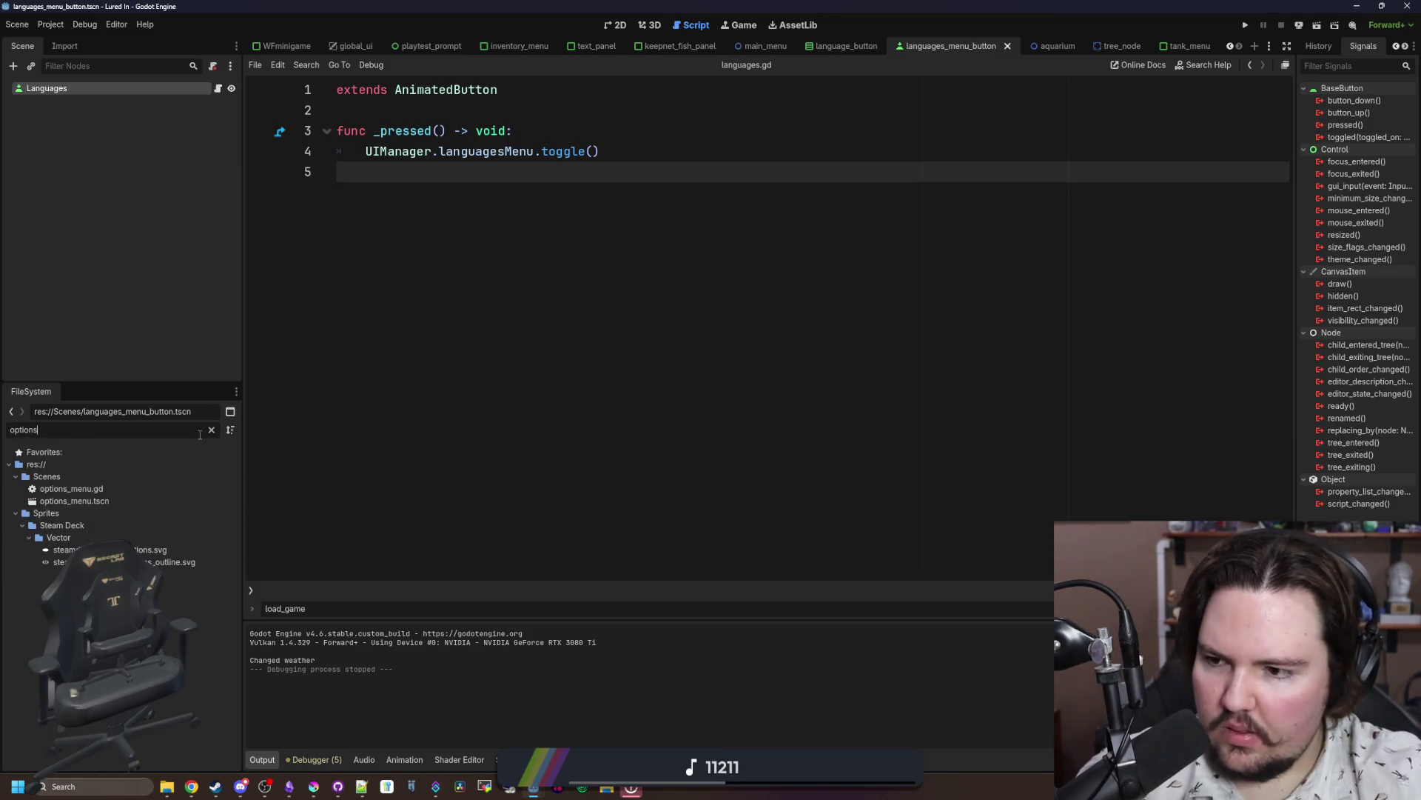
Step: Open the escape_menu scene, look over its handler code, and save it
click(211, 430)
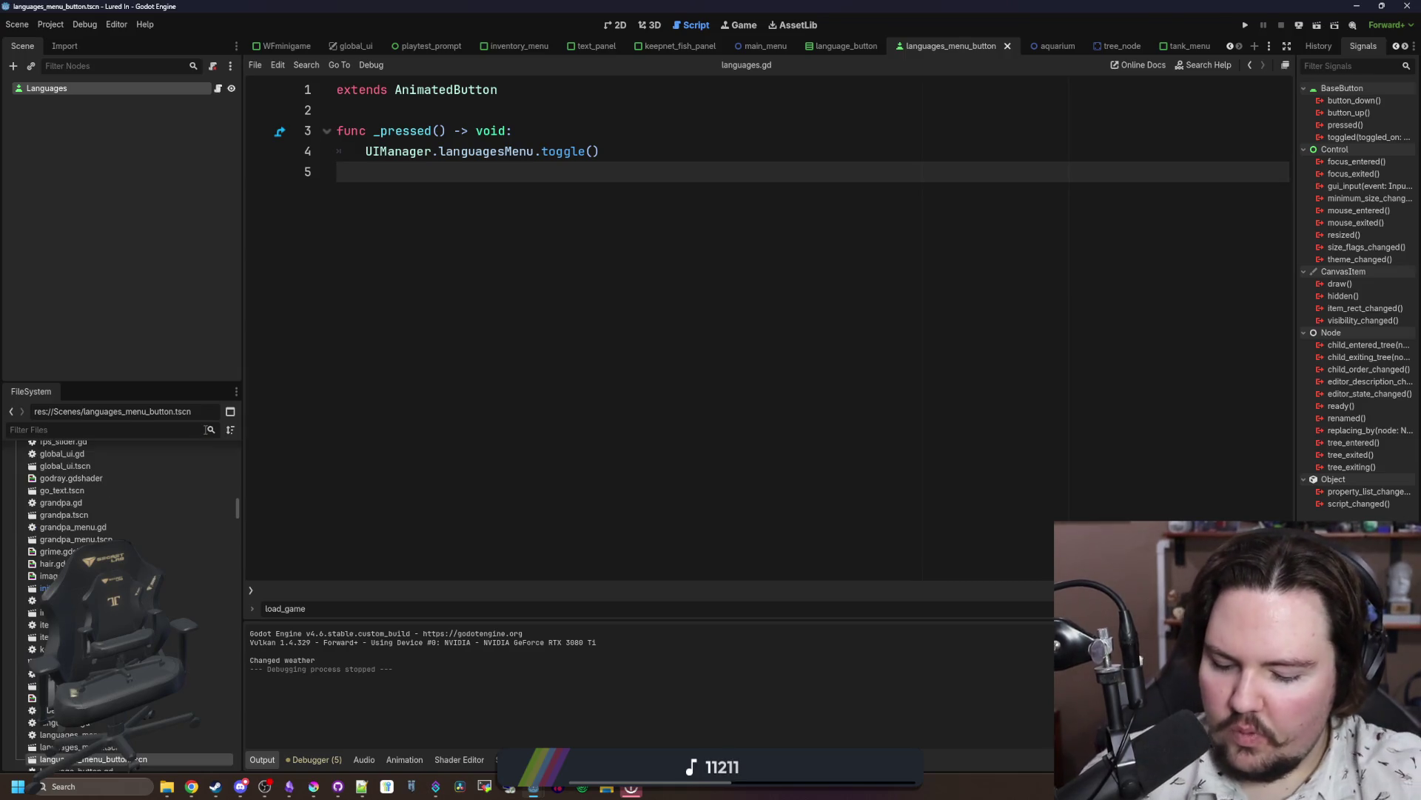
text(escape)
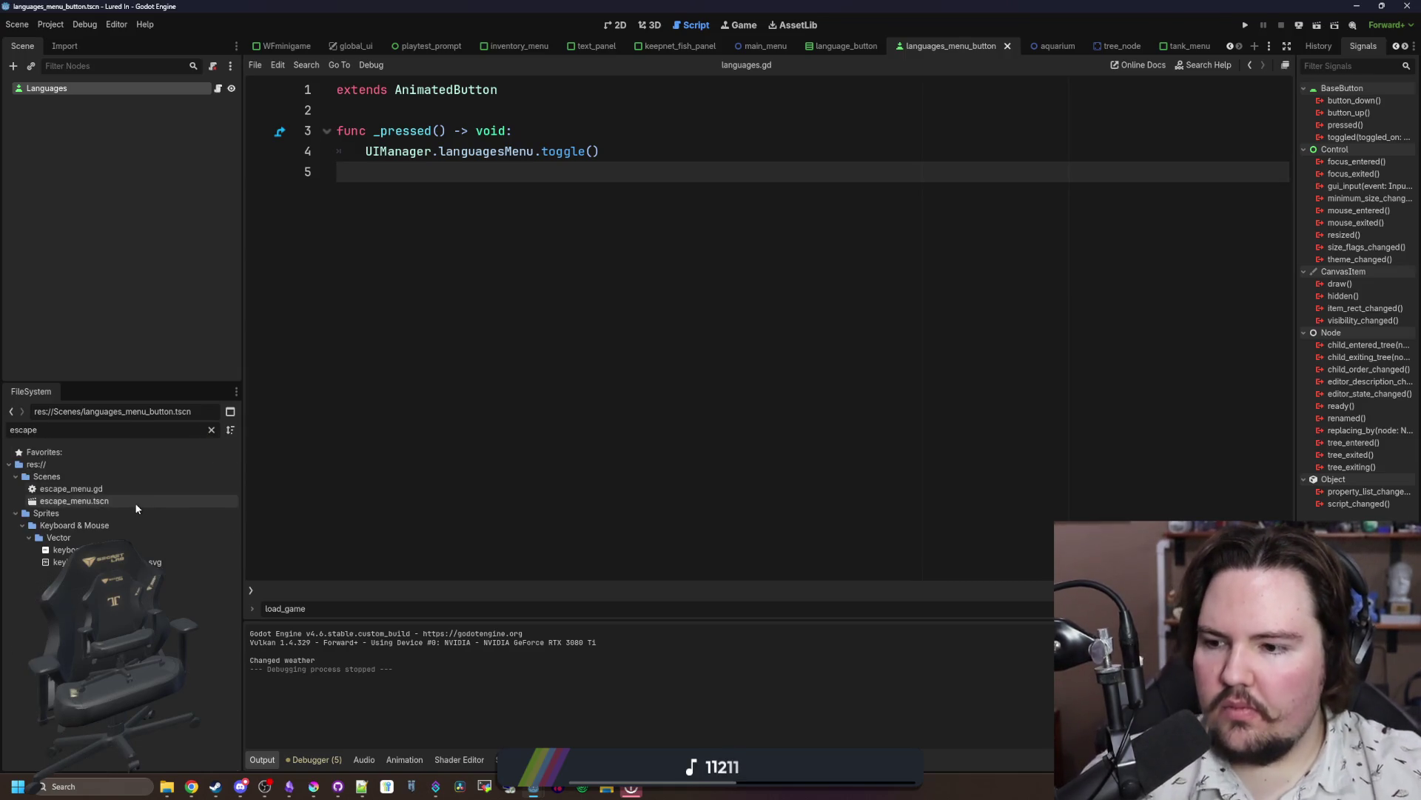
double_click(111, 501)
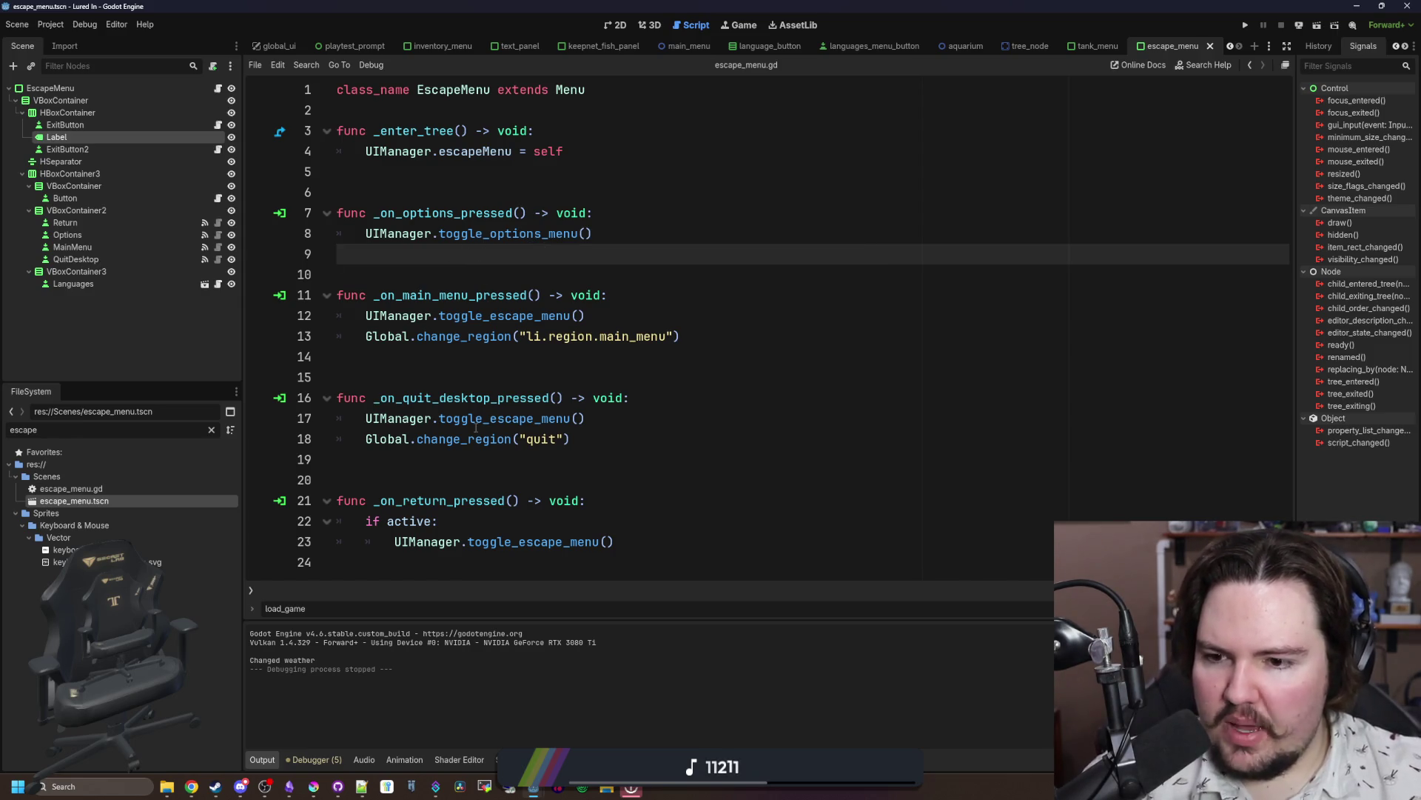
click(463, 453)
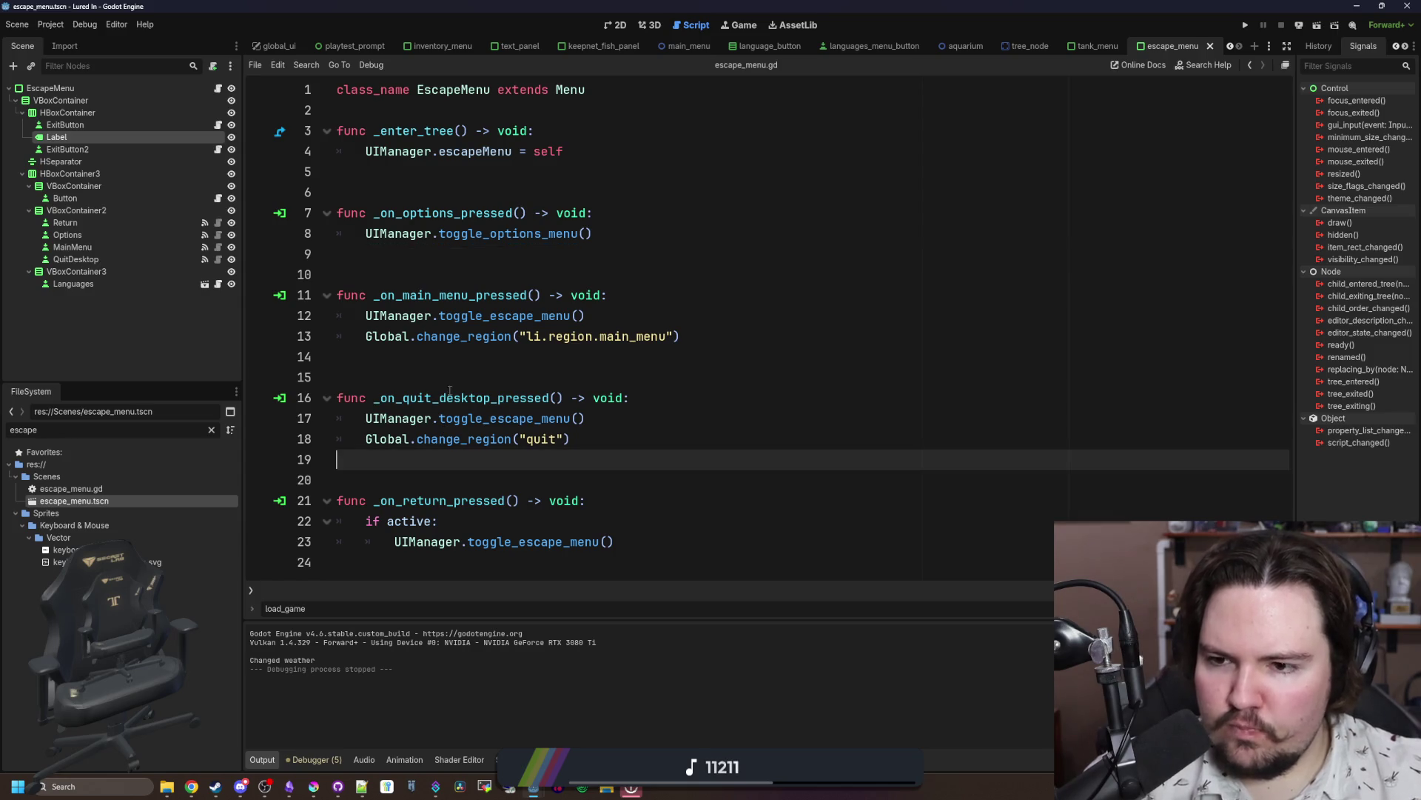
click(456, 359)
click(493, 276)
key(ctrl+s)
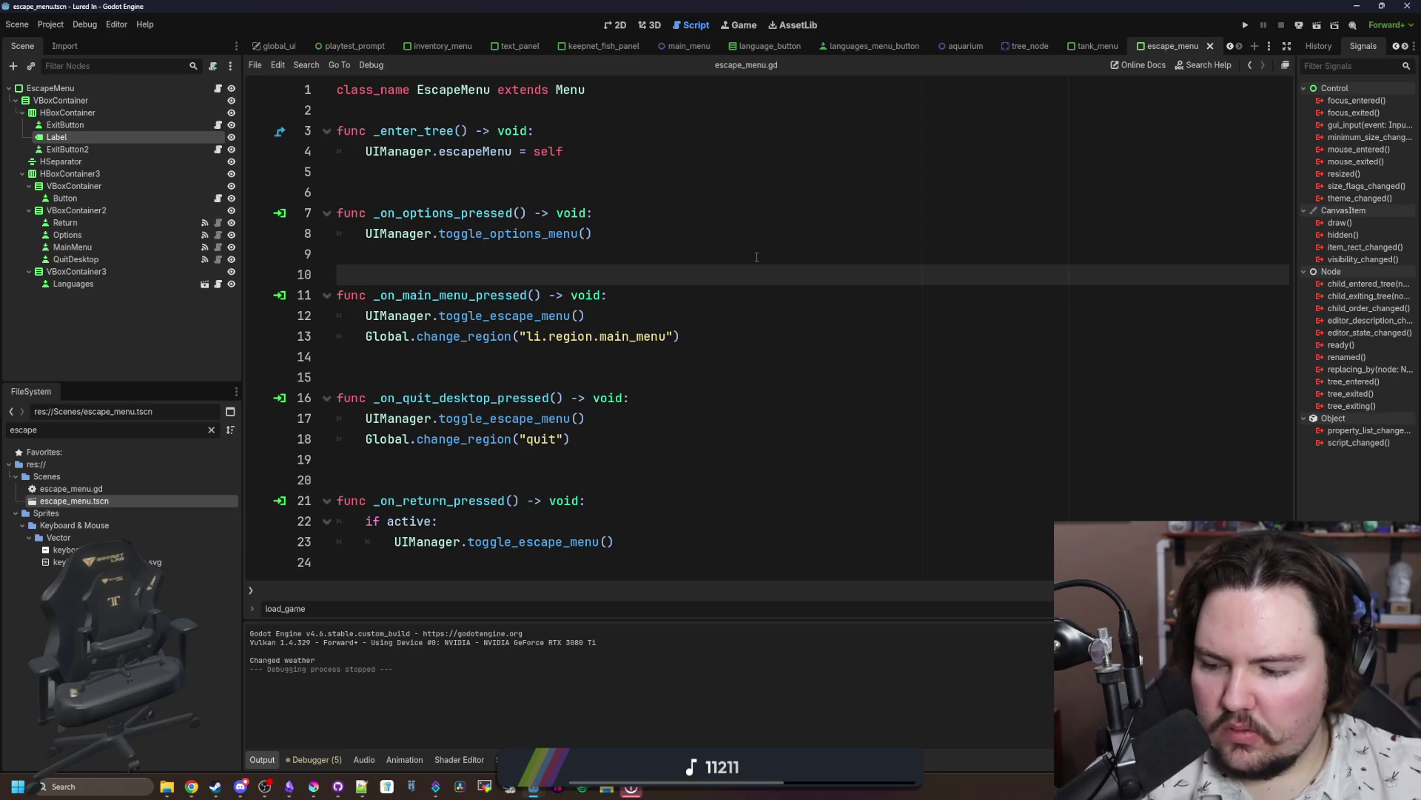
Step: Run the game, open and close Options from the escape menu, then open exit_button.gd
key(F5)
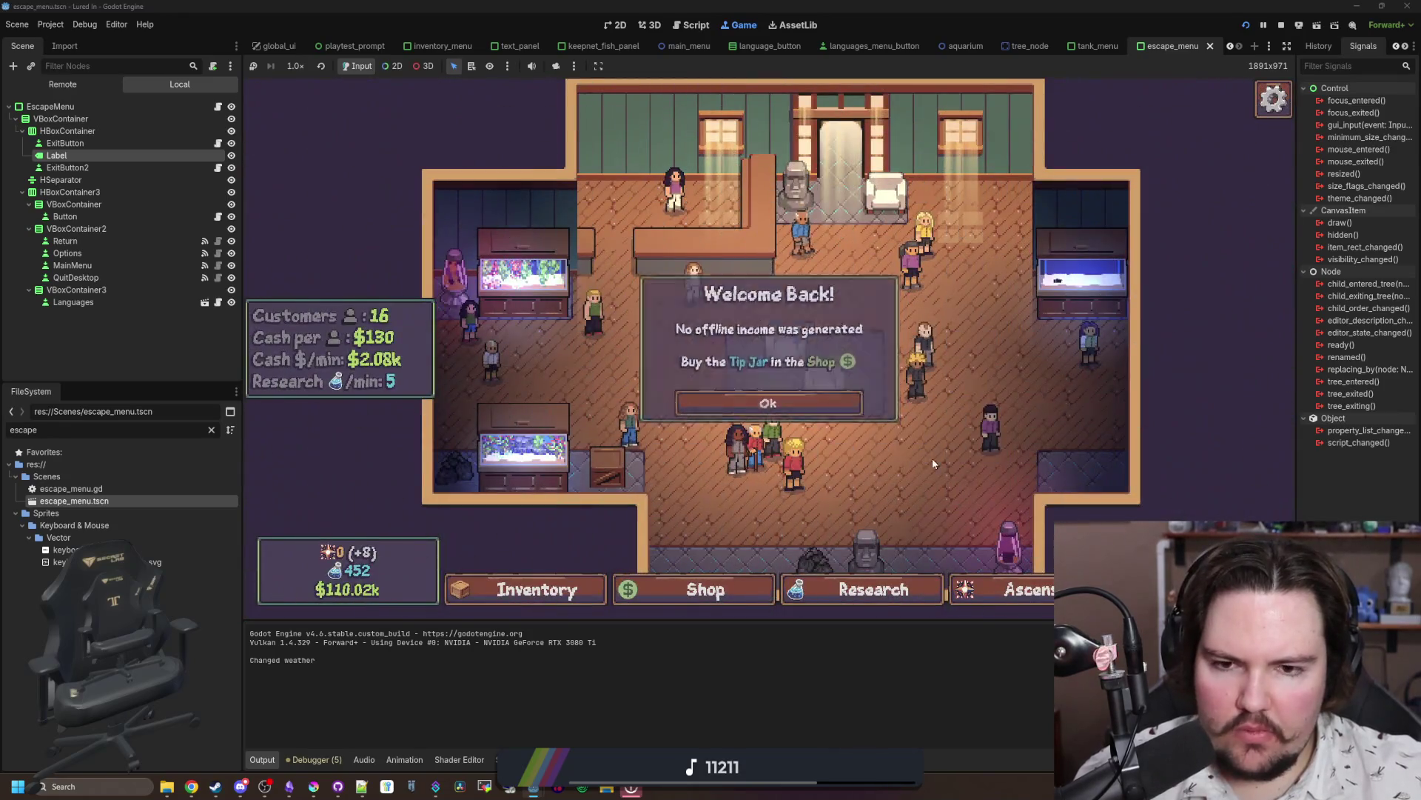
key(Escape)
click(838, 362)
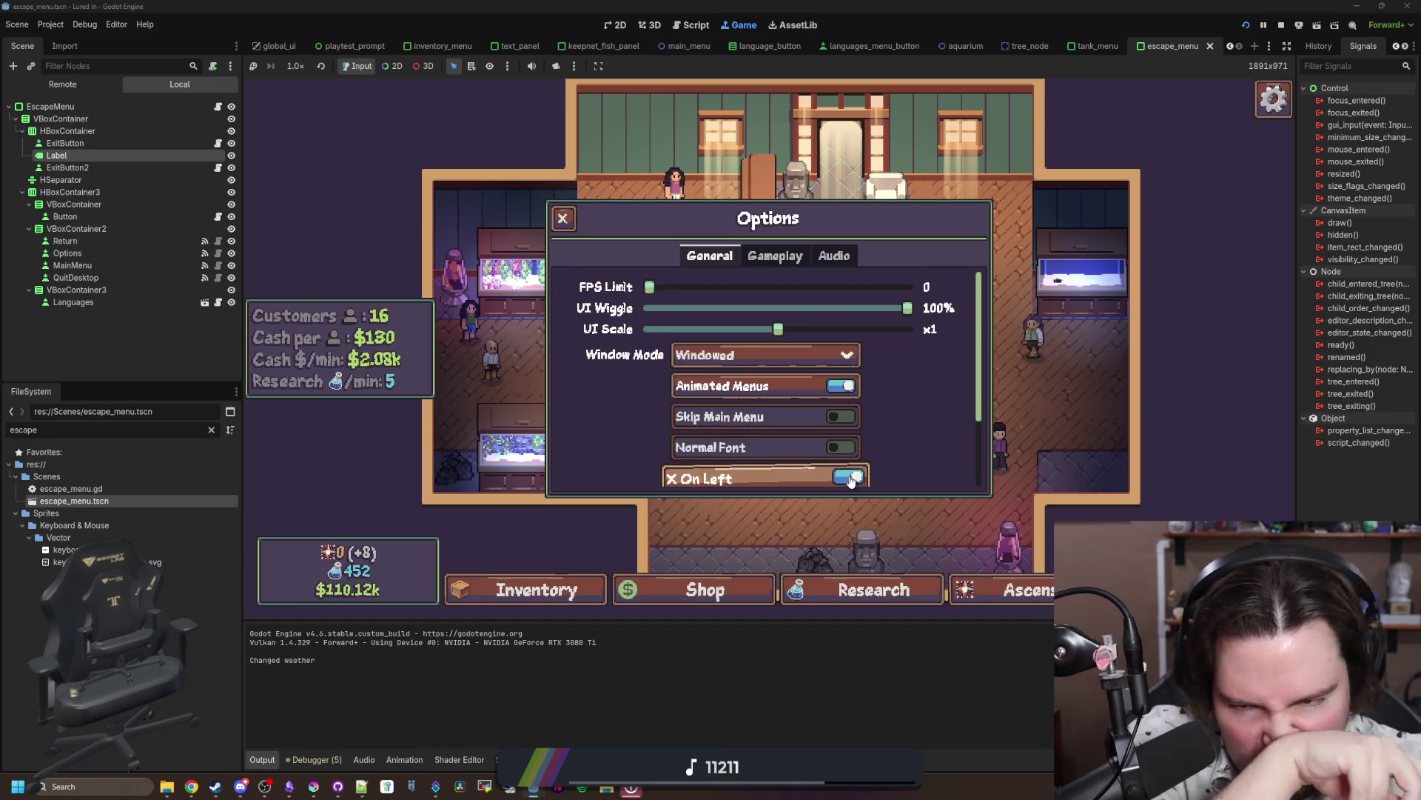
click(564, 218)
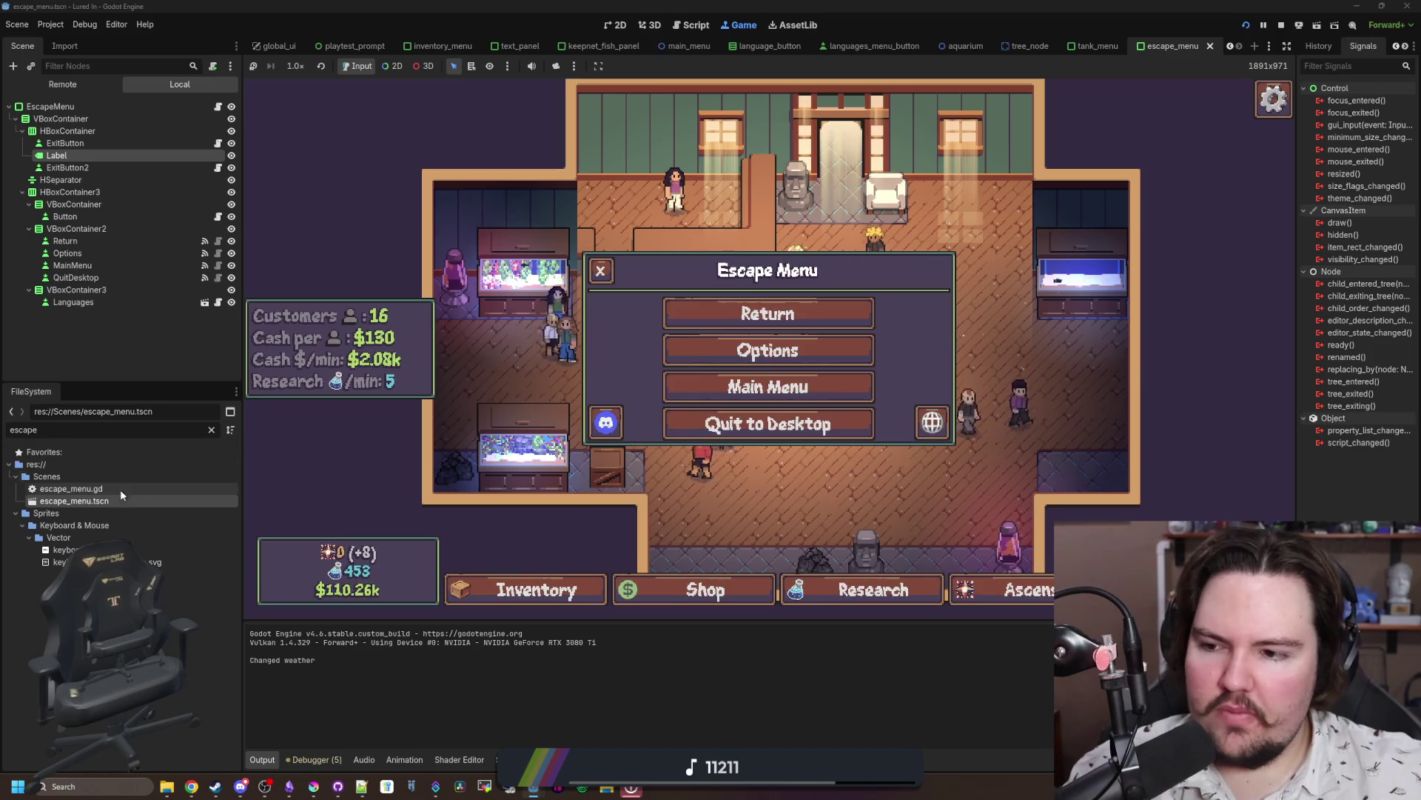
click(218, 144)
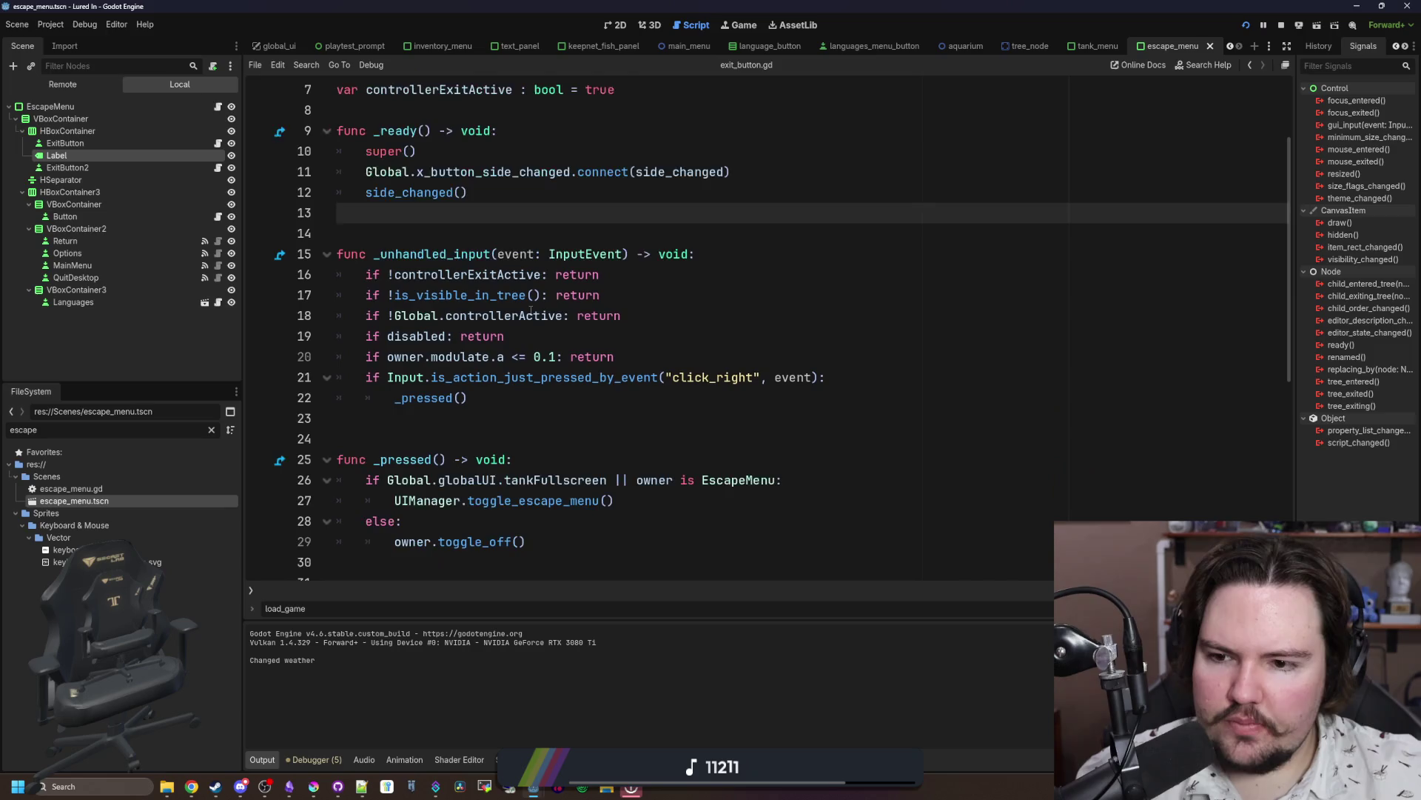
Step: Inspect exit_button.gd's _pressed() and its toggle_escape_menu() call on line 27
scroll(535, 296, down, 2)
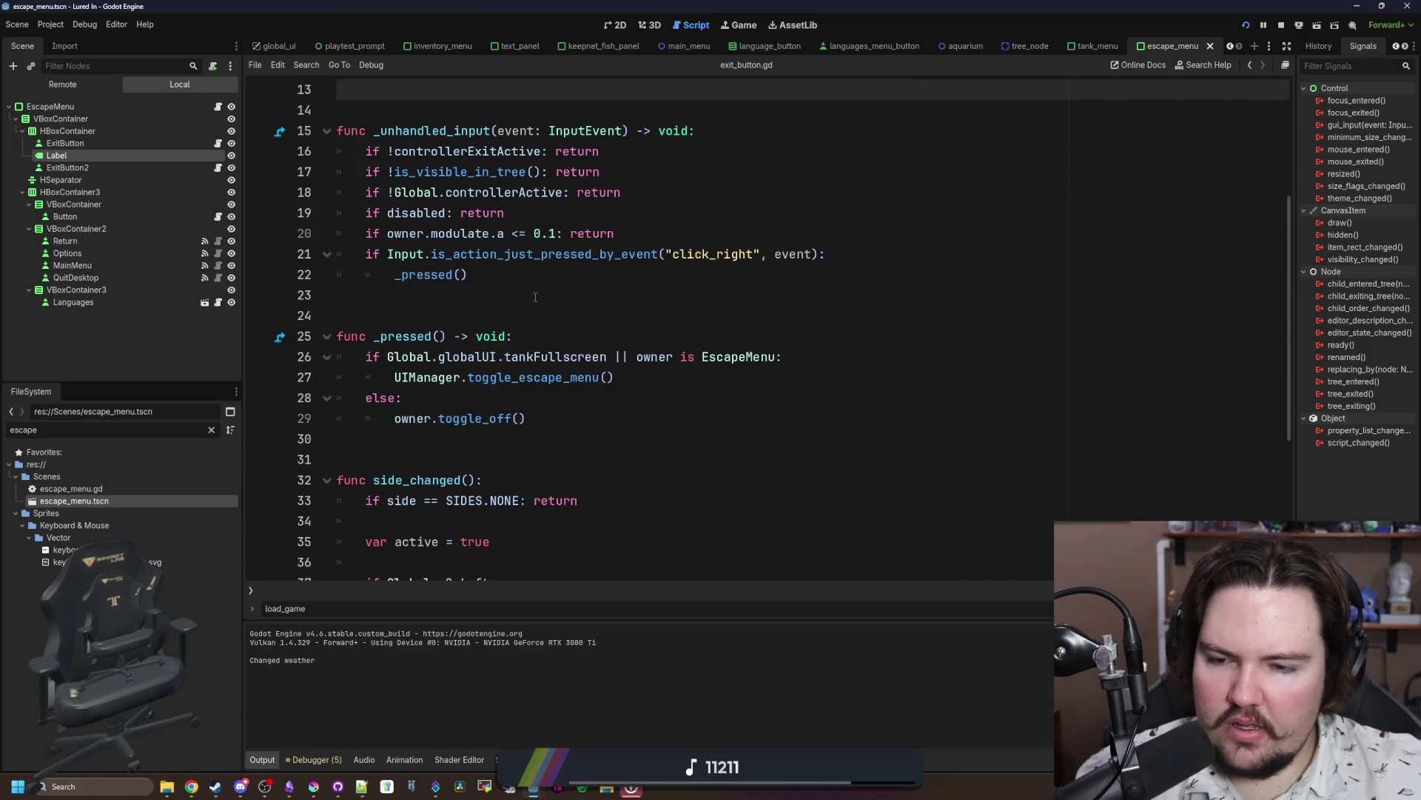
scroll(535, 297, down, 5)
scroll(535, 297, up, 5)
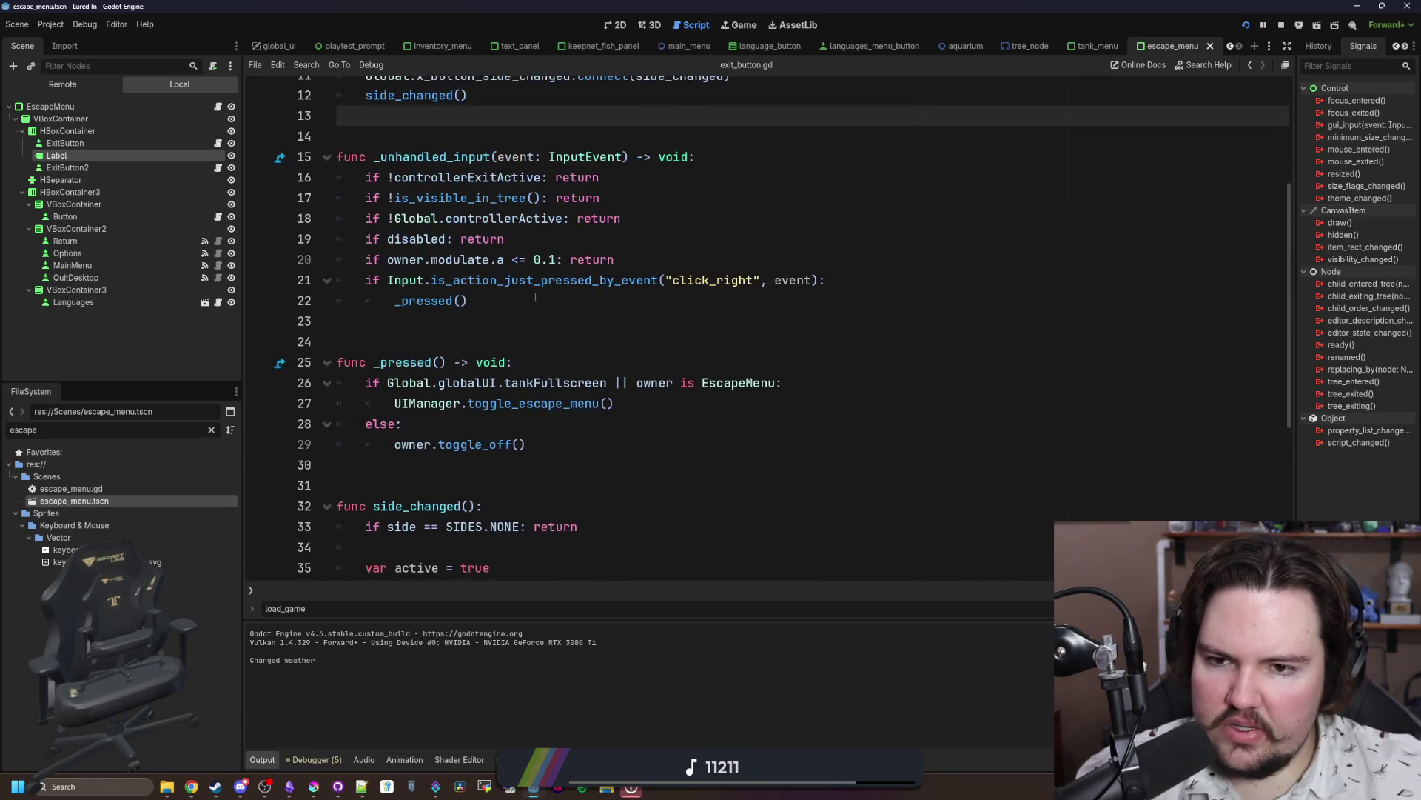
click(564, 308)
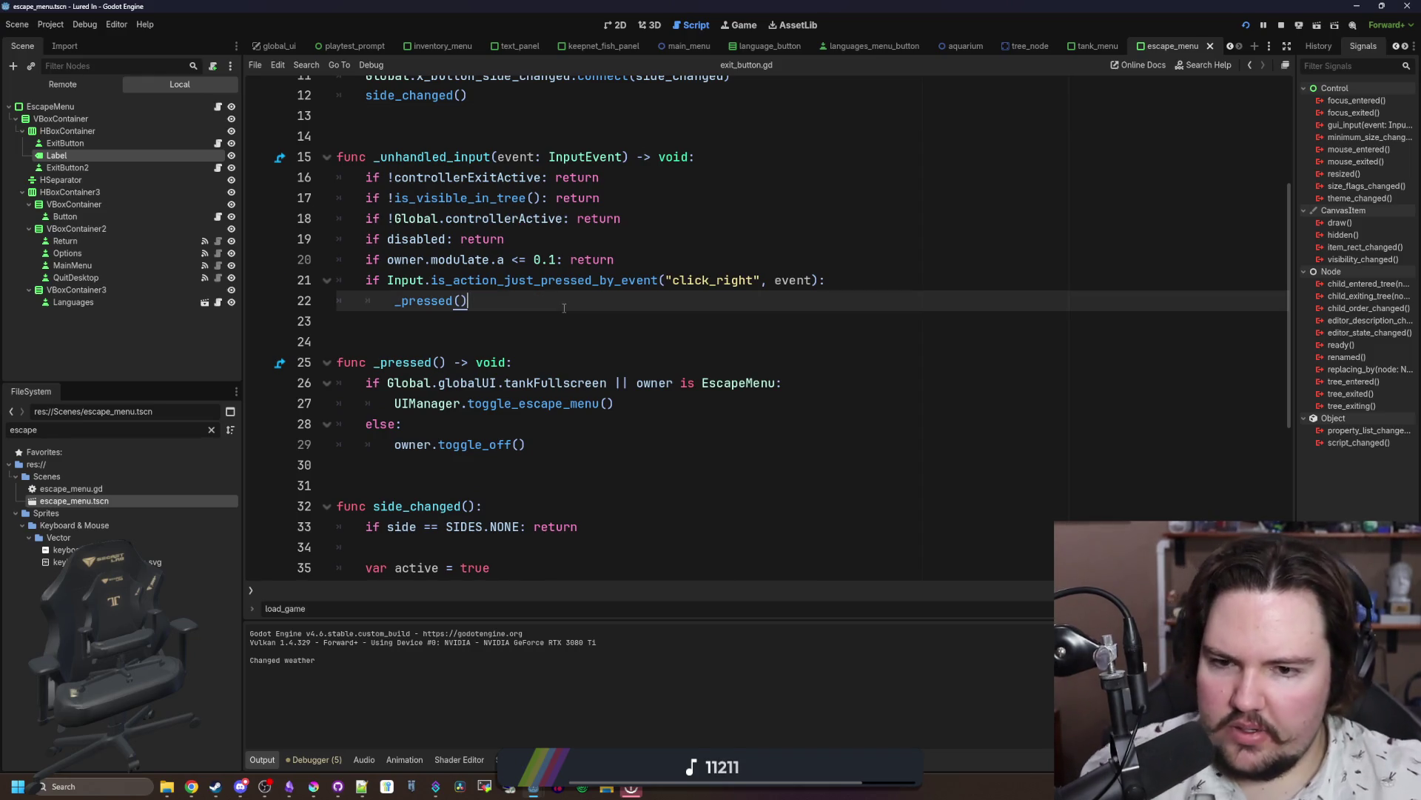
drag(496, 403, 615, 403)
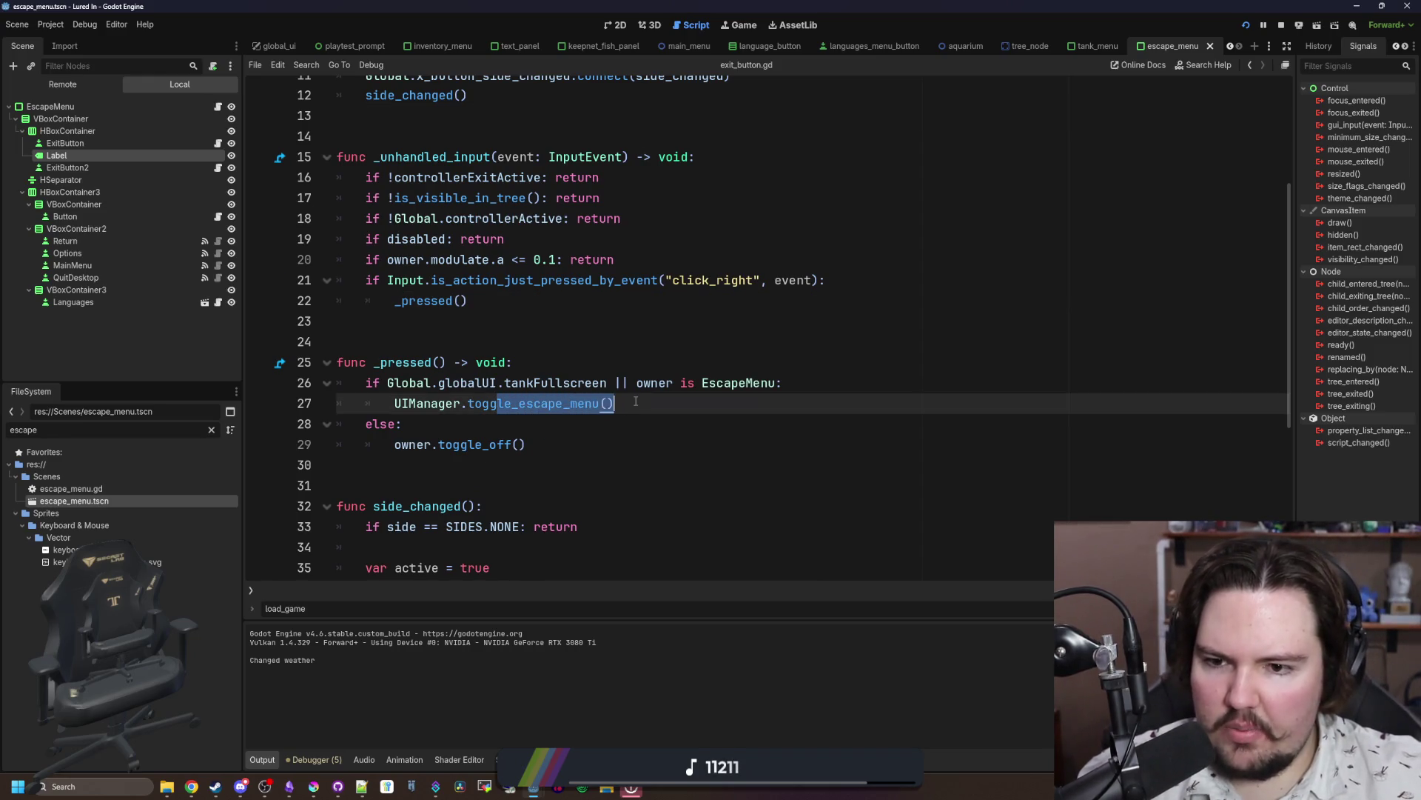
click(647, 359)
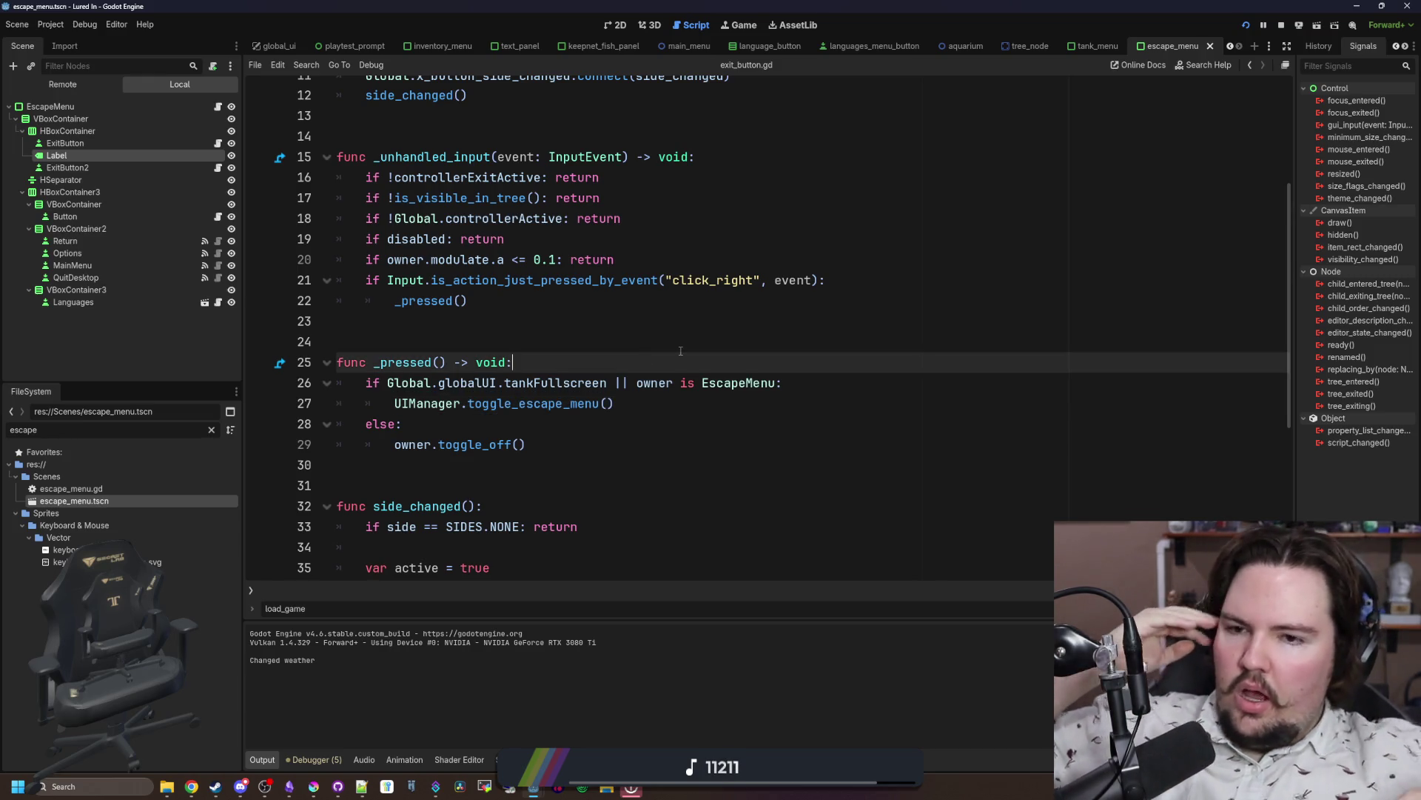
Step: Open ui_manager.gd and scroll to its toggle_escape_menu() function
click(211, 429)
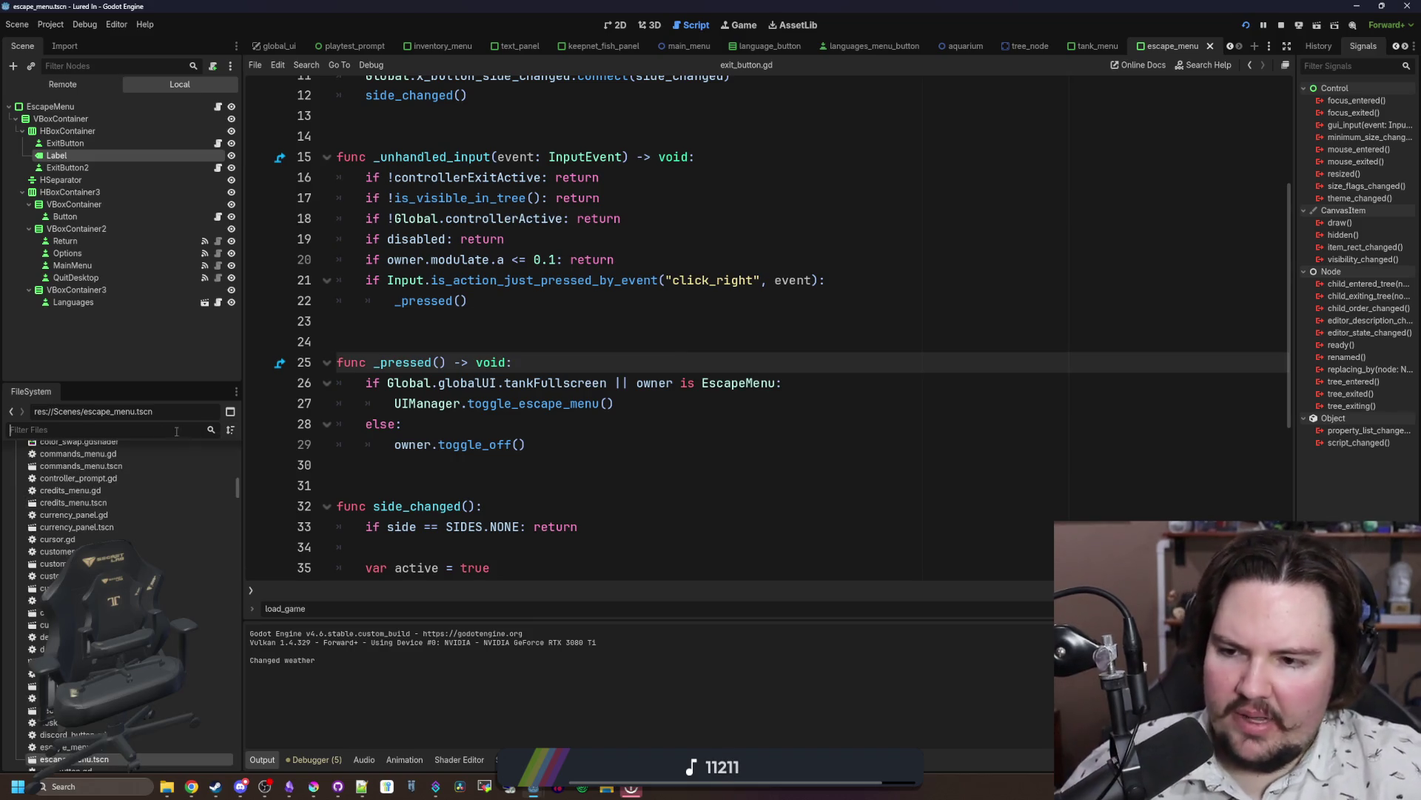
text(ui_ma)
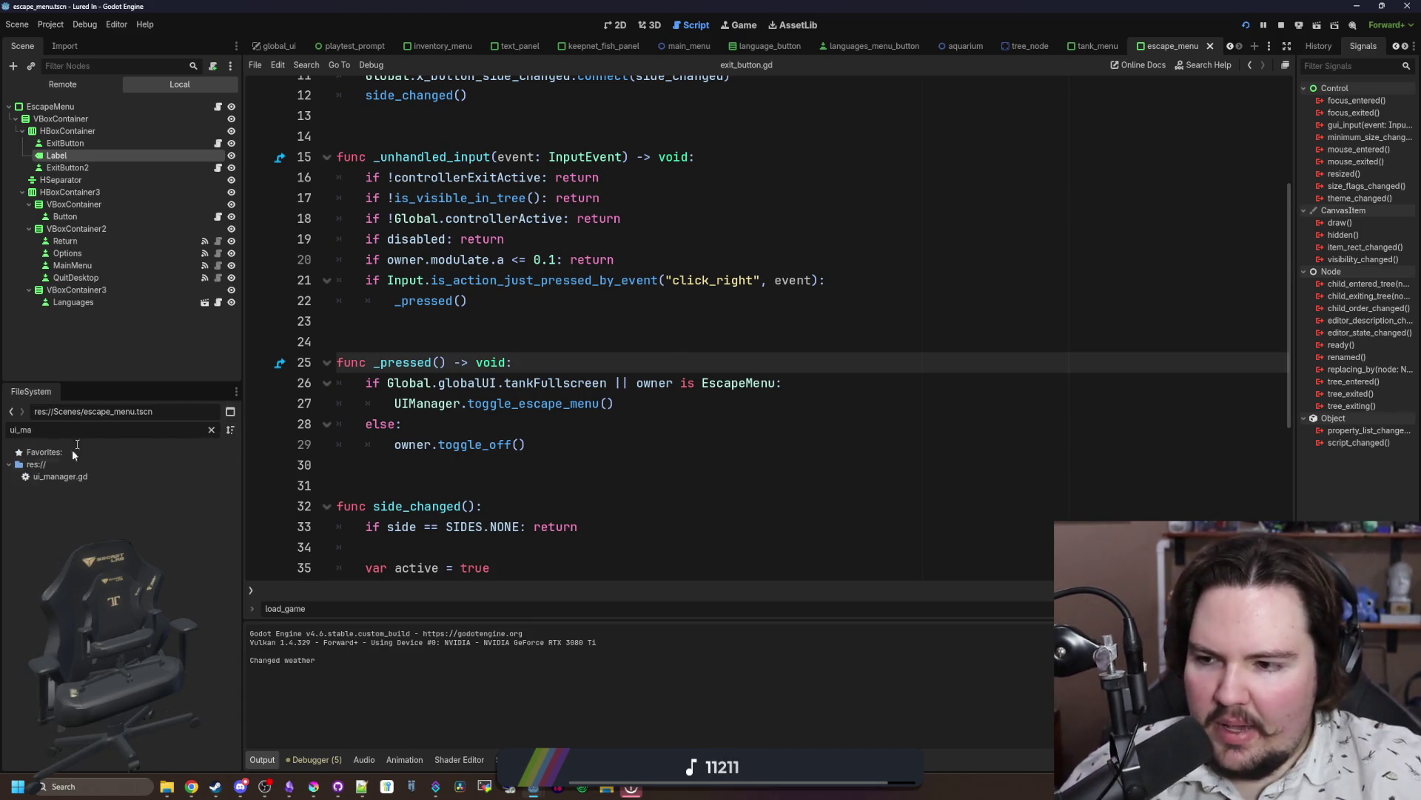
click(91, 479)
double_click(91, 478)
scroll(584, 335, down, 7)
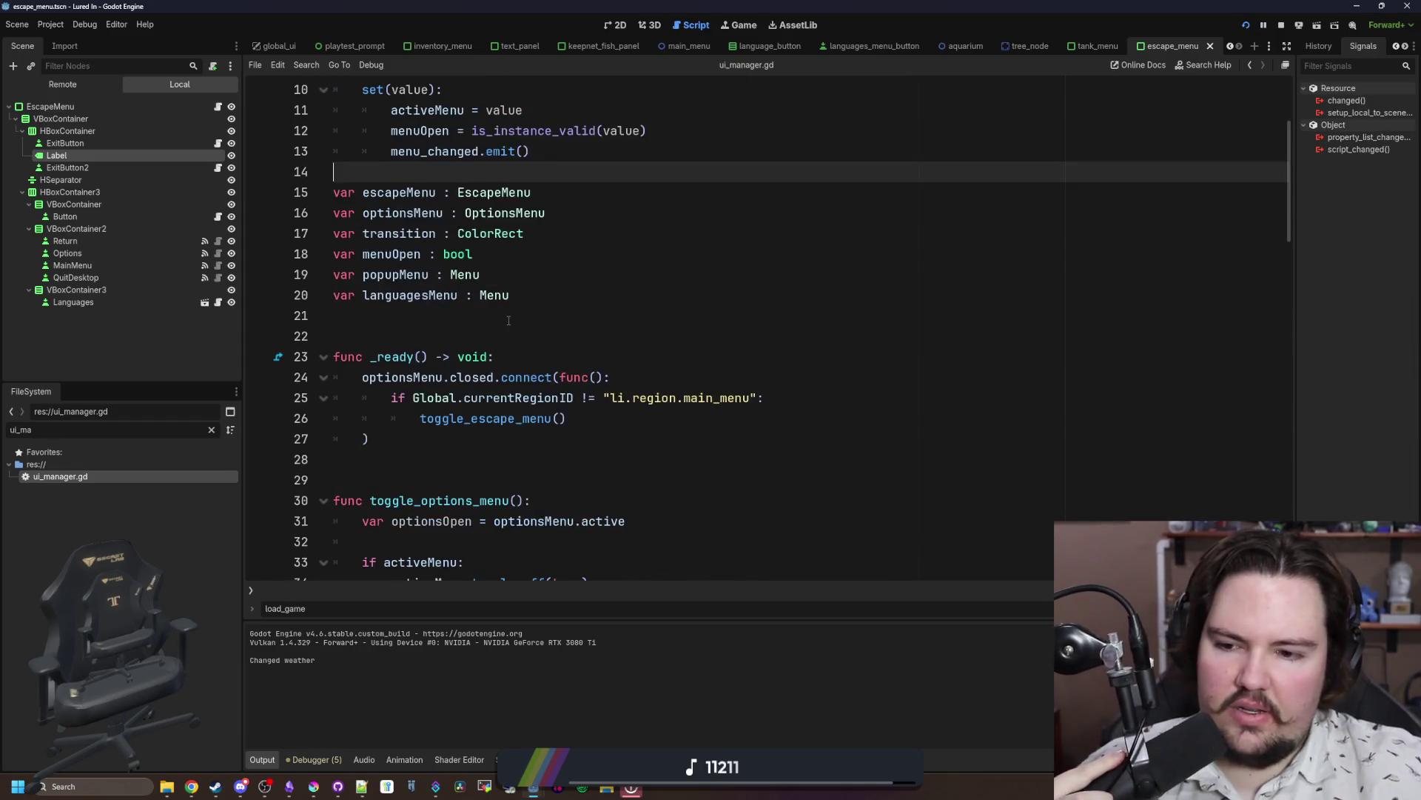
scroll(584, 335, down, 5)
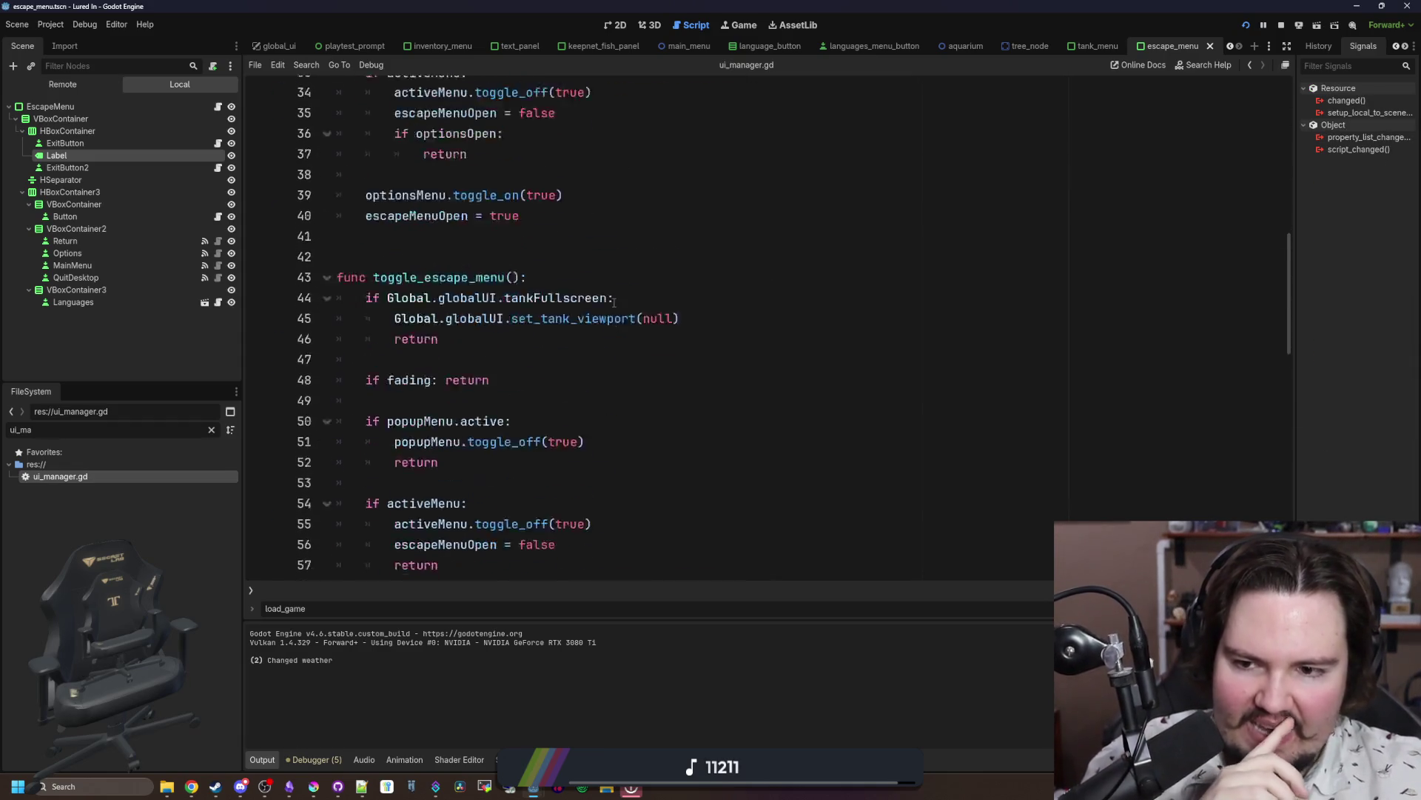
scroll(726, 233, down, 4)
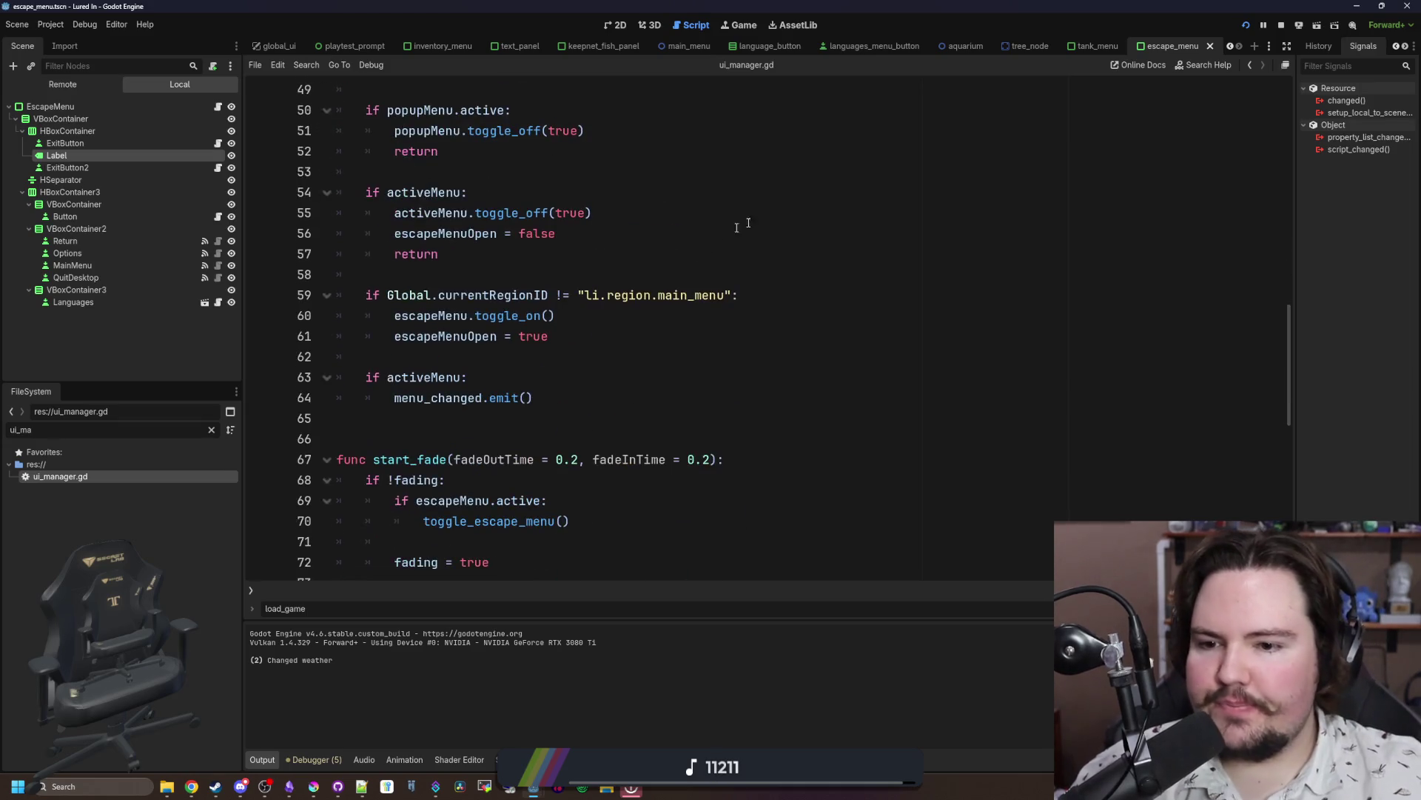
scroll(595, 365, up, 1)
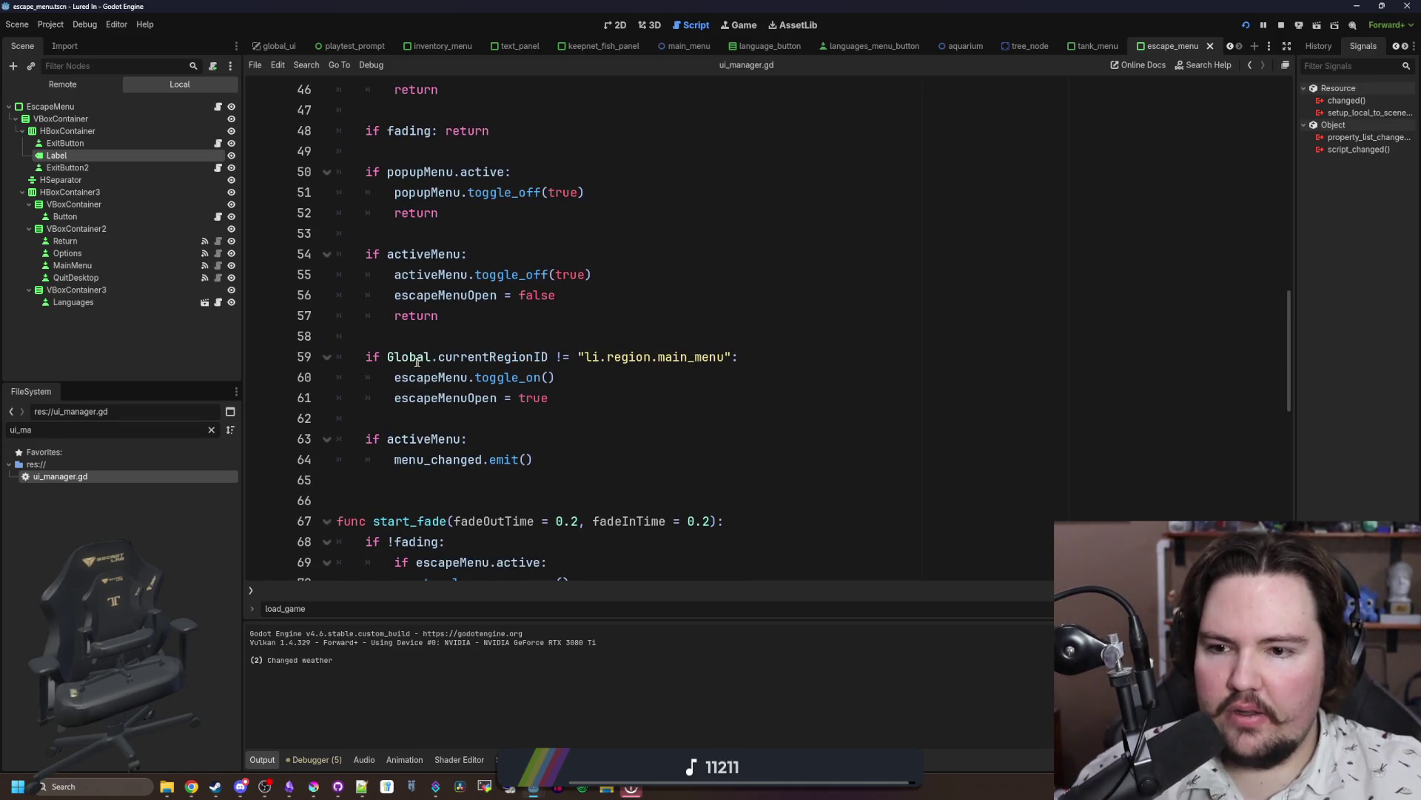
Step: Examine the region check, toggle_on call and escapeMenuOpen assignment on lines 59–61
drag(377, 356, 759, 355)
click(759, 353)
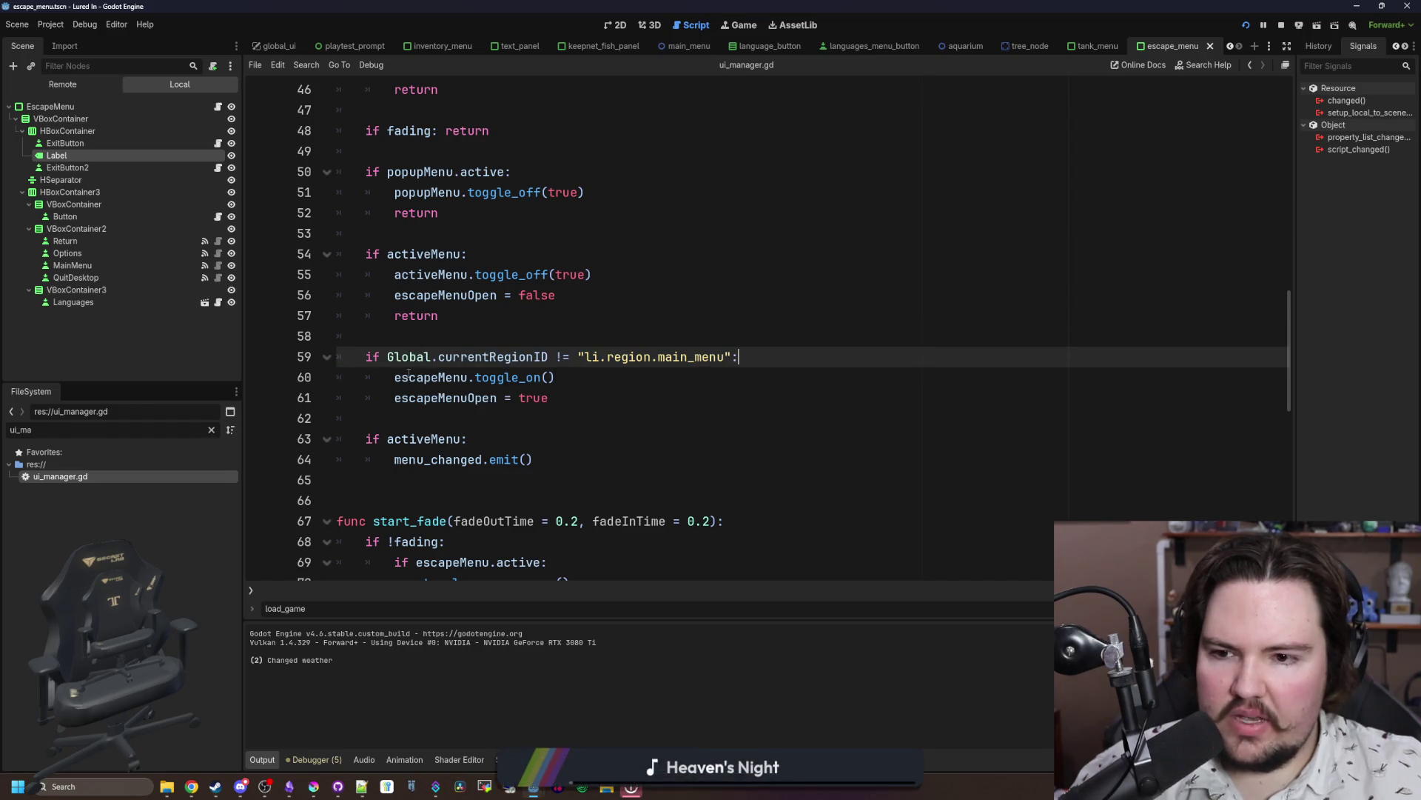
mouse_move(409, 377)
mouse_down()
mouse_move(624, 384)
mouse_move(440, 397)
mouse_up()
click(625, 384)
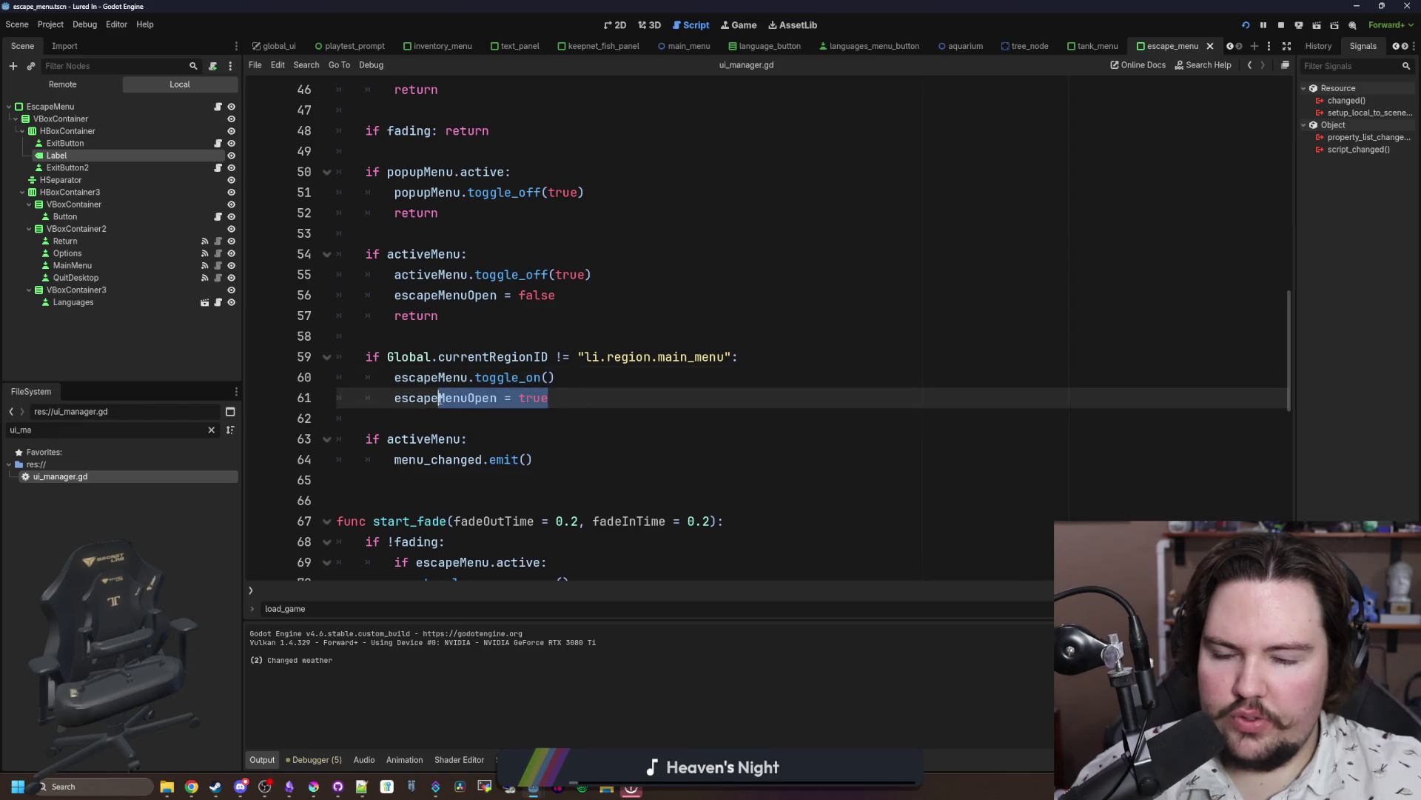
click(427, 421)
scroll(427, 421, up, 3)
scroll(430, 419, down, 3)
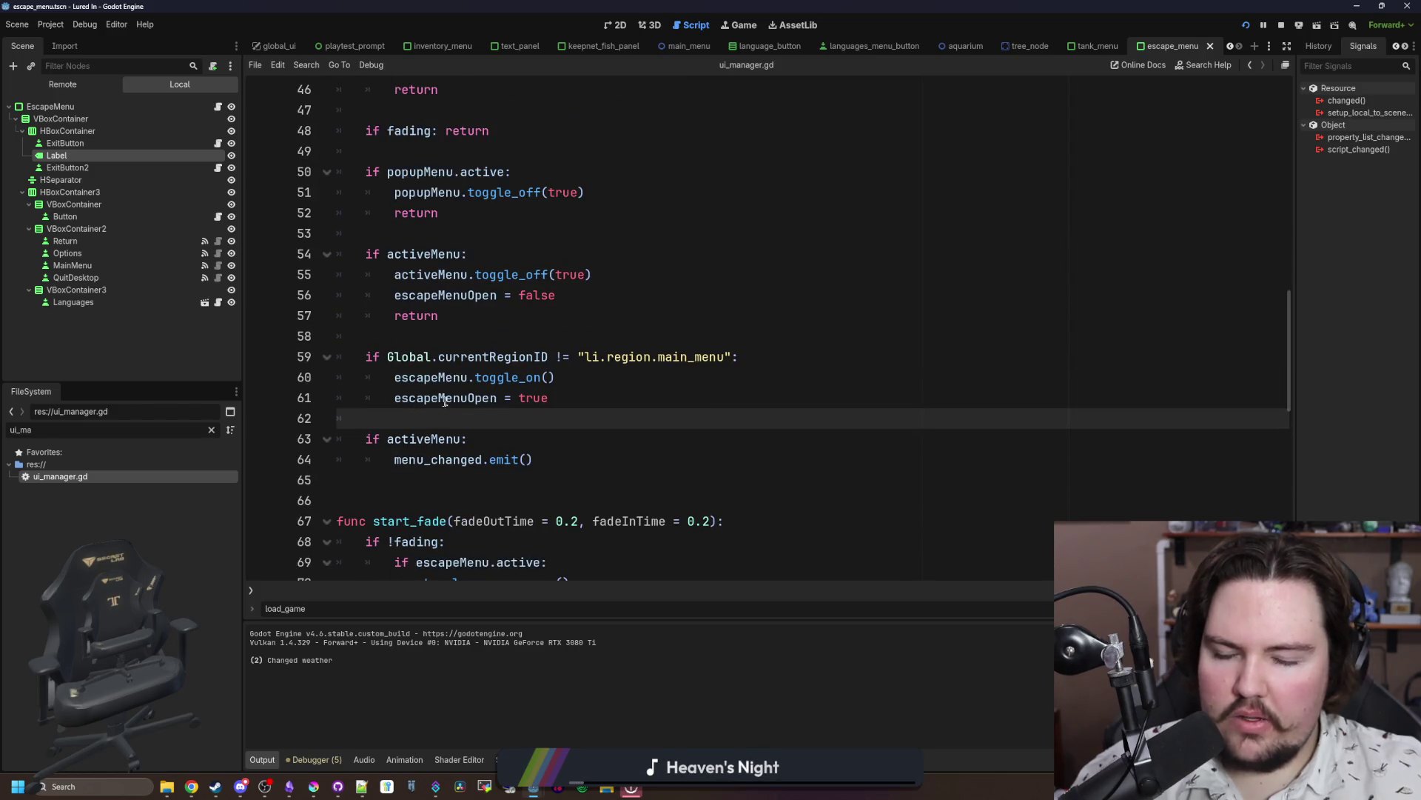
click(601, 406)
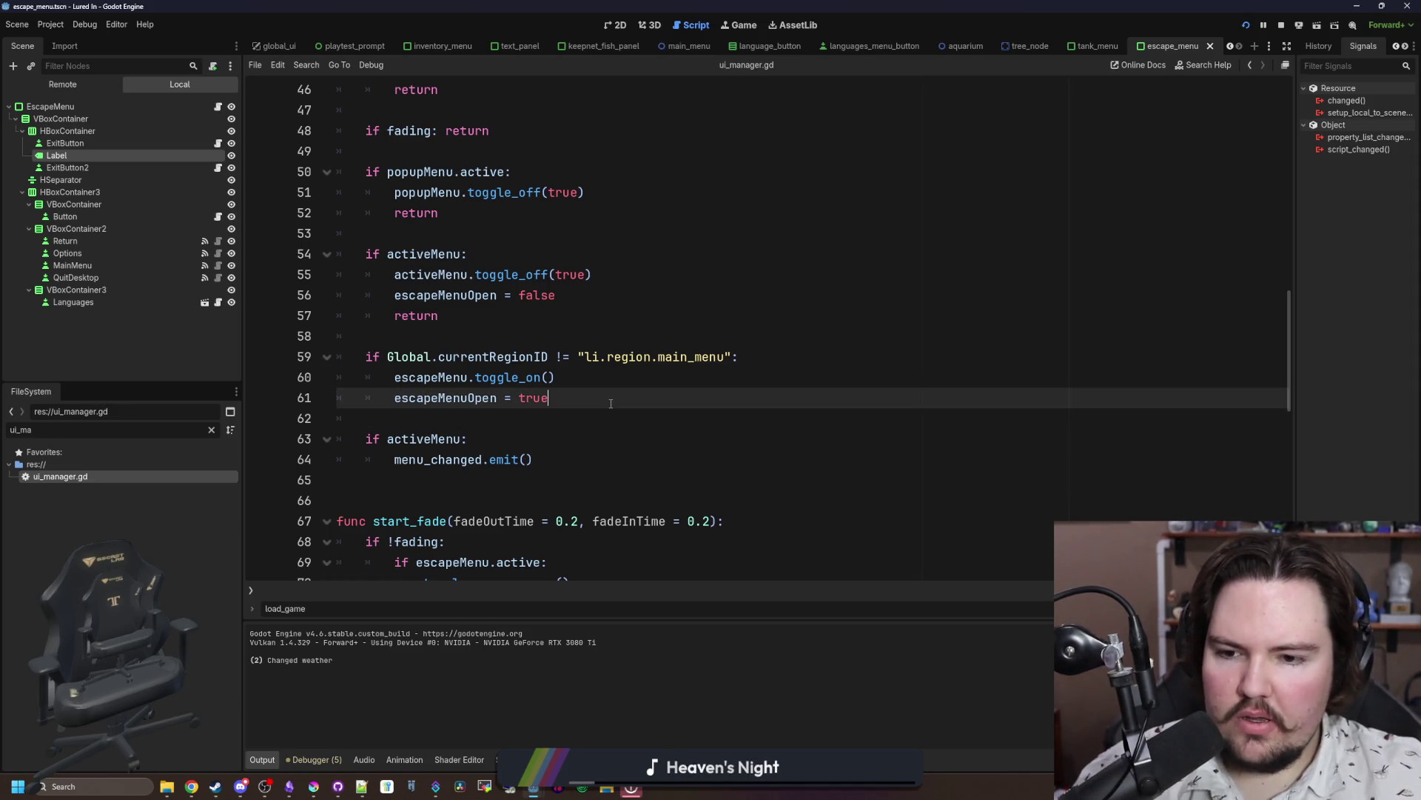
Step: In the running game, close and reopen the Escape Menu, then open Options
click(742, 28)
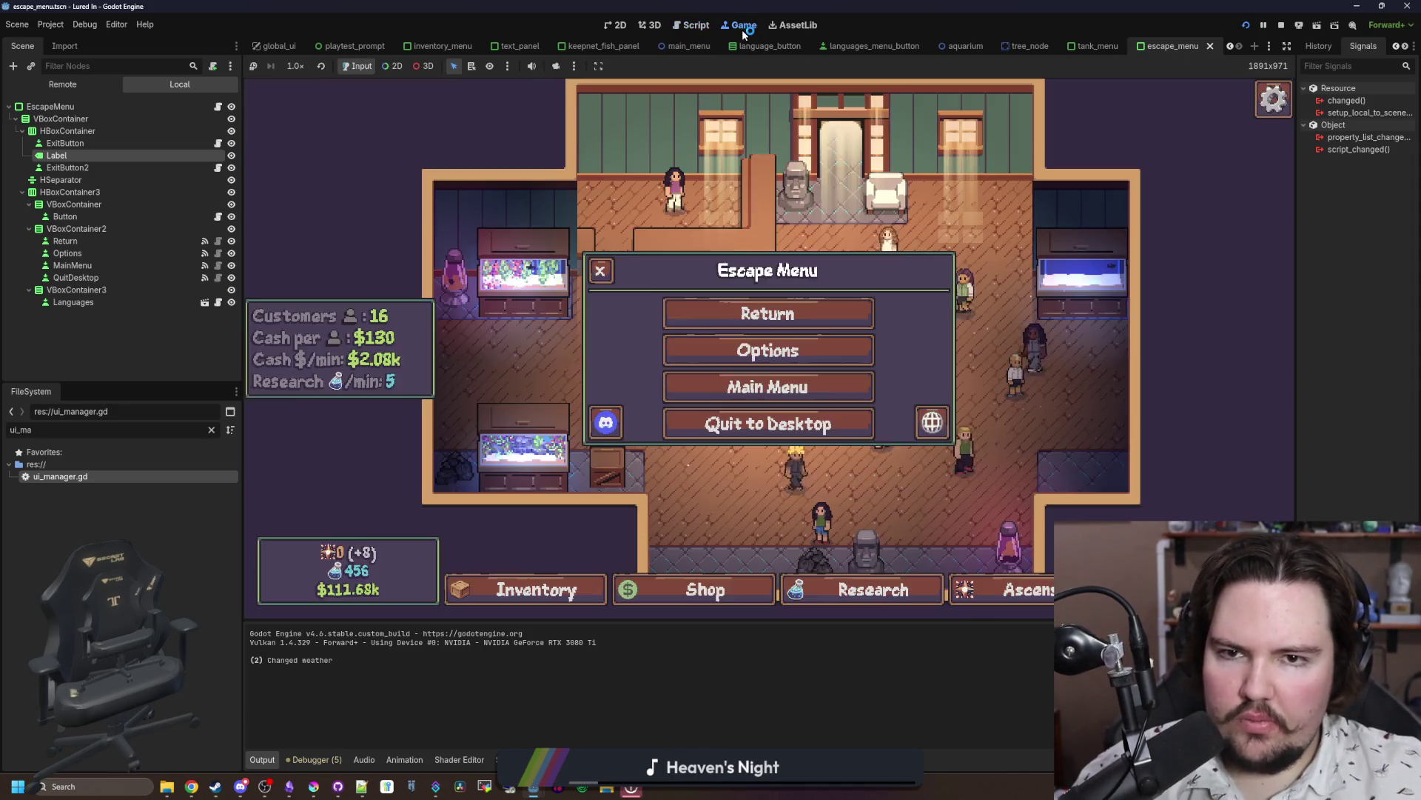
click(598, 276)
key(Escape)
click(731, 350)
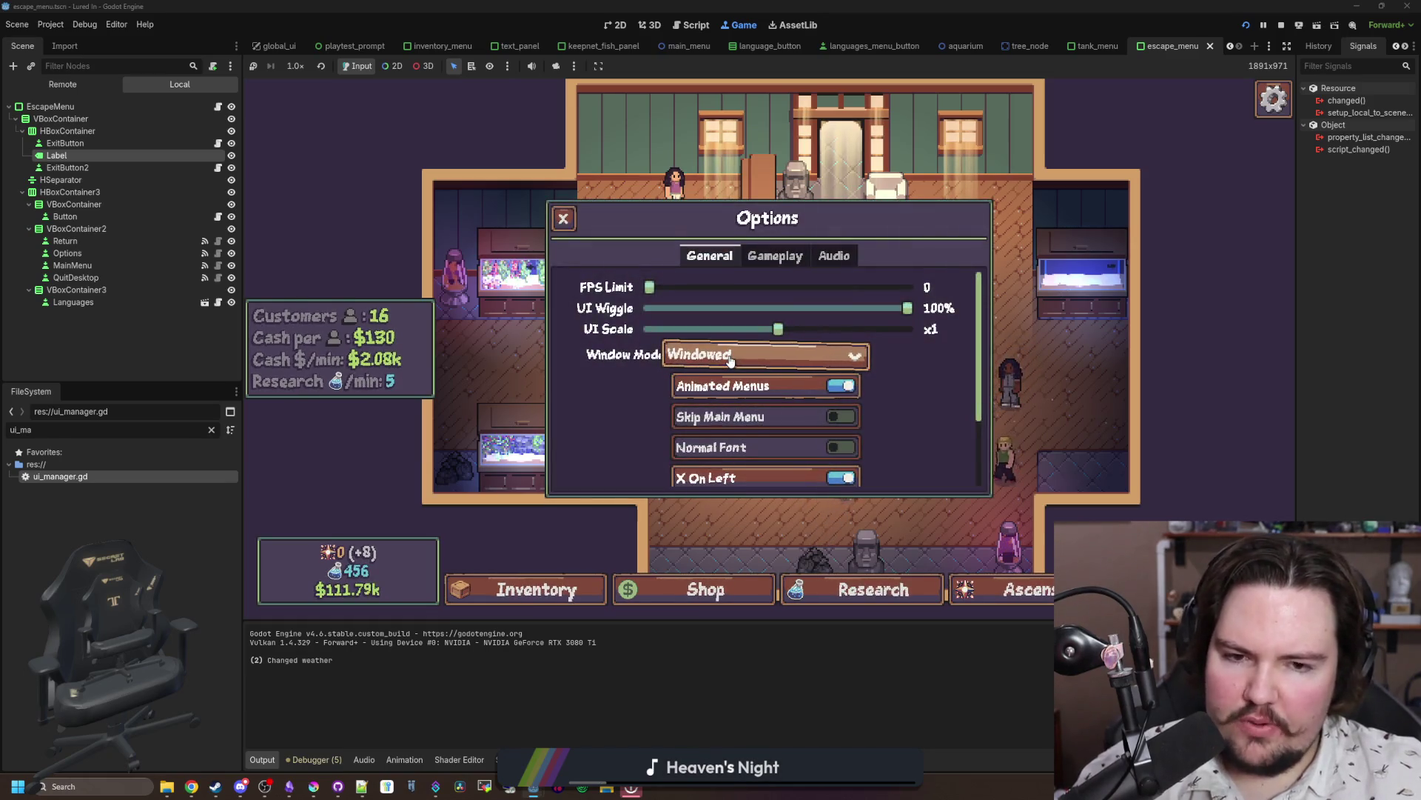
Step: Return to ui_manager.gd, scroll back to the top, and focus the file filter
double_click(148, 476)
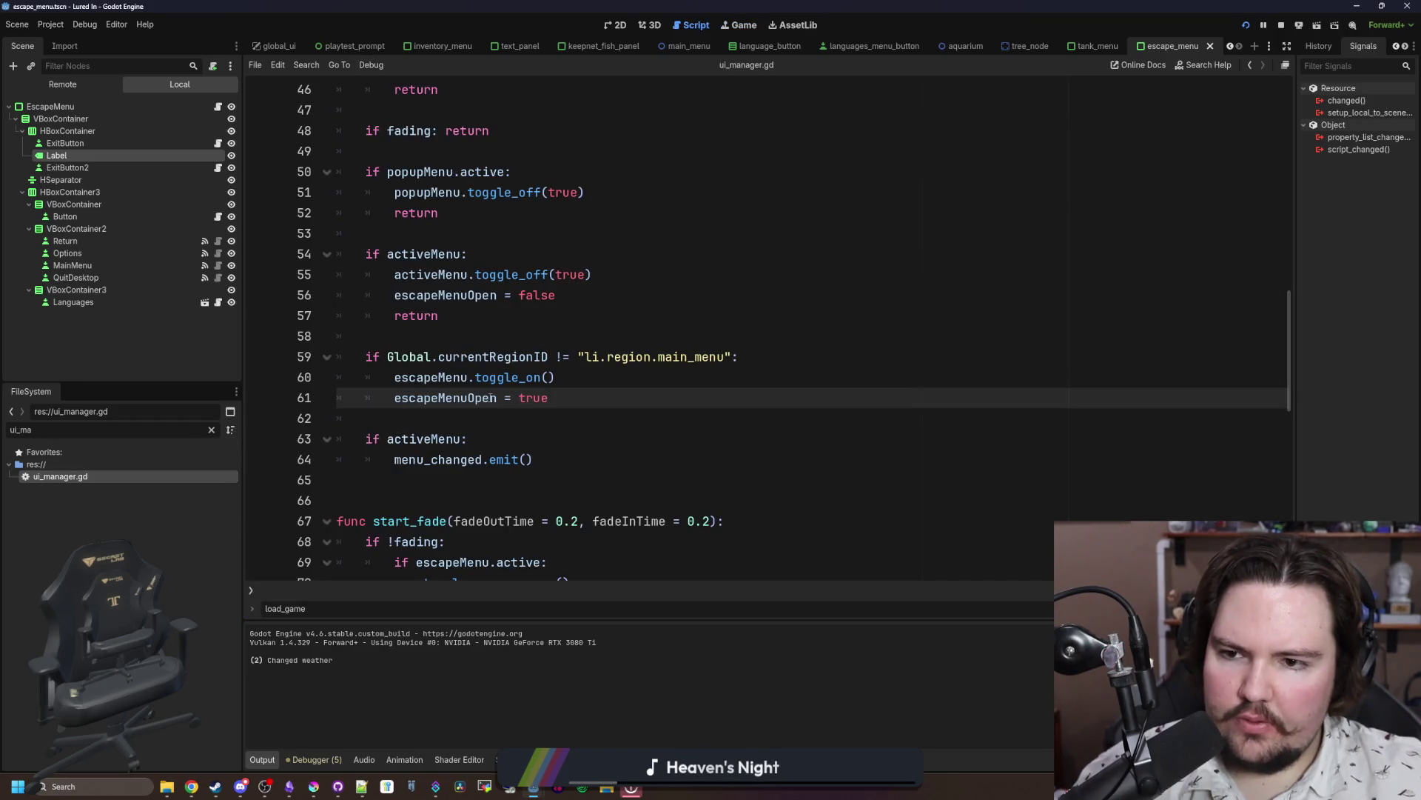
scroll(492, 397, up, 1)
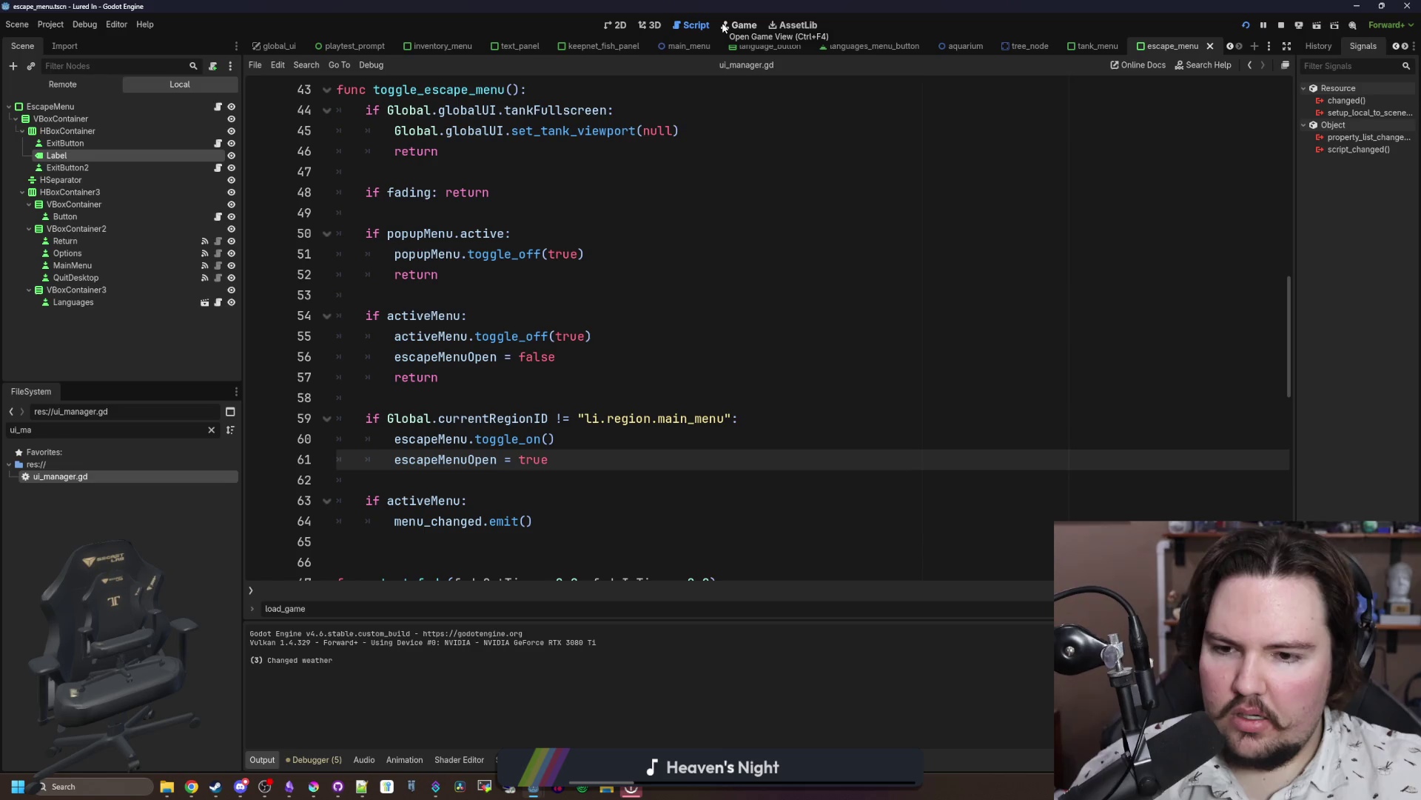
scroll(591, 175, up, 2)
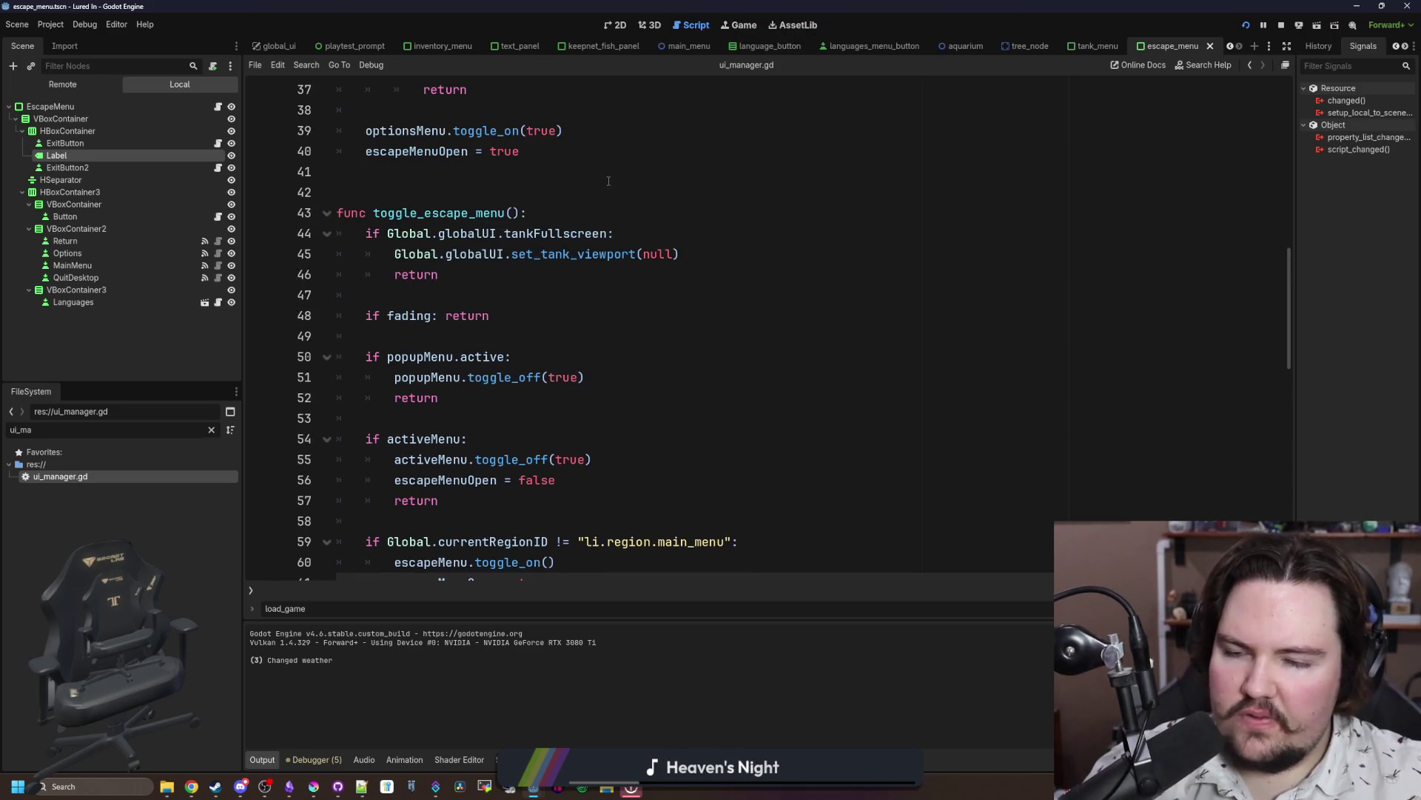
scroll(608, 180, up, 4)
scroll(614, 207, up, 4)
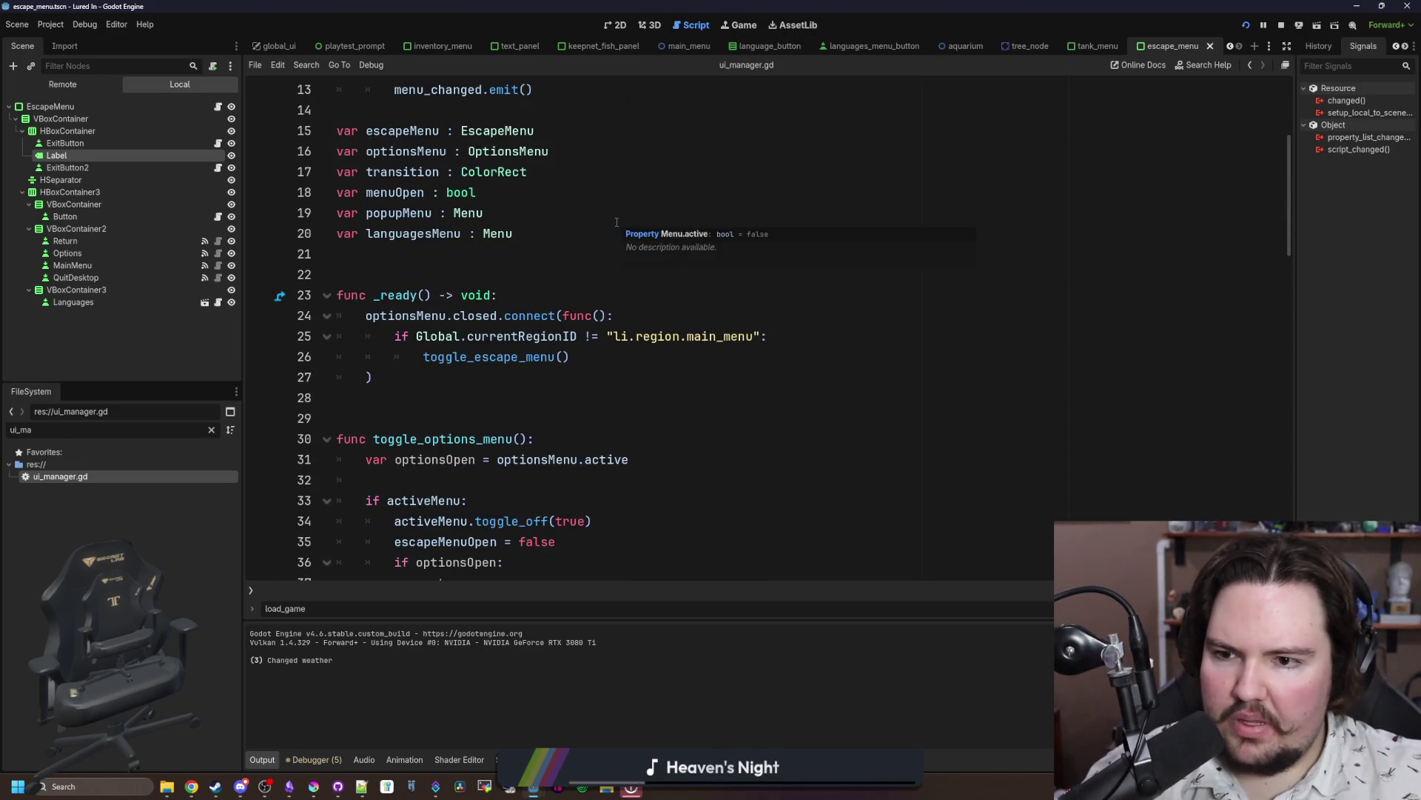
scroll(617, 222, down, 16)
scroll(518, 333, up, 5)
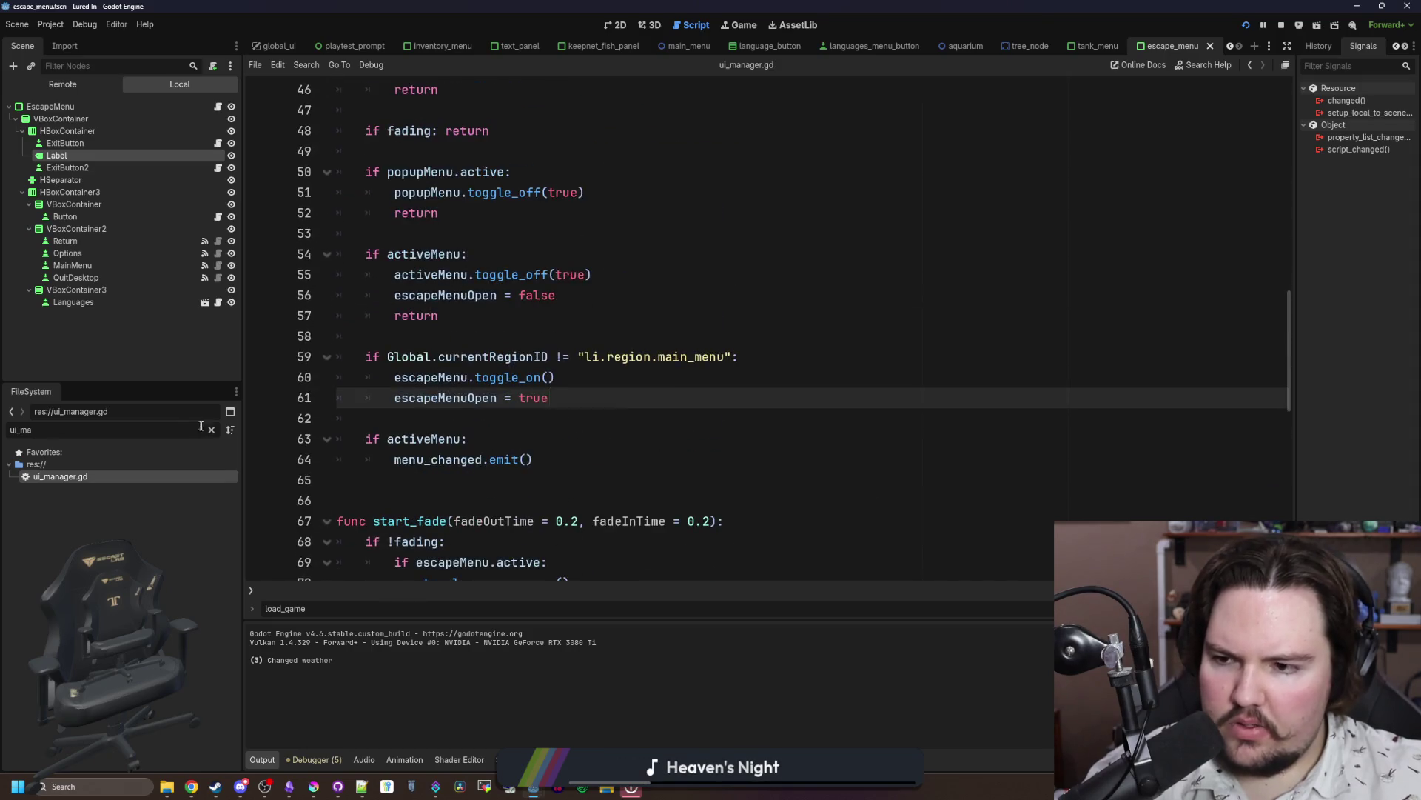
click(211, 429)
Step: Filter files by 'menu', open menu.gd and jump to its changed() function
text(menu)
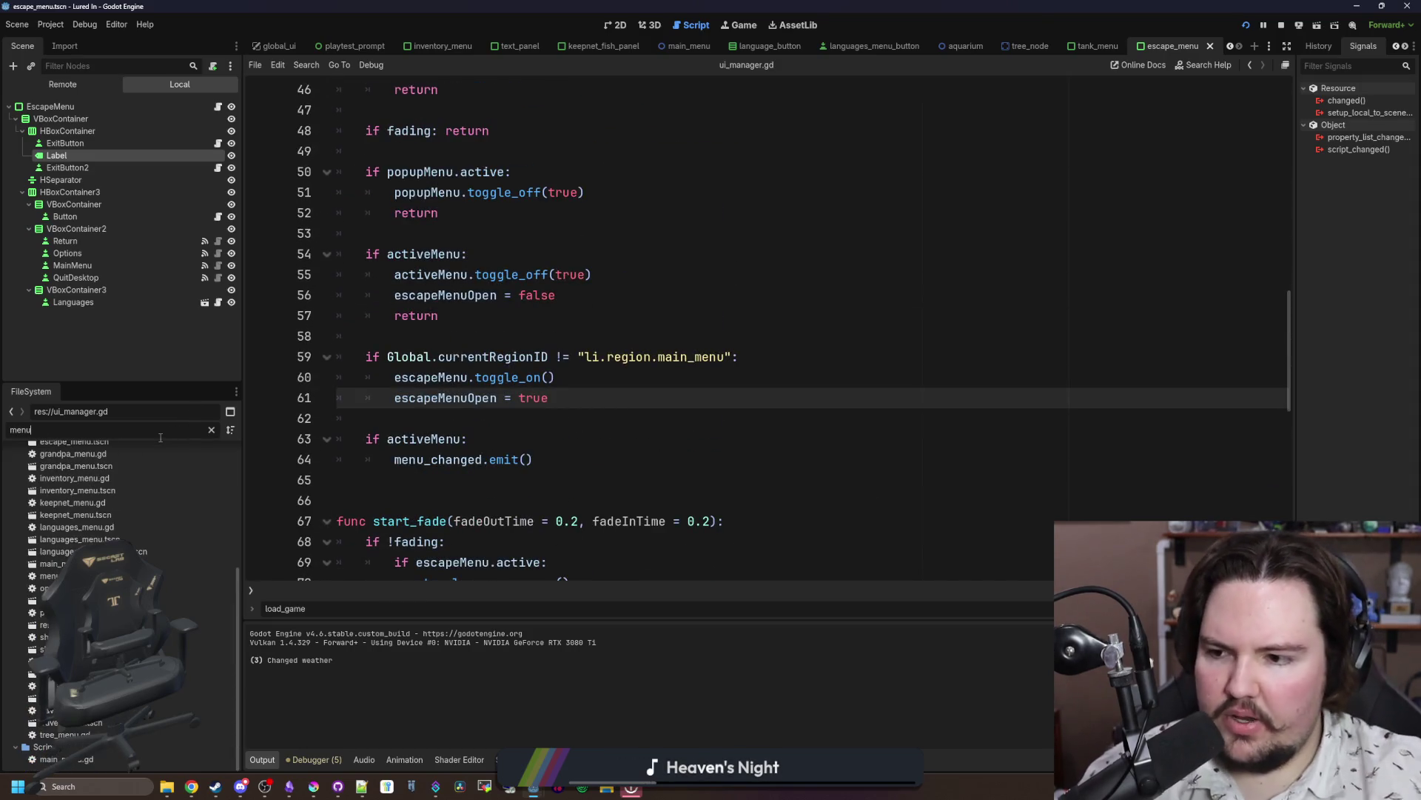
double_click(112, 575)
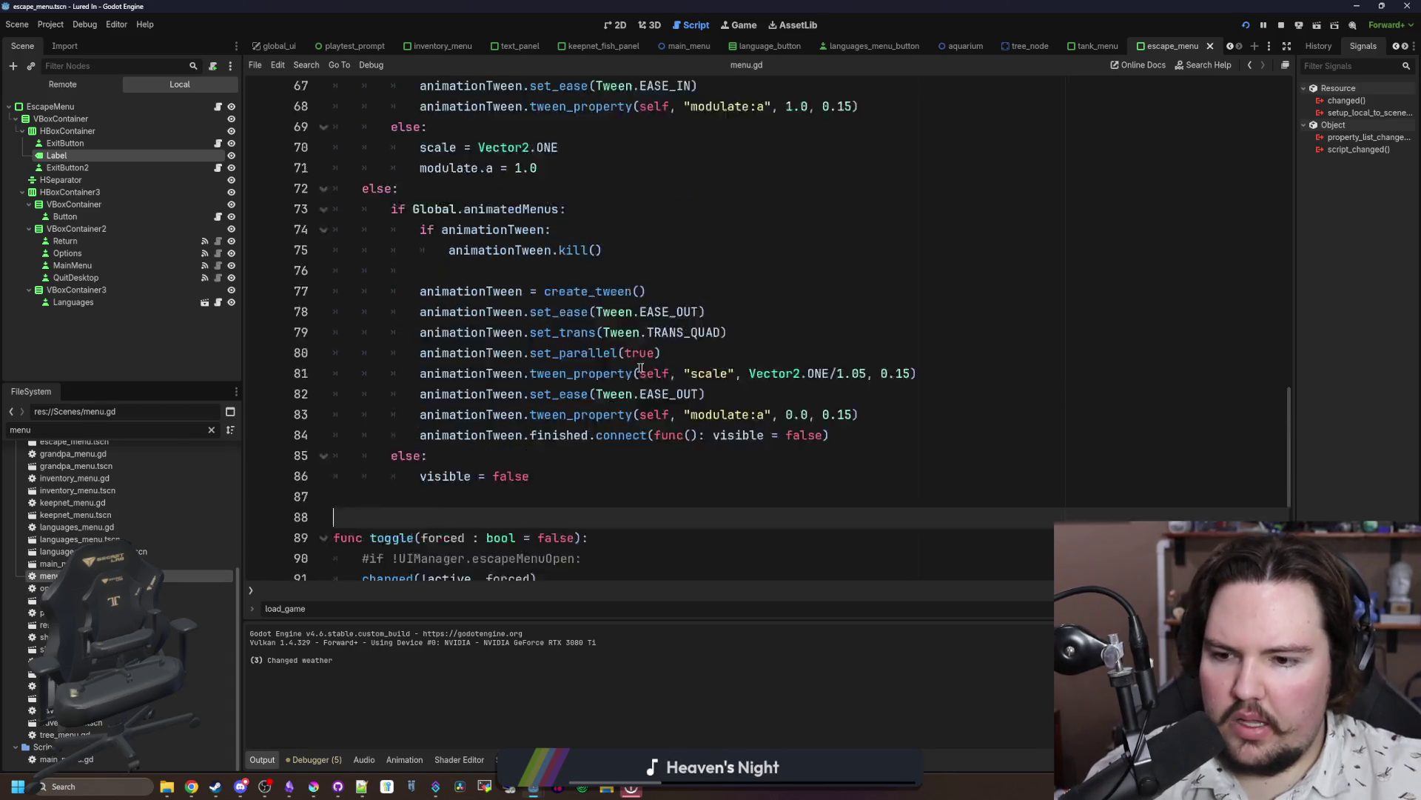
scroll(641, 368, up, 5)
scroll(354, 377, down, 7)
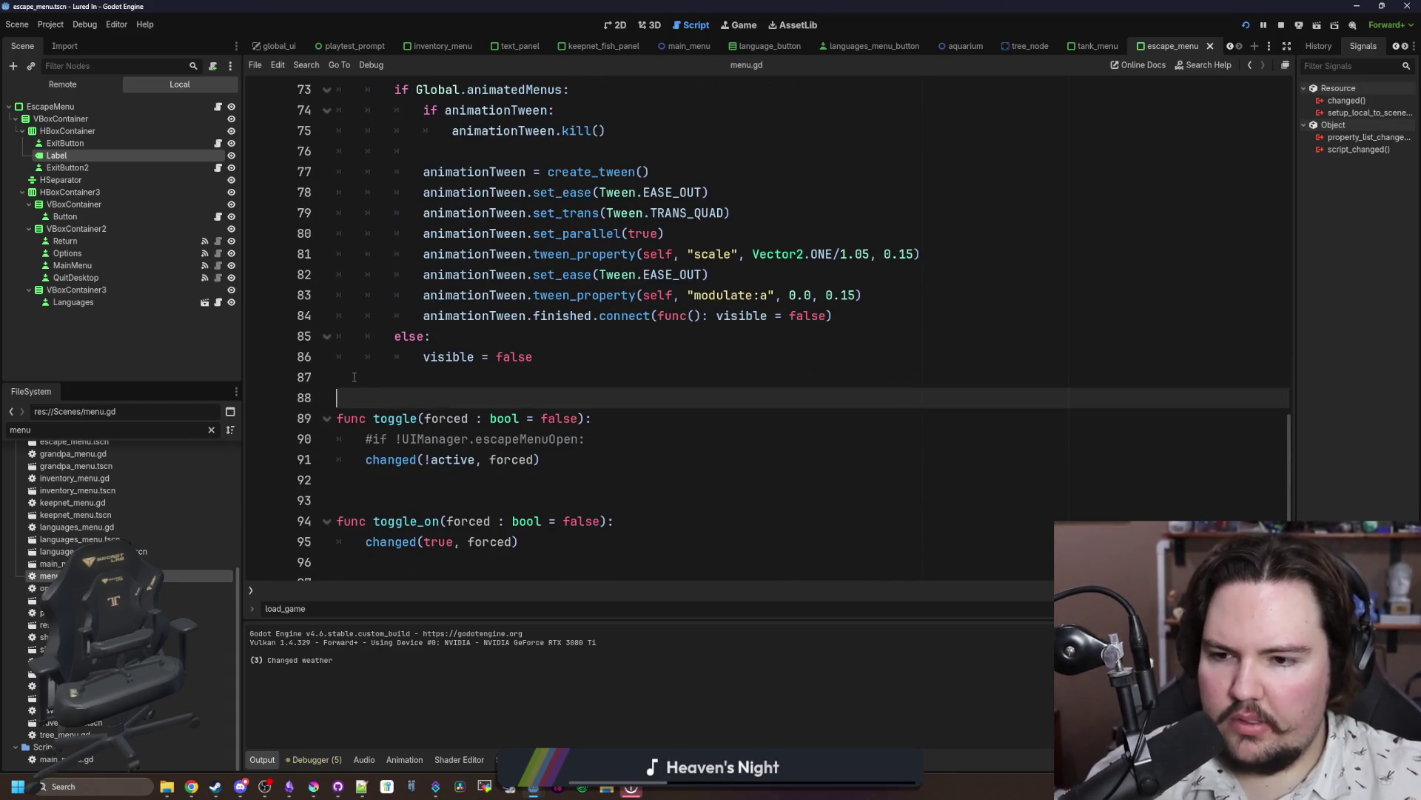
ctrl+click(385, 460)
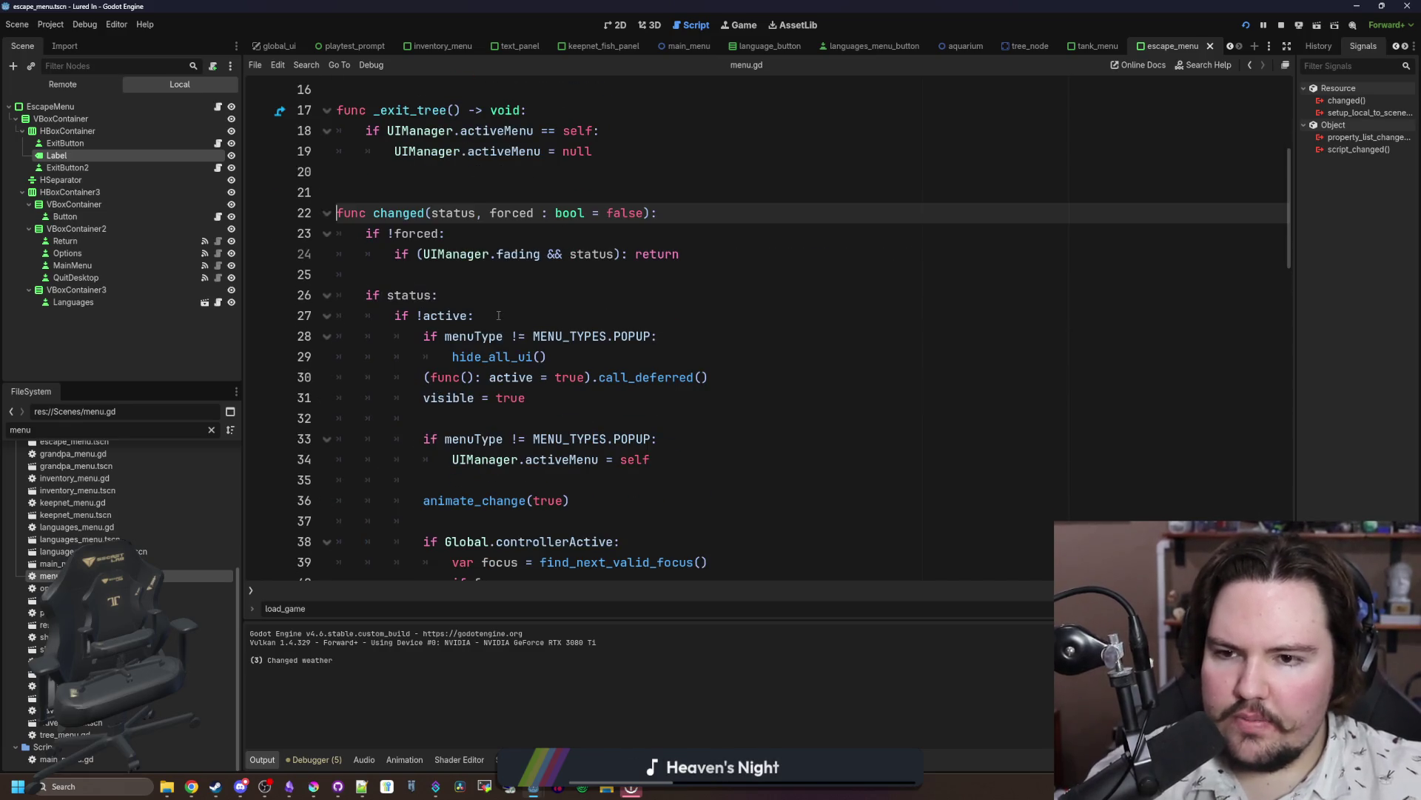
scroll(501, 264, down, 1)
Step: Review changed()'s activeMenu assignment and follow the UIManager reference into ui_manager.gd
click(535, 240)
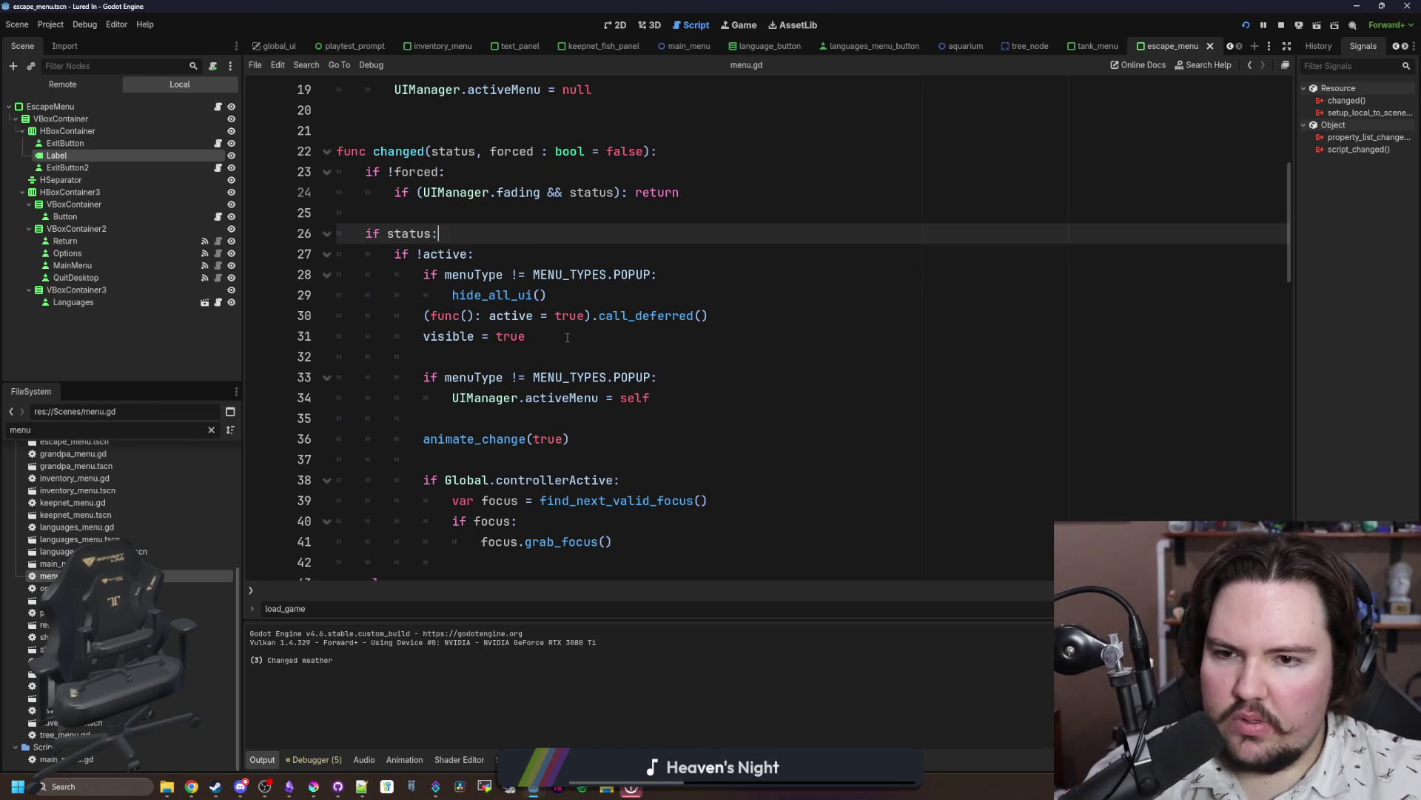
scroll(595, 326, down, 1)
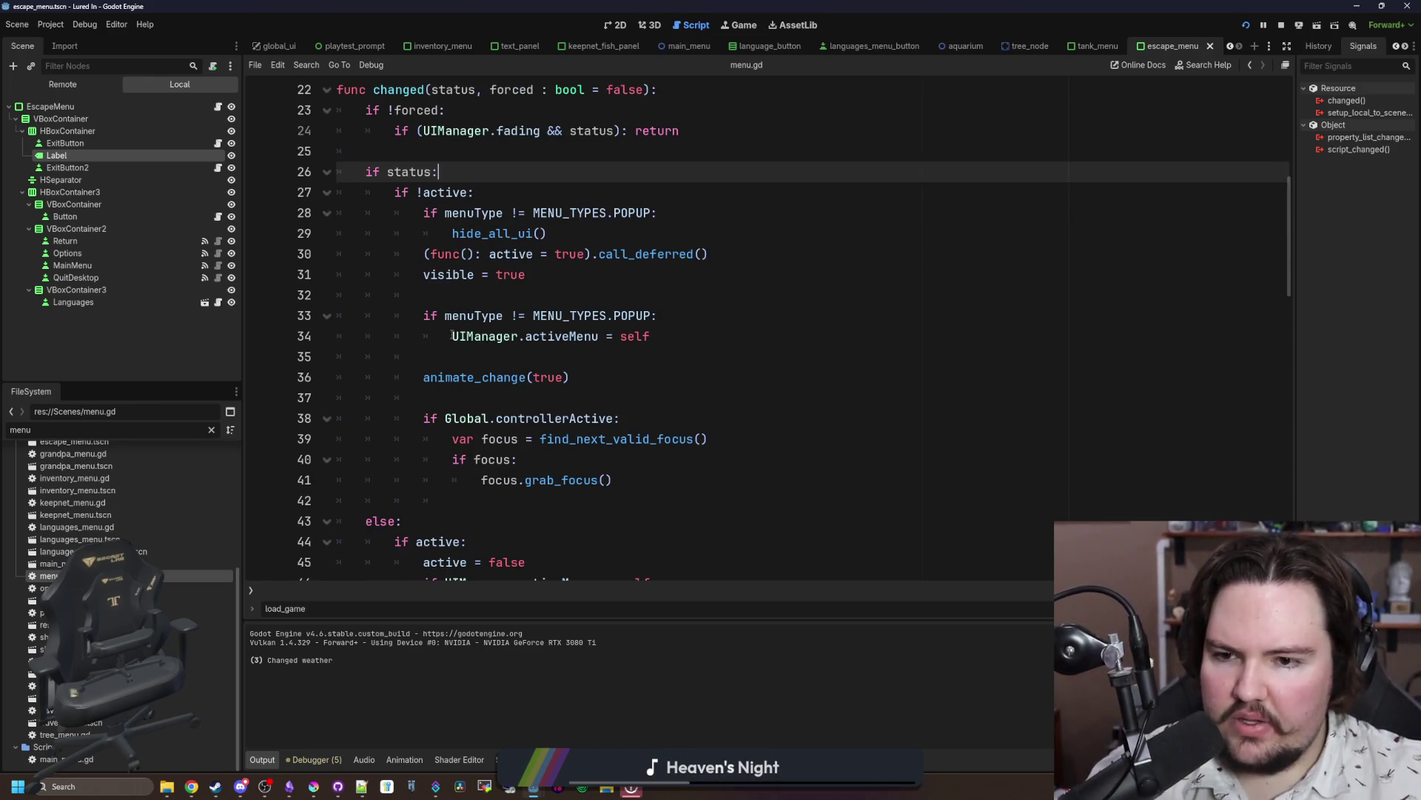
click(453, 336)
click(502, 337)
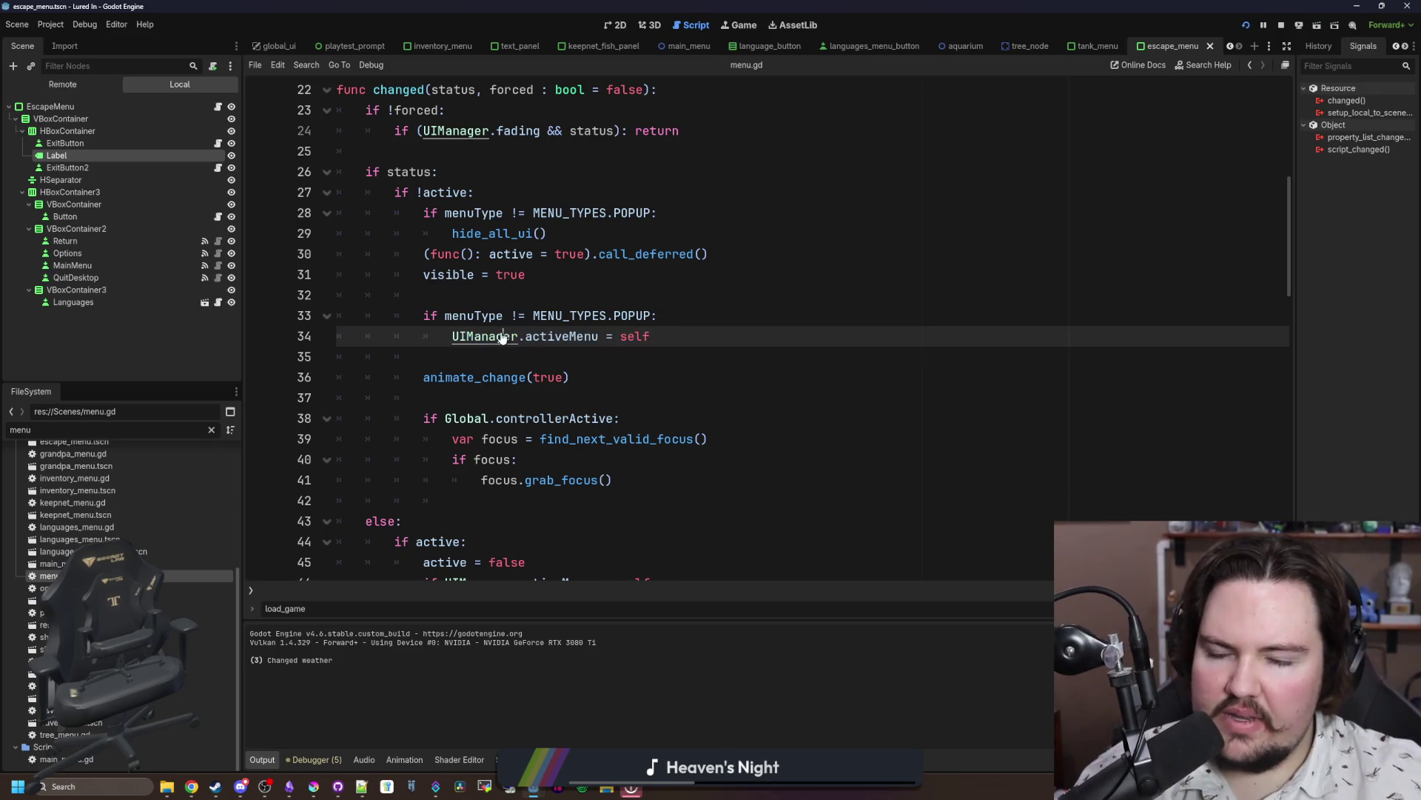
ctrl+click(502, 337)
scroll(533, 345, down, 7)
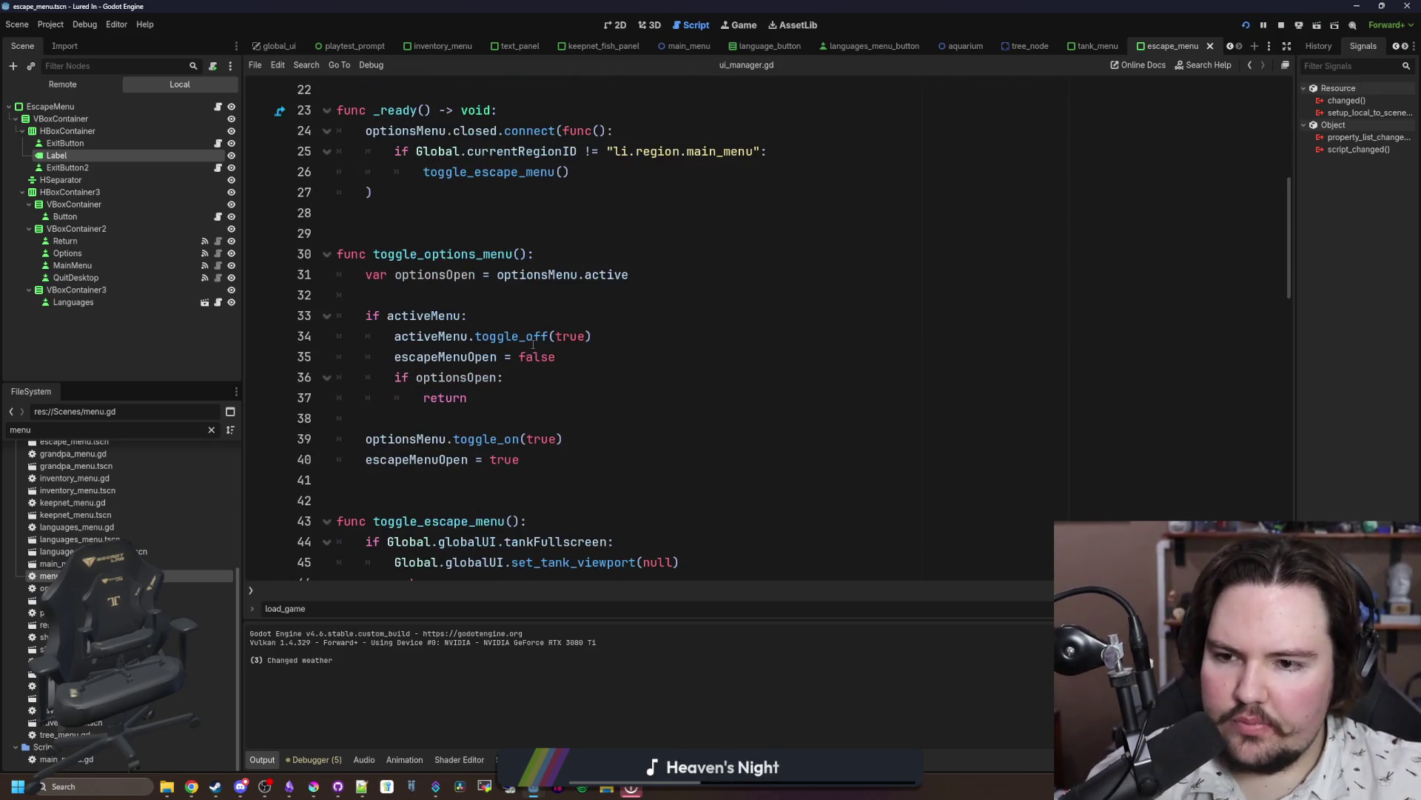
scroll(546, 314, up, 4)
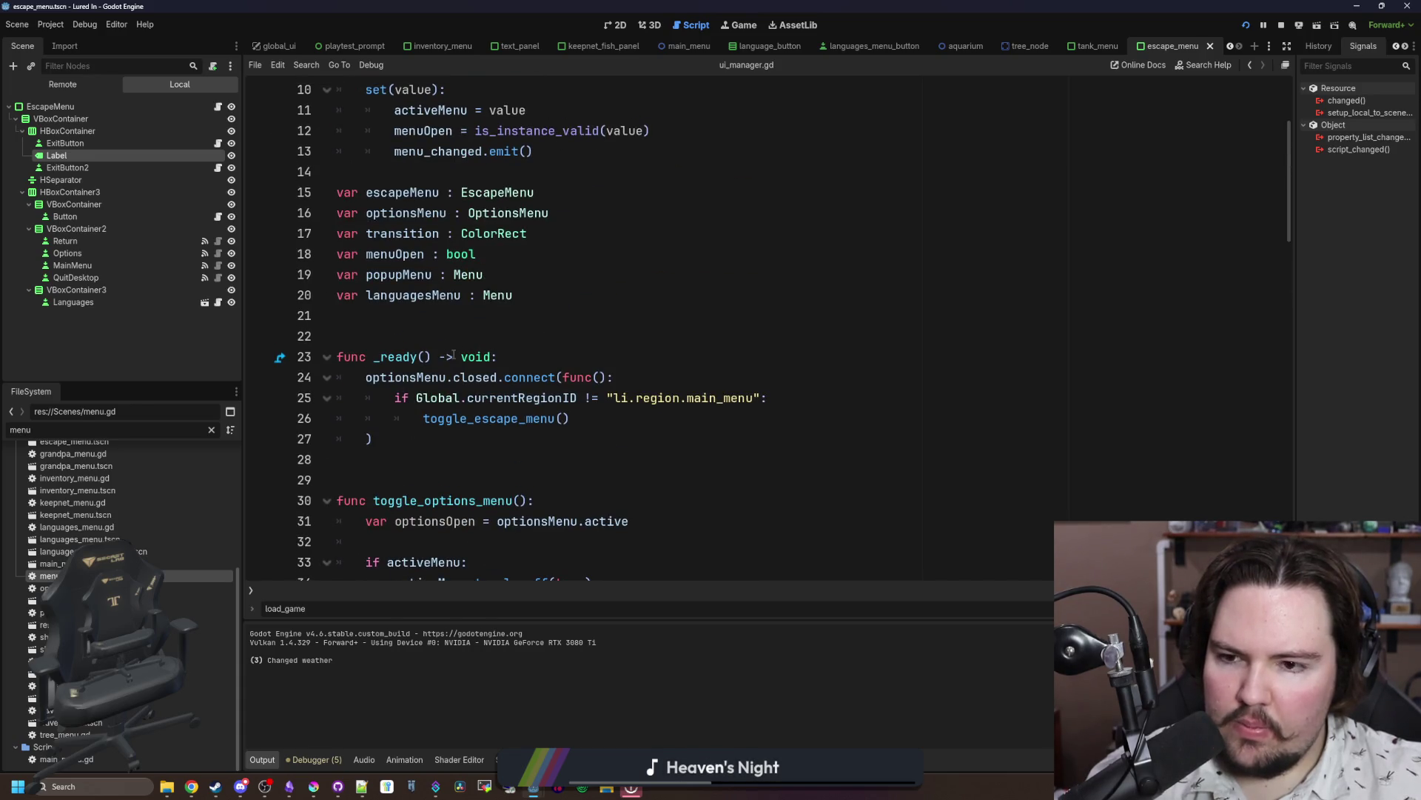
Step: Comment out lines 23–27 of ui_manager.gd's _ready function, save, and stop the game
click(392, 340)
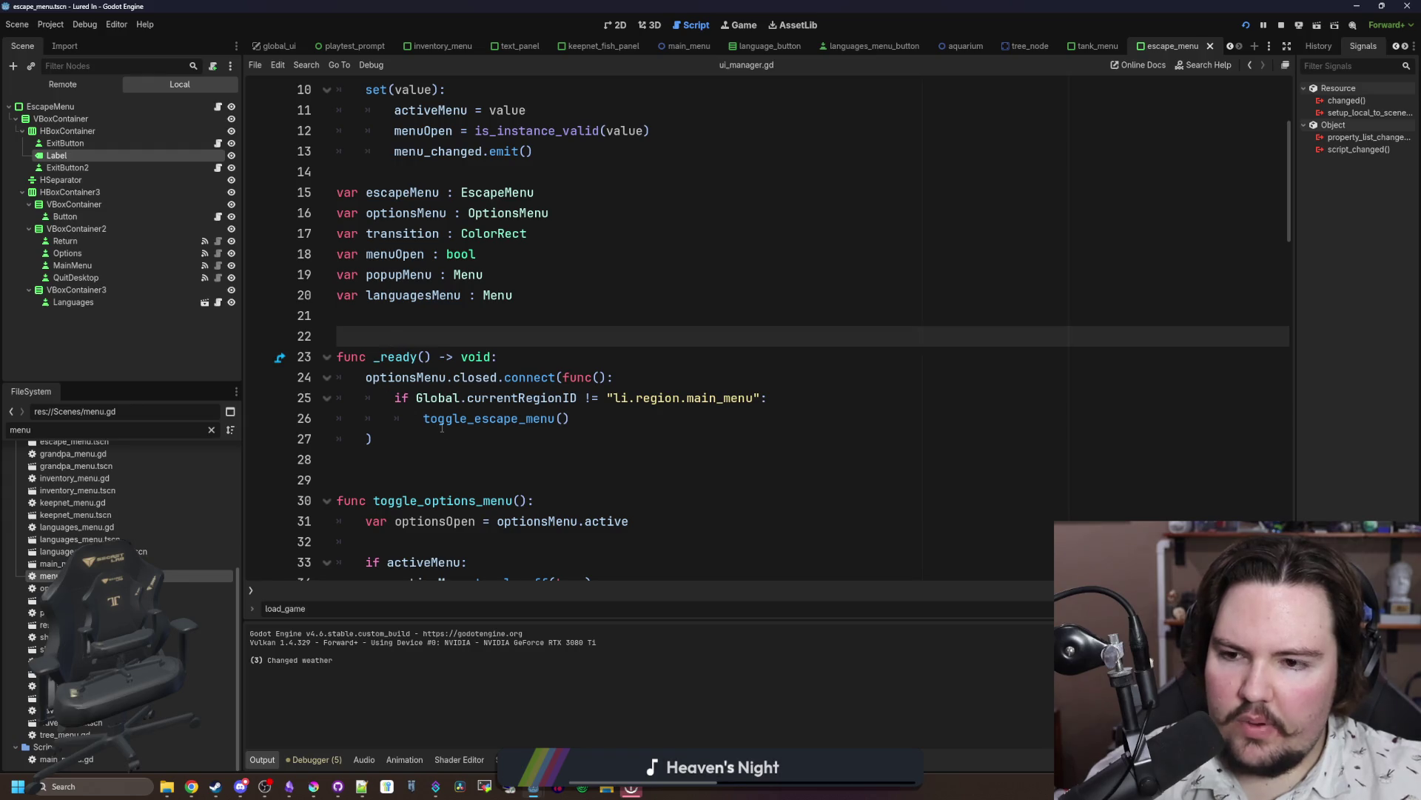
drag(442, 441, 374, 378)
click(478, 442)
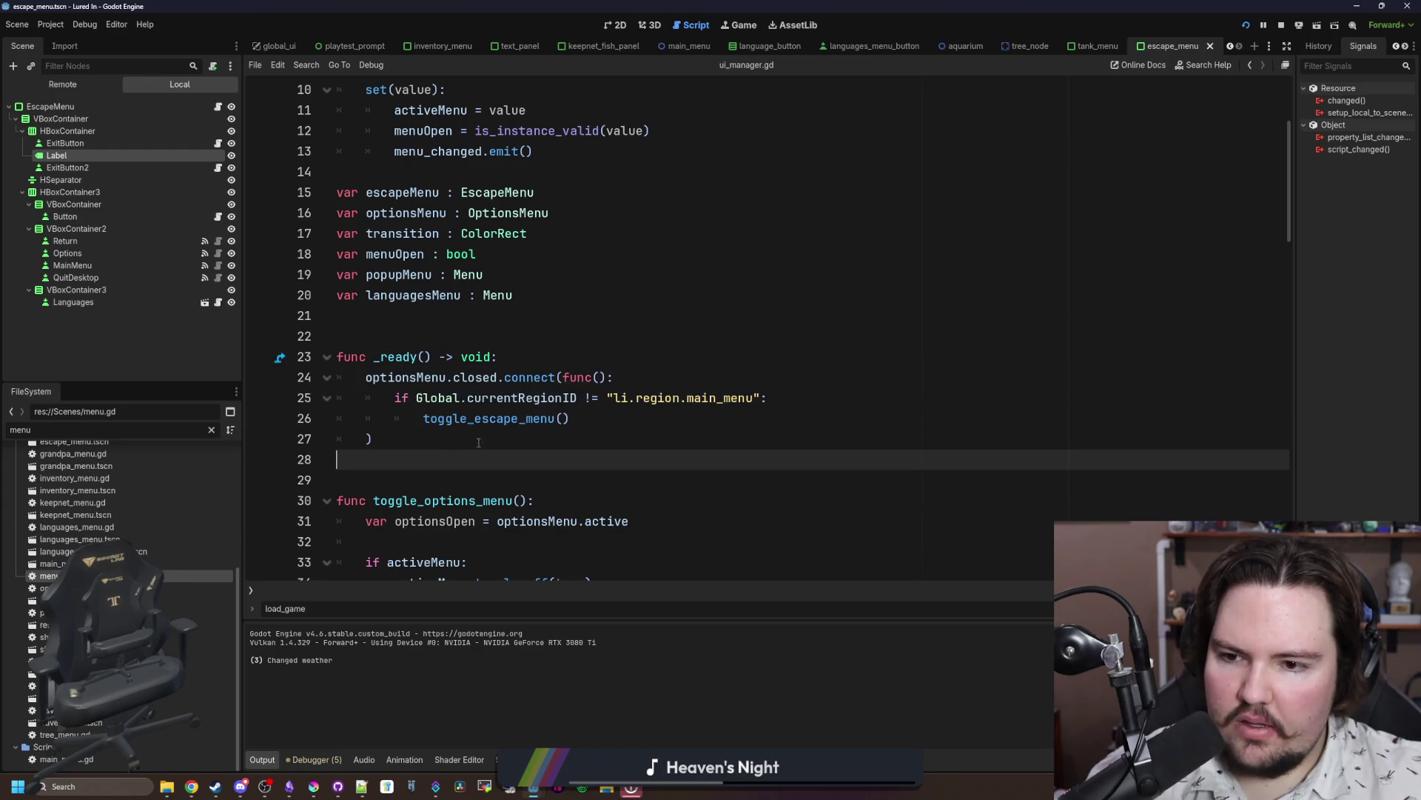
drag(478, 442, 289, 360)
key(ctrl+k)
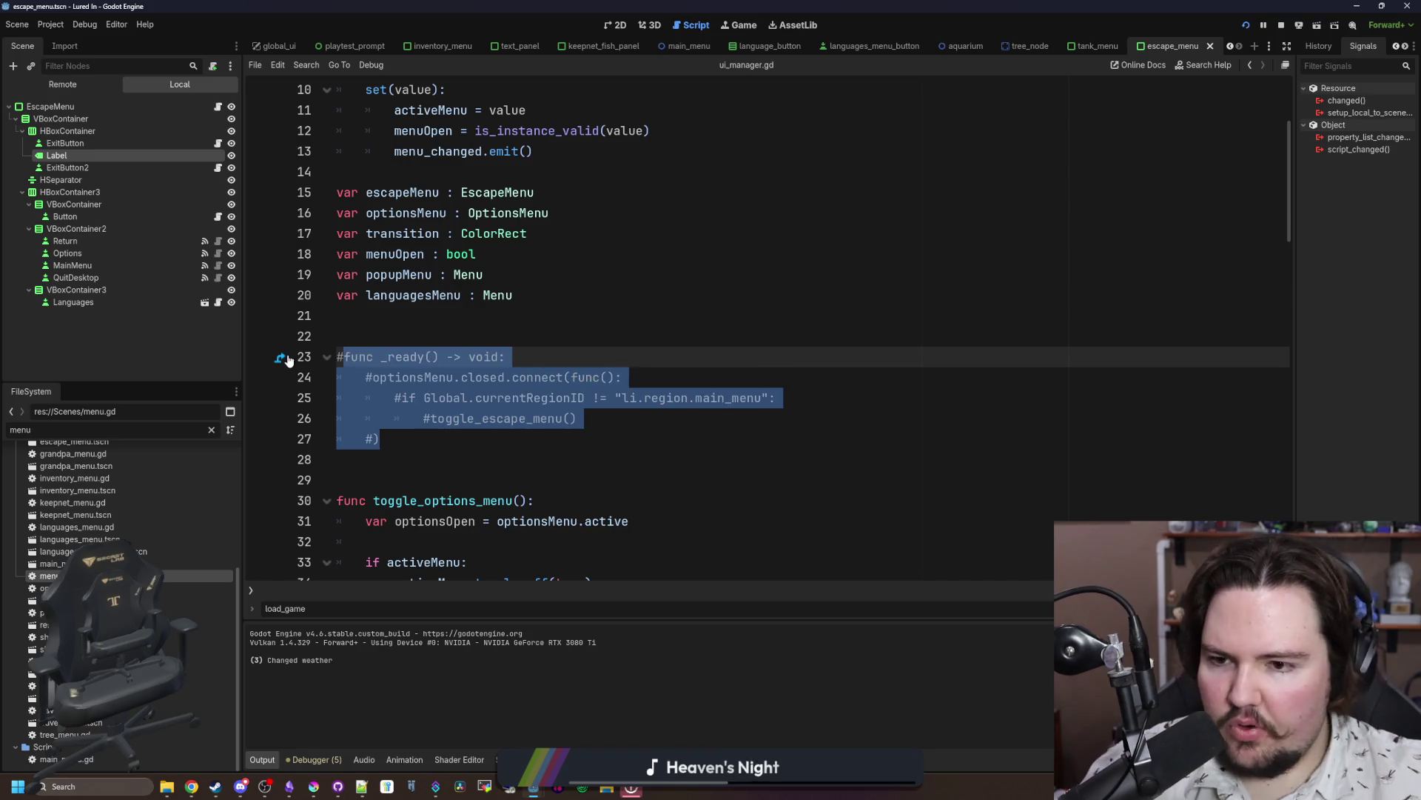
key(Up)
key(ctrl+s)
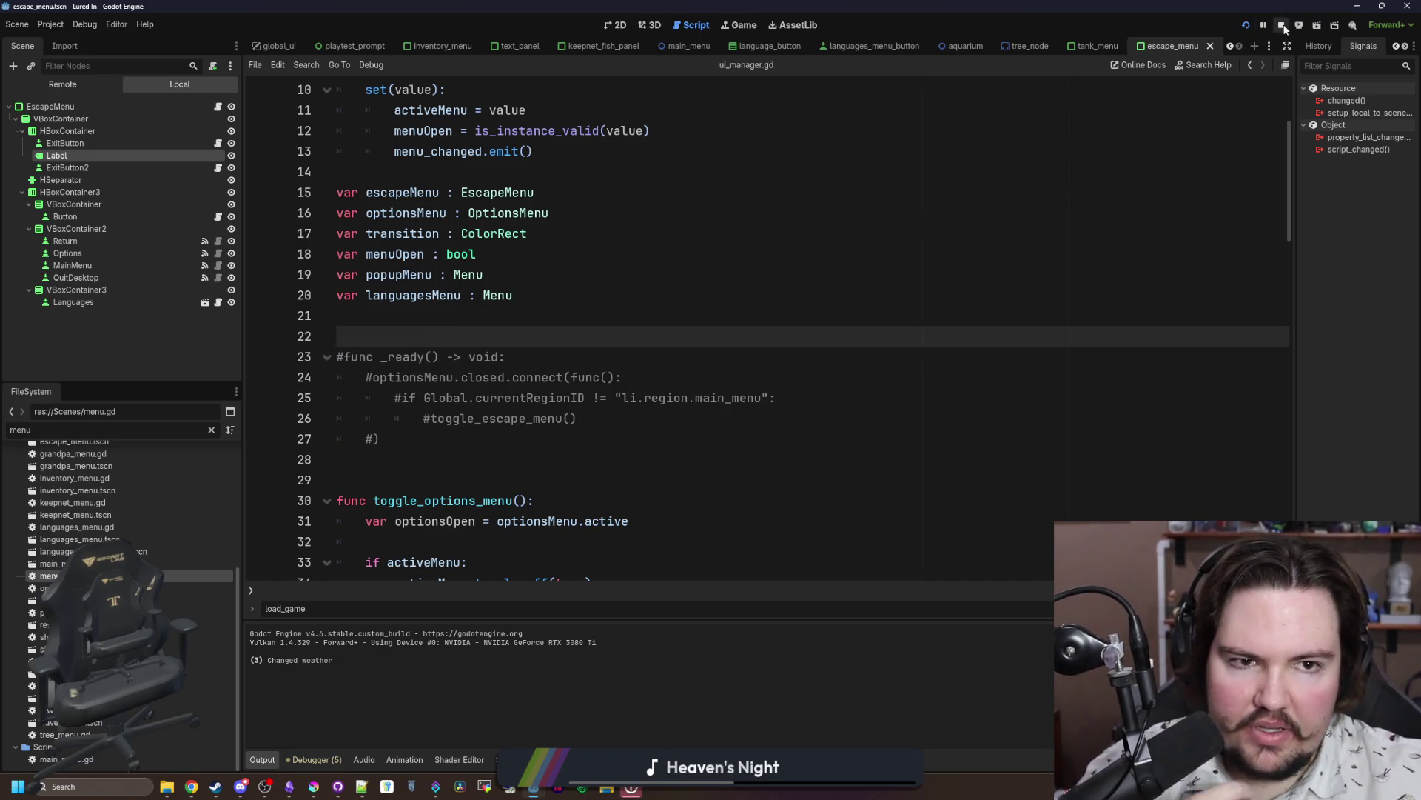
click(1283, 26)
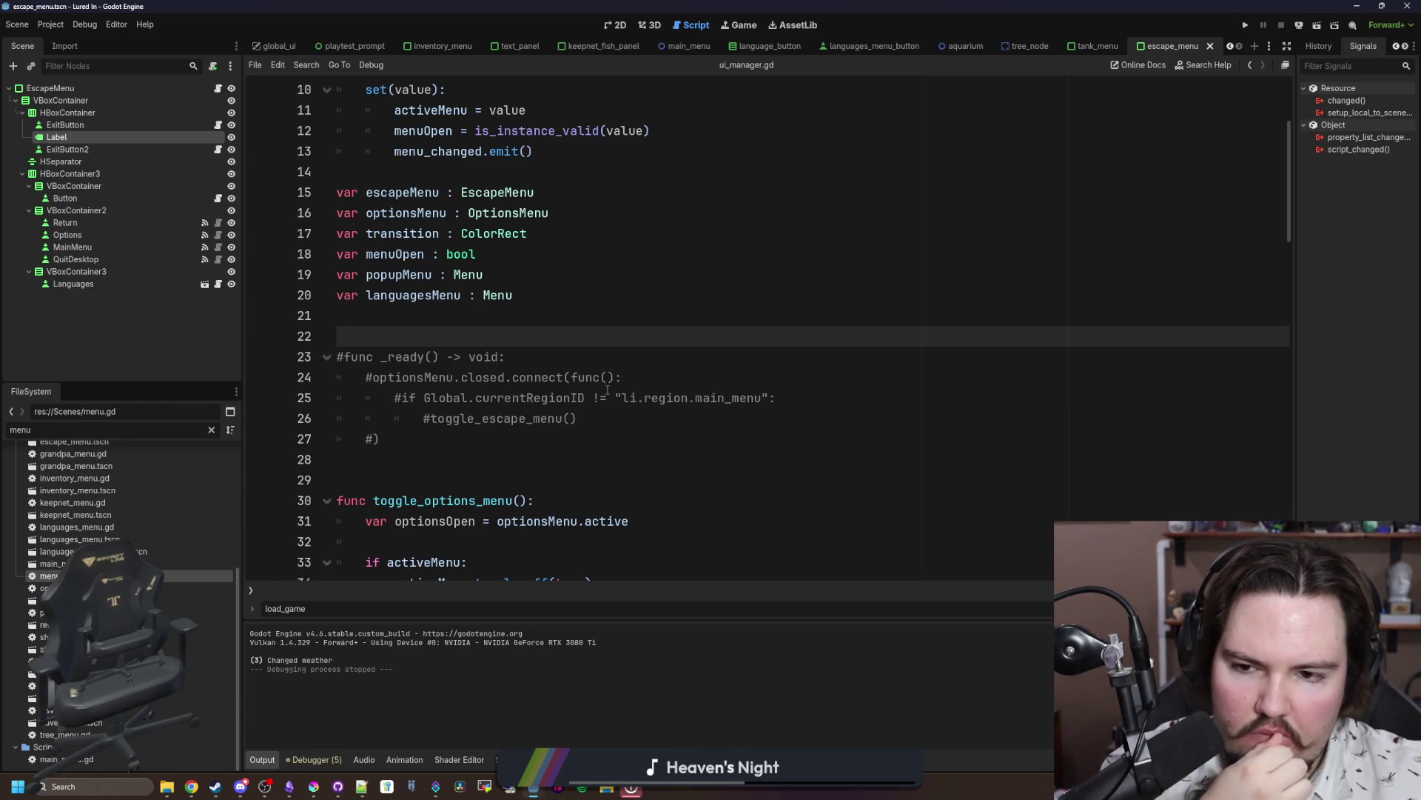
click(625, 378)
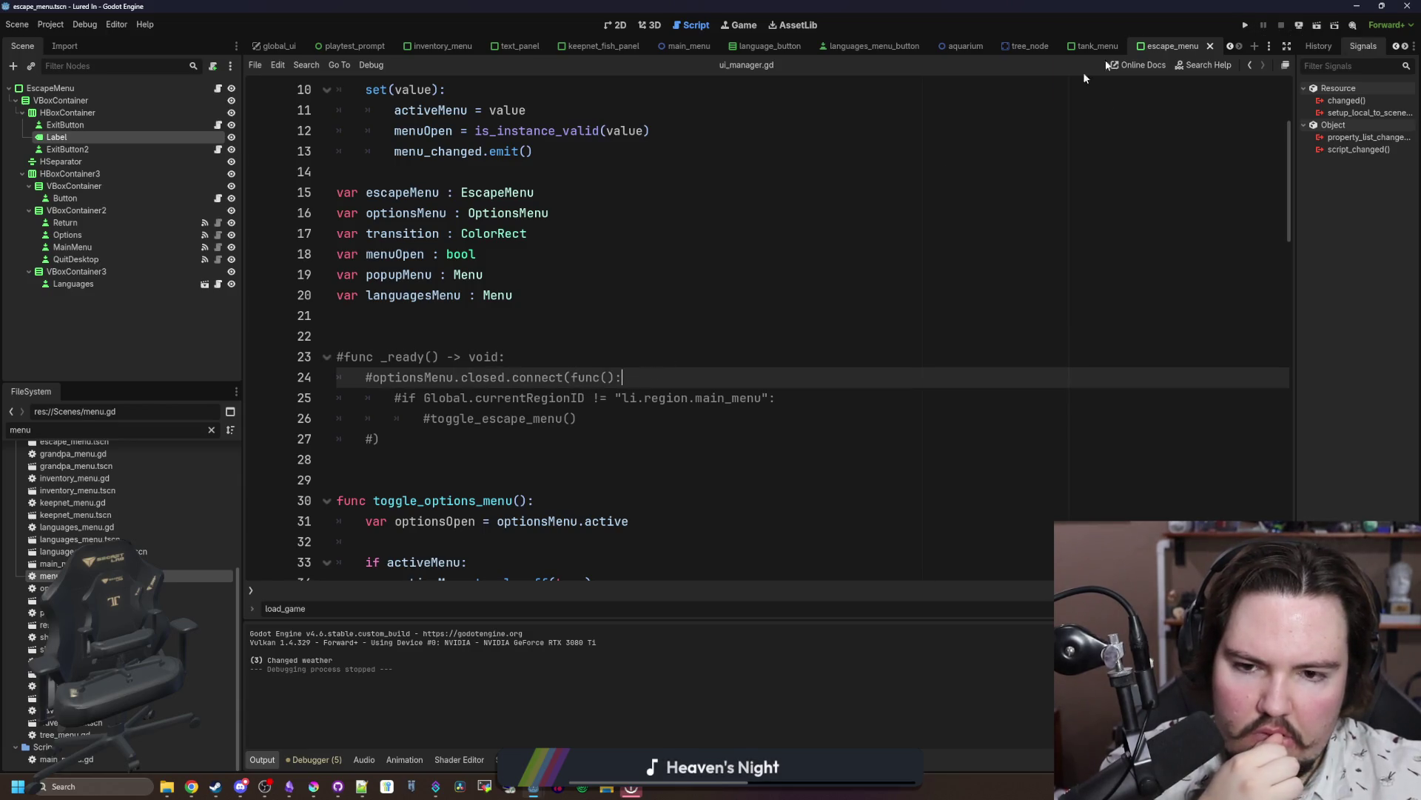
Step: Relaunch Lured In, dismiss the feedback popup, and toggle the Options panel open and closed
click(1250, 27)
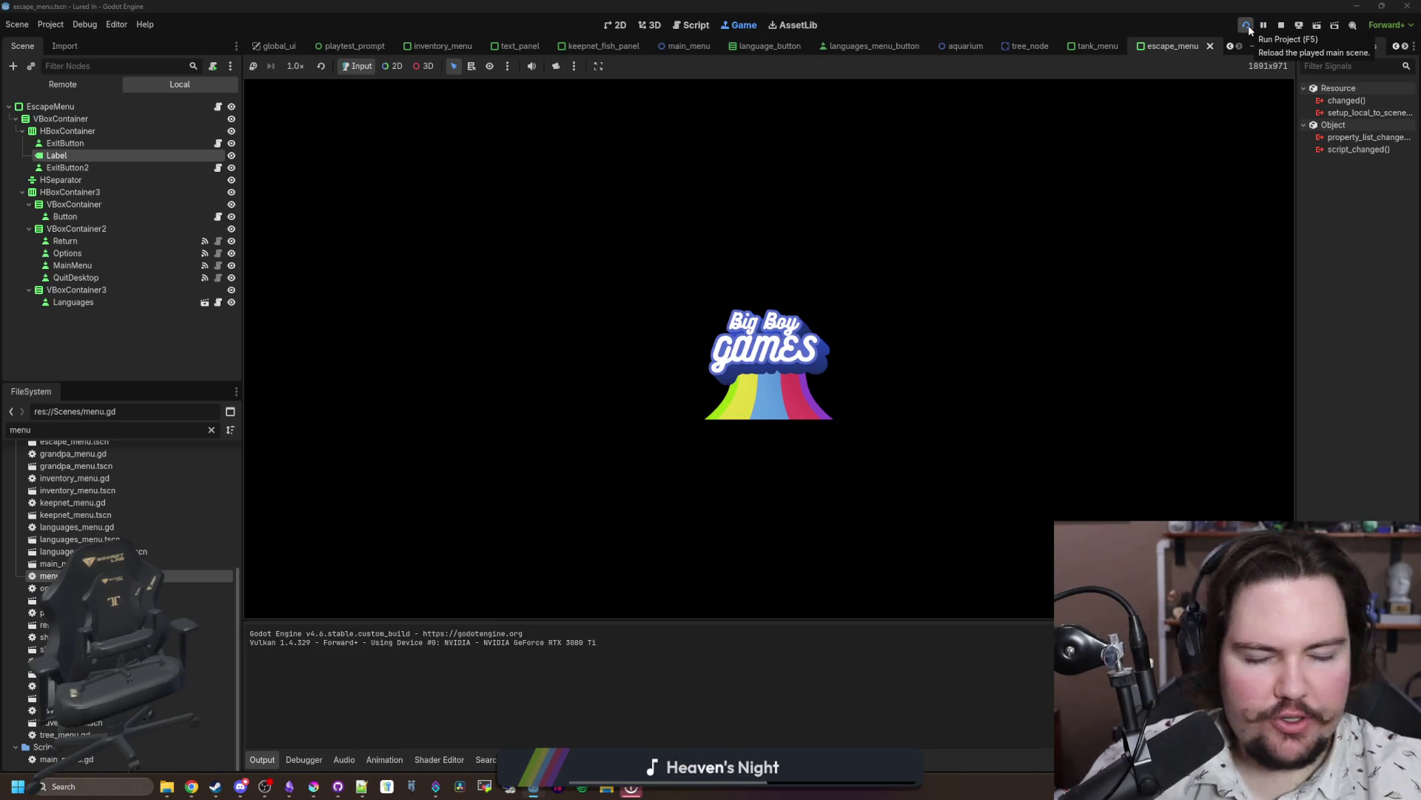
click(1248, 26)
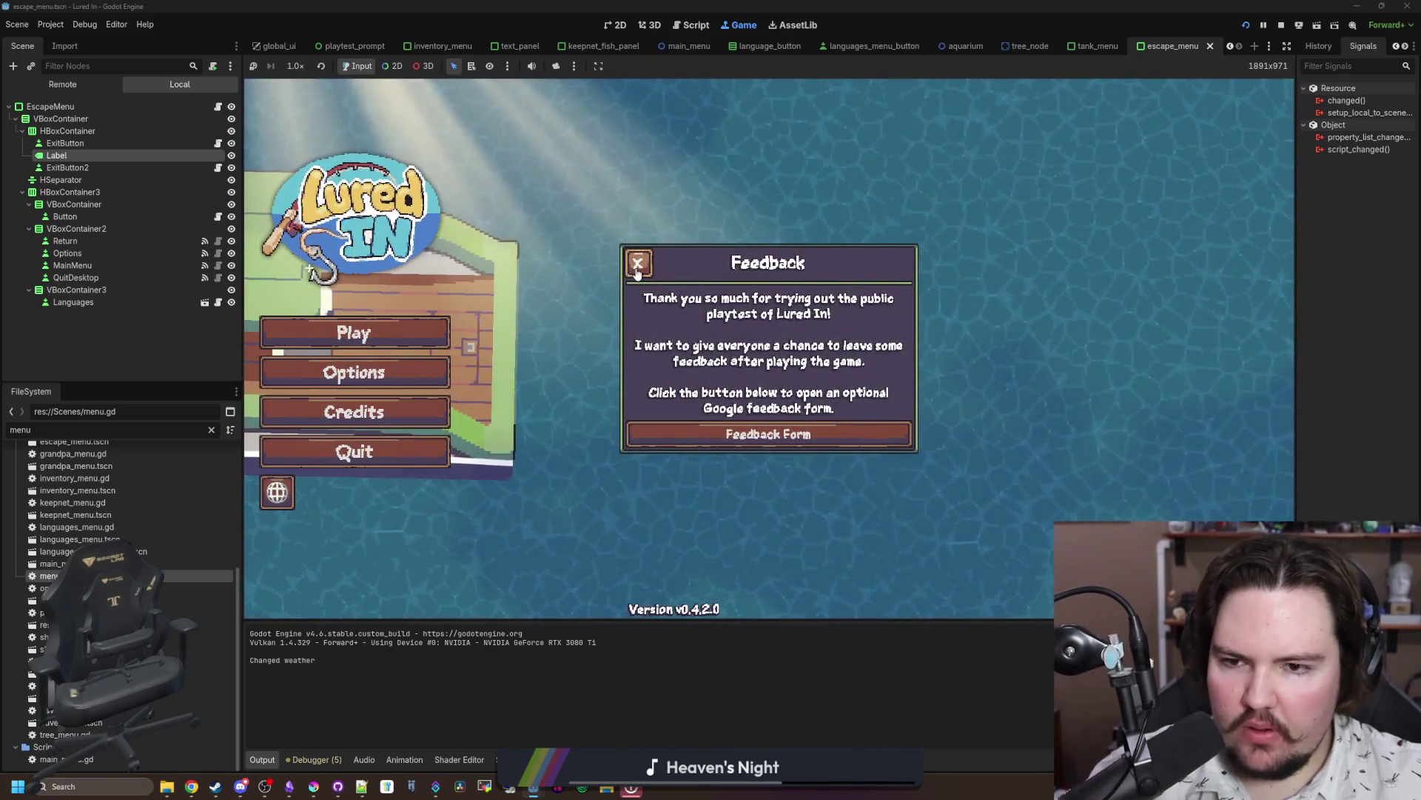
click(425, 390)
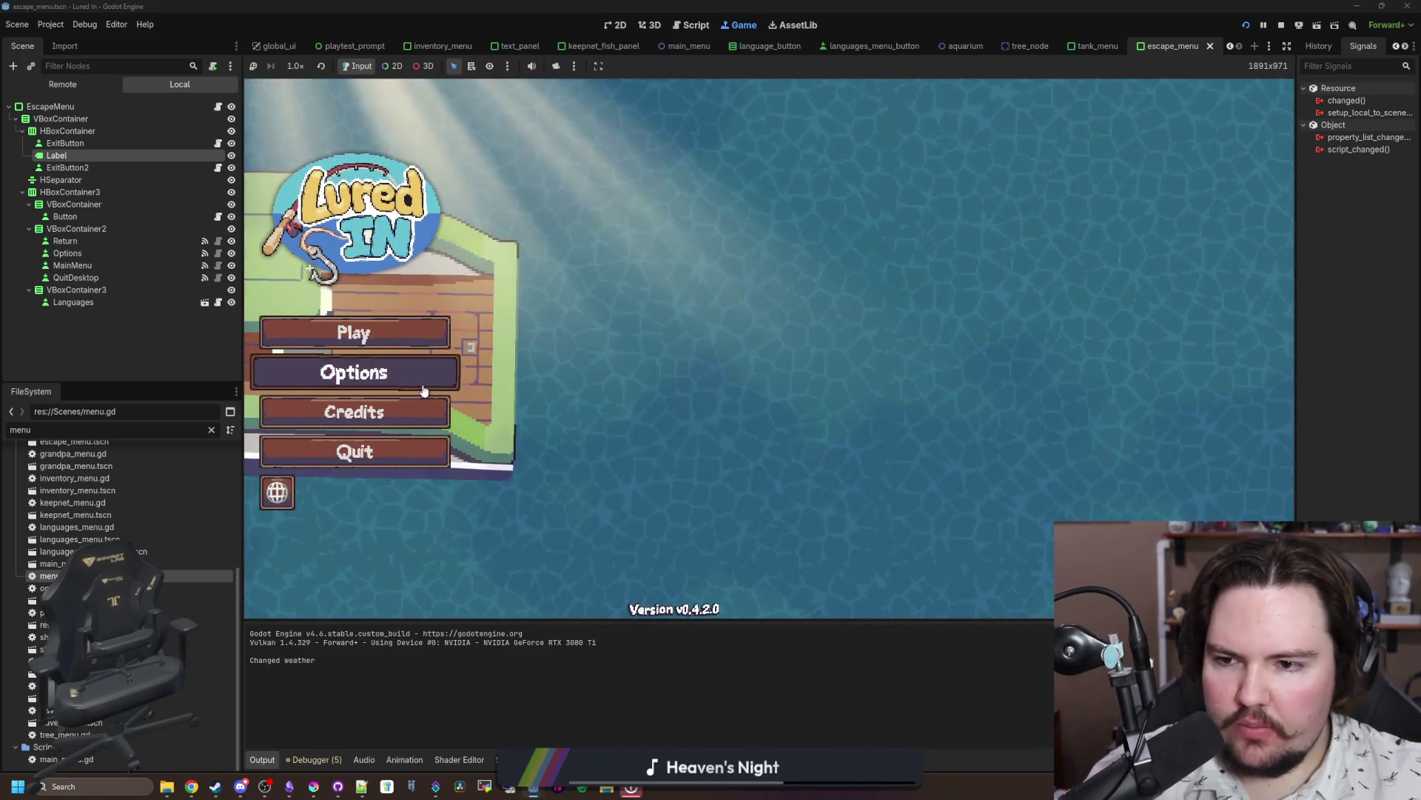
click(424, 390)
click(564, 221)
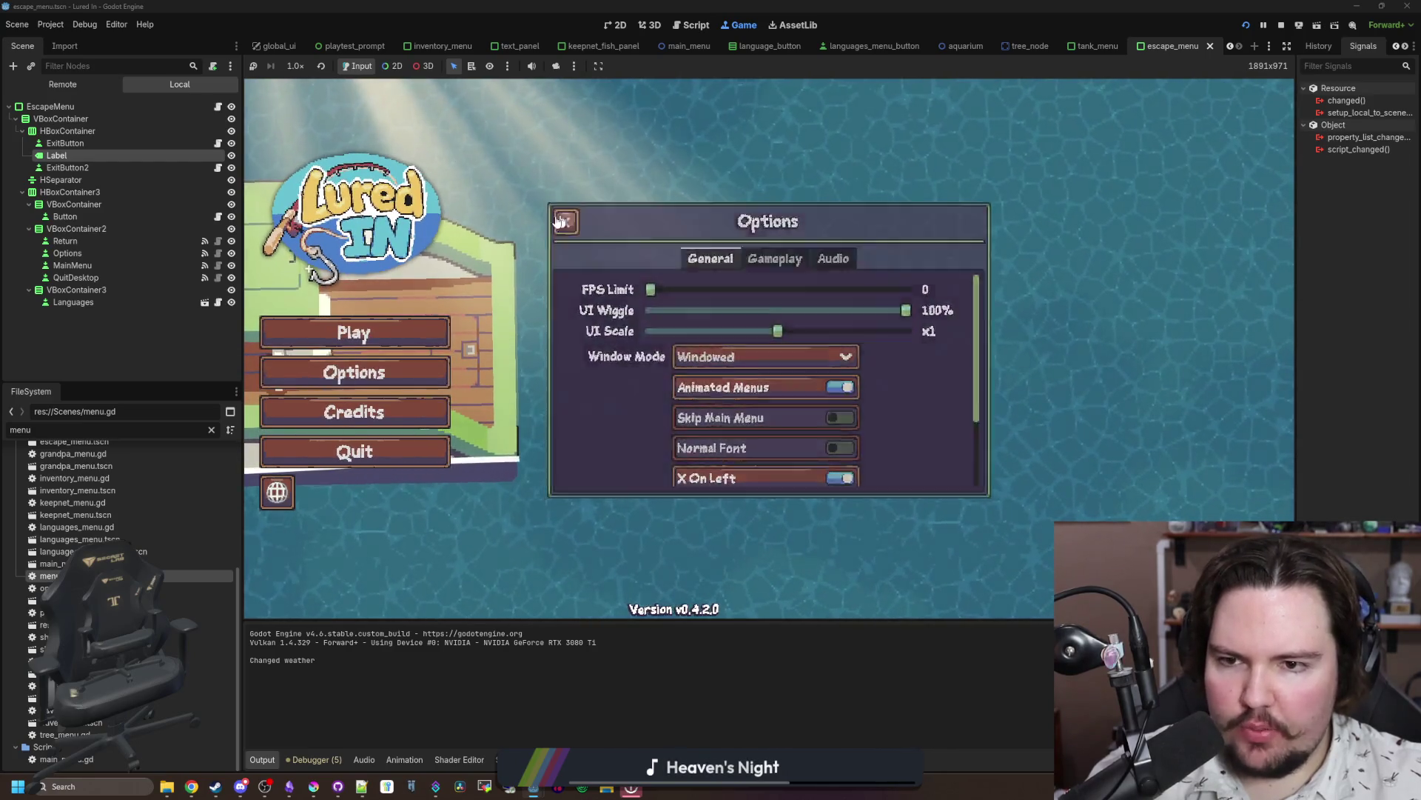
click(561, 221)
click(400, 372)
Step: Toggle Options a few more times, then open and close Languages and start playing
click(405, 372)
click(406, 372)
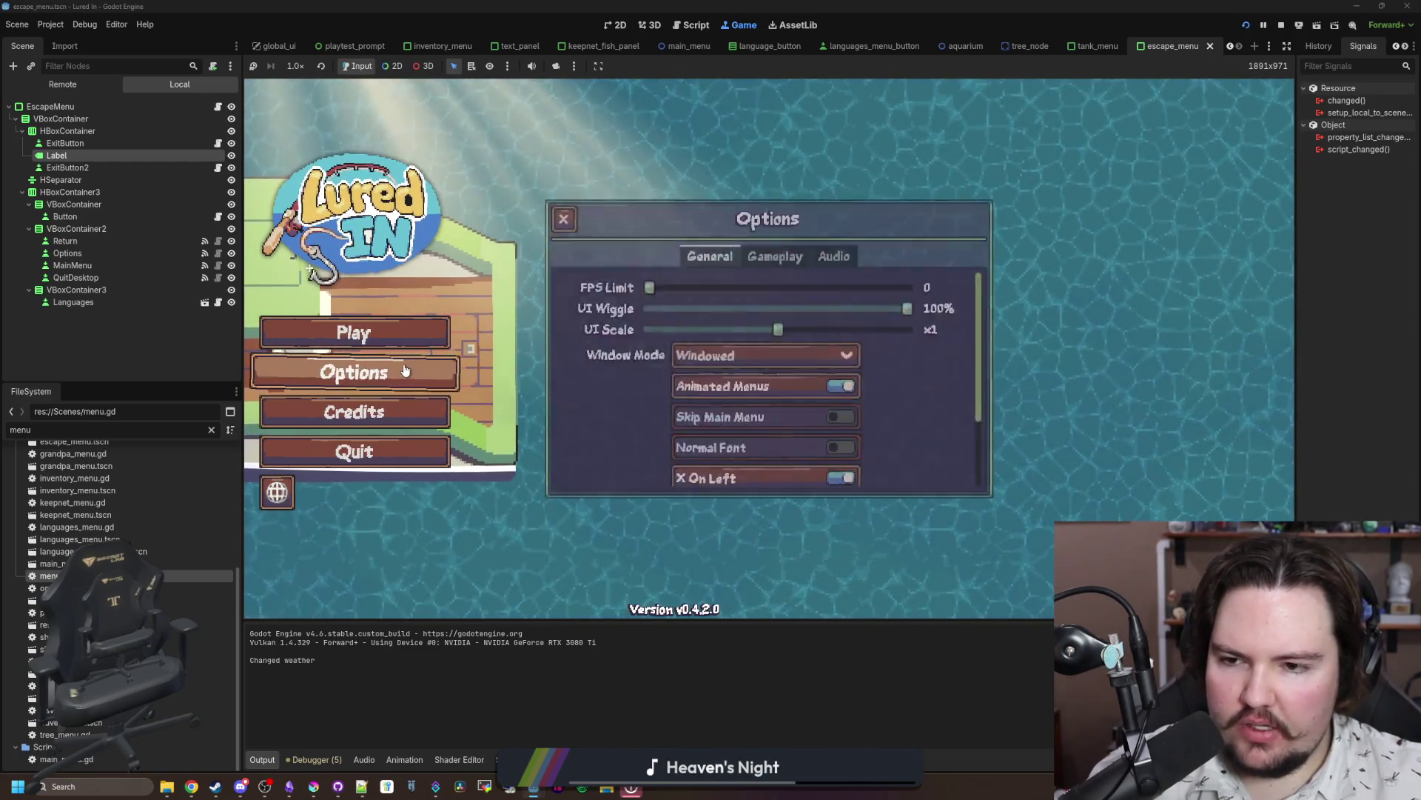
click(405, 372)
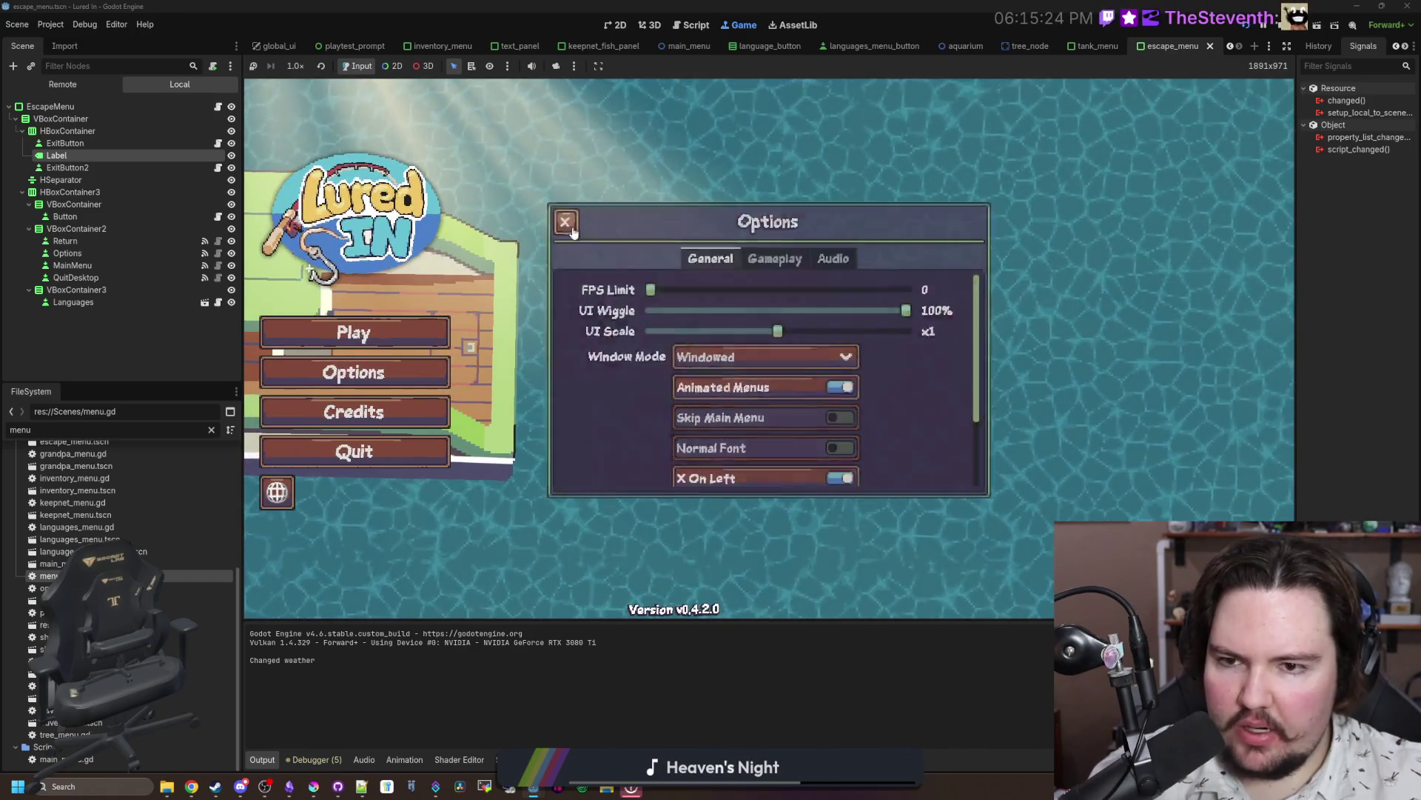
click(566, 223)
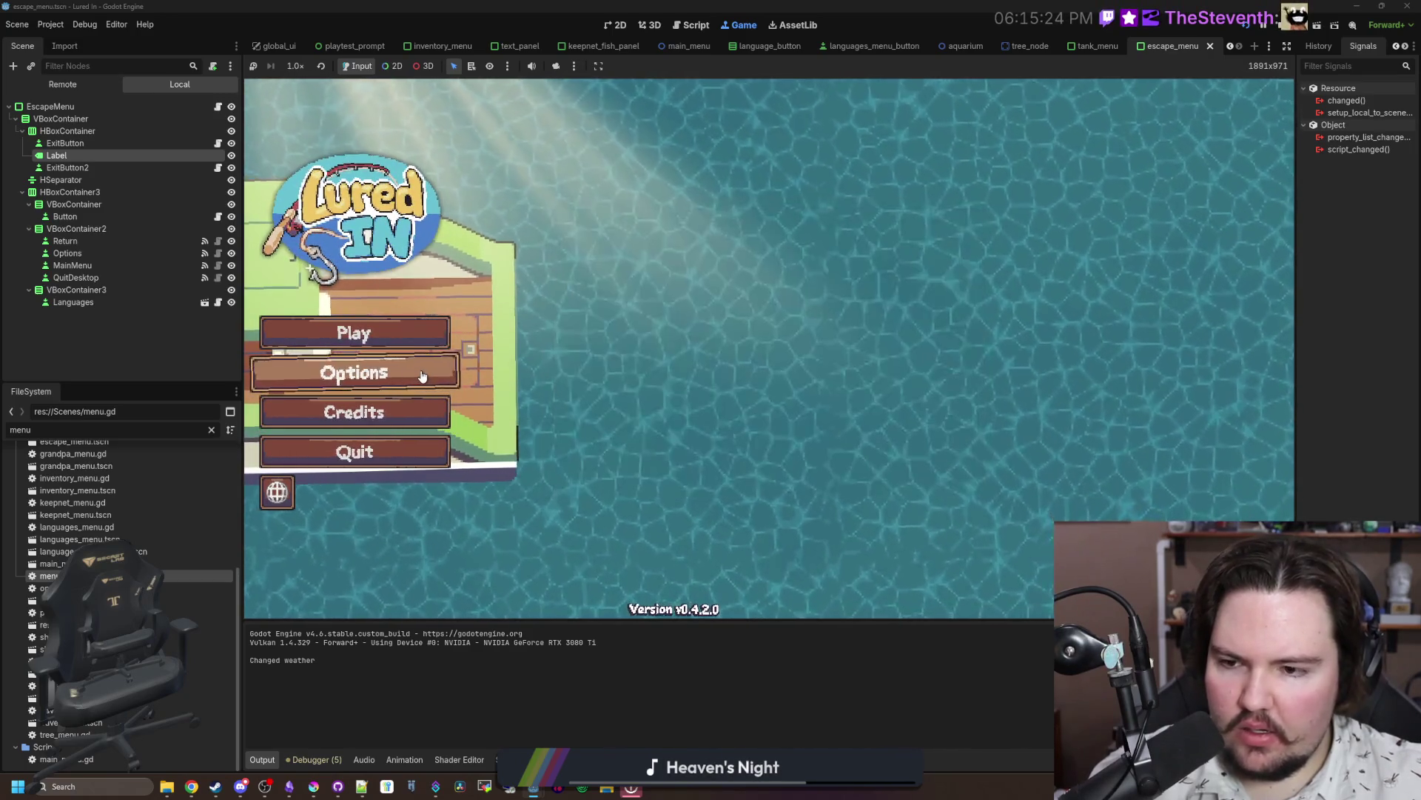
click(275, 488)
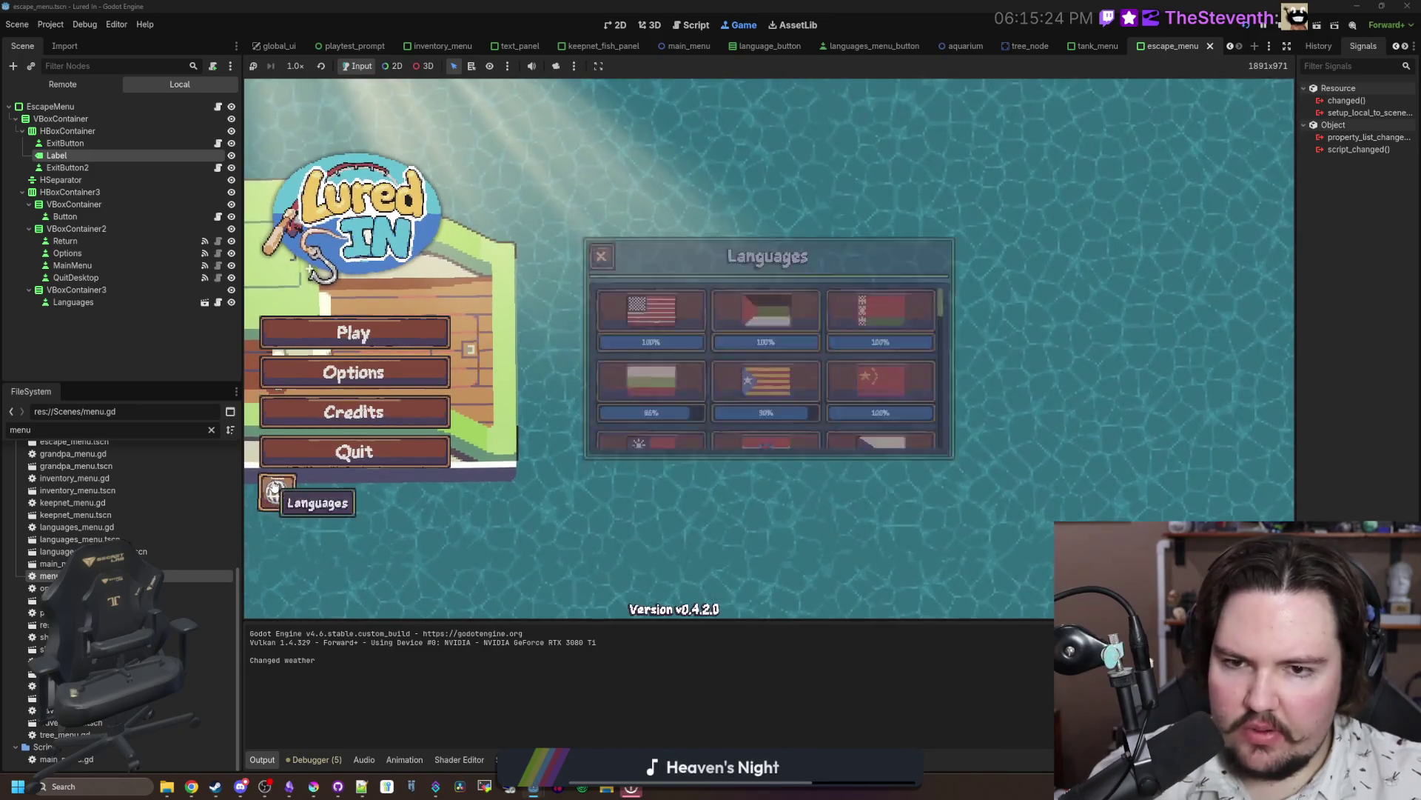
click(362, 340)
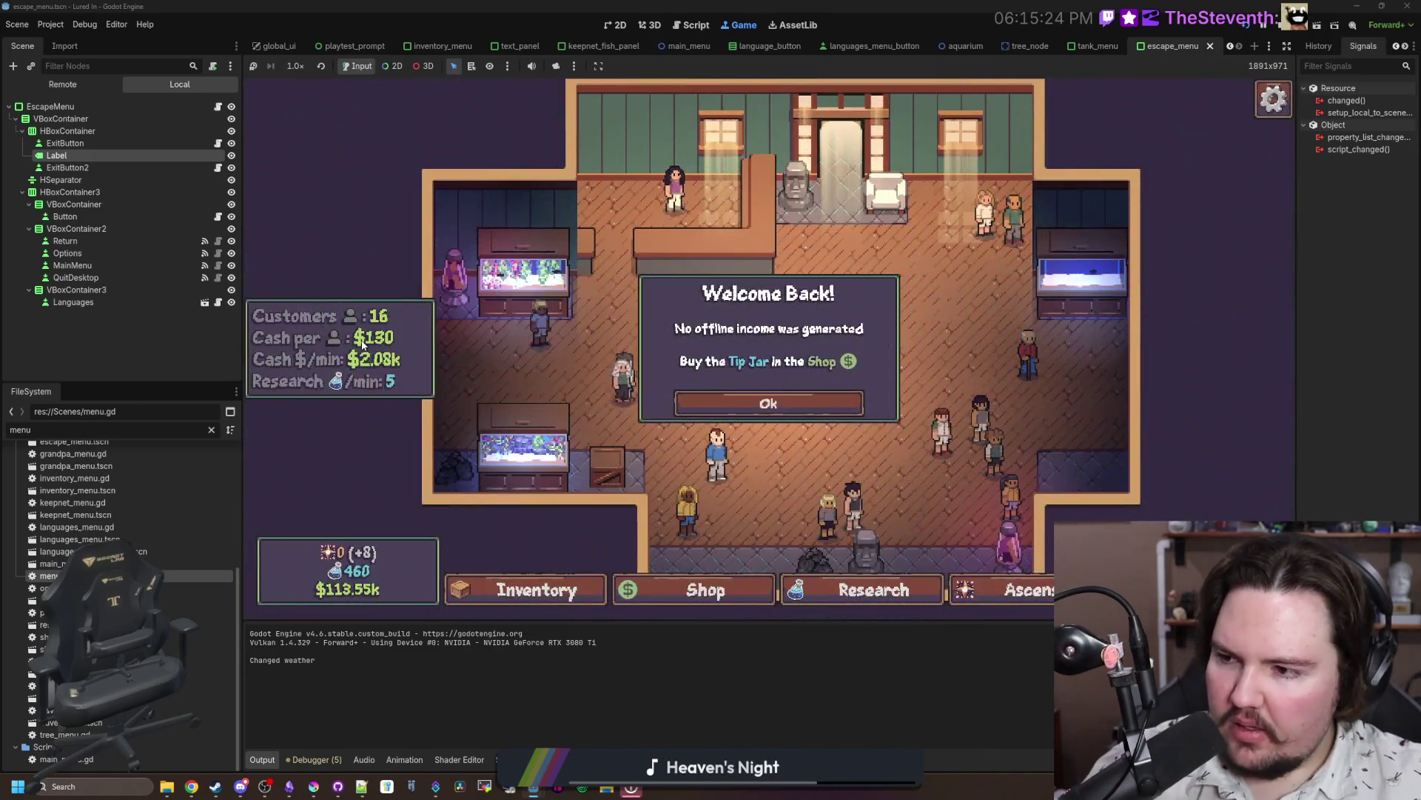
Step: Dismiss Welcome Back, then check Options and Languages from the in-game escape menu
click(769, 408)
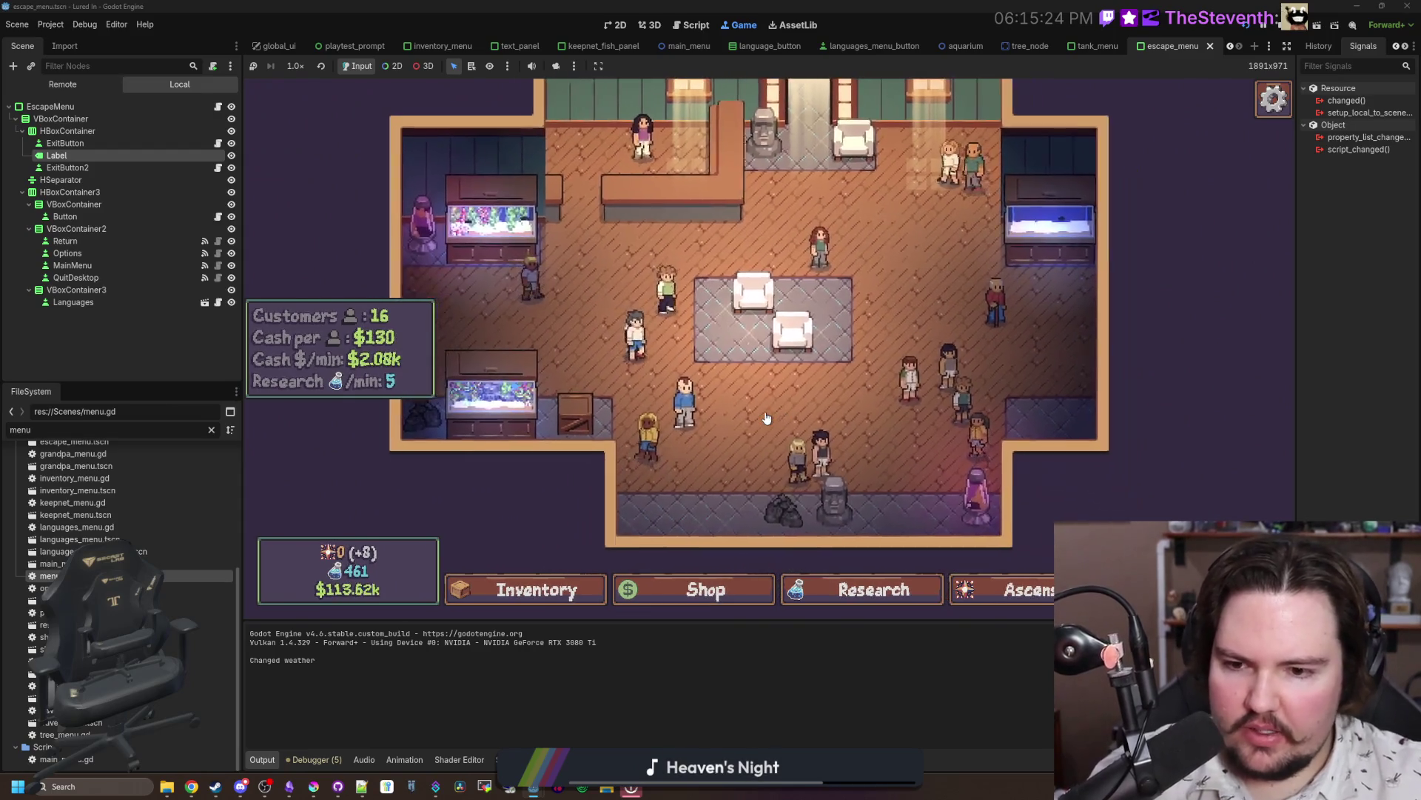
key(Escape)
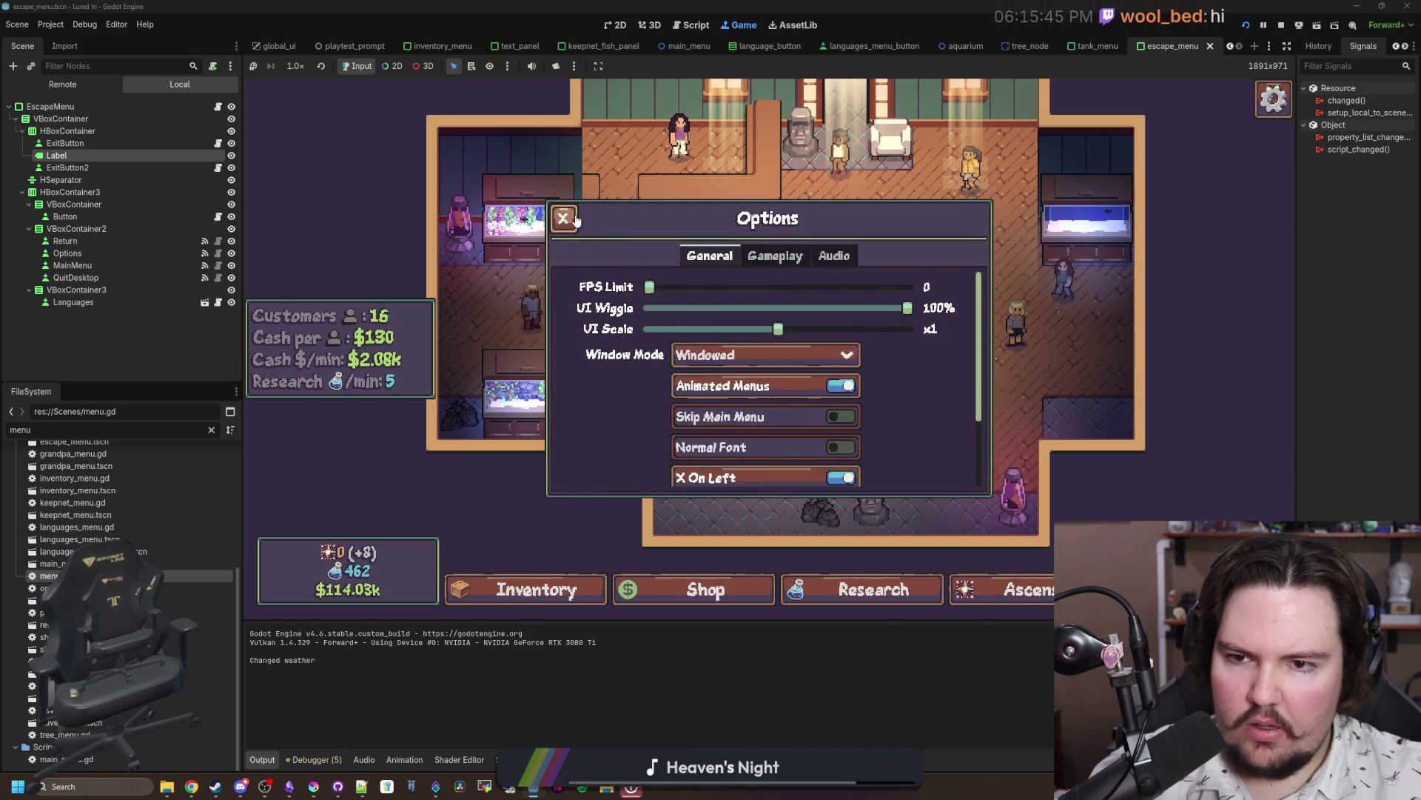
mouse_move(576, 220)
key(Escape)
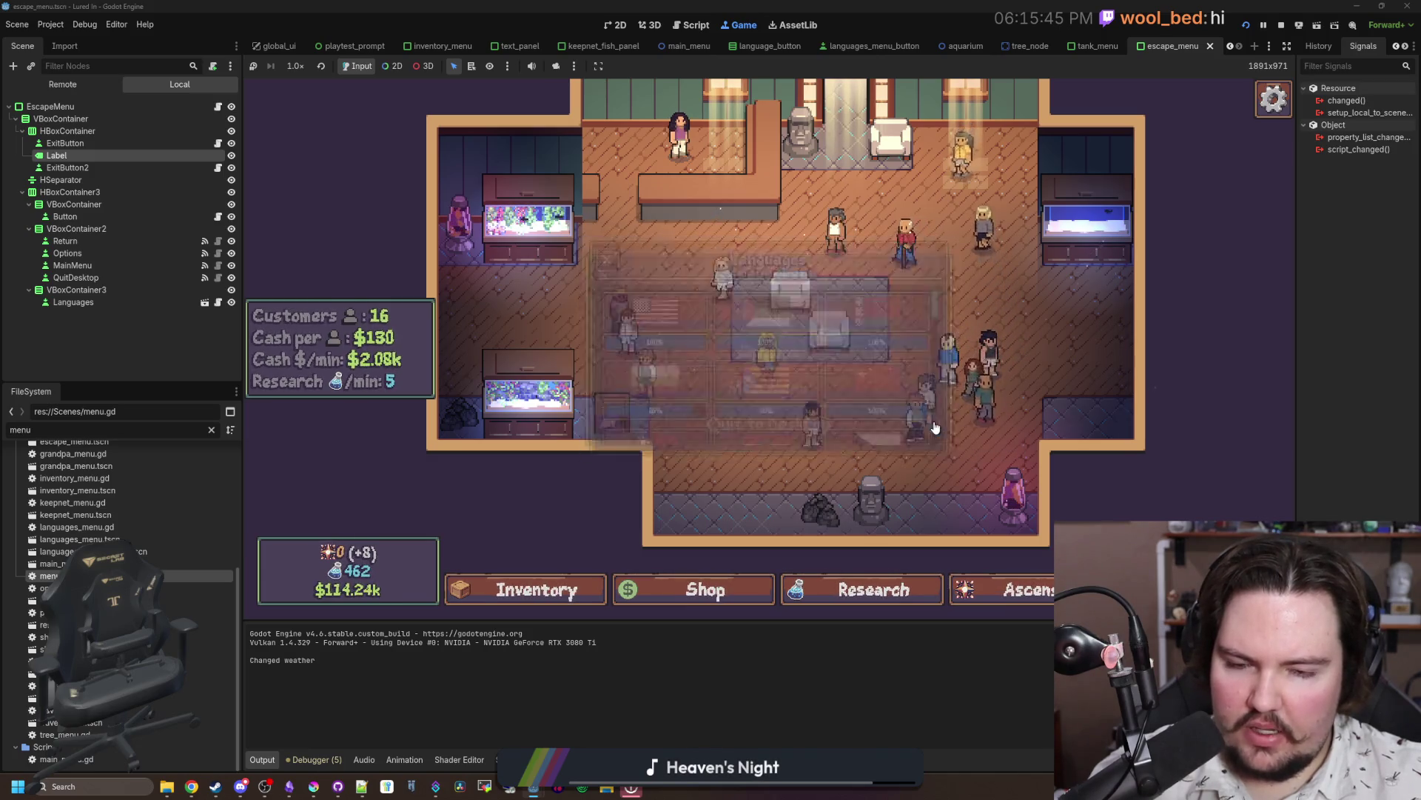
click(933, 425)
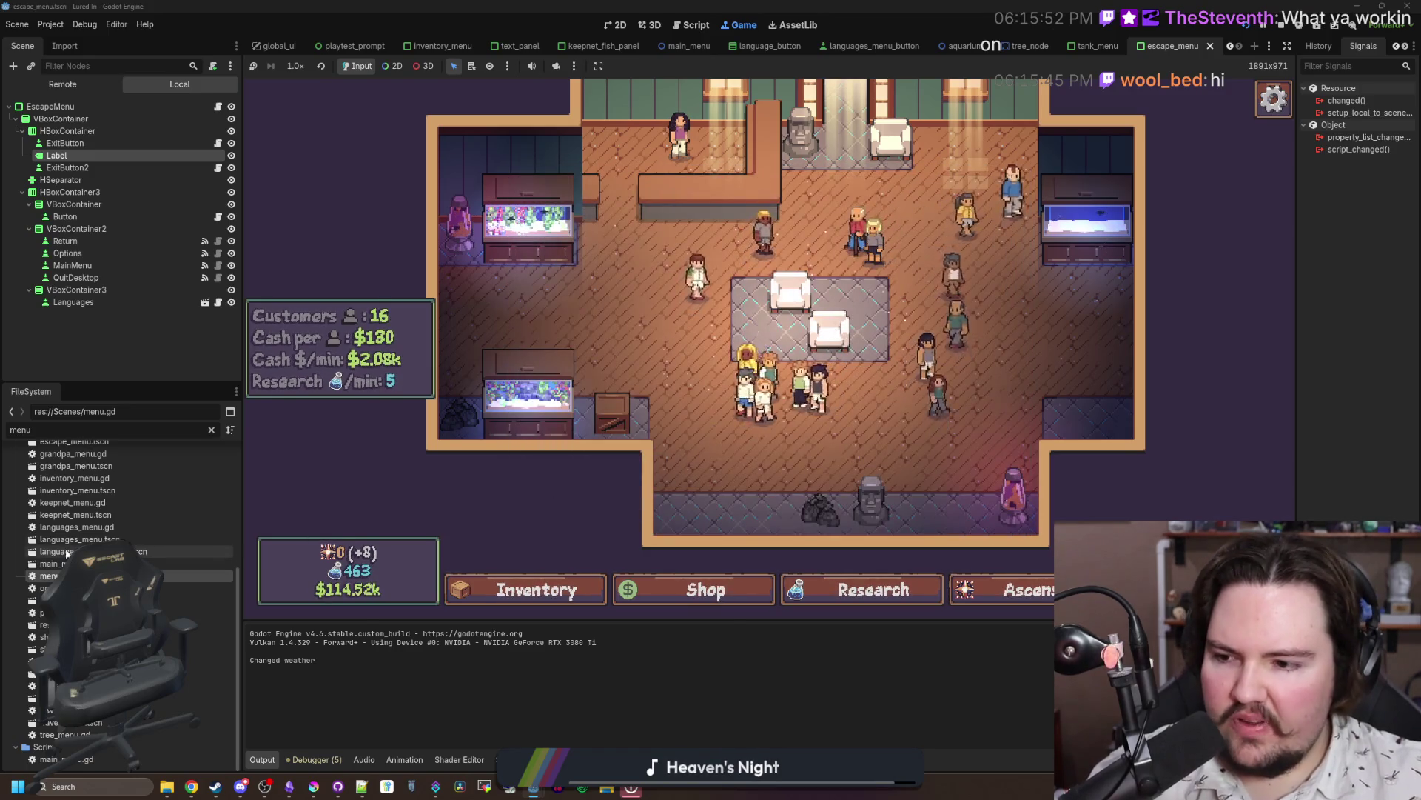
Step: Open languages_menu.gd and select its changed function, lines 7–13
double_click(183, 431)
text(langu)
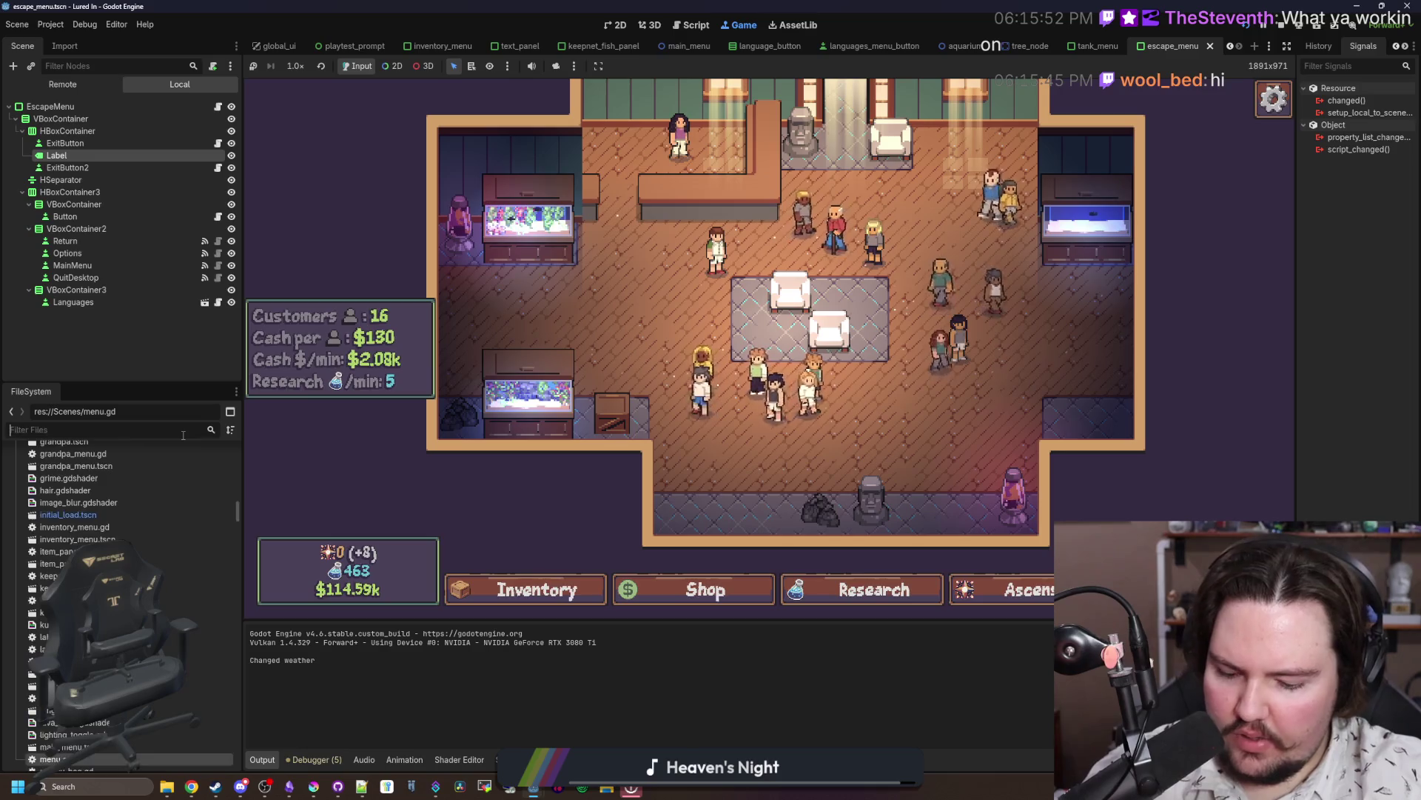
text(ages)
double_click(86, 502)
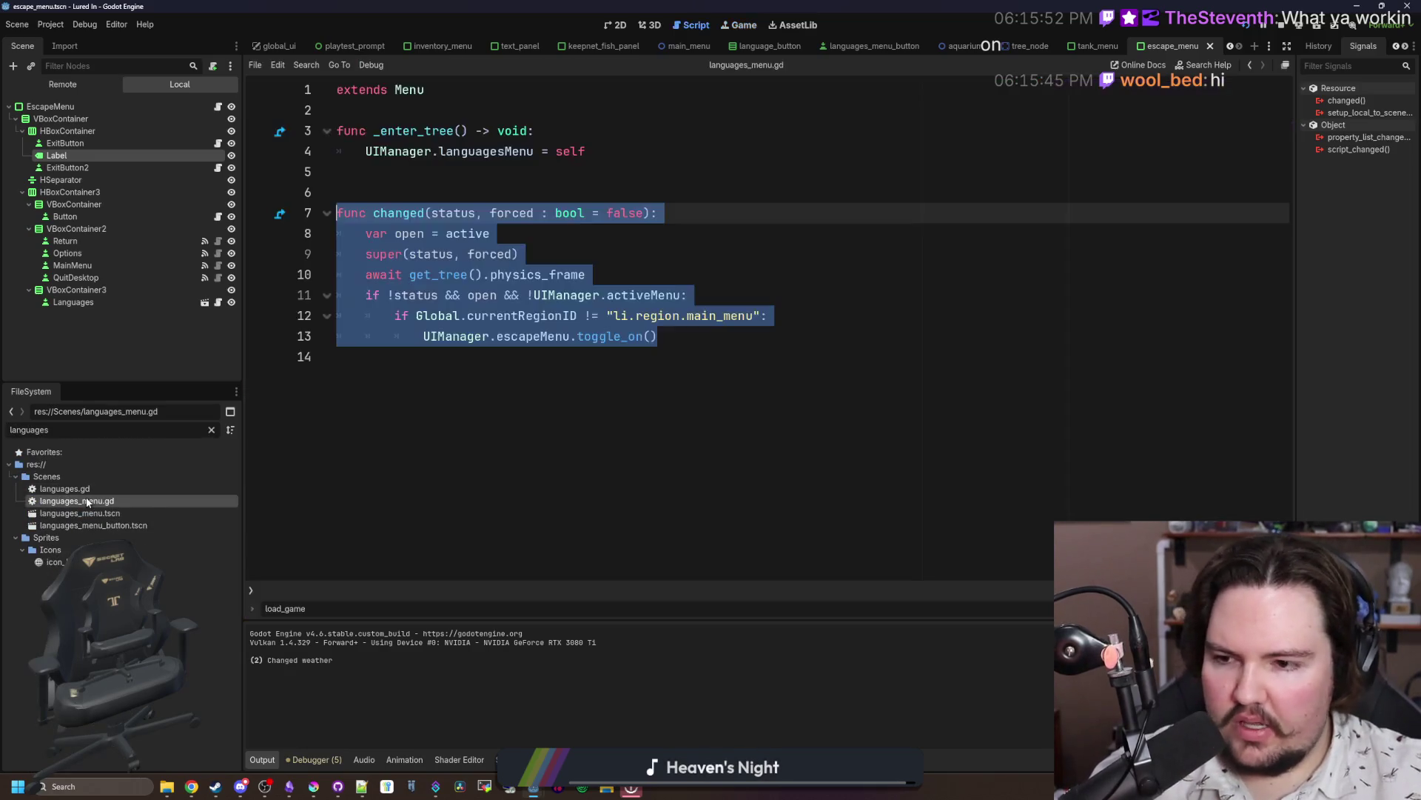
mouse_move(700, 335)
mouse_down()
mouse_move(378, 296)
mouse_move(333, 194)
mouse_move(237, 216)
mouse_up()
key(ctrl+c)
Step: Paste the copied changed code into options_menu.gd and remove the duplicate function header
click(211, 430)
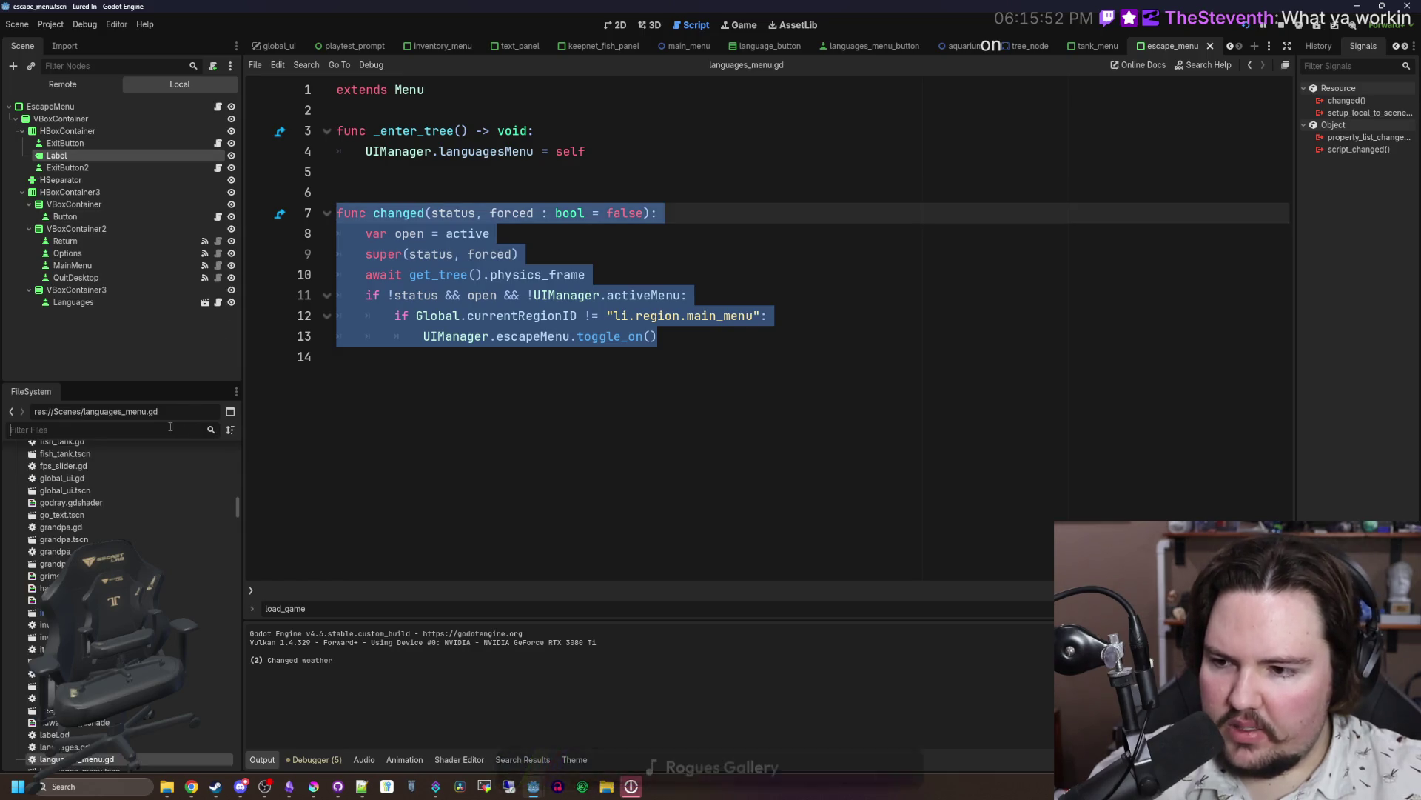
text(options)
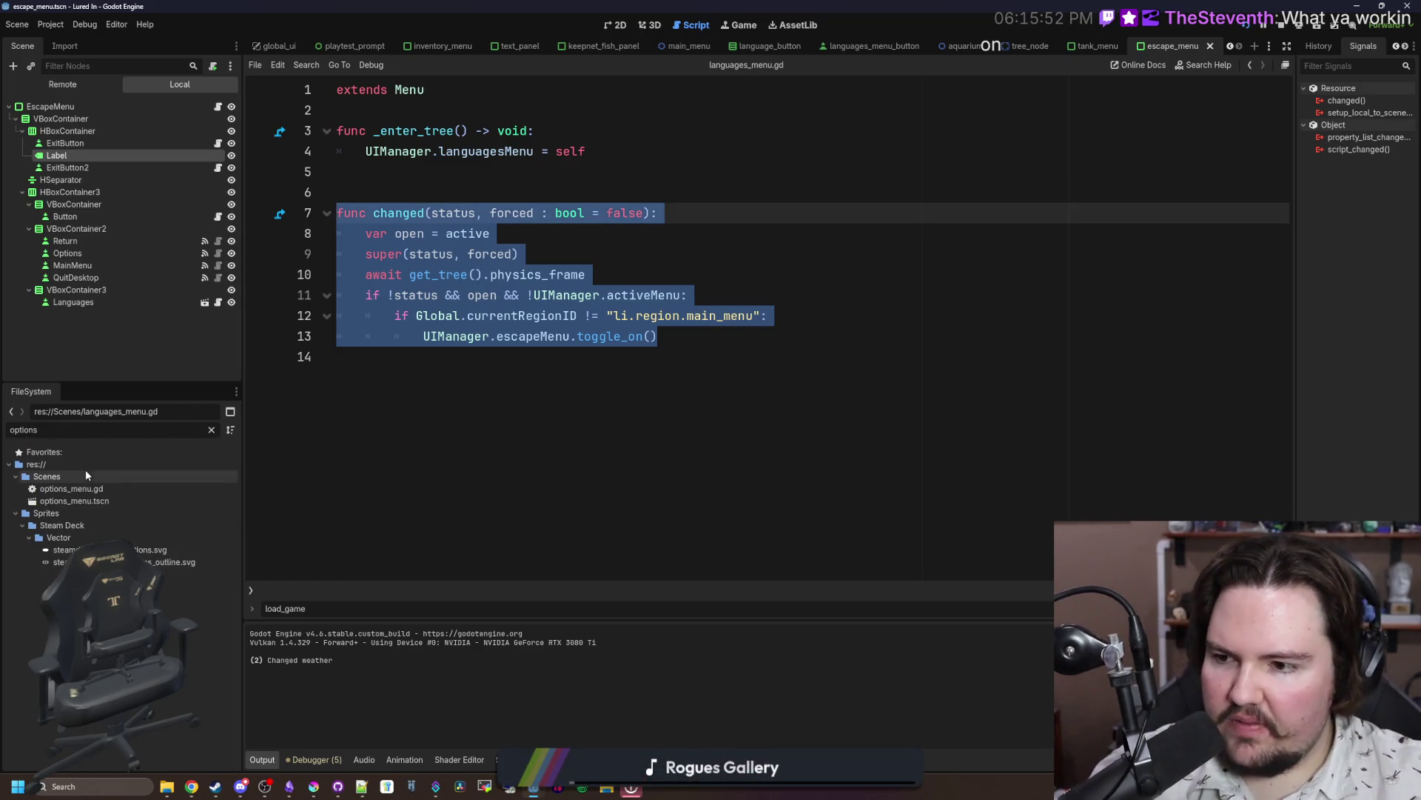
click(69, 487)
double_click(70, 487)
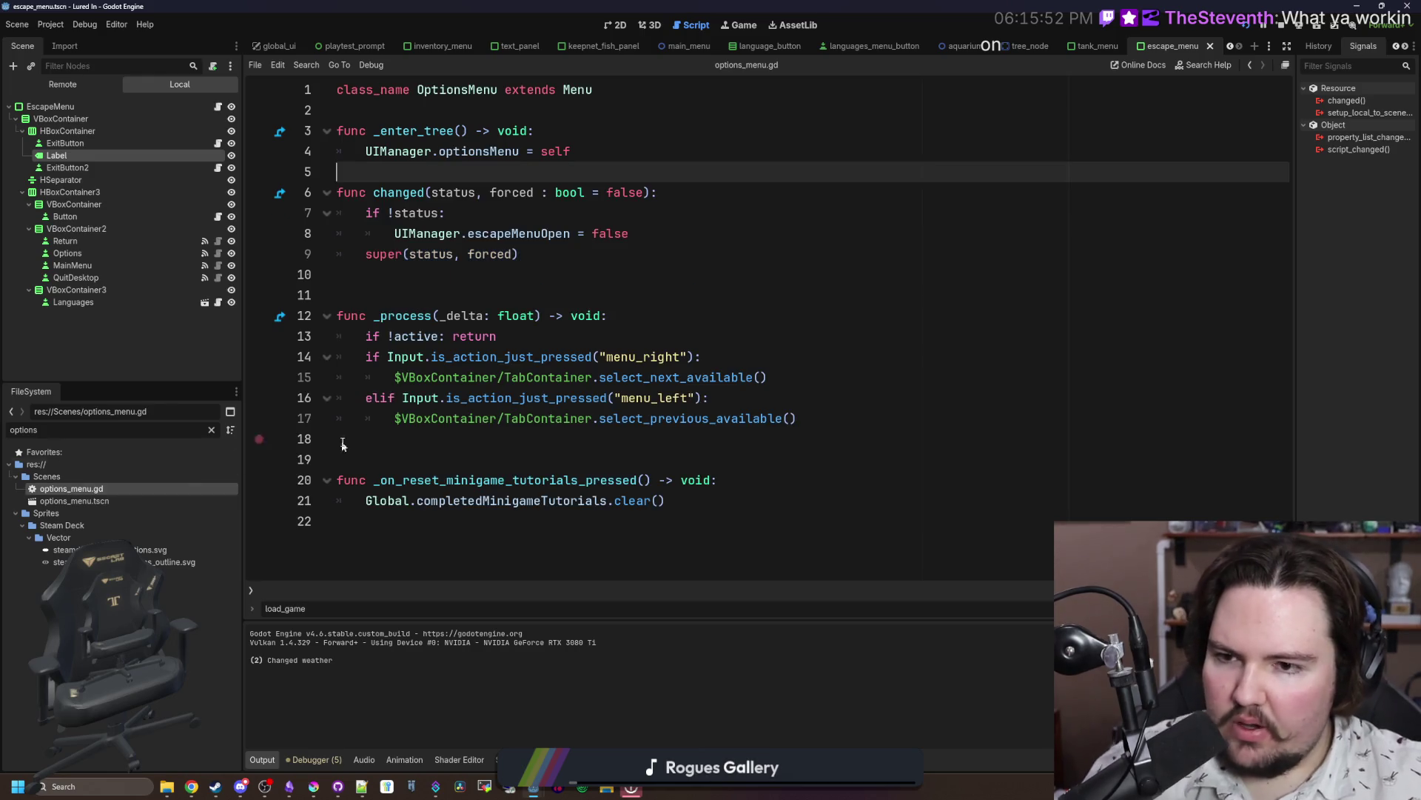
click(555, 254)
click(696, 192)
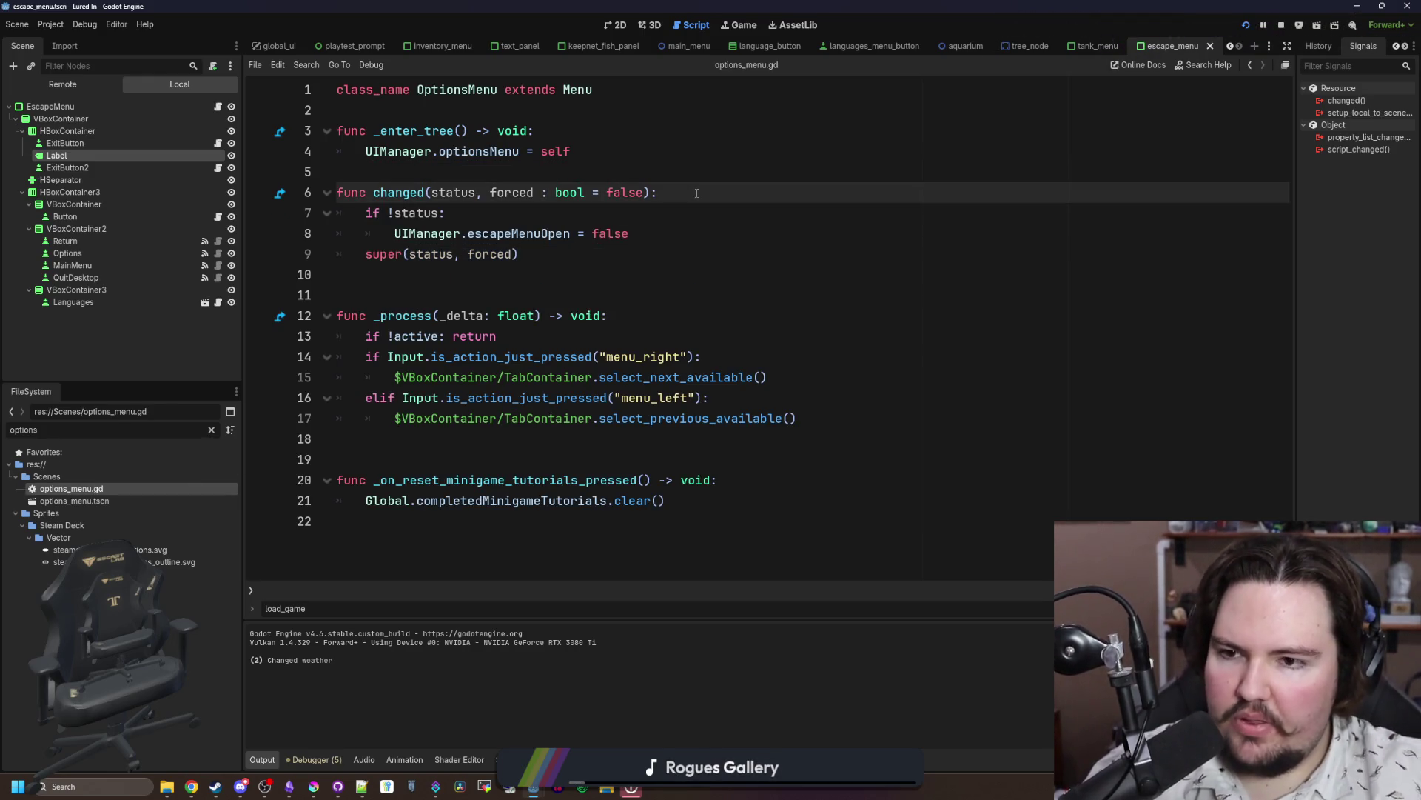
key(Return)
key(Return)
key(Up)
key(ctrl+v)
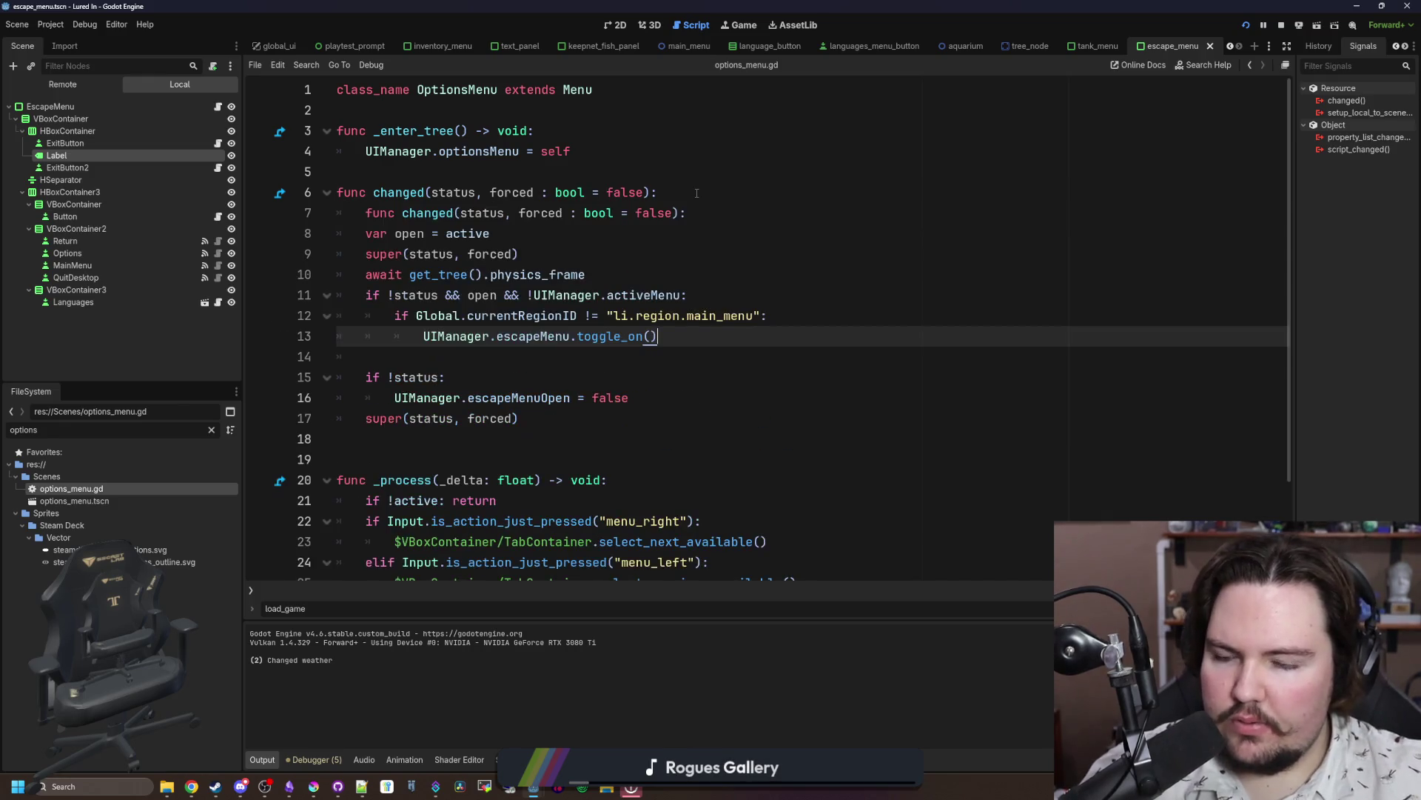
drag(687, 213, 242, 216)
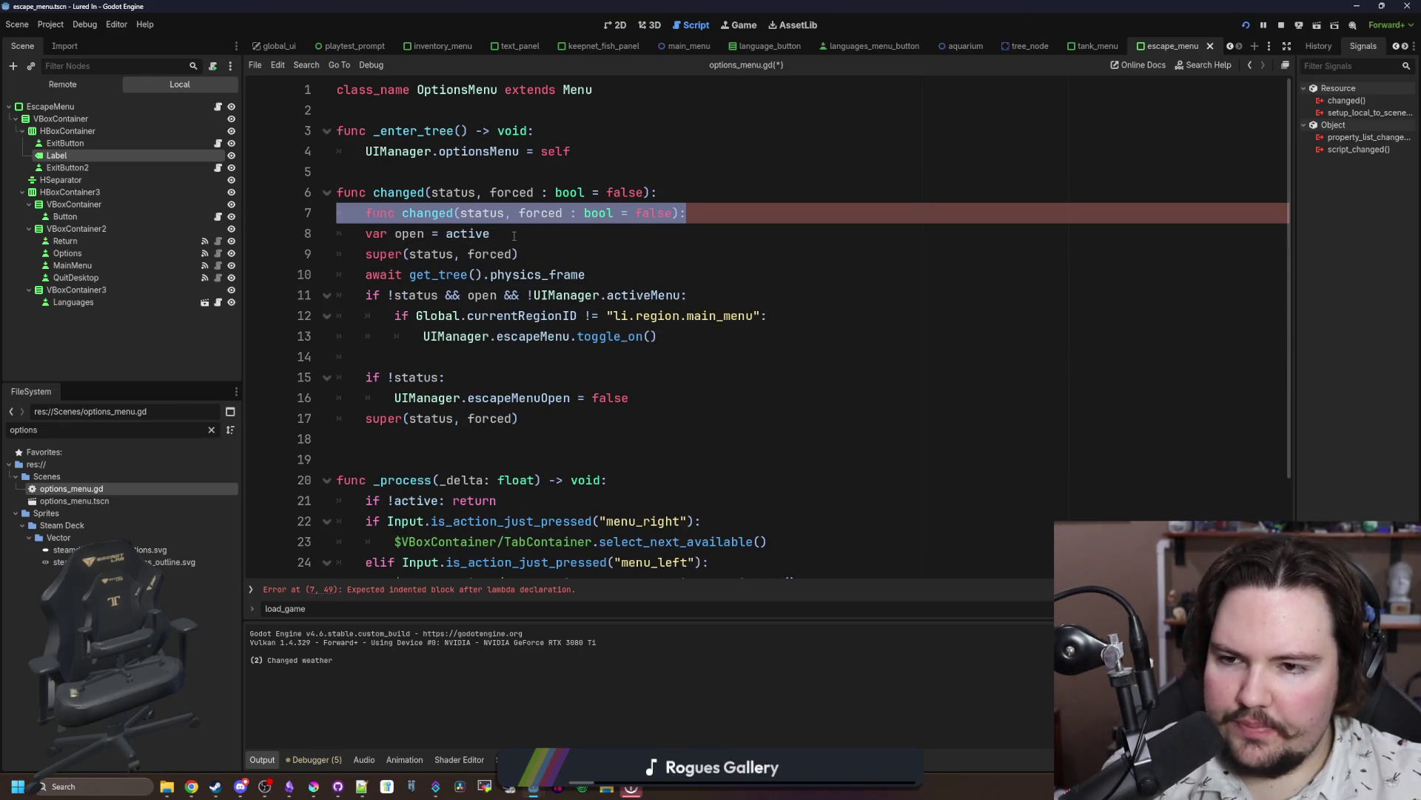
key(BackSpace)
key(BackSpace)
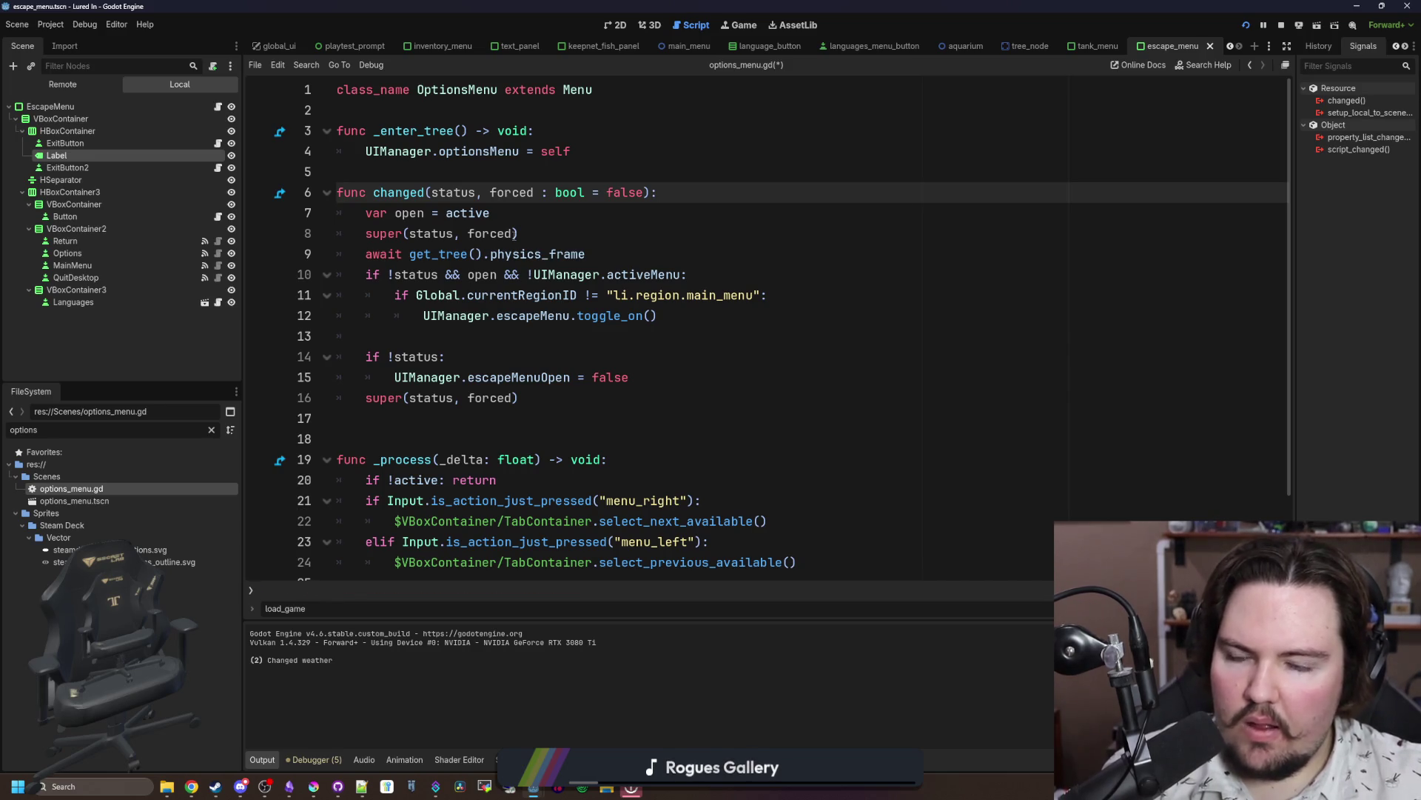
Step: Move the escapeMenuOpen reset lines to just after line 7 and dedent them
click(528, 212)
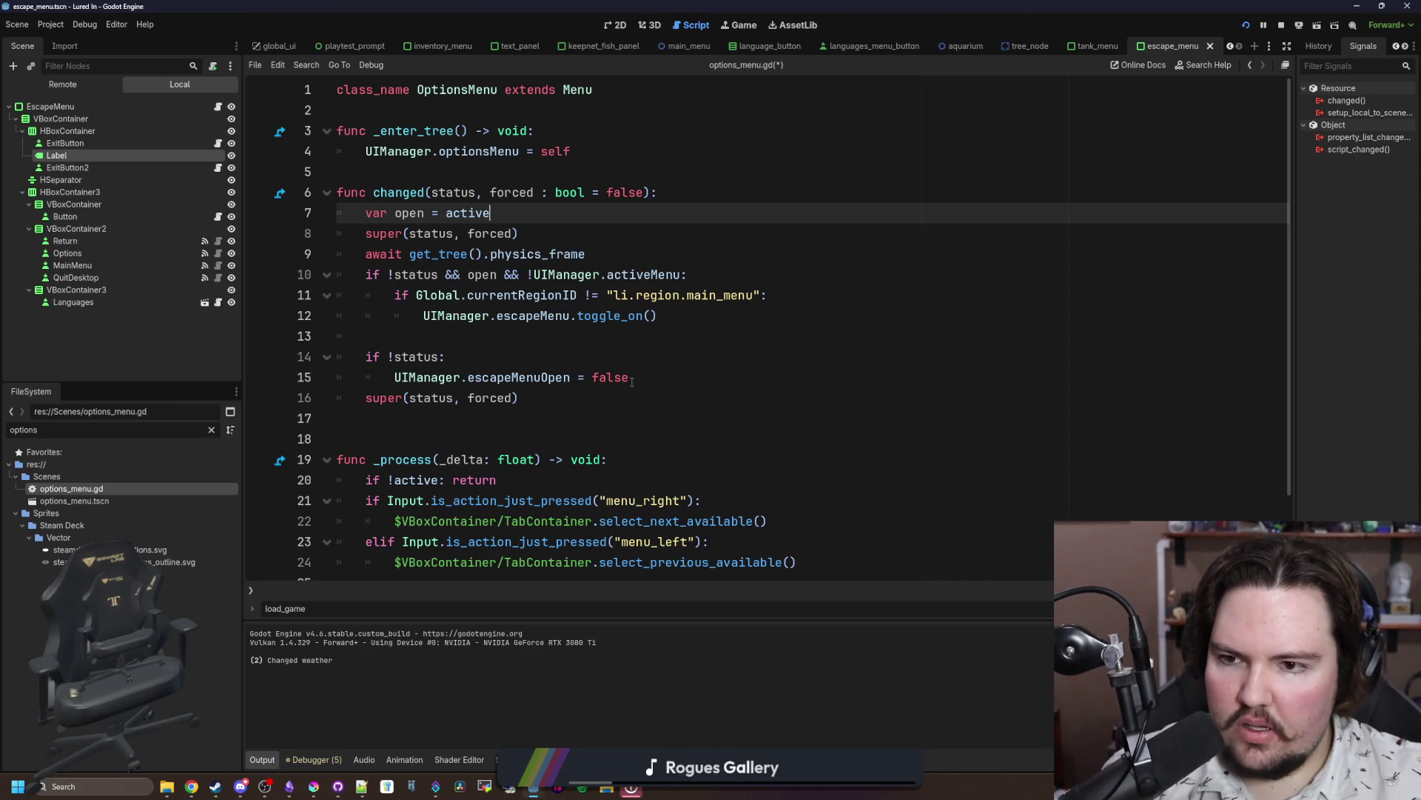
mouse_move(645, 379)
mouse_down()
mouse_move(333, 339)
mouse_move(271, 357)
mouse_up()
key(ctrl+c)
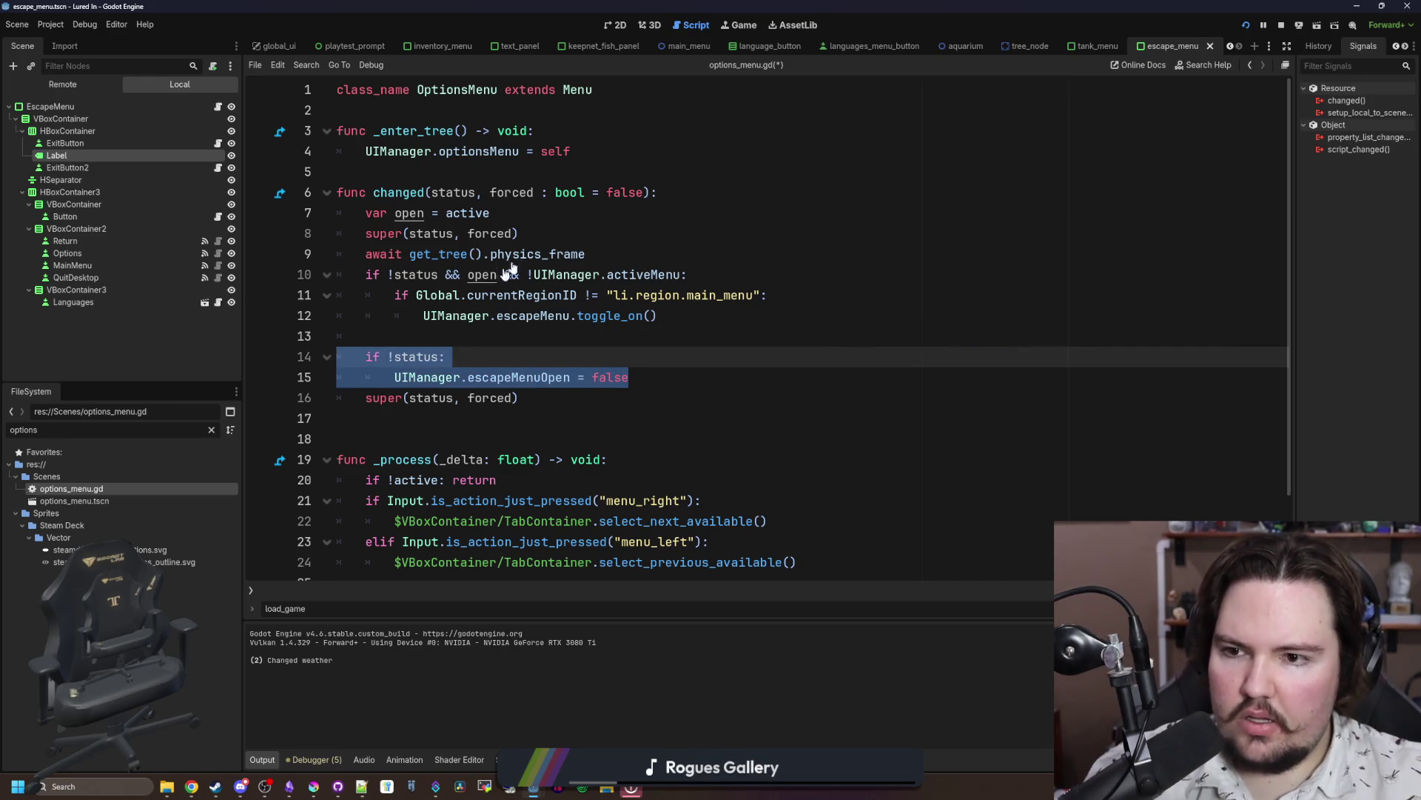
key(BackSpace)
click(555, 216)
key(Return)
key(Return)
key(Up)
key(ctrl+v)
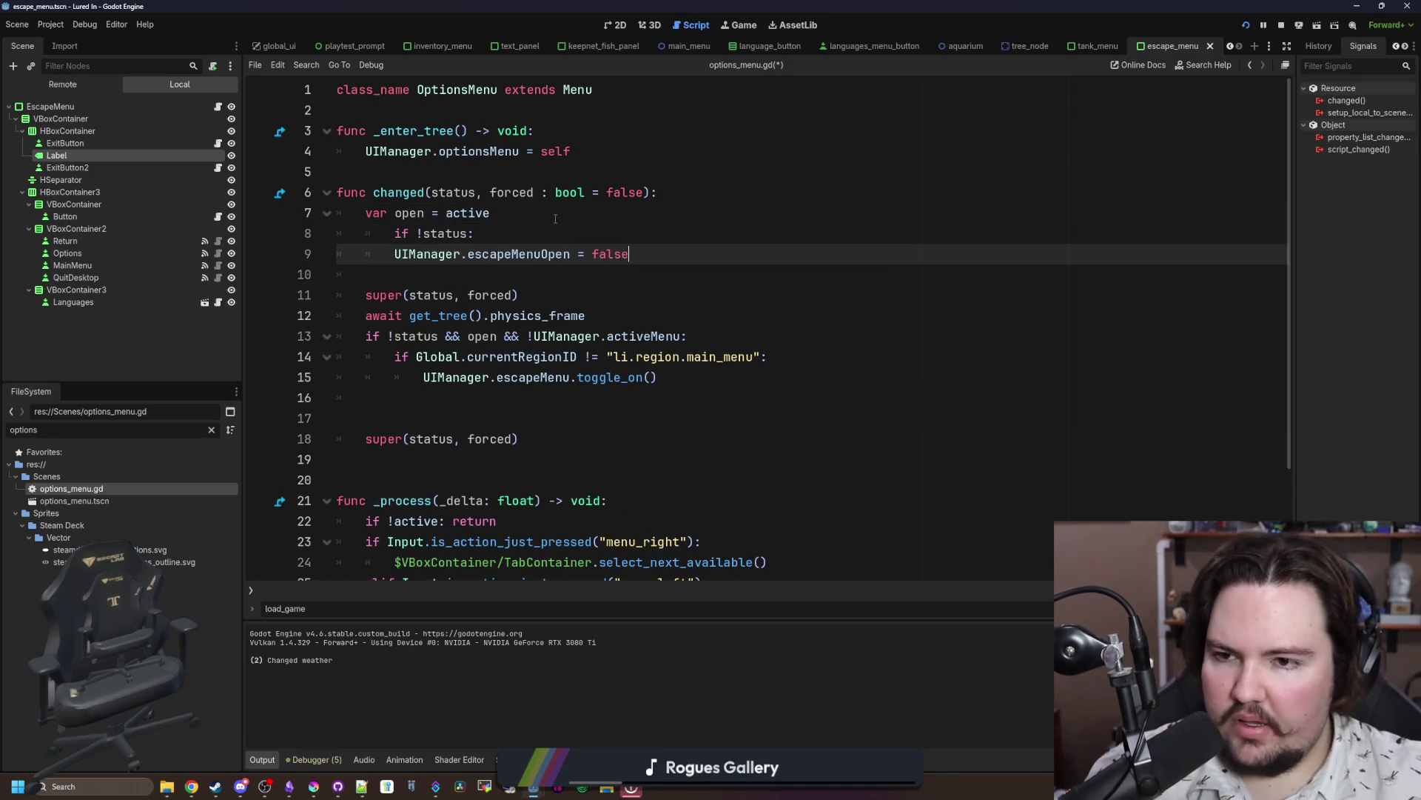
click(395, 233)
key(BackSpace)
click(419, 277)
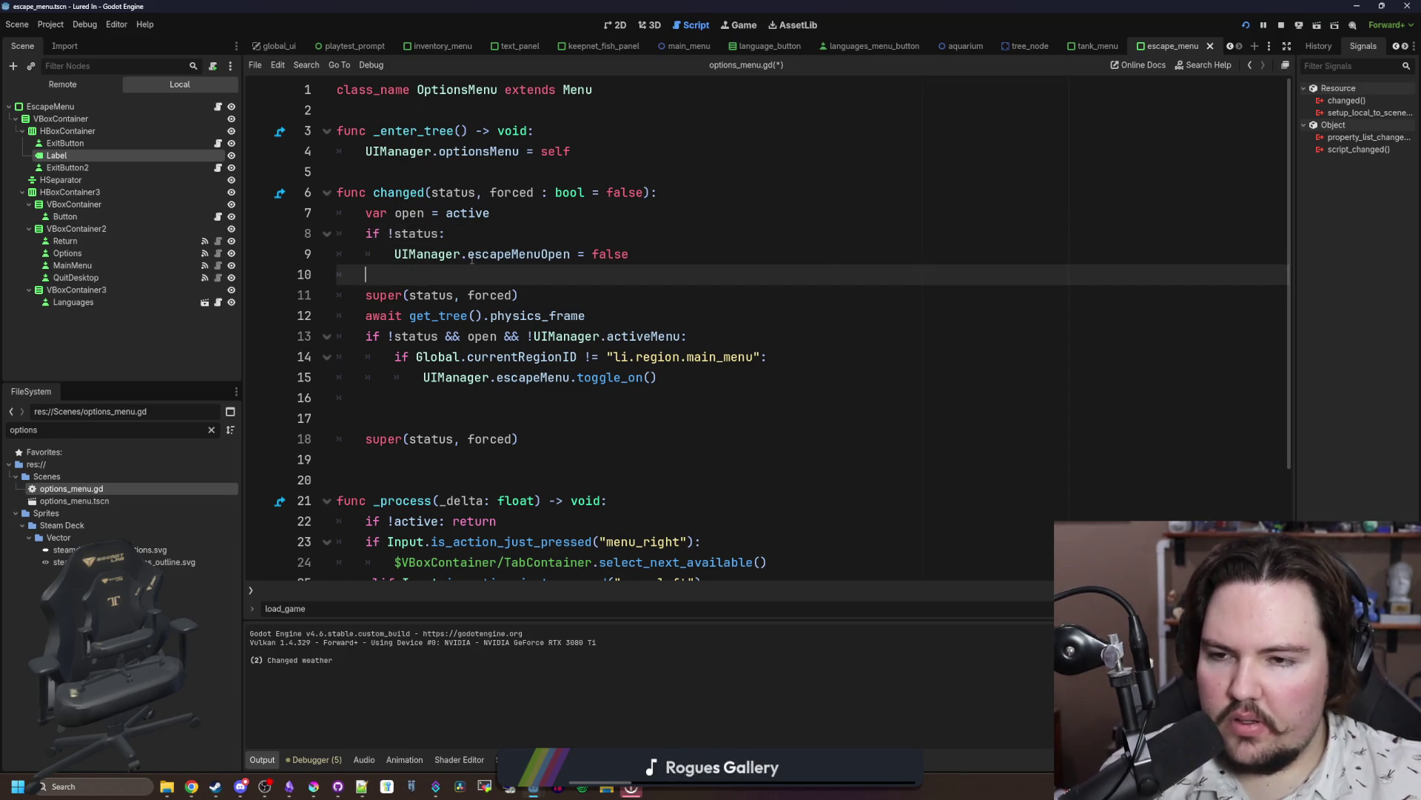
Step: Delete the trailing duplicate super(status, forced) call and jump to menu.gd's changed function
click(657, 378)
drag(519, 439, 306, 399)
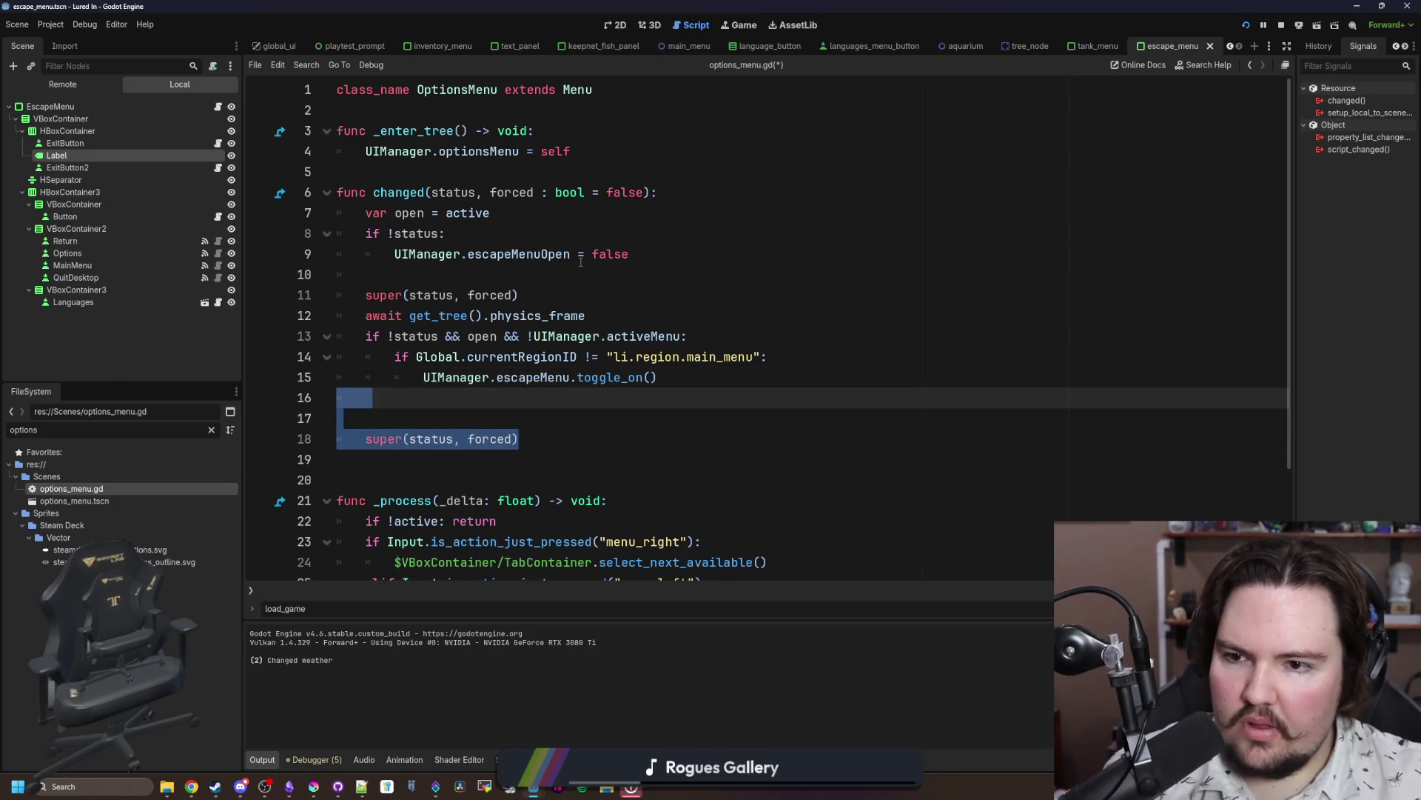
key(BackSpace)
key(BackSpace)
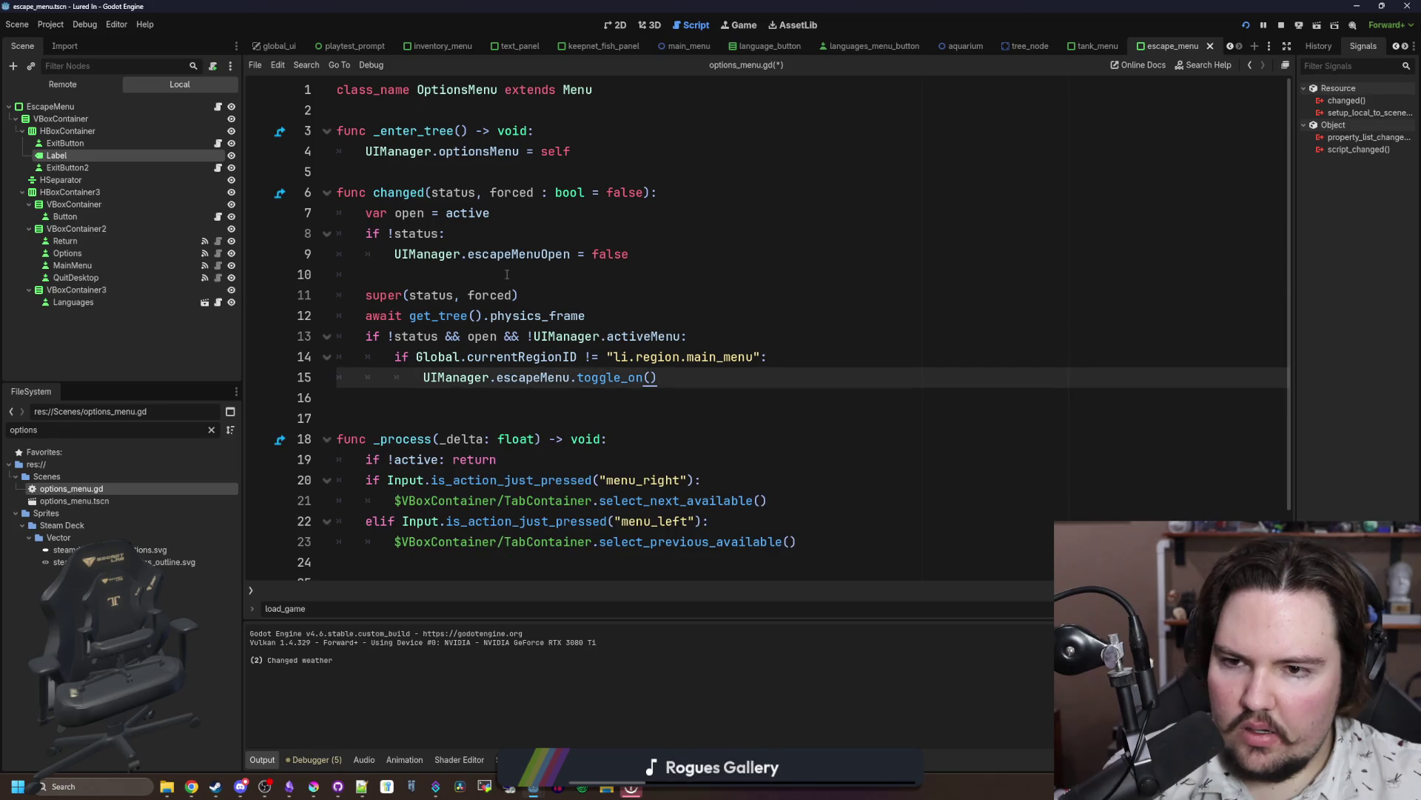
click(506, 274)
click(396, 249)
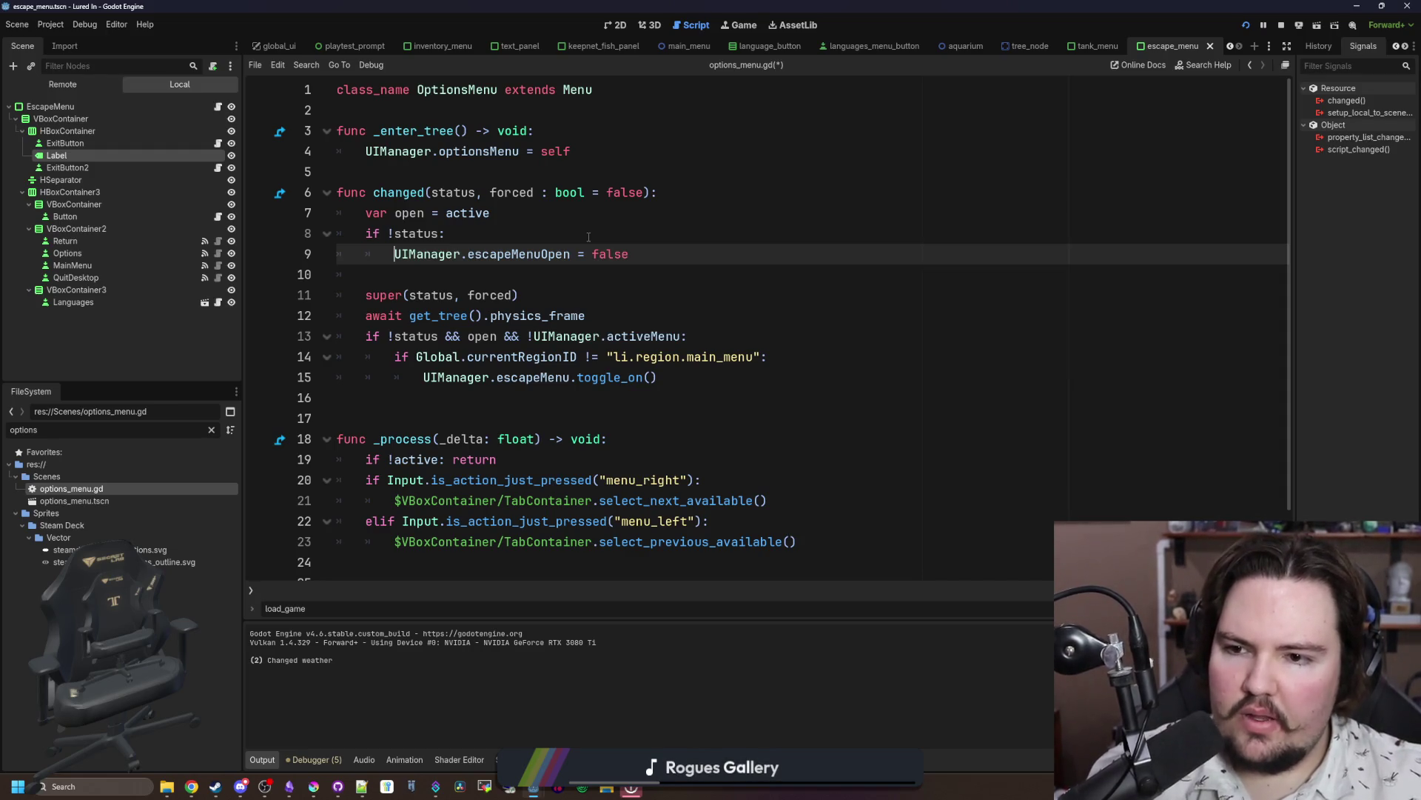
ctrl+click(384, 305)
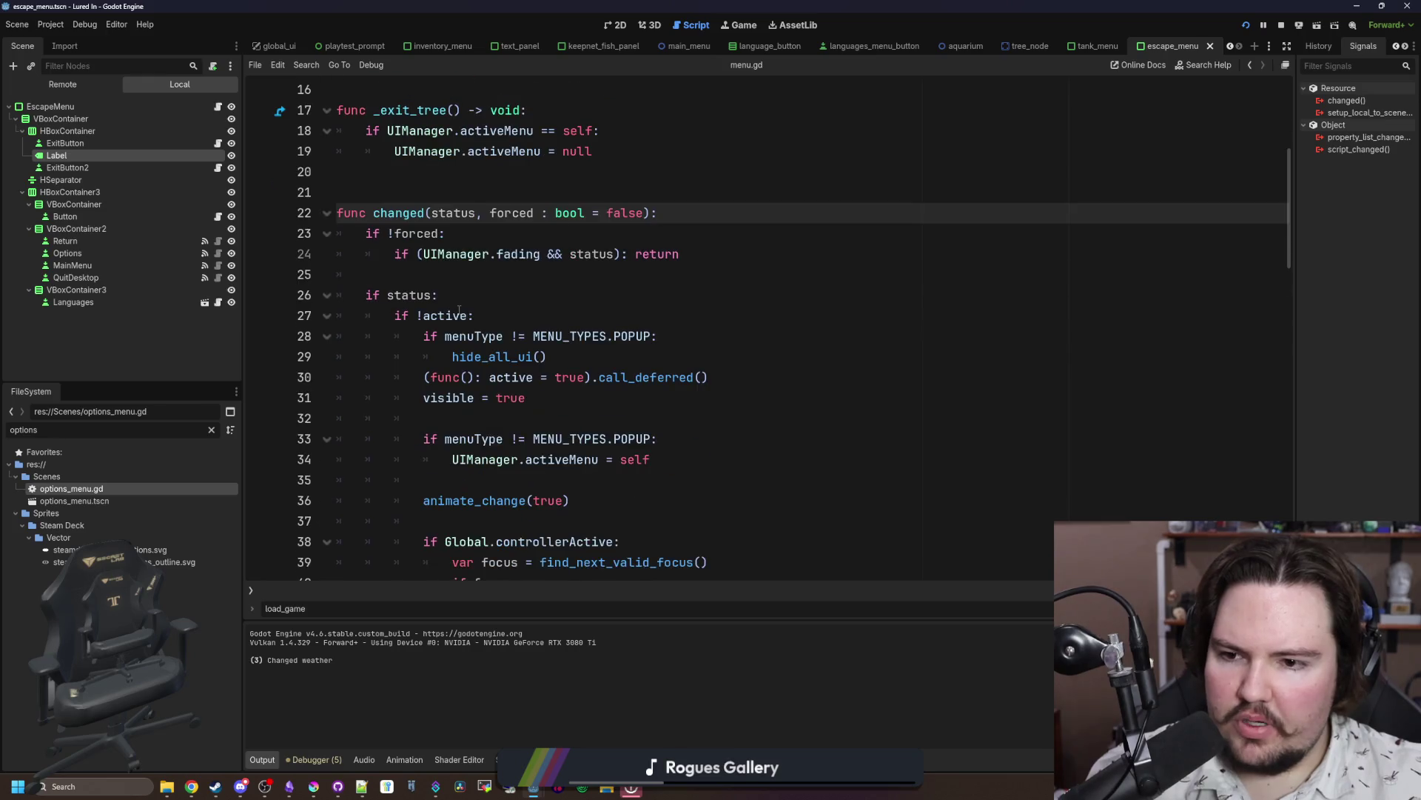
Step: Back in options_menu.gd, comment out the escapeMenuOpen reset lines 8–9
scroll(511, 294, down, 4)
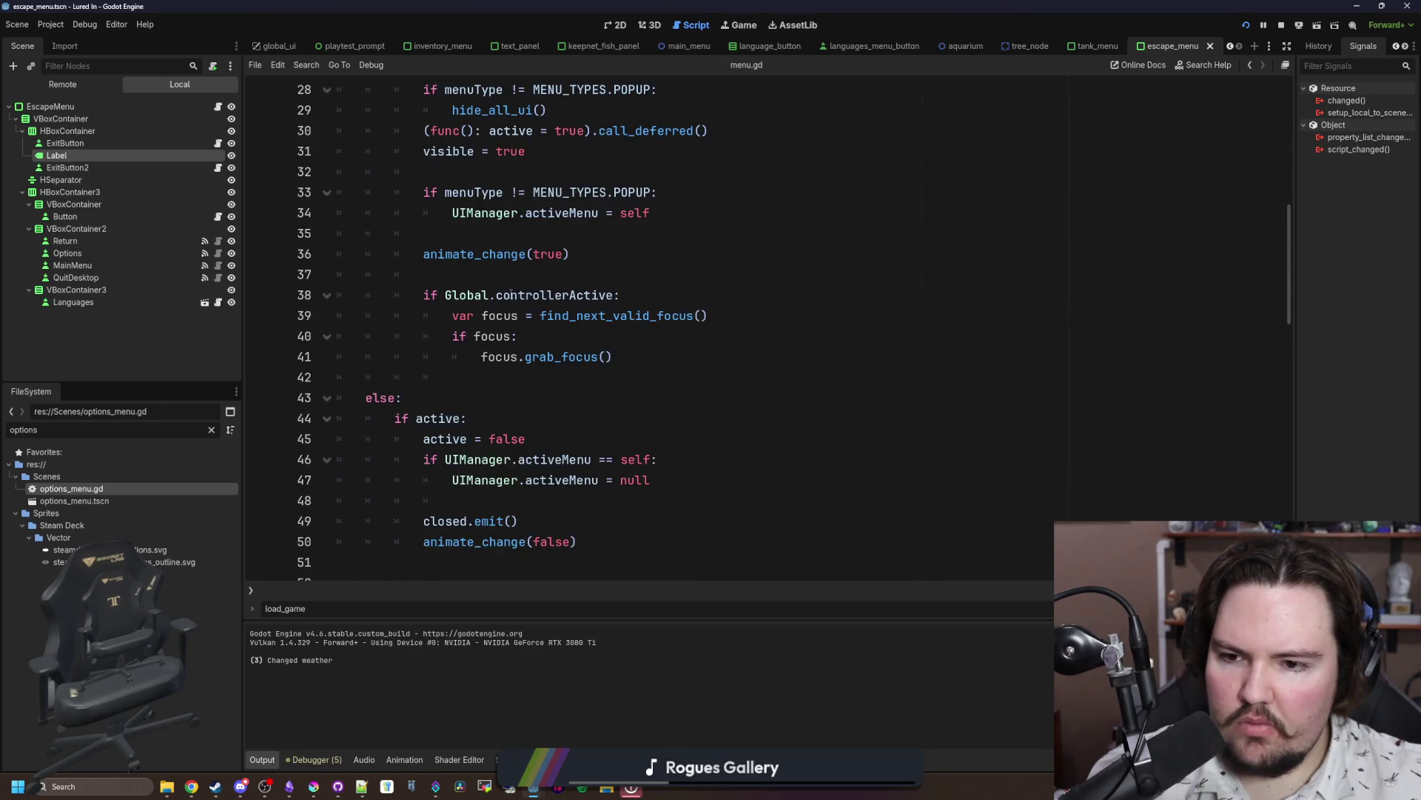
scroll(511, 294, down, 2)
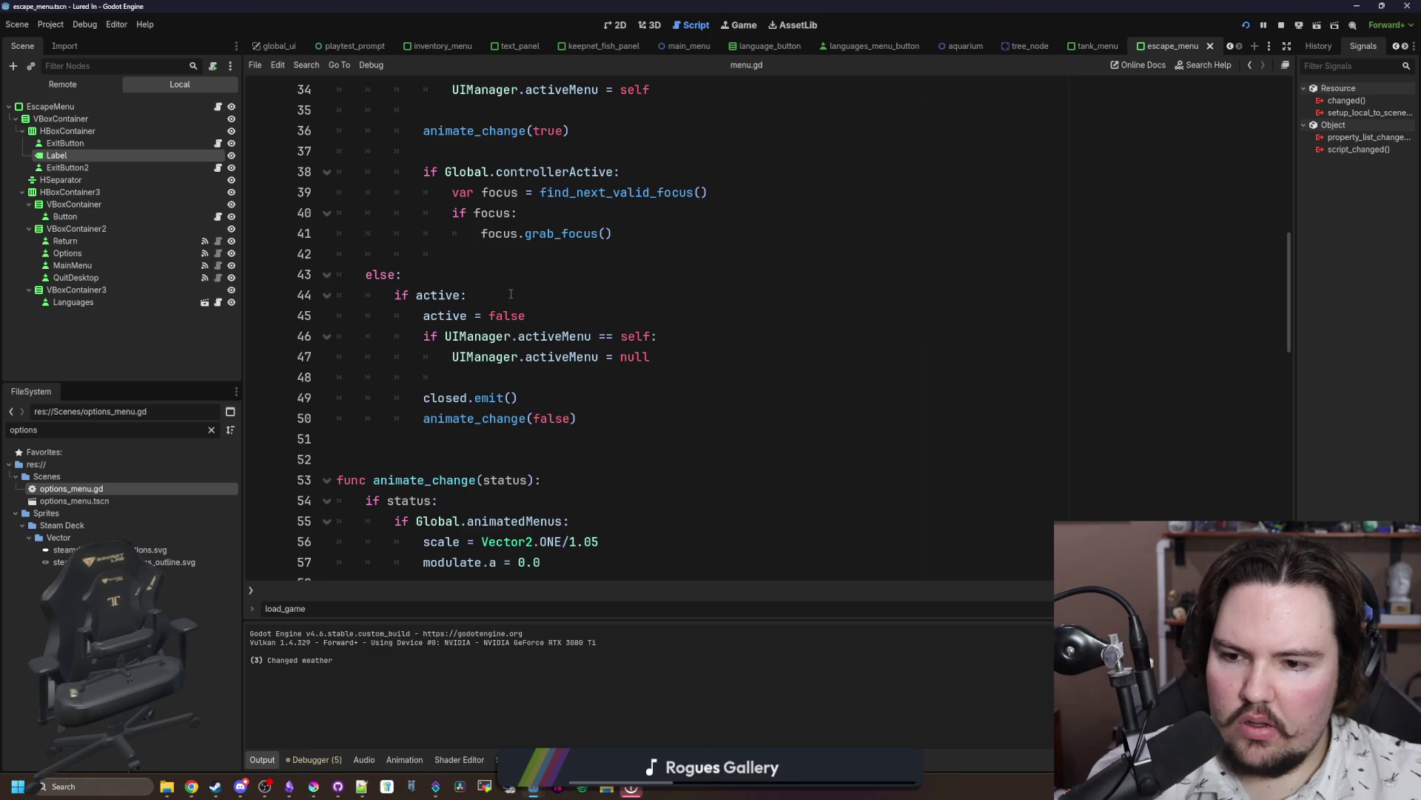
scroll(511, 294, up, 4)
key(alt+Left)
key(alt+Left)
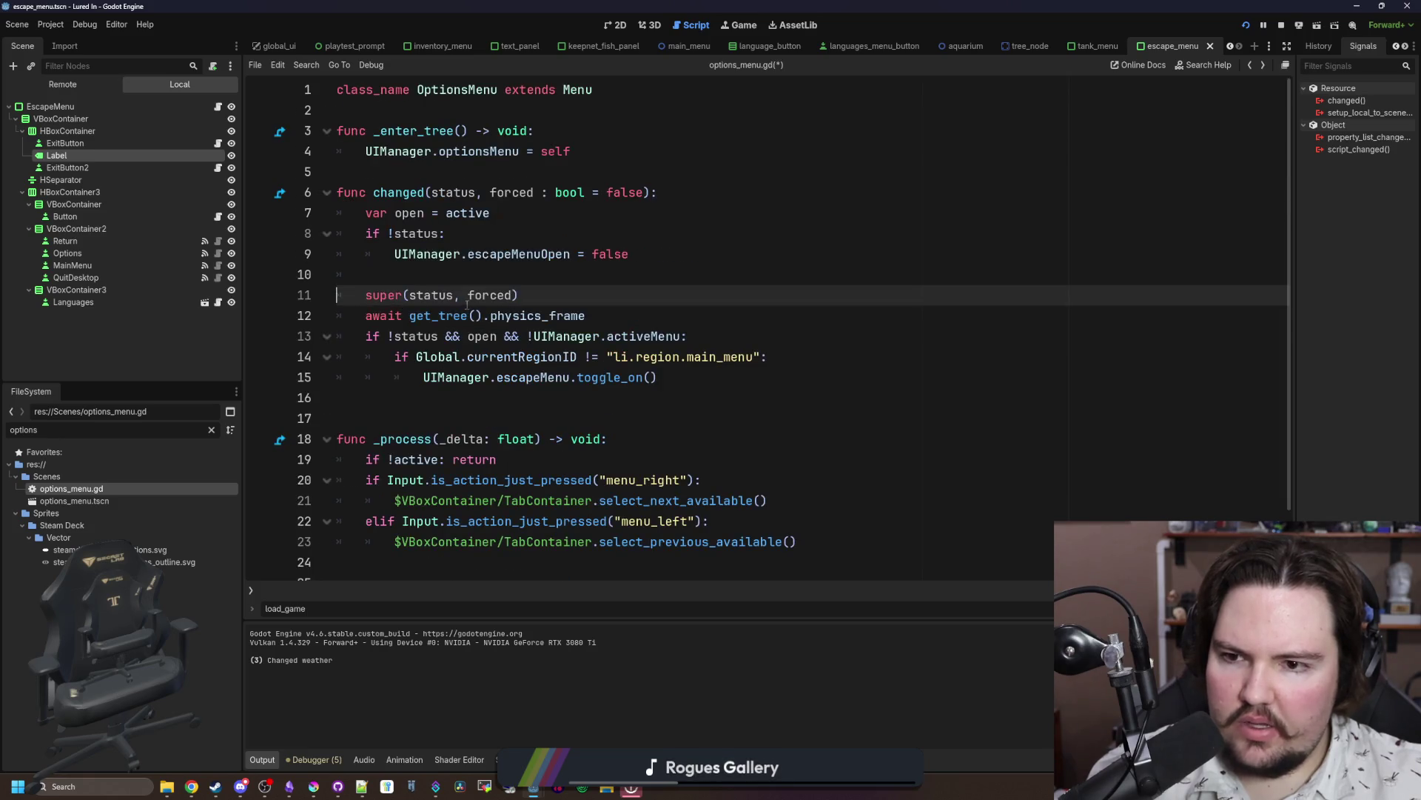
drag(390, 253, 444, 233)
key(ctrl+k)
Step: Add print(UIManager.escapeMenuOpen) to _process and save the script
scroll(470, 373, down, 1)
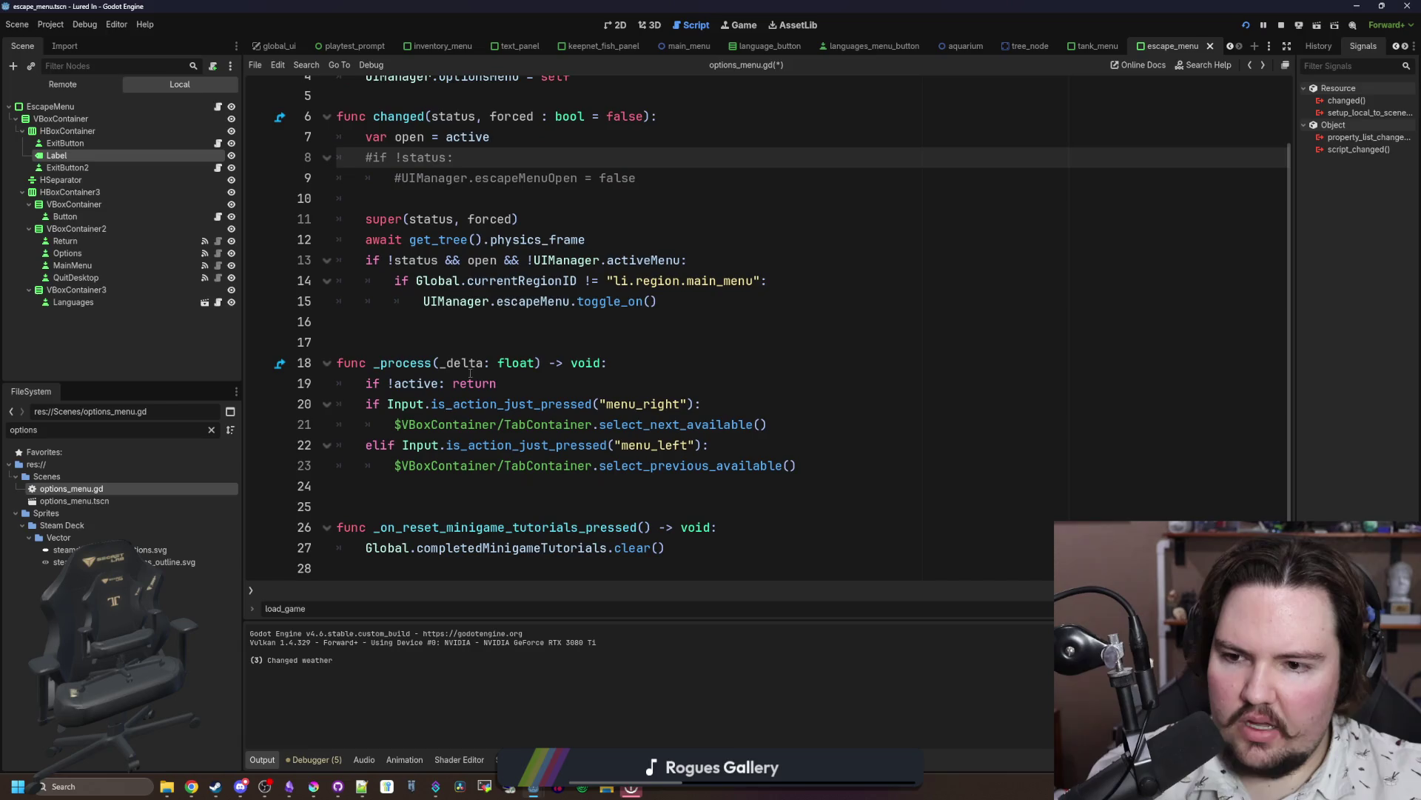
click(638, 356)
key(Return)
text(pri)
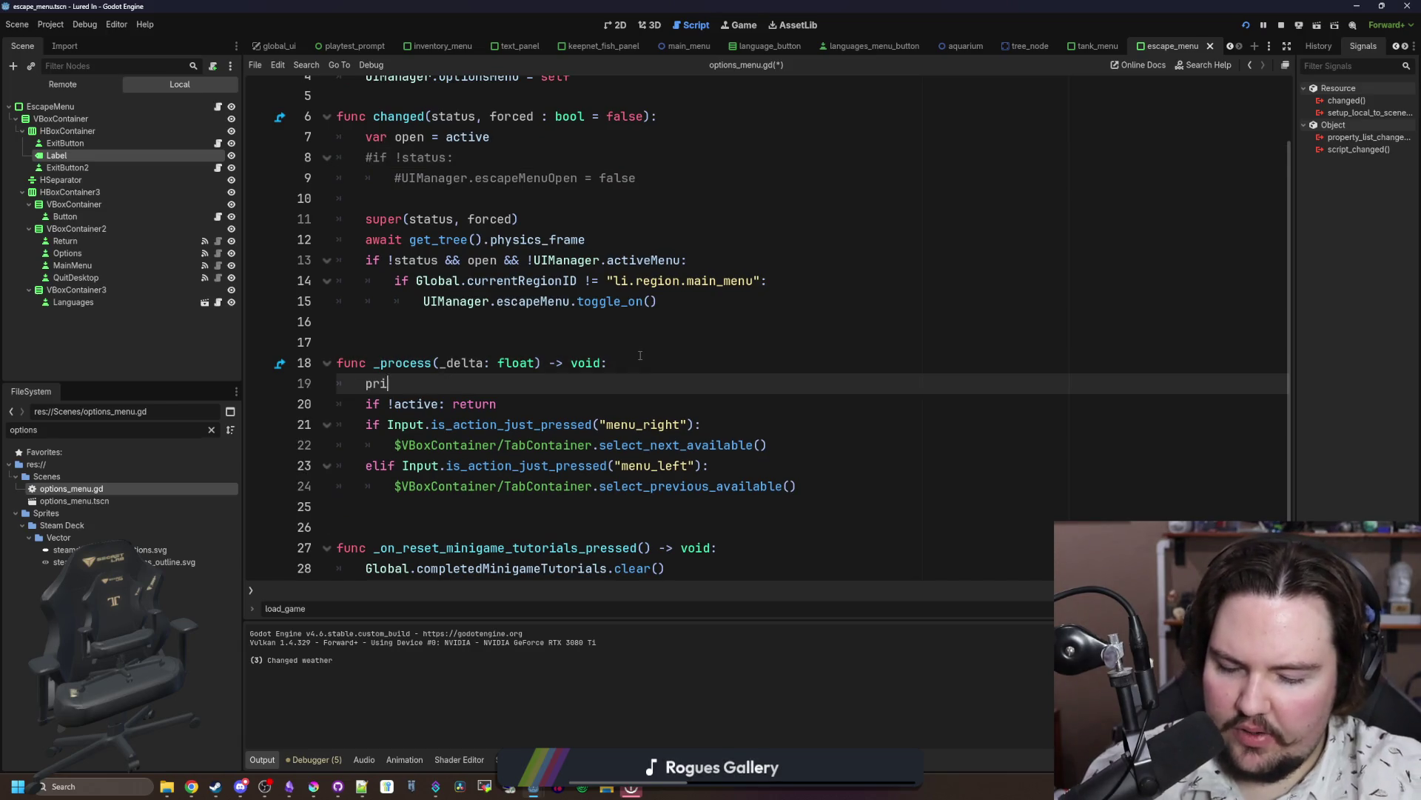
text(nt(UIM)
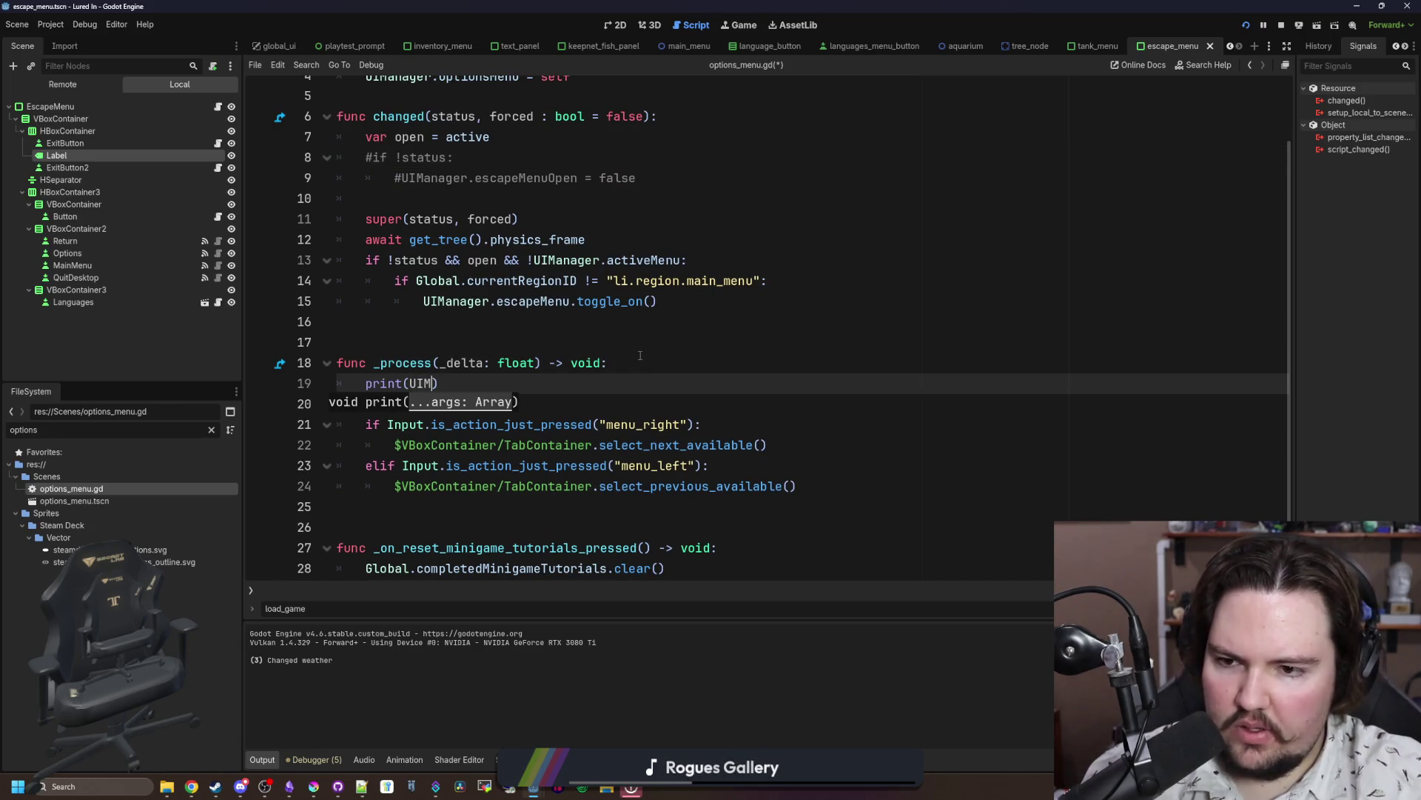
text(anager.escape)
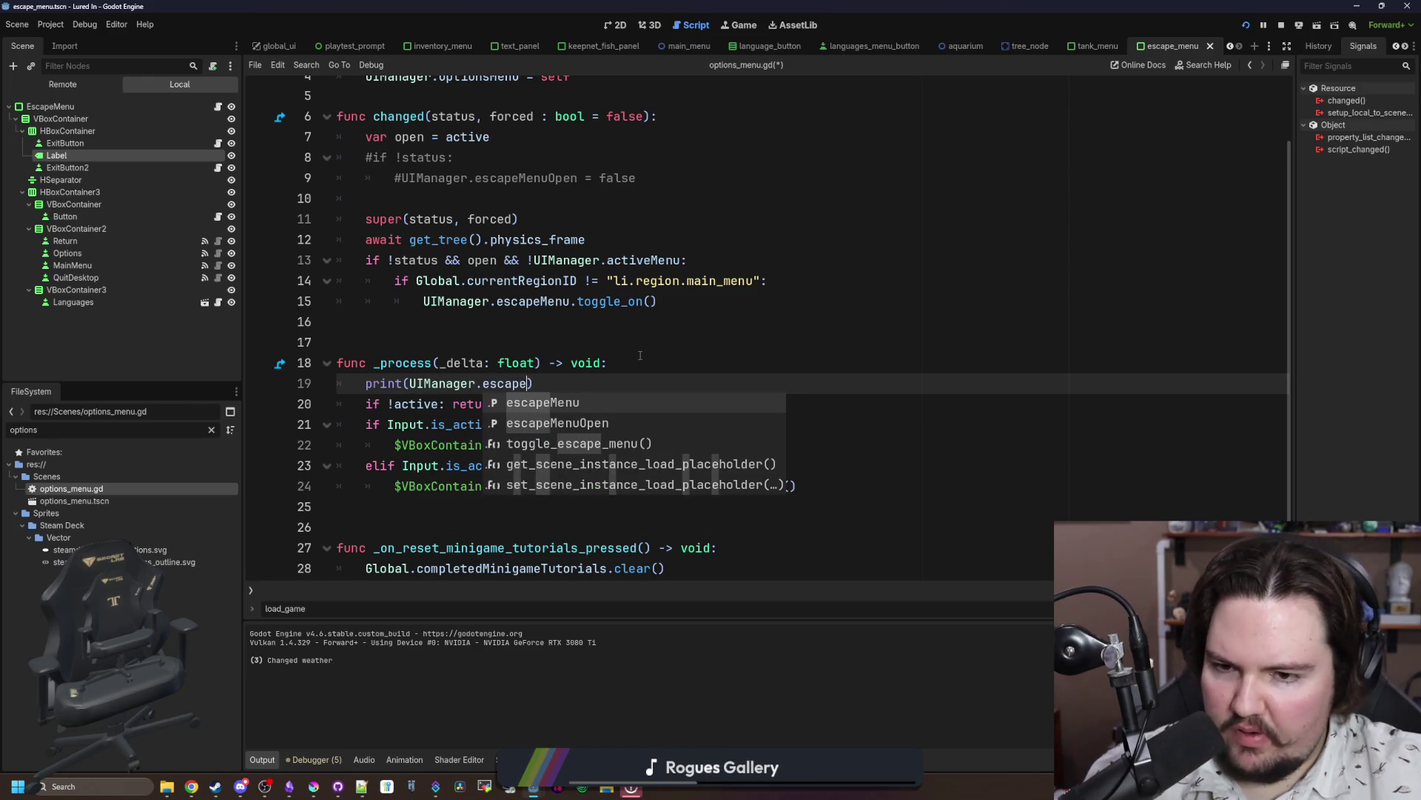
key(Down)
key(Return)
click(643, 356)
key(ctrl+s)
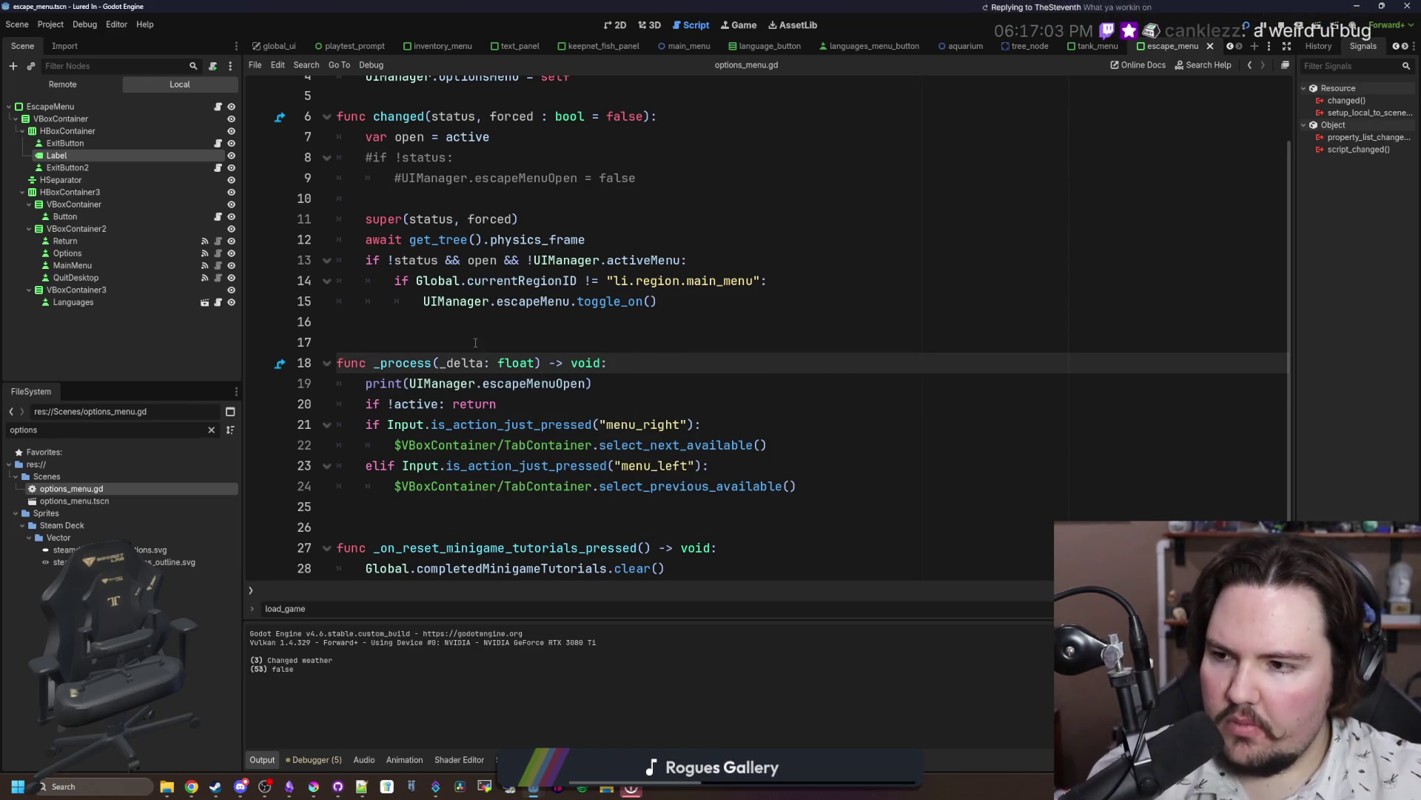
Step: Follow escapeMenuOpen to its definition in ui_manager.gd
scroll(465, 362, up, 1)
ctrl+click(535, 444)
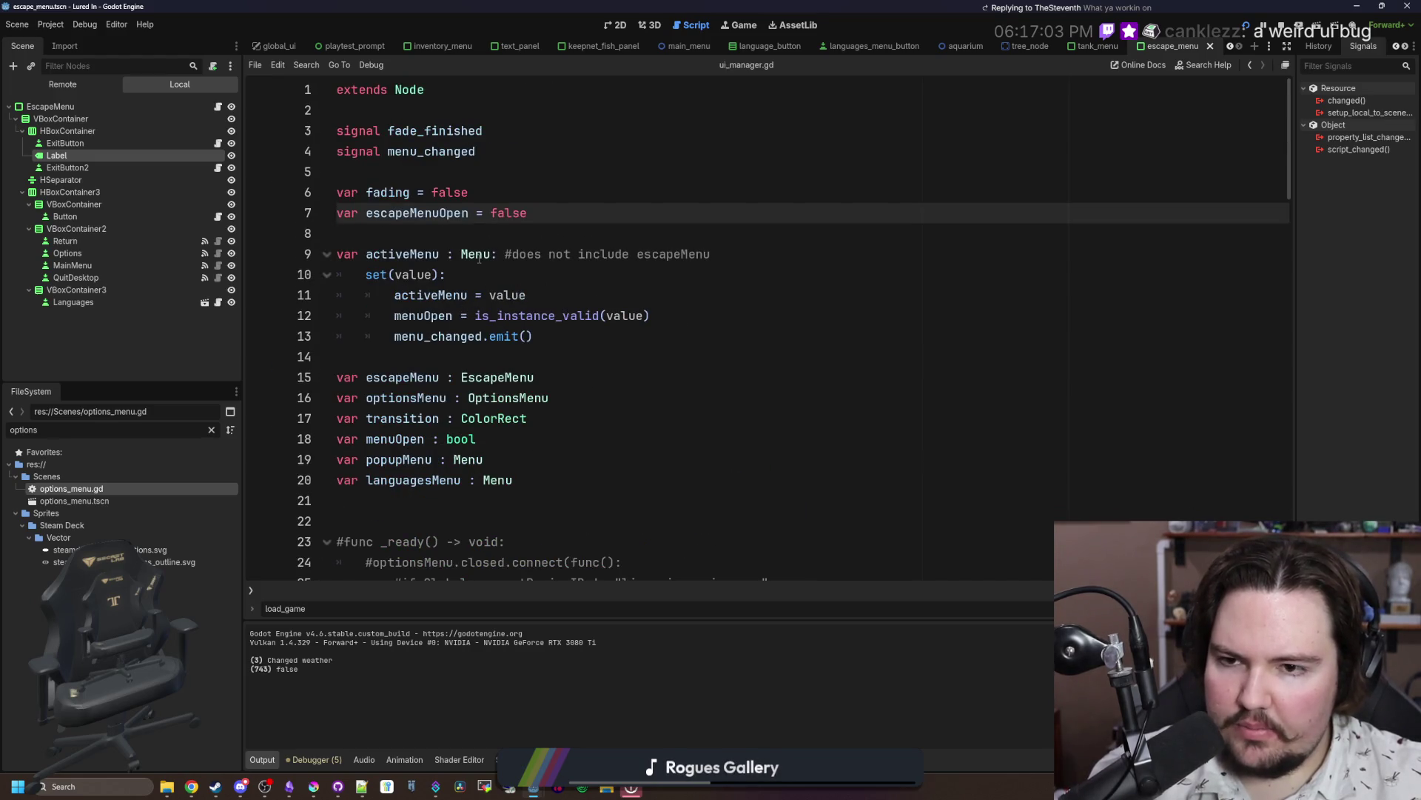
scroll(479, 257, down, 4)
click(563, 418)
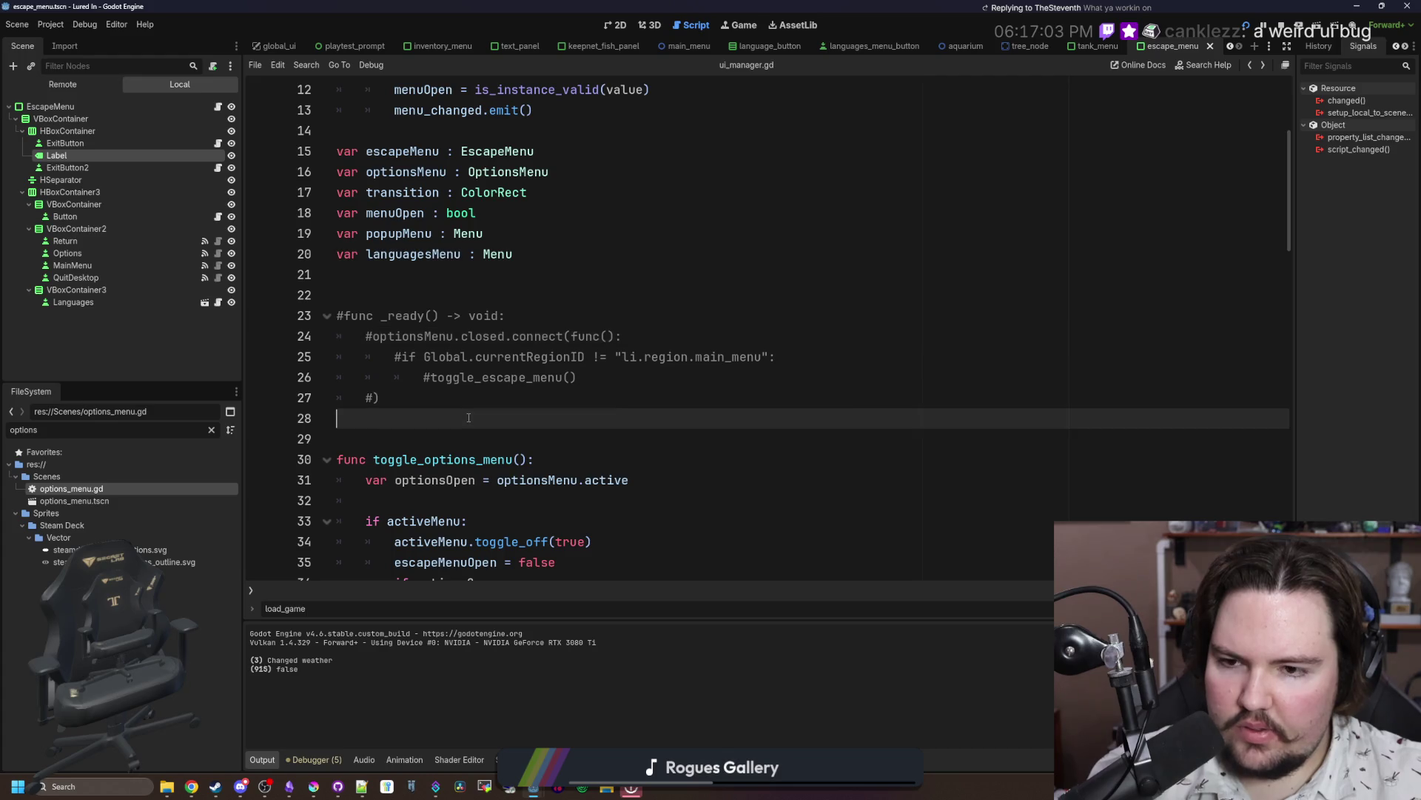
Step: Run the game, open and close Options to log the flag, then reopen options_menu.gd
click(1248, 27)
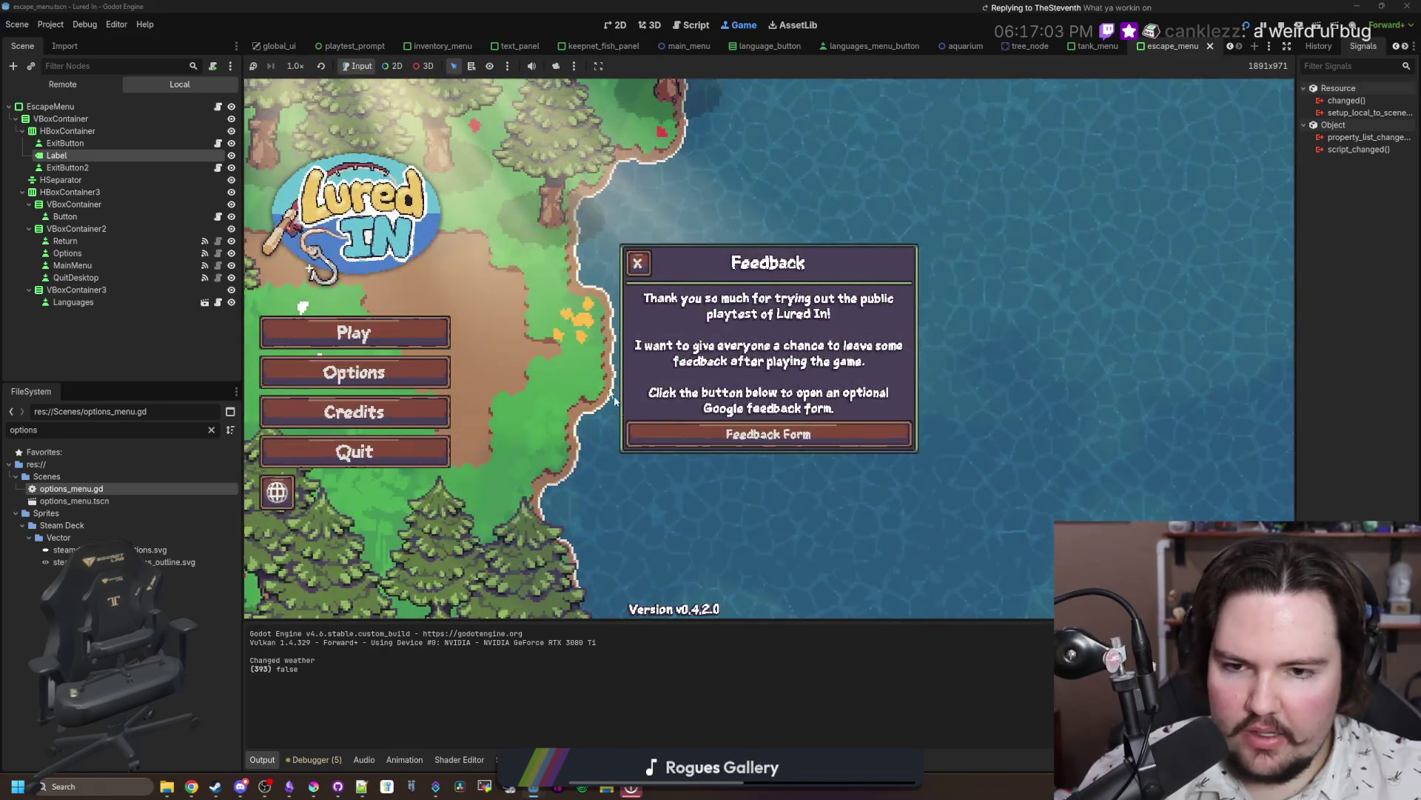
click(635, 264)
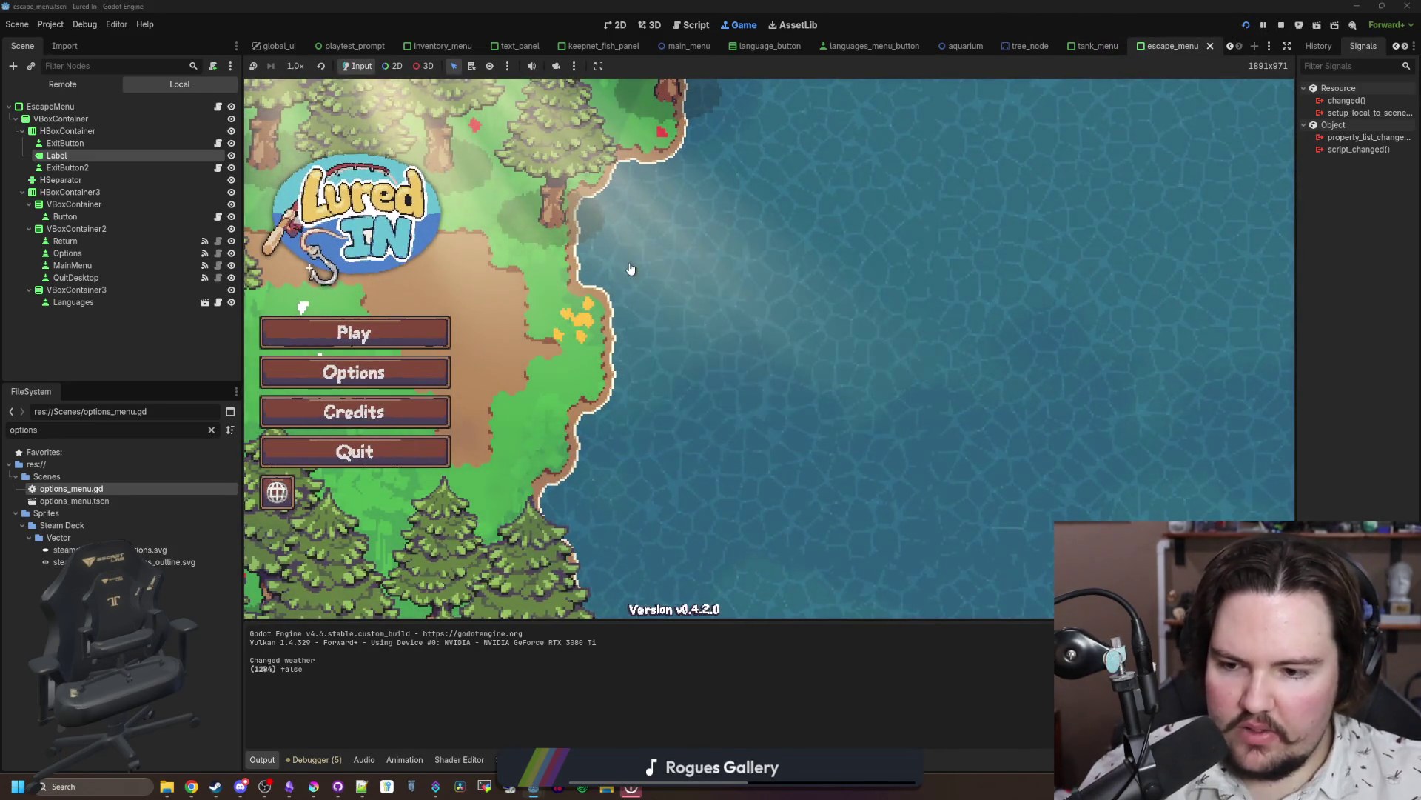
click(401, 366)
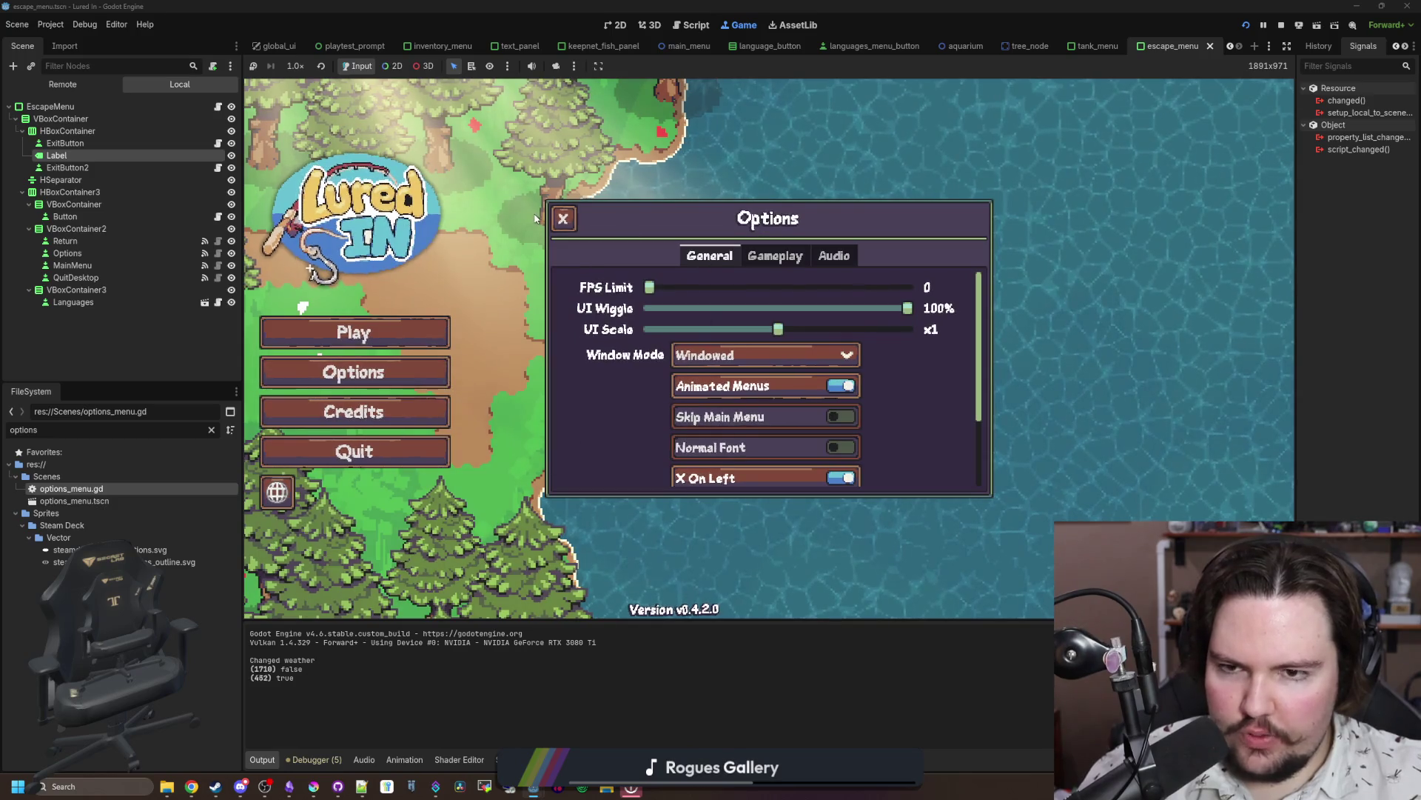
click(559, 221)
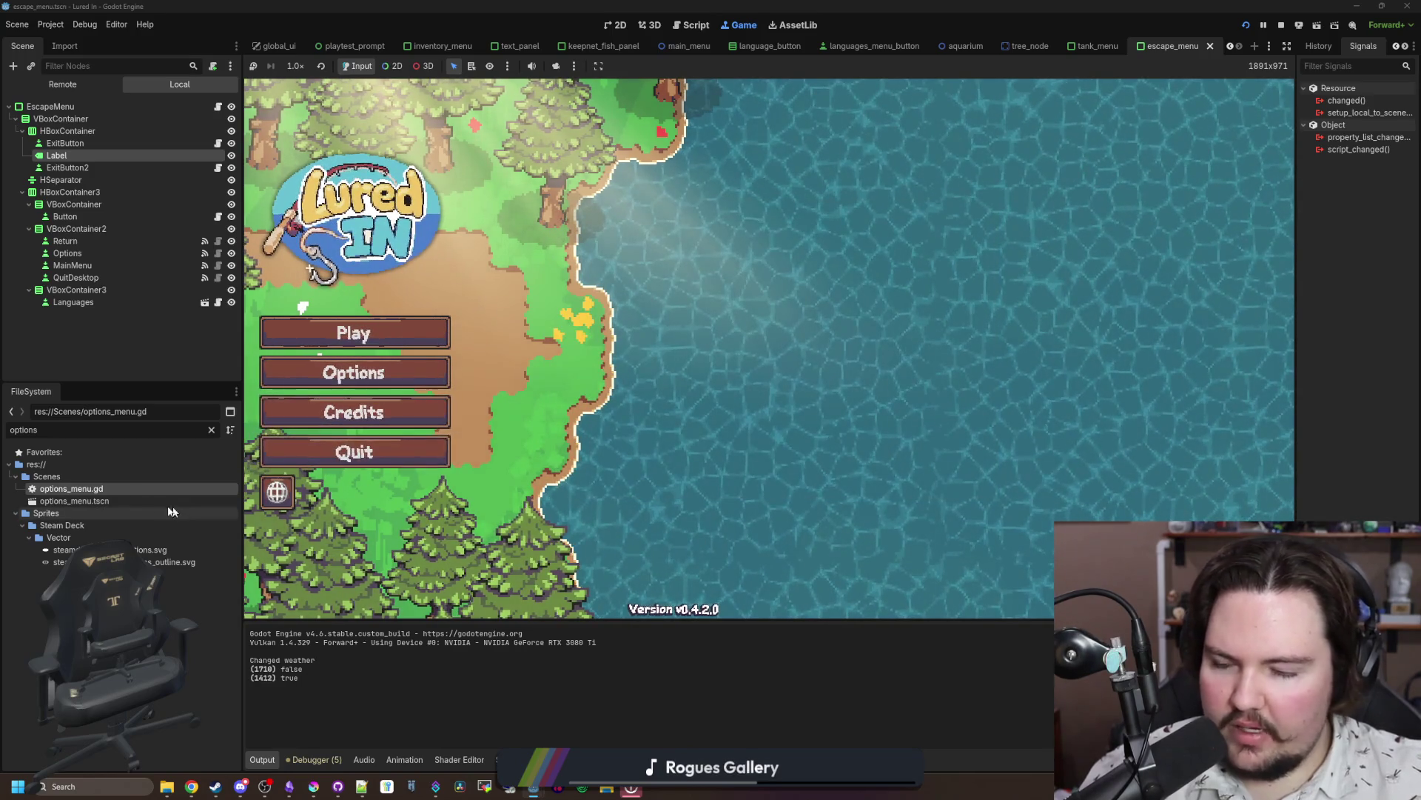
double_click(122, 490)
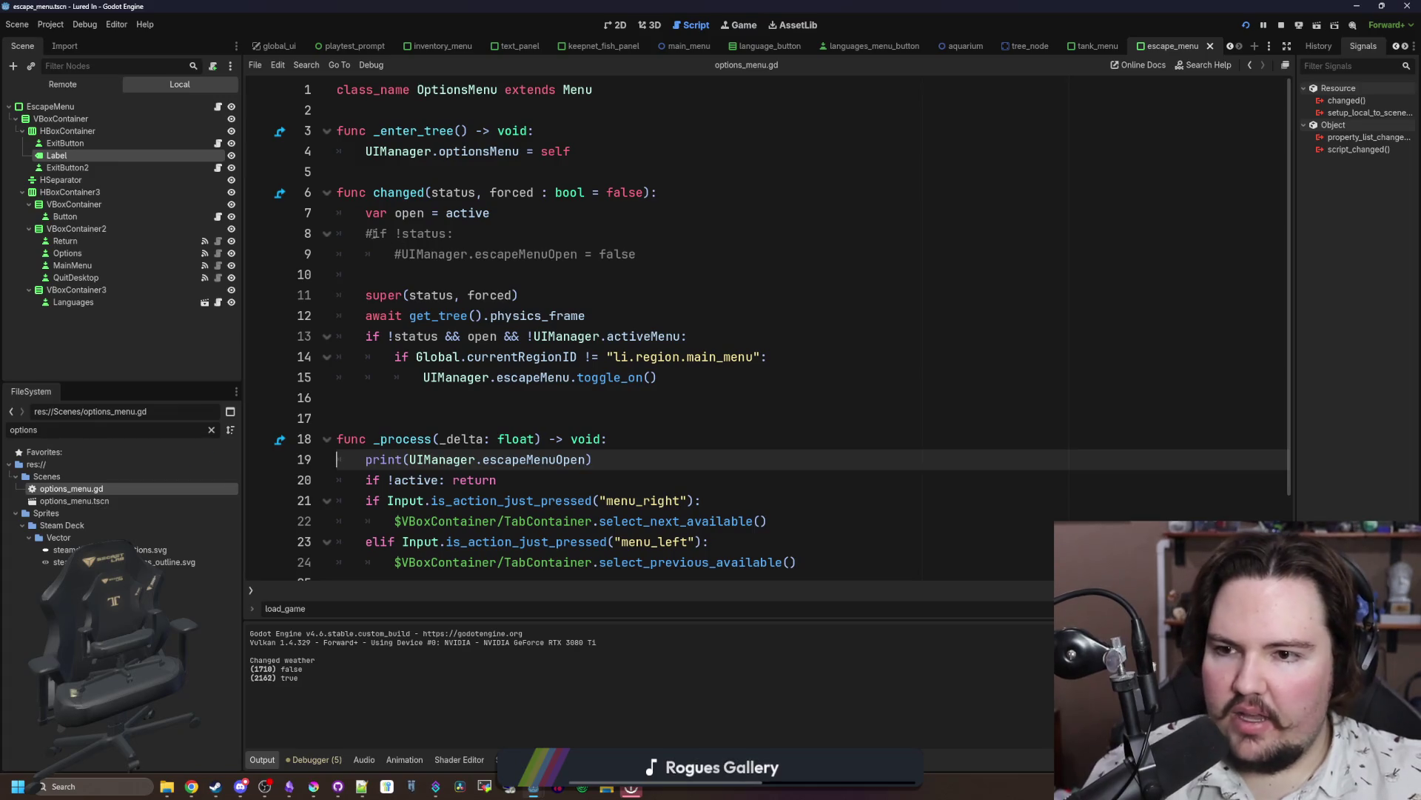
Step: Uncomment the escapeMenuOpen reset lines in options_menu.gd and save
click(374, 234)
key(ctrl+k)
key(Down)
key(ctrl+k)
key(Down)
key(ctrl+s)
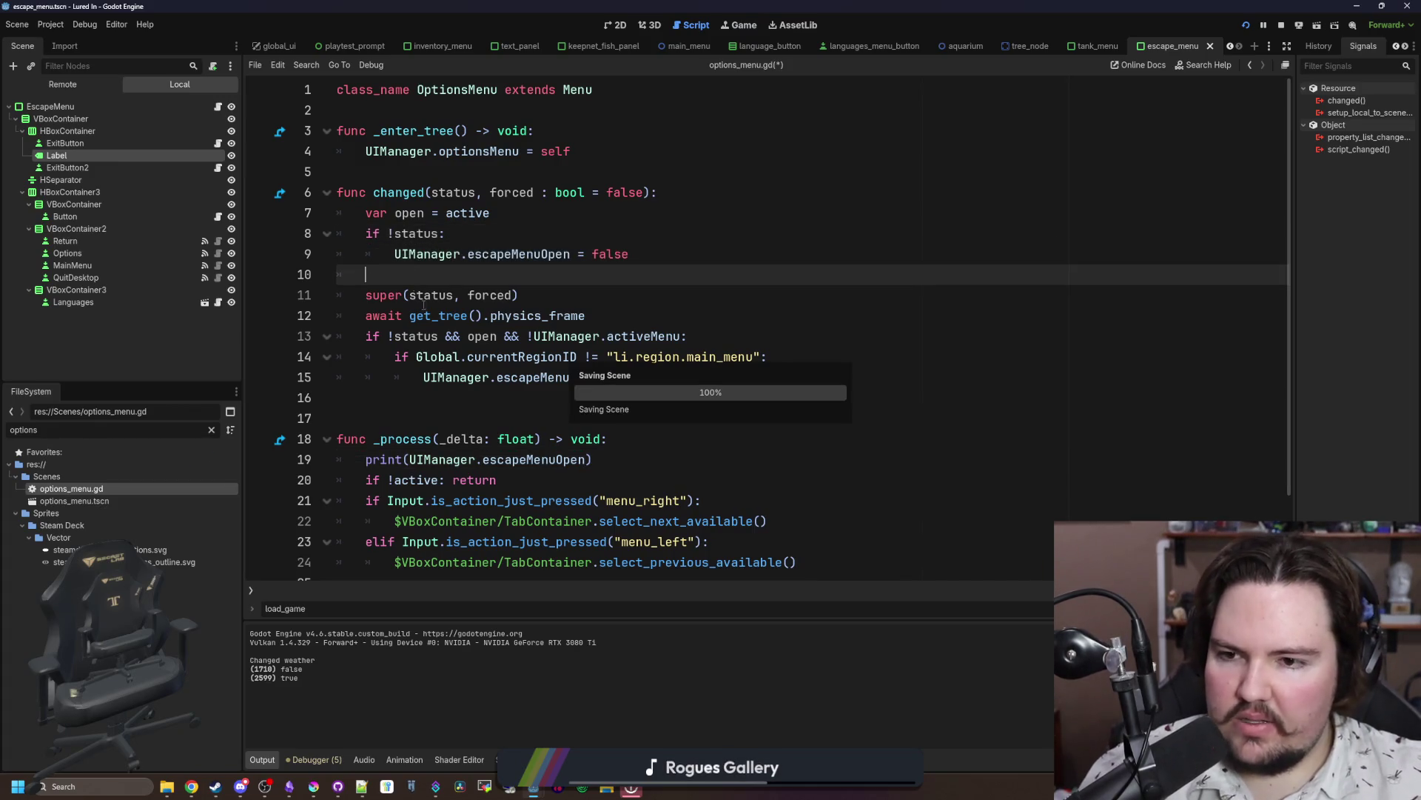
Step: In the running game, open and close Options and Languages twice each
click(739, 26)
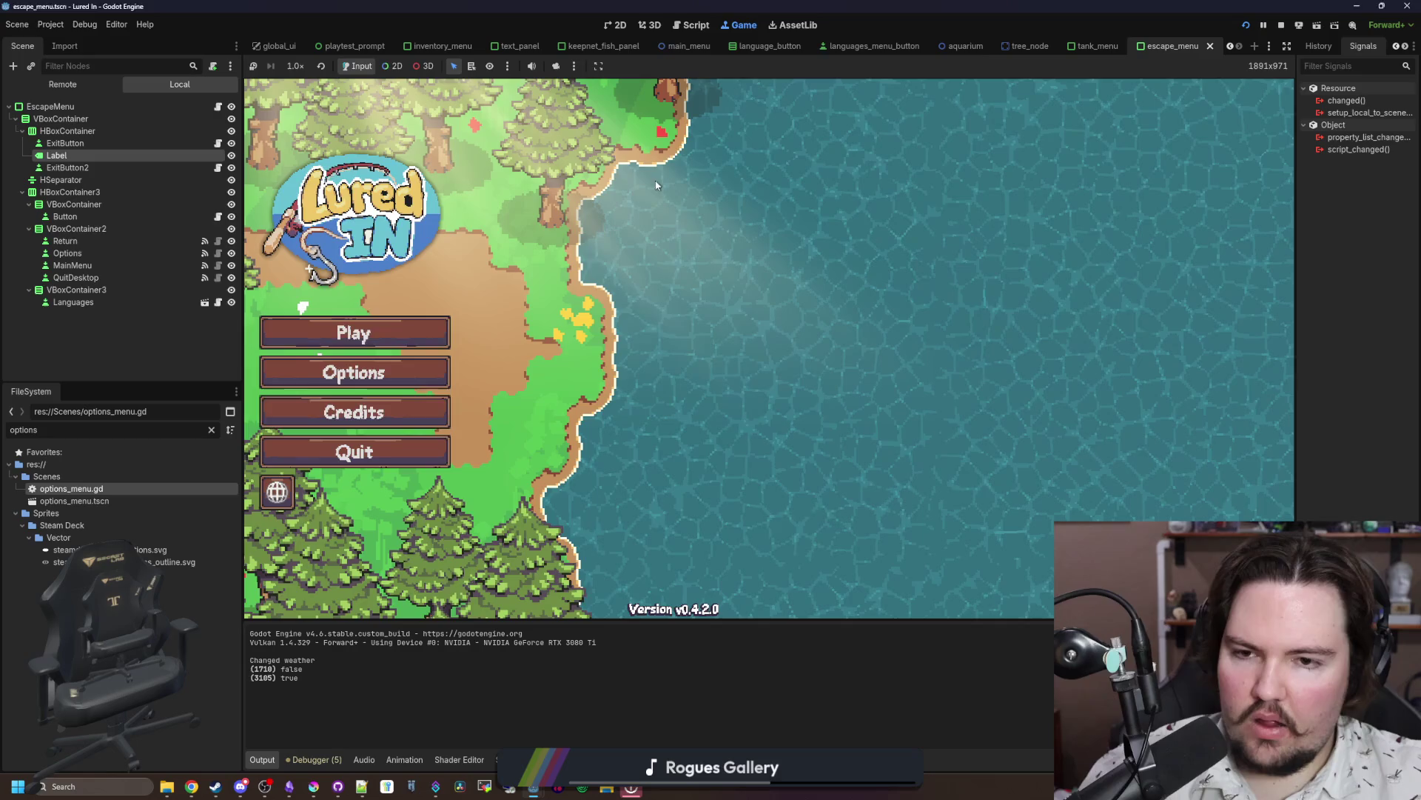
click(353, 374)
click(564, 219)
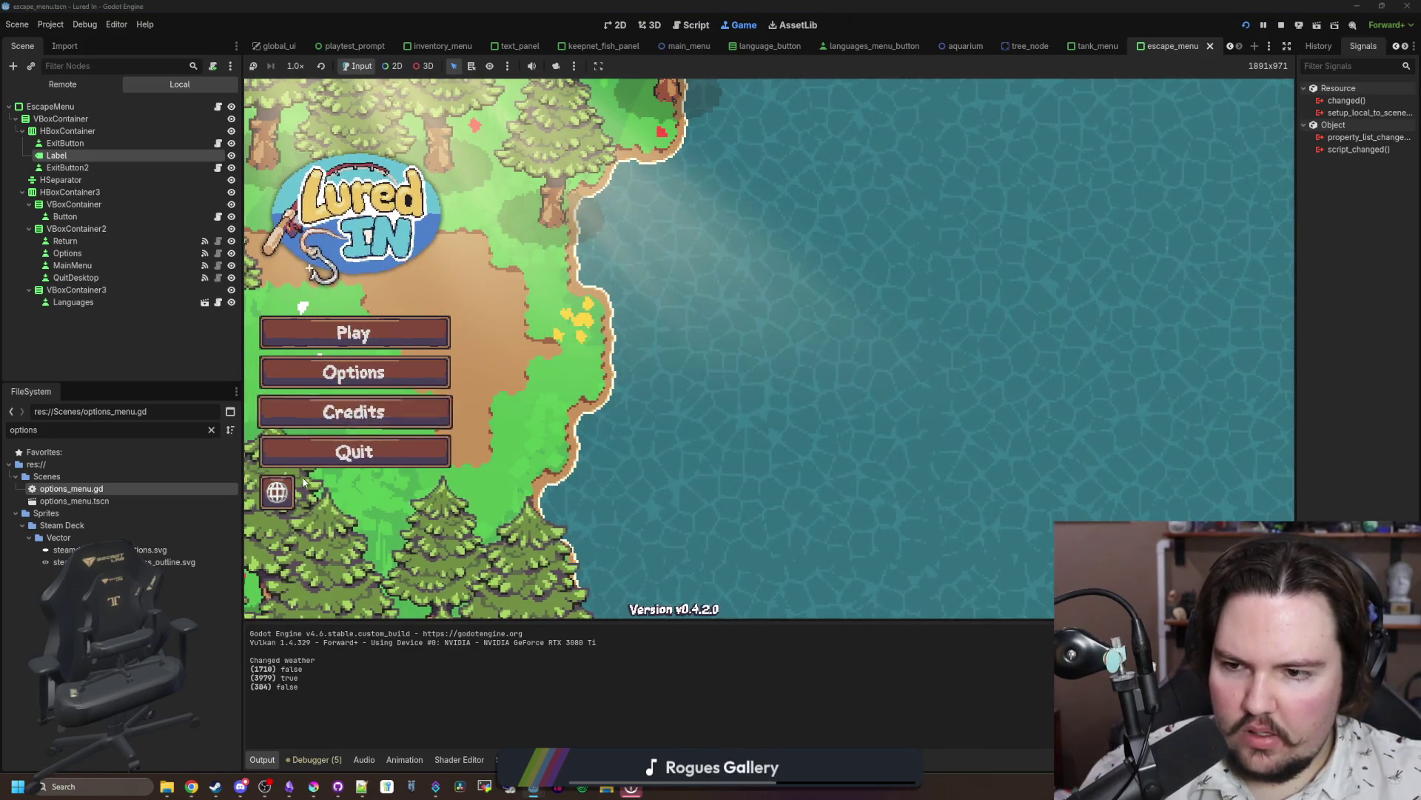
click(278, 491)
click(596, 254)
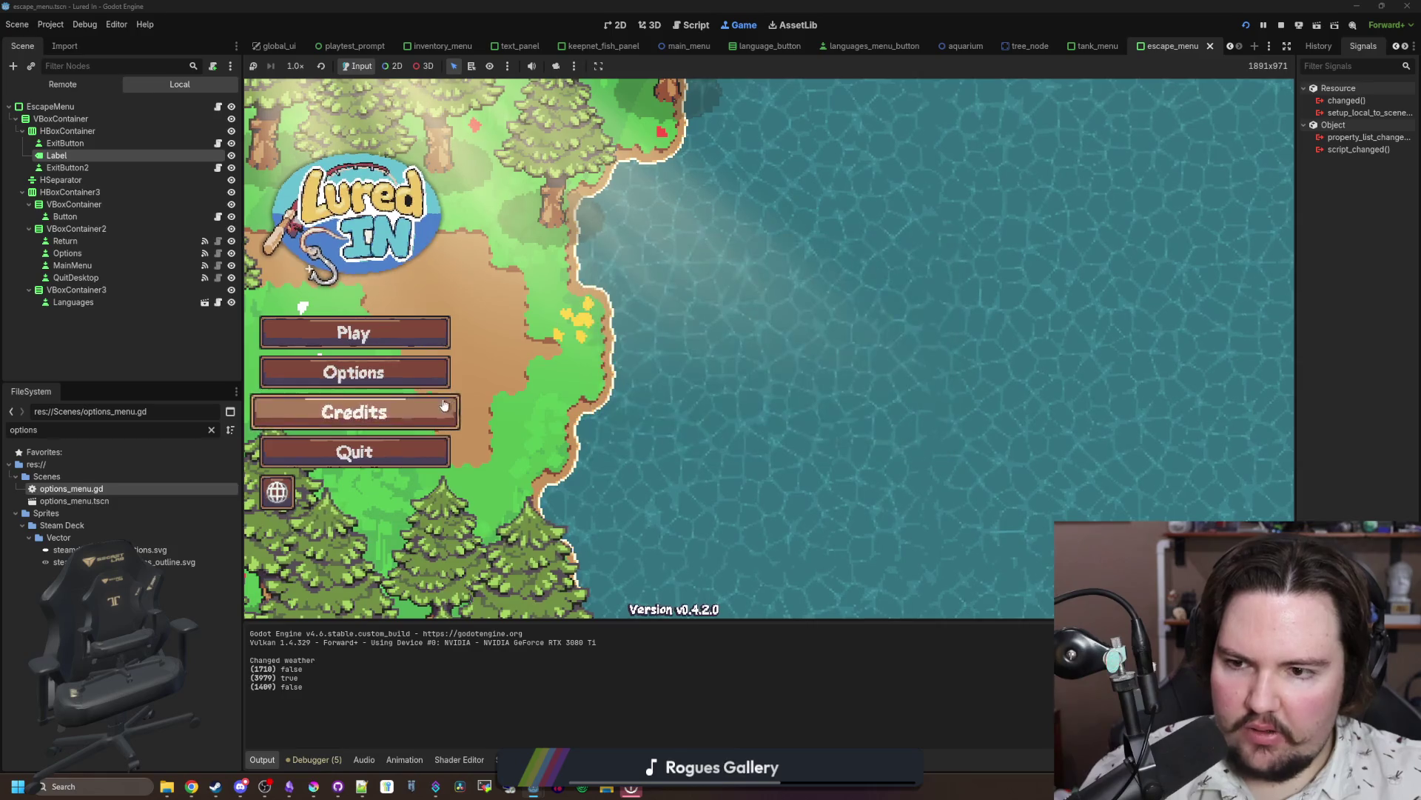
click(437, 374)
click(561, 216)
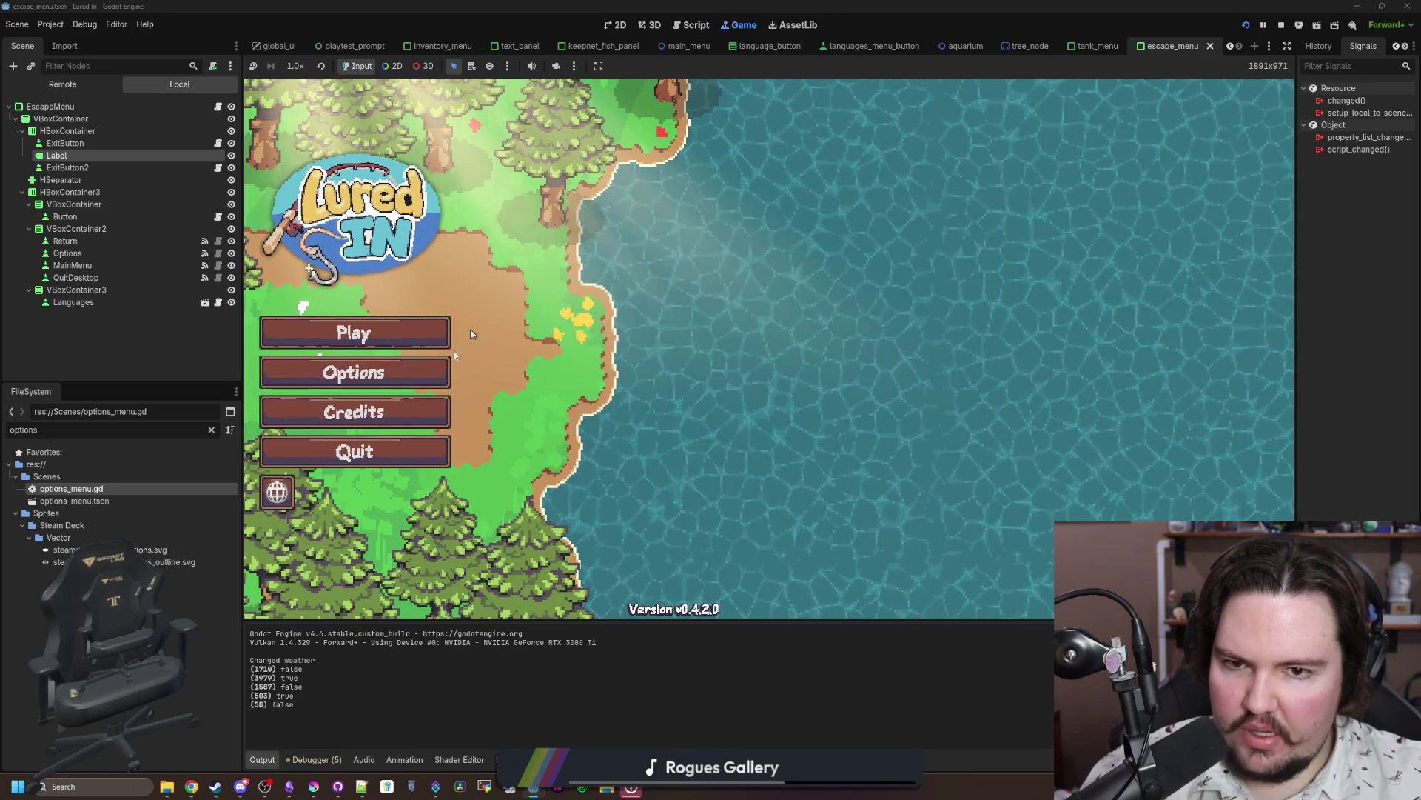
click(276, 494)
click(595, 254)
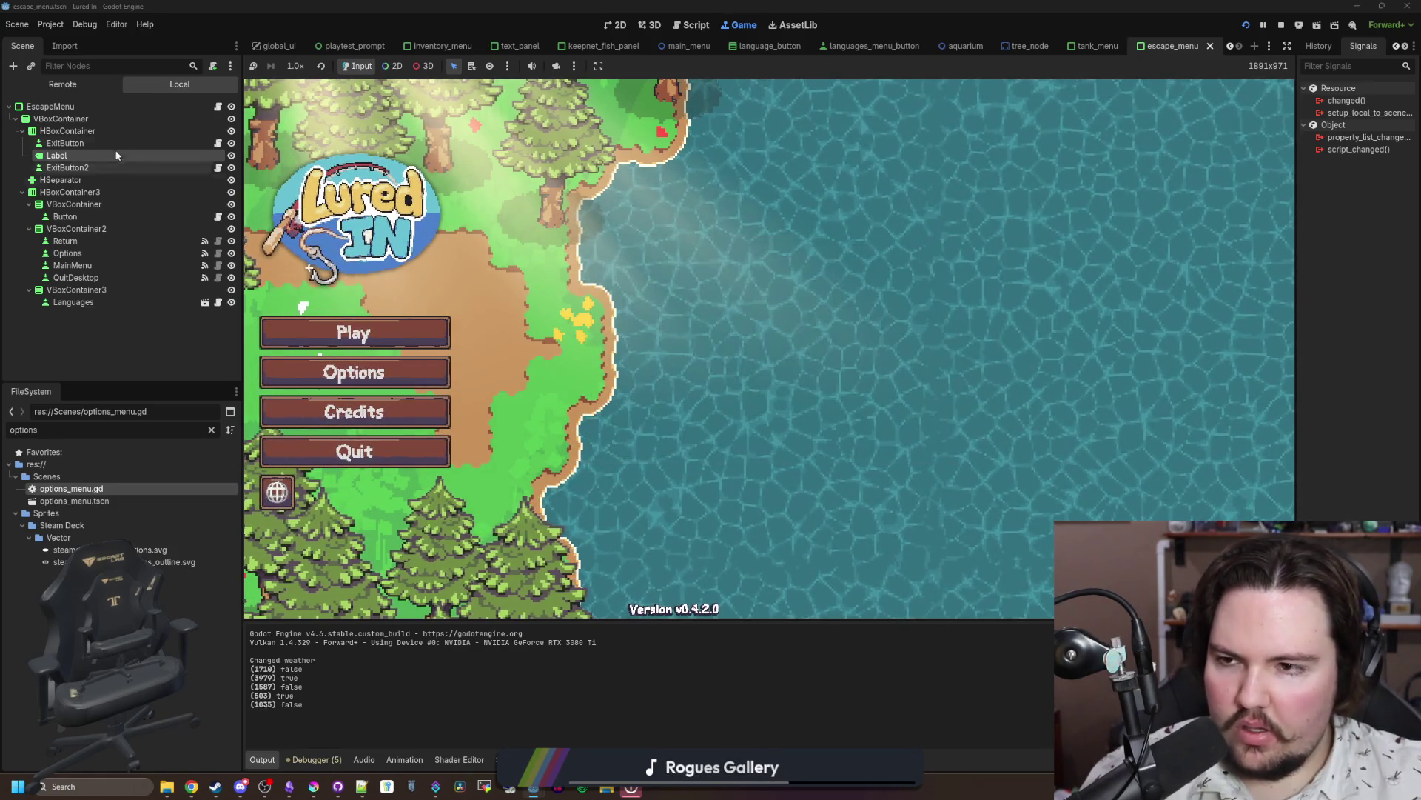
Step: Delete the print(UIManager.escapeMenuOpen) line from options_menu.gd, save, and relaunch the game
click(219, 108)
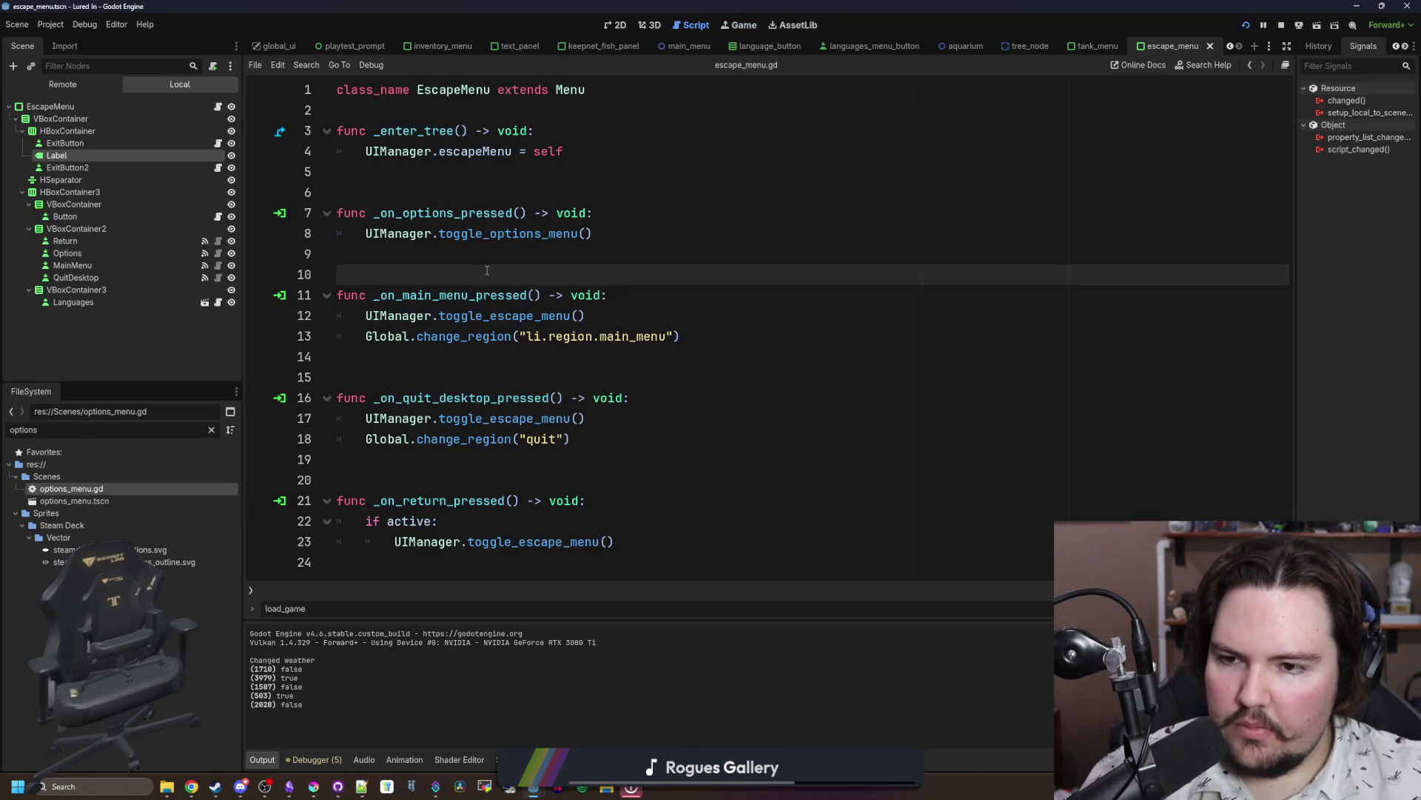
double_click(109, 486)
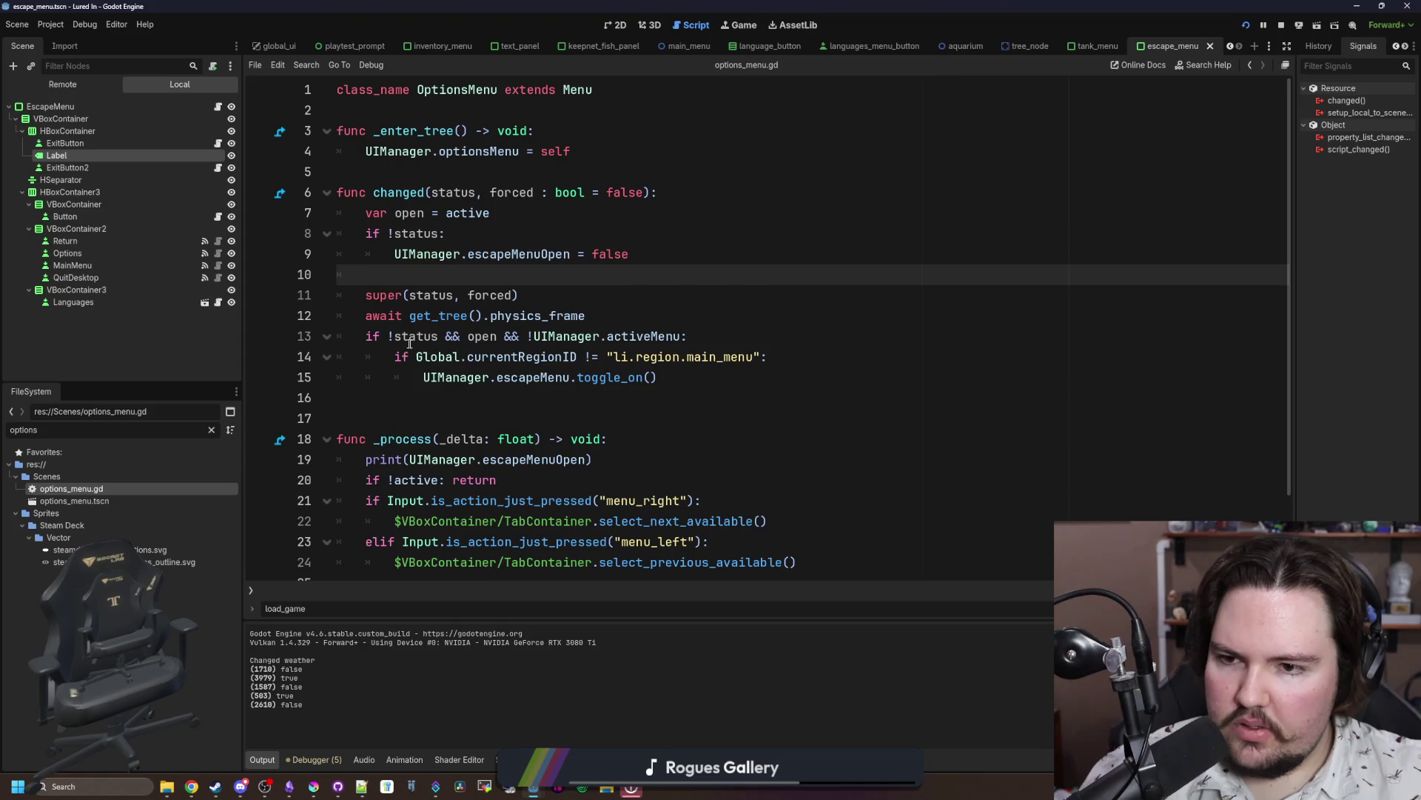
click(508, 299)
scroll(507, 305, down, 2)
click(464, 485)
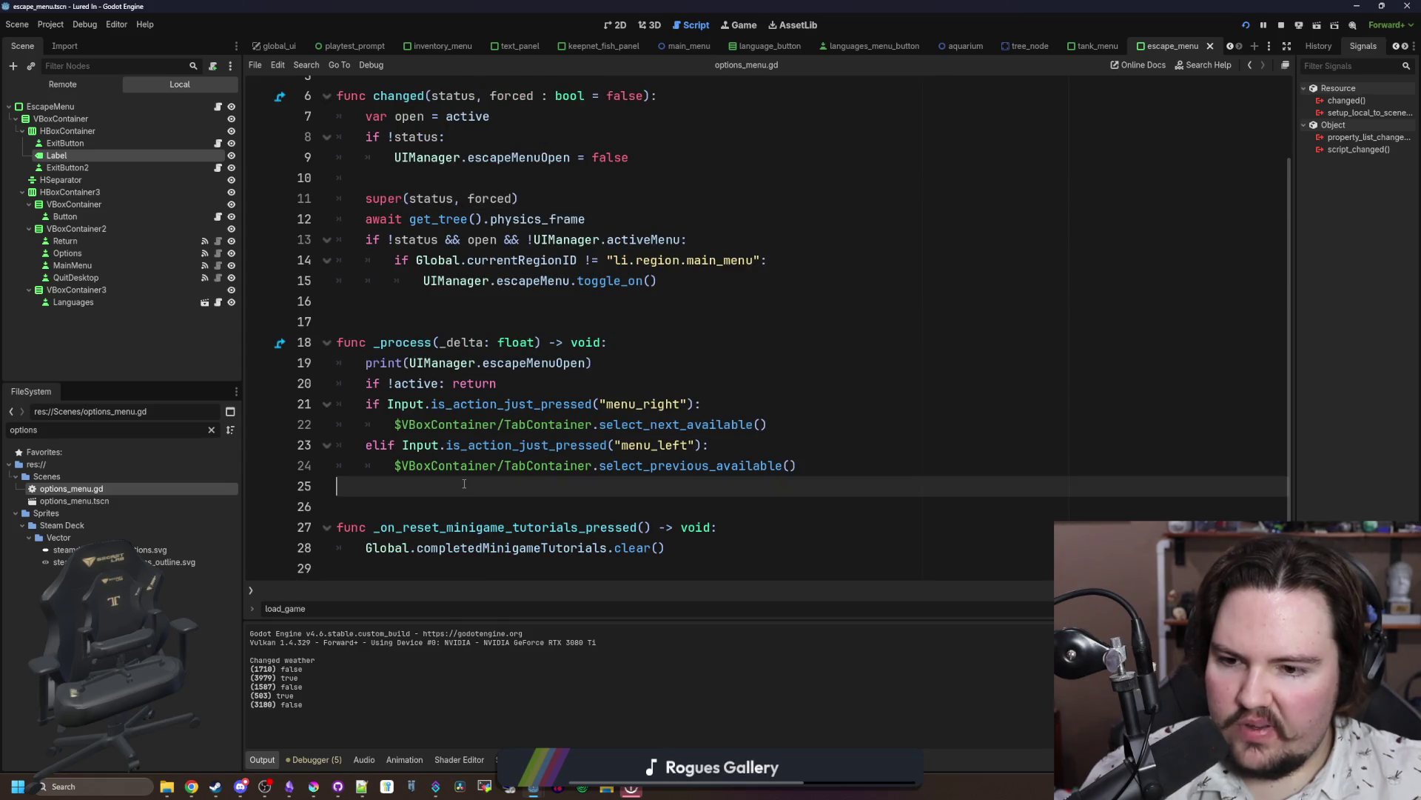
scroll(464, 484, up, 2)
click(463, 410)
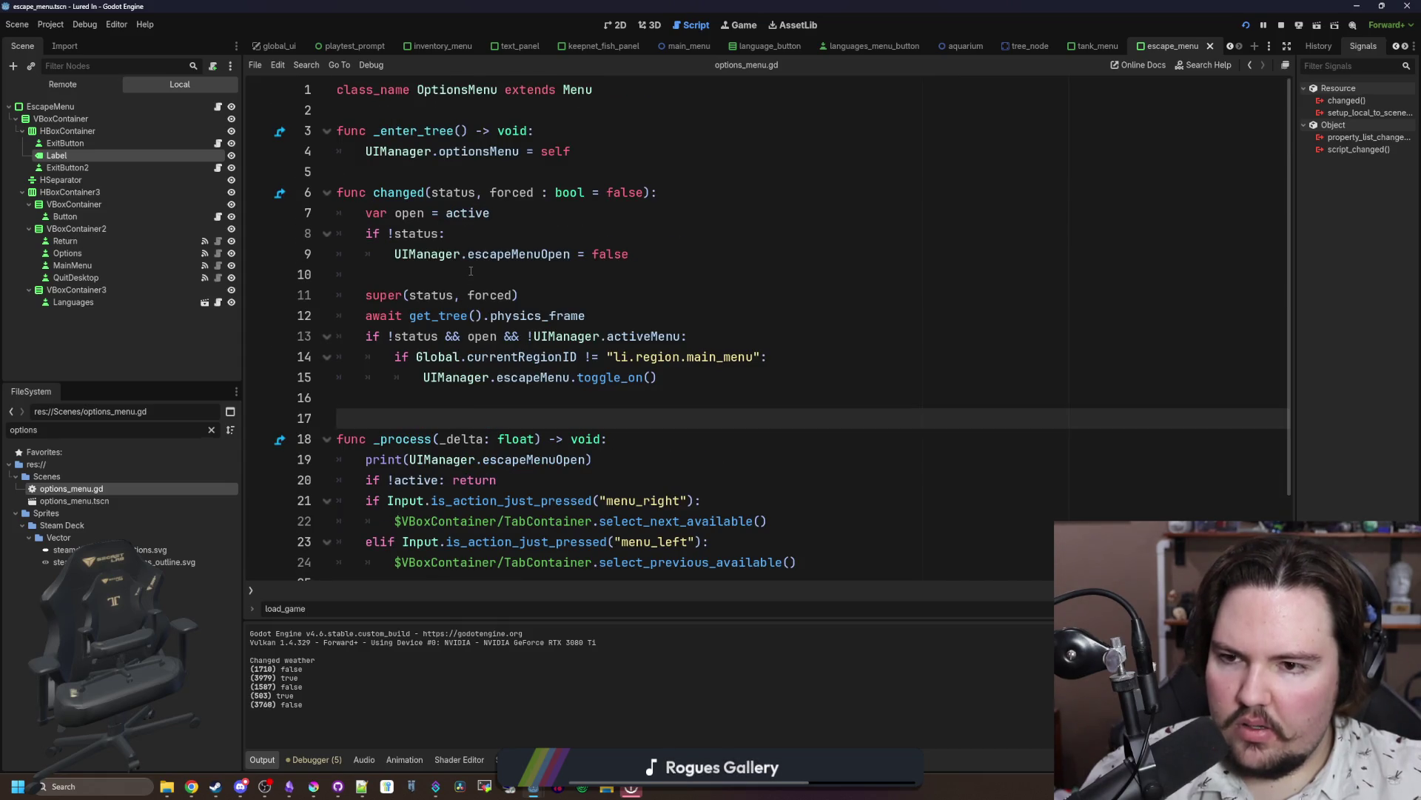
scroll(471, 271, down, 2)
drag(592, 363, 336, 362)
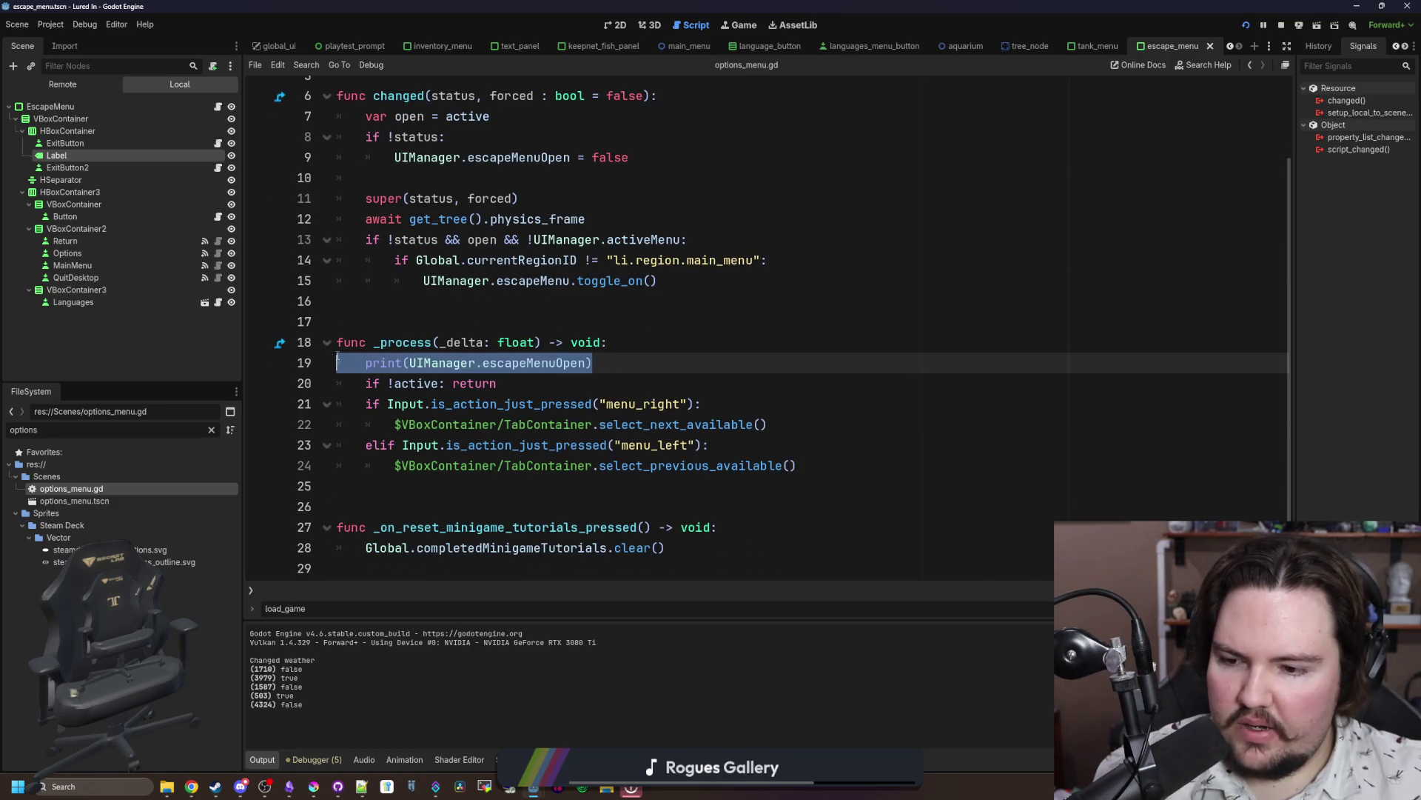
key(BackSpace)
key(BackSpace)
key(Up)
key(ctrl+s)
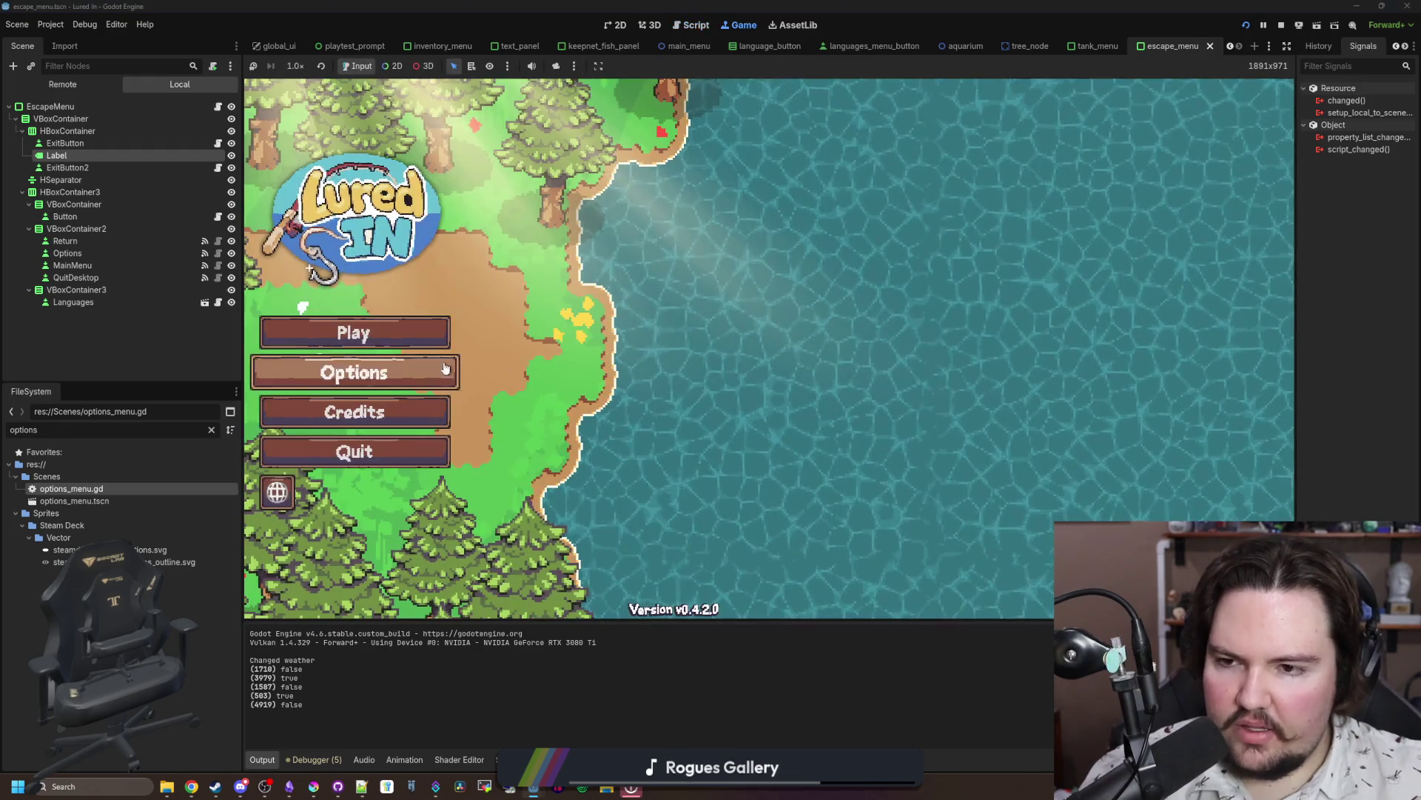
click(356, 371)
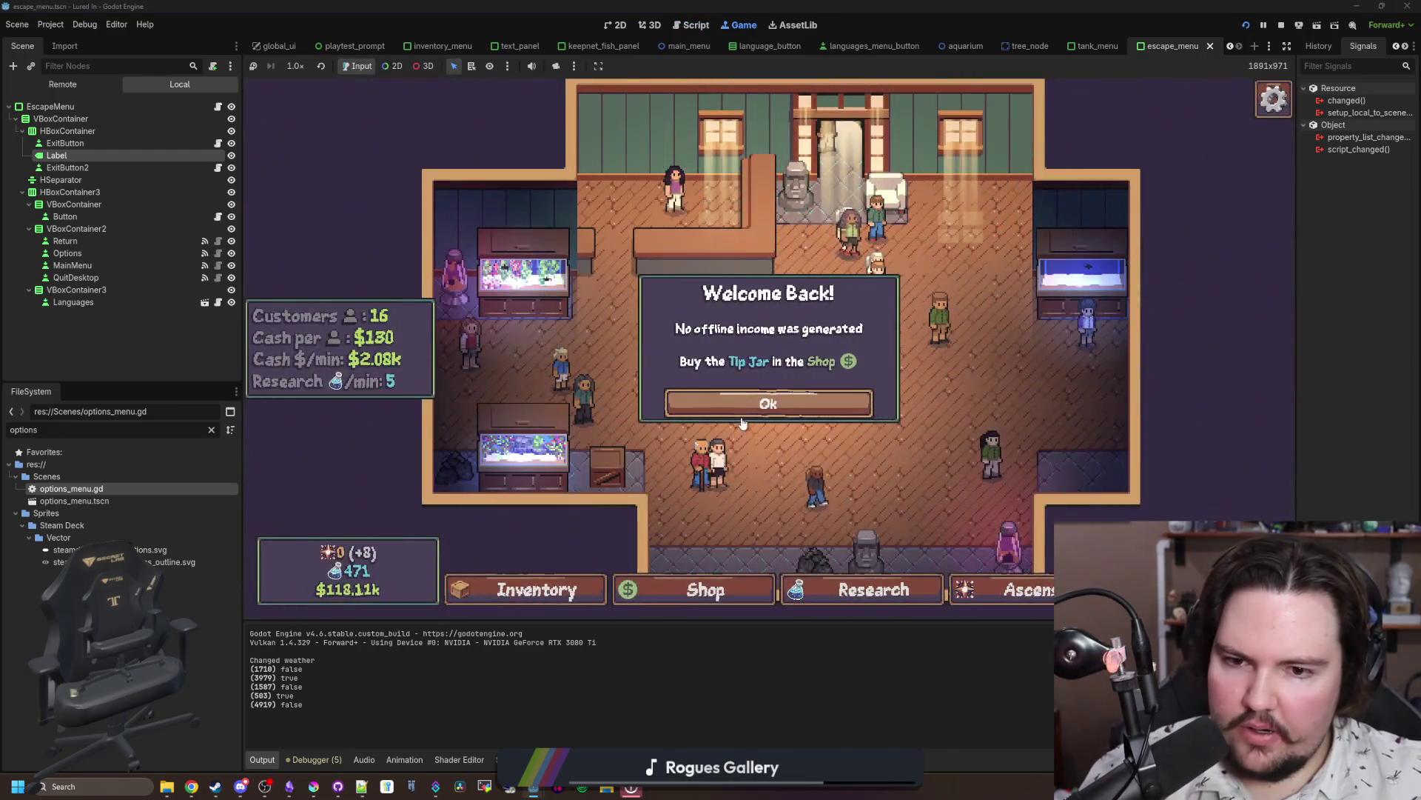
Step: Dismiss Welcome Back, toggle Options three times from the escape menu, then open and close Languages
click(765, 402)
key(Escape)
click(826, 357)
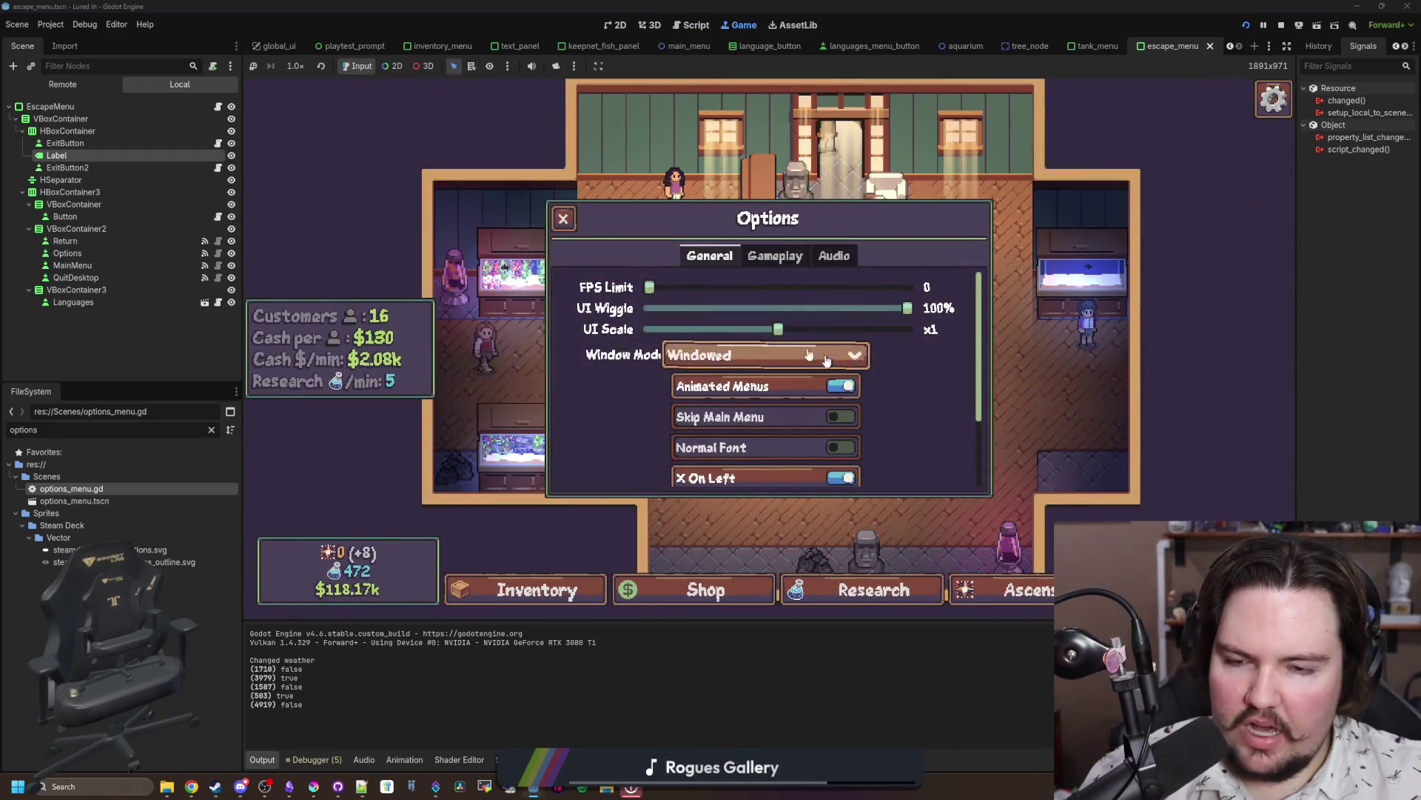
key(Escape)
click(785, 350)
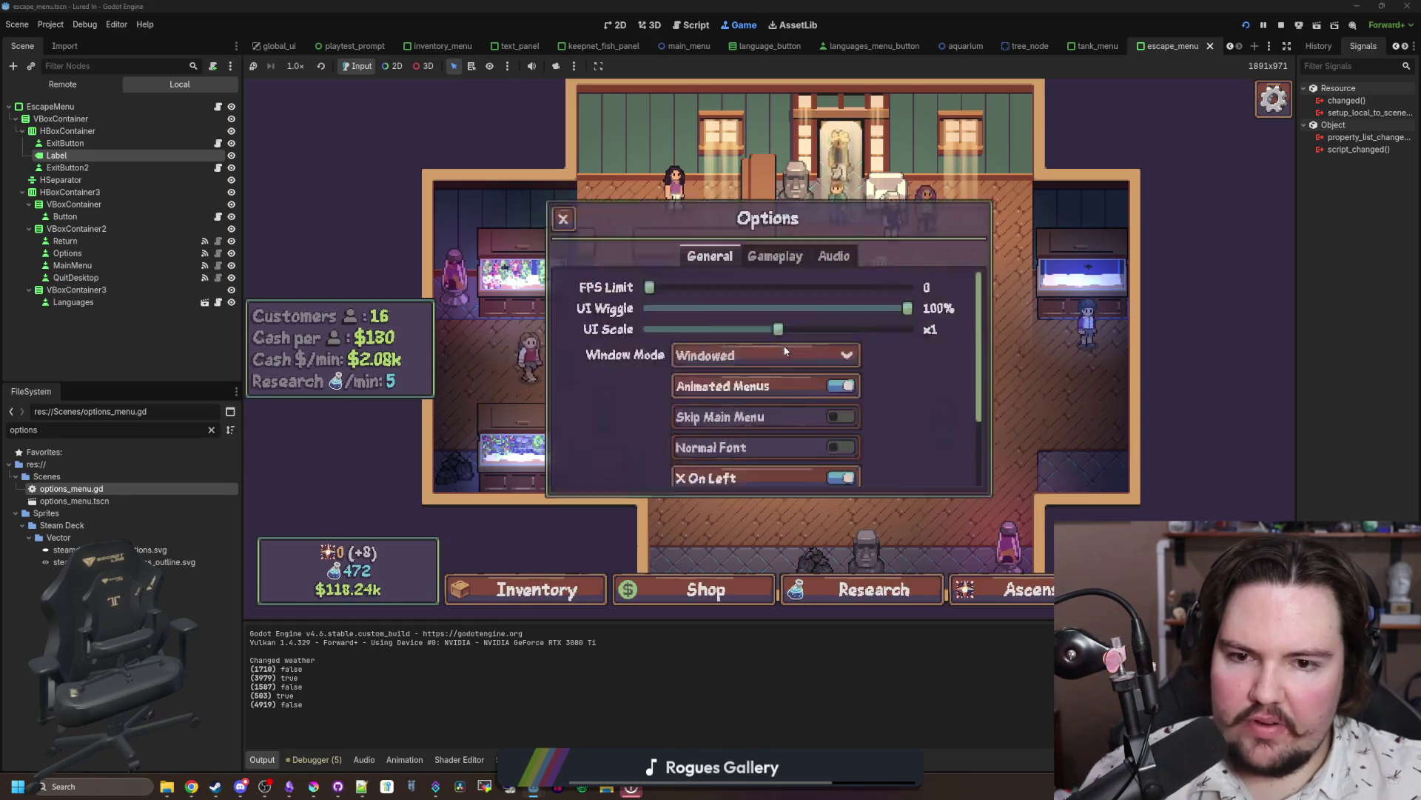
key(Escape)
click(785, 351)
key(Escape)
click(905, 422)
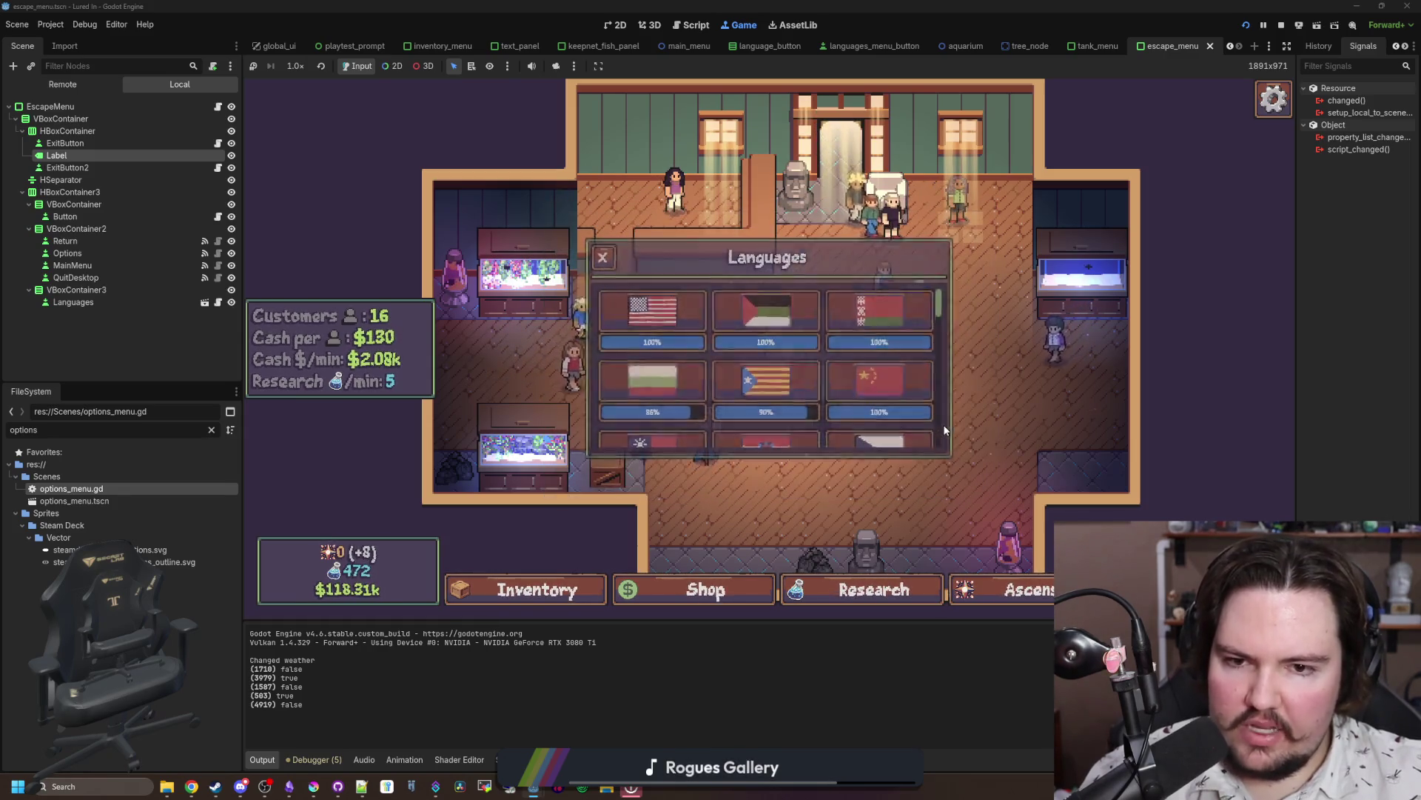
key(Escape)
key(Escape)
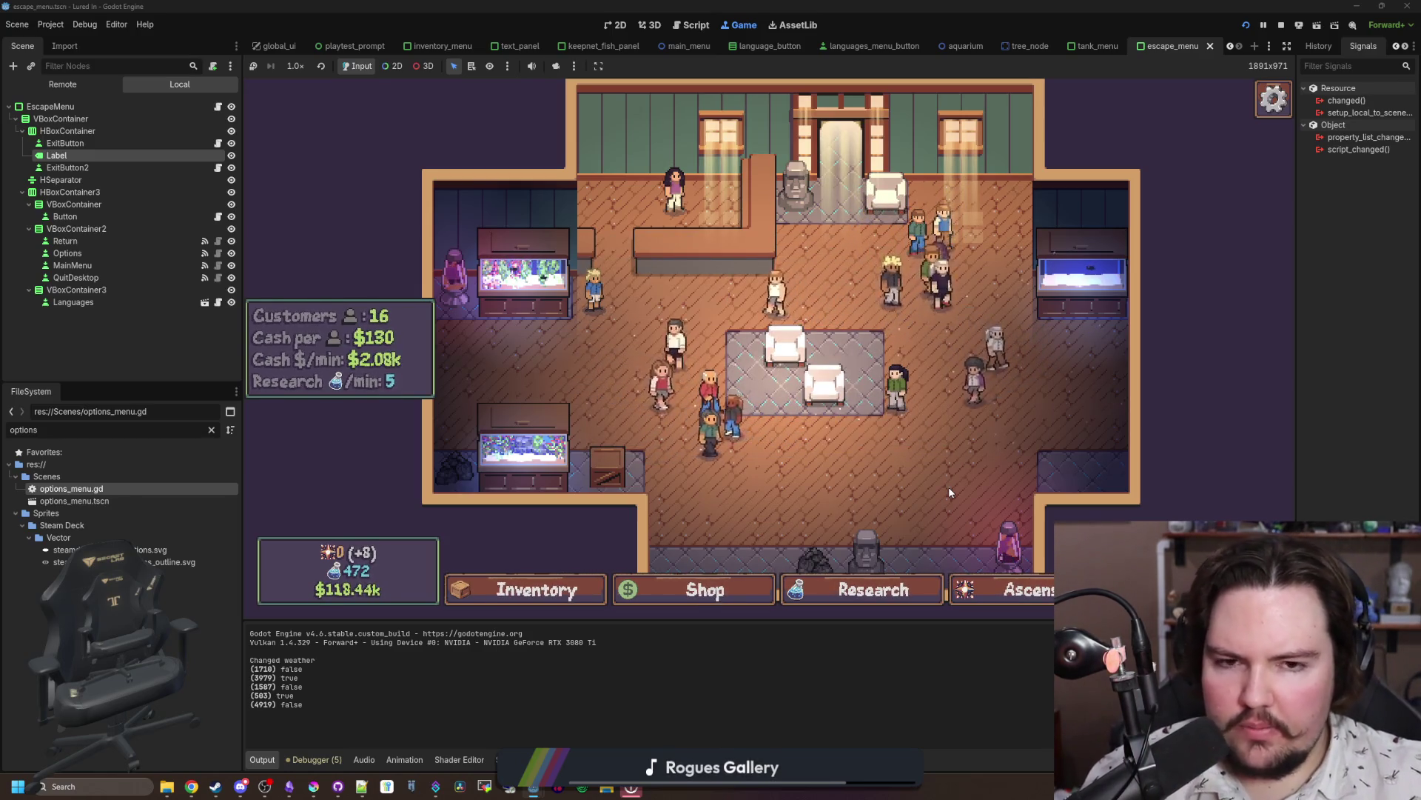
Step: Open Options from the escape menu and bring up the Travel panel over it
scroll(949, 486, up, 3)
key(Escape)
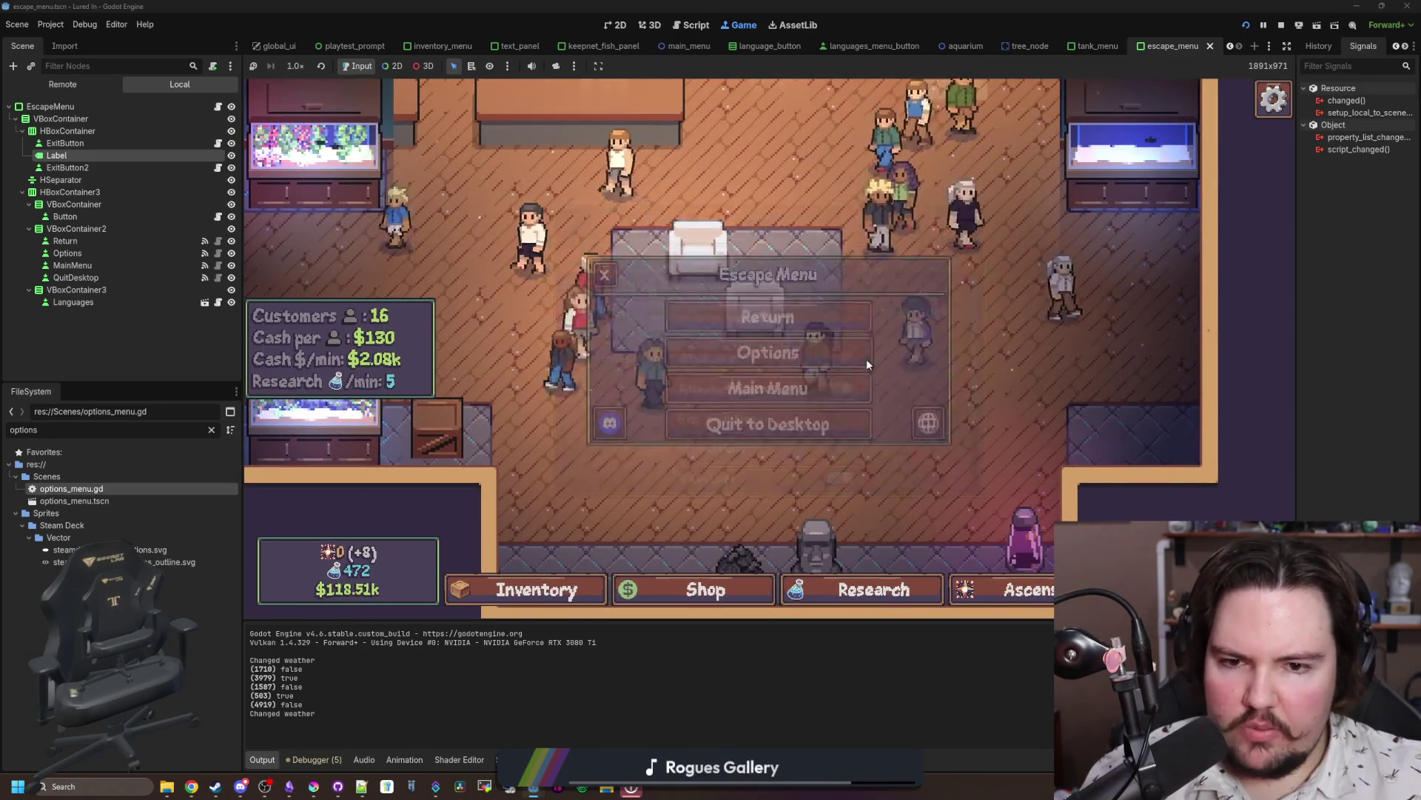
click(868, 364)
key(t)
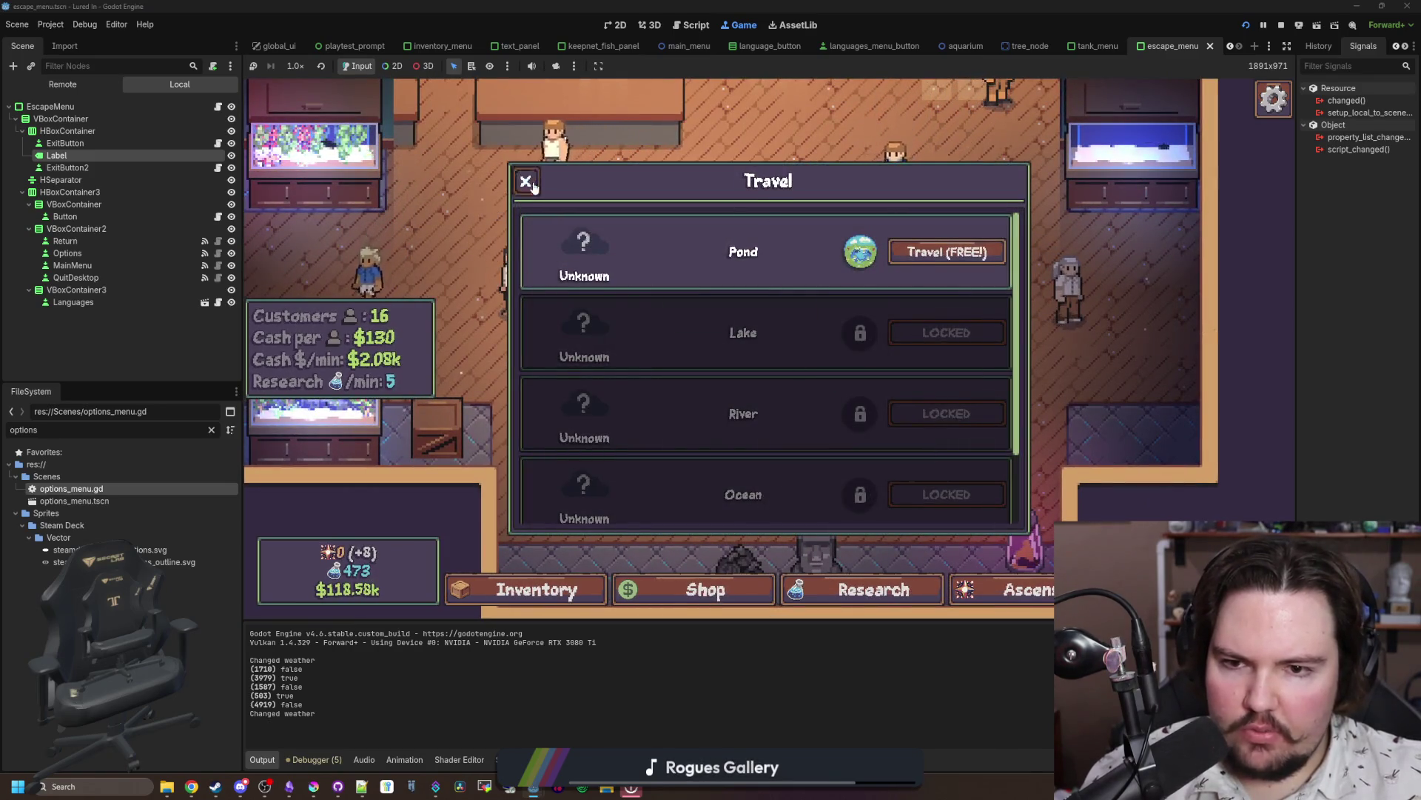
click(526, 182)
Step: With Options open, cycle Ascension, Shop, Inventory and Research panels, then switch to the project notes
key(Escape)
click(814, 346)
click(963, 585)
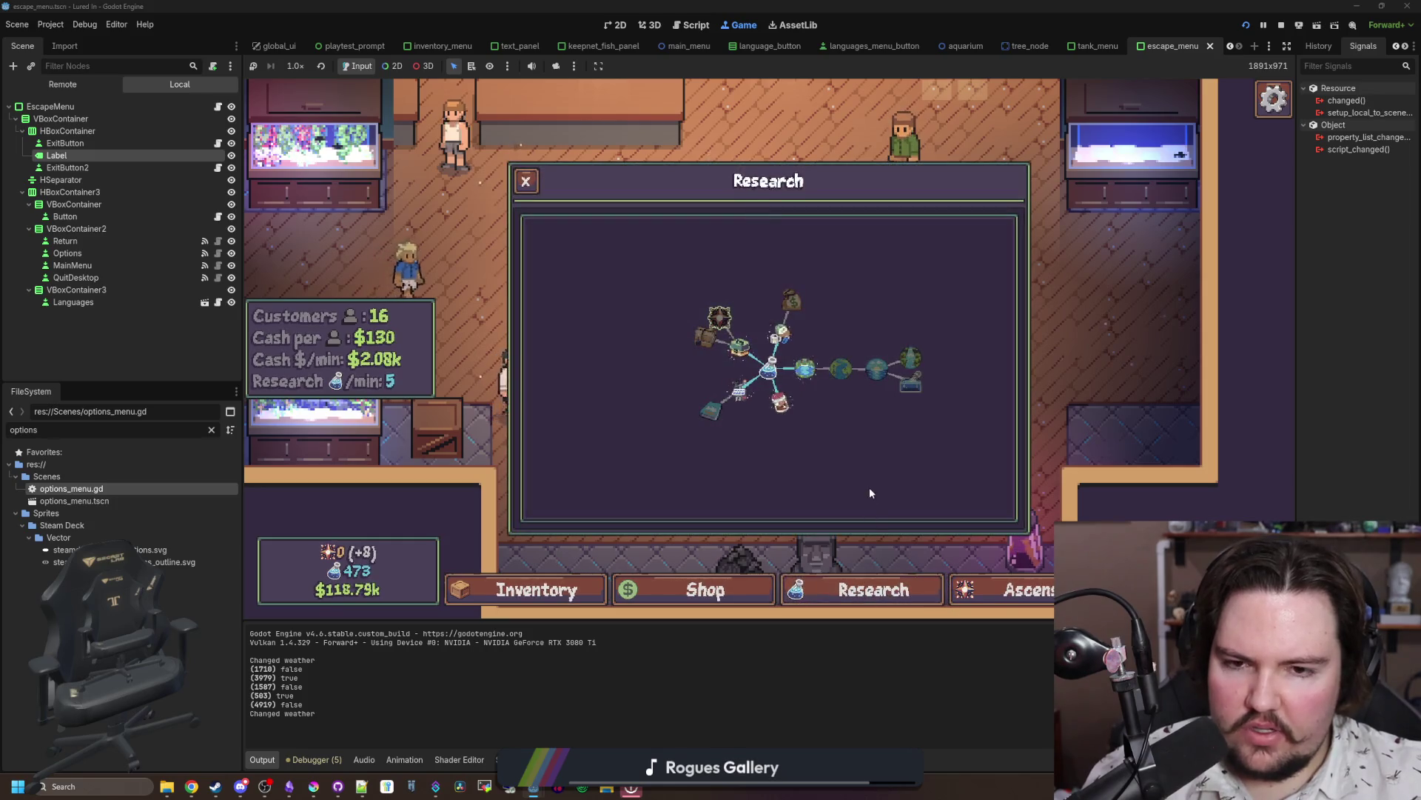
click(702, 587)
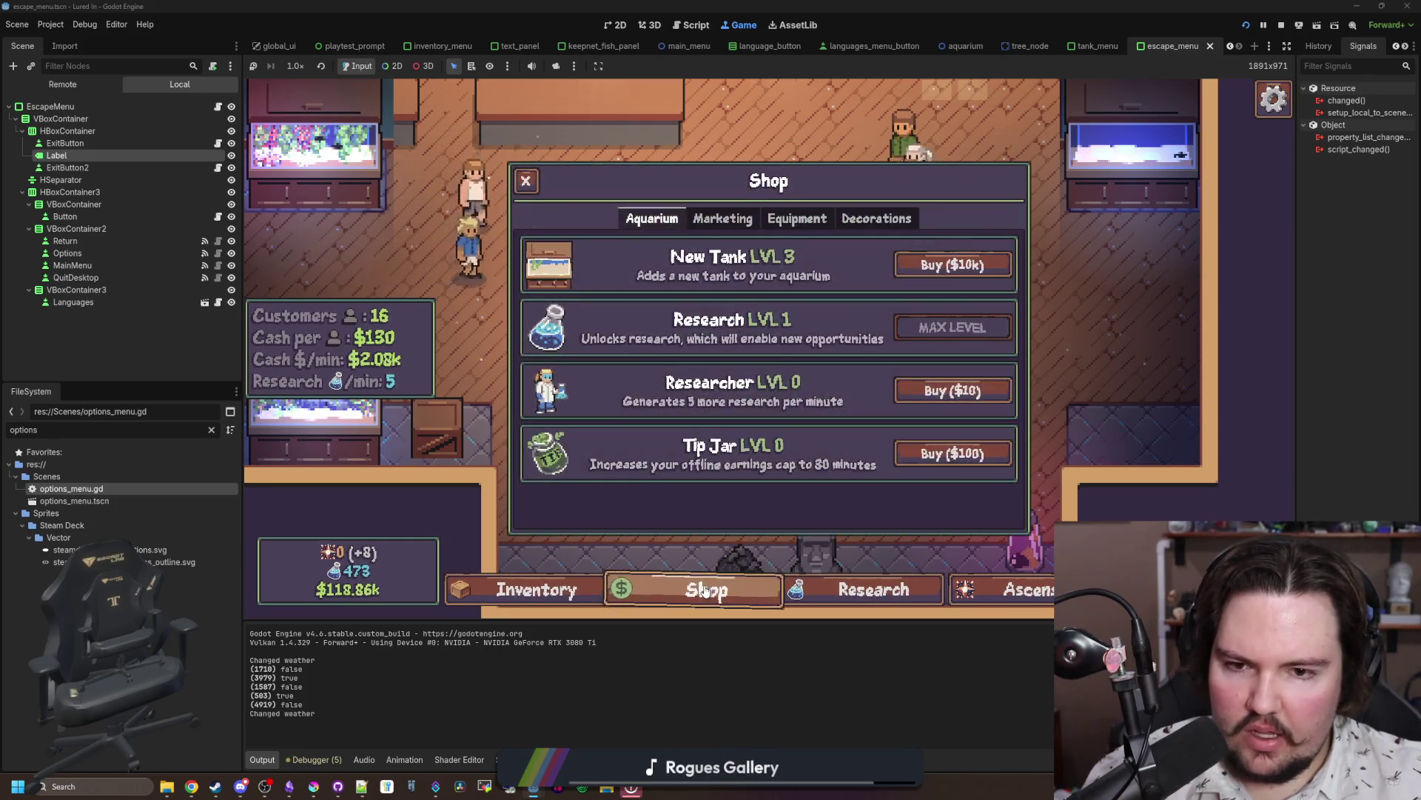
click(552, 590)
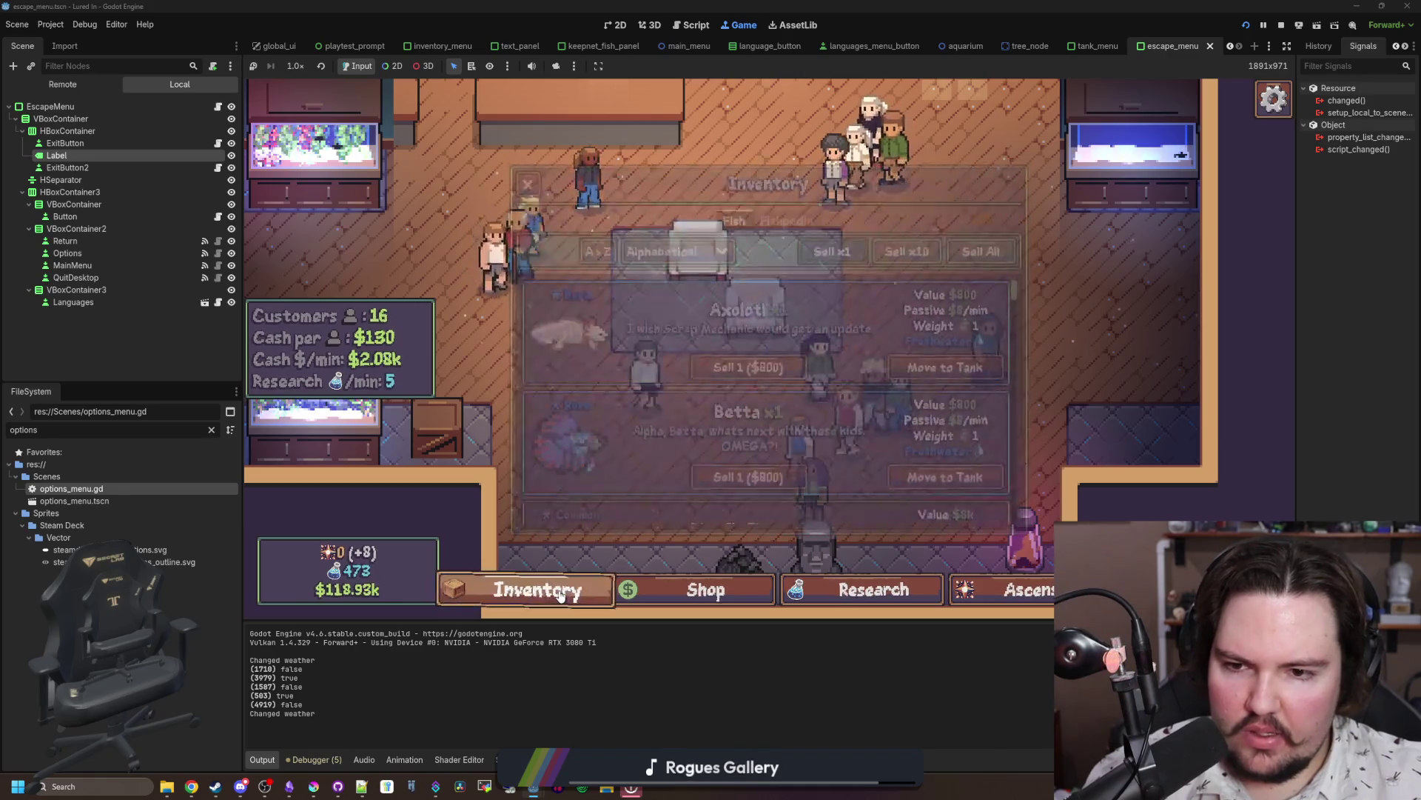
click(685, 591)
click(1037, 589)
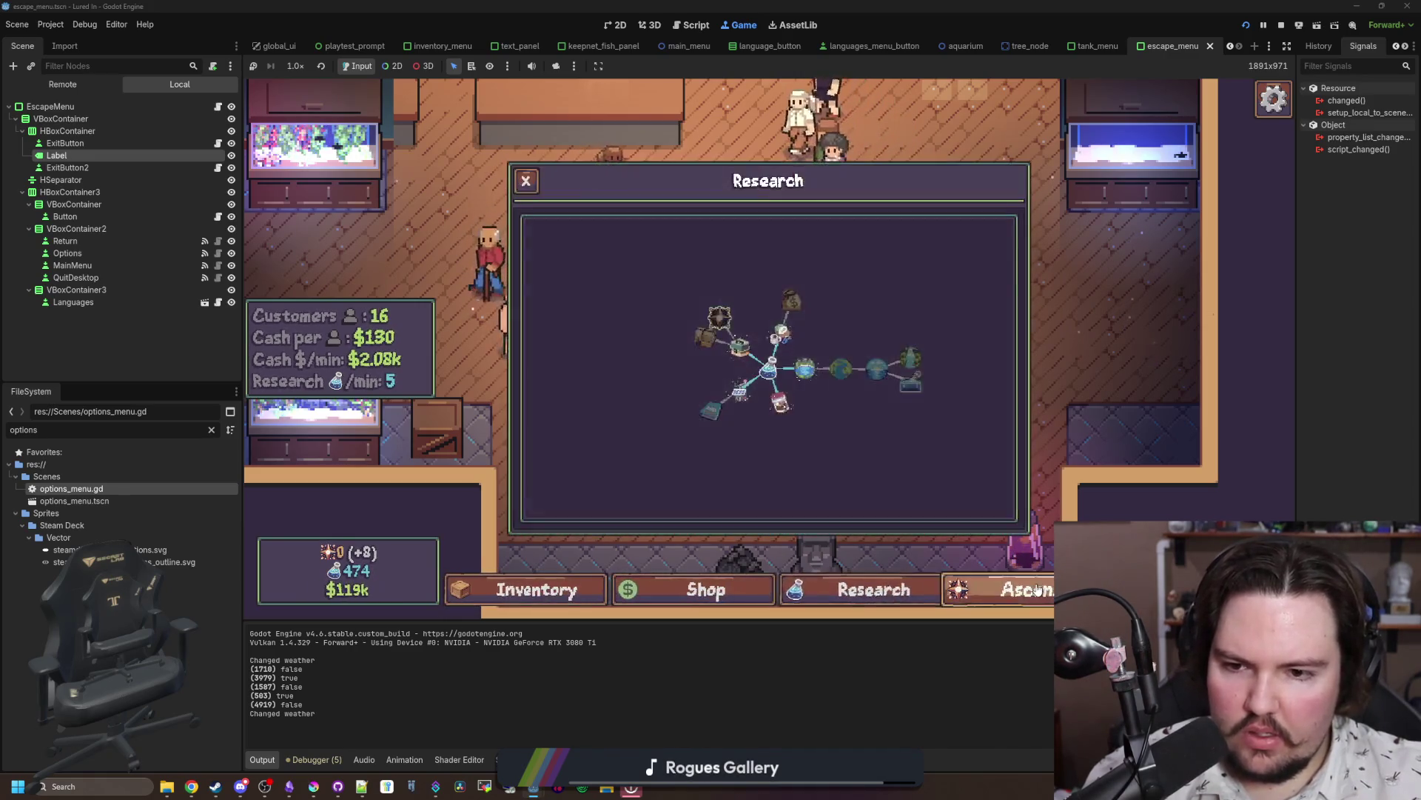
click(604, 589)
click(544, 598)
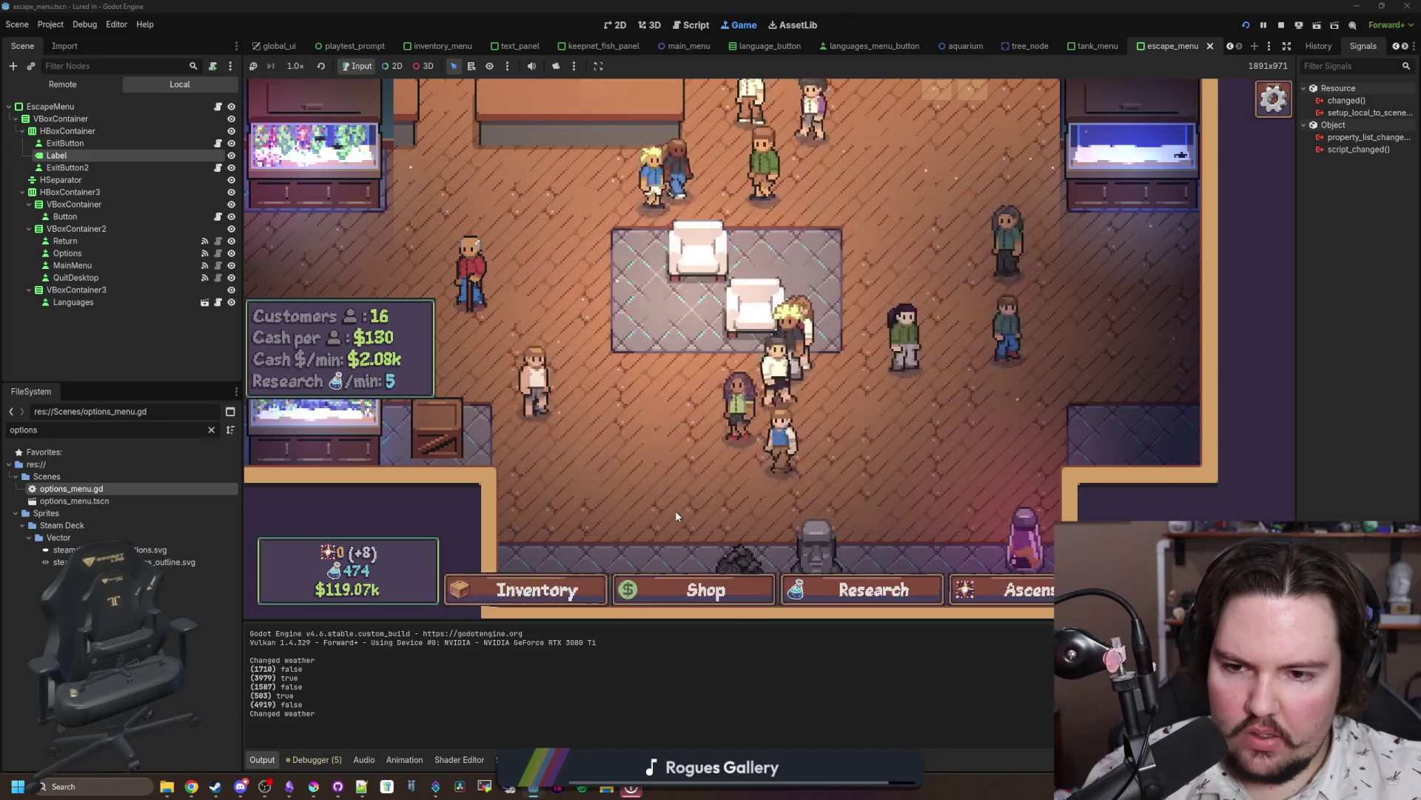
key(alt+Tab)
Step: Replace the options-menu BUG heading with a 'Fixed an issue where having the options menu open…' bullet
scroll(518, 544, down, 3)
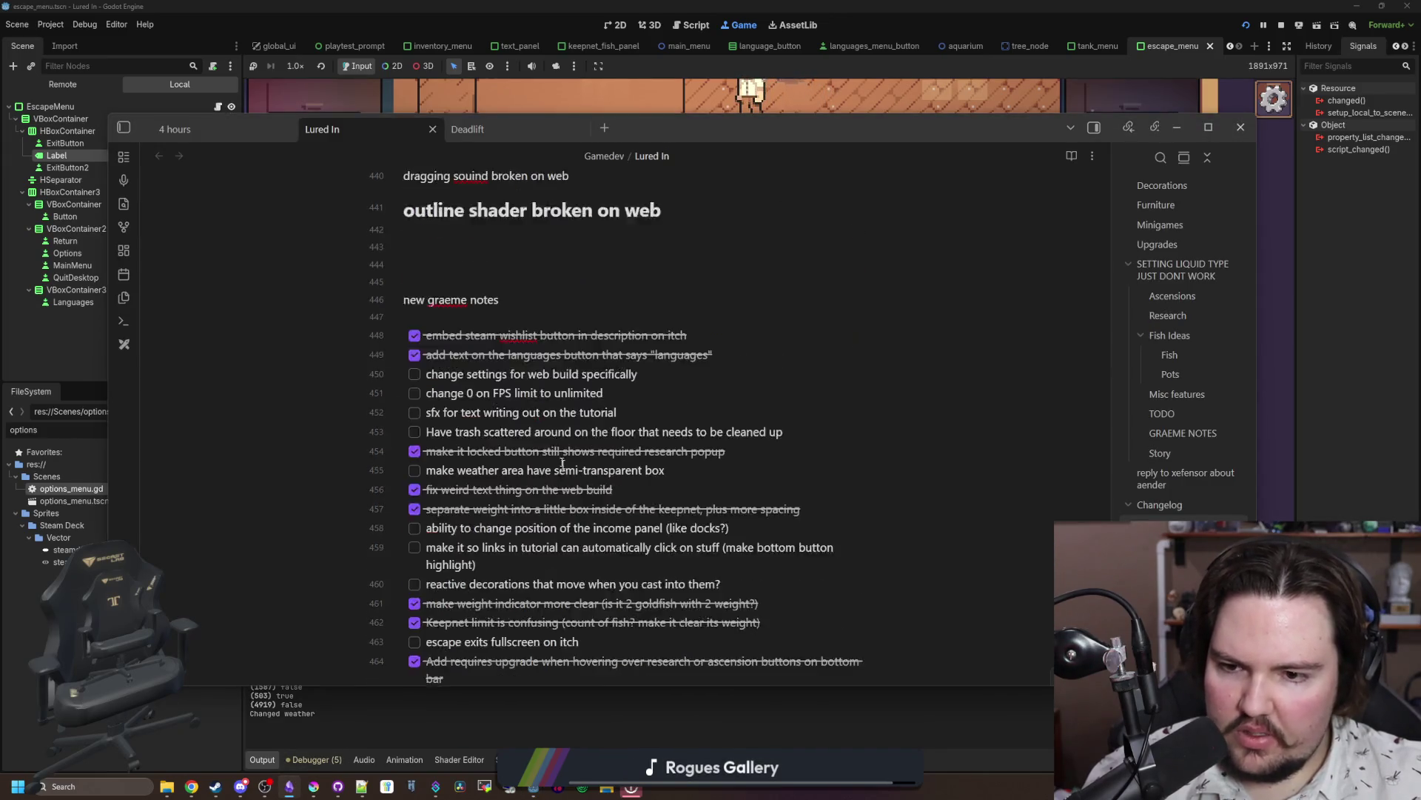
scroll(556, 472, up, 5)
drag(600, 521, 370, 491)
key(BackSpace)
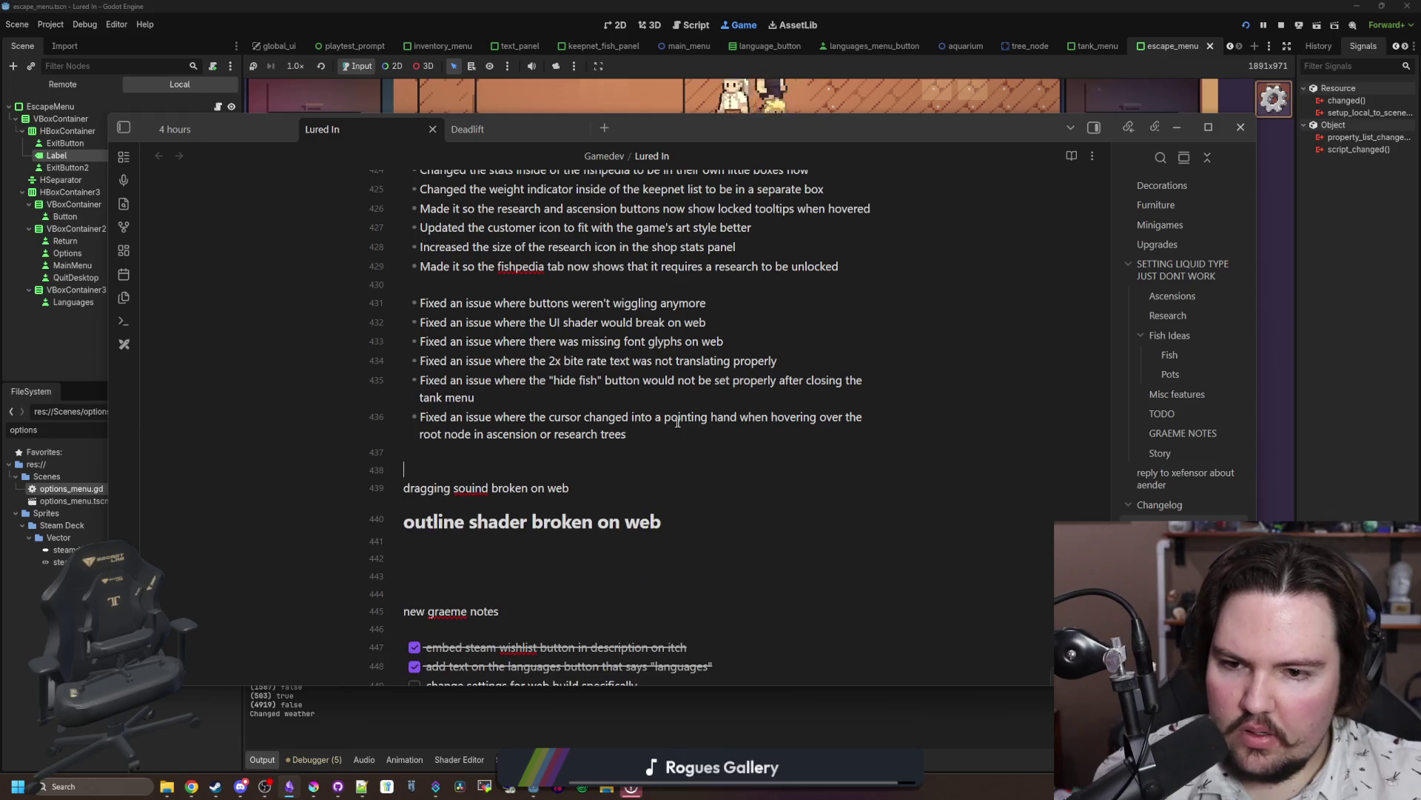
click(670, 429)
key(Return)
text(ed an issue where)
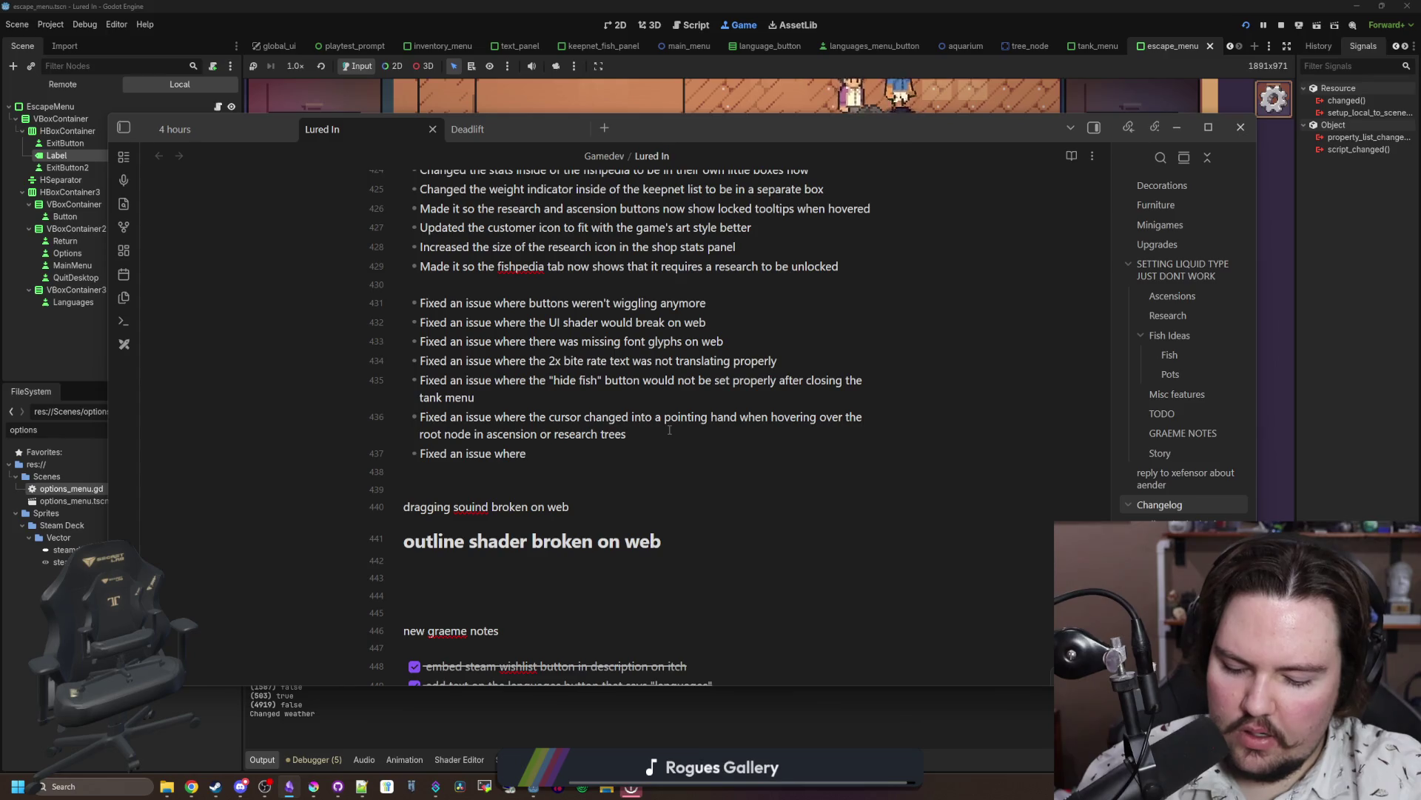
text( having the options menu open and clicking)
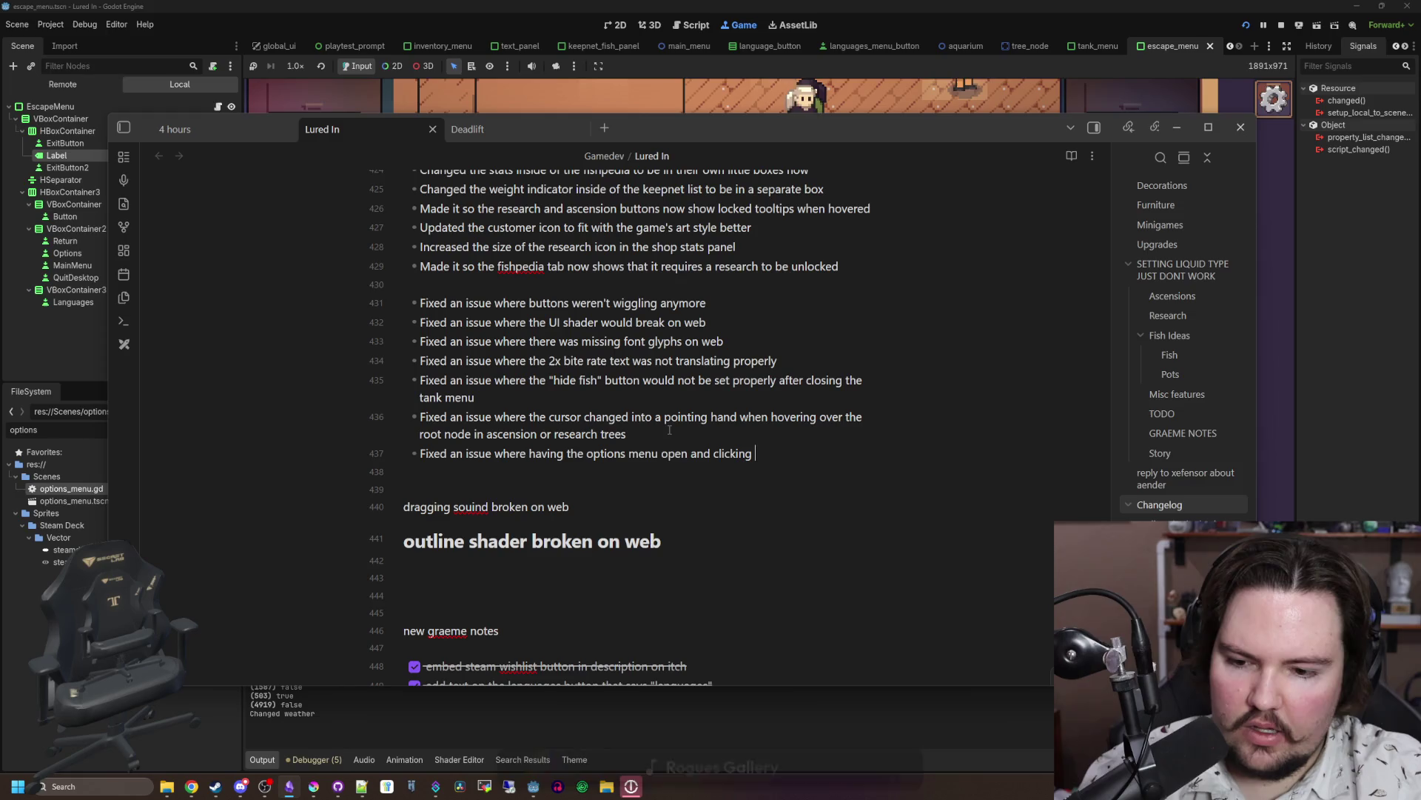
text( another UI on )
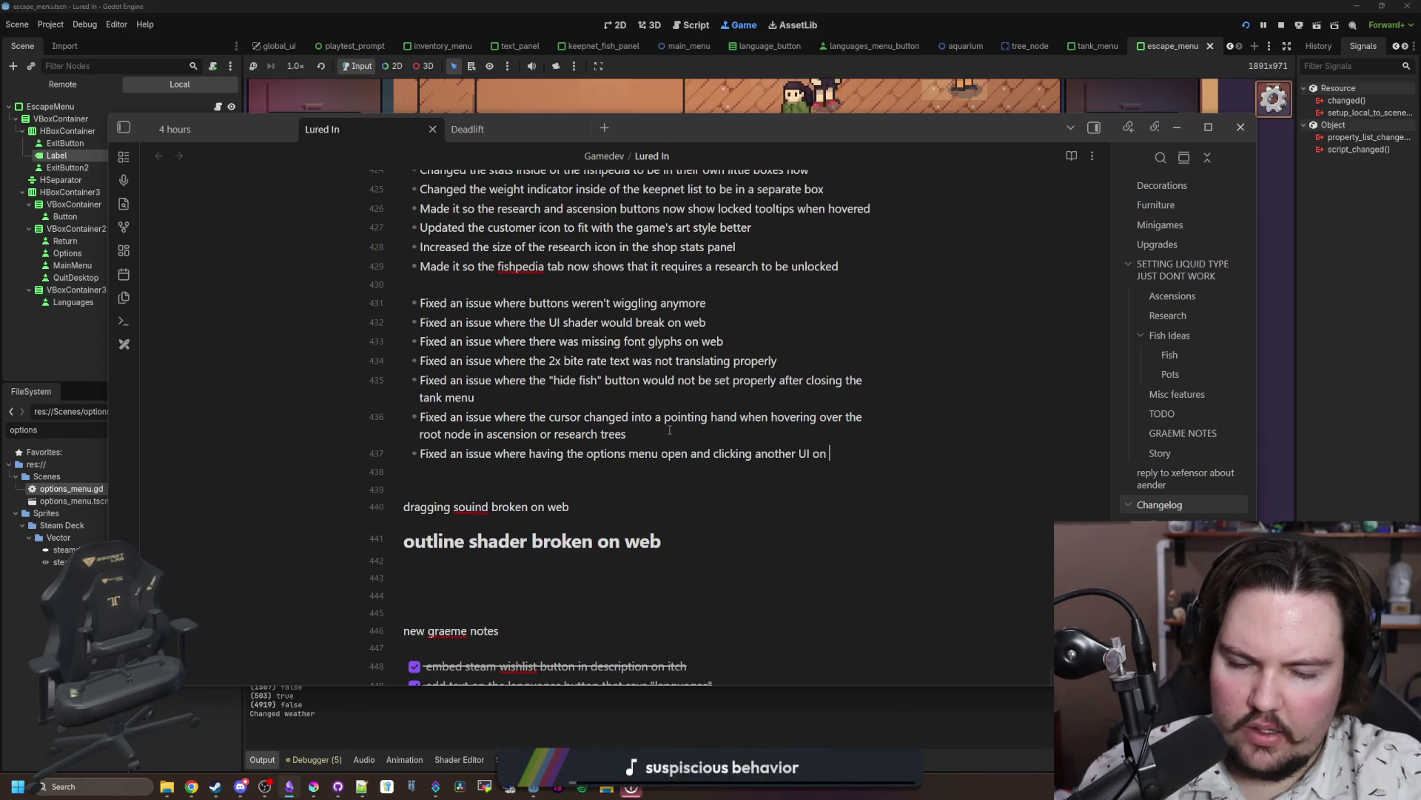
text(the bottom tab in the aquarium w)
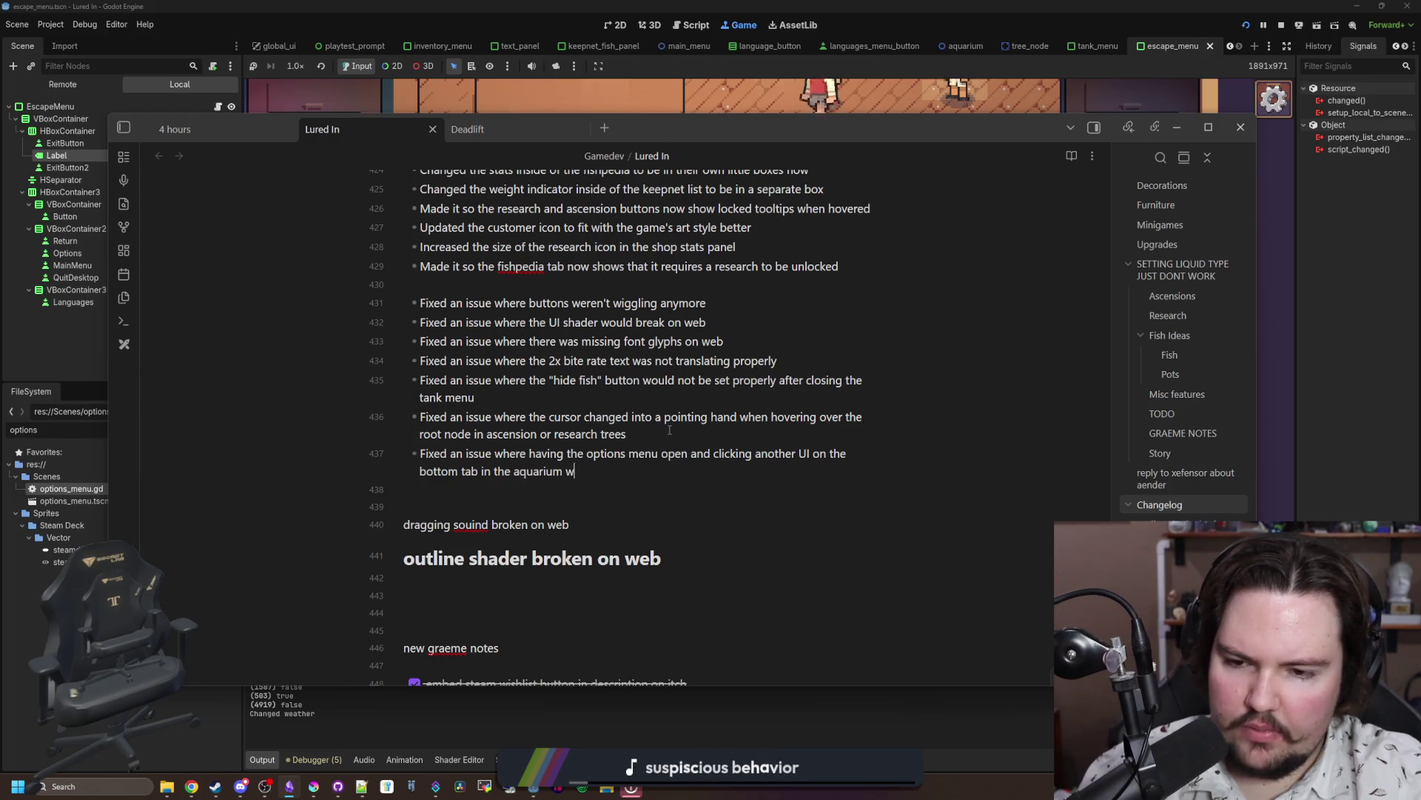
text(ould softlock the game)
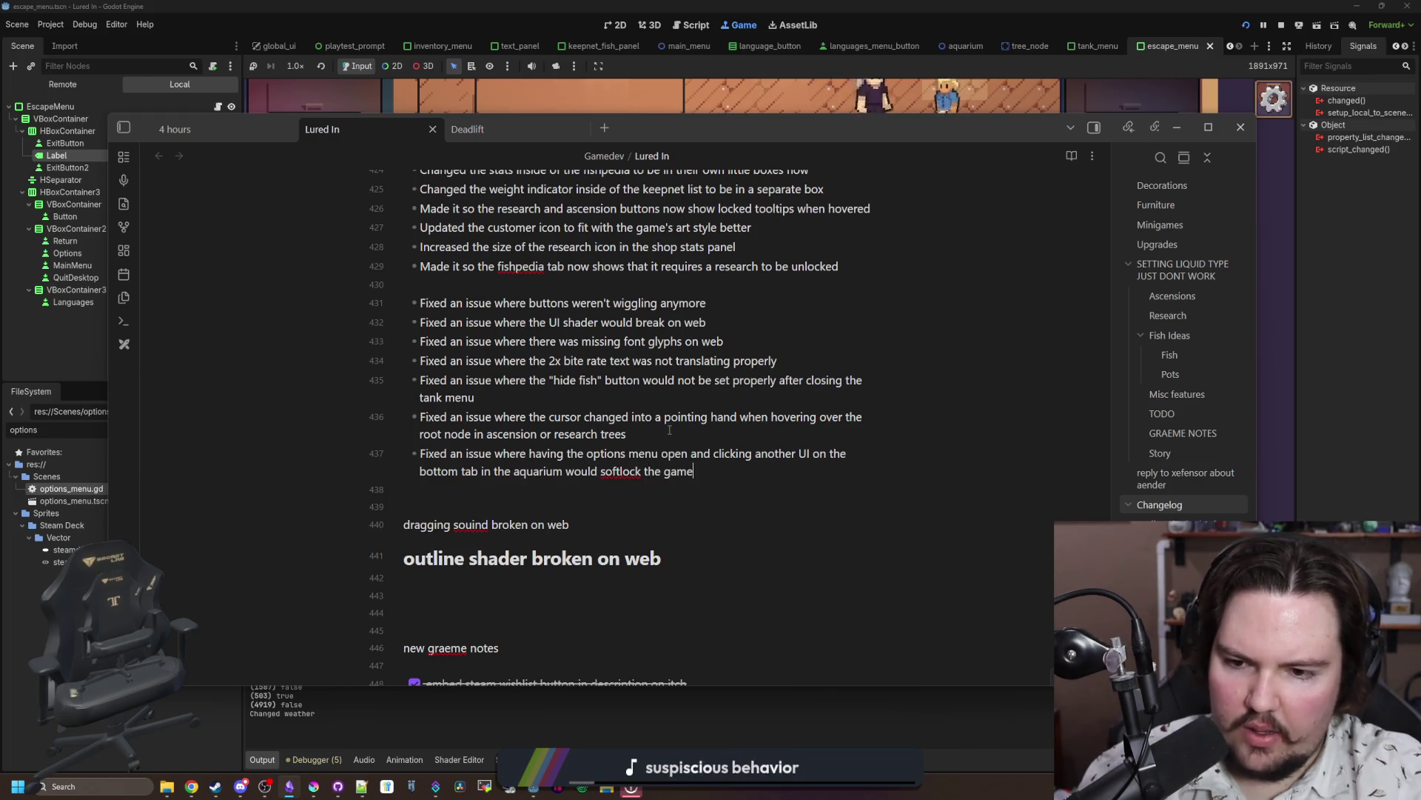
scroll(861, 446, up, 3)
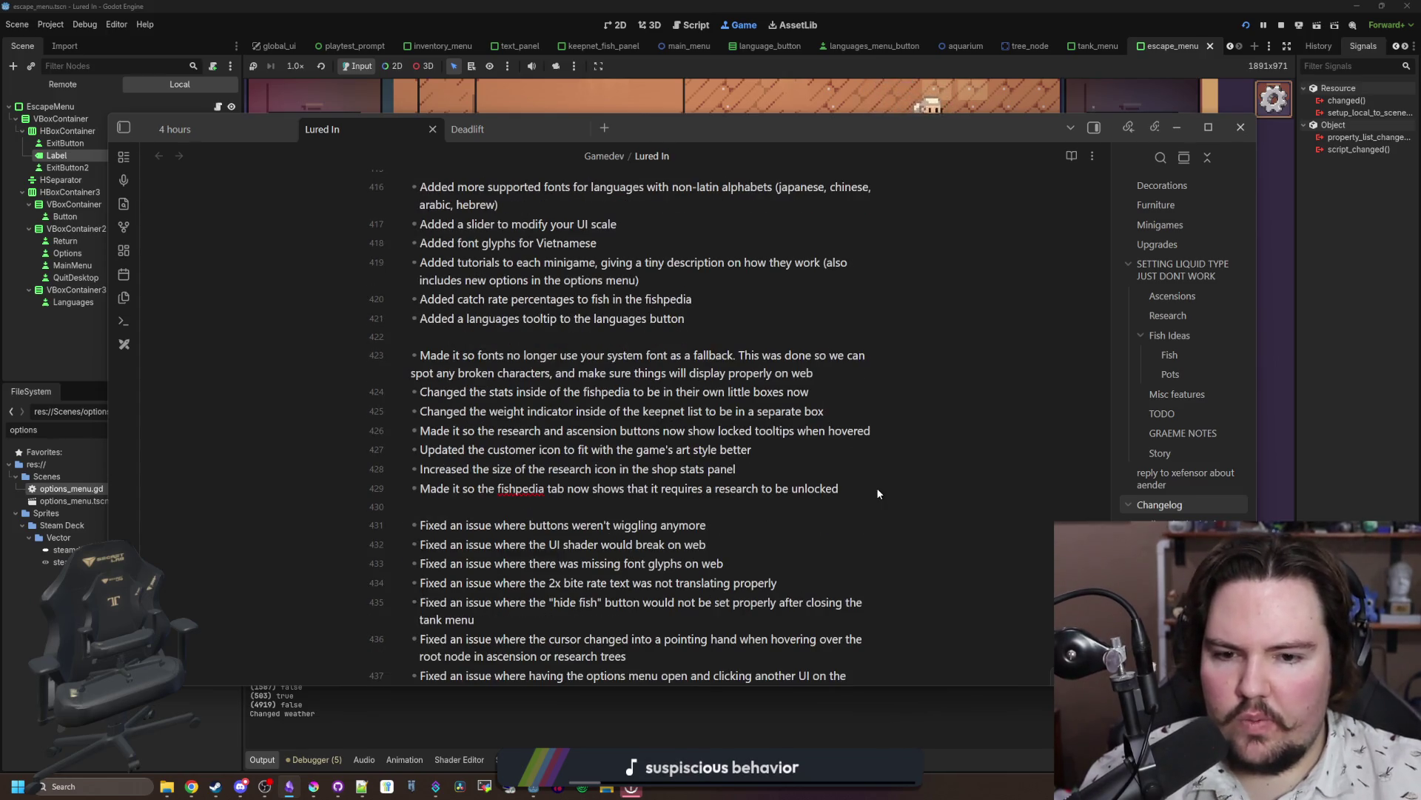
Step: Add a 'Rebalanced every fish value…' bullet and close Obsidian
key(Return)
text(Rebalanced every fish value and passive income)
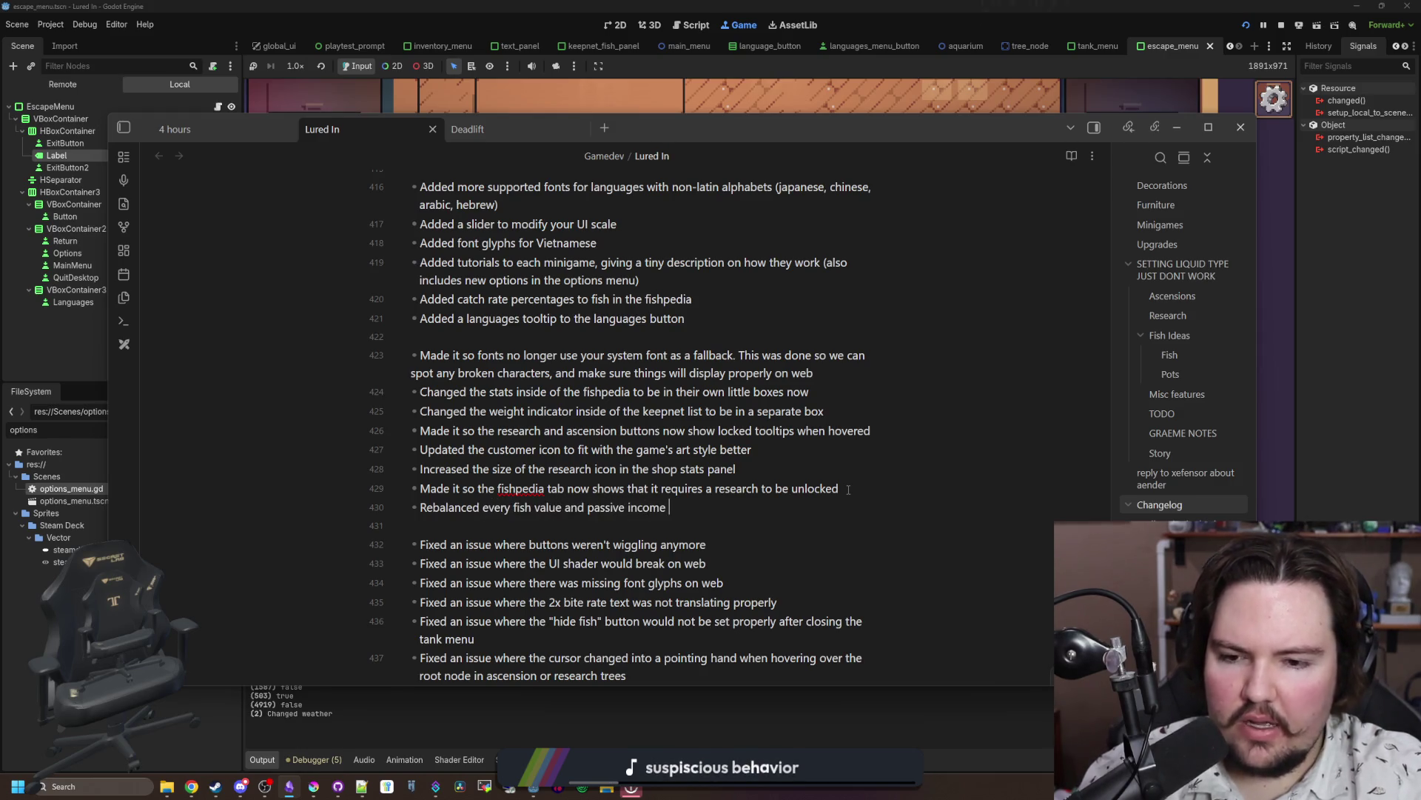
text(to use a new automatic system)
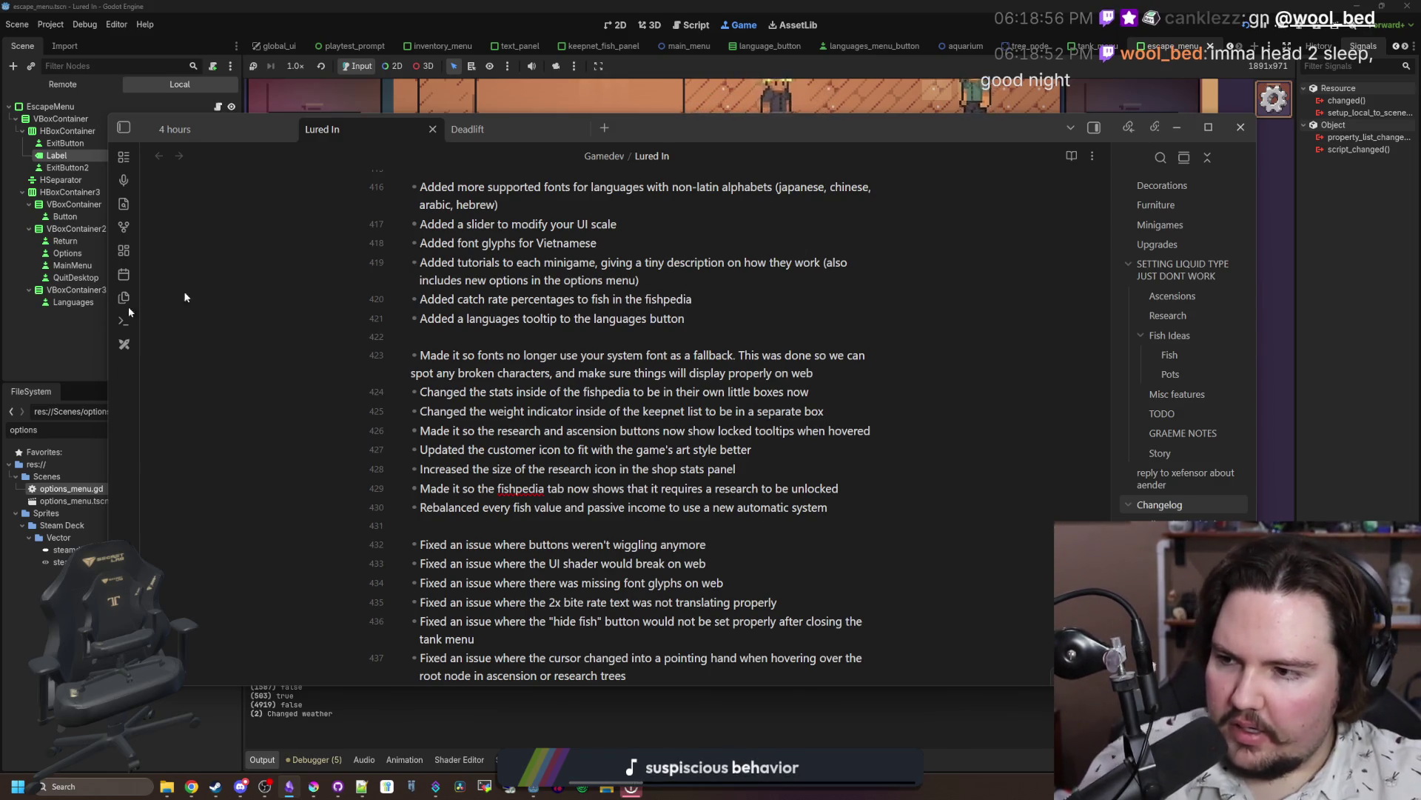
click(682, 115)
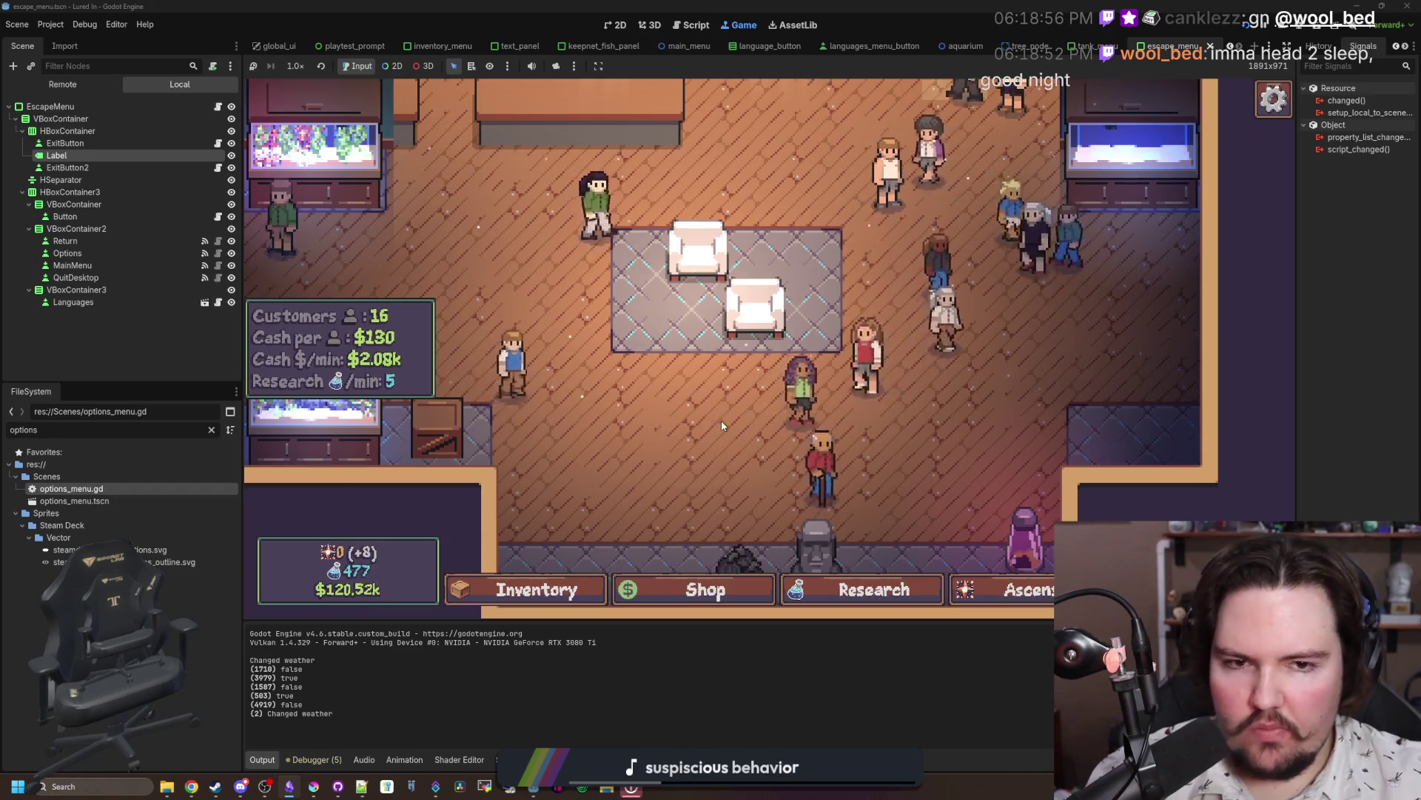
Step: Open Fish Tank 1 in the game, then start a project-wide 'print' search from options_menu.gd
scroll(722, 422, up, 3)
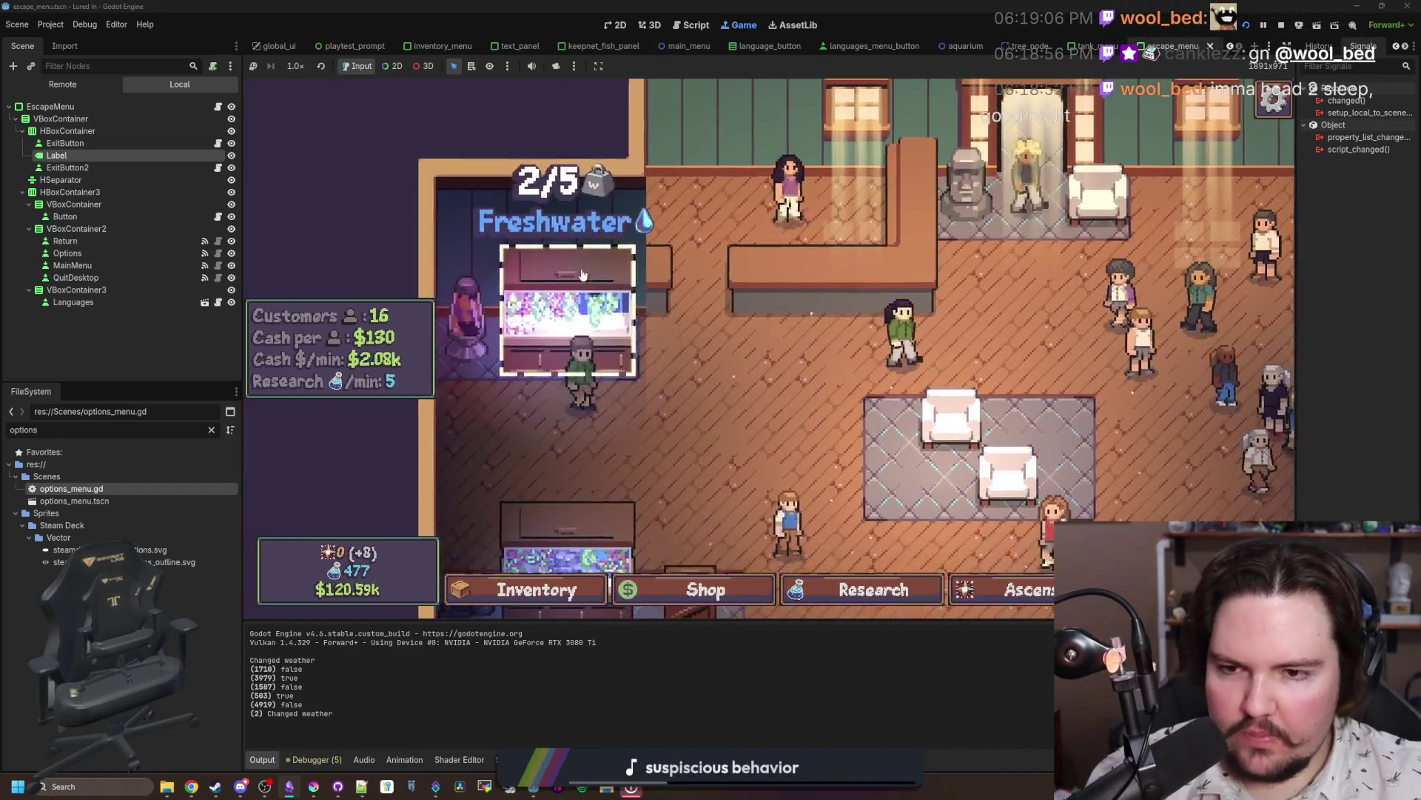
click(544, 285)
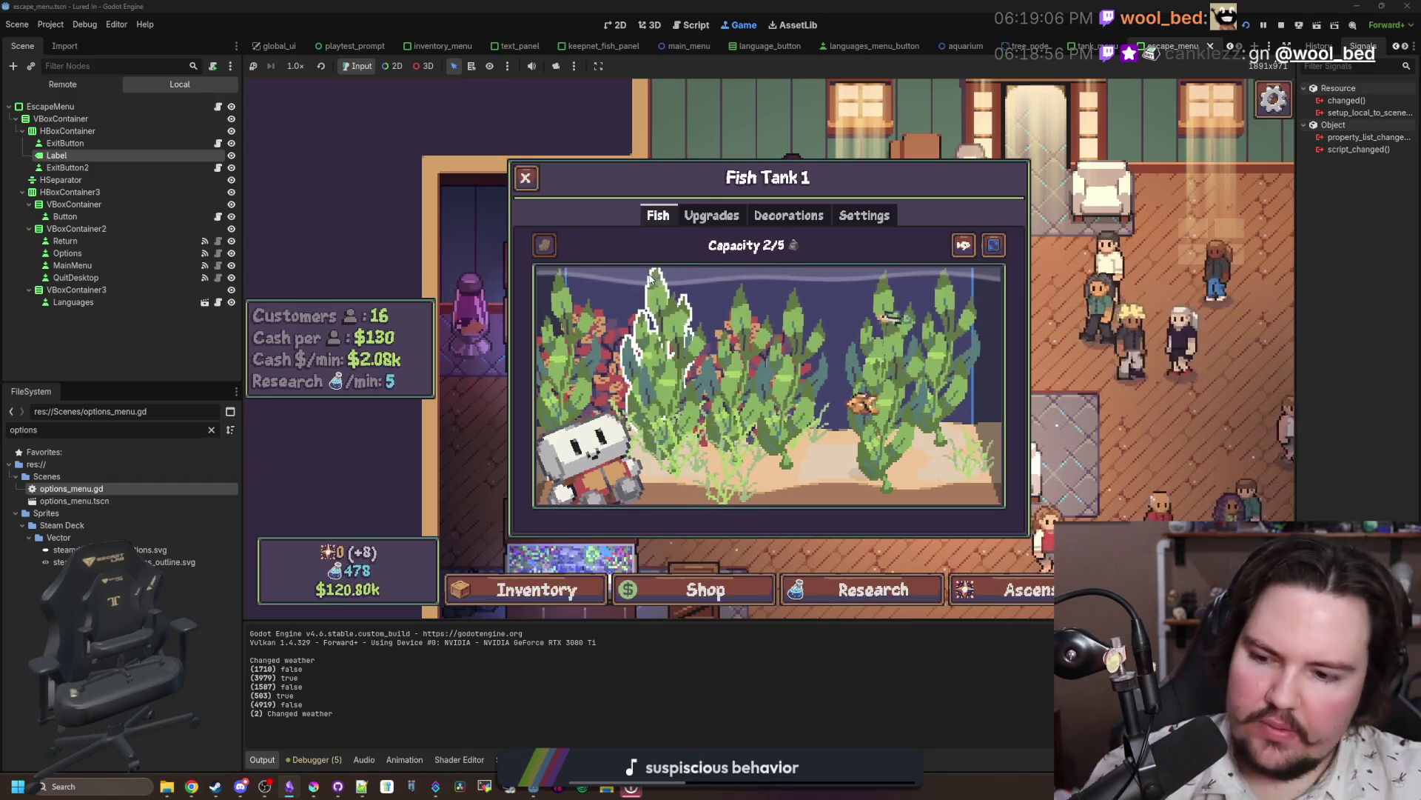
double_click(144, 490)
click(636, 383)
key(ctrl+shift+f)
text(print)
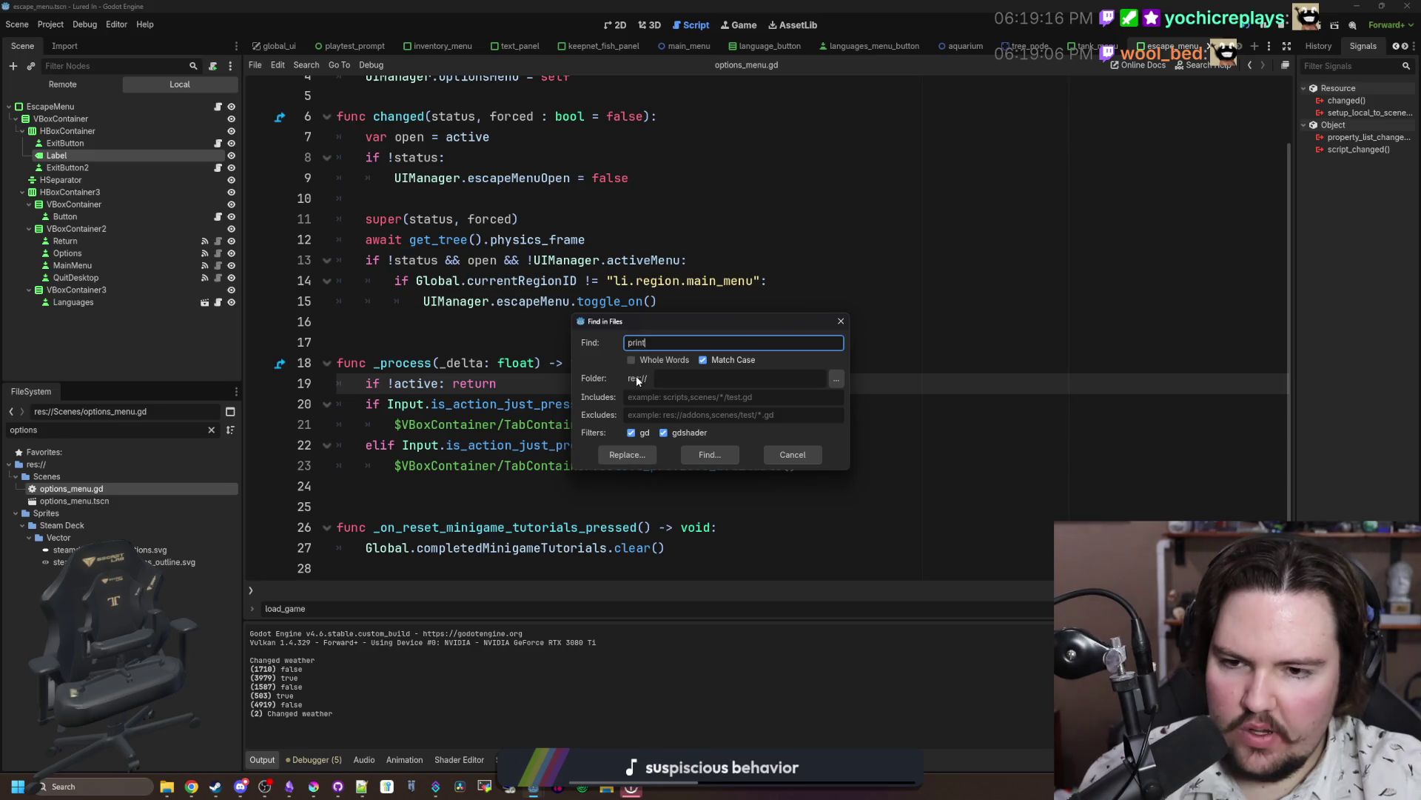
Step: Run the print search and open the print("ha") match in inventory_menu.gd
key(Return)
scroll(512, 705, down, 10)
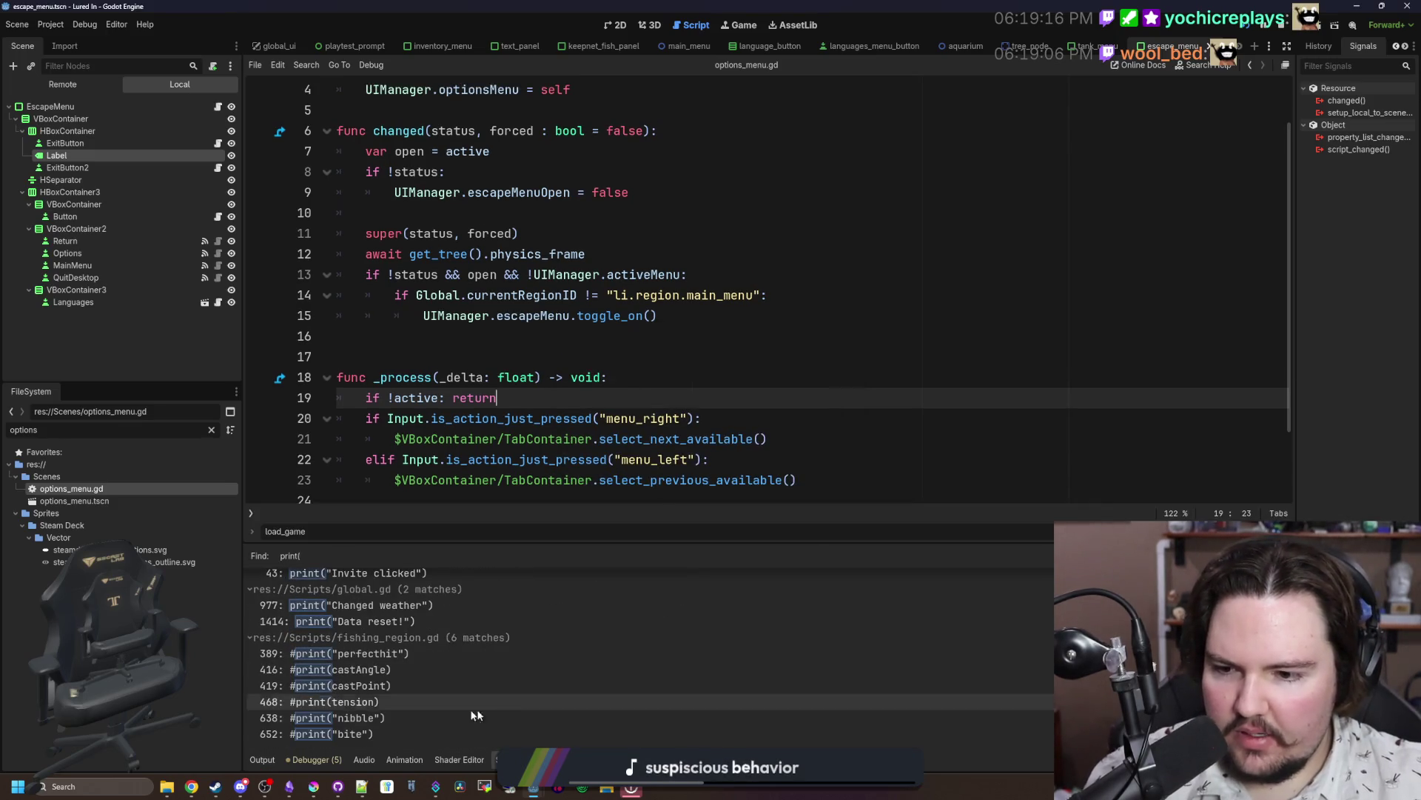
scroll(374, 727, up, 3)
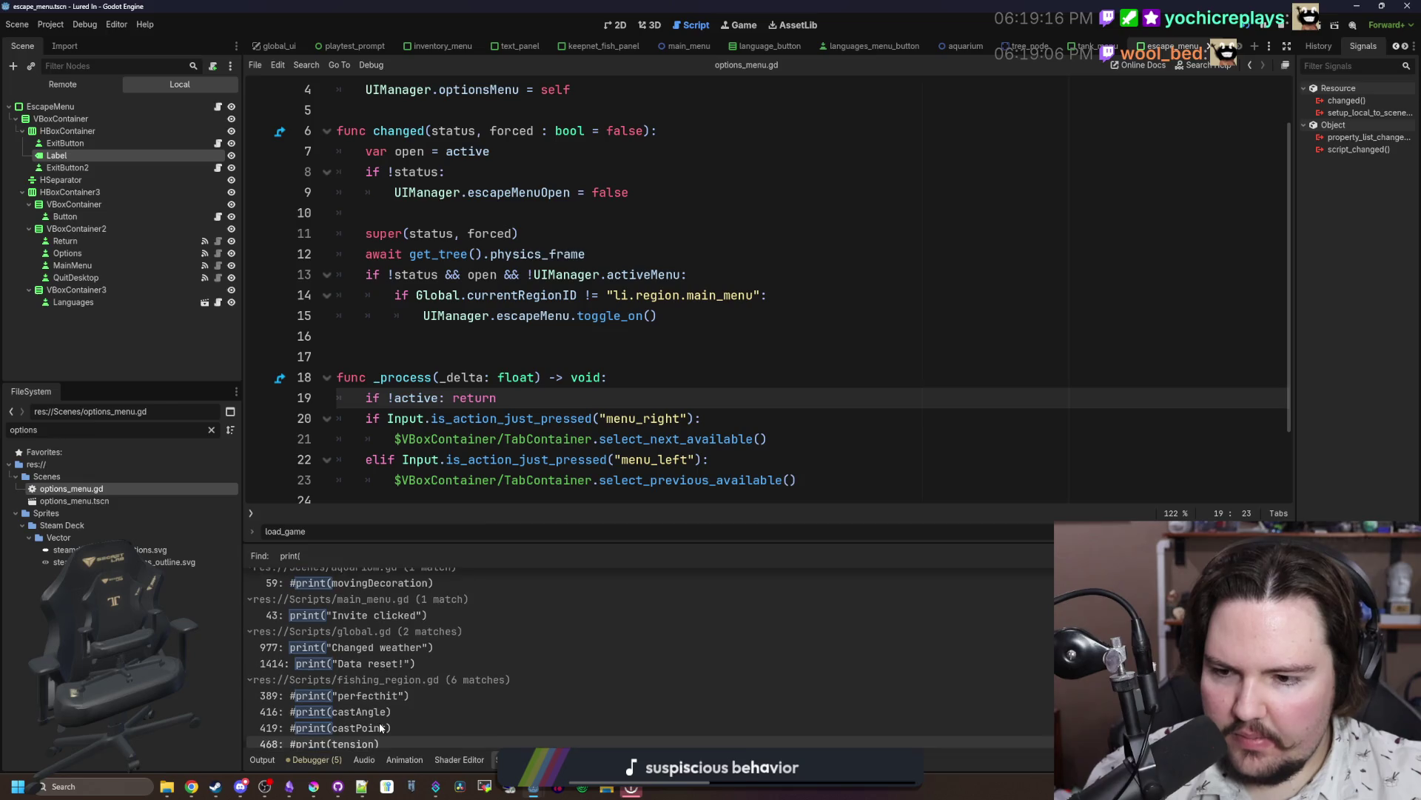
scroll(379, 727, up, 1)
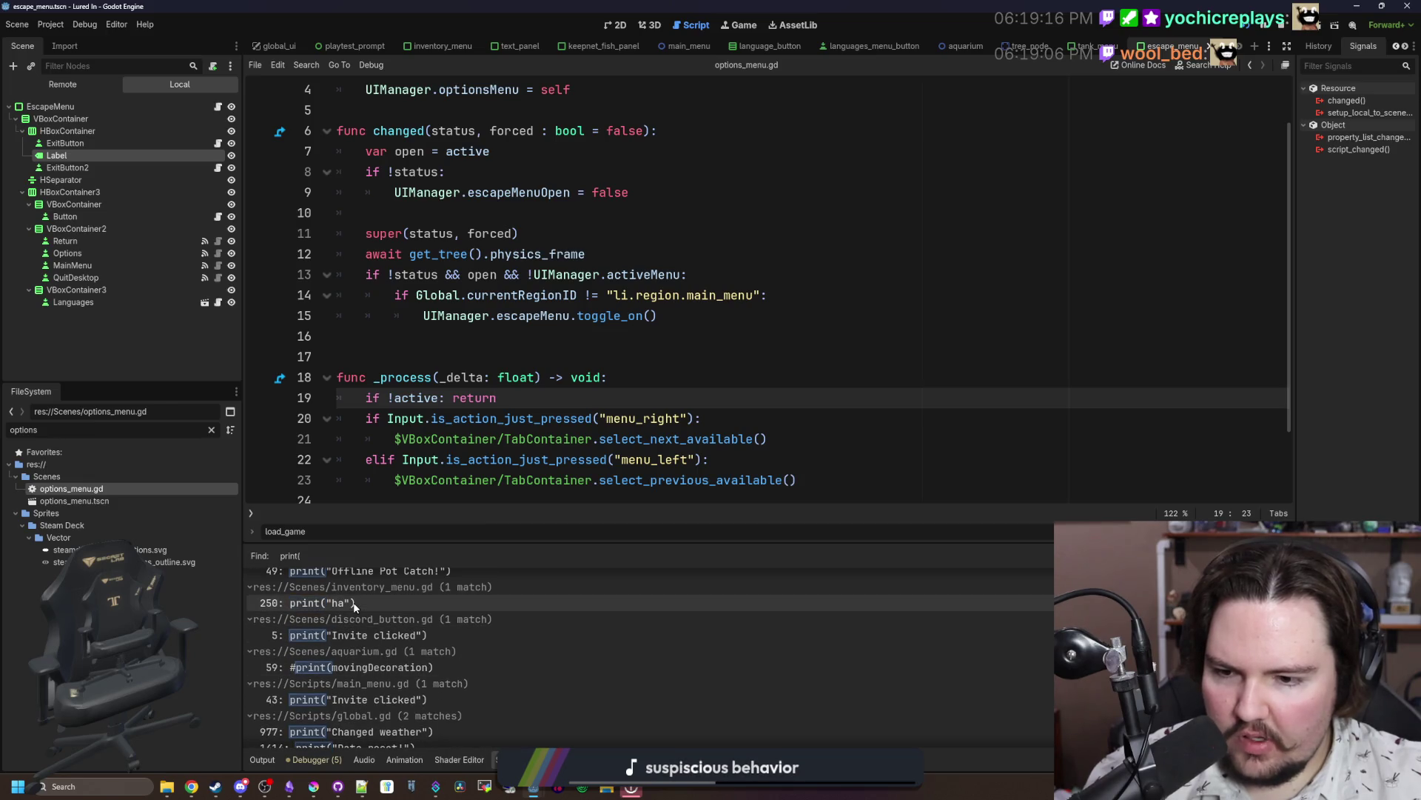
click(356, 603)
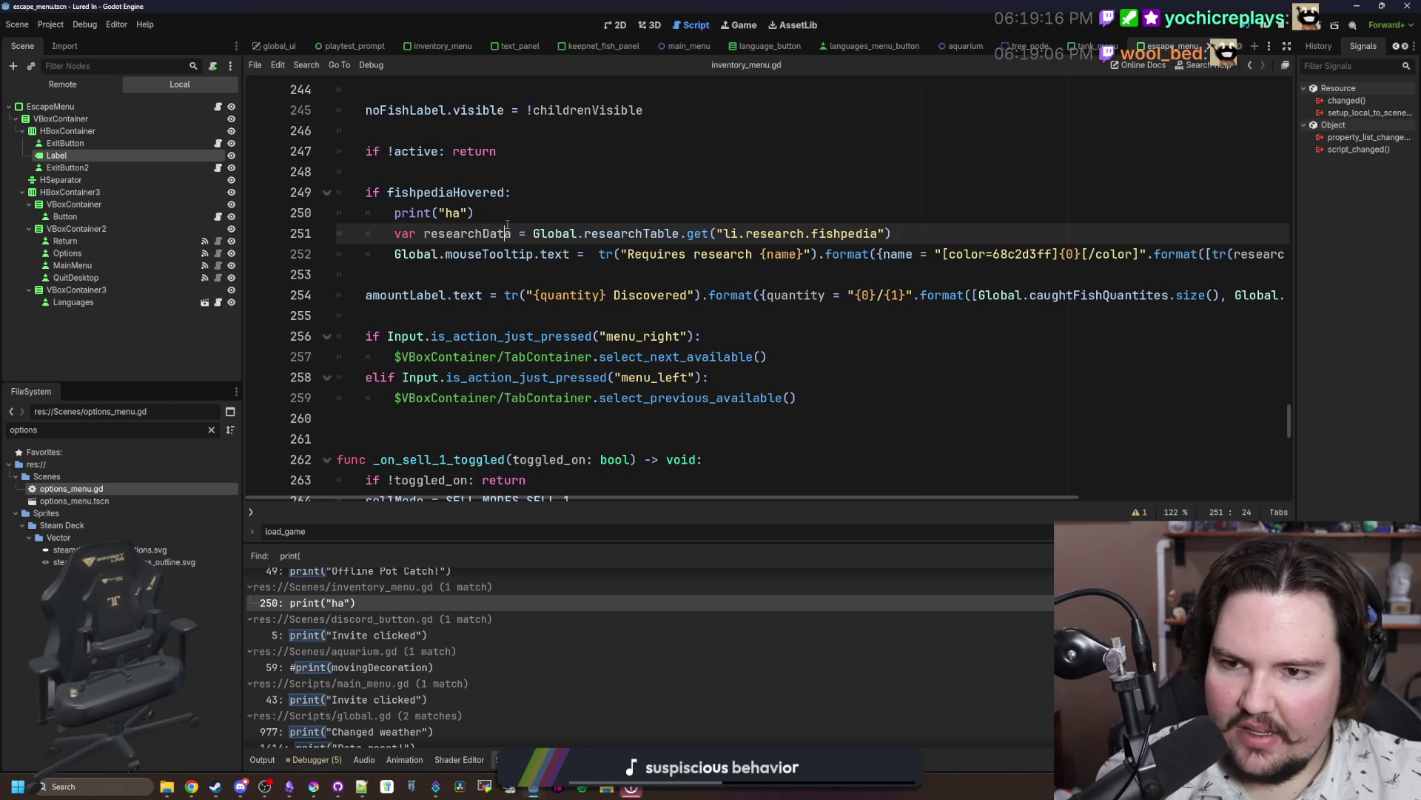
Step: Put the caret on blank line 248 above the debug print, then view the running game
click(477, 213)
scroll(459, 293, up, 2)
click(458, 294)
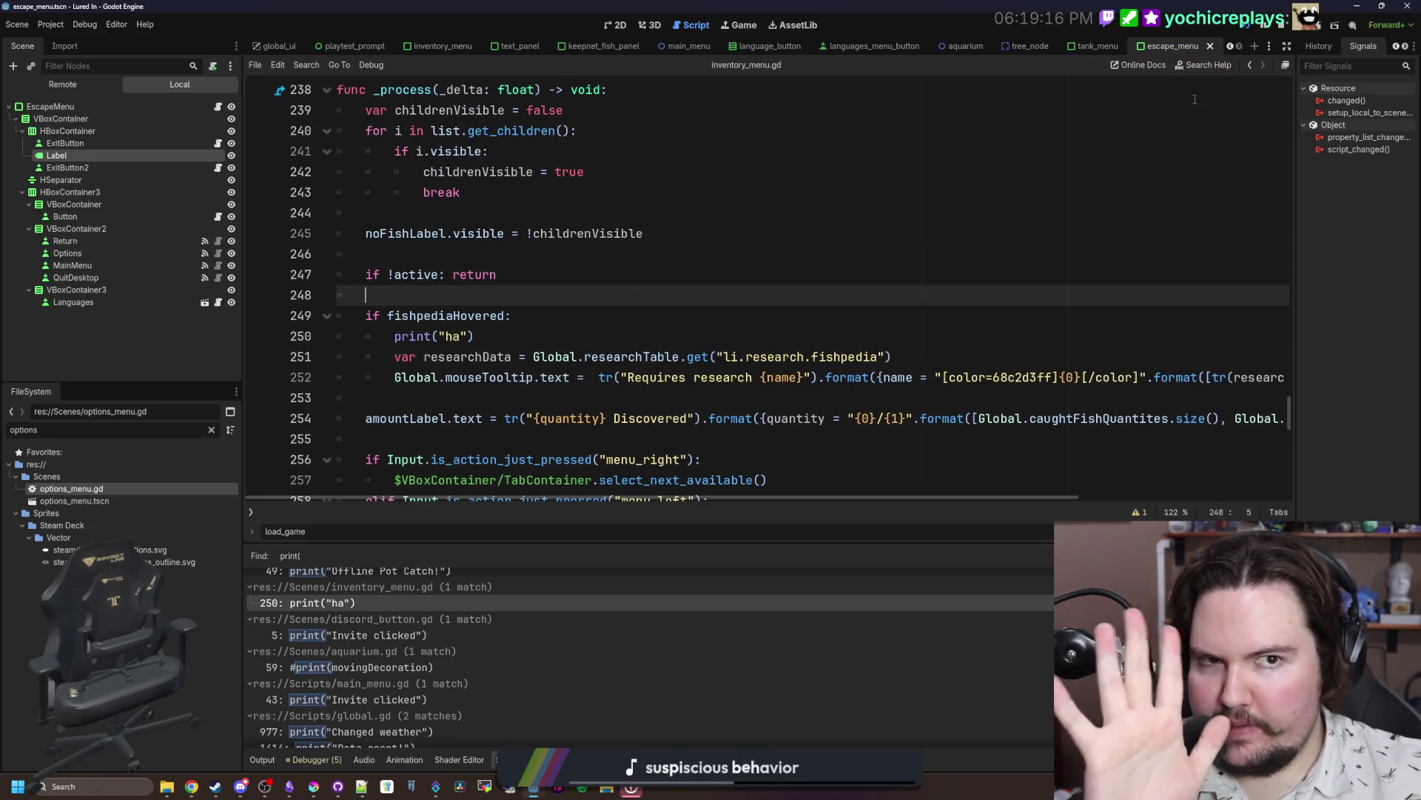
click(748, 25)
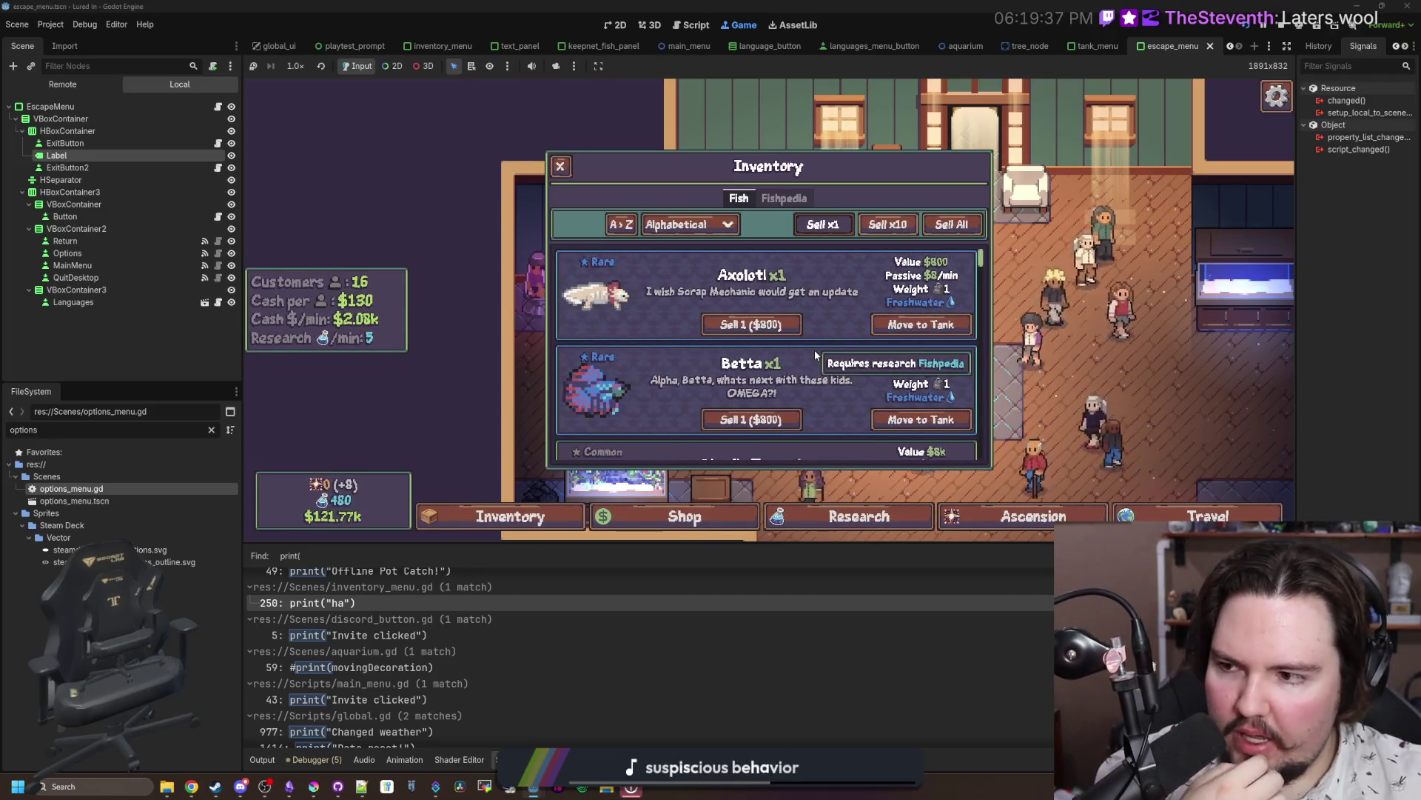
Step: Filter the FileSystem for 'inventory' and open inventory_menu.tscn
double_click(200, 429)
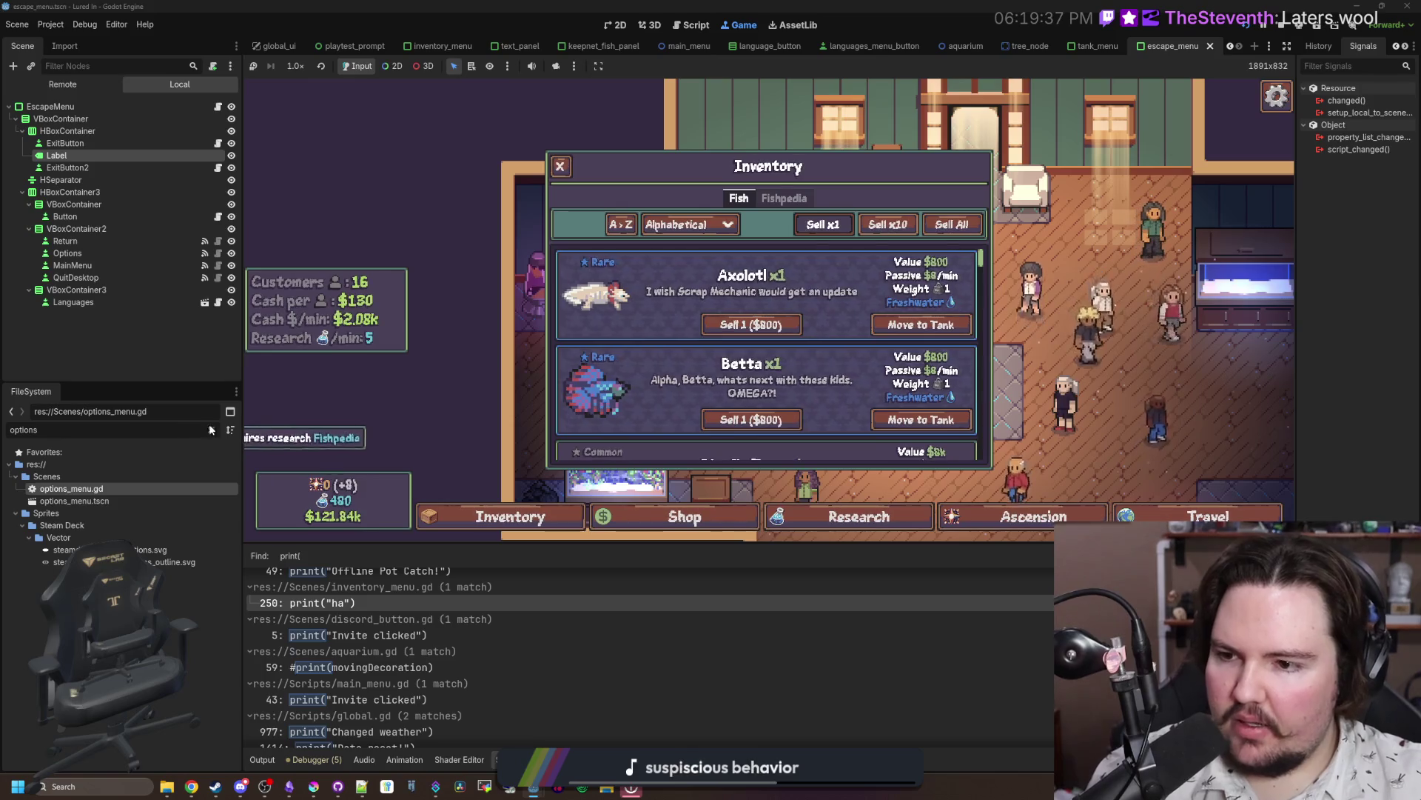
text(inventory)
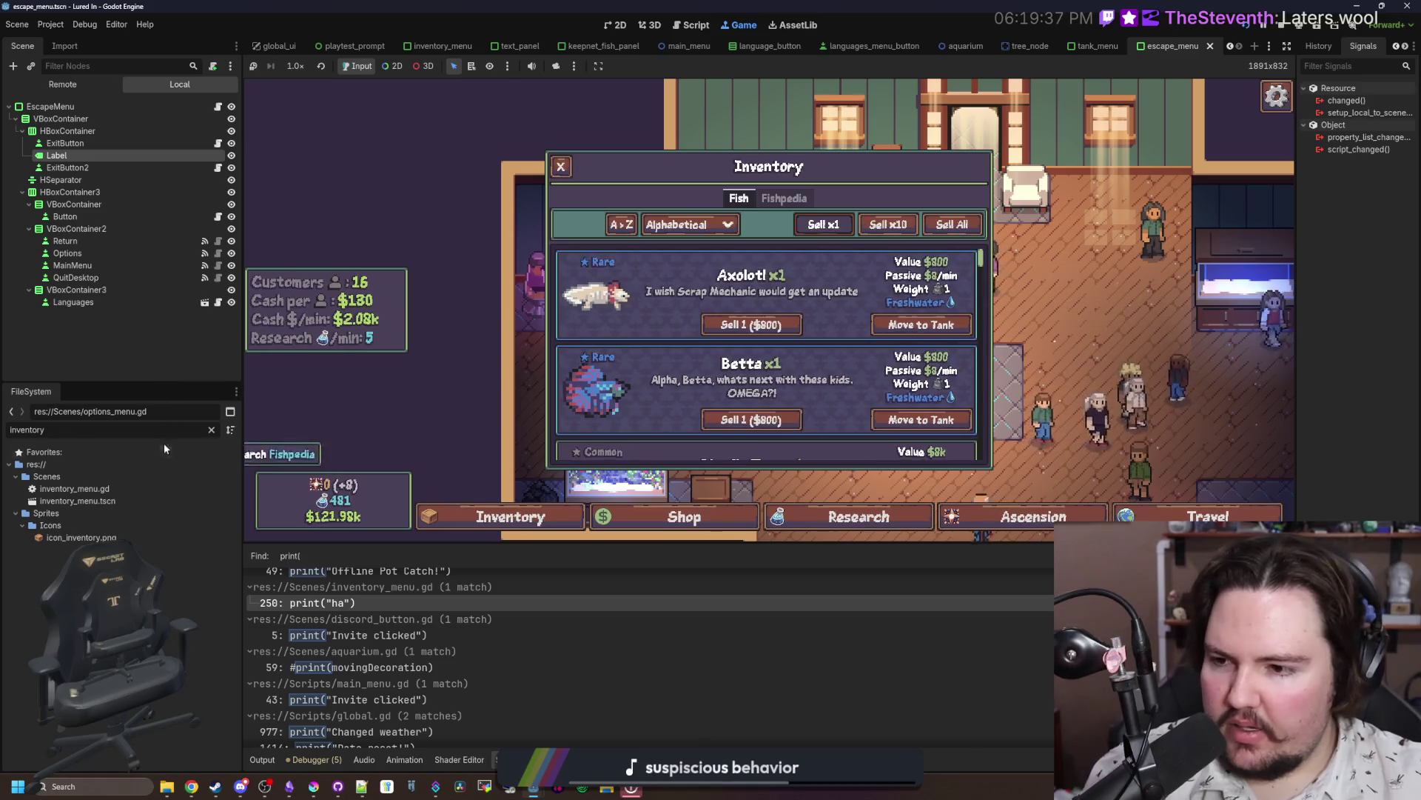
double_click(108, 504)
Step: In the 2D editor, collapse the Fish and TabContainer branches and select the InventoryMenu root
click(618, 24)
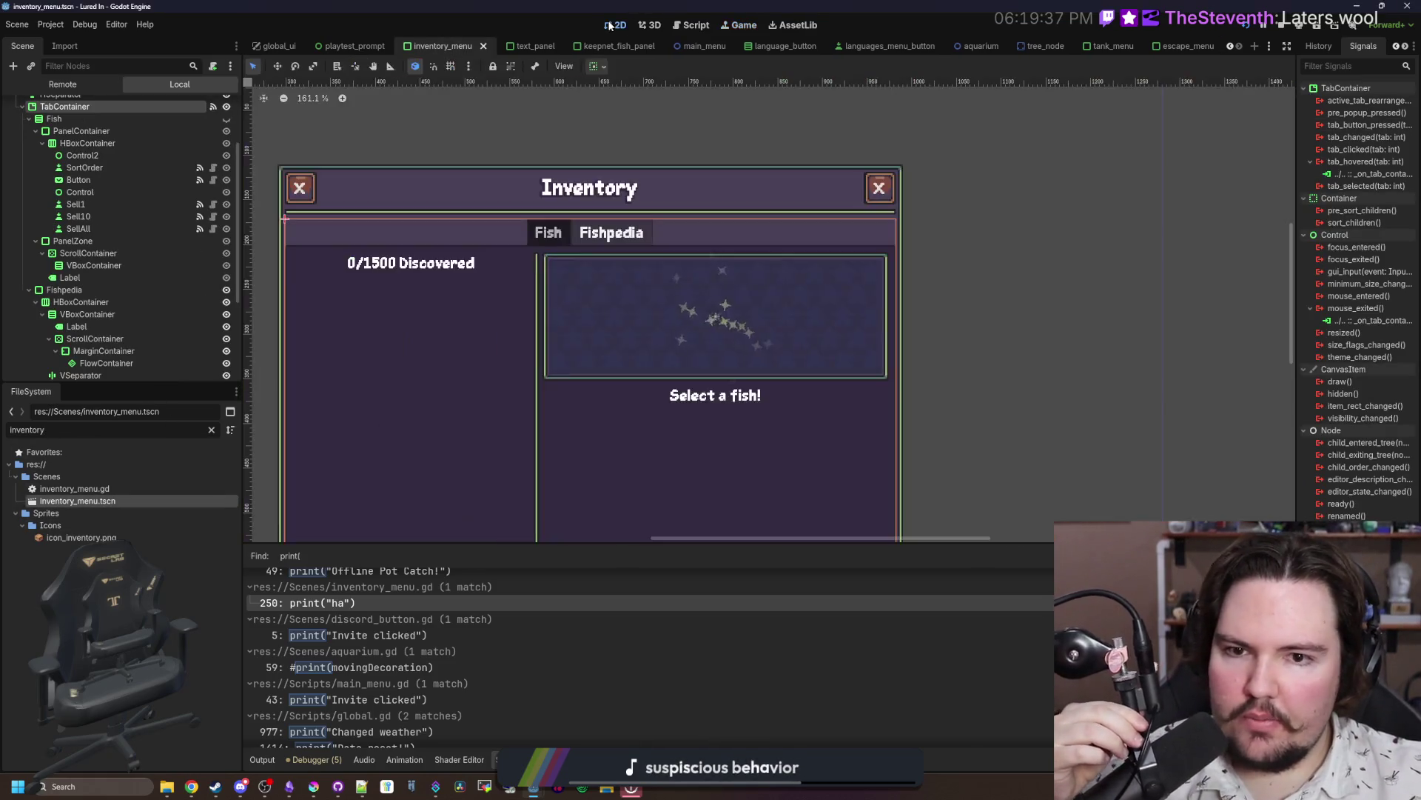
scroll(459, 229, up, 3)
scroll(68, 155, up, 2)
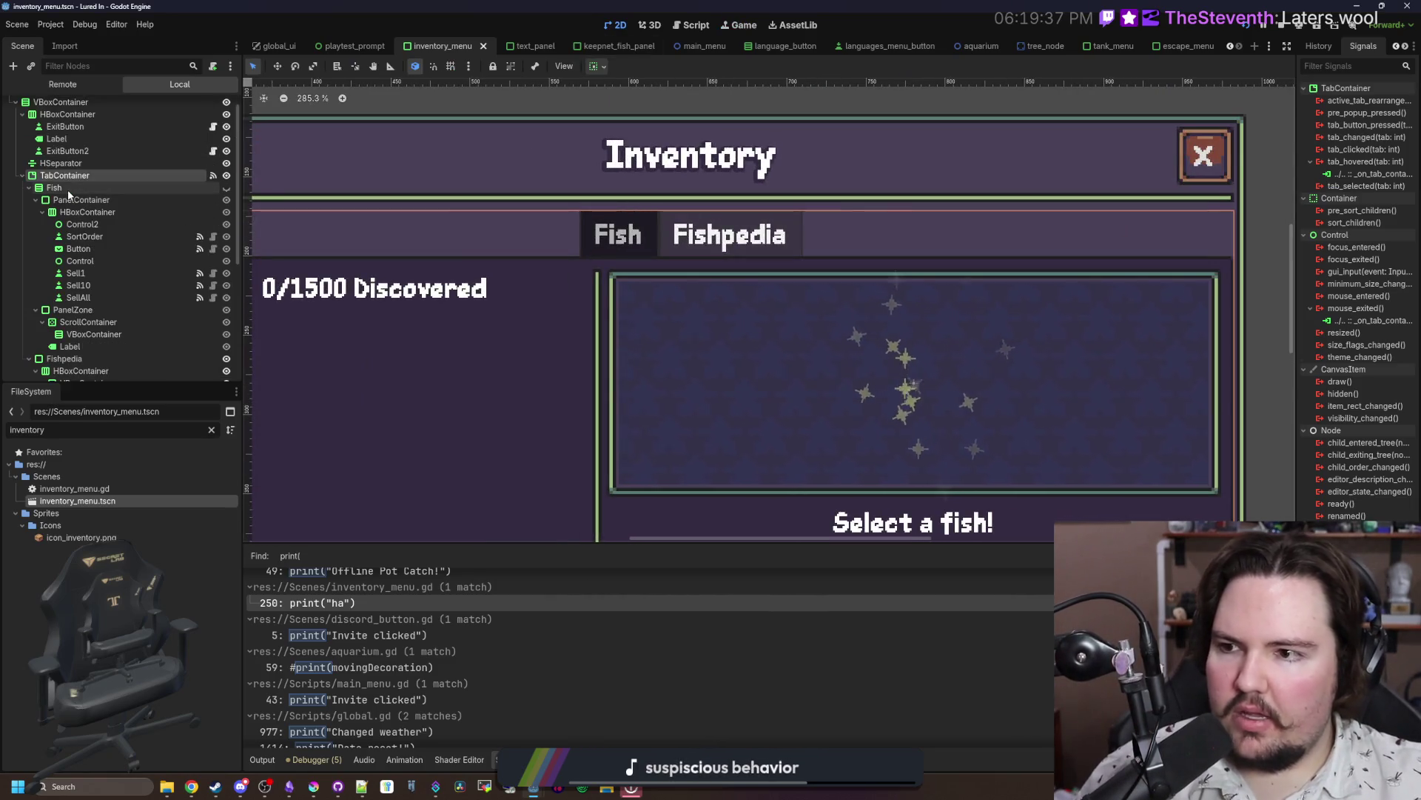
scroll(642, 236, down, 2)
scroll(642, 234, up, 1)
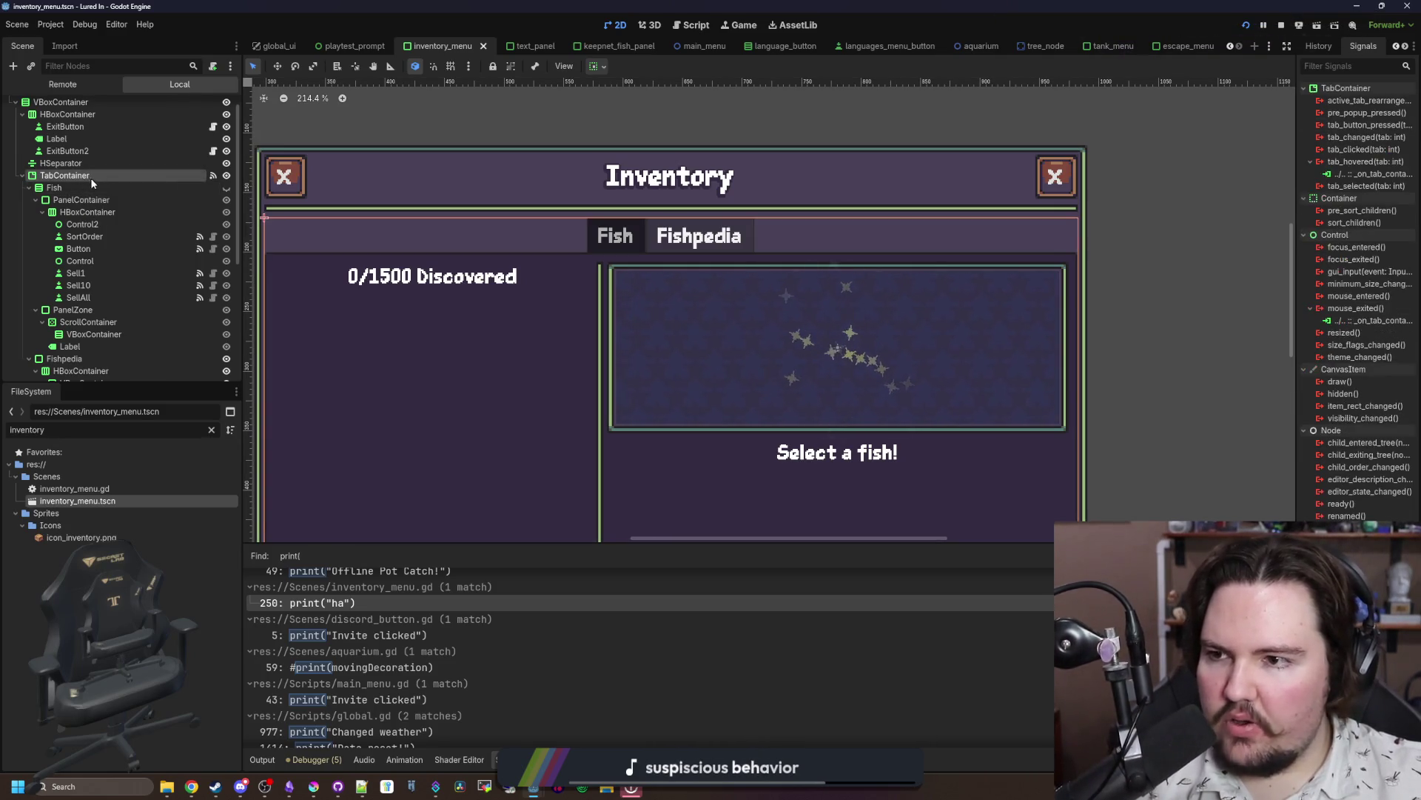
scroll(629, 245, down, 4)
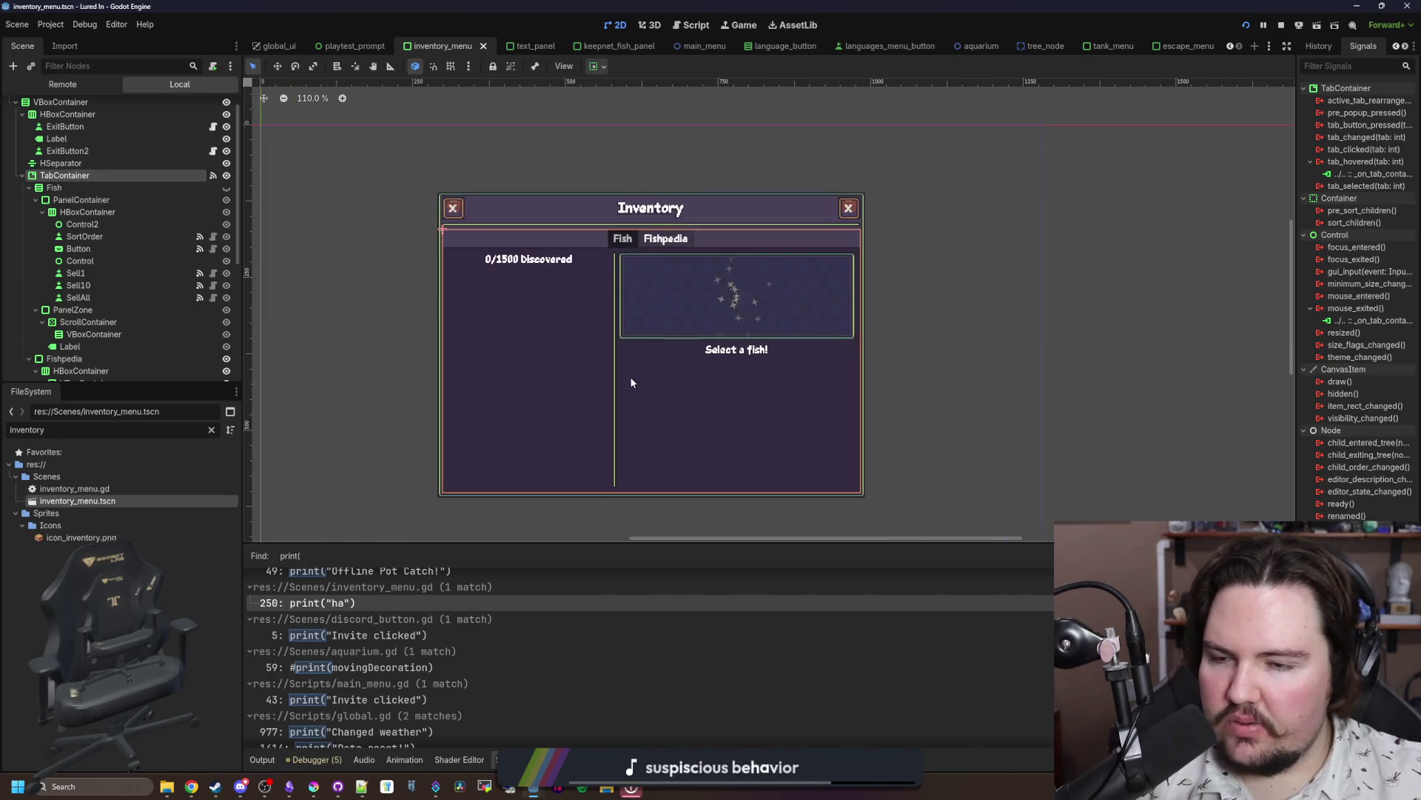
scroll(632, 382, up, 1)
click(29, 187)
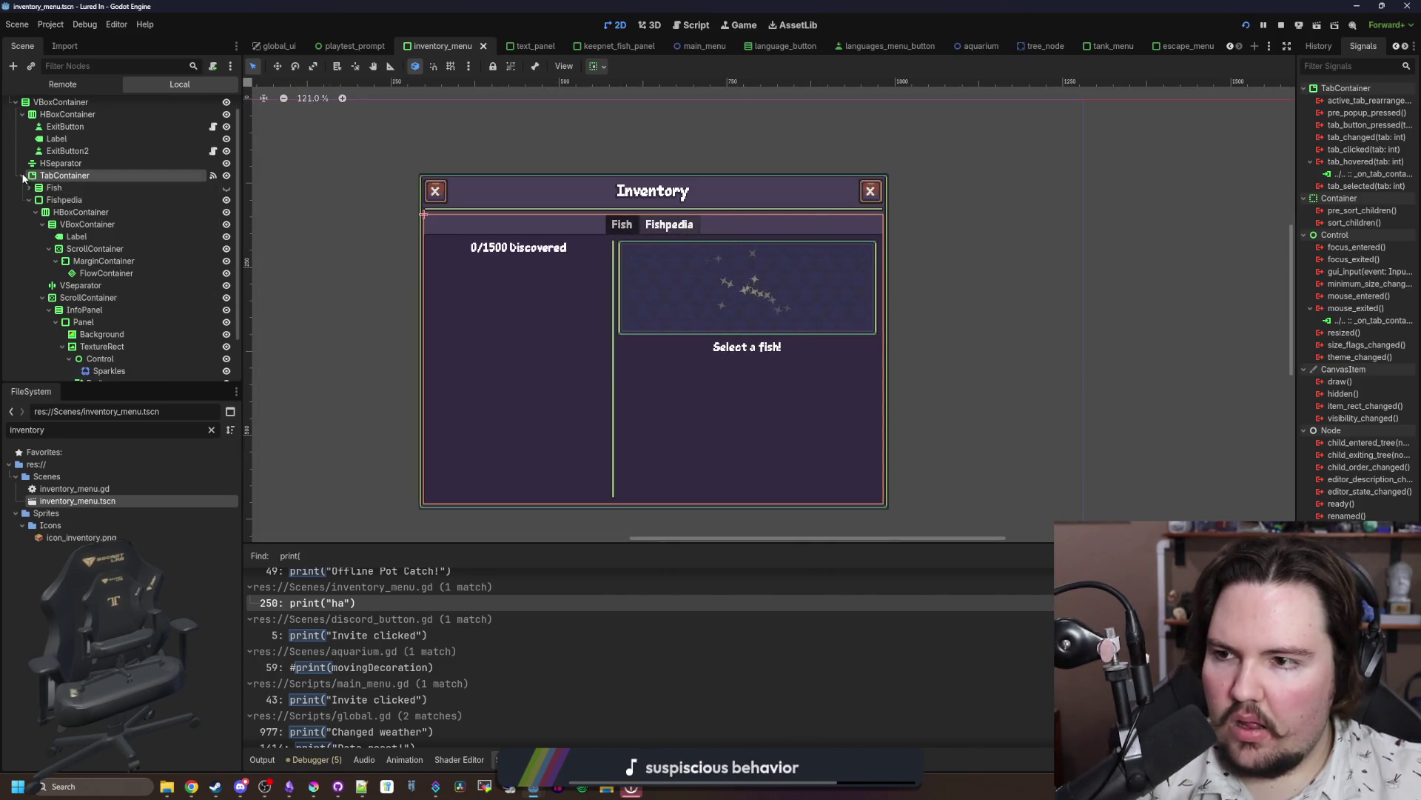
click(23, 176)
click(62, 110)
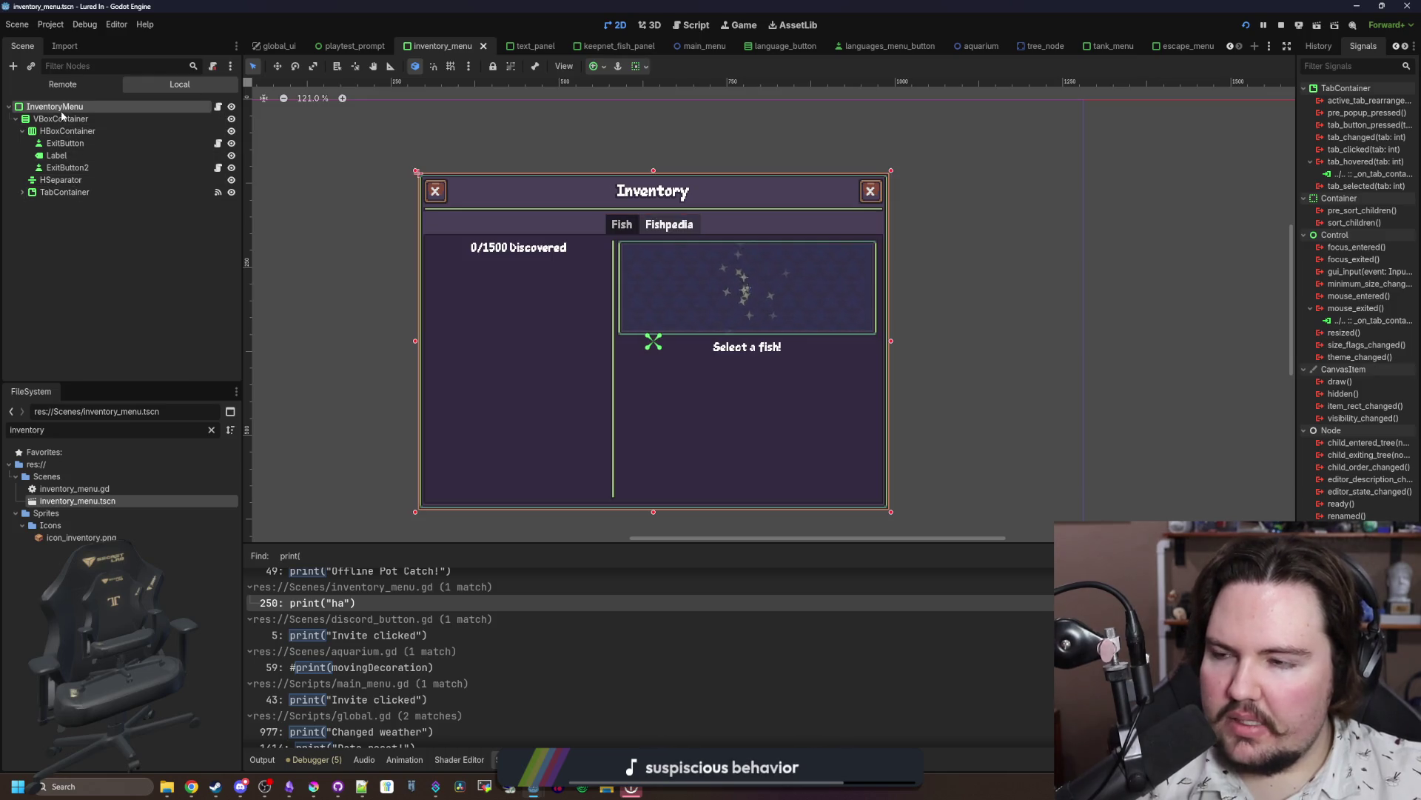
Step: Add a Control child to InventoryMenu, inspect its layout properties, then delete it
right_click(62, 113)
click(103, 139)
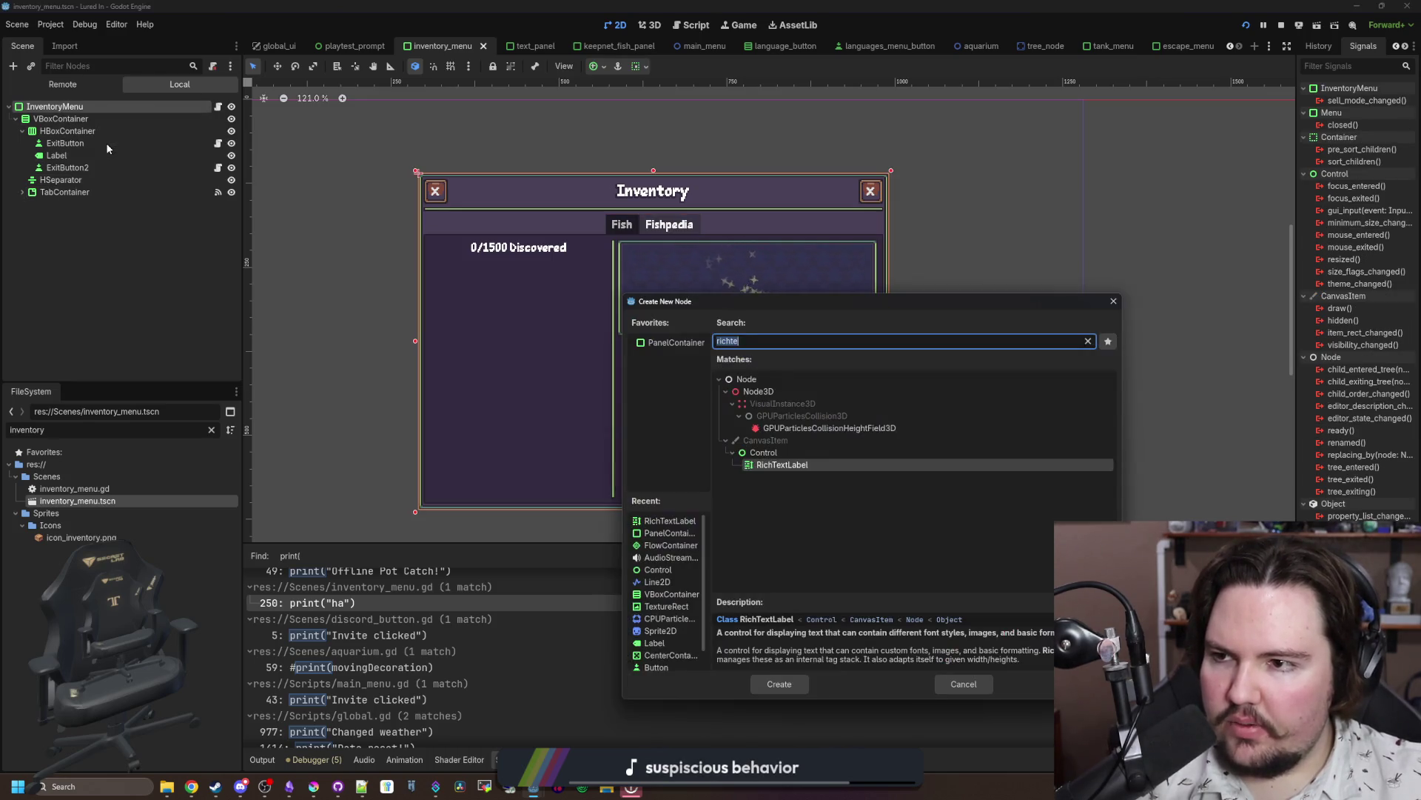
text(control)
key(Return)
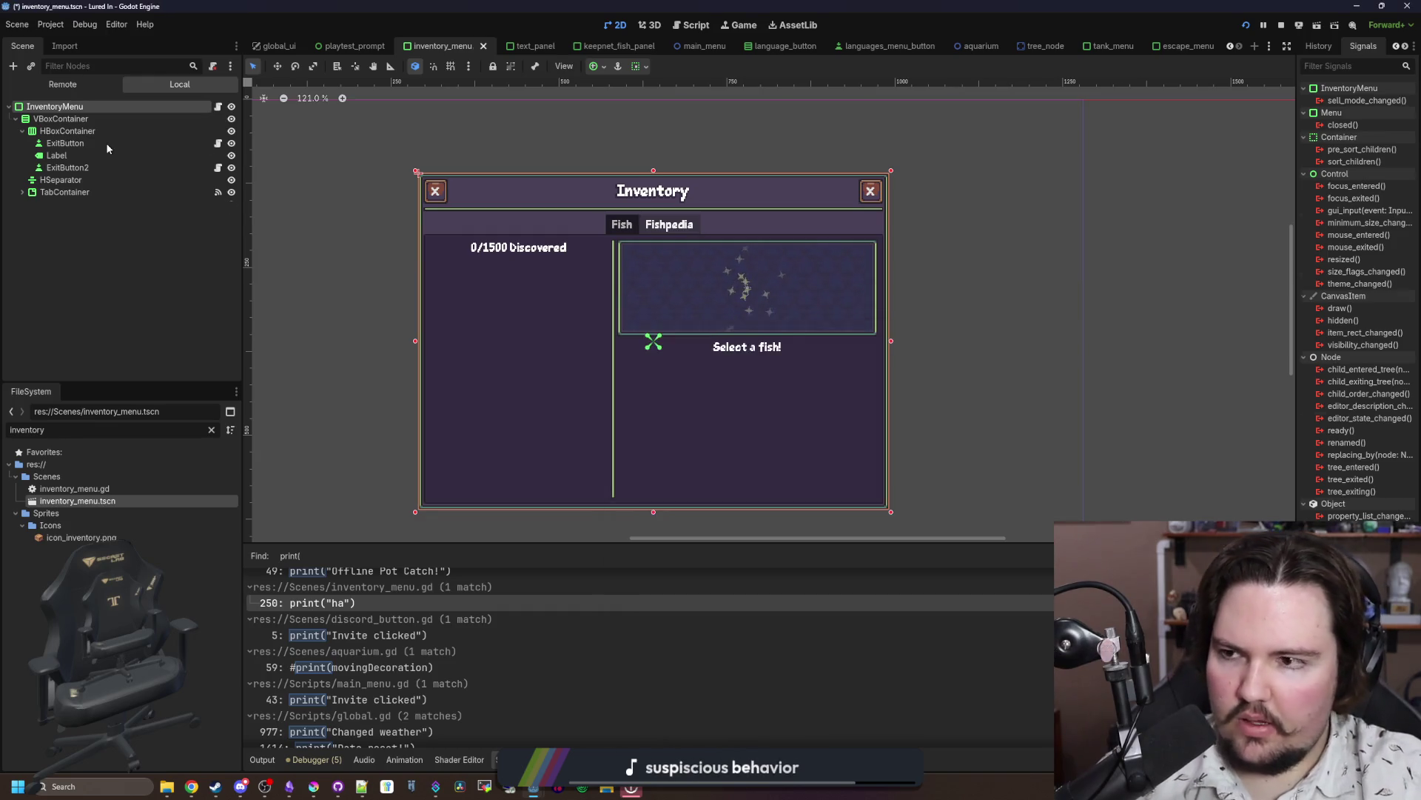
scroll(548, 233, up, 2)
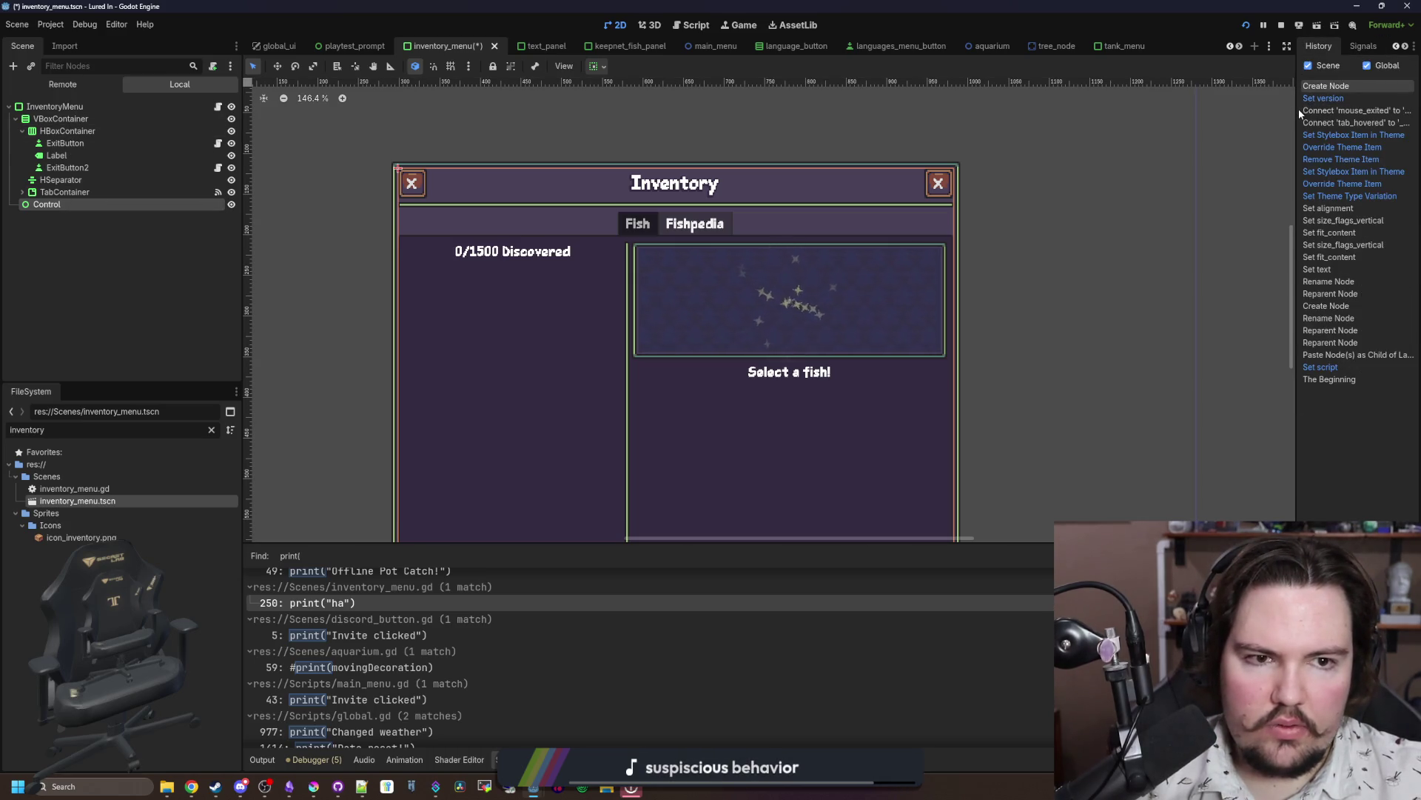
click(1318, 46)
click(1217, 46)
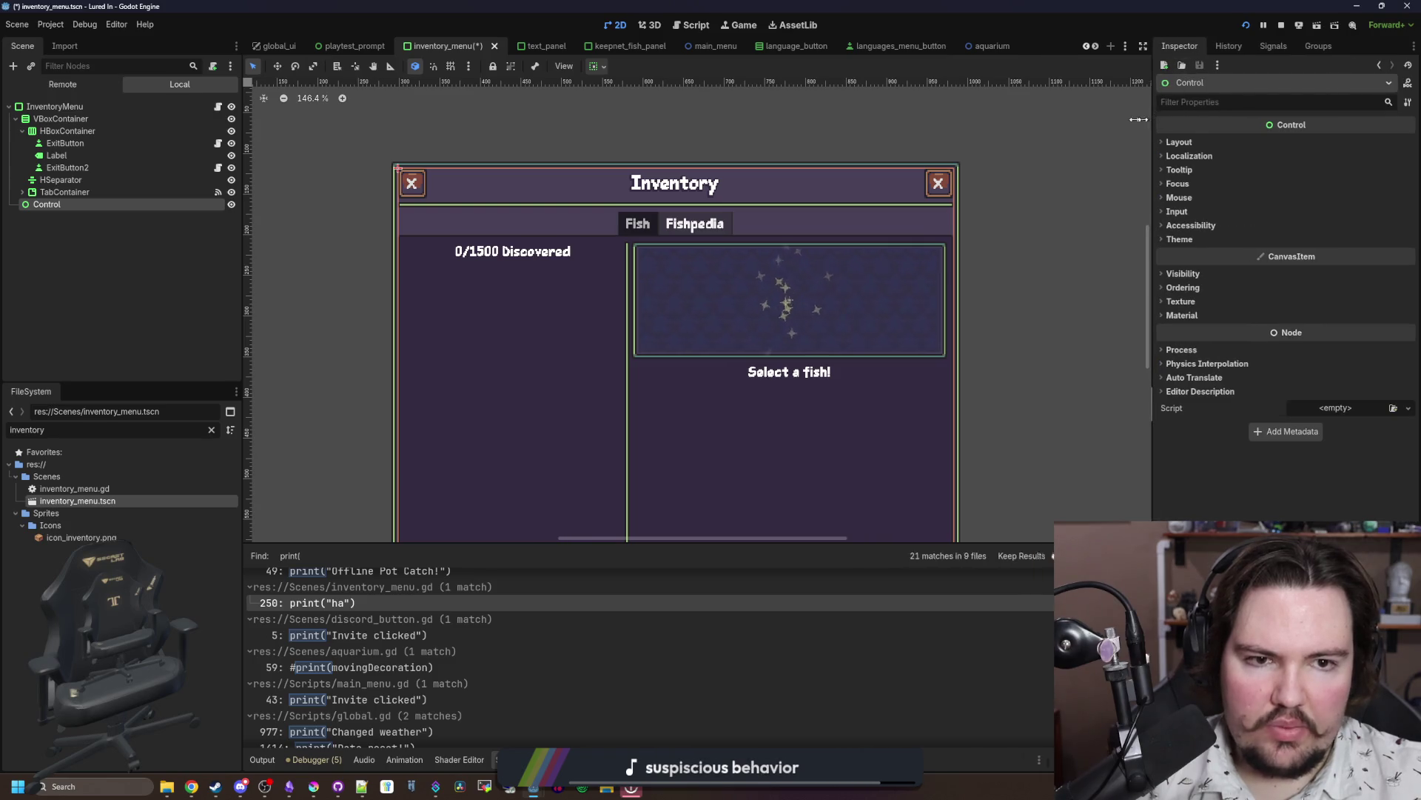
click(1110, 143)
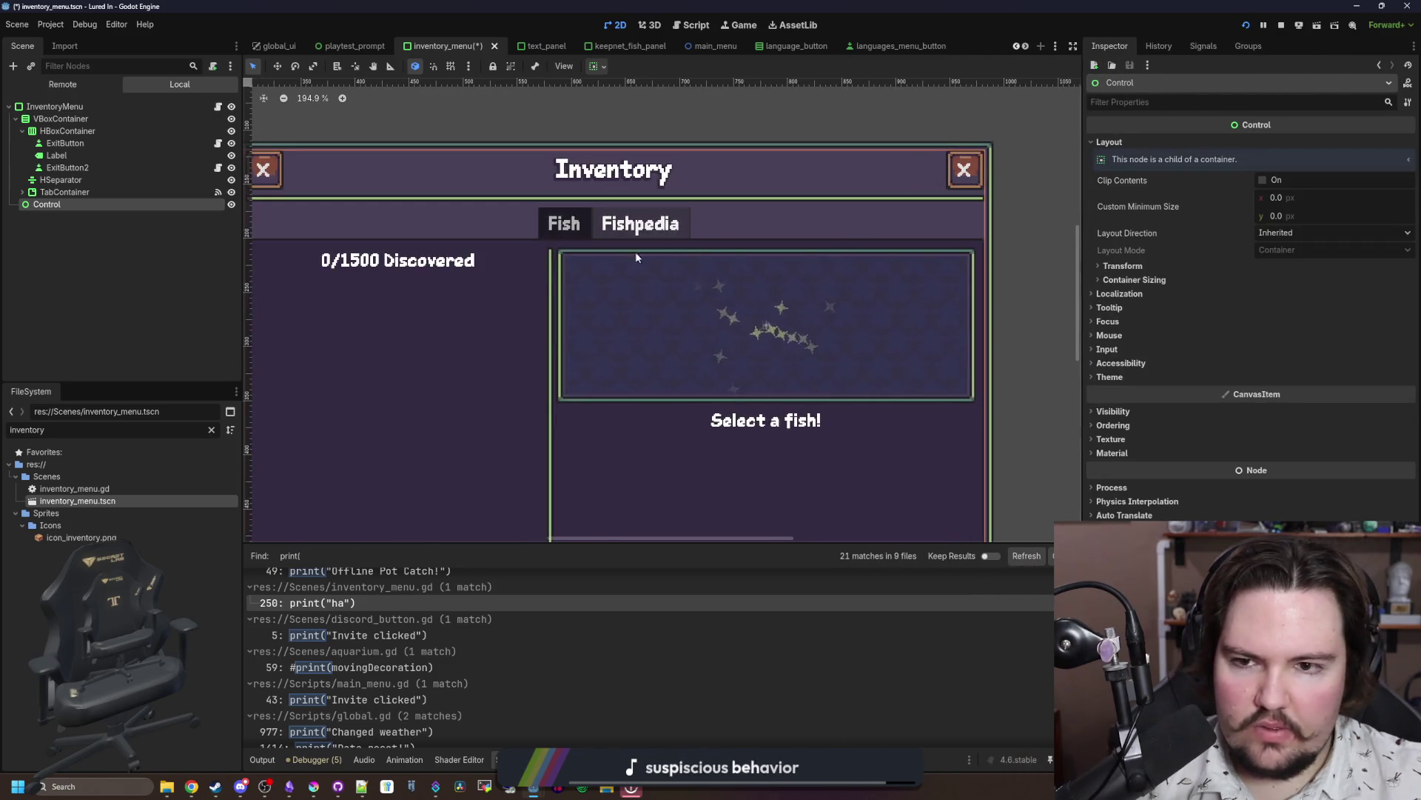
drag(676, 245, 608, 253)
right_click(67, 205)
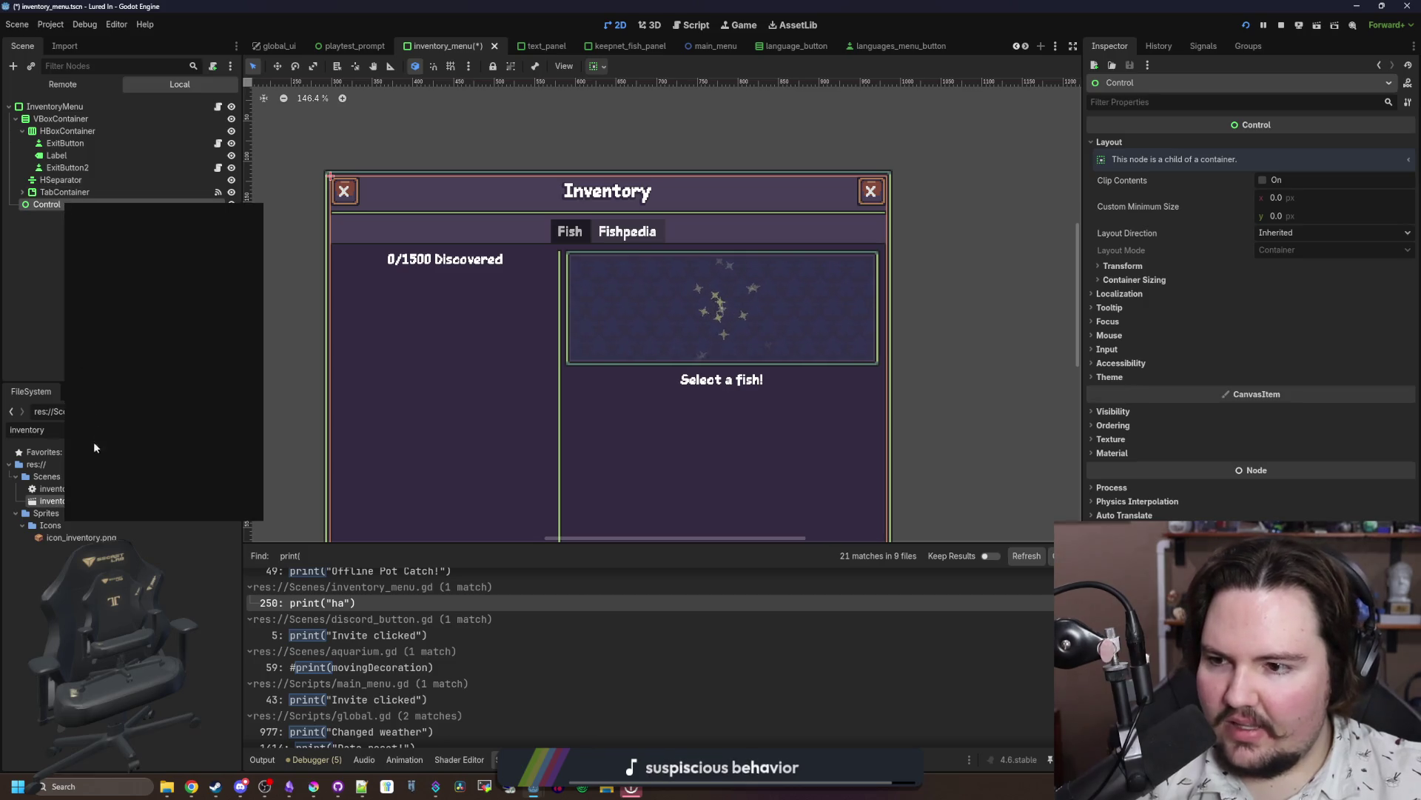
click(100, 511)
click(683, 416)
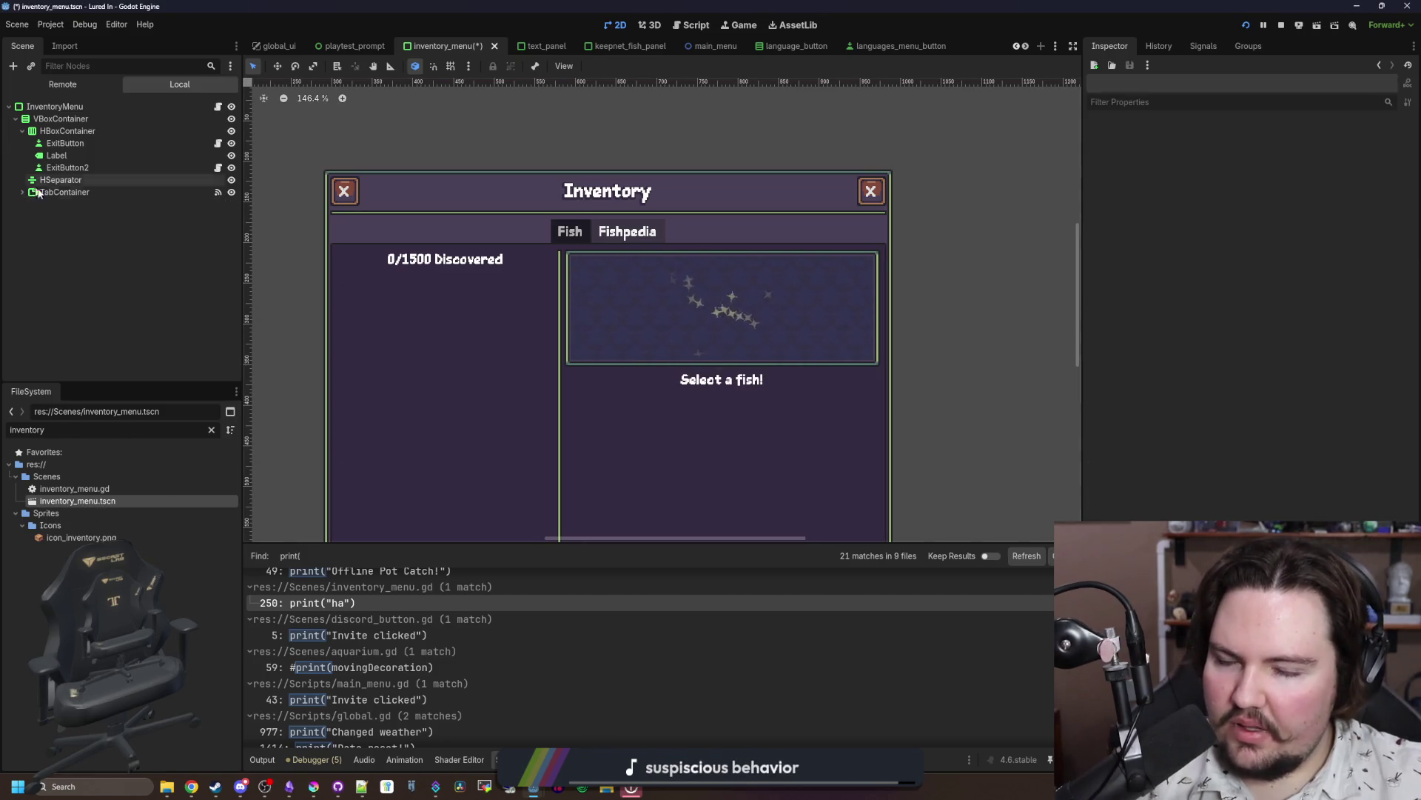
Step: Review the TabContainer's connected signals, then return to the running game
click(71, 195)
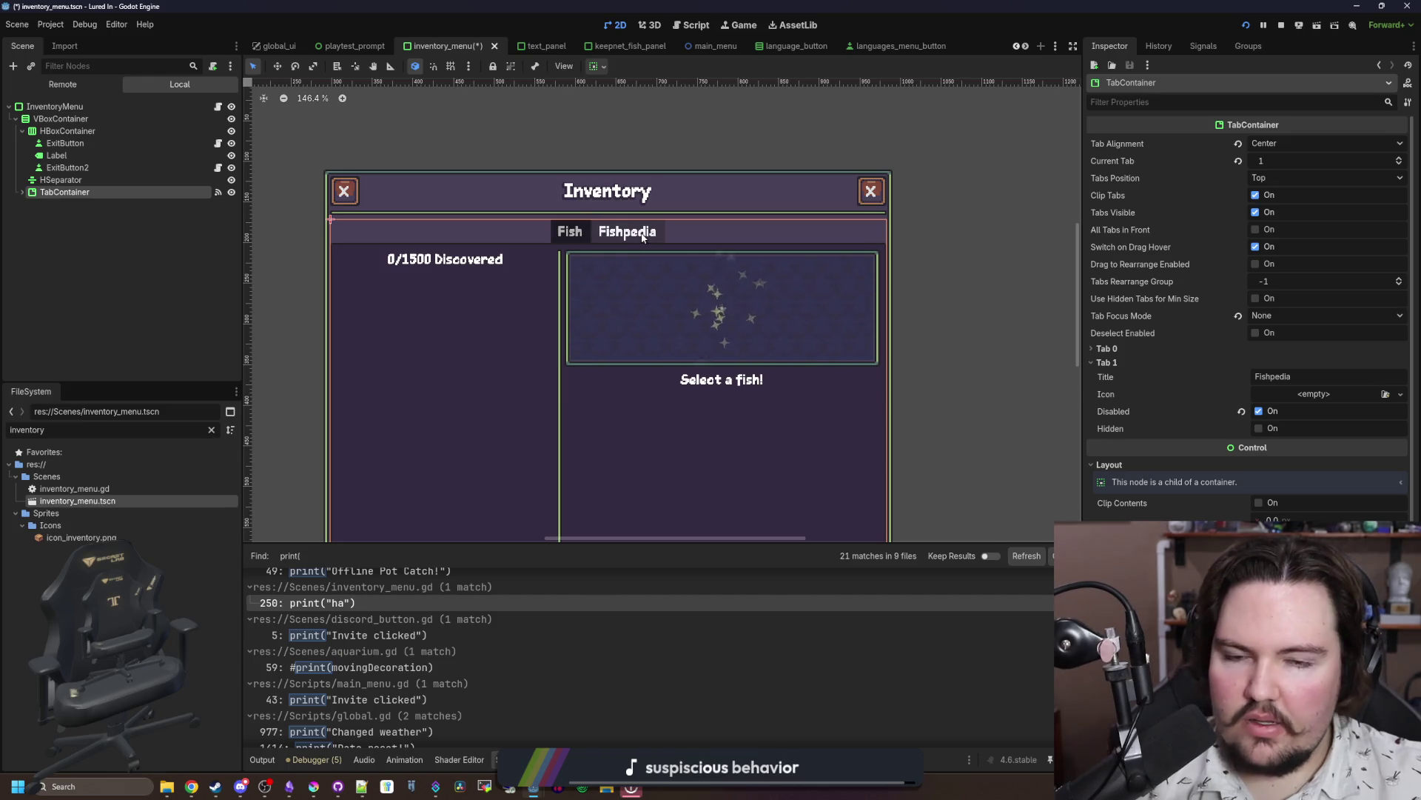
click(1215, 50)
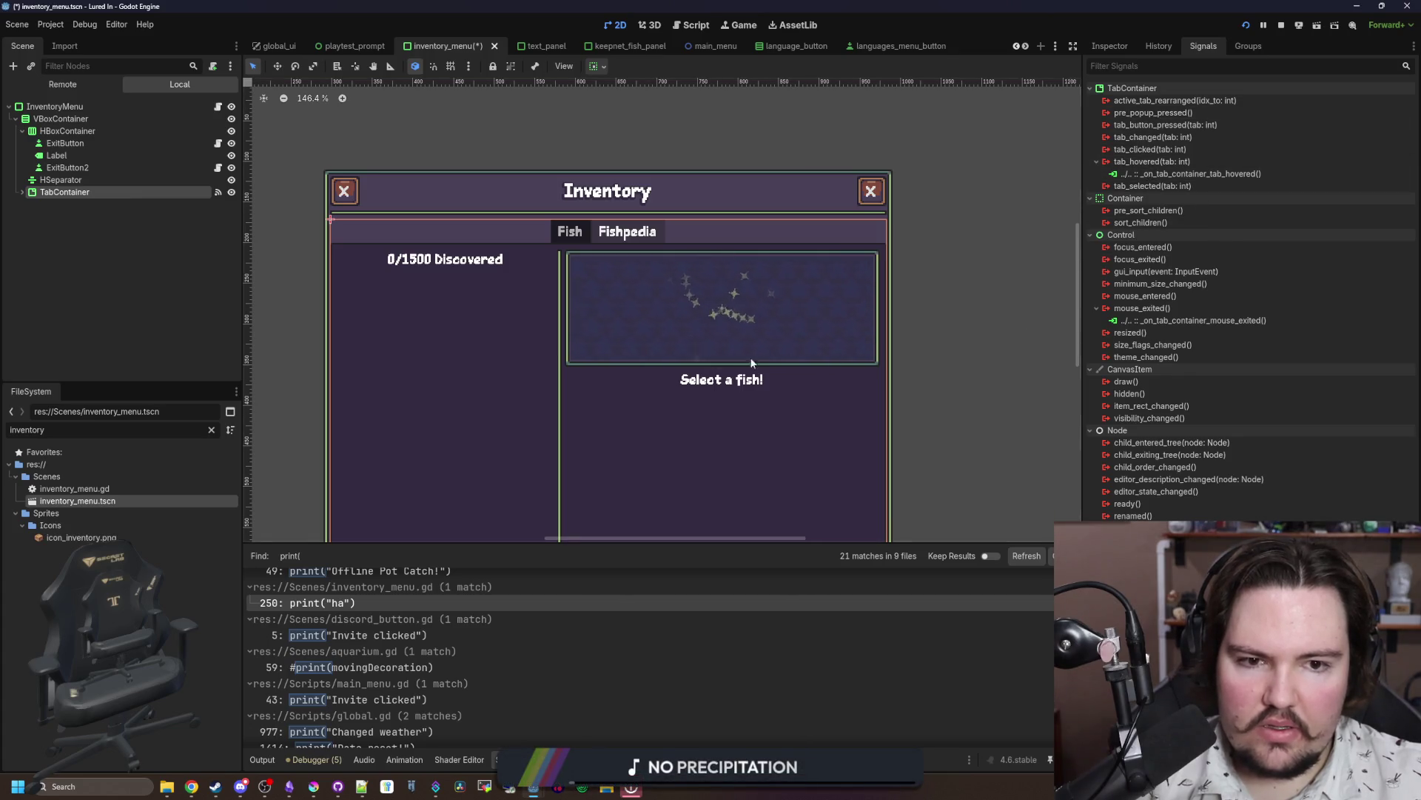
click(739, 23)
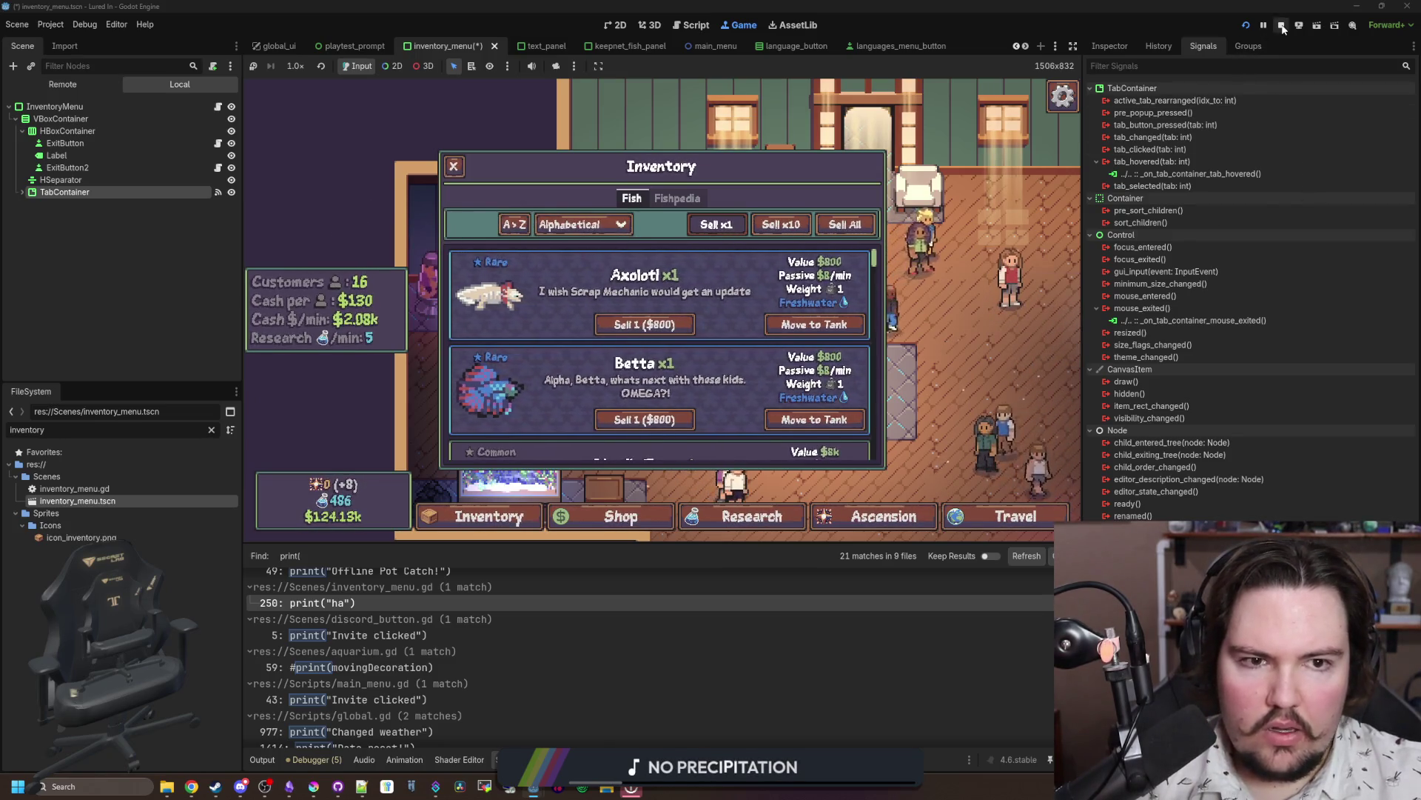
Step: Stop the game with F8 and scroll inventory_menu.gd to the tab-hover handlers near line 294
key(F8)
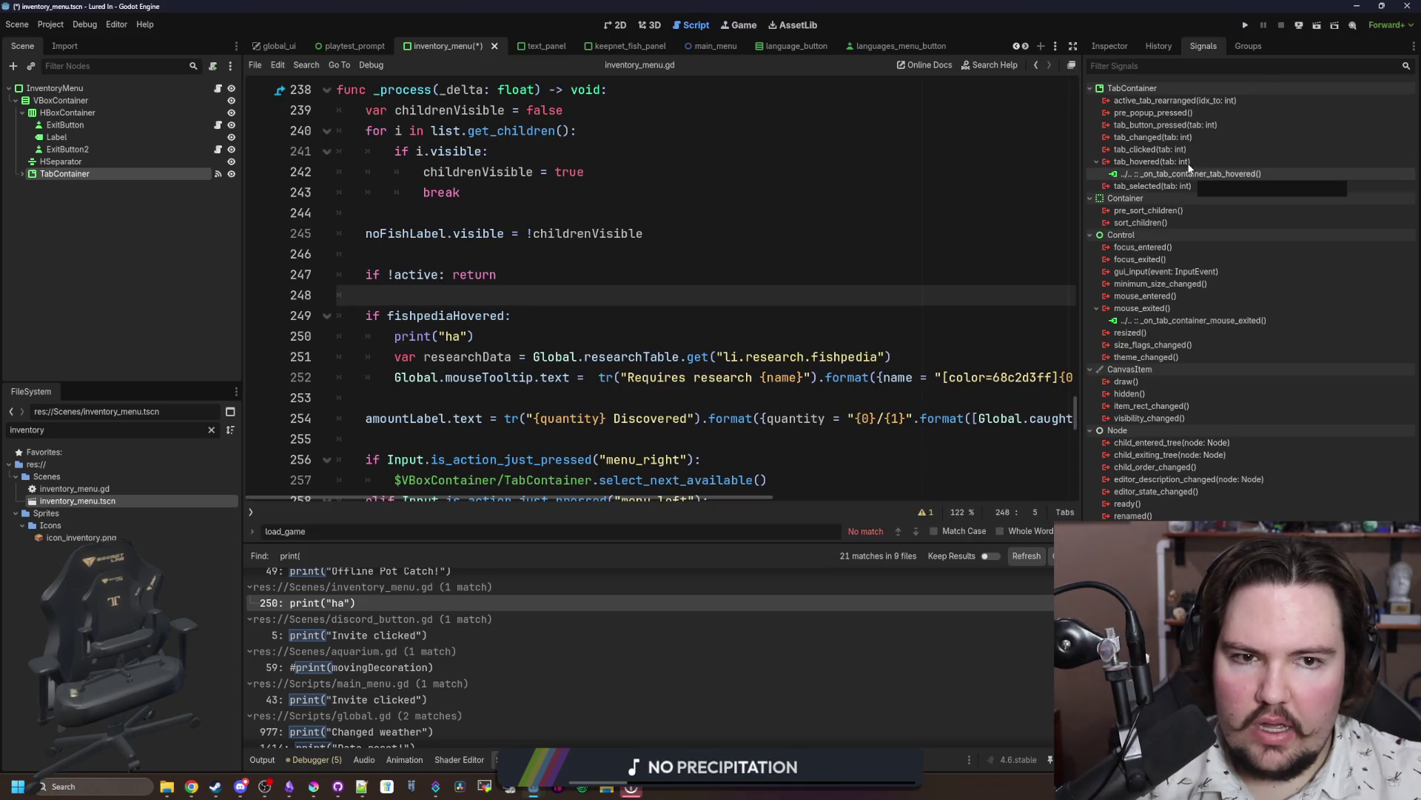
scroll(547, 370, down, 15)
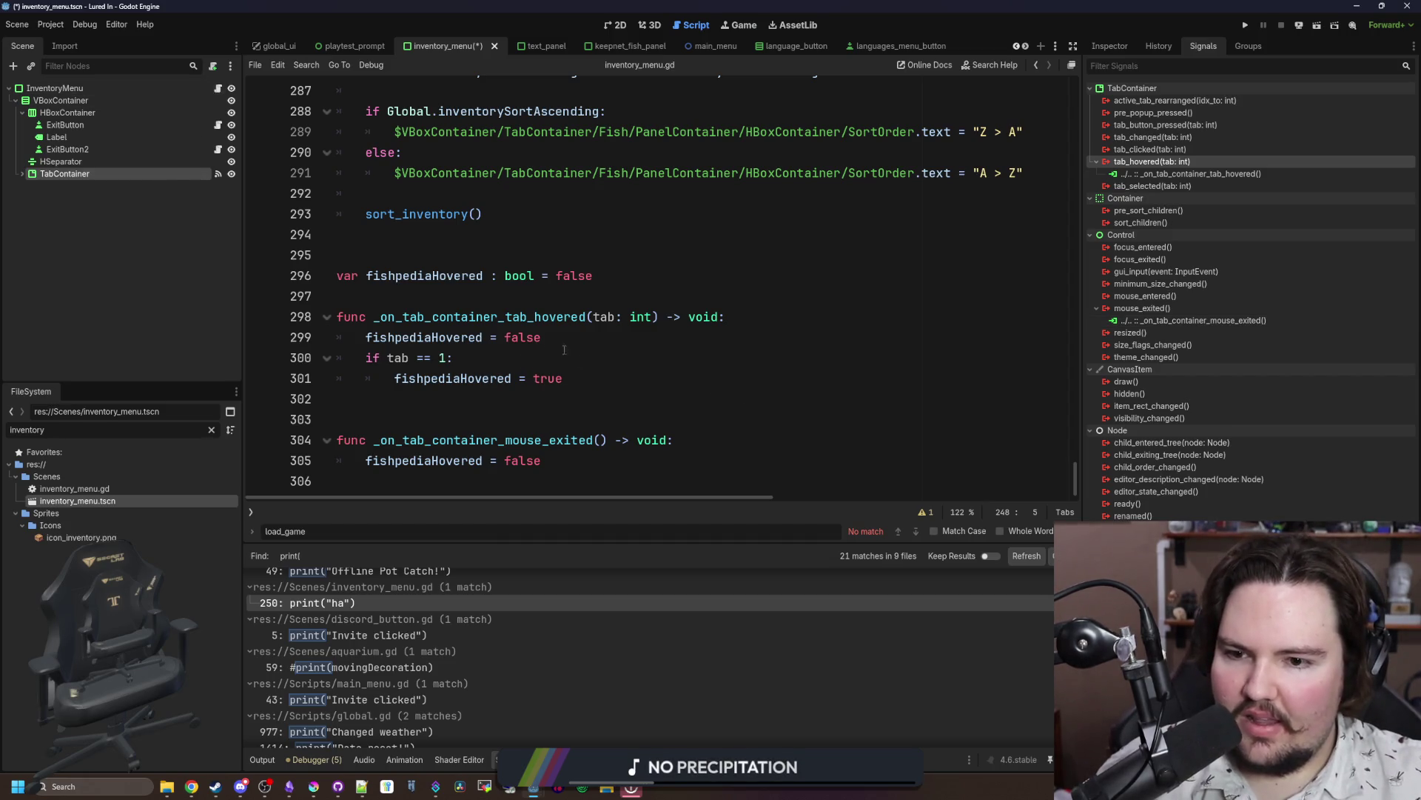
click(420, 420)
click(392, 297)
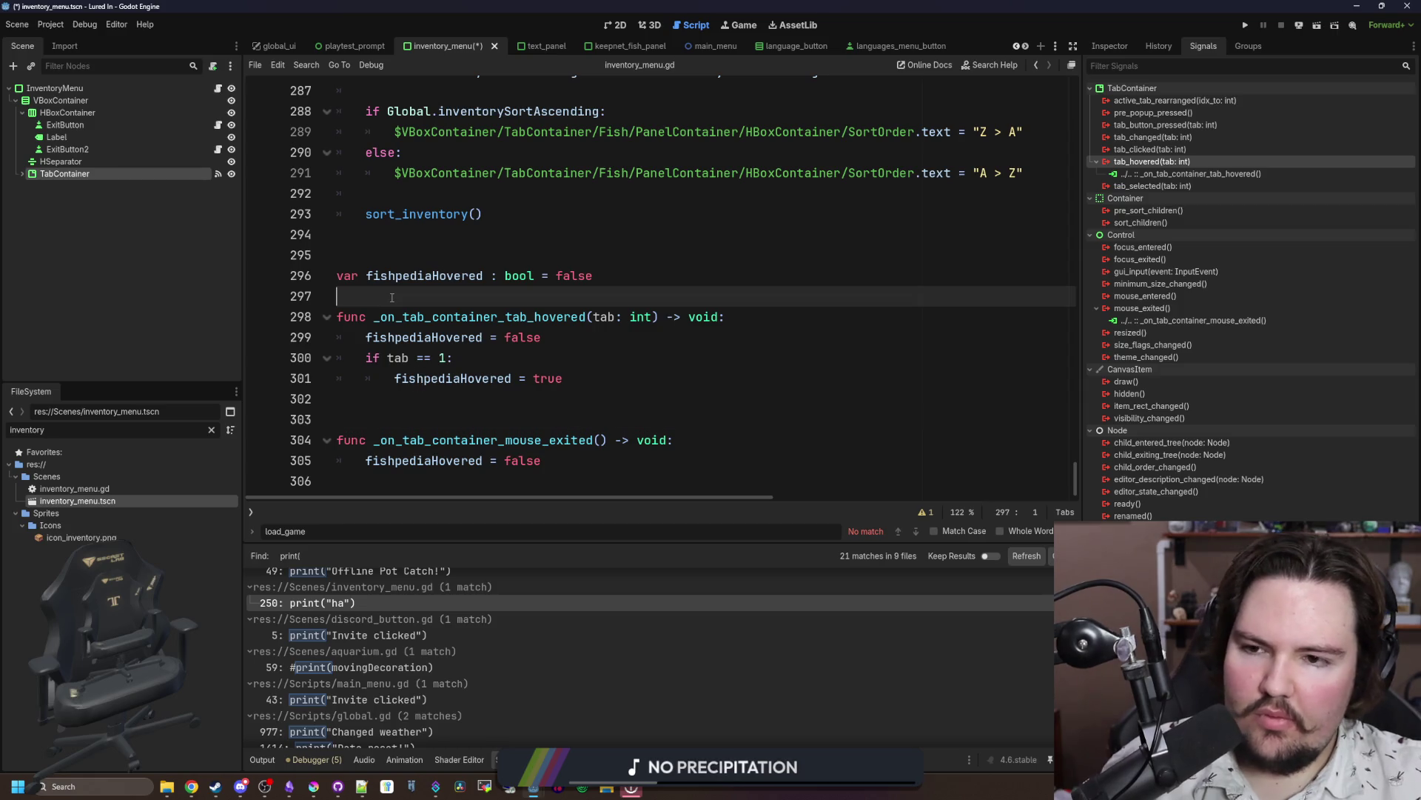
click(413, 234)
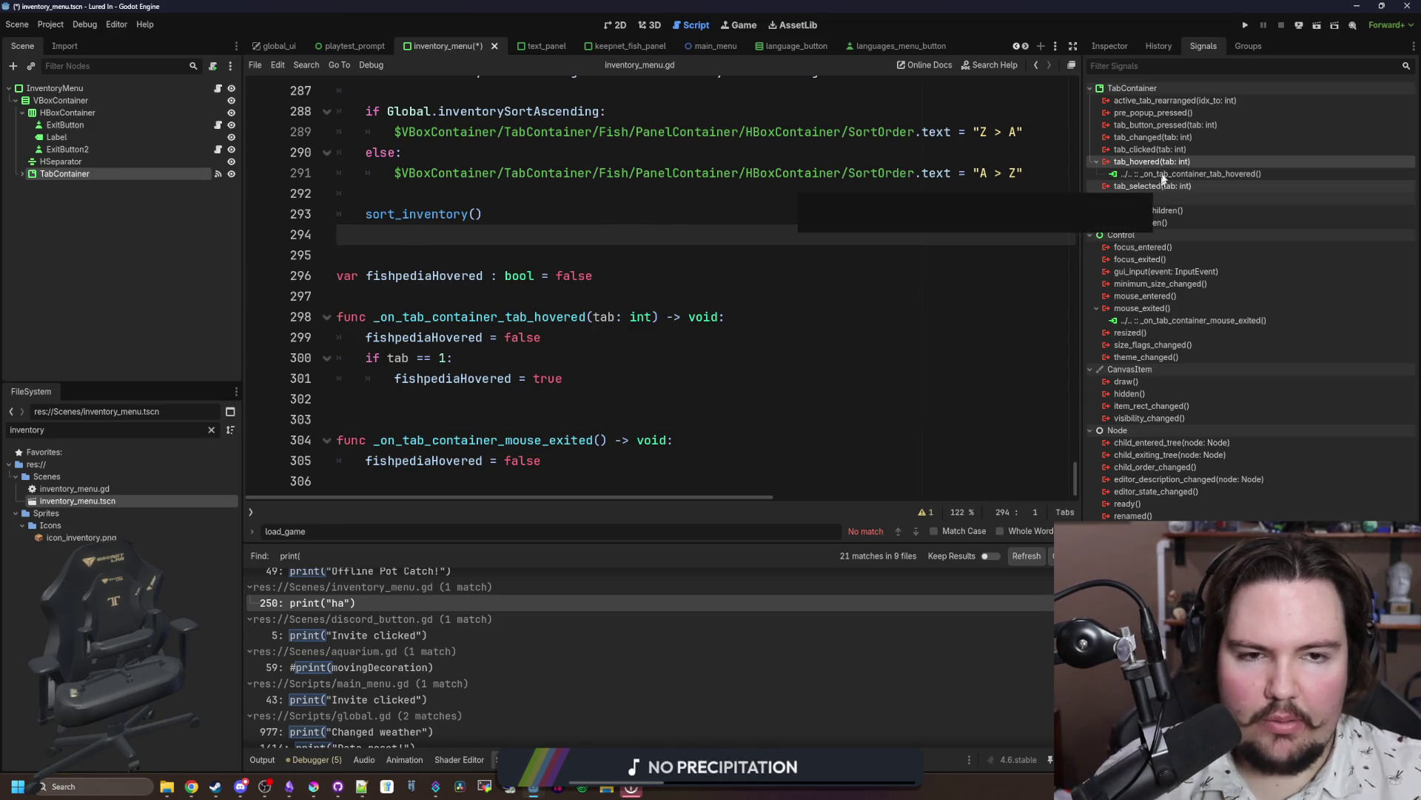
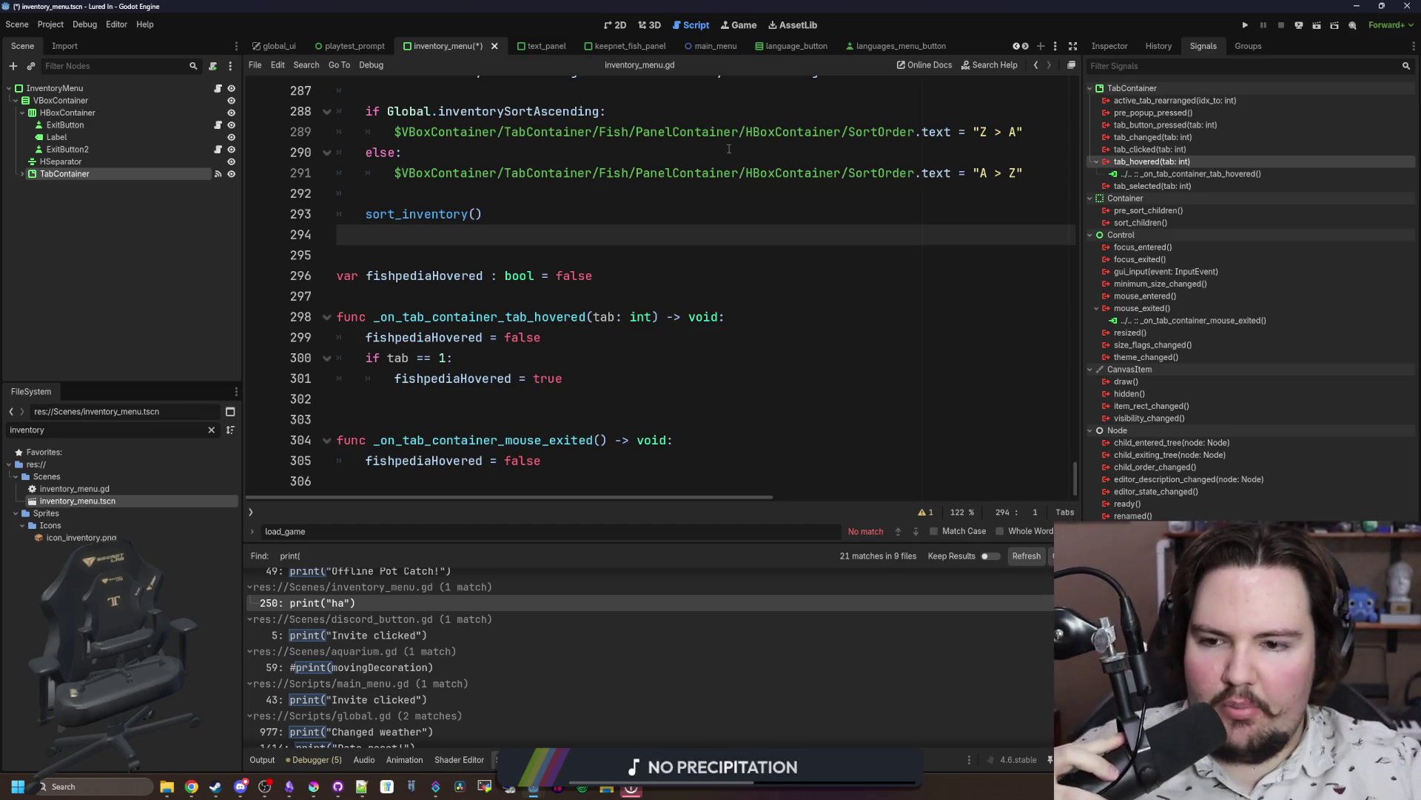
Step: Look over the existing fishpediaHovered code near the end of inventory_menu.gd
click(472, 302)
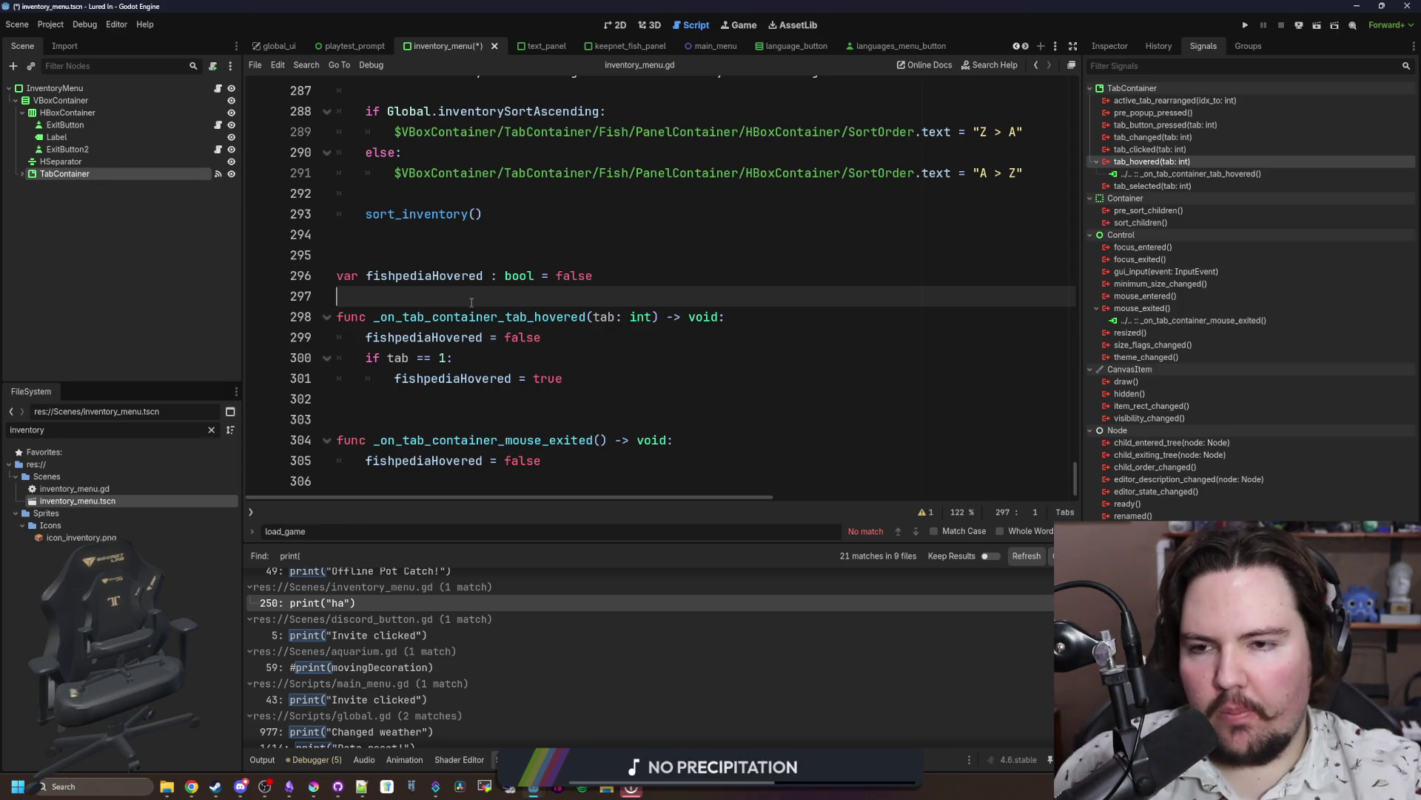
scroll(471, 302, up, 4)
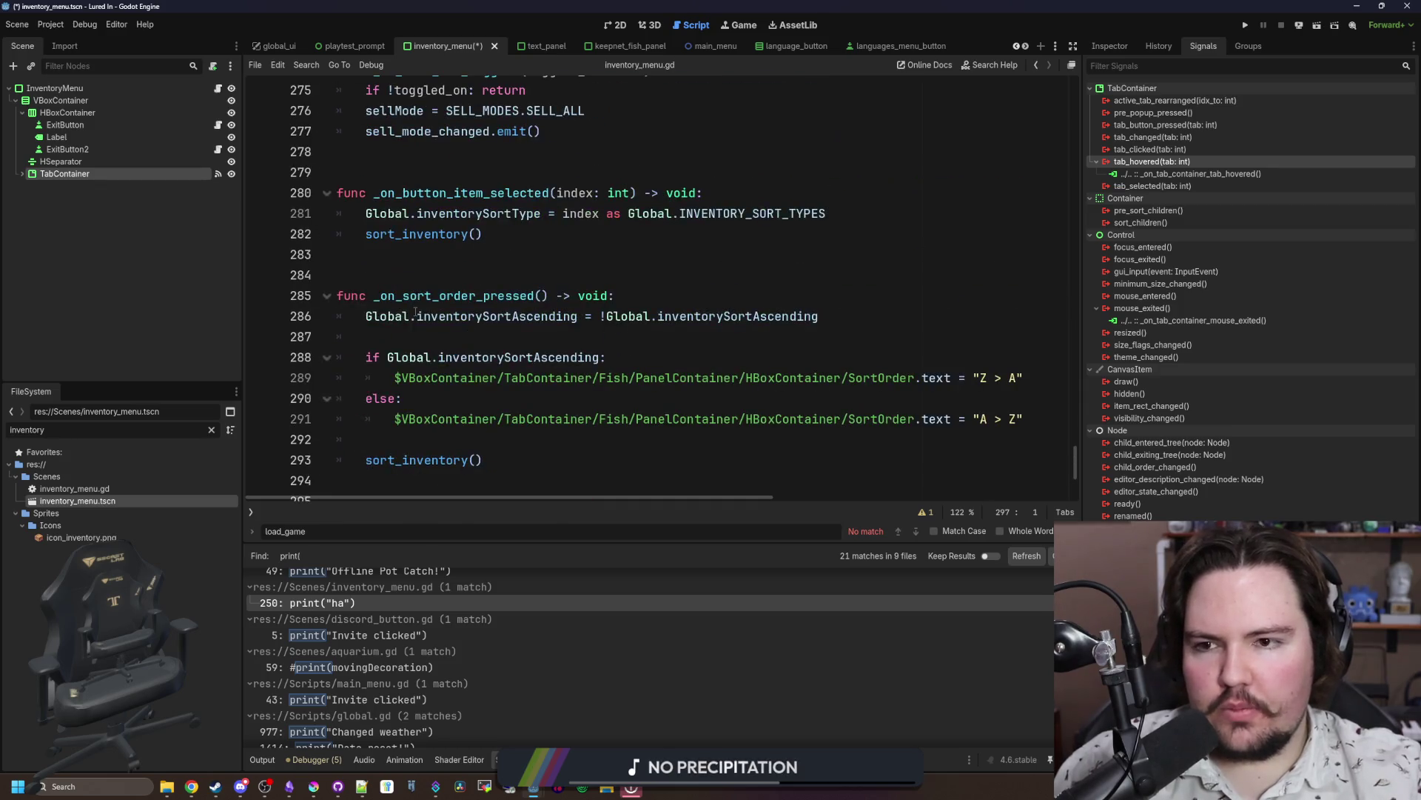
scroll(419, 285, up, 5)
scroll(481, 299, down, 10)
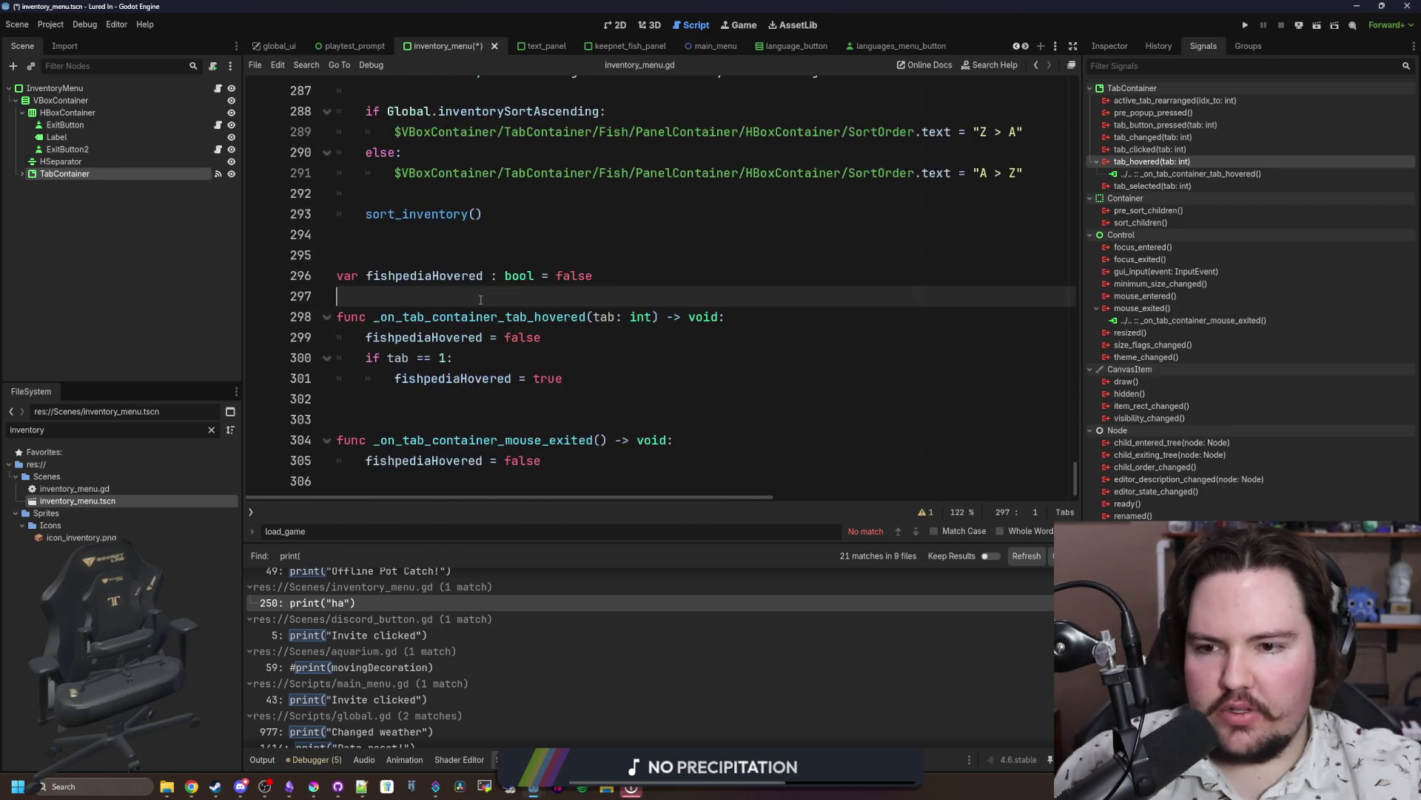
click(601, 473)
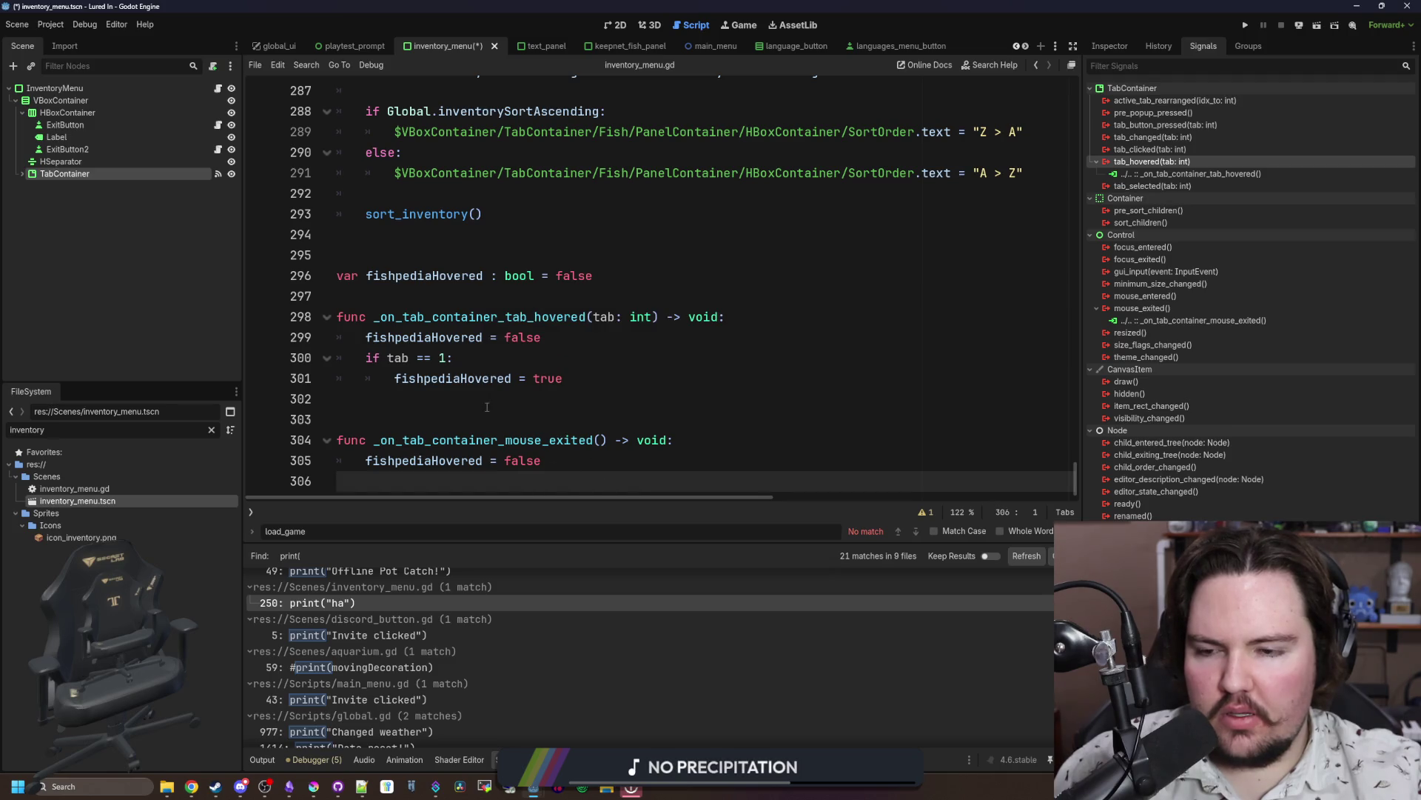
double_click(441, 379)
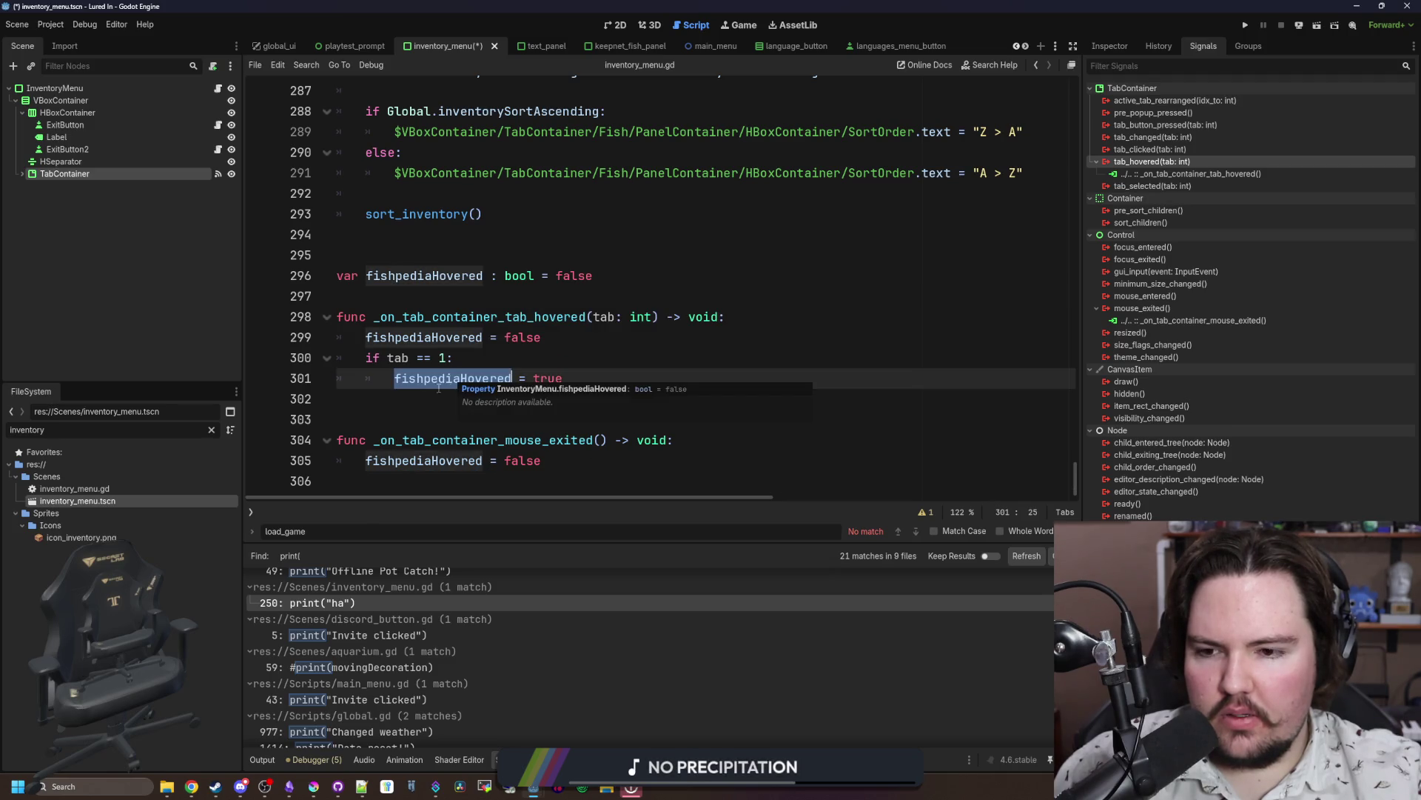
scroll(706, 404, up, 8)
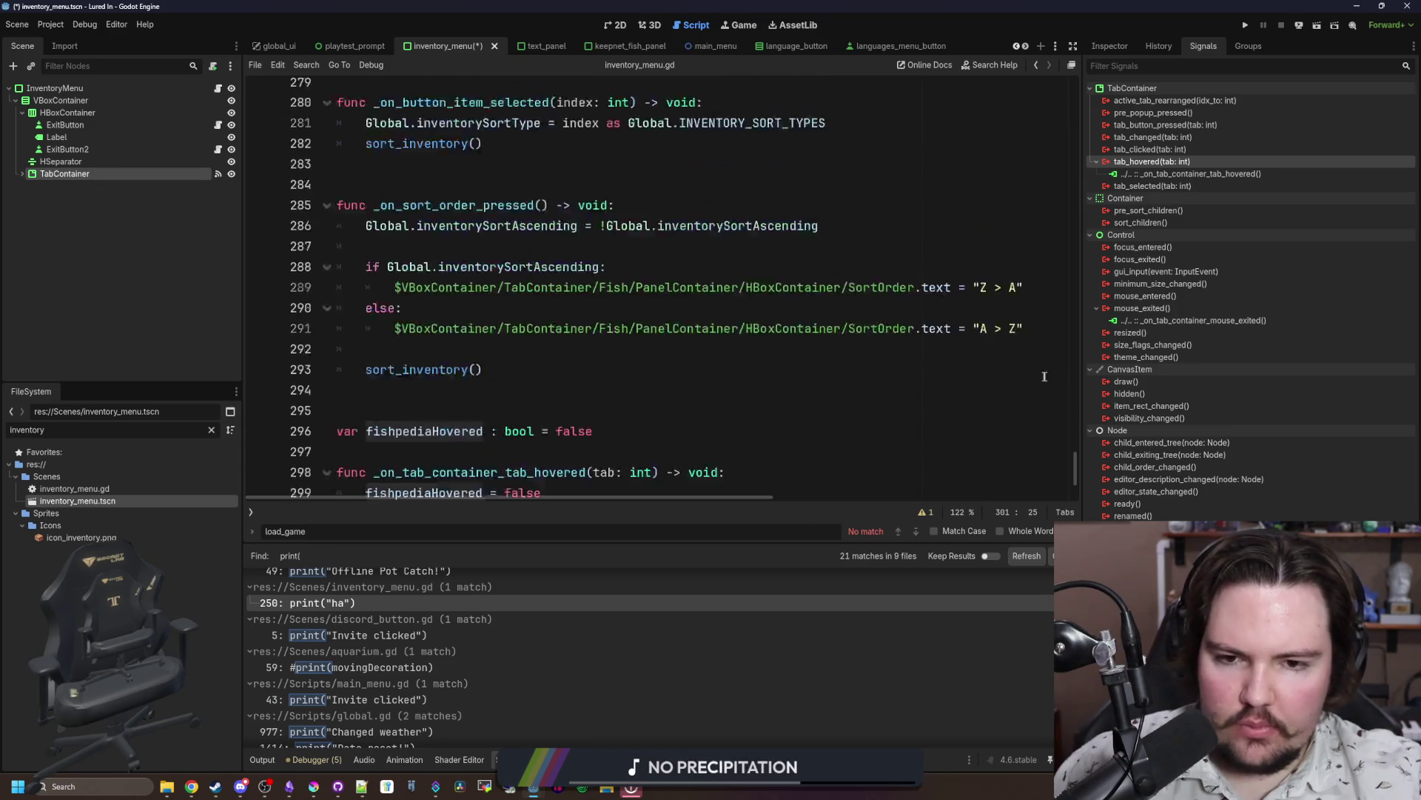
Step: Search the script for _process and go to the line after 'if !active: return'
click(932, 377)
key(ctrl+f)
text(_process)
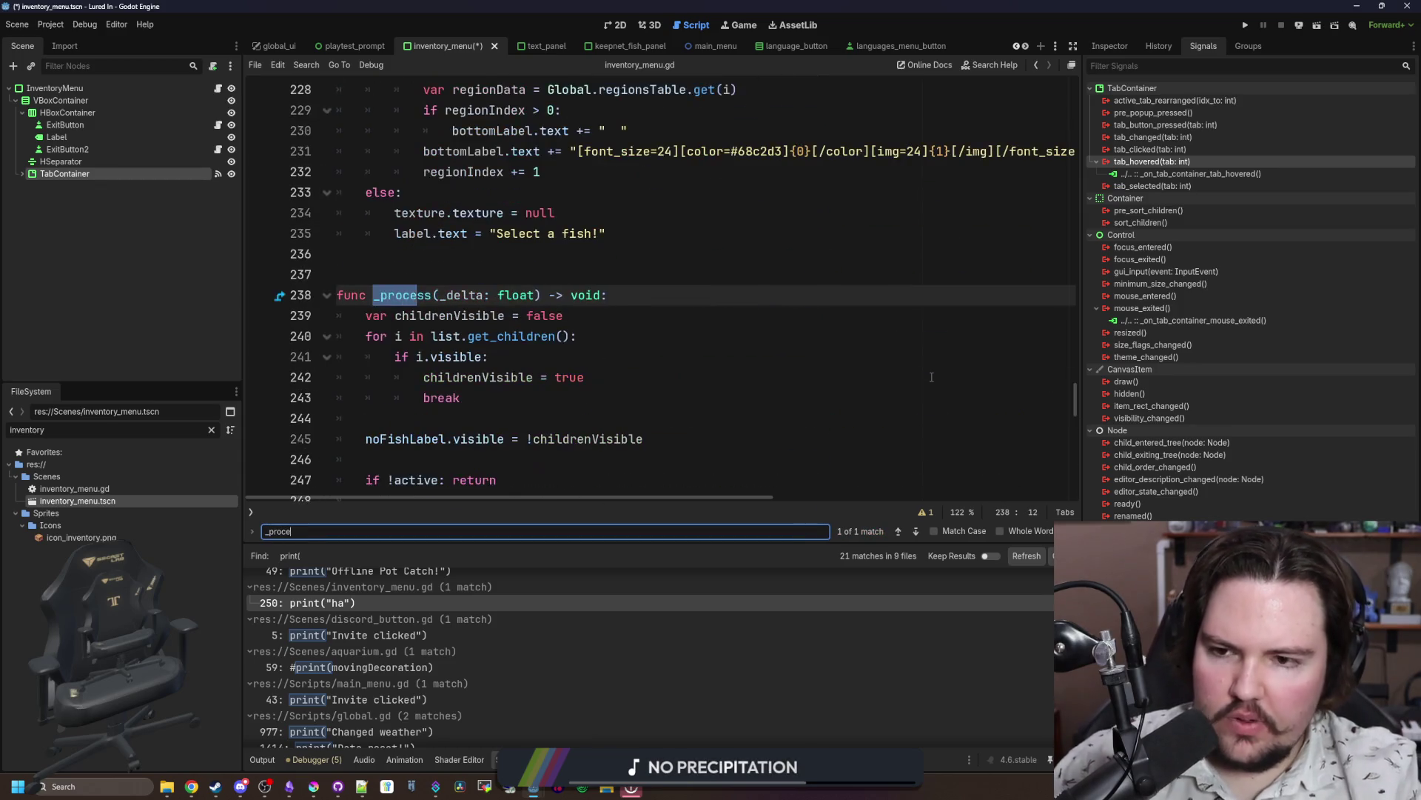
click(494, 278)
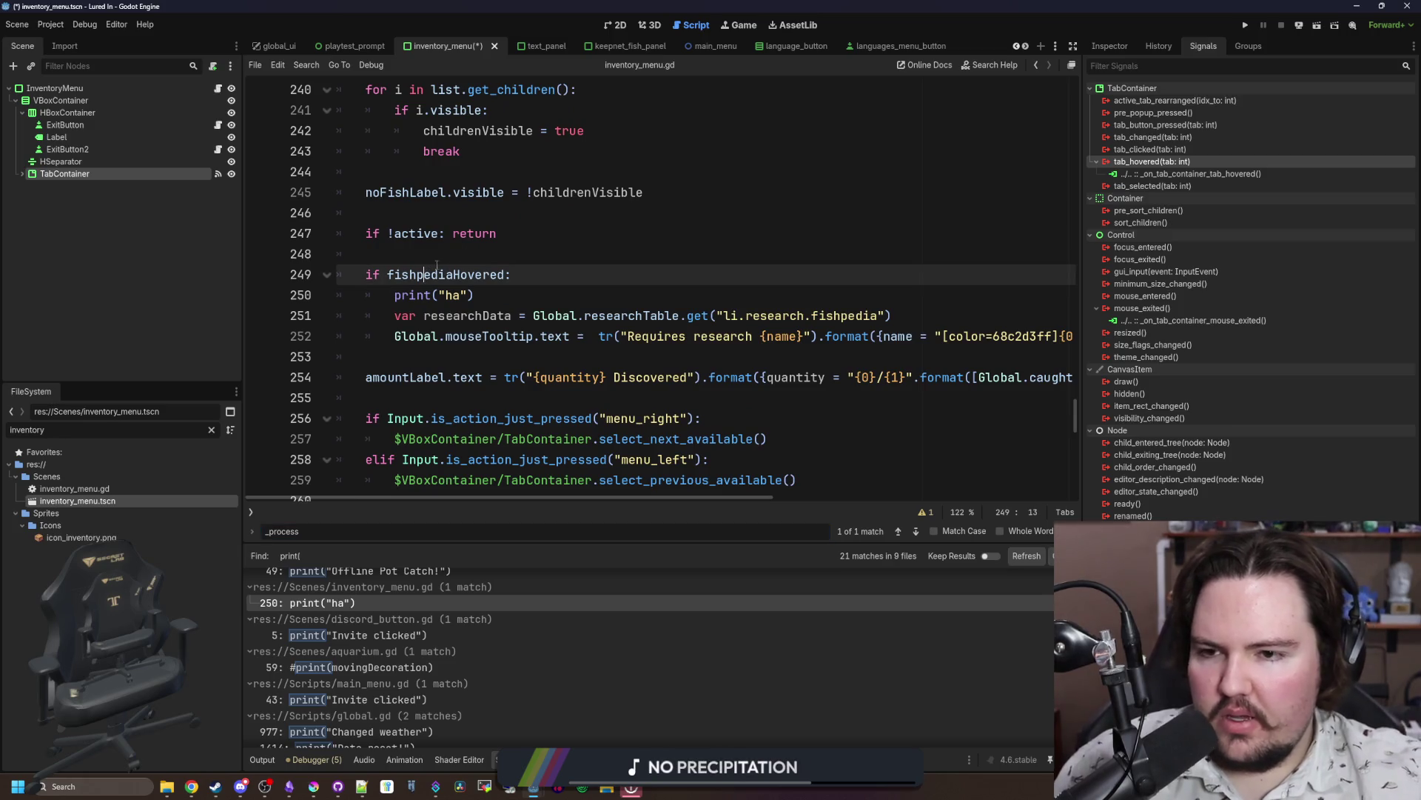
key(Up)
scroll(493, 279, up, 1)
Step: Write fishpediaHovered on a new line, with two blank lines above it
key(Return)
key(Return)
key(Up)
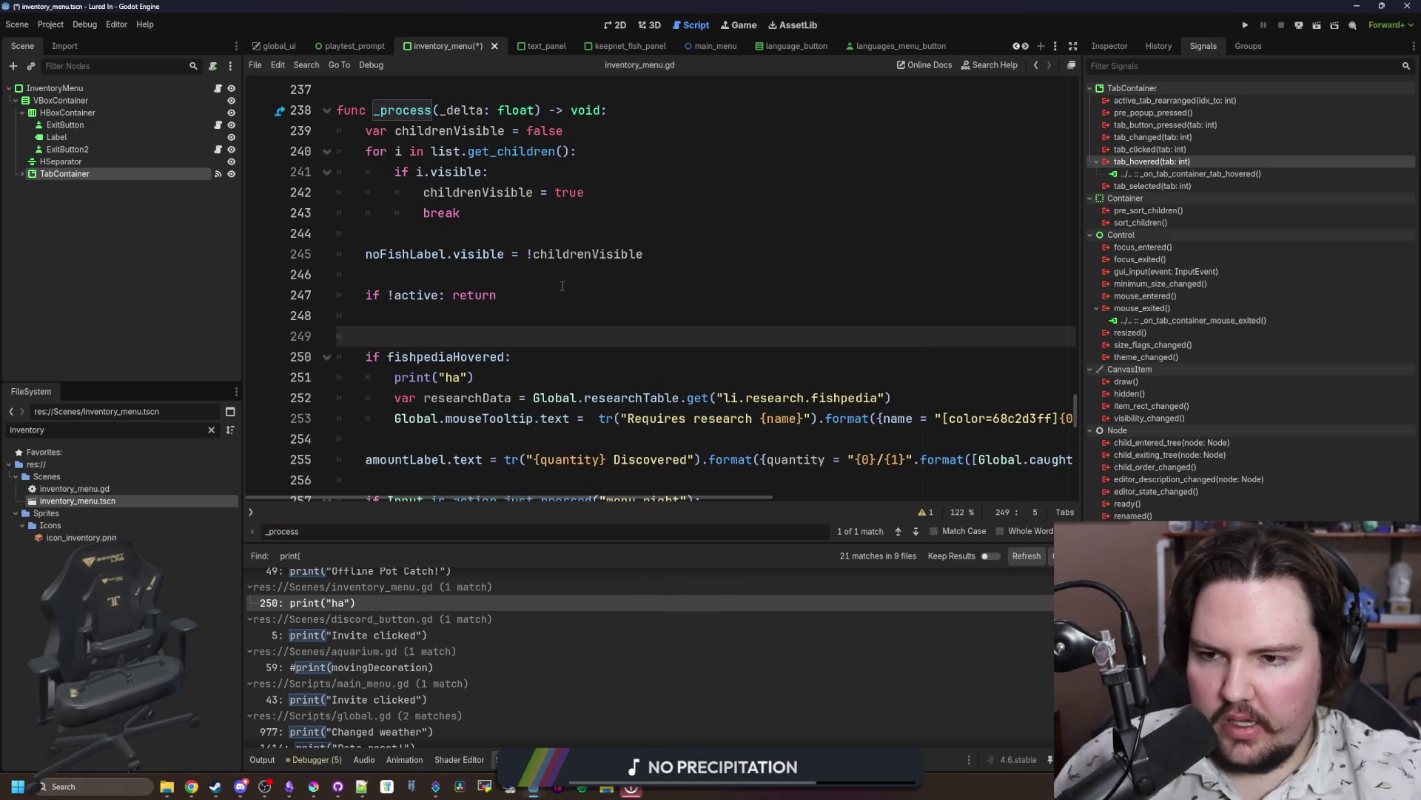
text(fishpediaHovered)
key(Up)
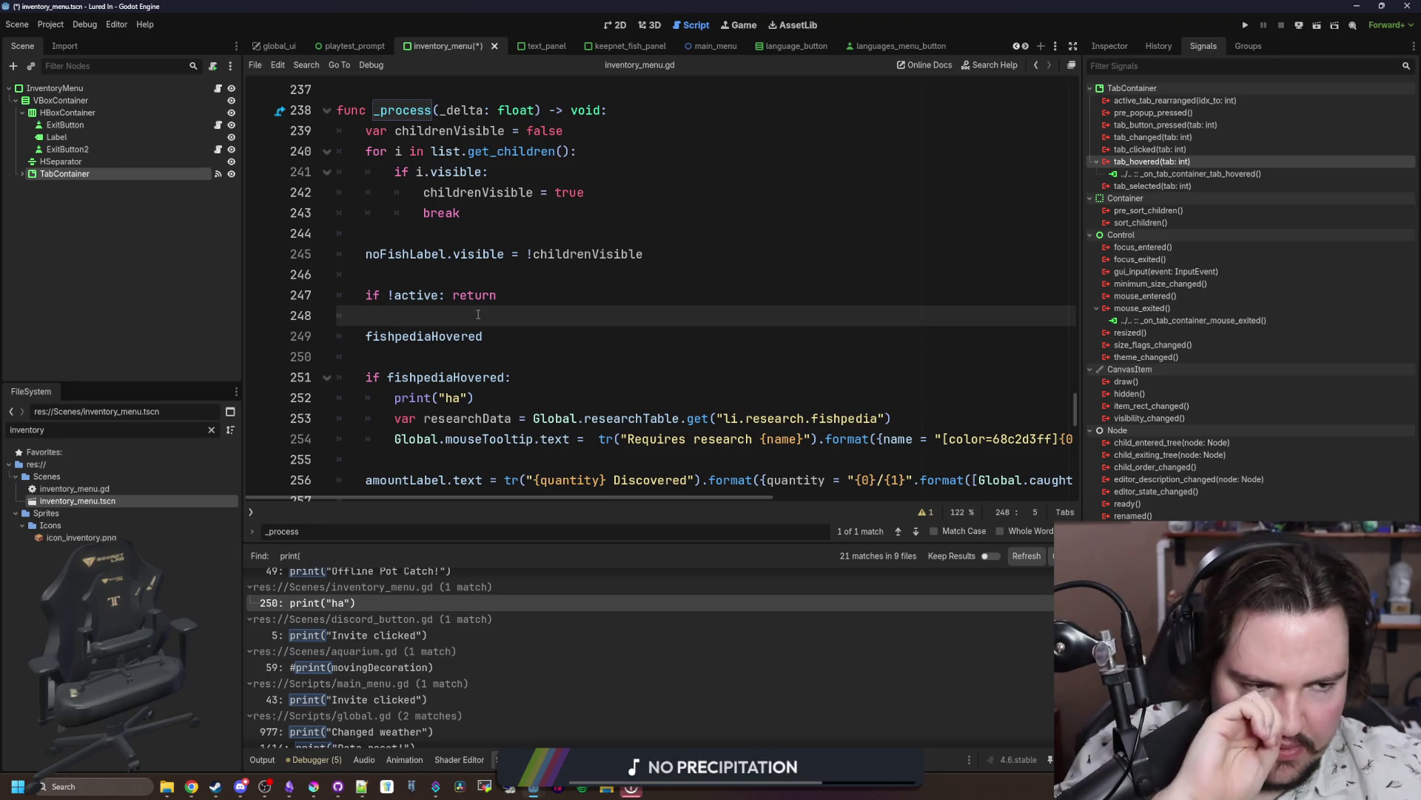
key(Return)
key(Return)
key(Up)
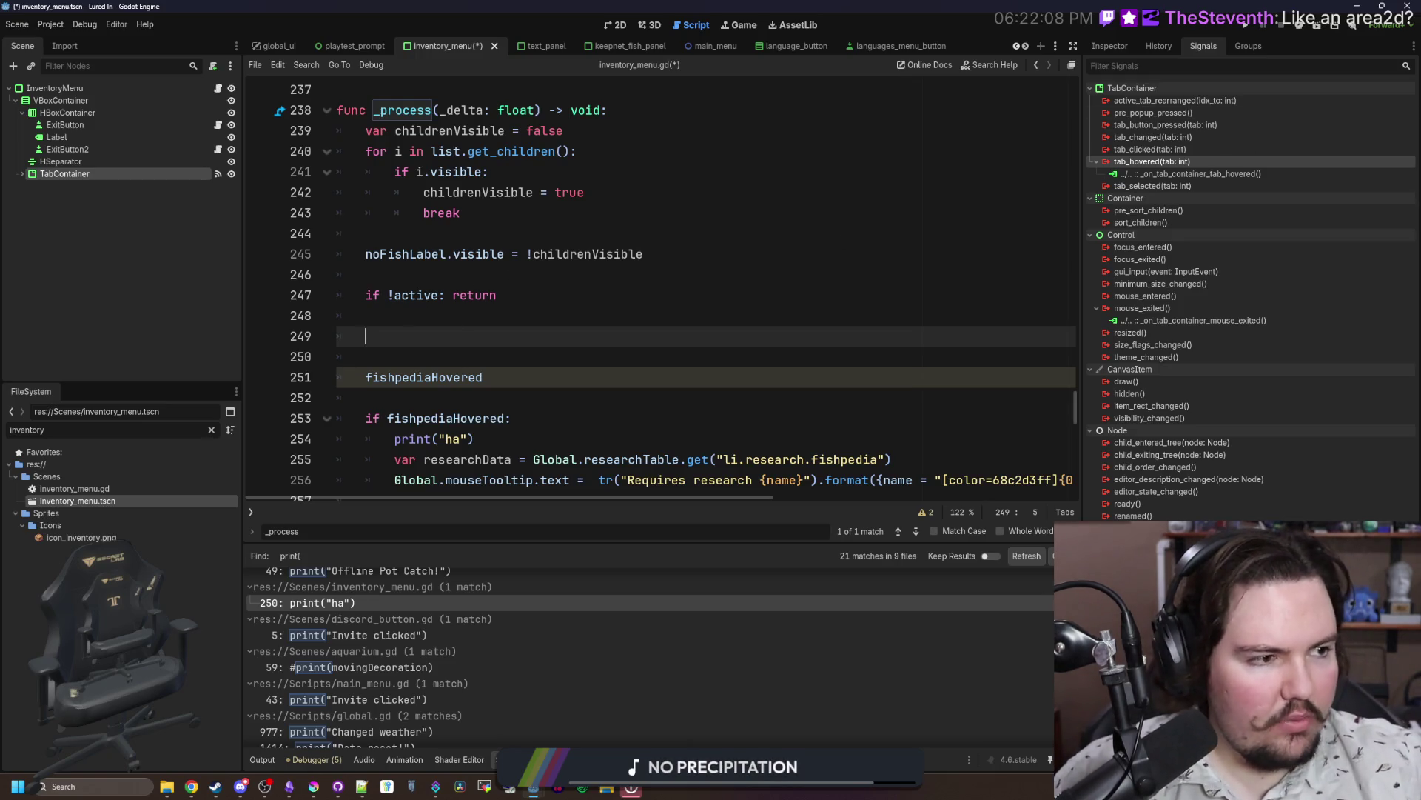
Step: In a new browser window, search Google for 'godot check what node is hovered'
key(super+2)
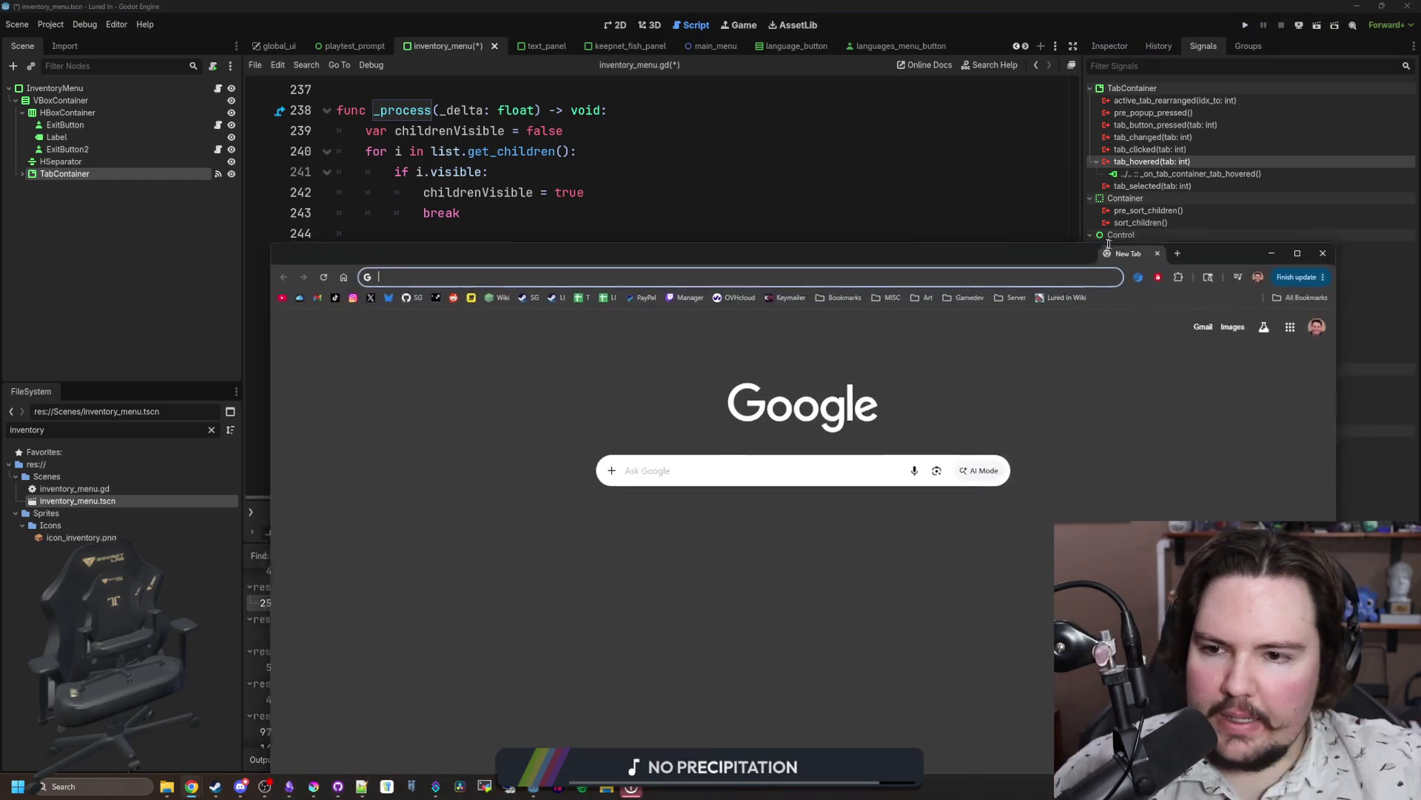
mouse_move(948, 290)
mouse_down()
mouse_move(1068, 193)
mouse_move(1174, 194)
mouse_up()
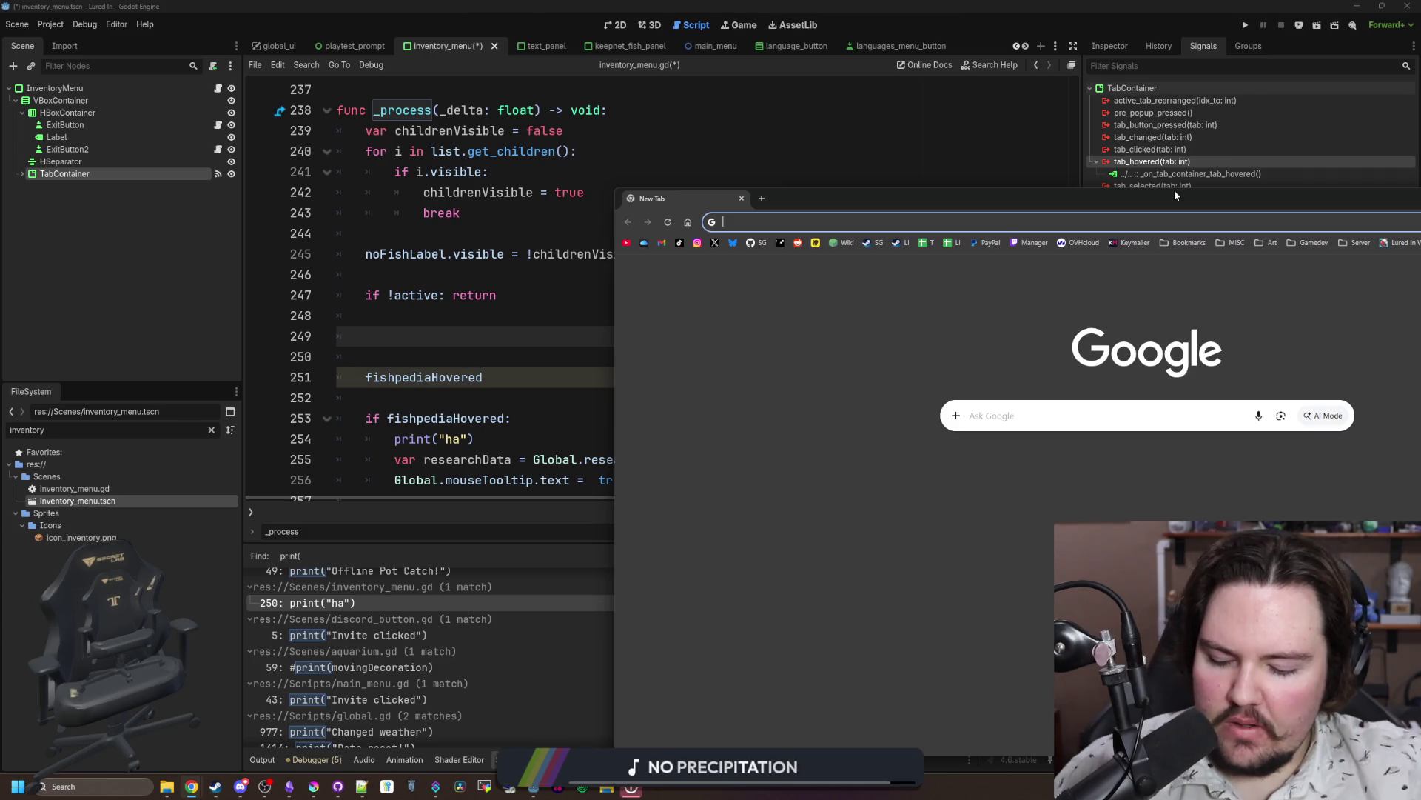
text(godot check what node is hove)
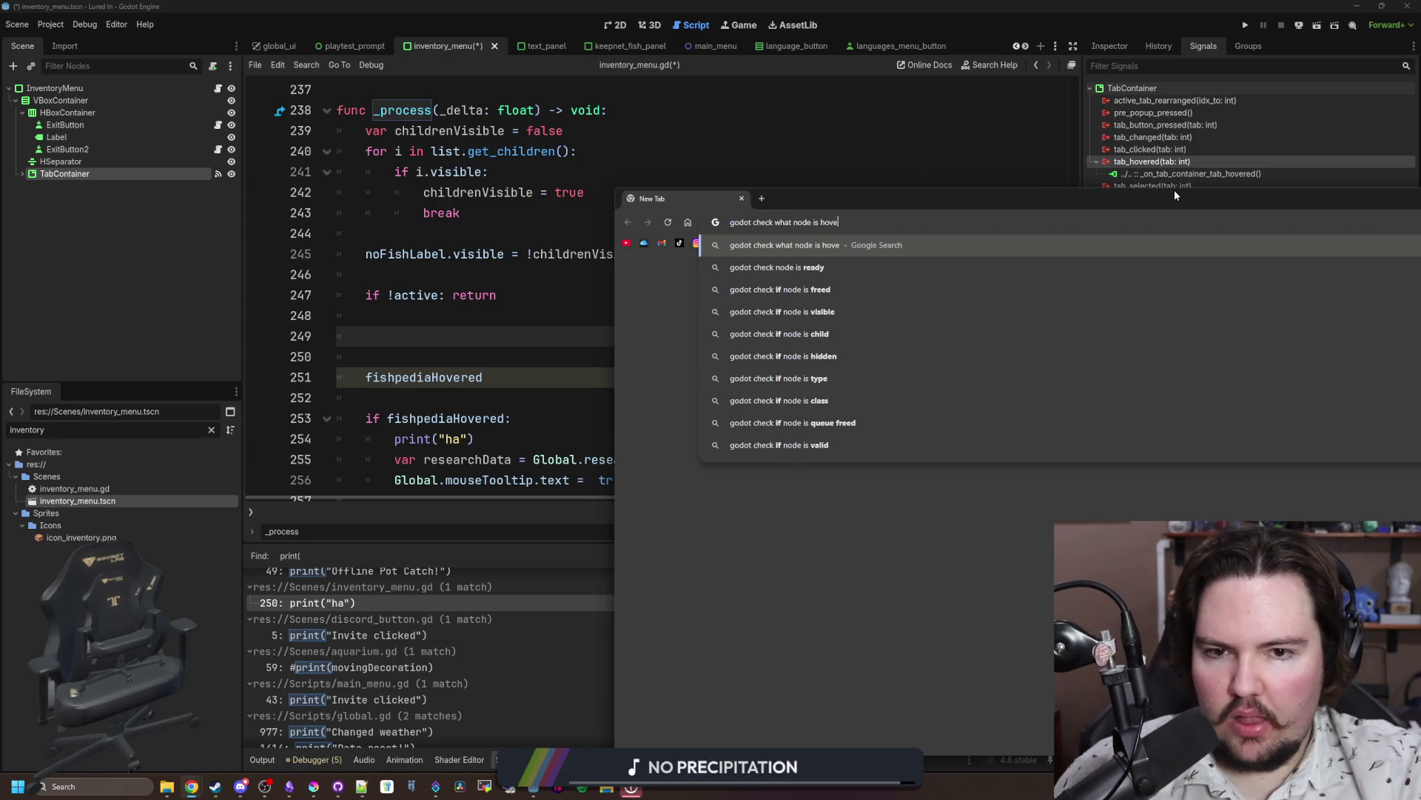
text(red)
key(Return)
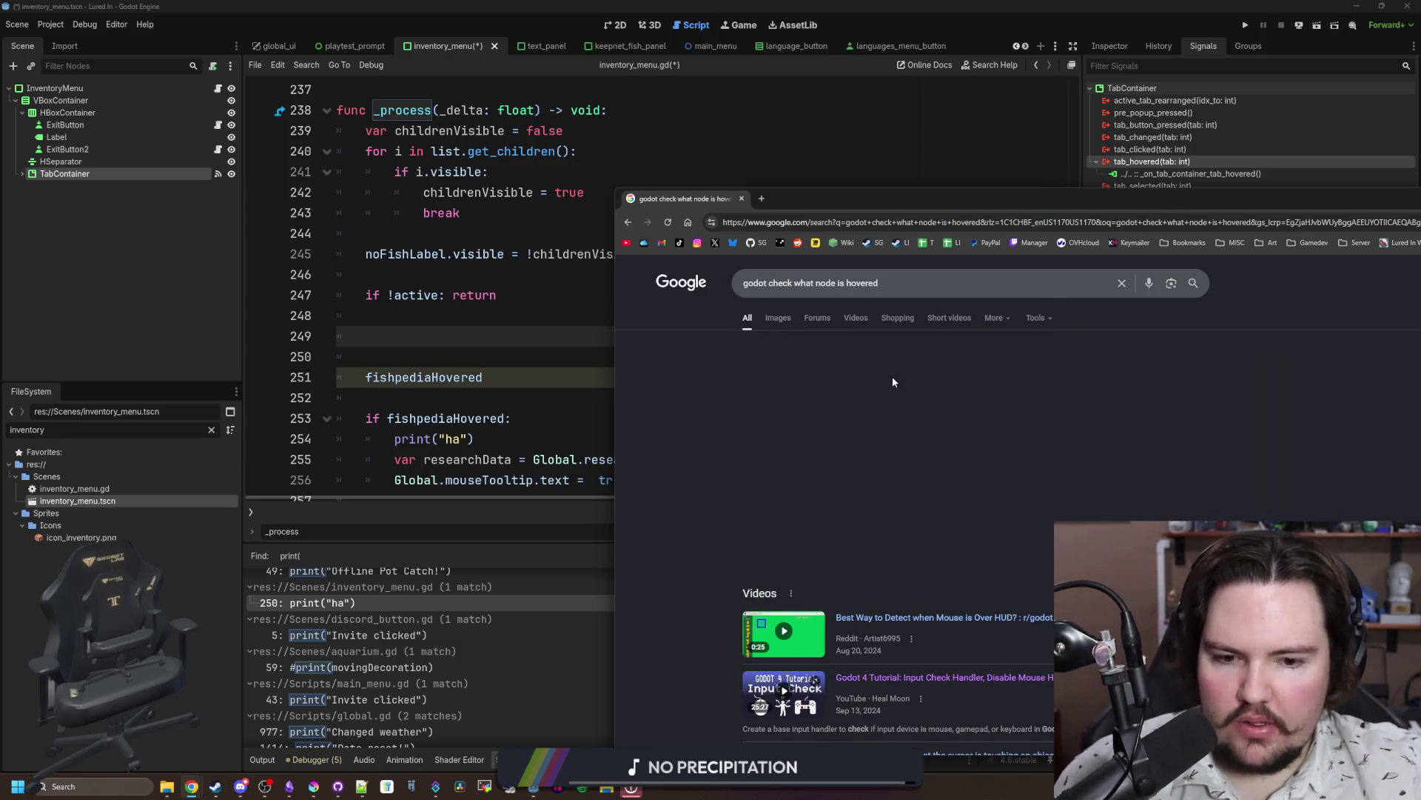
Step: Search 'godot check last node that recieved input', read the Godot forum answer, then return to the editor
click(831, 224)
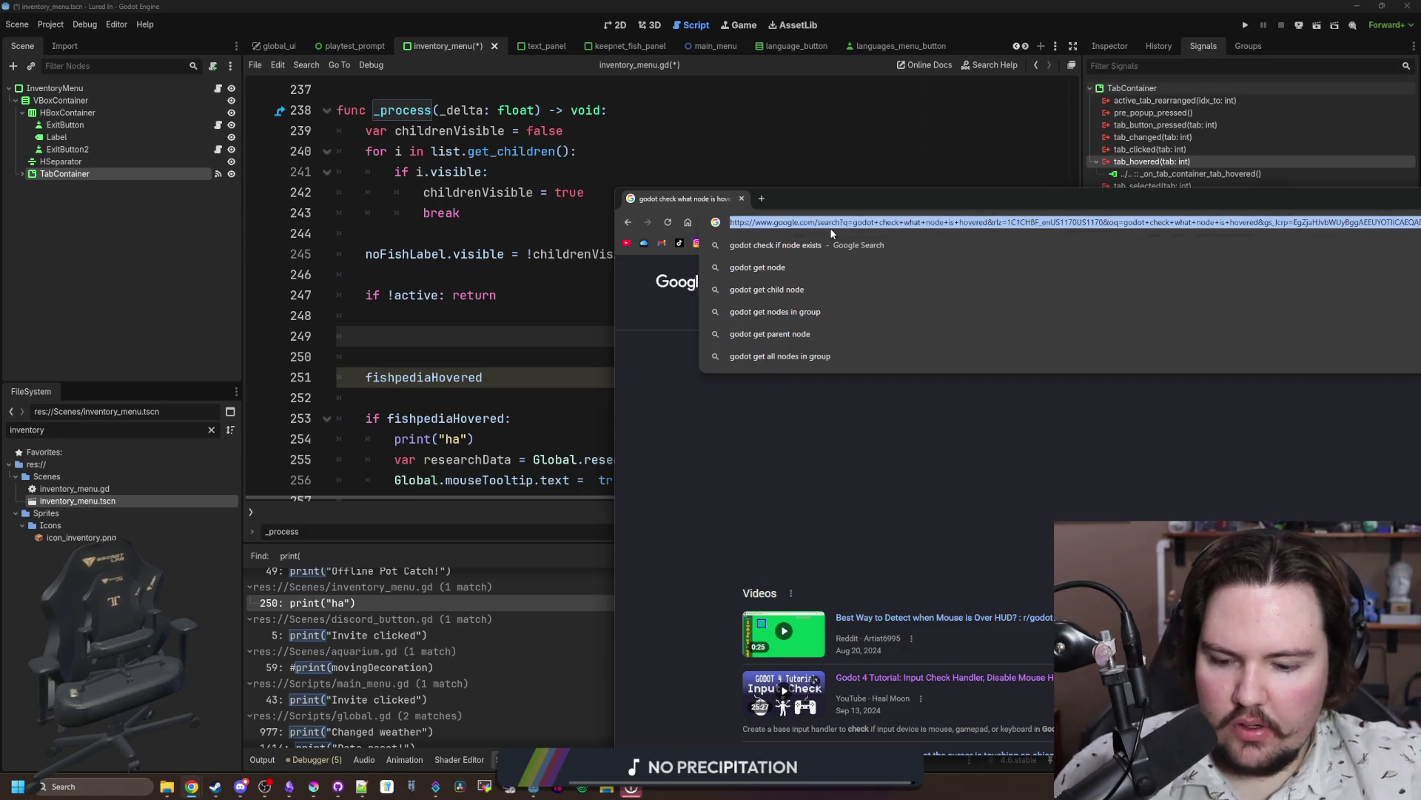
text(godot check last)
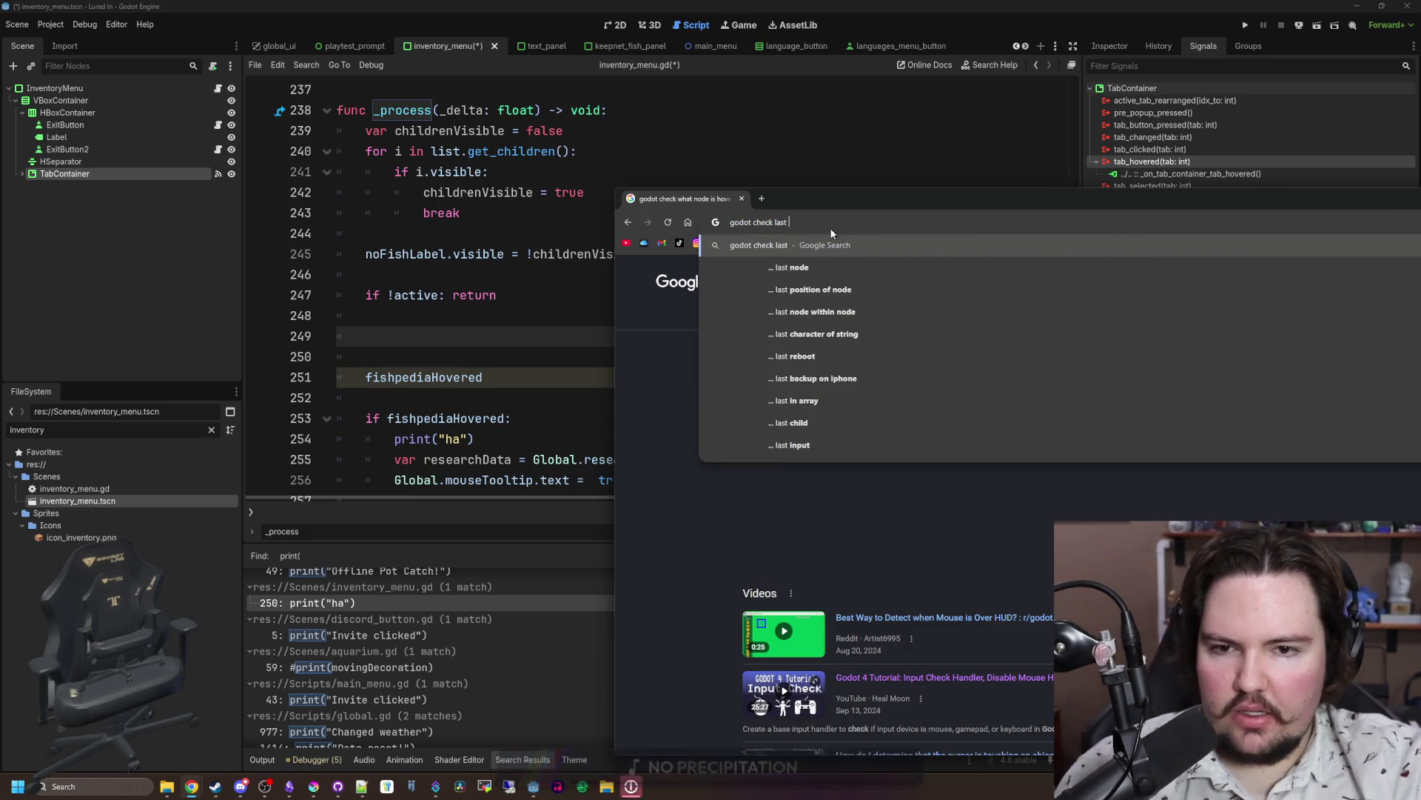
text( node )
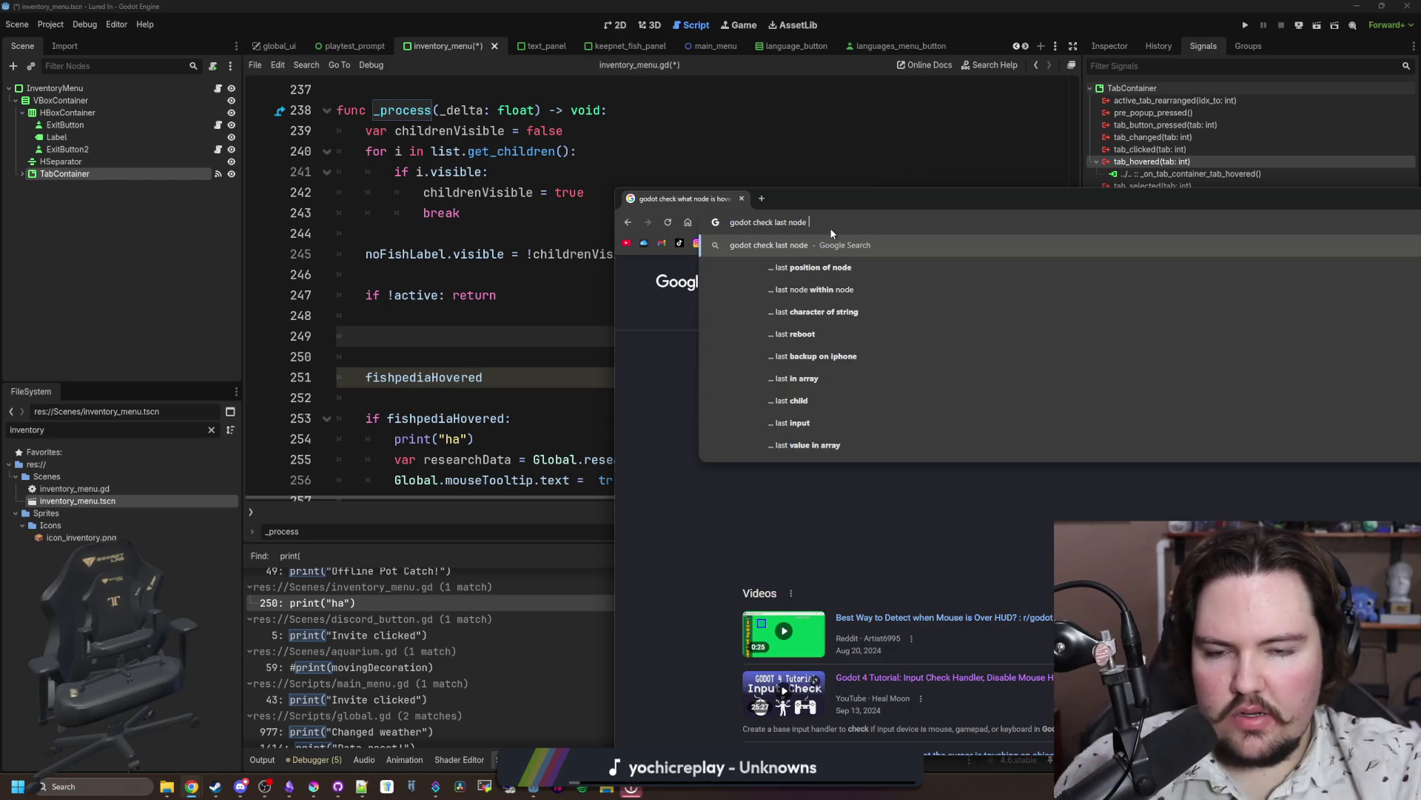
text(that recieved input)
key(Return)
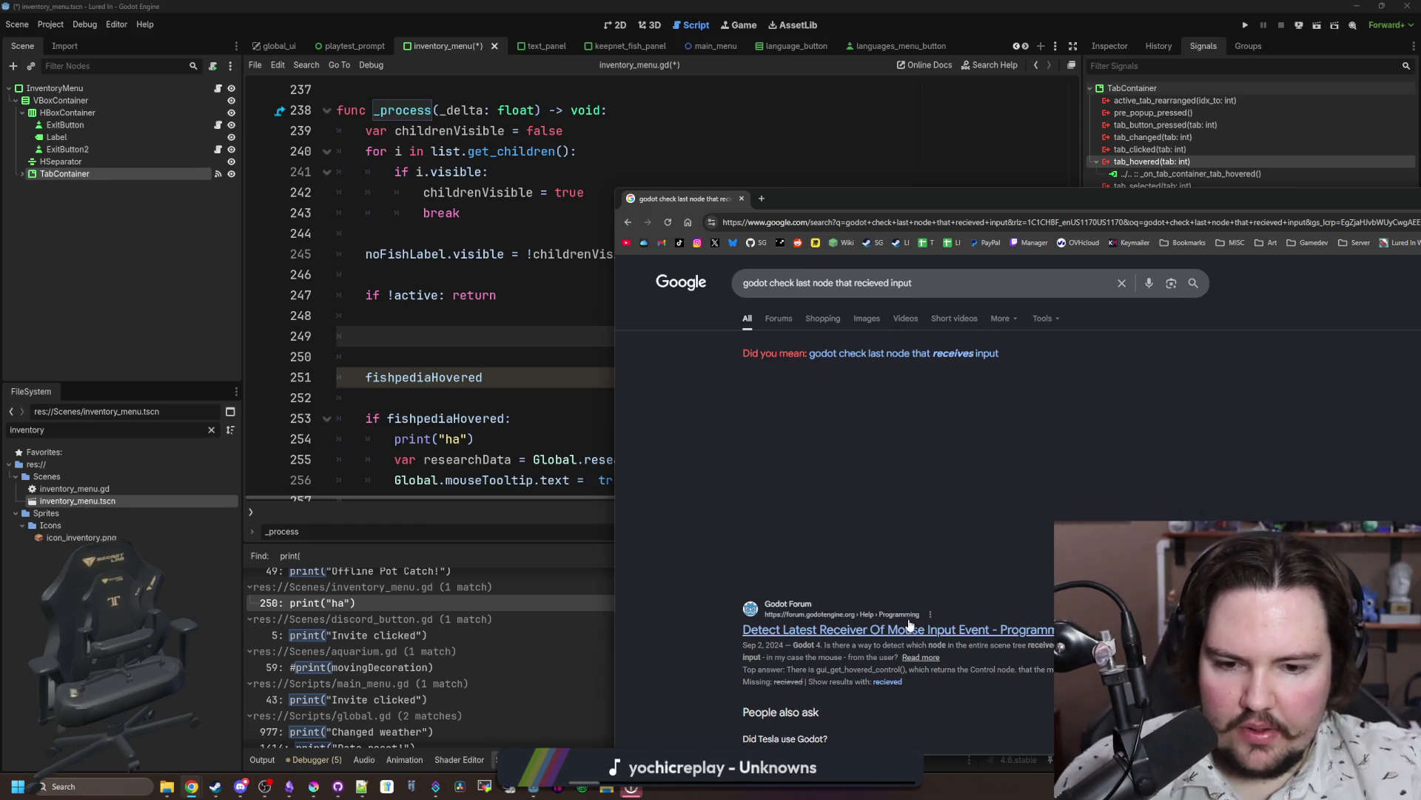
click(908, 625)
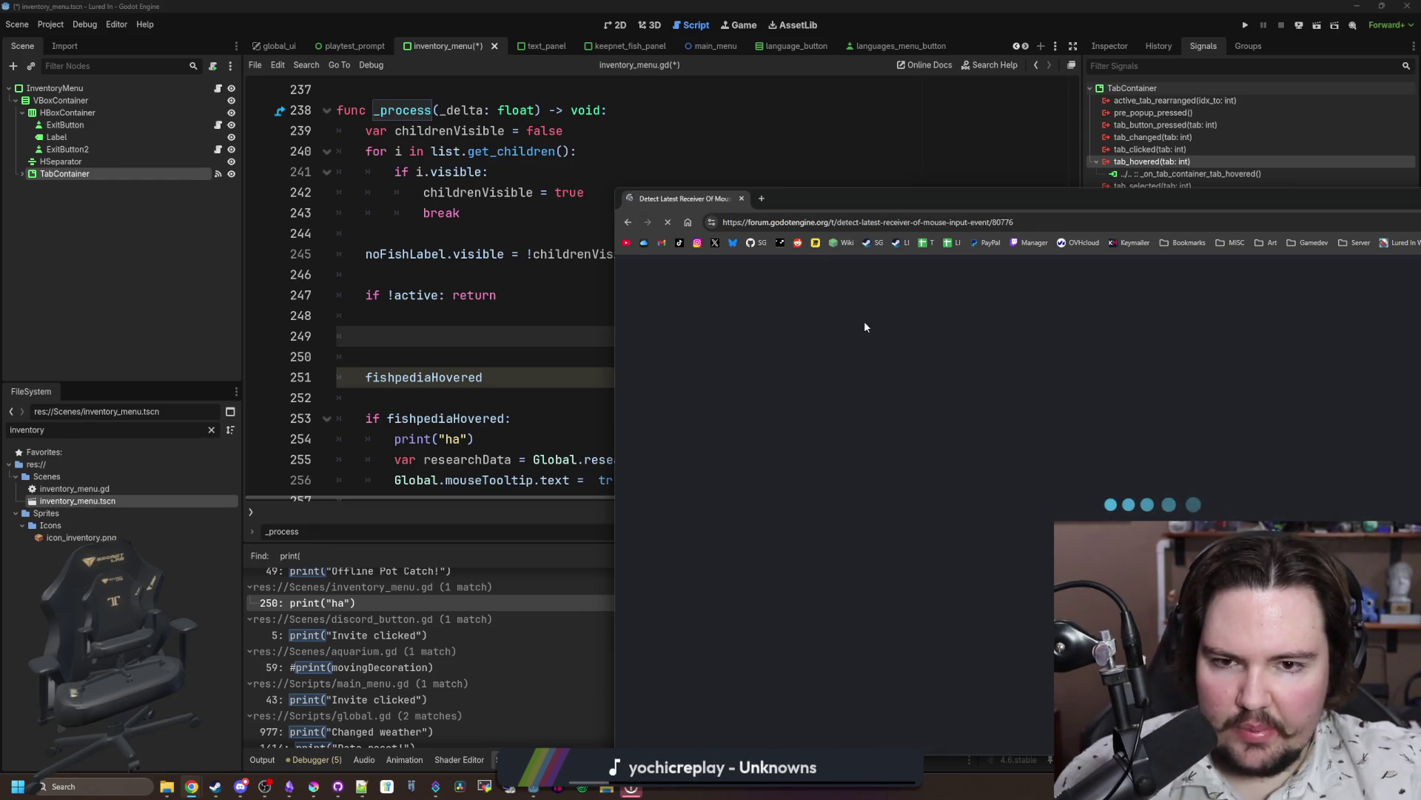
drag(924, 197, 853, 141)
scroll(969, 371, down, 3)
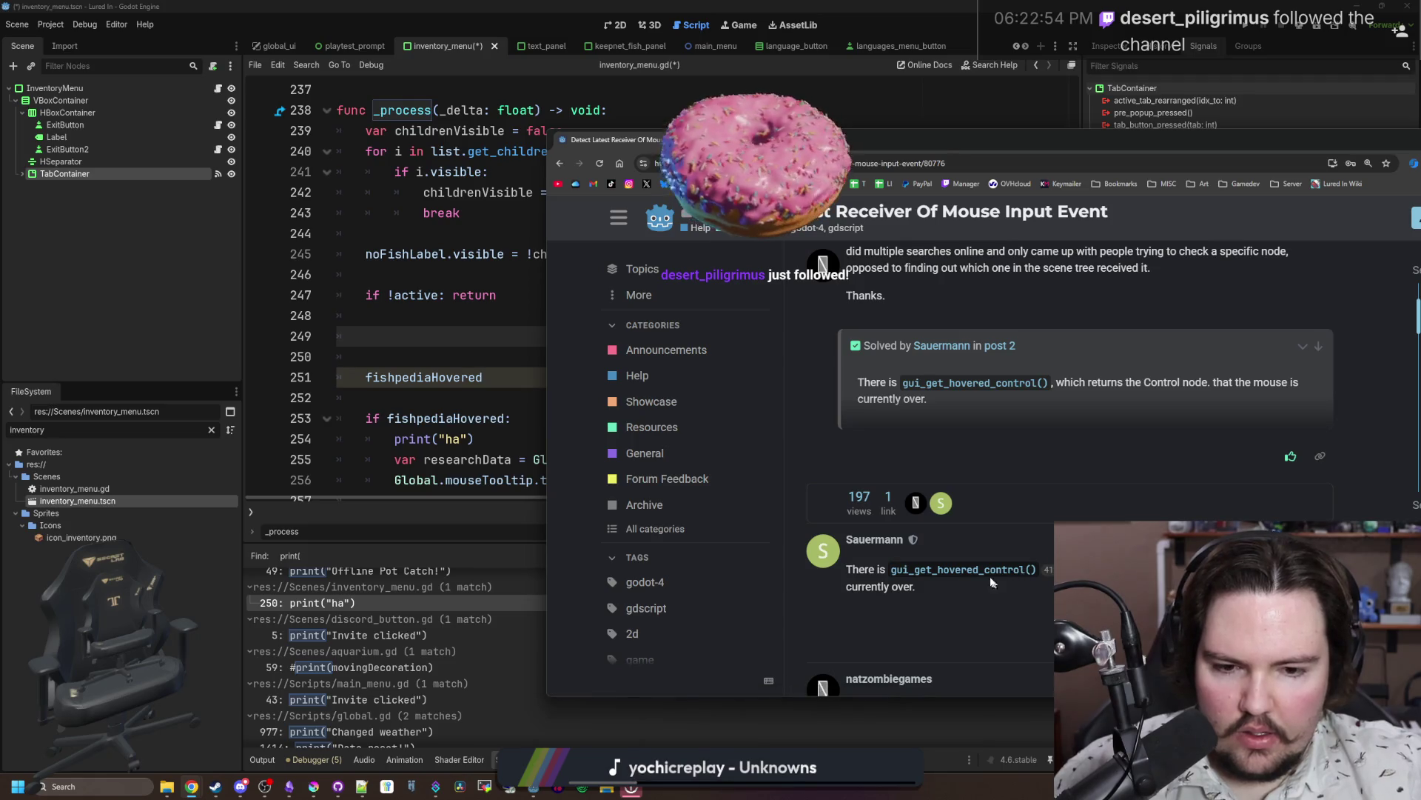
drag(1088, 145, 1108, 145)
key(alt+Tab)
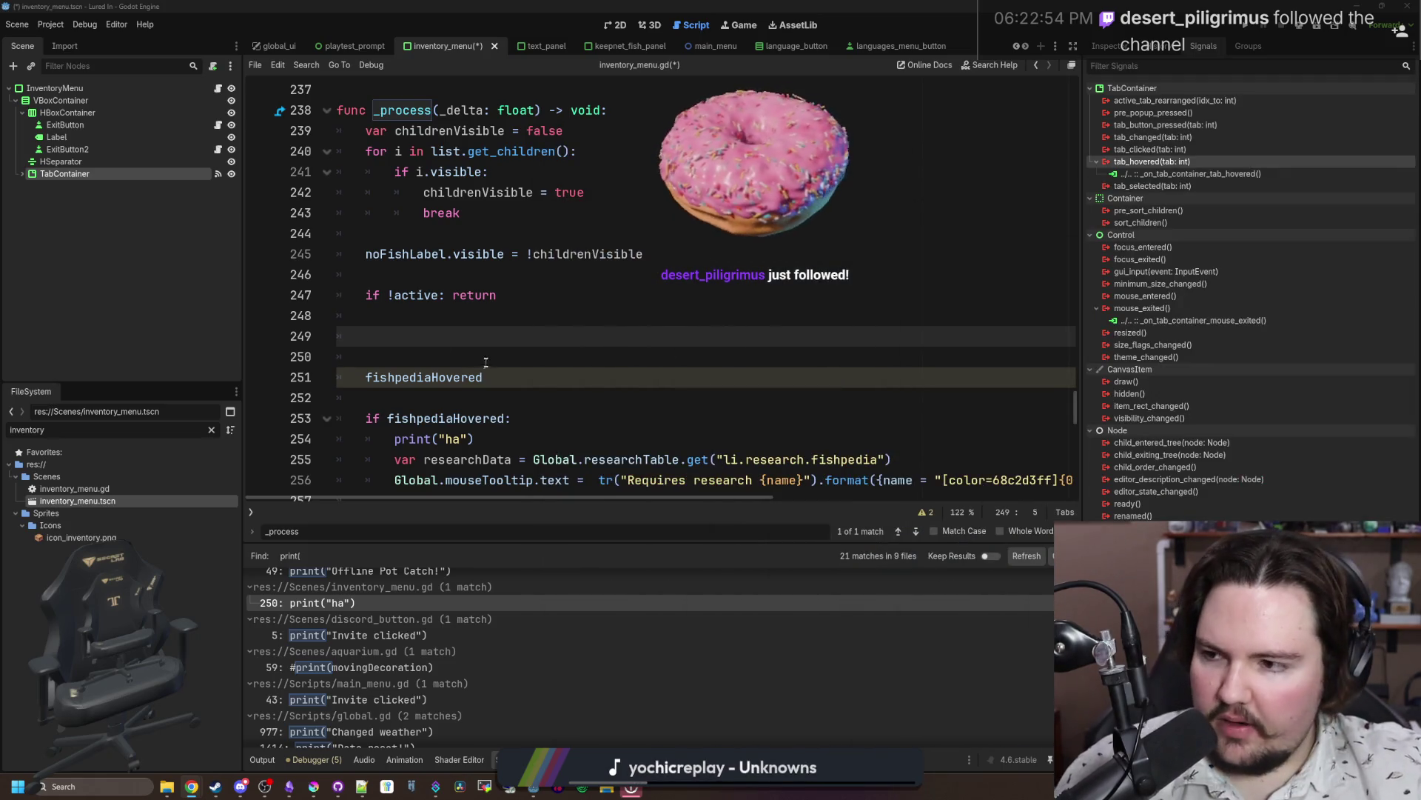
Step: Write Control.gui_get_hovered_control() on line 249 of inventory_menu.gd
click(480, 333)
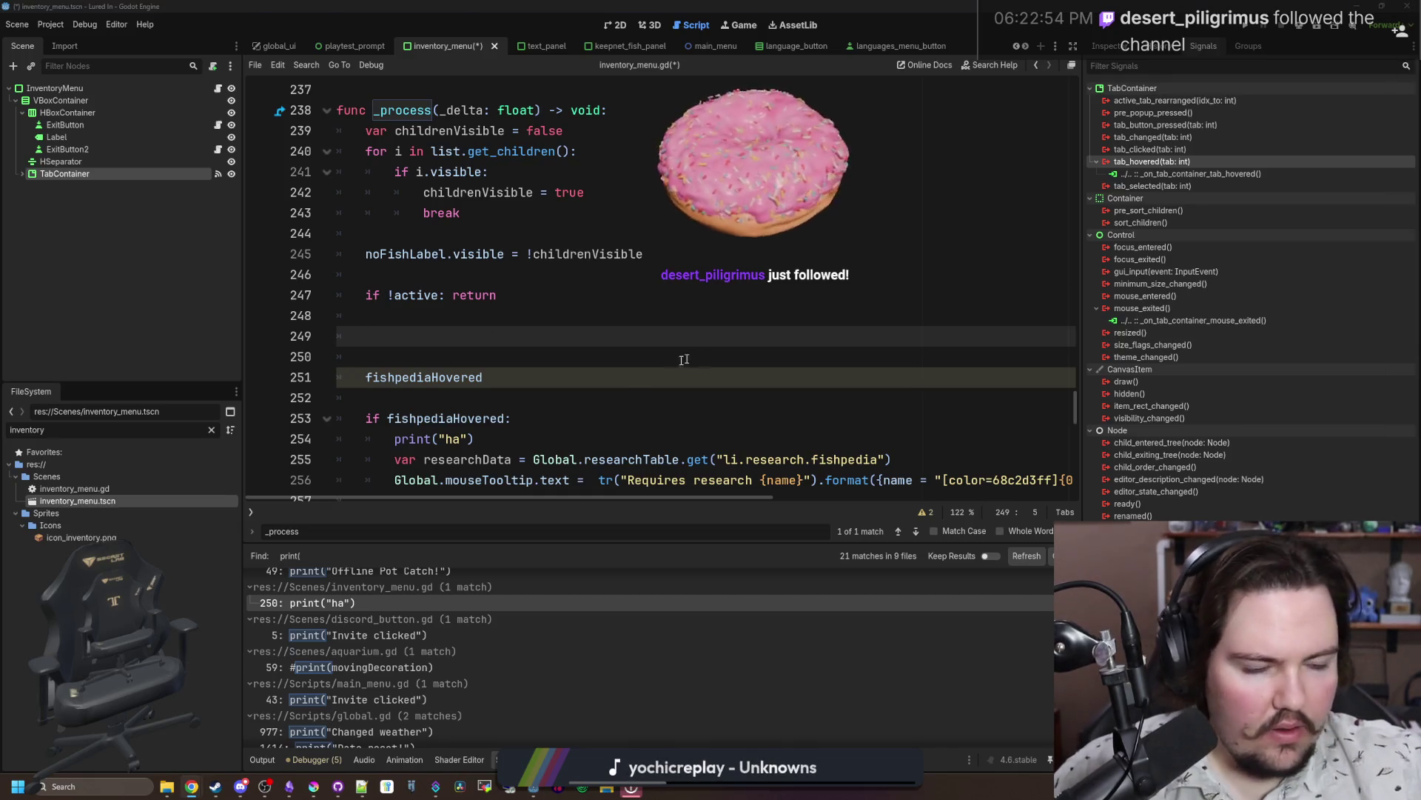
text(gui_get_hovered_)
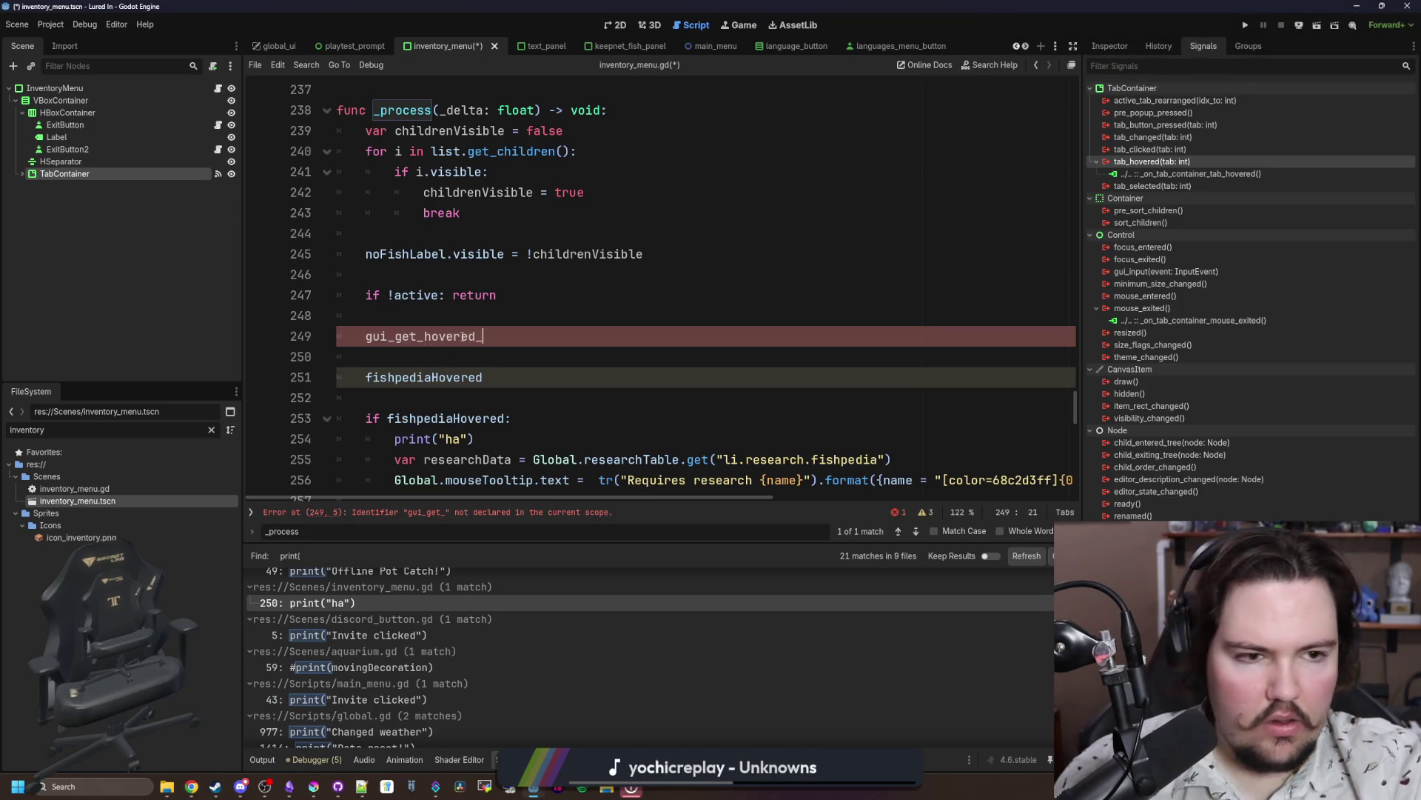
text(control())
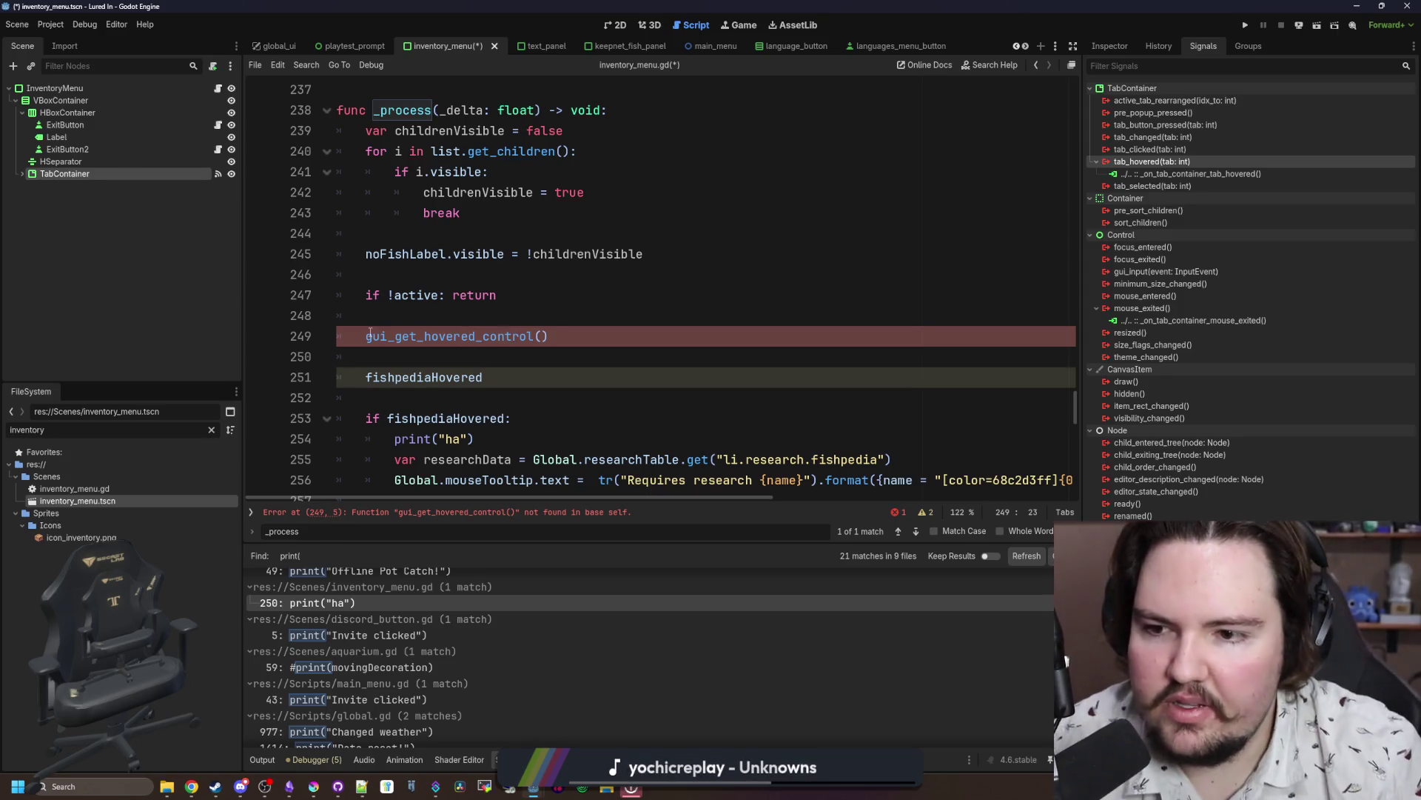
text(Control.)
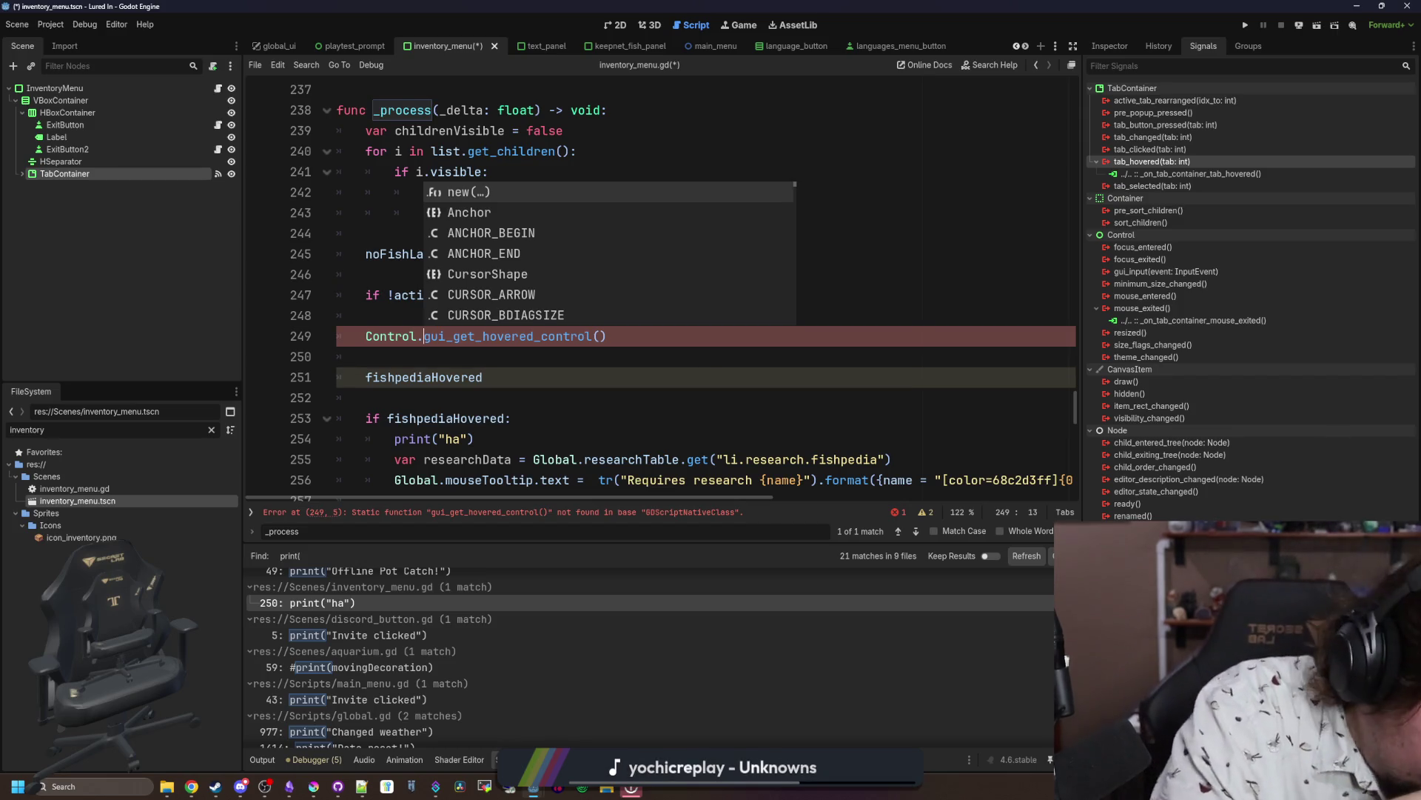
key(alt+Tab)
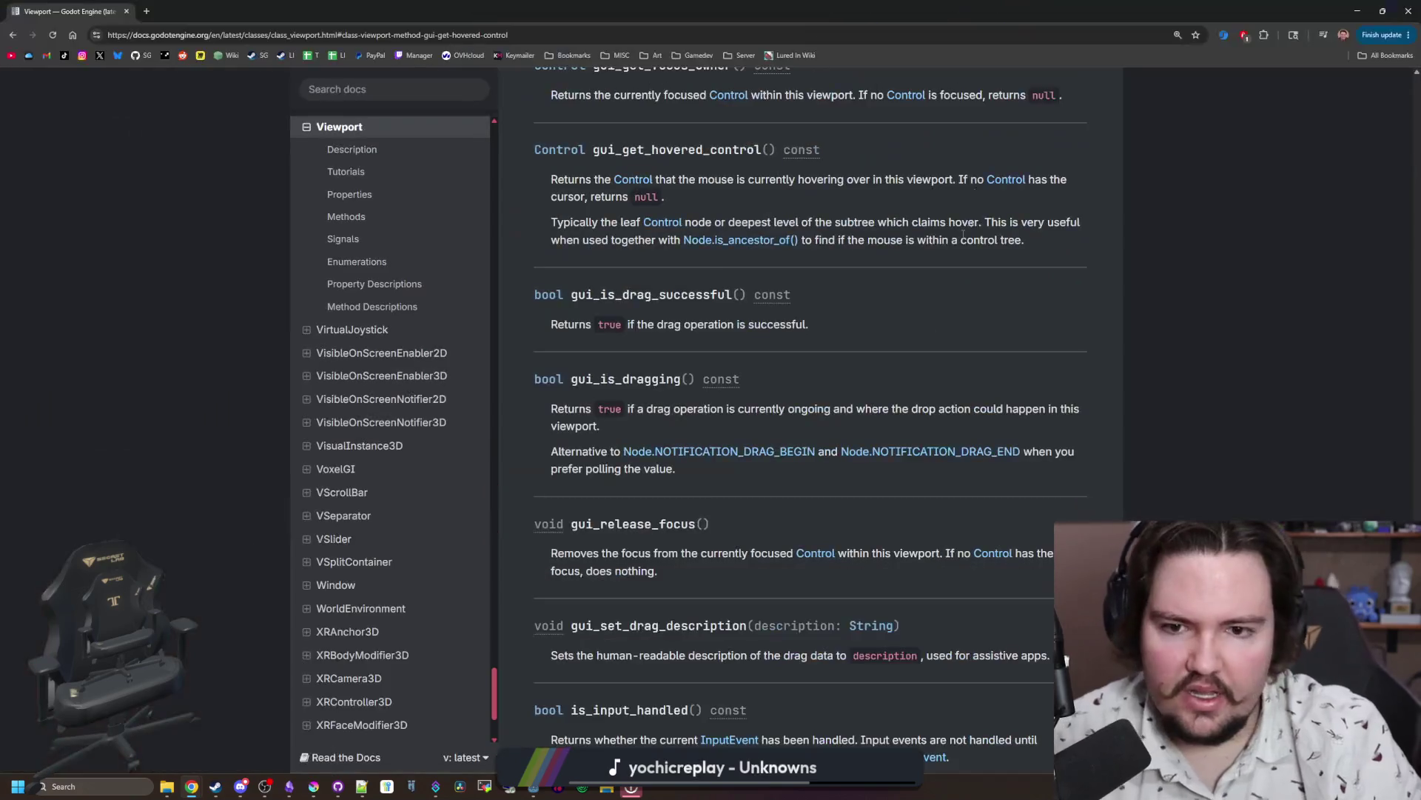
scroll(922, 371, up, 15)
scroll(974, 428, up, 20)
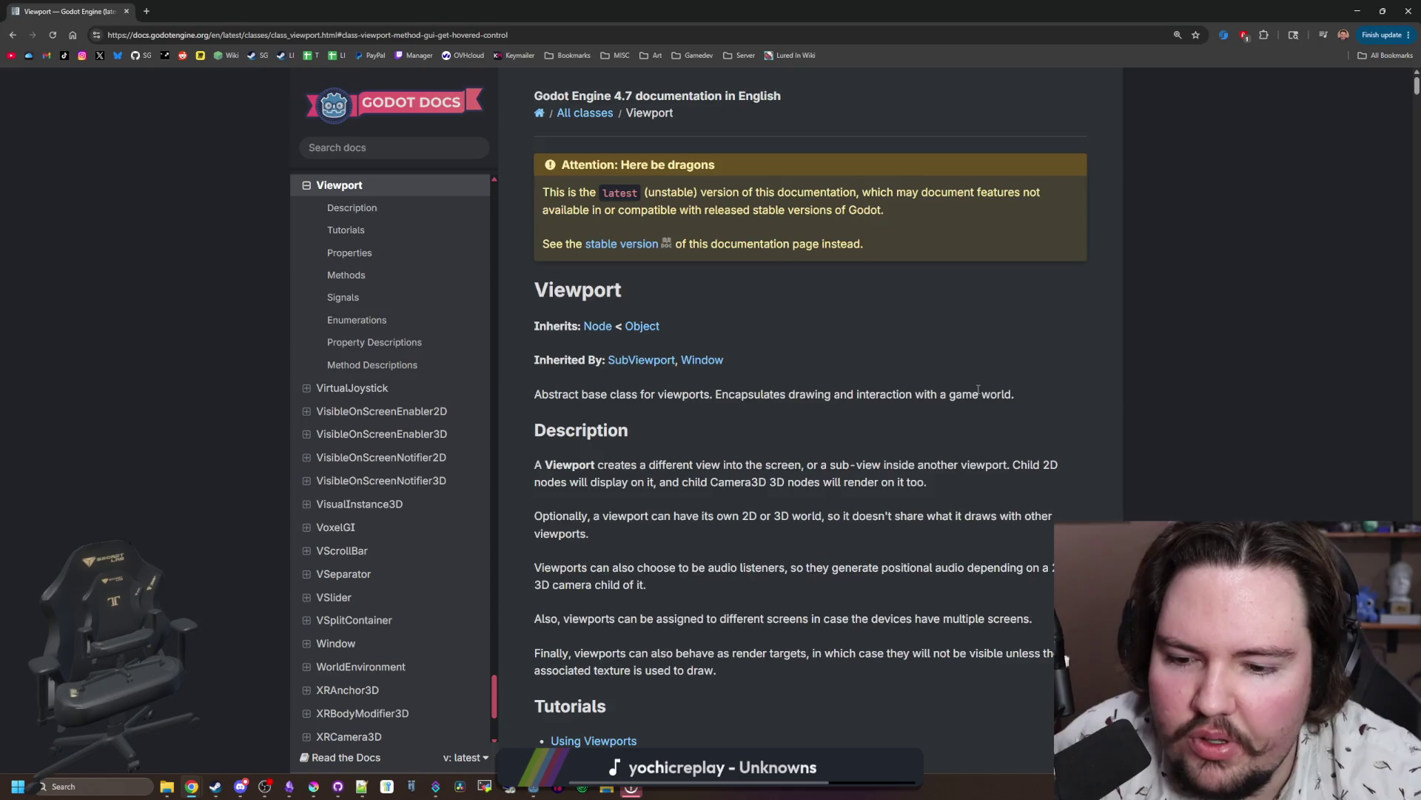
scroll(978, 390, down, 20)
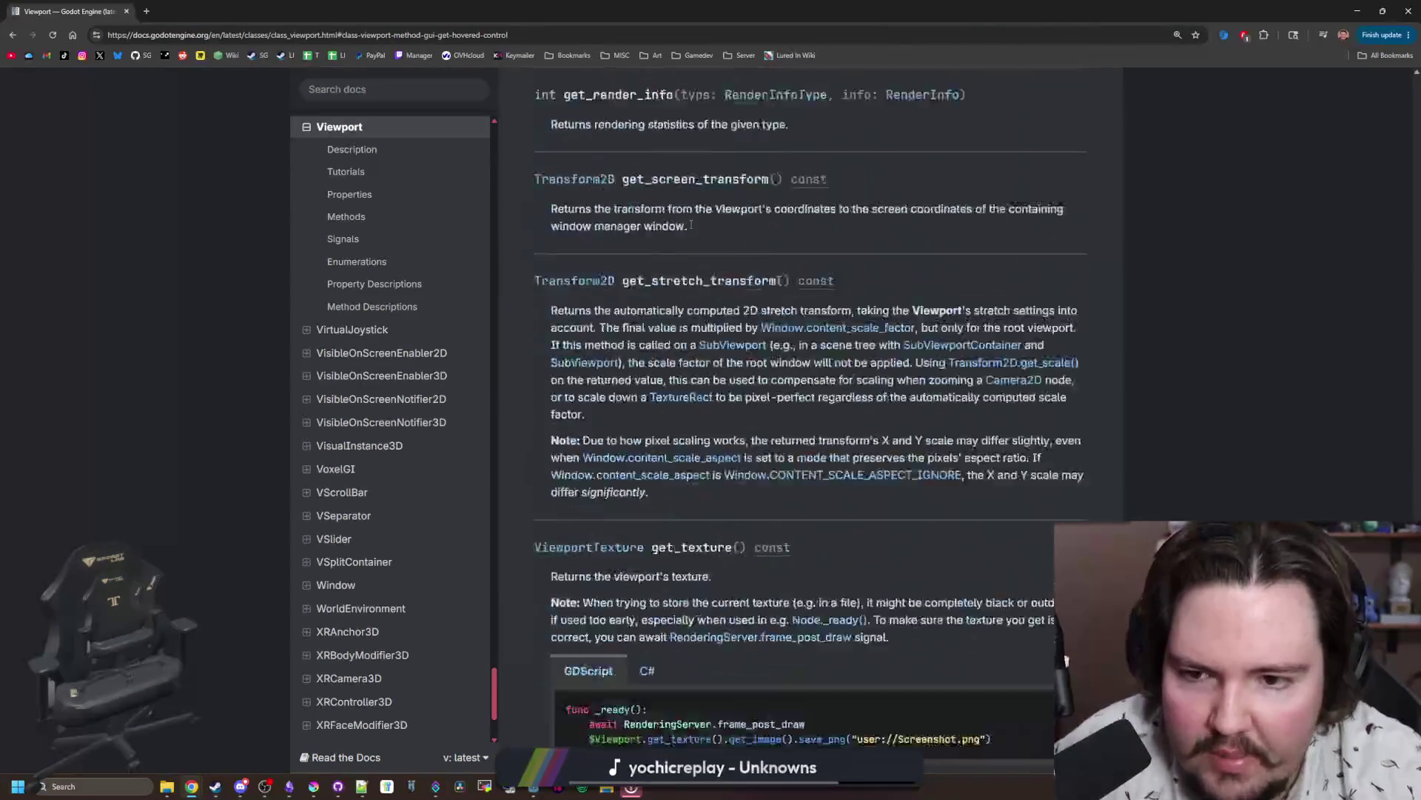
scroll(690, 224, down, 8)
key(alt+Tab)
key(Escape)
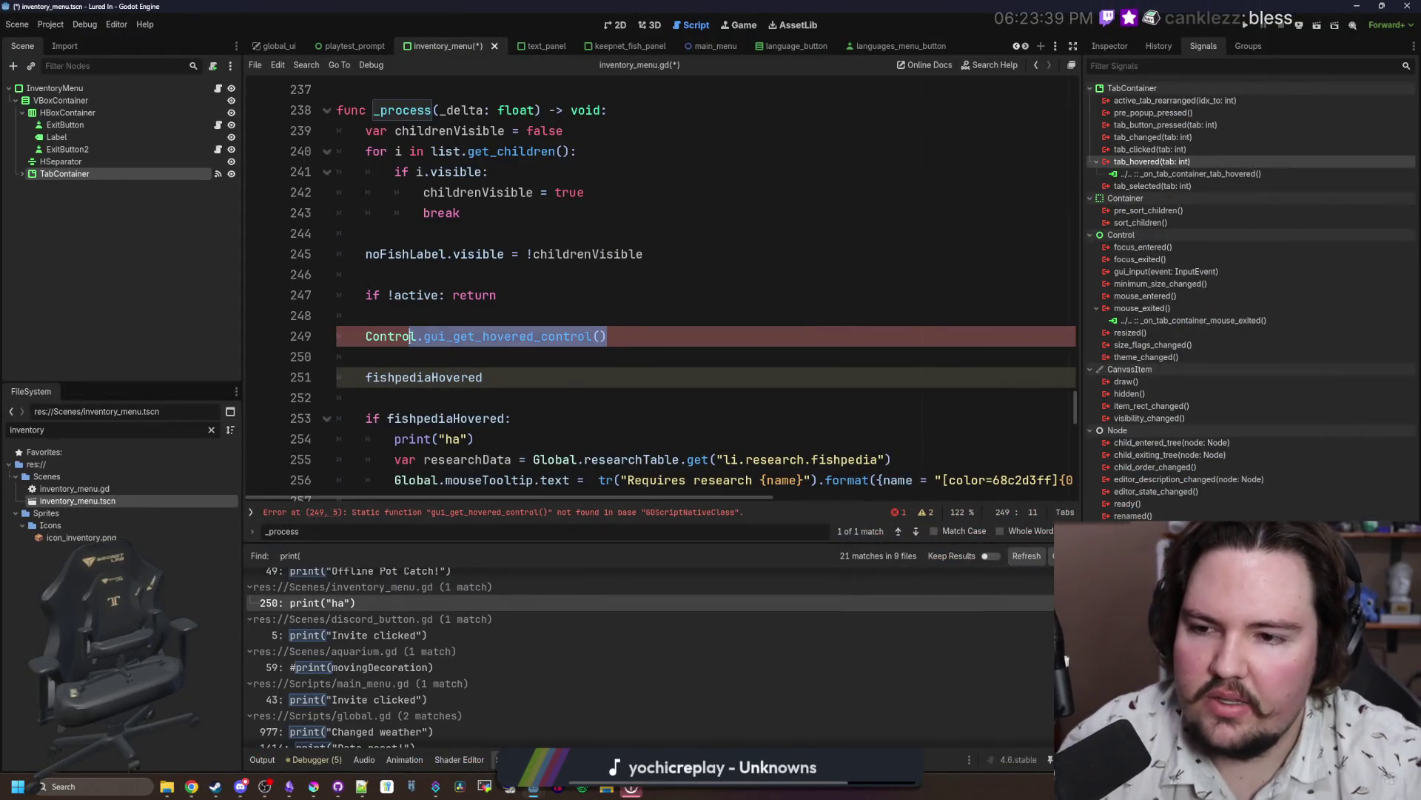
Step: Replace line 249 with get_viewport().gui_get_hovered_control()
triple_click(411, 336)
text(get_viewport*()
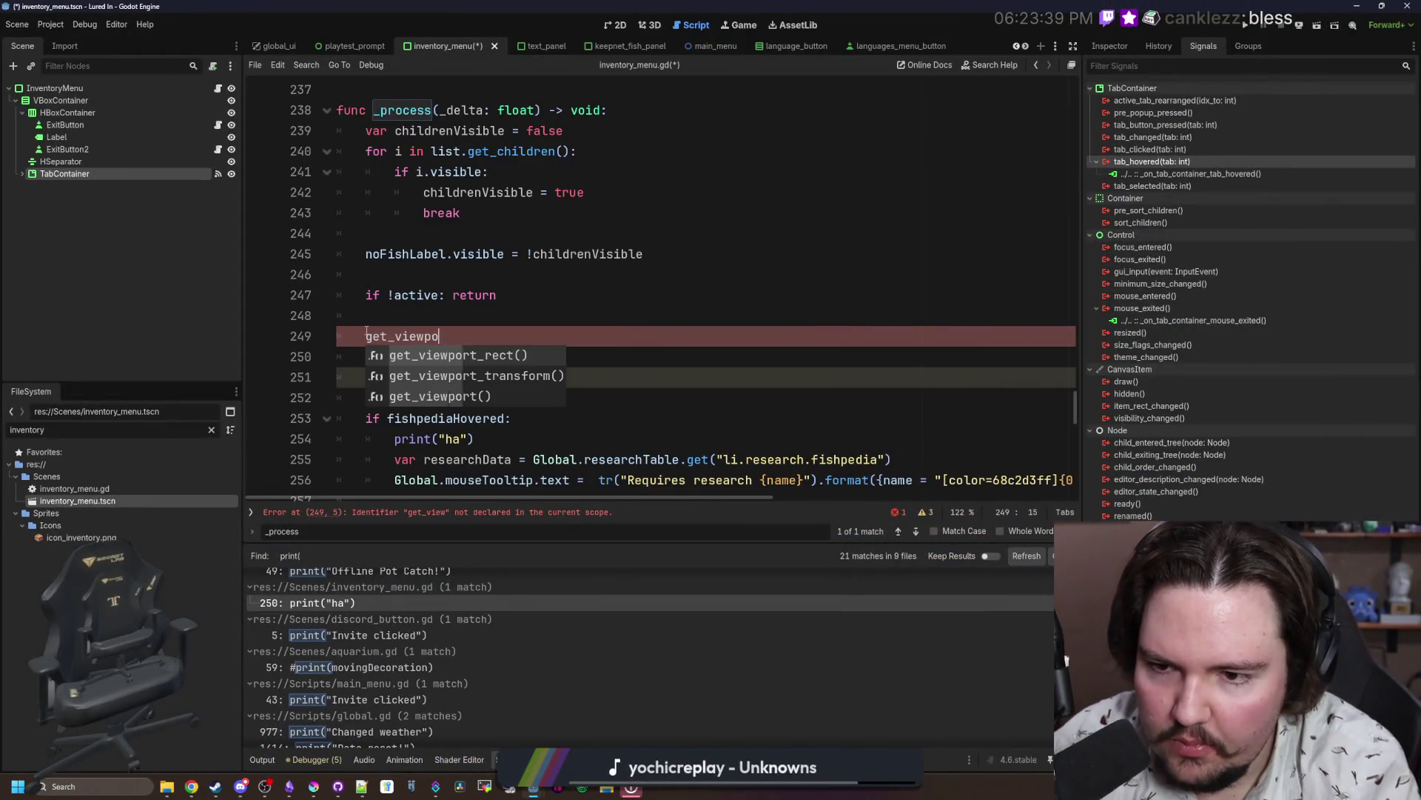
key(BackSpace)
key(BackSpace)
text(().get_hov)
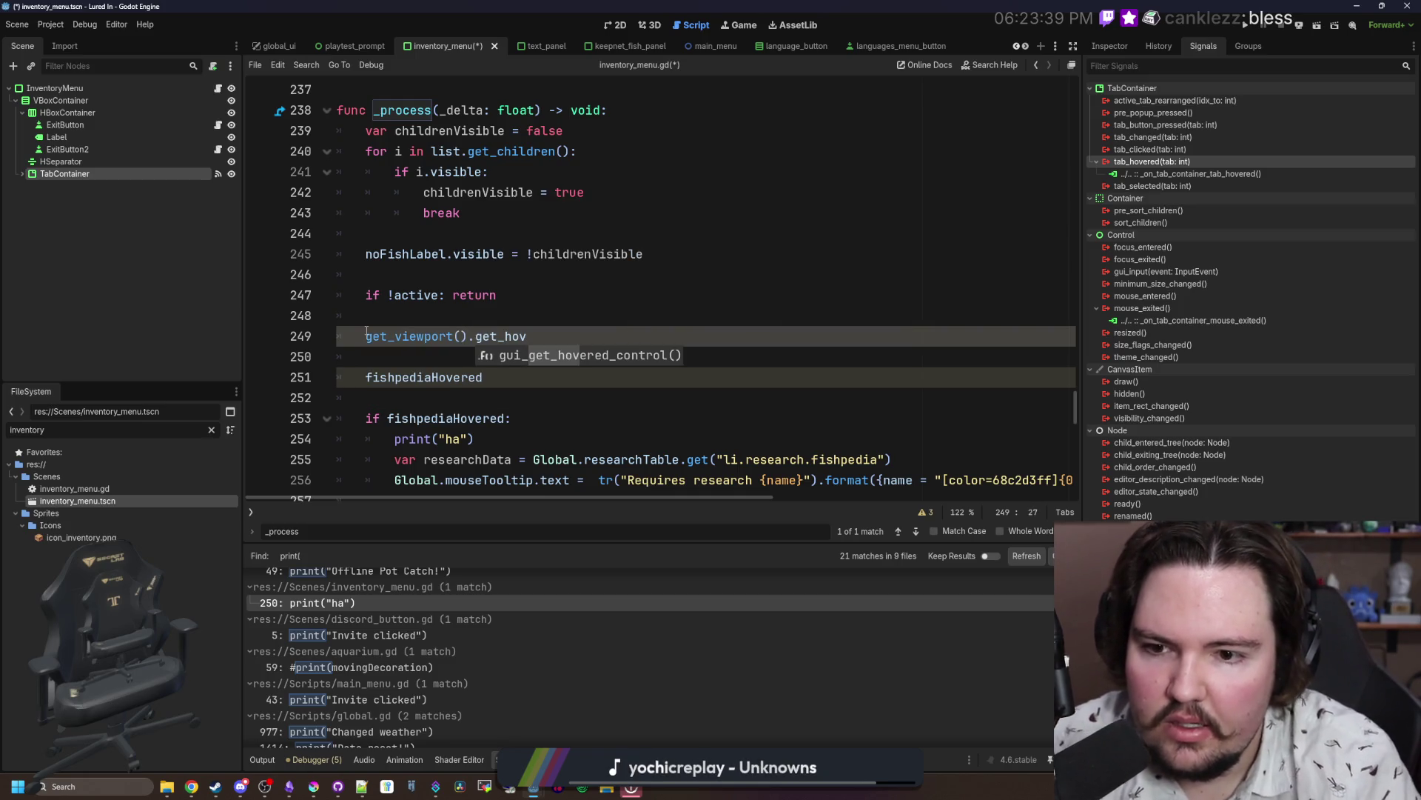
key(Return)
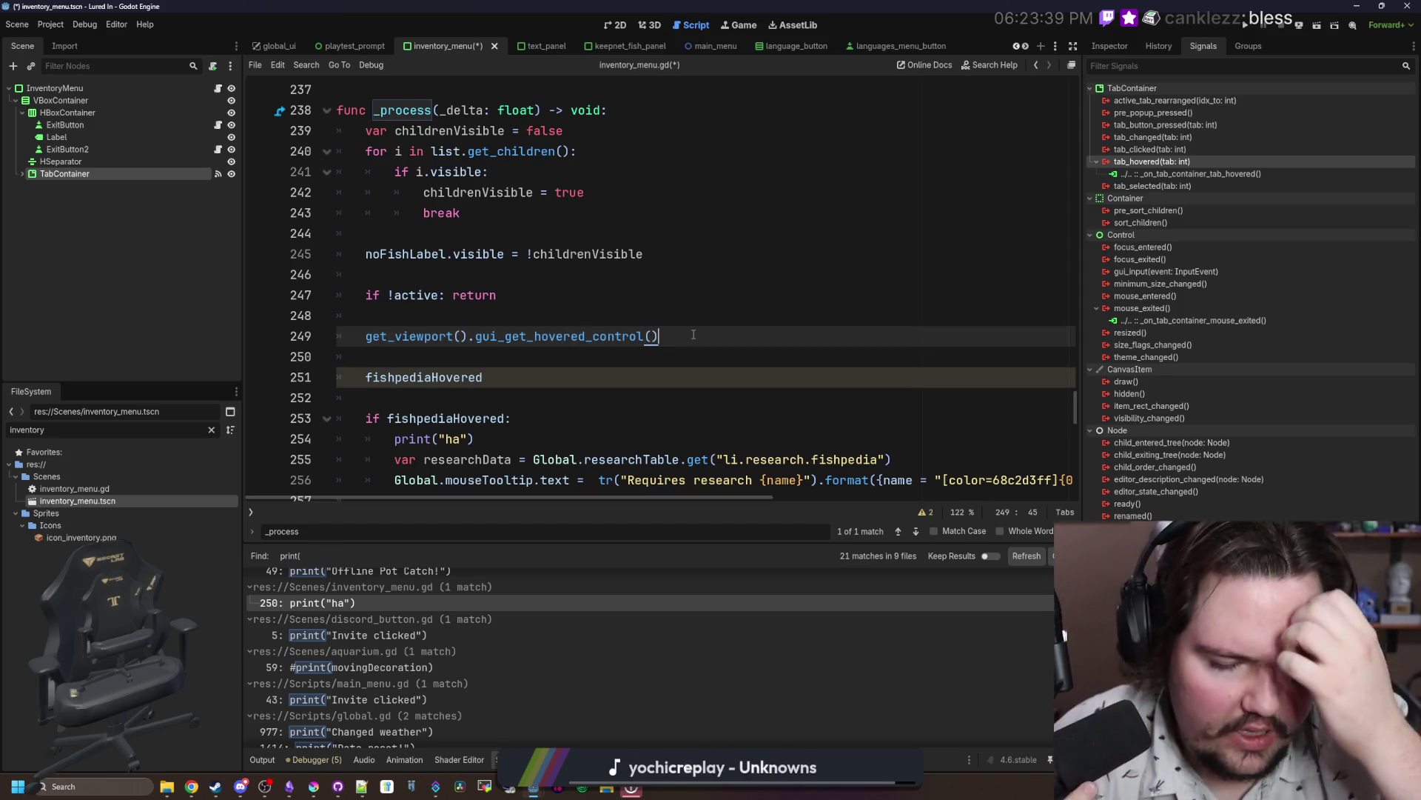
Step: Wrap the hovered-control call on line 249 in print()
click(367, 337)
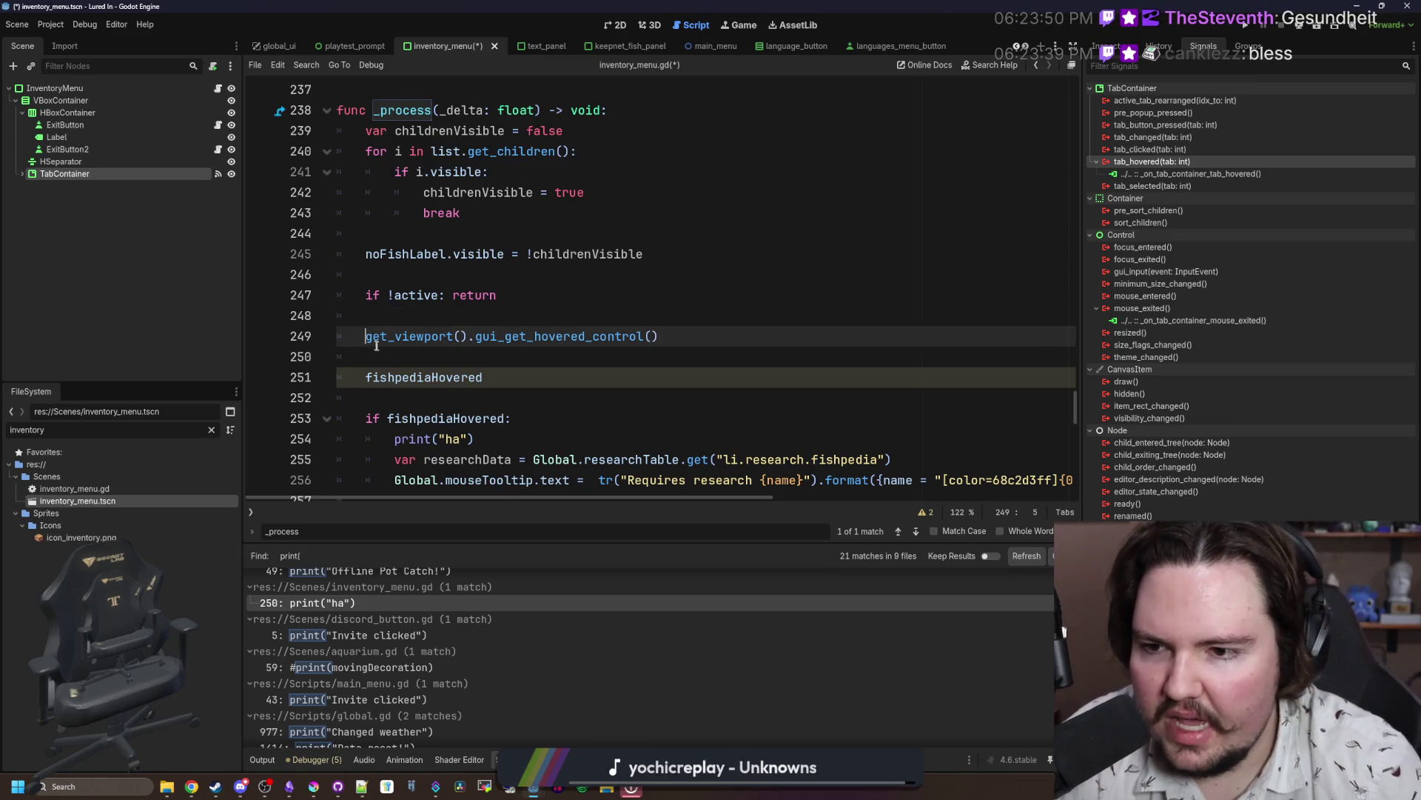
text(print()
click(767, 340)
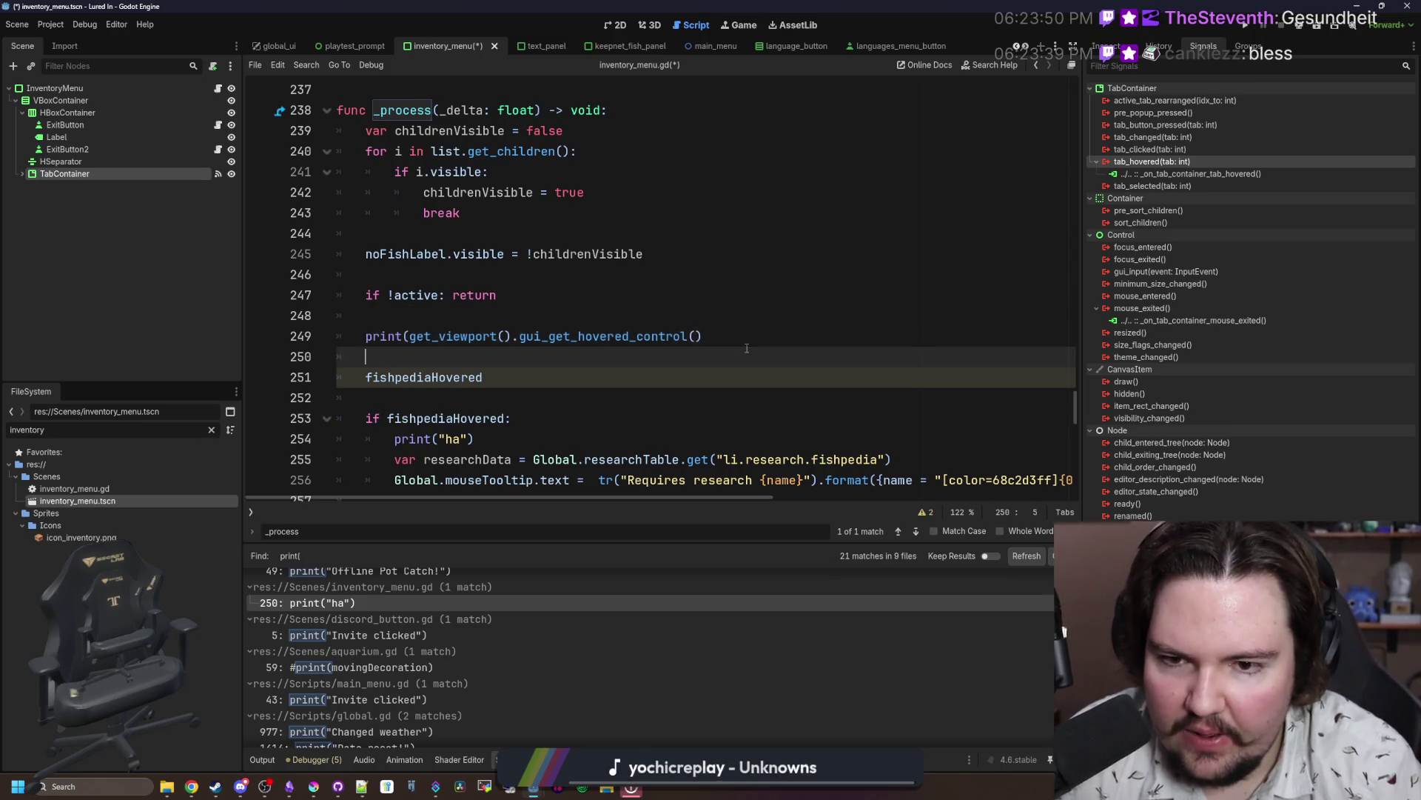
text())
Step: Comment out the fishpediaHovered line, then save and run the game with F5
click(392, 376)
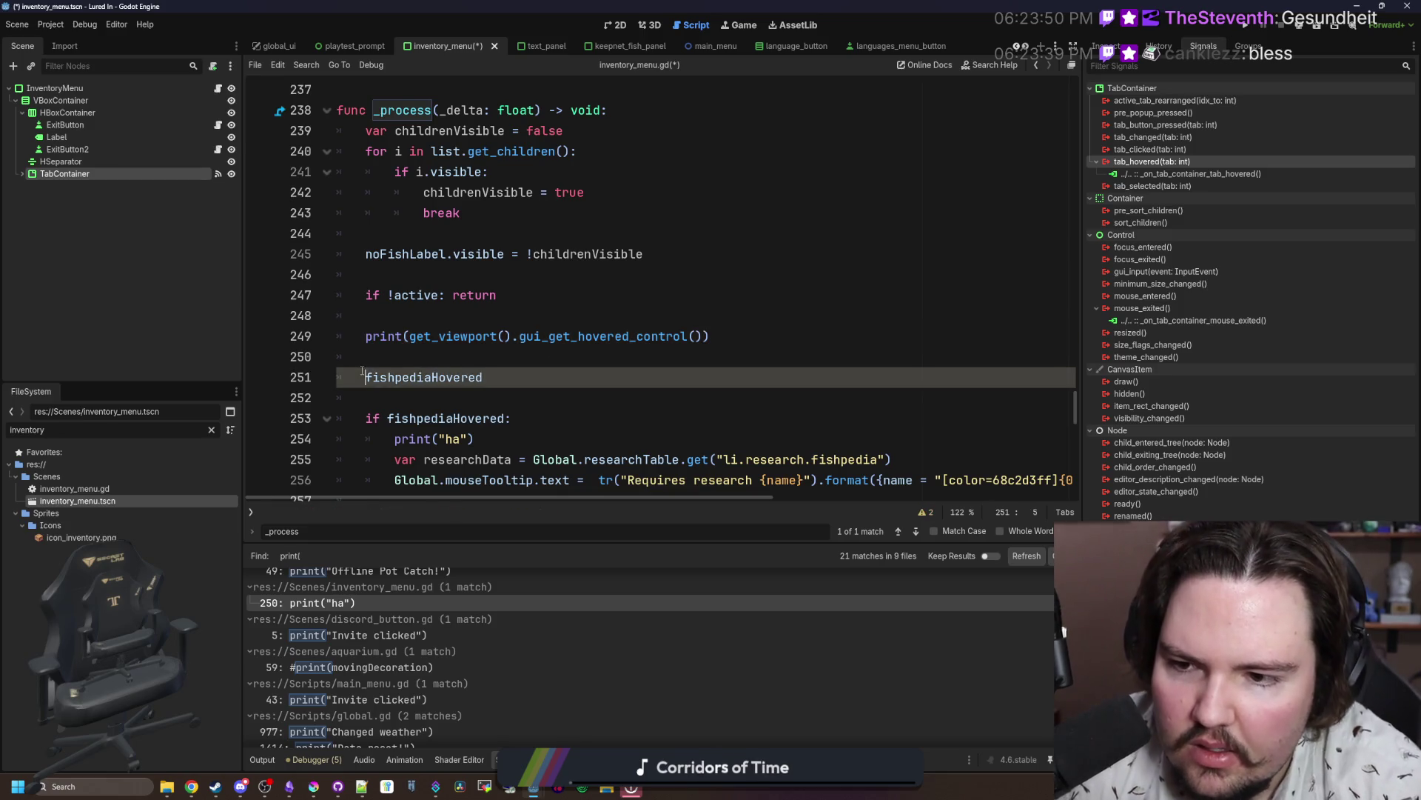
key(ctrl+k)
click(393, 364)
key(F5)
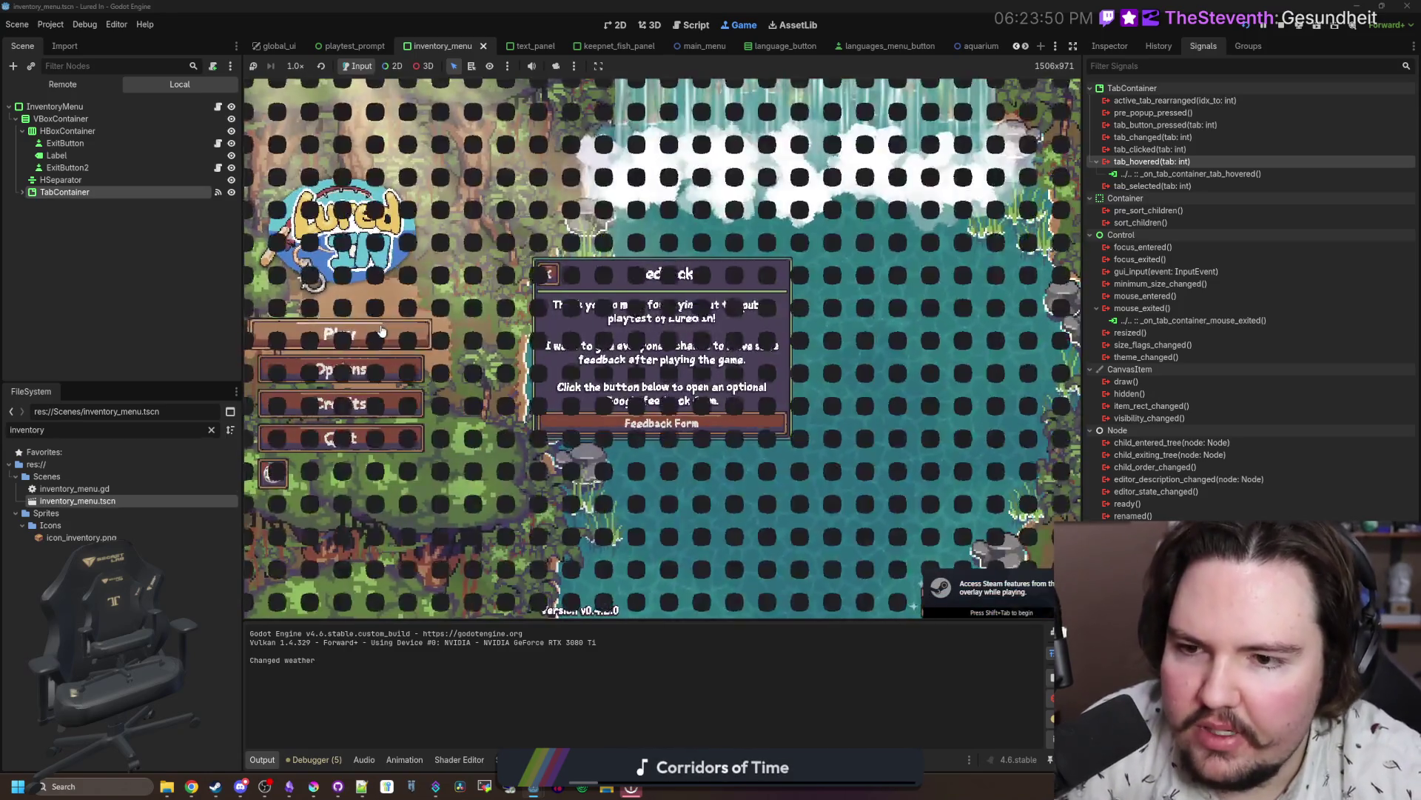
Step: Start playing, dismiss Welcome Back, and open the inventory to hover the Fishpedia tab
click(382, 331)
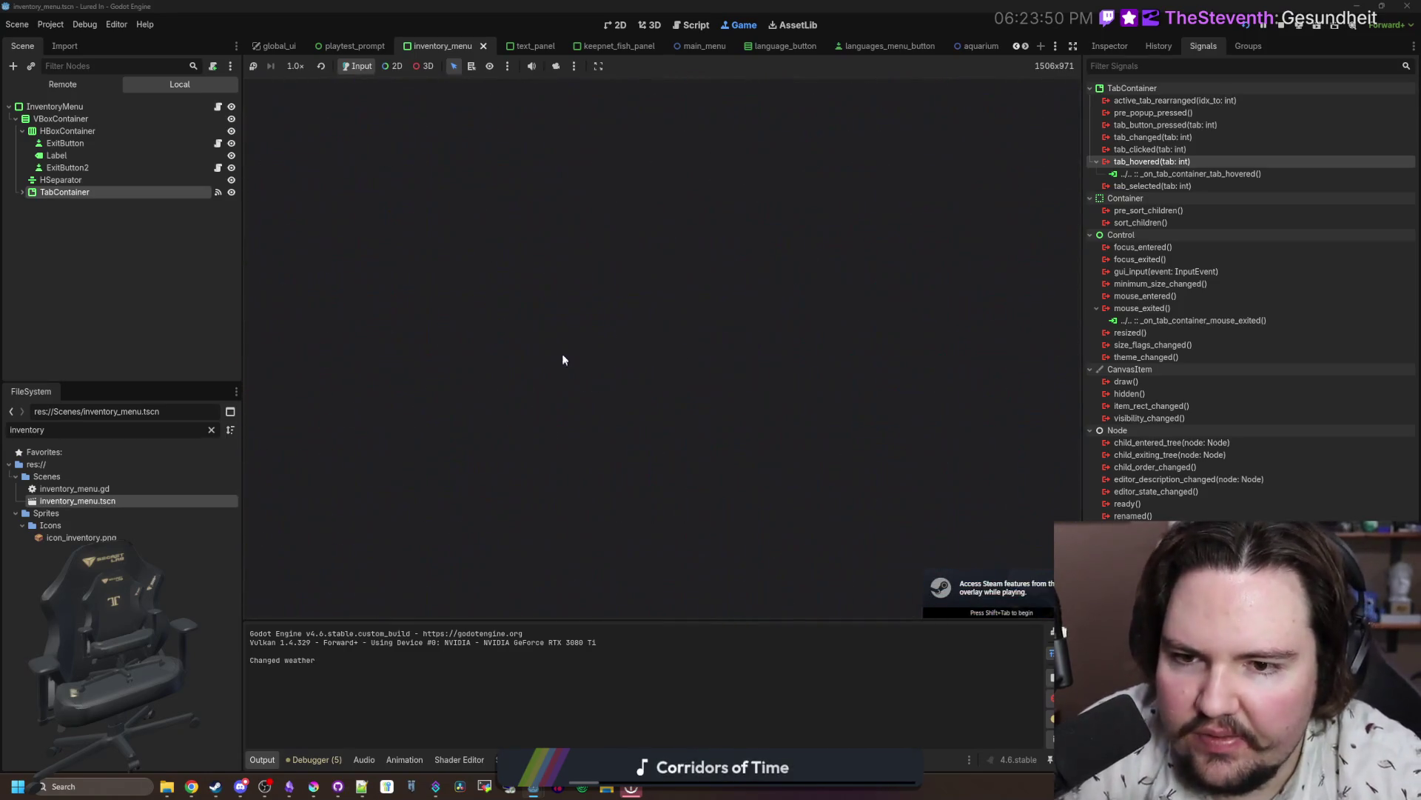
click(478, 599)
click(478, 600)
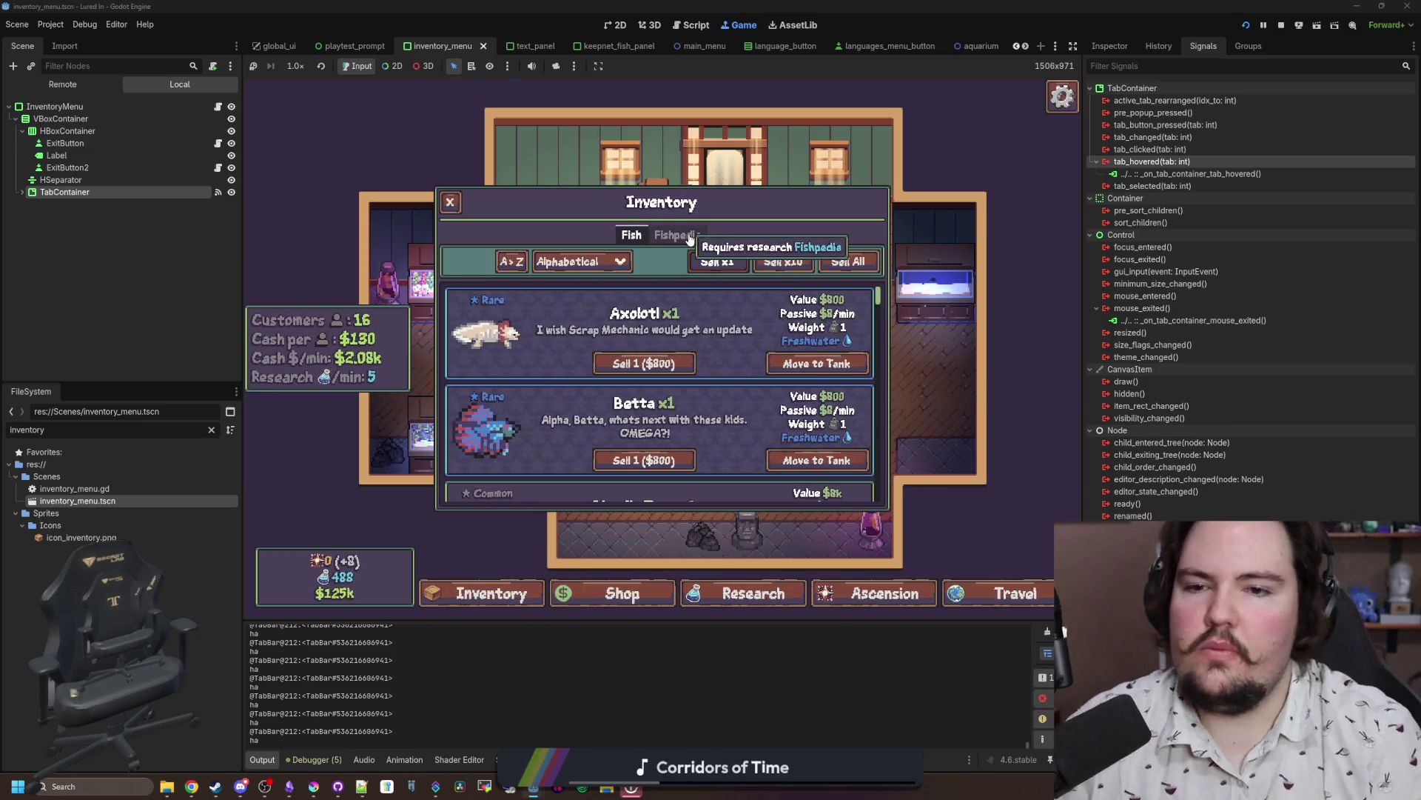
Step: Stop the game and add blank lines at line 248 for new code
click(1281, 27)
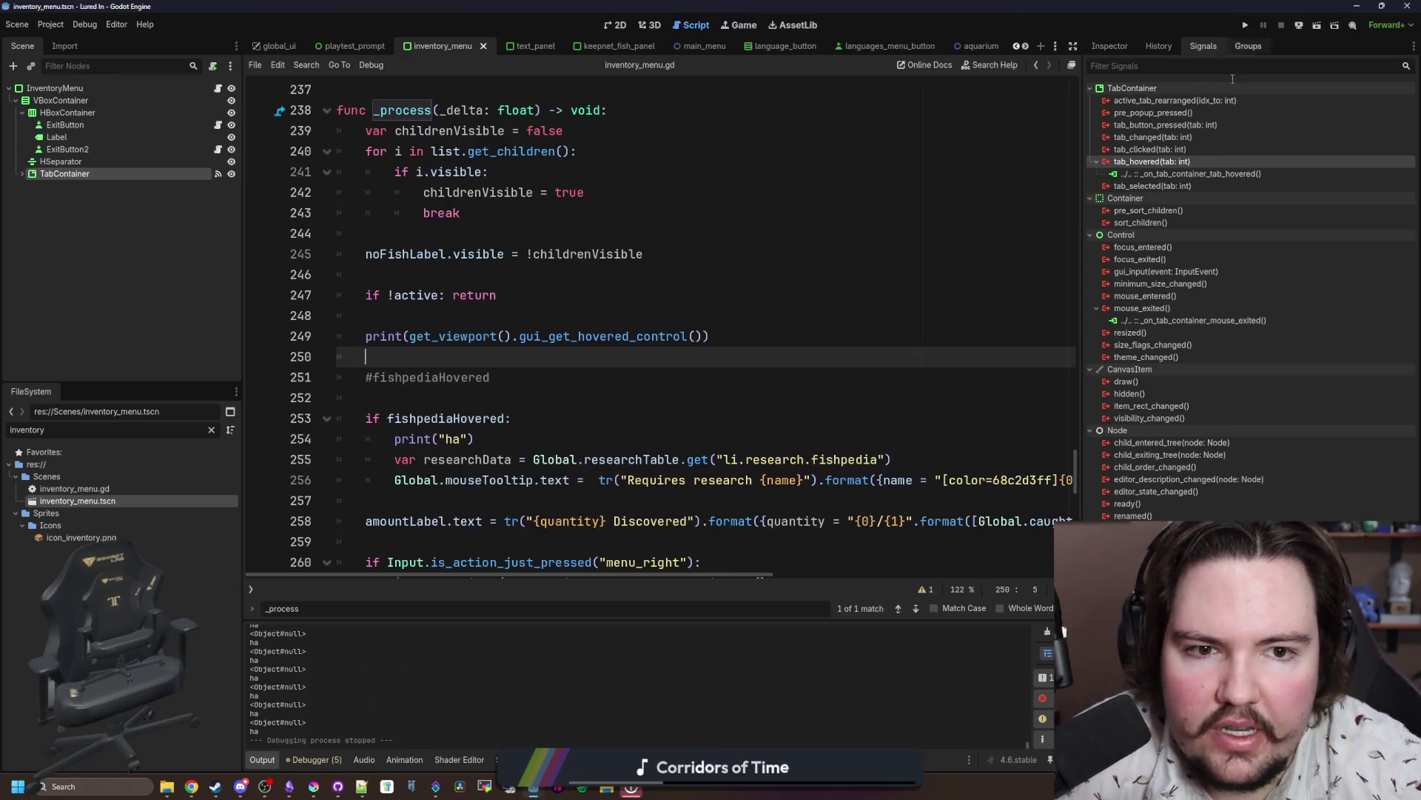
click(442, 324)
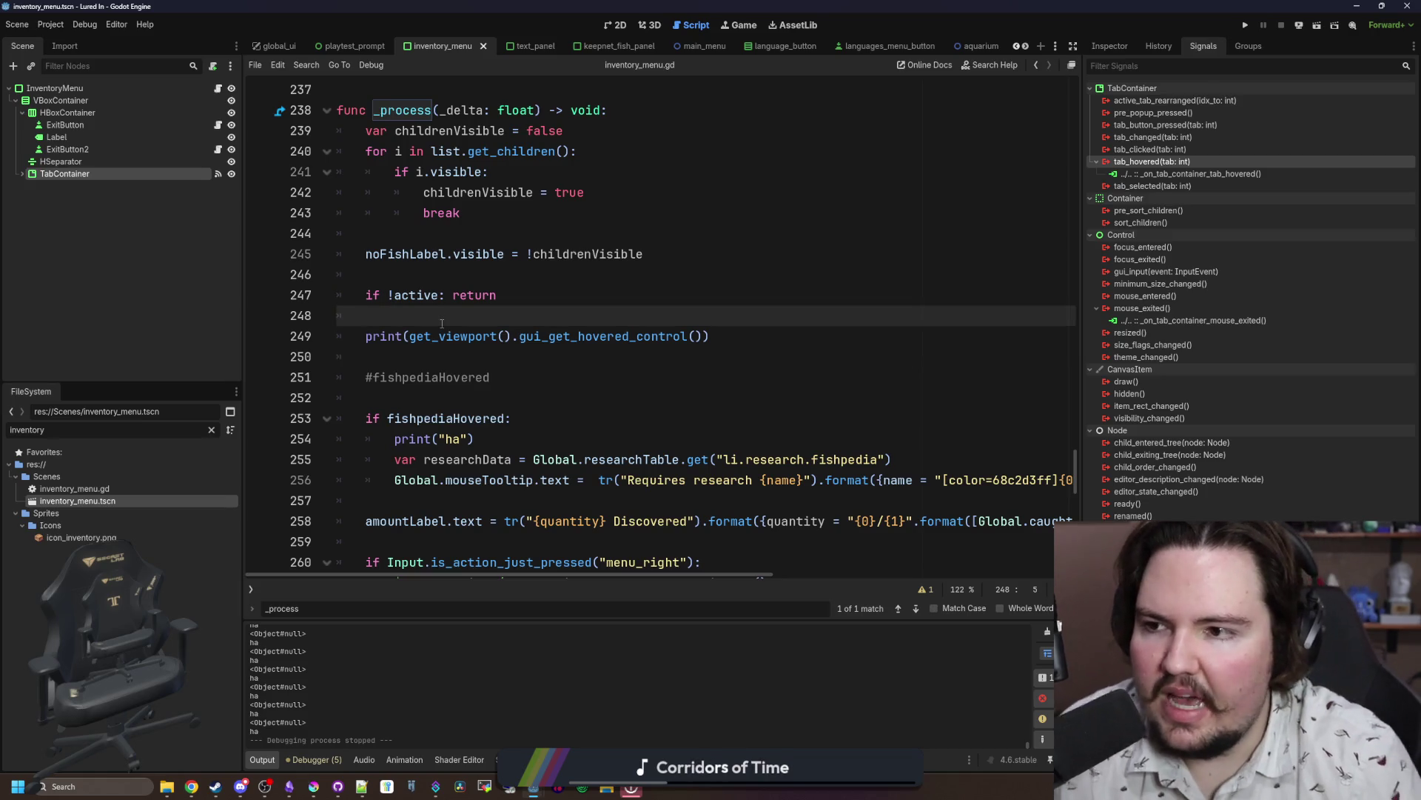
key(Return)
key(Return)
key(Up)
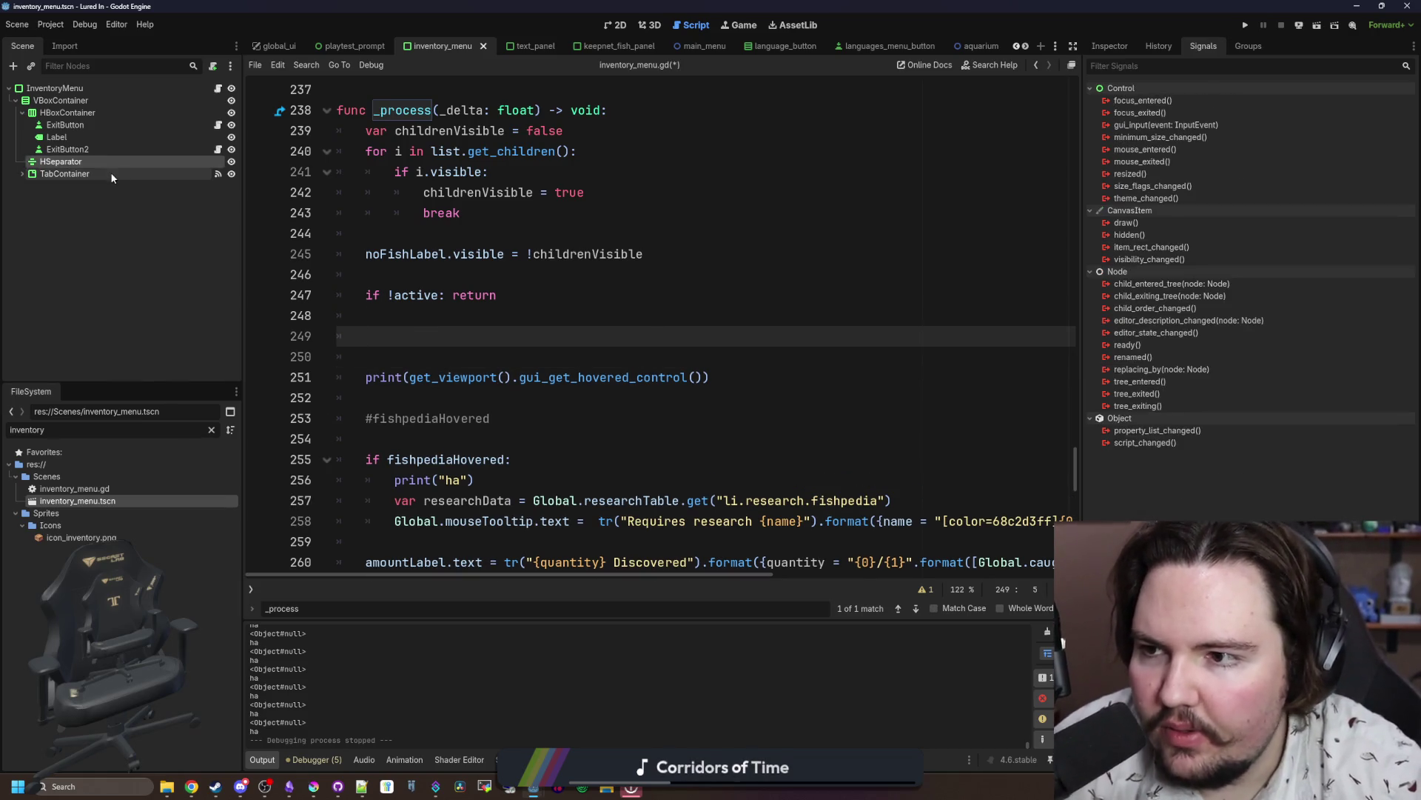
Step: Check the TabContainer class reference, then go back to inventory_menu.gd
click(1110, 45)
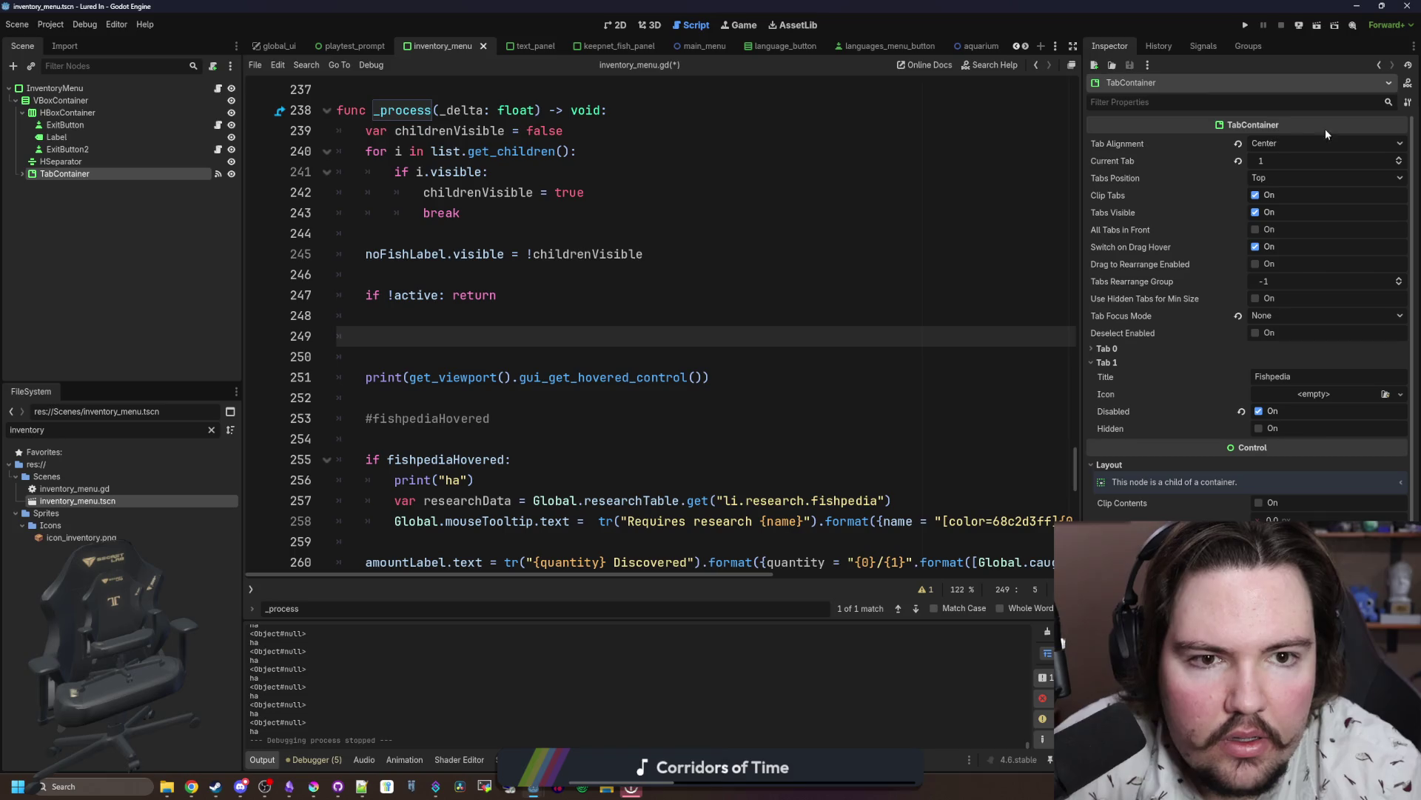
click(1406, 84)
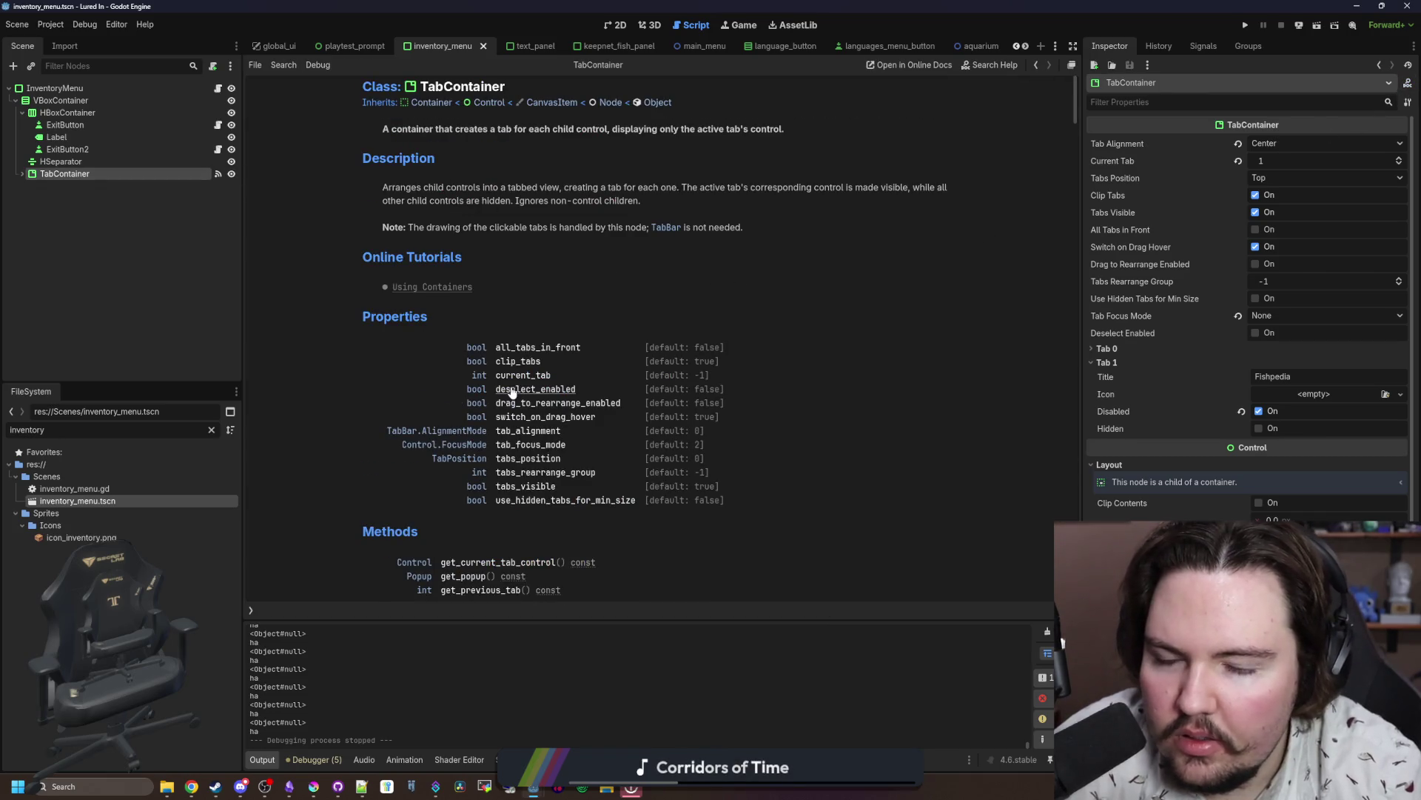
scroll(515, 407, down, 5)
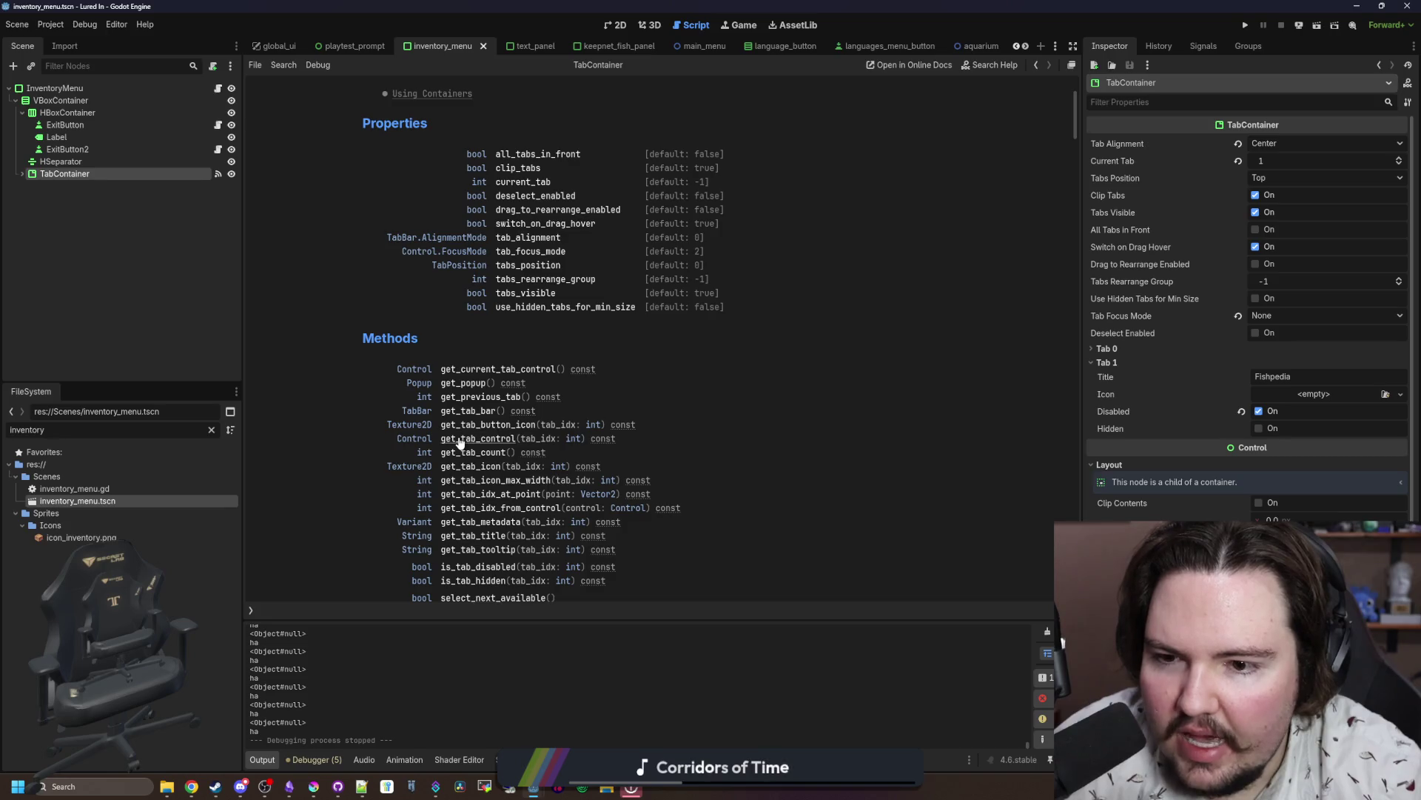
click(217, 88)
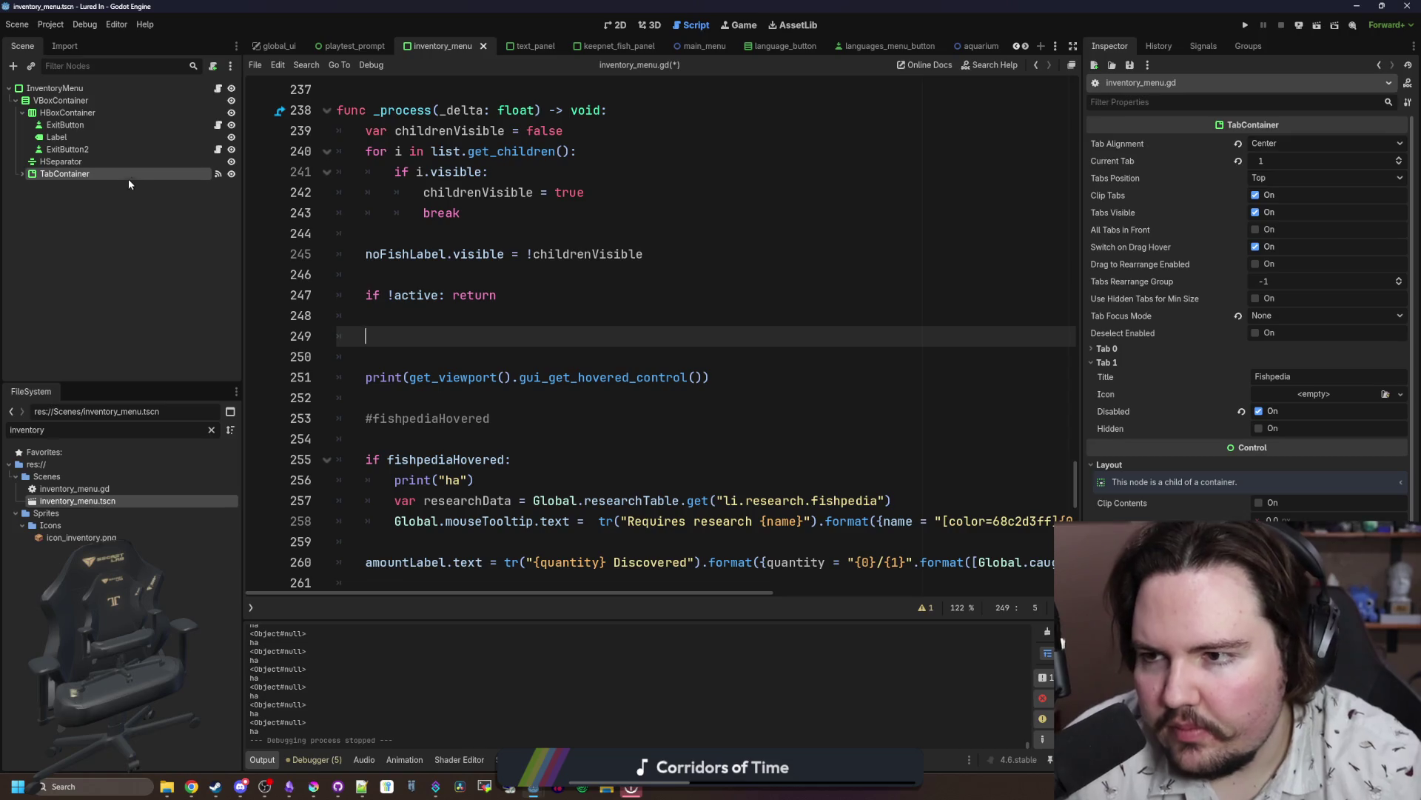
Step: Write var tab = $VBoxContainer/TabContainer.get_tab_control(1) on line 249
mouse_move(127, 179)
mouse_down()
mouse_move(355, 337)
mouse_move(562, 336)
mouse_up()
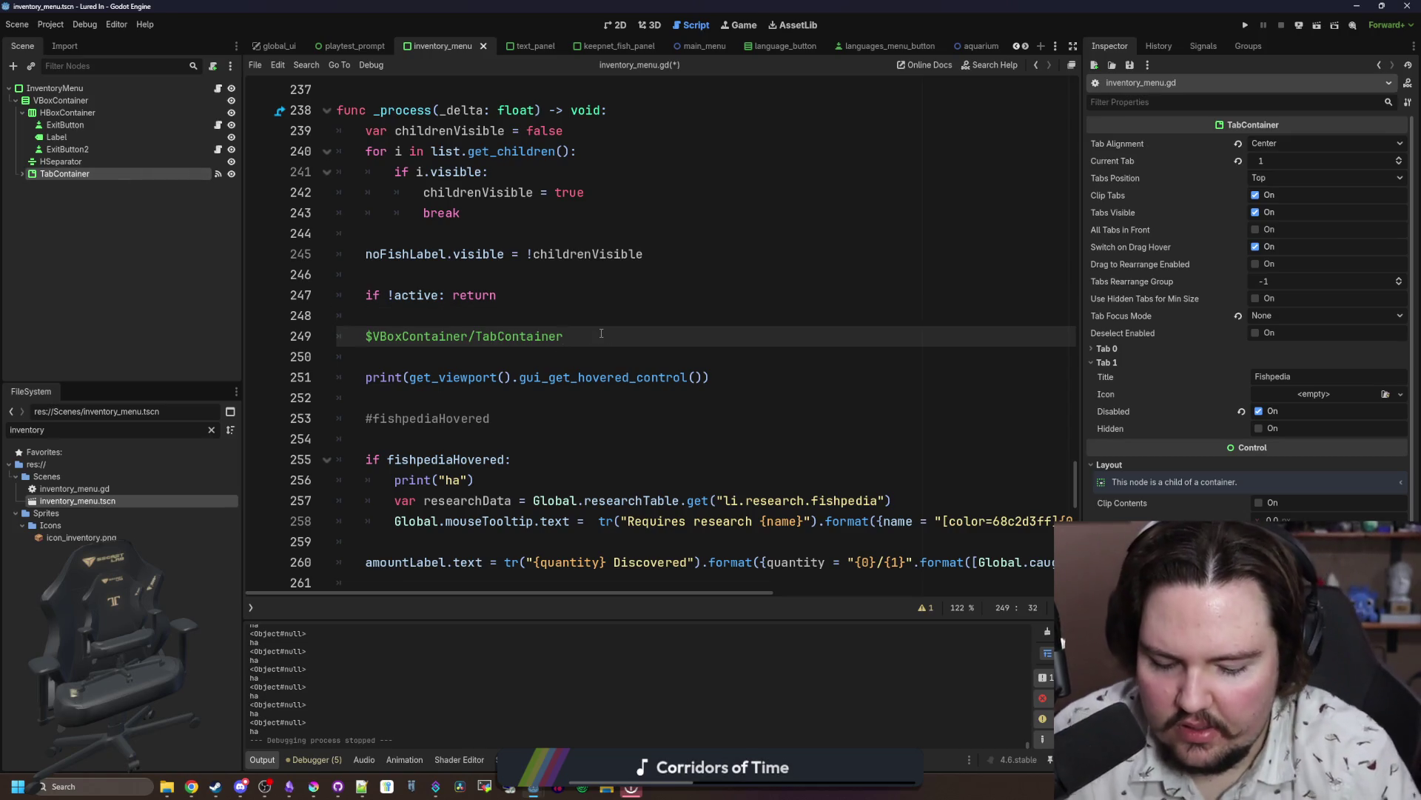
text(.get_tab_c)
key(Return)
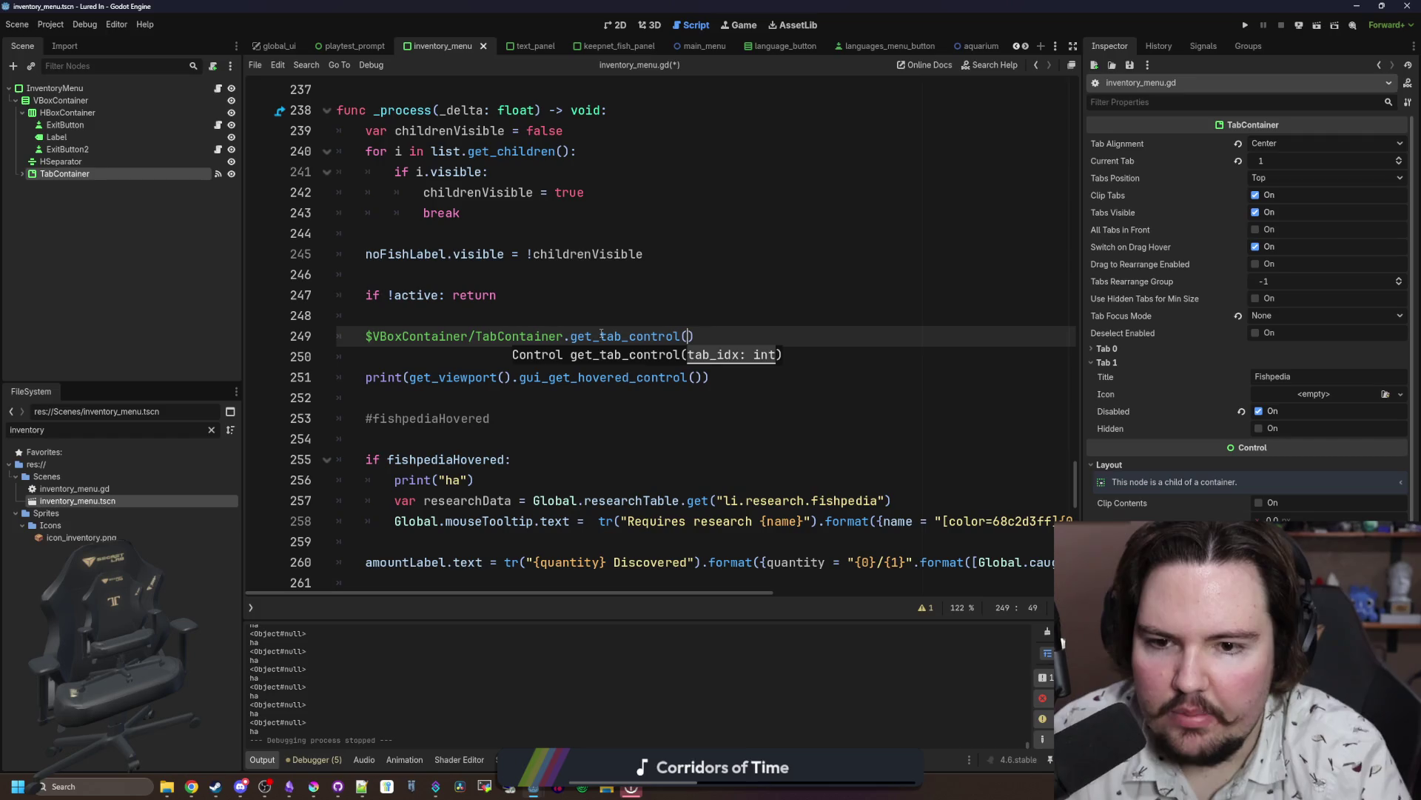
text(1)
click(443, 315)
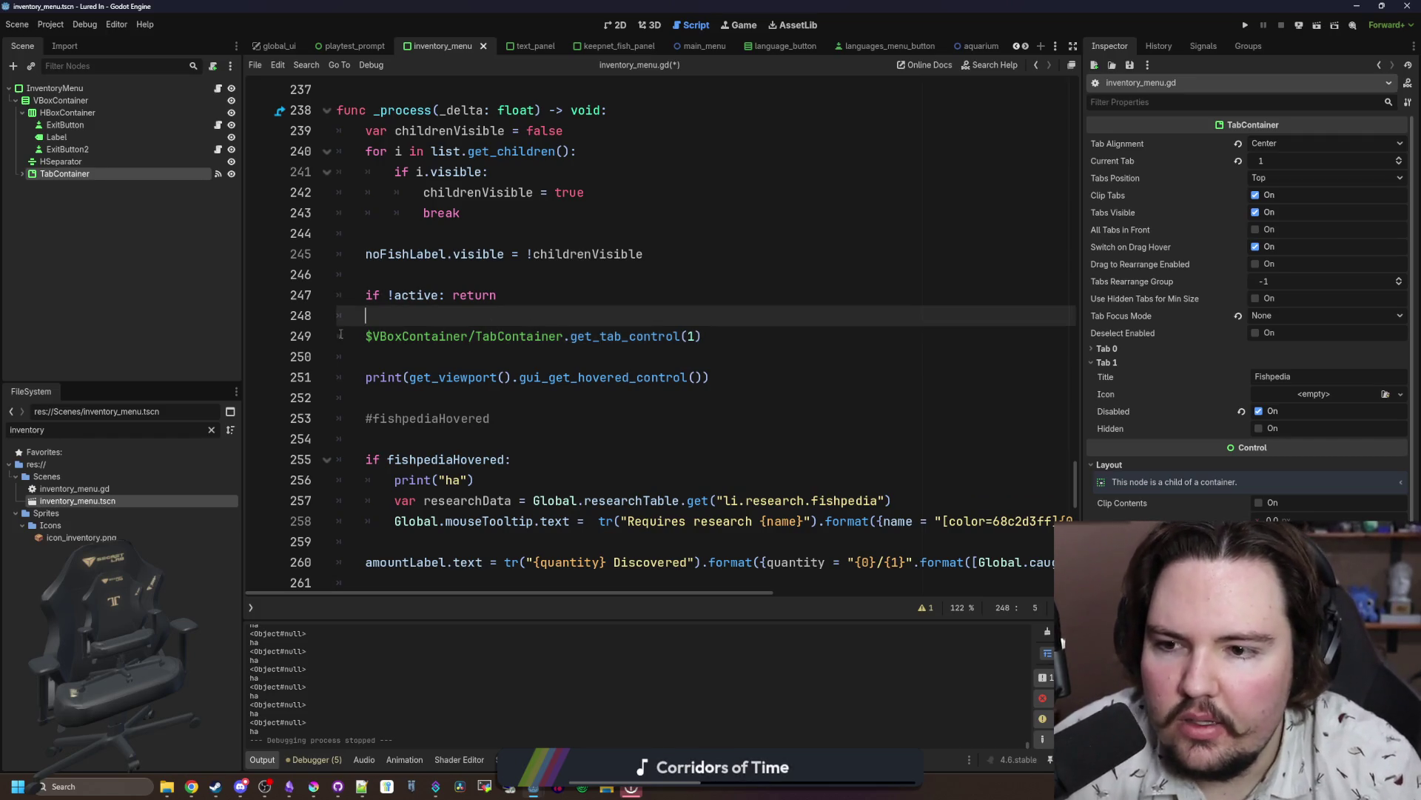
key(Down)
text(var tab = $VBo)
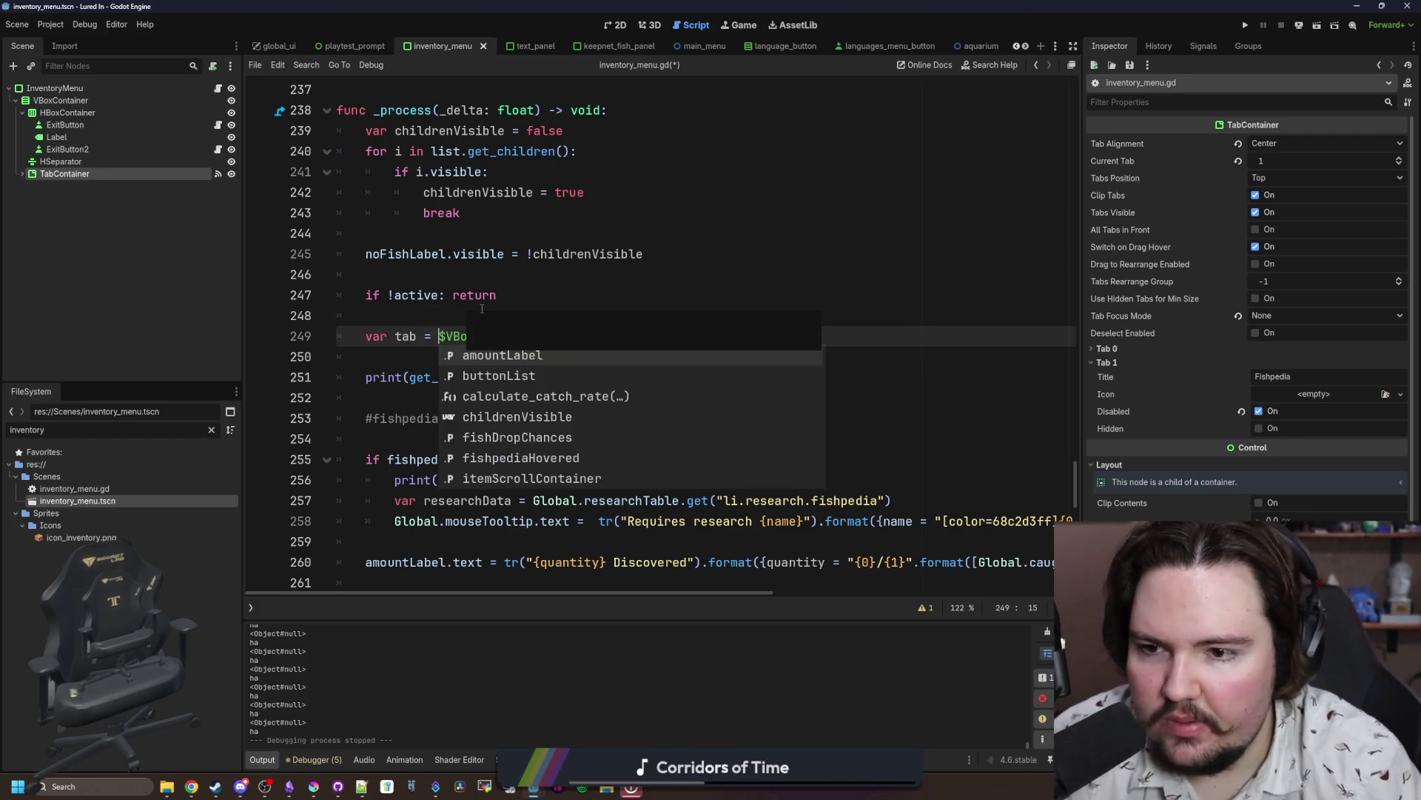
Step: Add fishpediaHovered = tab == get_viewport().gui_get_hovered_control() below the tab variable
click(476, 357)
key(Return)
key(Return)
key(Up)
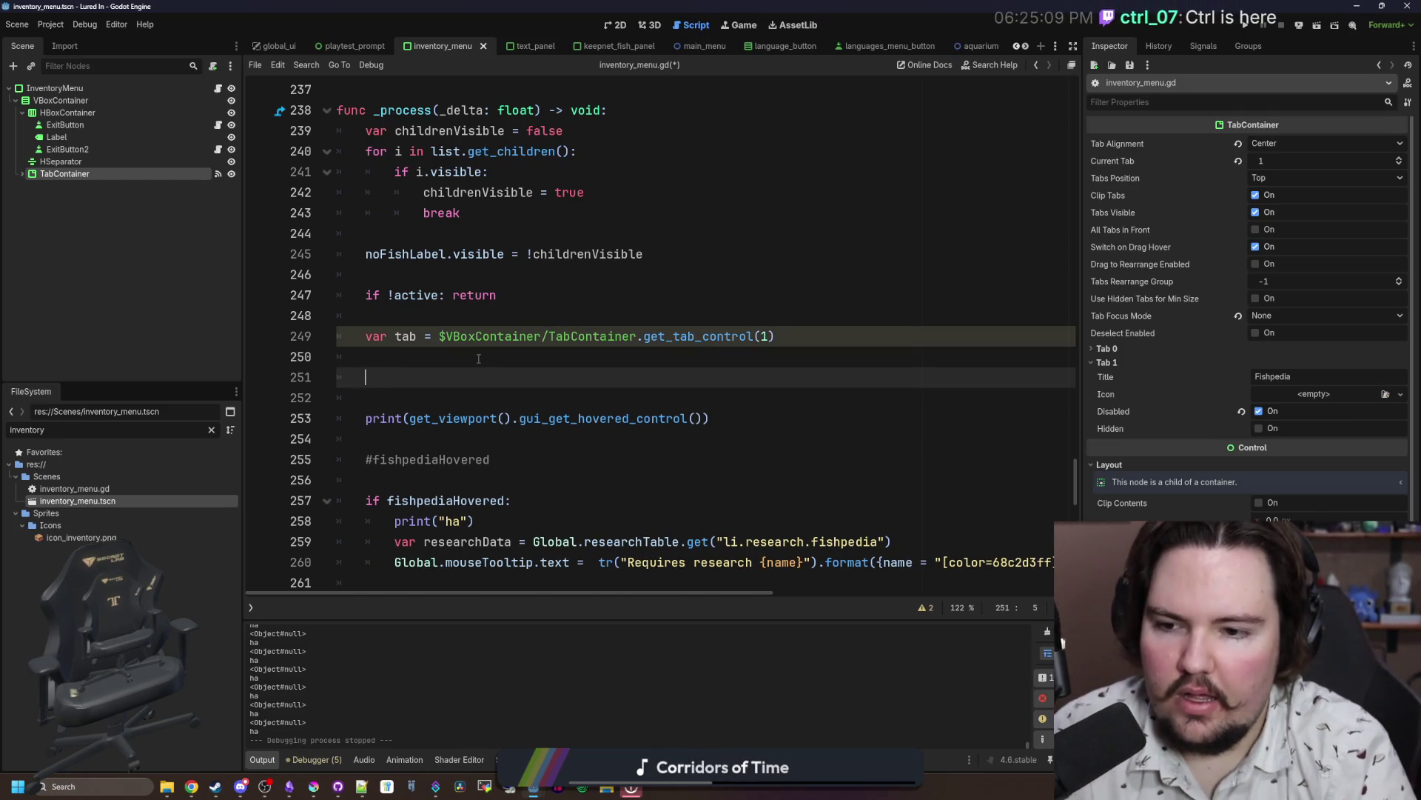
key(BackSpace)
text(fishpediaHo)
key(Return)
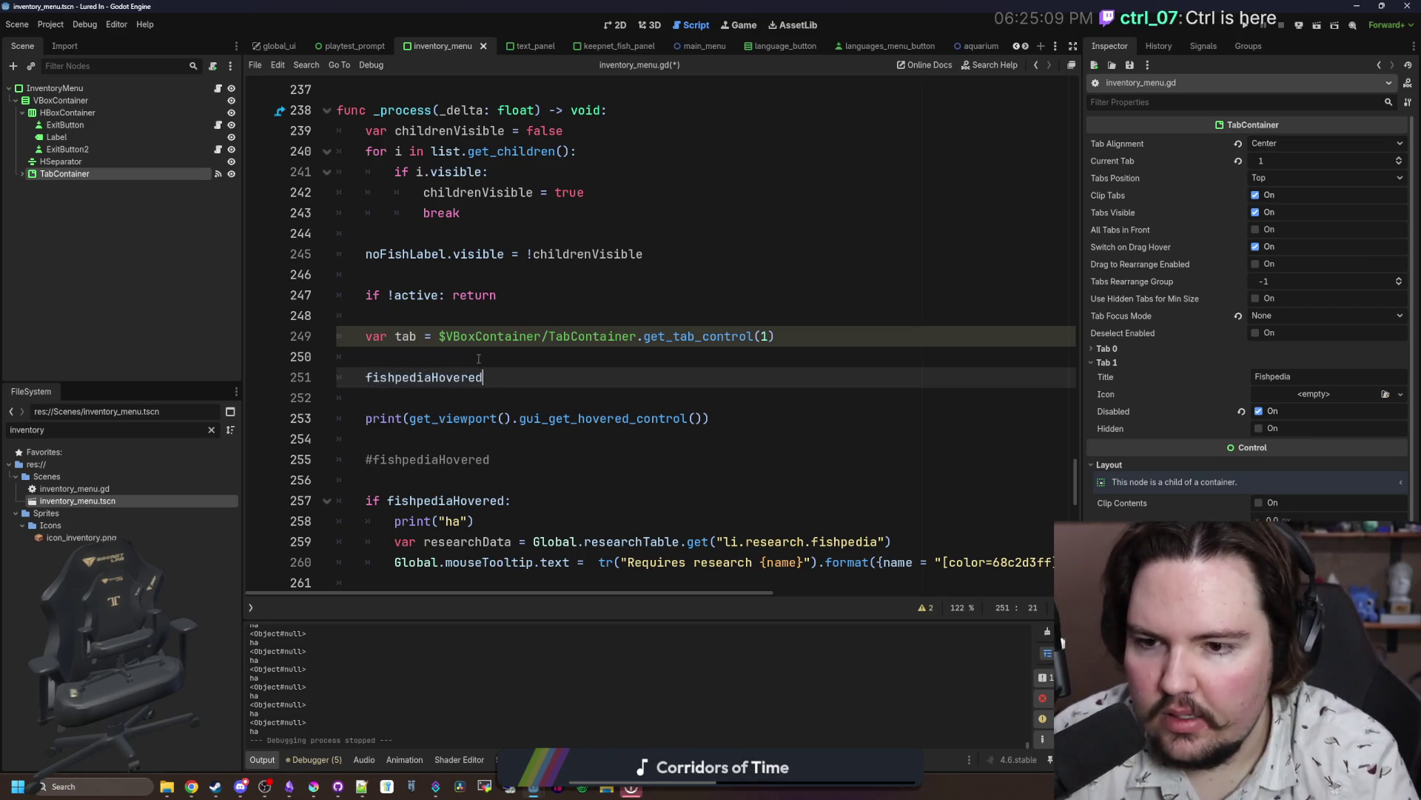
text( = tab ==)
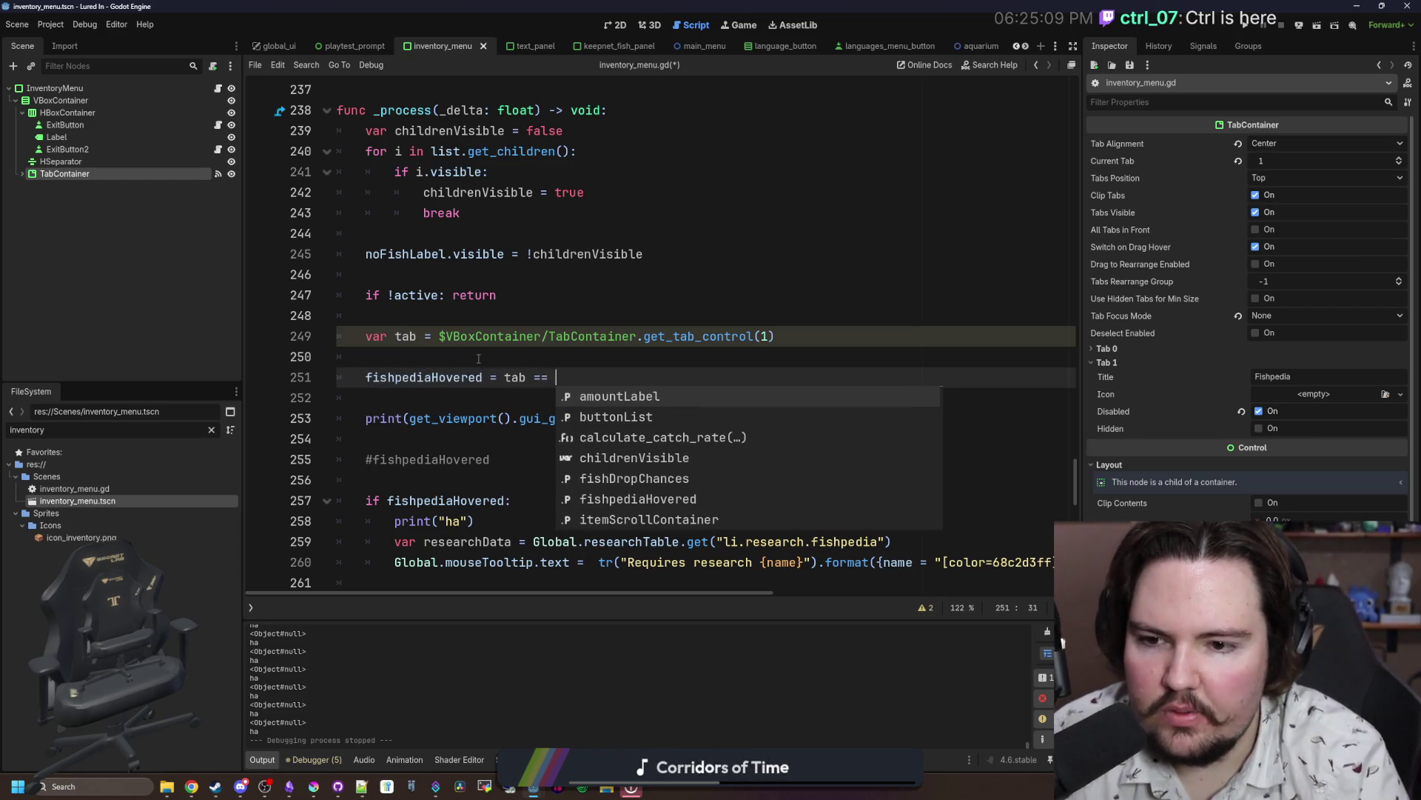
click(478, 359)
drag(409, 418, 705, 418)
key(ctrl+c)
click(563, 377)
key(ctrl+v)
click(604, 354)
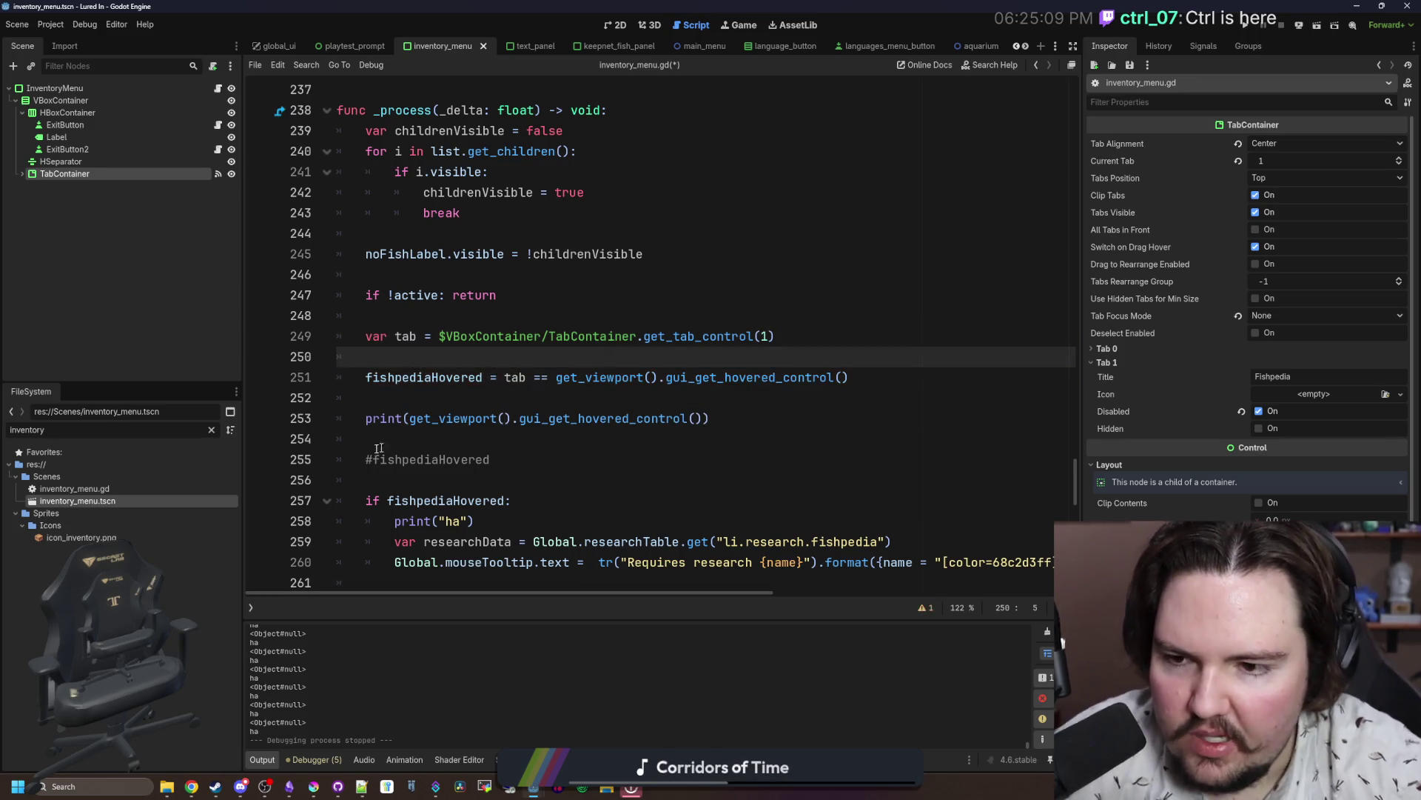
Step: Comment out the debug print line, save, and run the game again
click(370, 418)
key(ctrl+k)
click(431, 399)
key(ctrl+s)
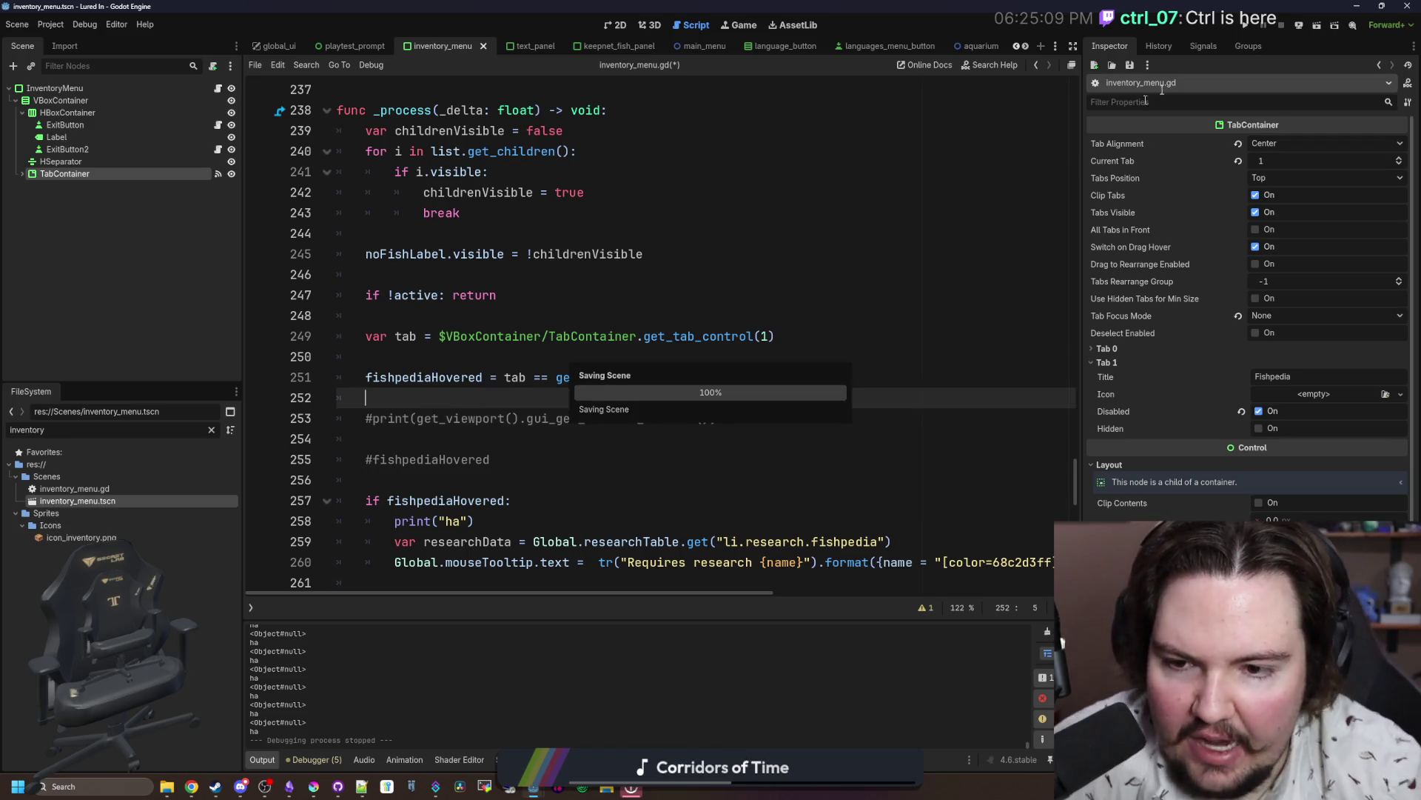
click(1250, 25)
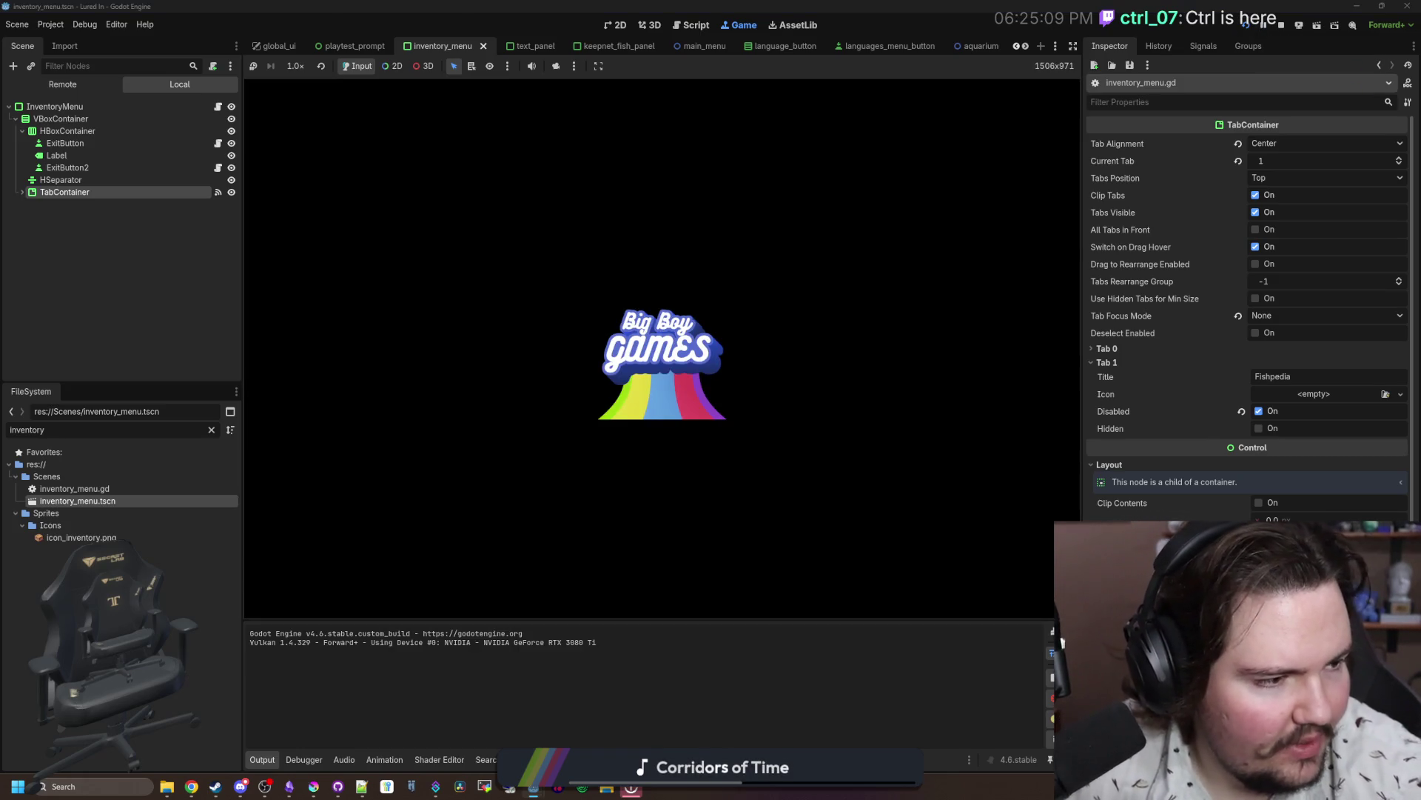
Step: Scroll the Viewport docs' Methods table to the gui_* methods, then return to the running game
key(alt+Tab)
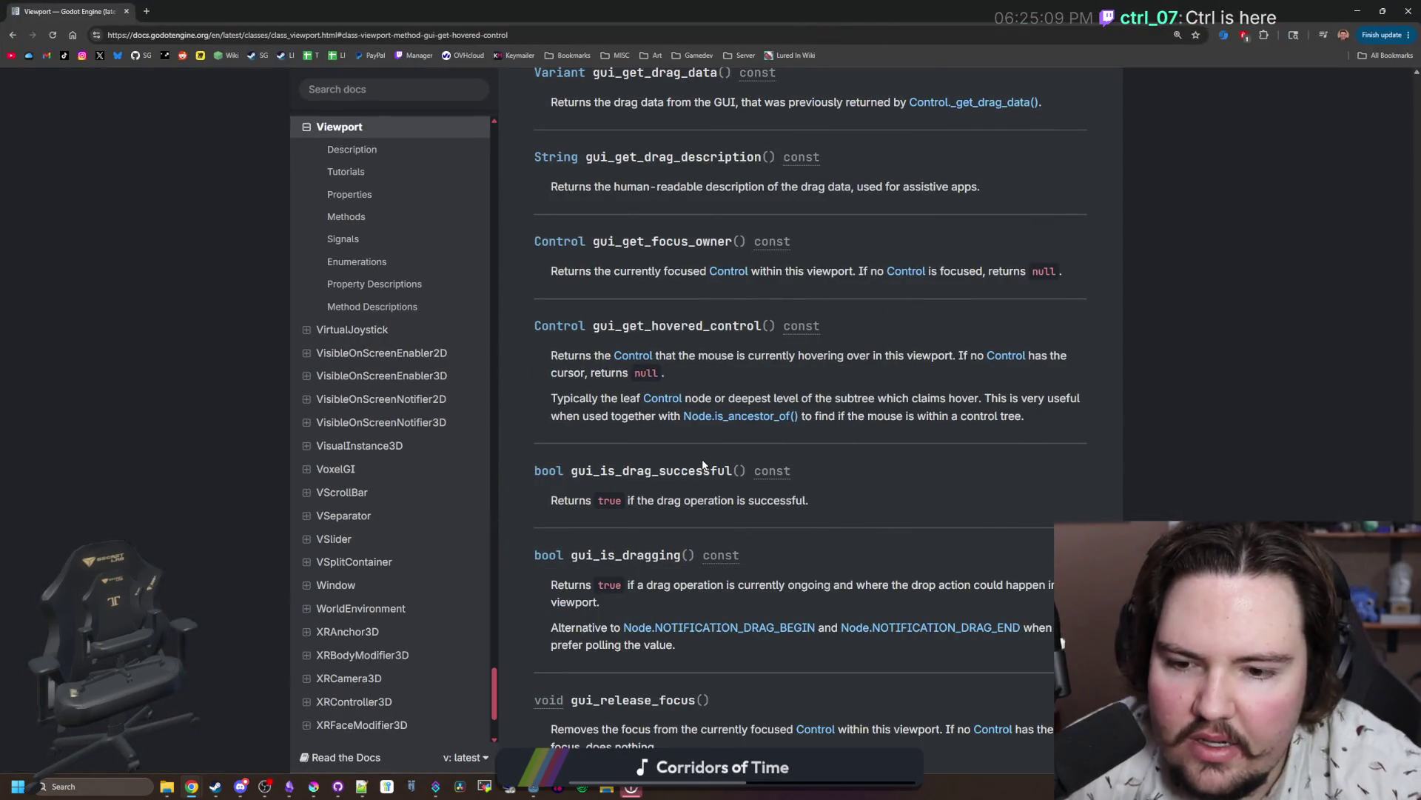
scroll(686, 466, up, 4)
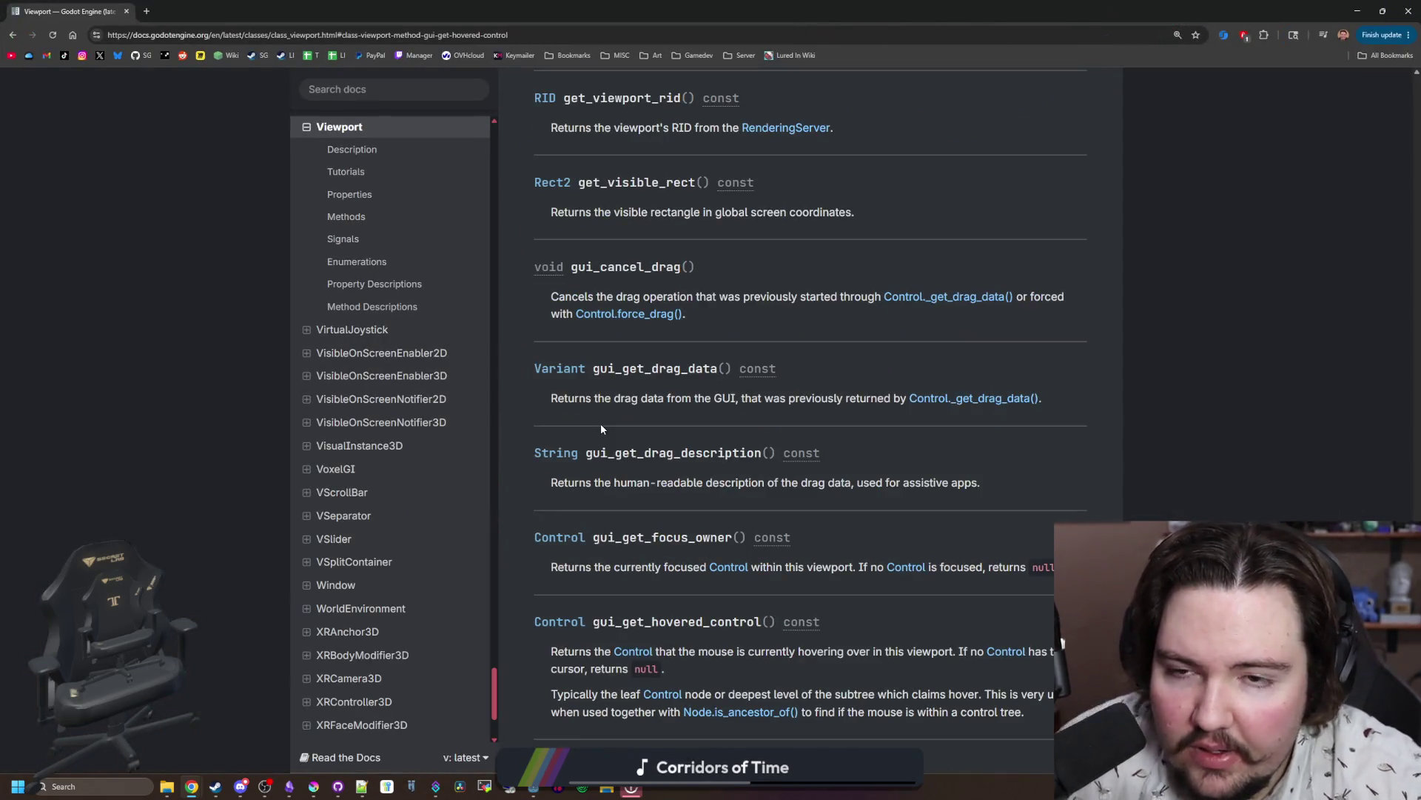
scroll(768, 350, down, 6)
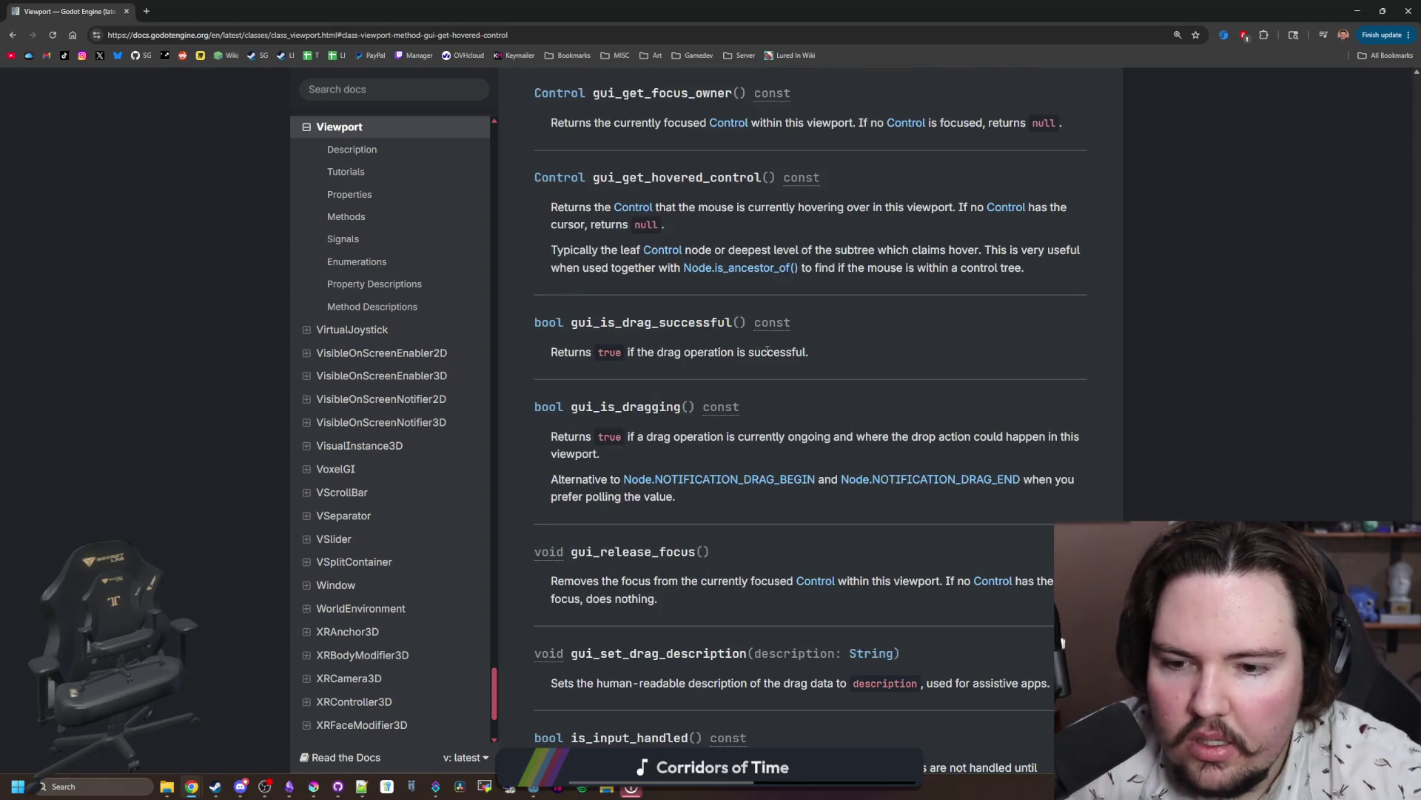
scroll(767, 349, down, 3)
scroll(767, 350, down, 6)
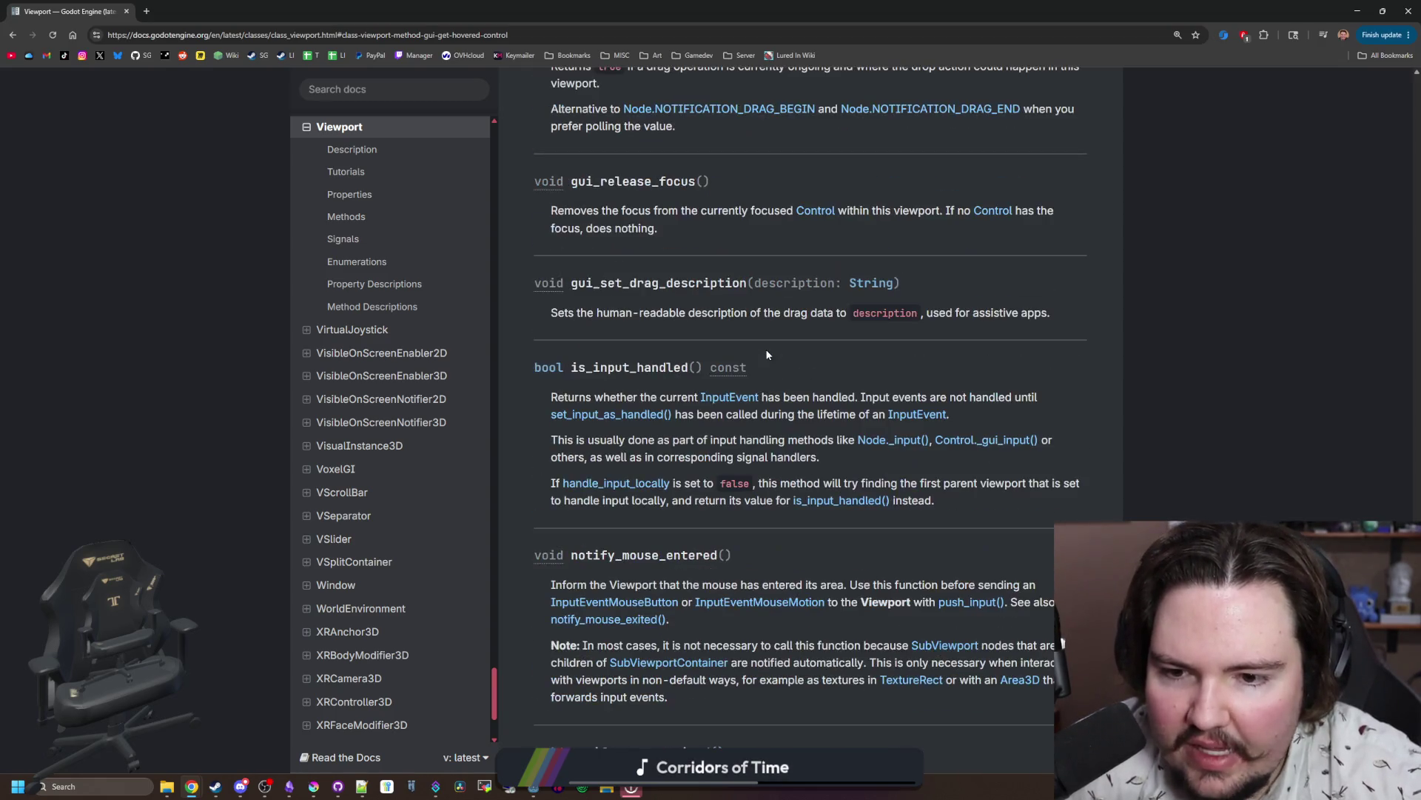
scroll(789, 446, up, 20)
scroll(807, 367, up, 20)
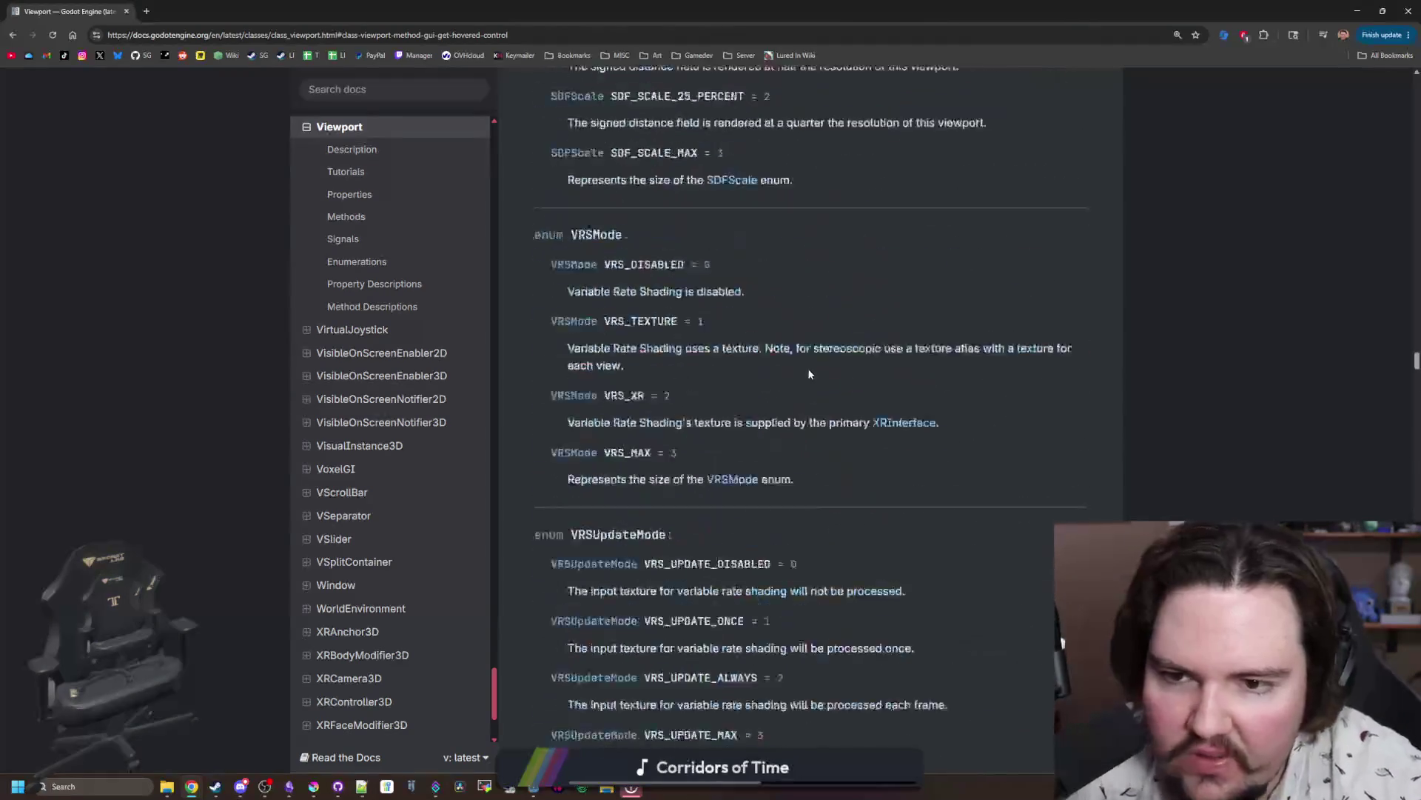
scroll(828, 347, down, 4)
scroll(828, 345, down, 1)
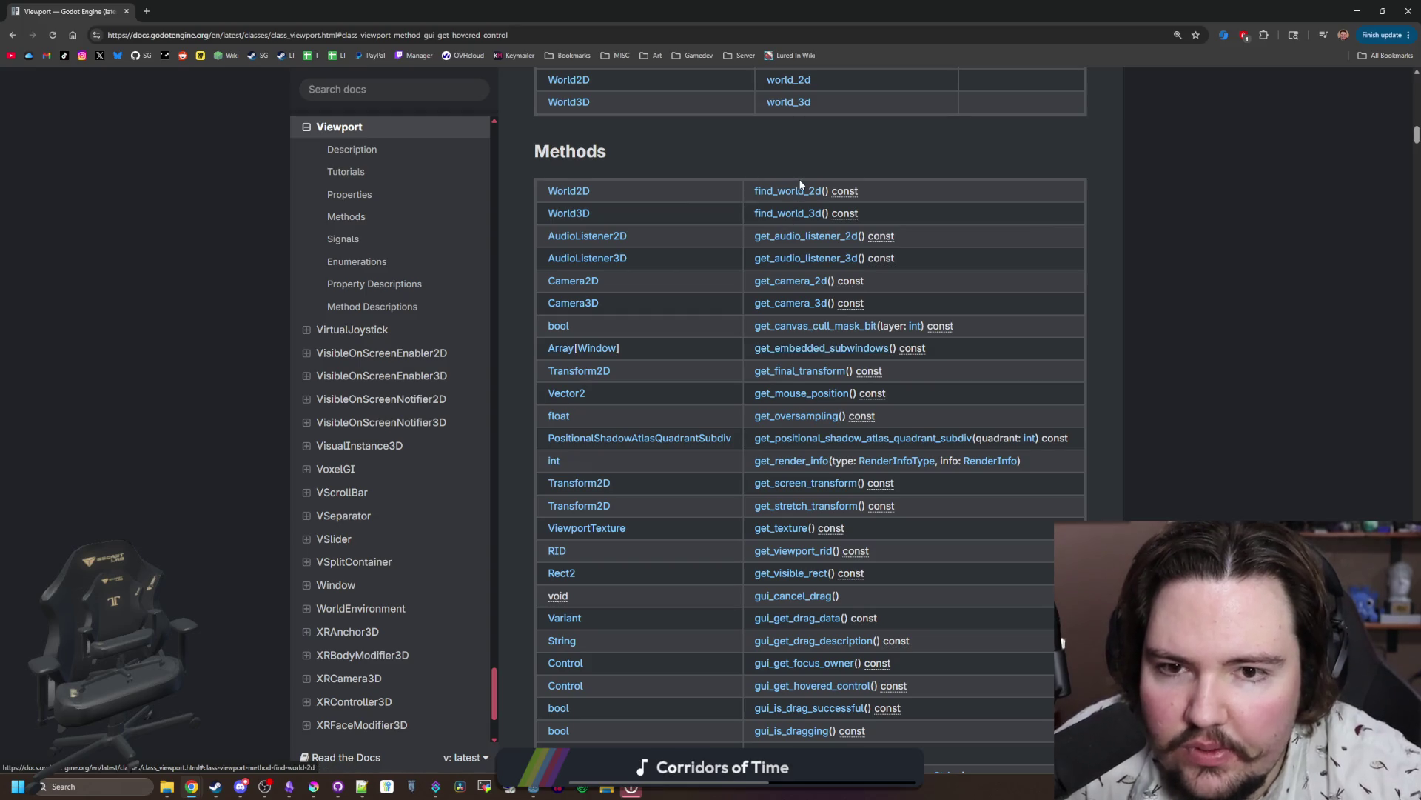
scroll(886, 278, down, 1)
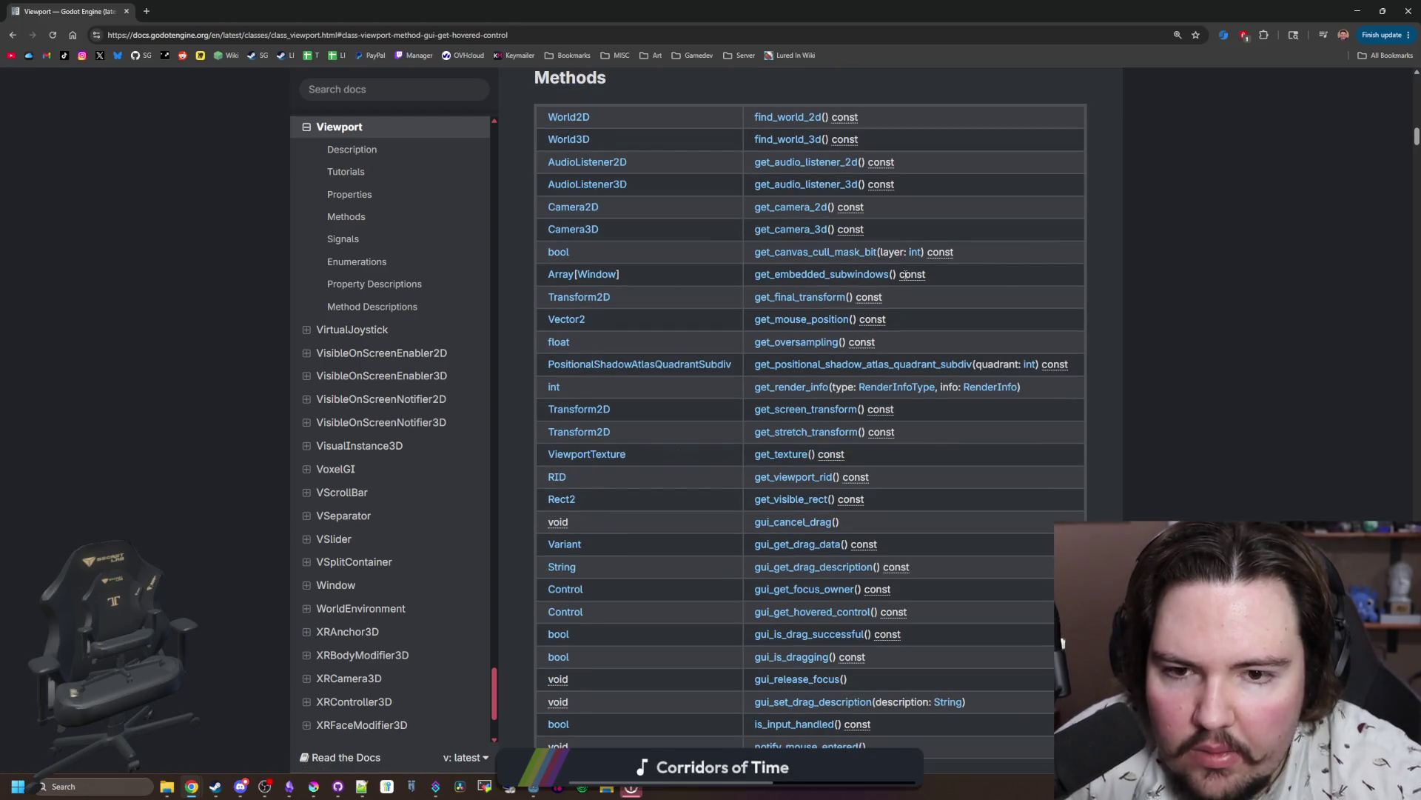
scroll(904, 274, down, 1)
scroll(905, 276, down, 1)
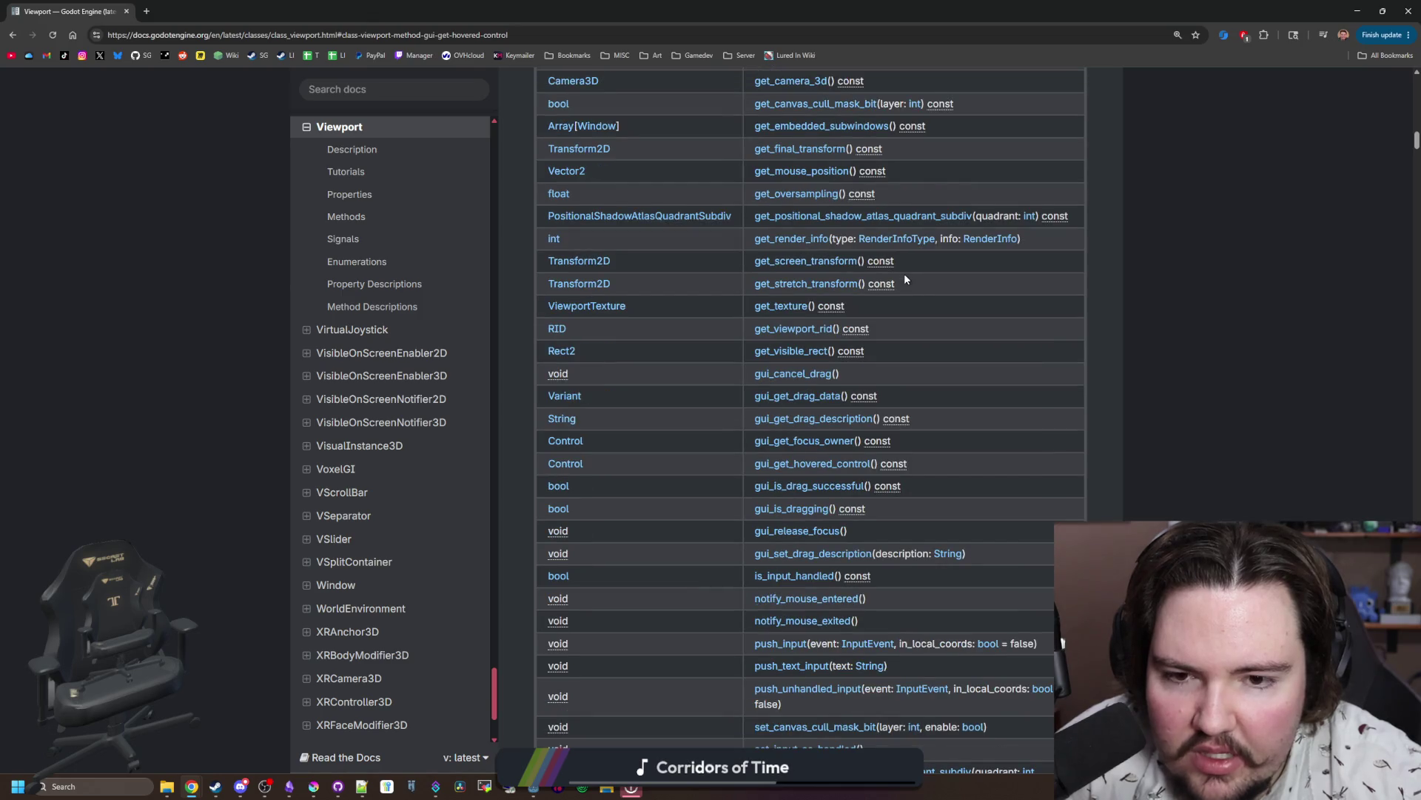
scroll(904, 275, down, 1)
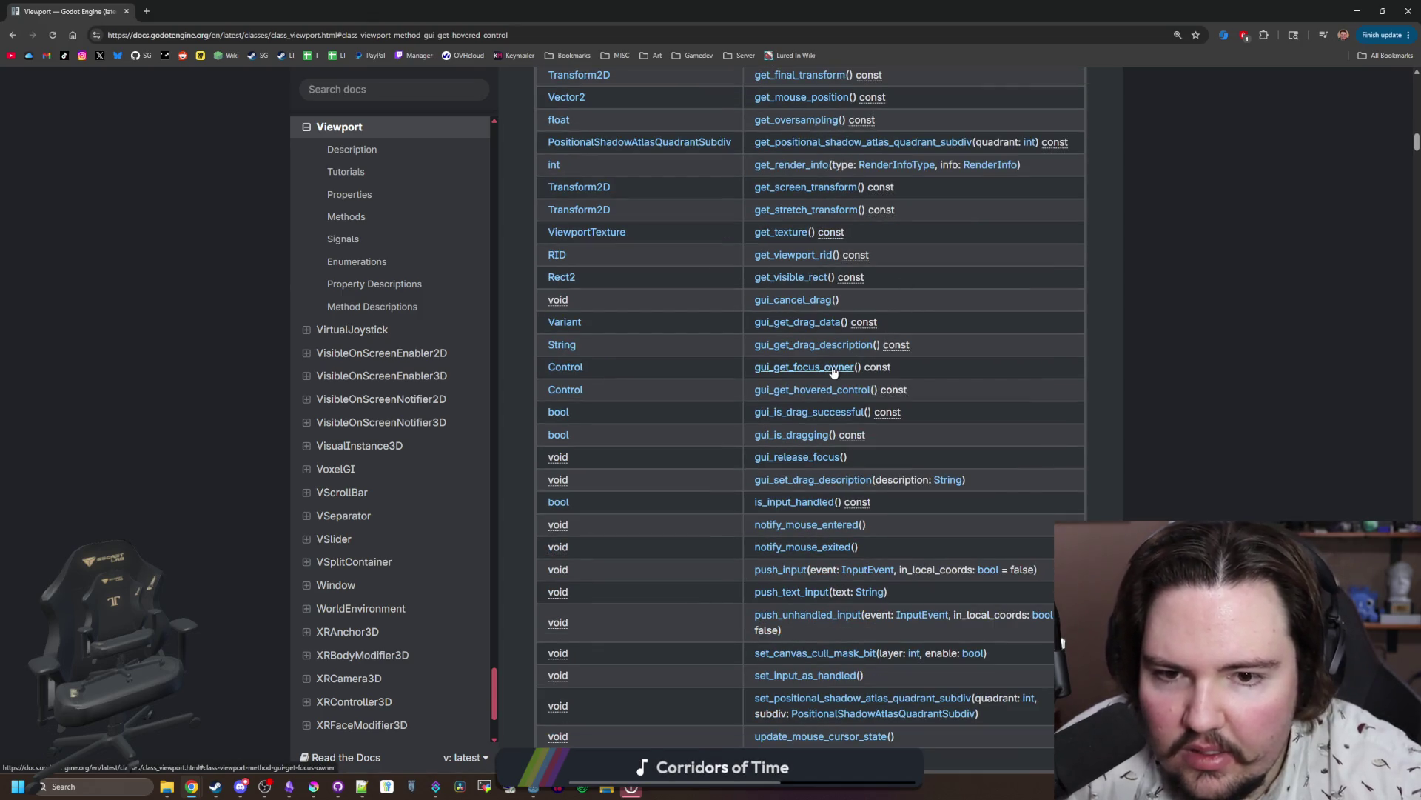
scroll(833, 372, down, 1)
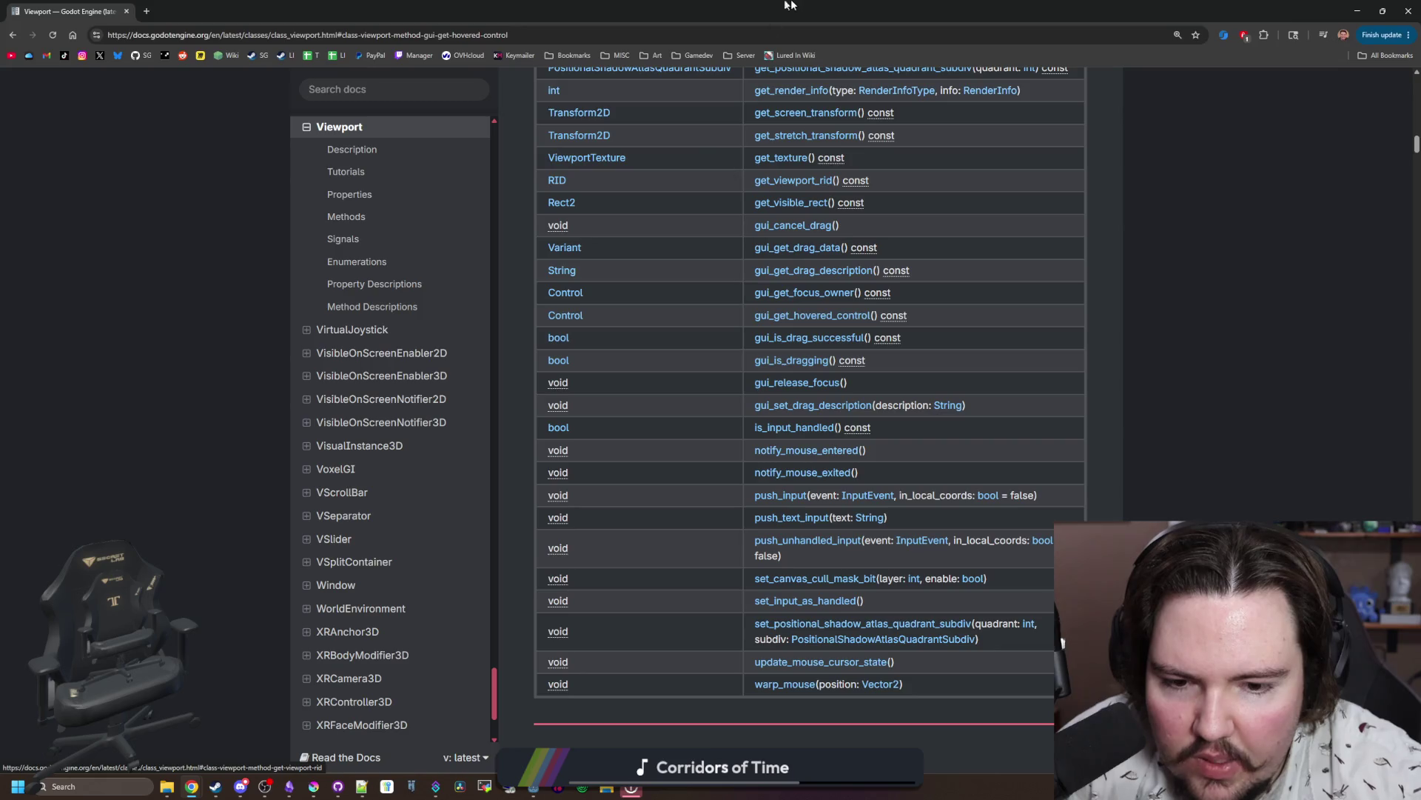
key(alt+Tab)
click(411, 329)
Step: Load into the game, then bring up the handler functions in inventory_menu.gd
click(410, 329)
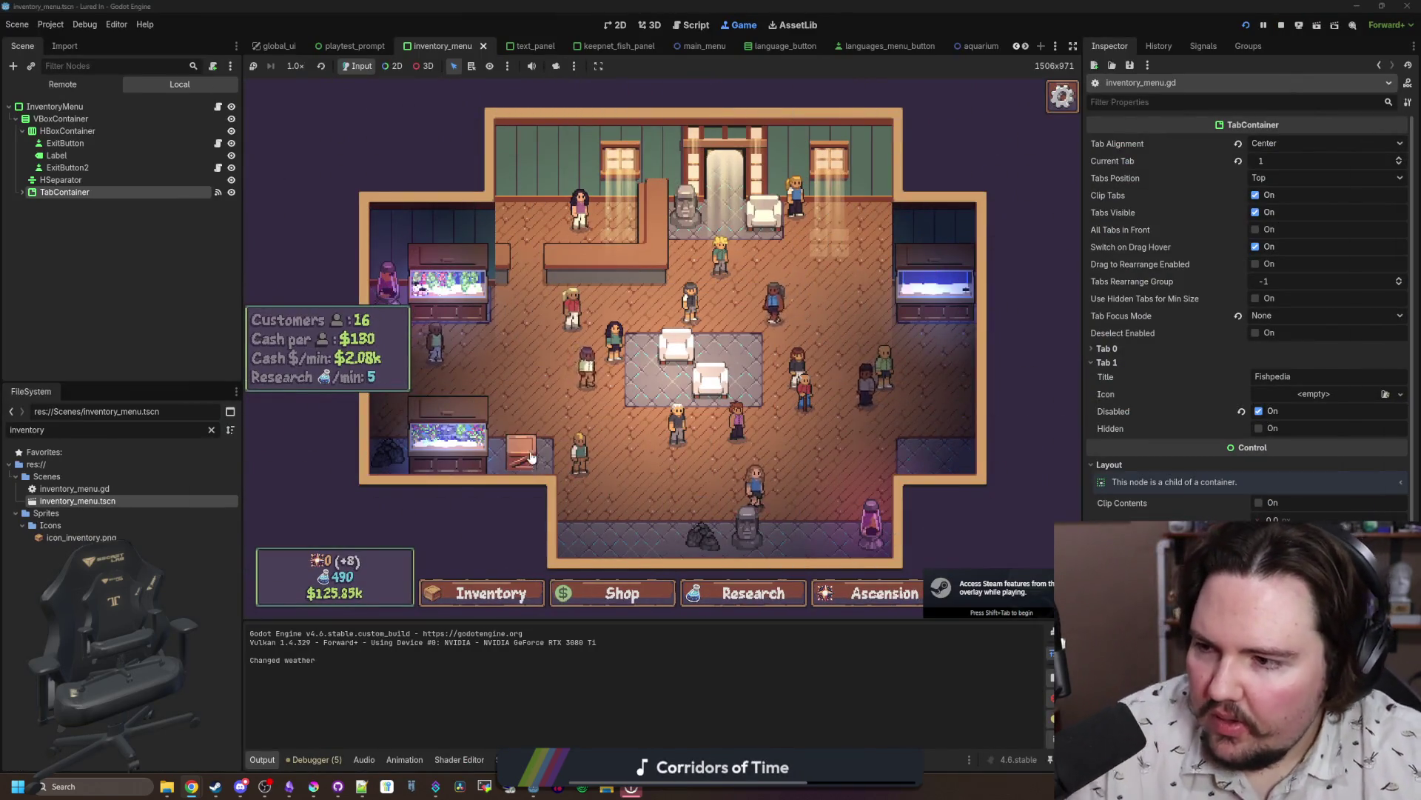
click(218, 107)
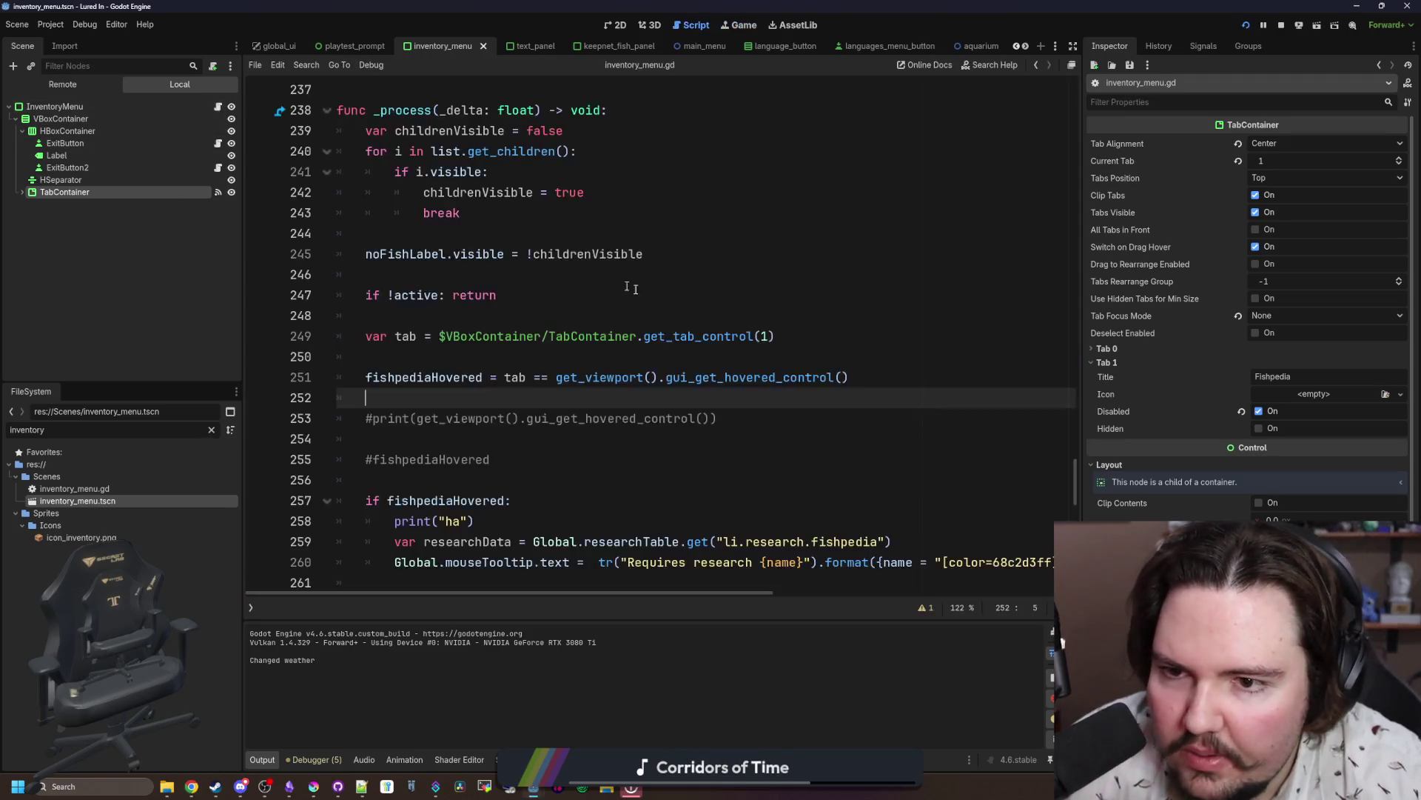
scroll(846, 460, up, 5)
scroll(847, 460, down, 10)
scroll(847, 459, down, 10)
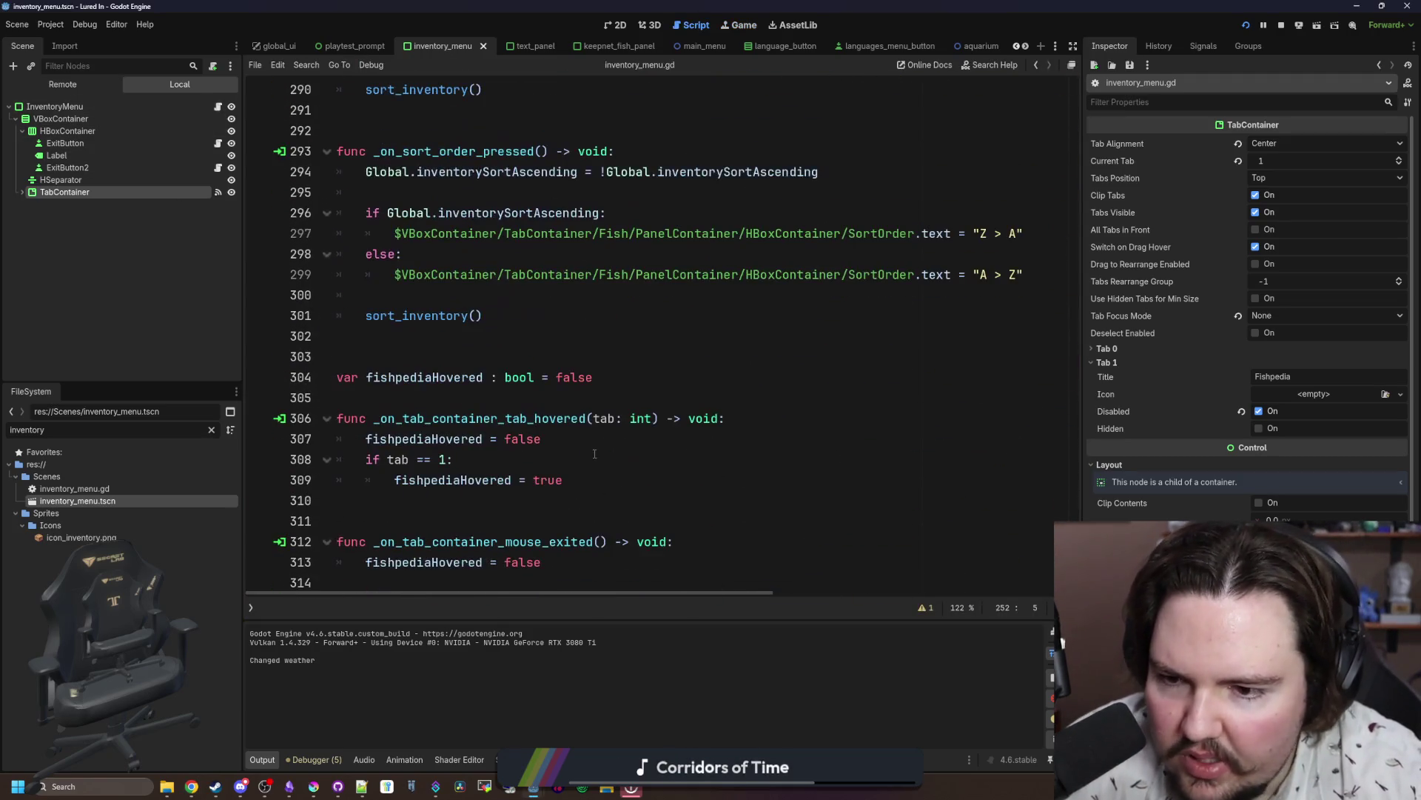
Step: Comment out lines 306–313 of the tab-hovered and mouse-exited handlers, then relaunch the game
click(370, 562)
key(ctrl+k)
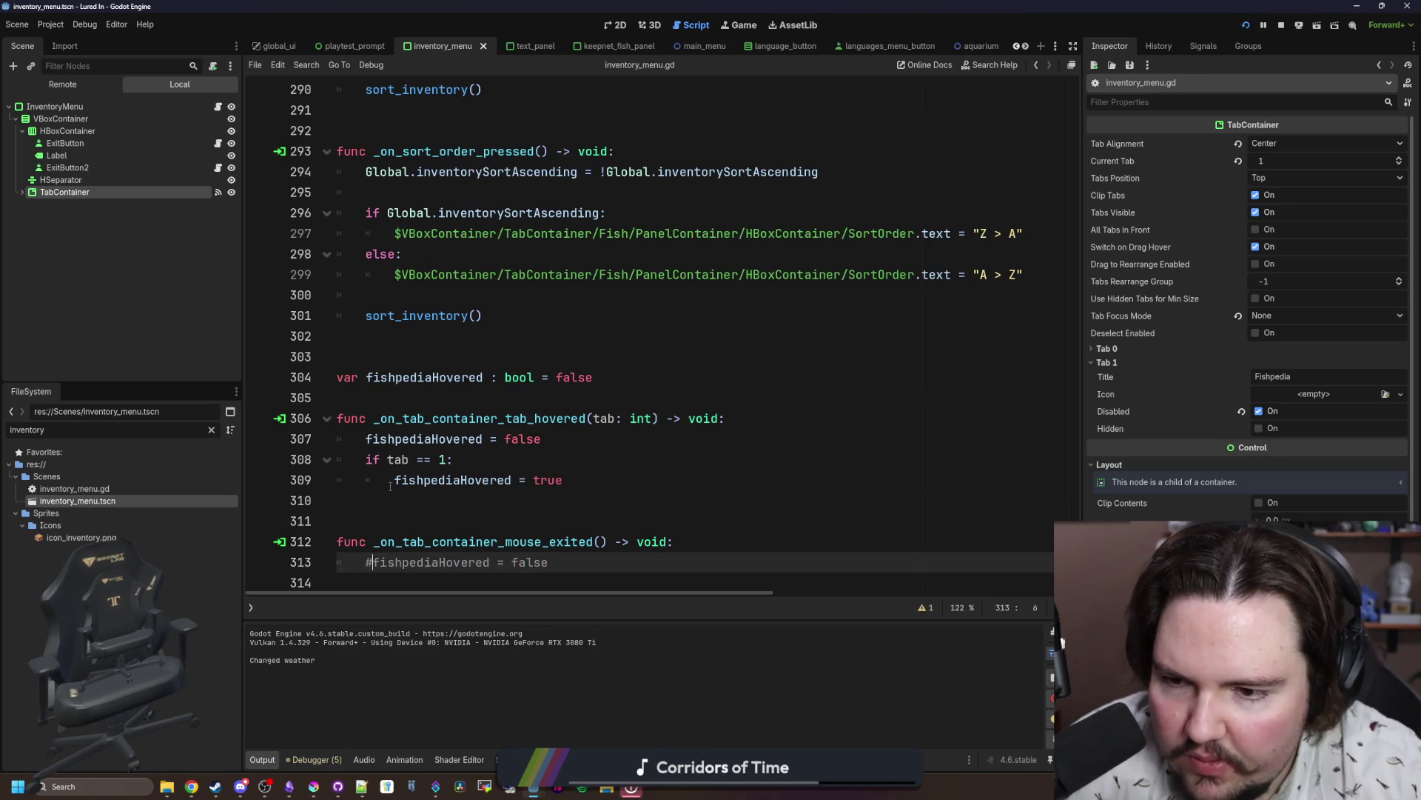
click(370, 479)
key(ctrl+k)
key(Up)
key(ctrl+k)
key(Up)
key(ctrl+k)
click(337, 419)
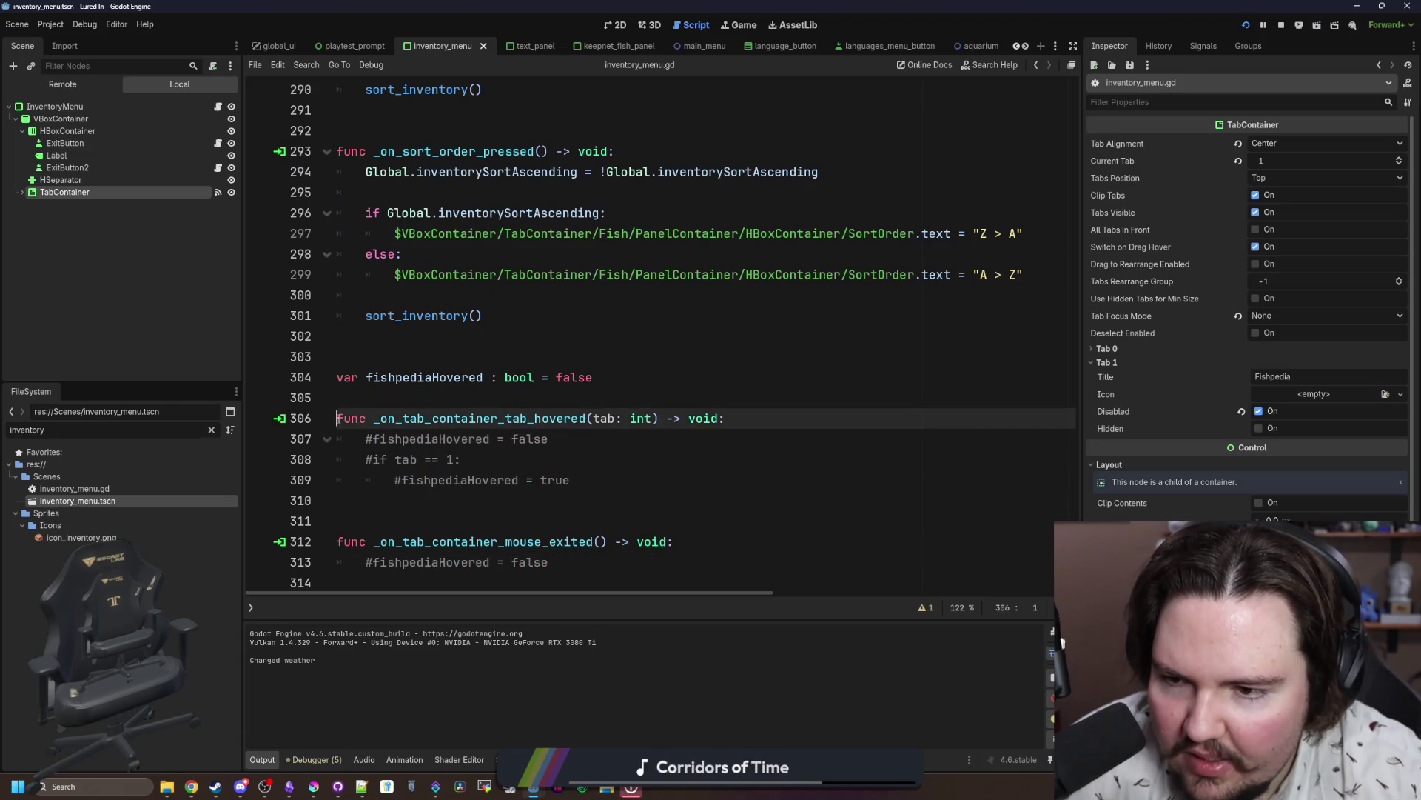
key(ctrl+k)
click(348, 541)
key(ctrl+k)
click(370, 393)
click(1246, 23)
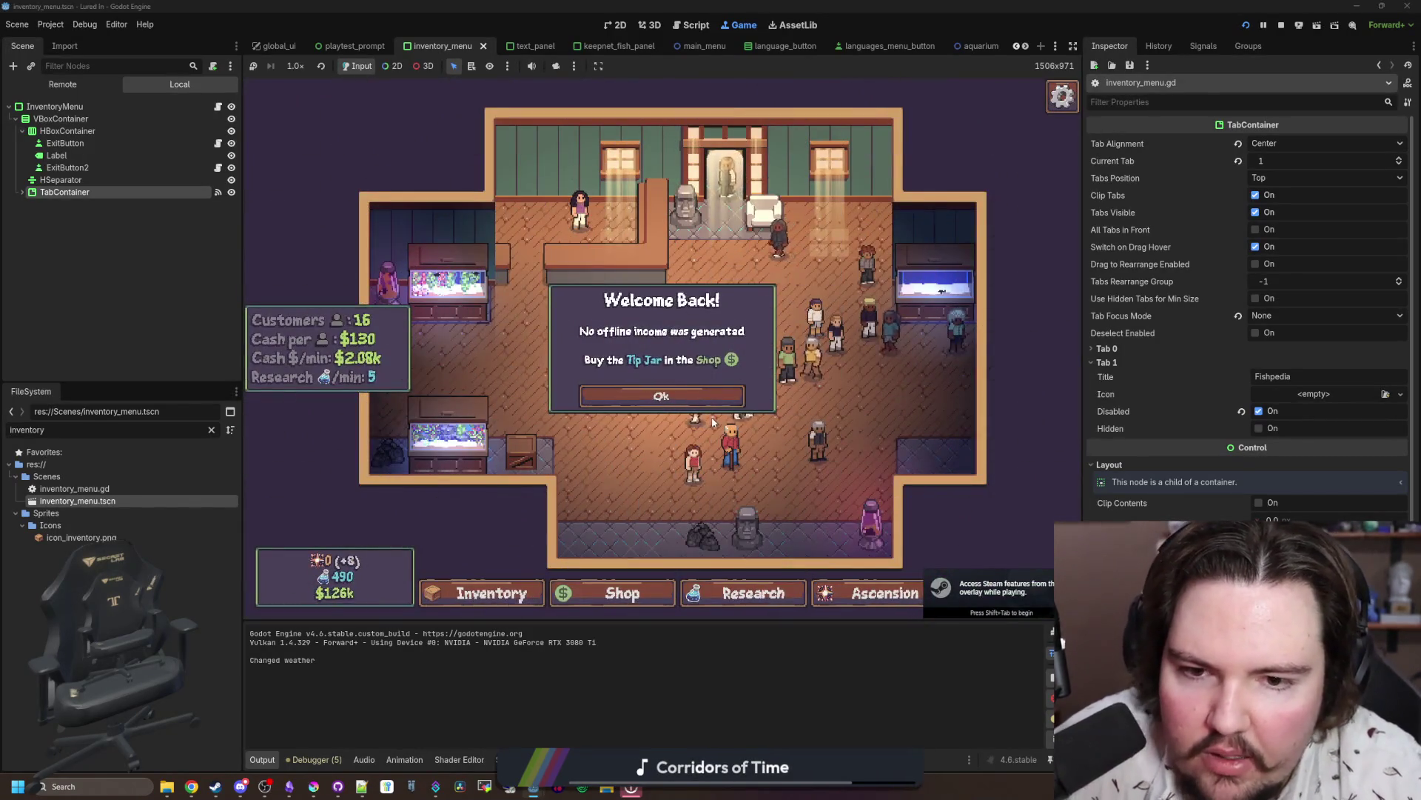
Step: Dismiss Welcome Back, open the inventory with I, then start a search in inventory_menu.gd
click(666, 397)
key(i)
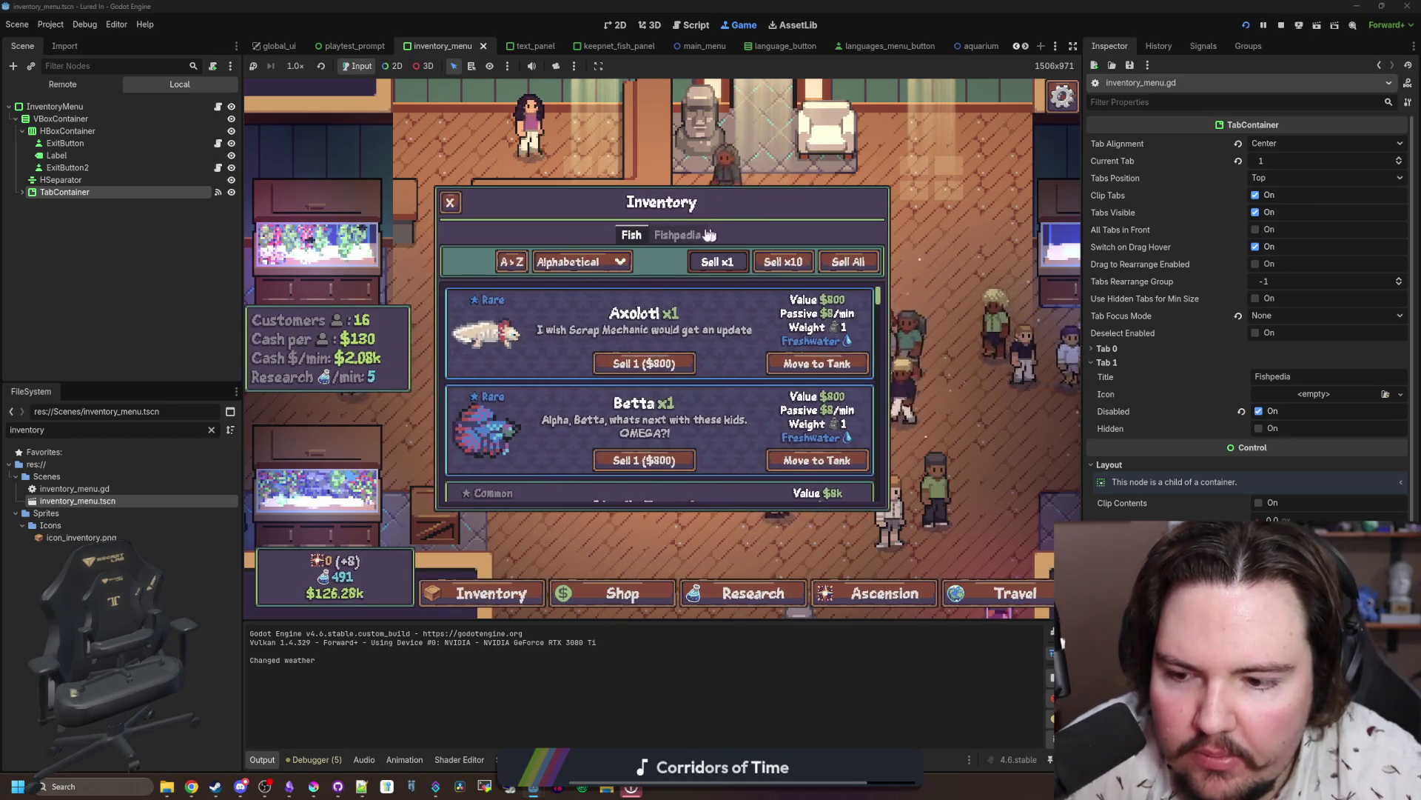
click(218, 107)
scroll(550, 368, up, 7)
key(ctrl+f)
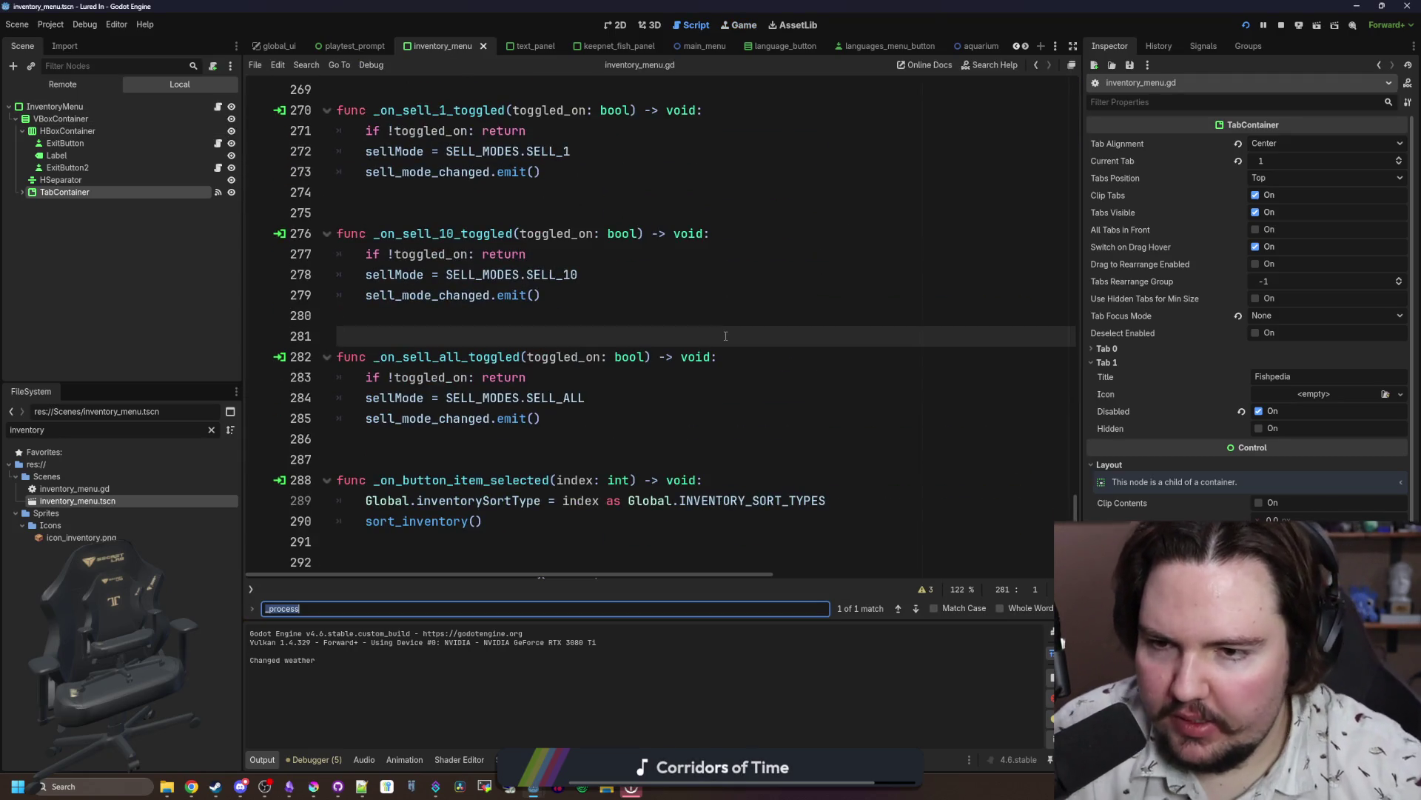
Step: Find _process in the script and return to its code
text(_process)
scroll(722, 335, down, 2)
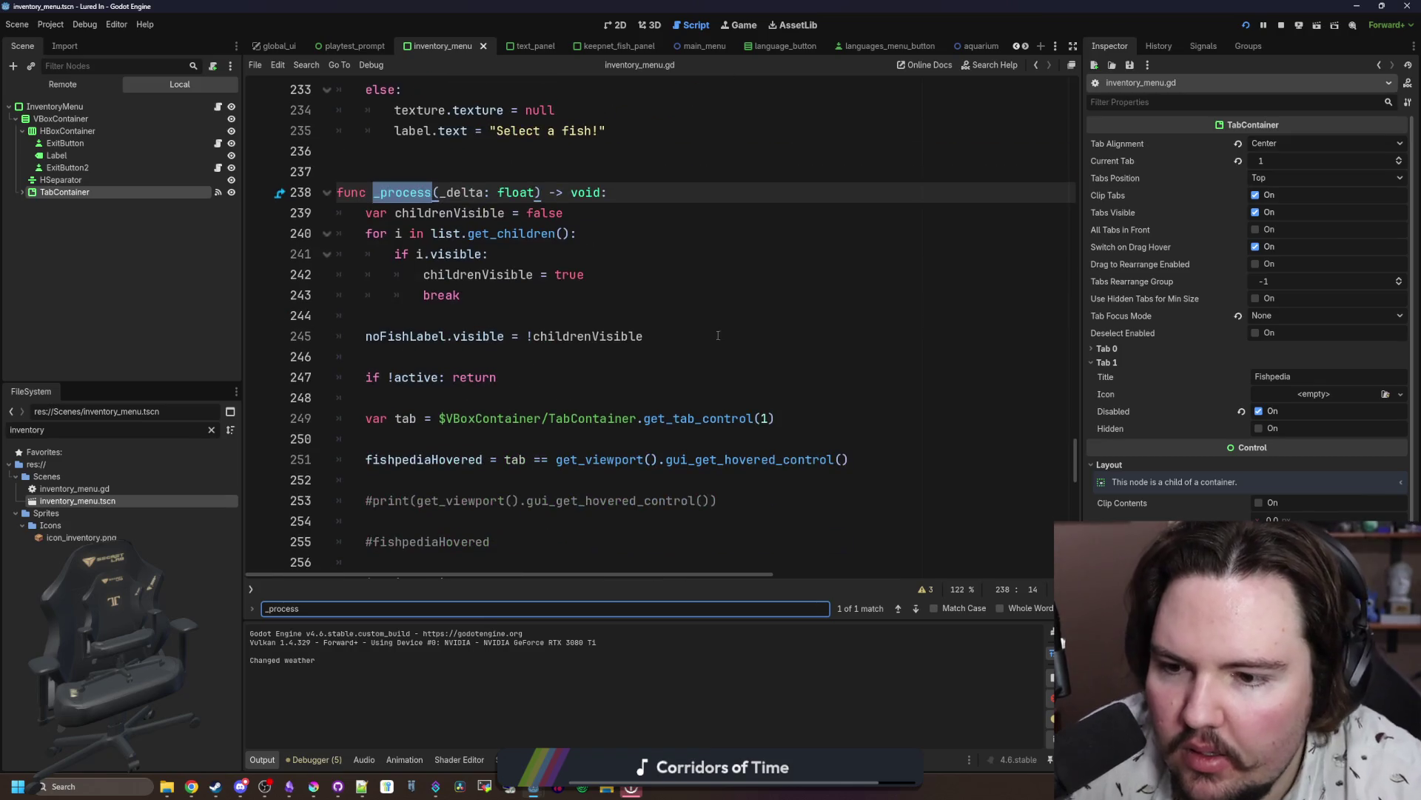
scroll(497, 322, down, 1)
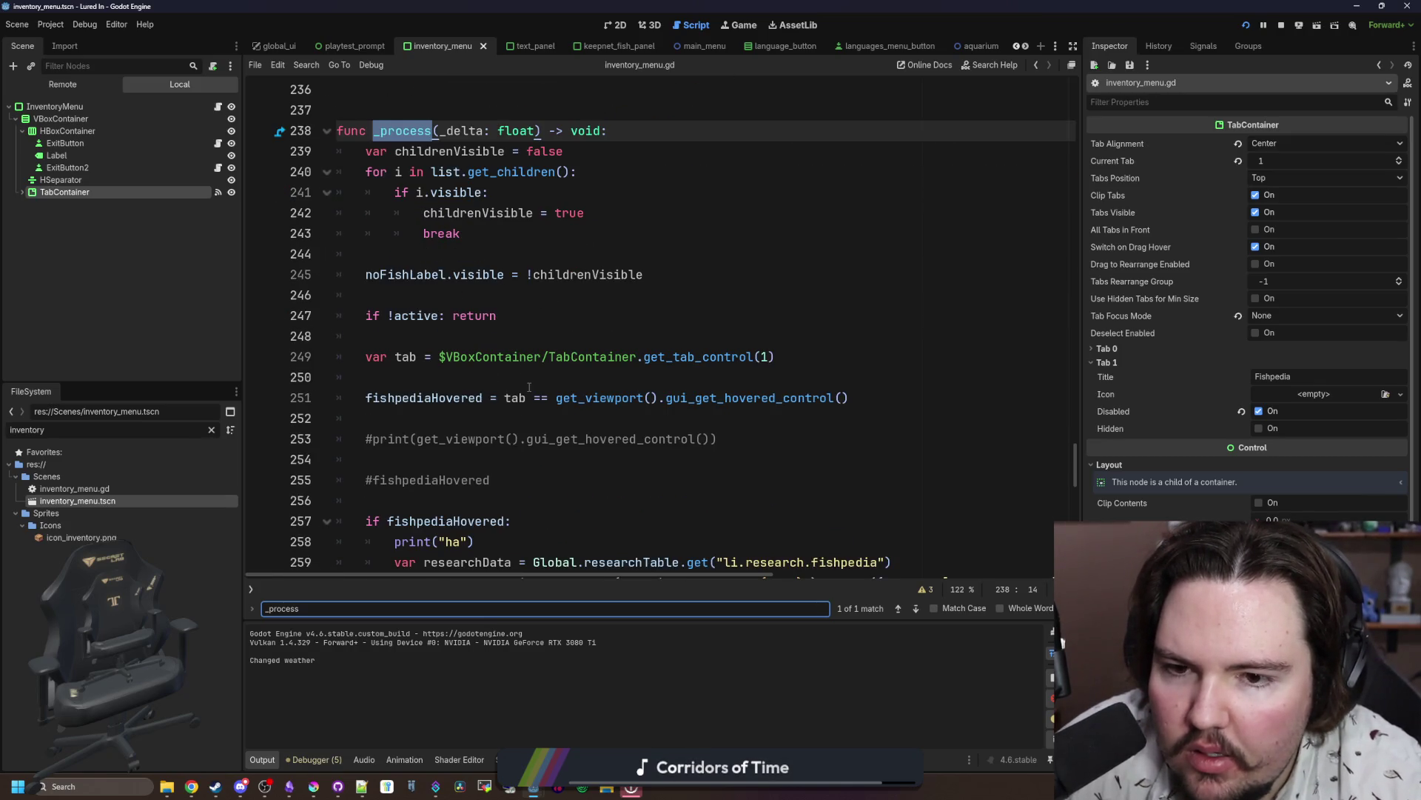
click(528, 385)
Step: Add print(tab) after the tab lookup on line 249 and run the game to log it
click(707, 359)
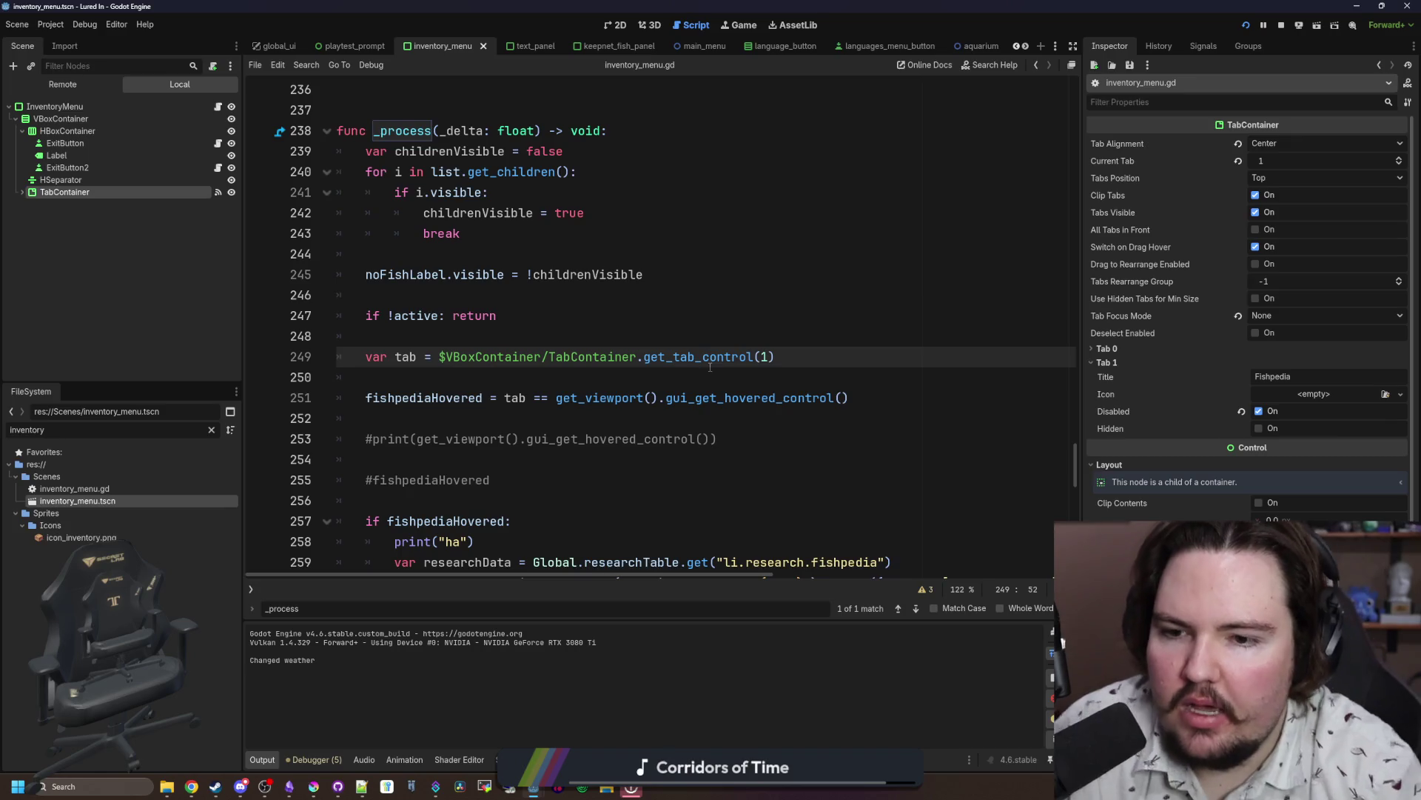
key(Return)
key(Return)
text(print(t)
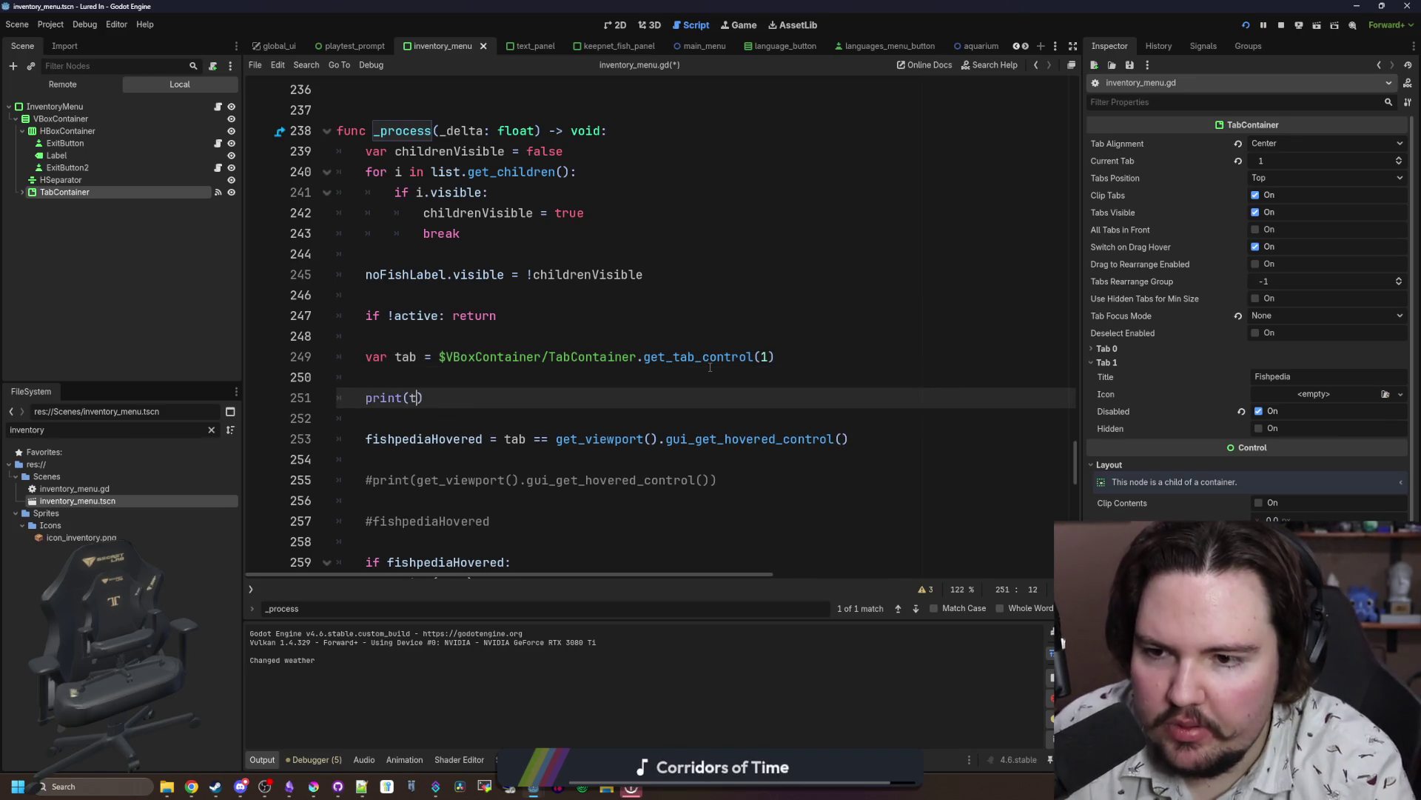
click(710, 363)
key(ctrl+s)
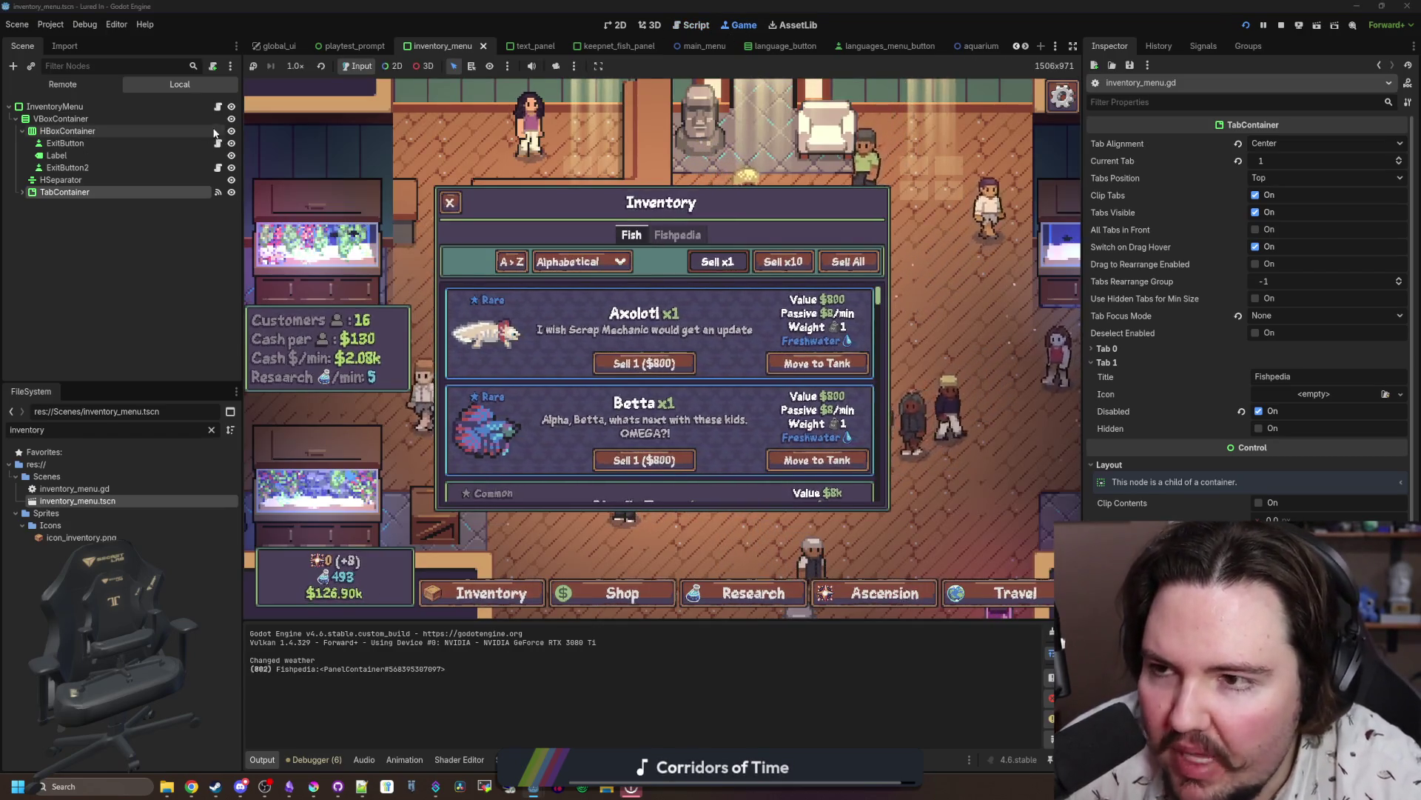
key(ctrl+F3)
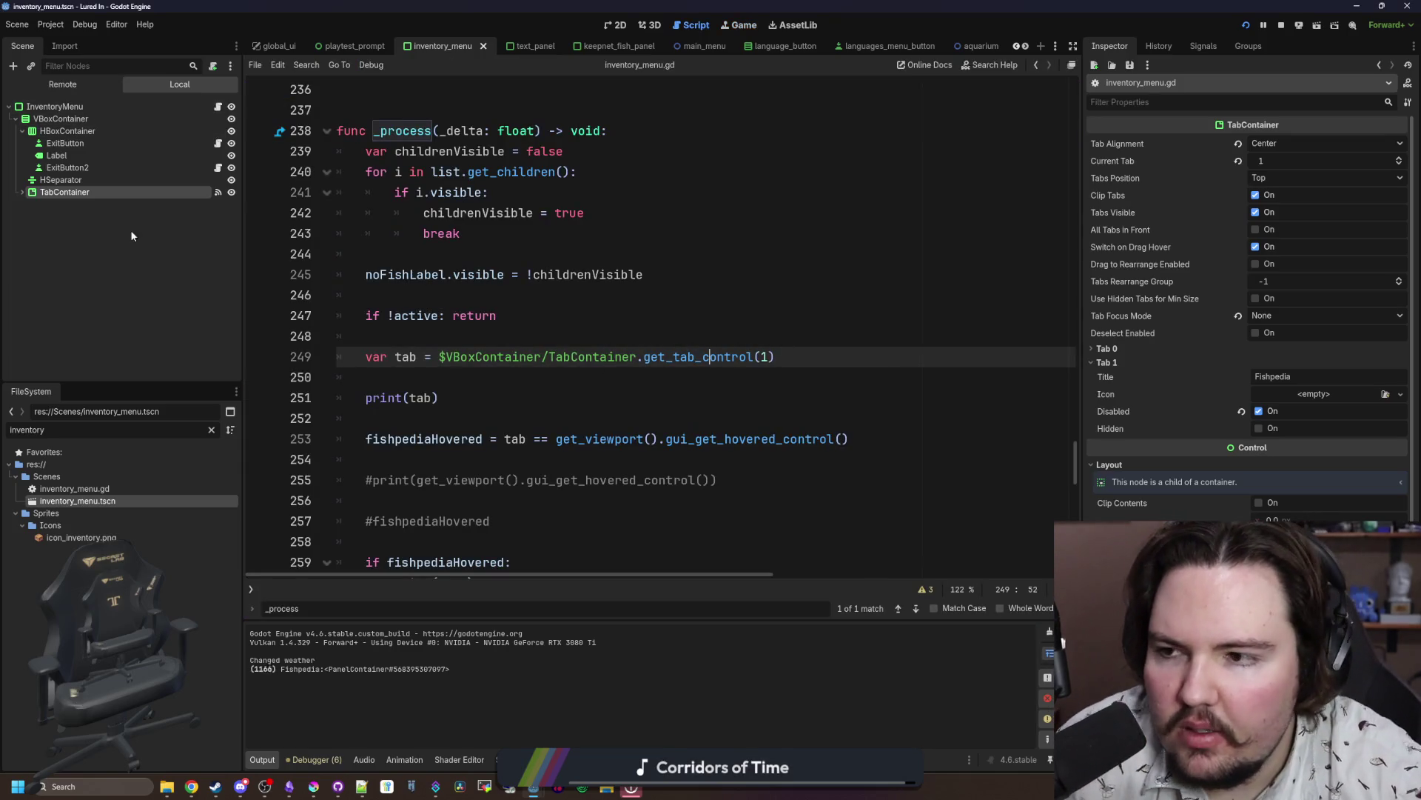
click(1407, 84)
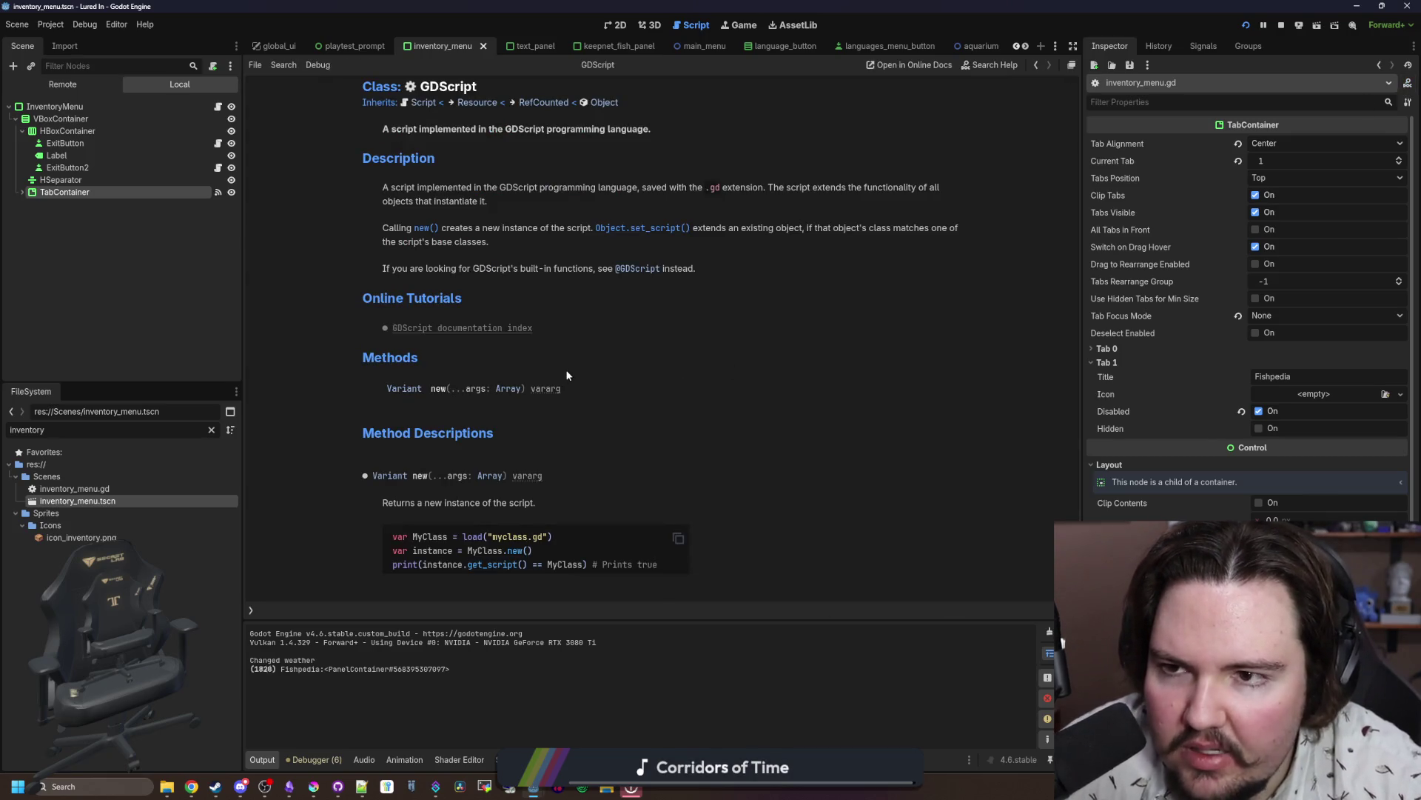
Step: Open the TabContainer class reference and read the get_tab_bar() method description
click(78, 197)
click(88, 193)
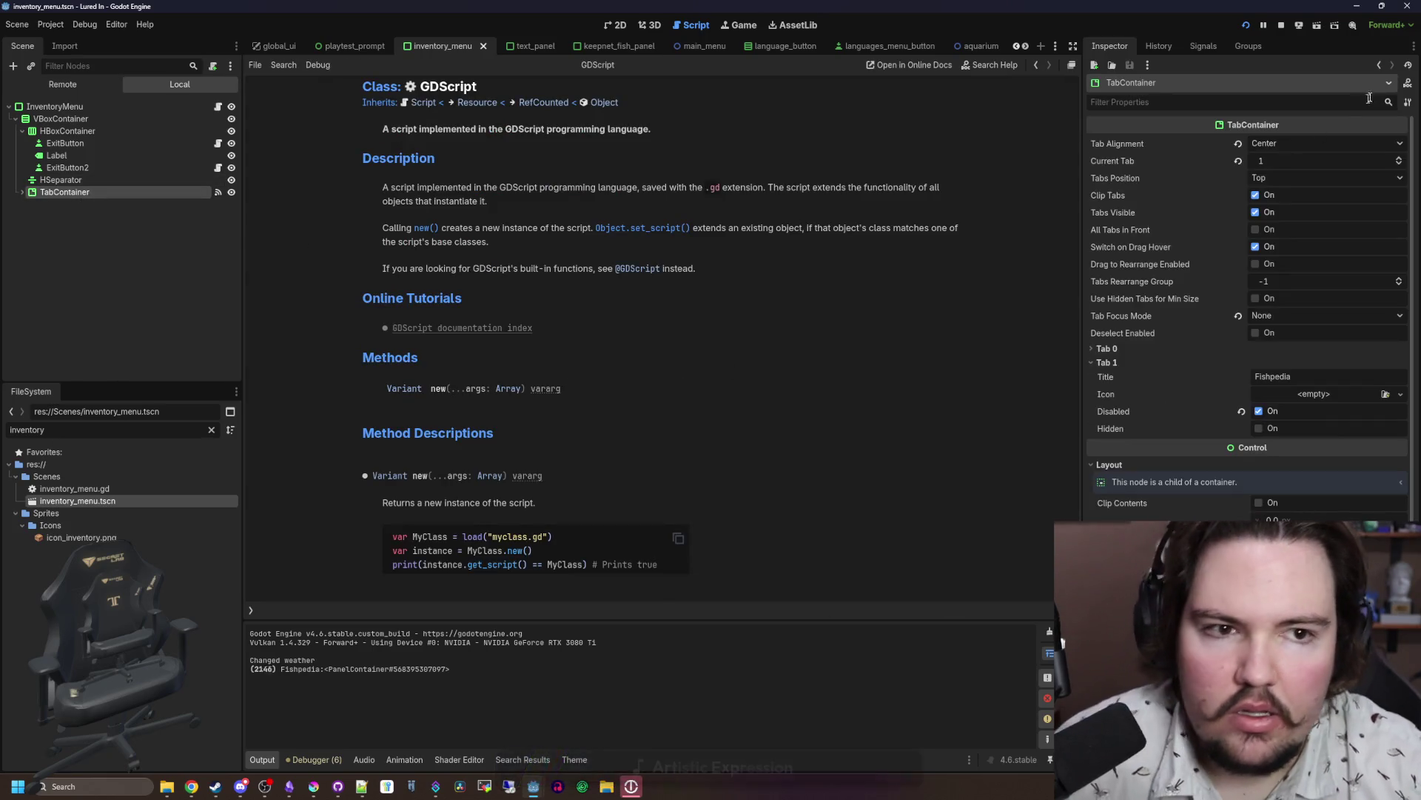
click(1408, 82)
scroll(579, 370, down, 5)
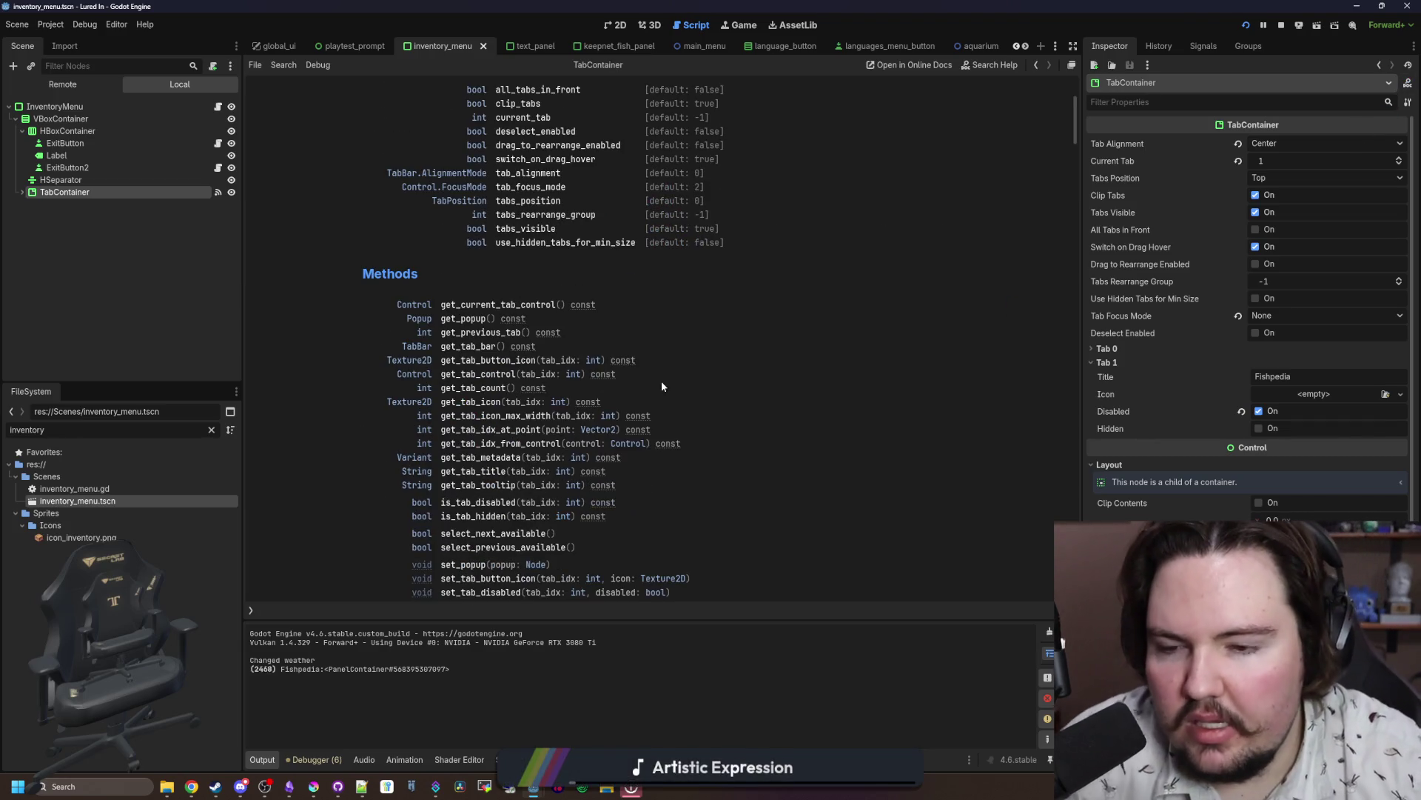
scroll(662, 384, down, 2)
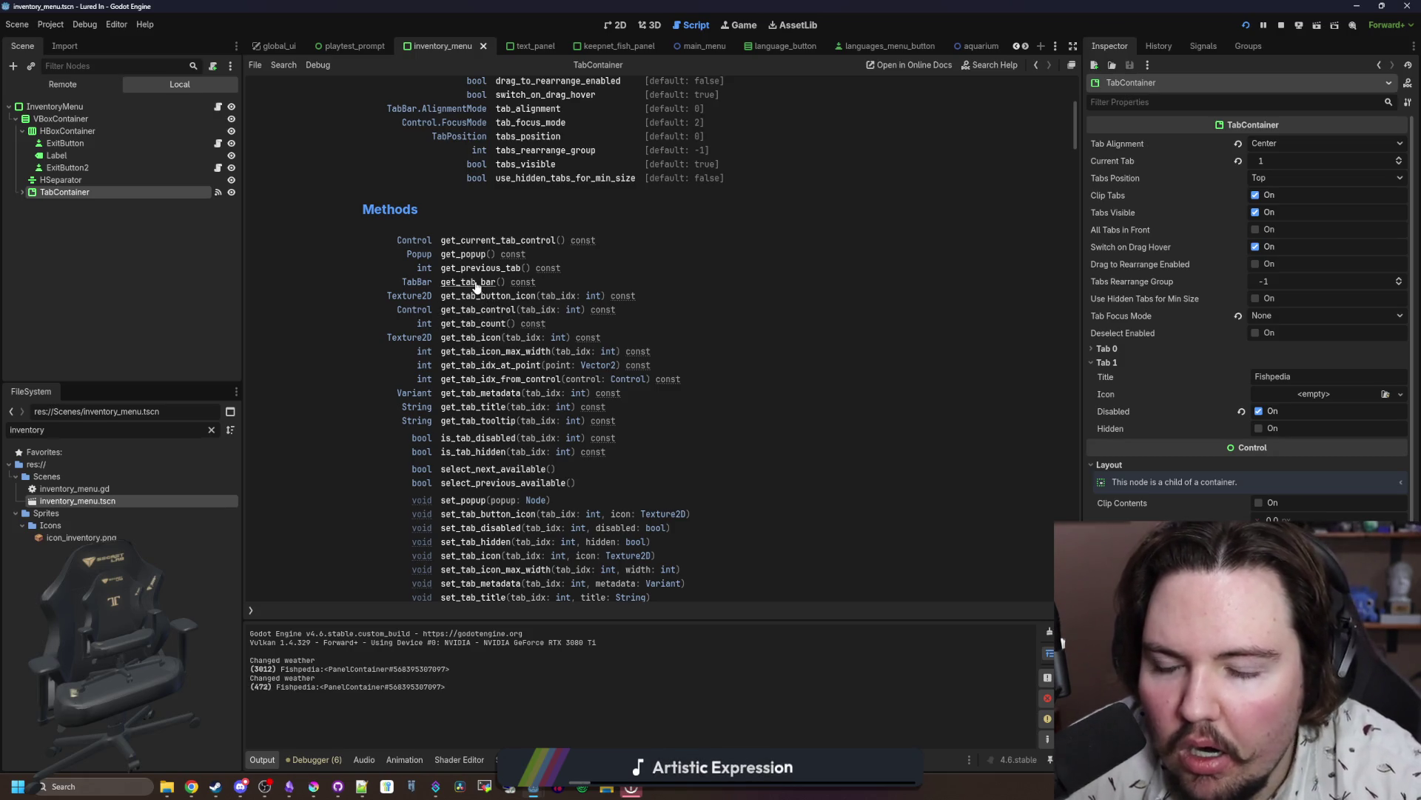
click(476, 283)
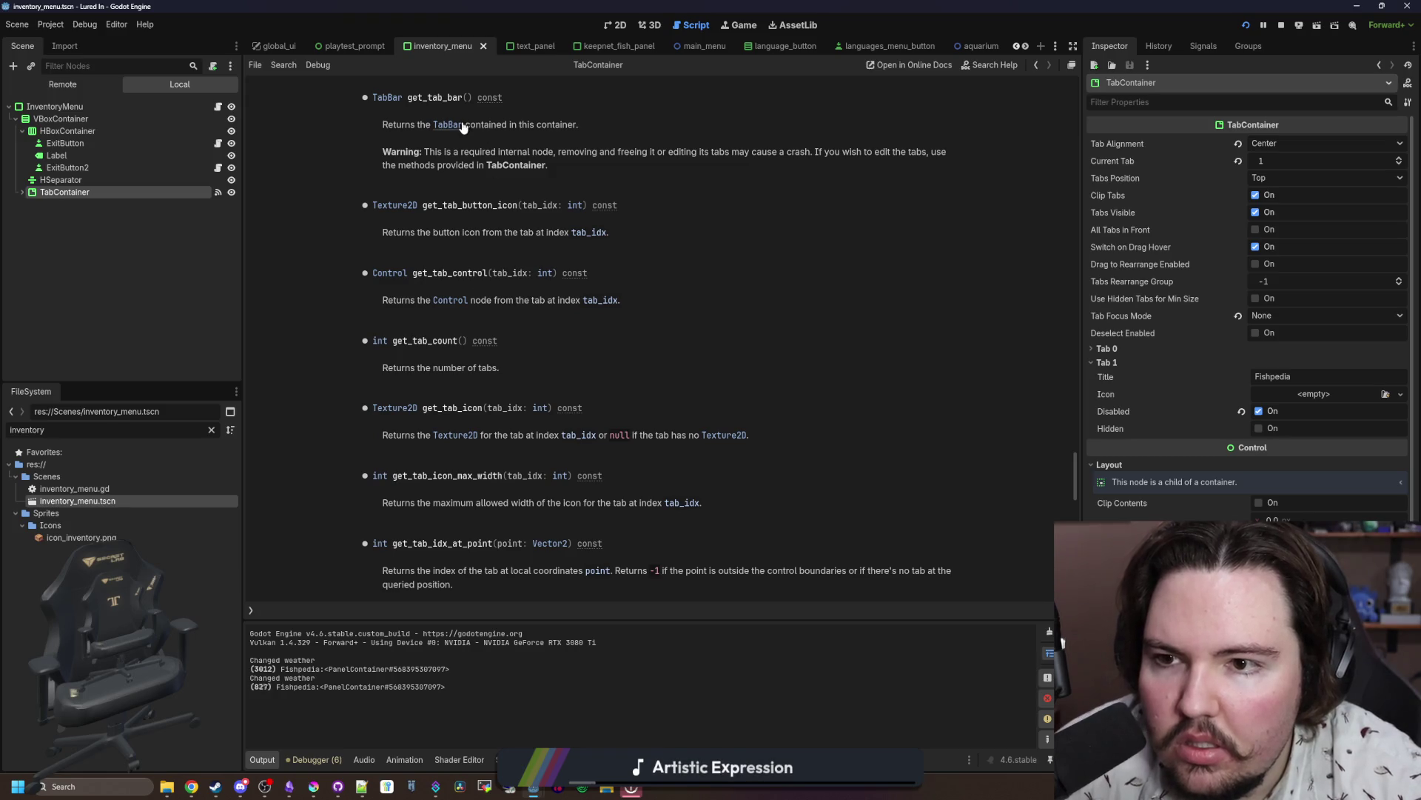
drag(614, 162, 897, 152)
click(535, 165)
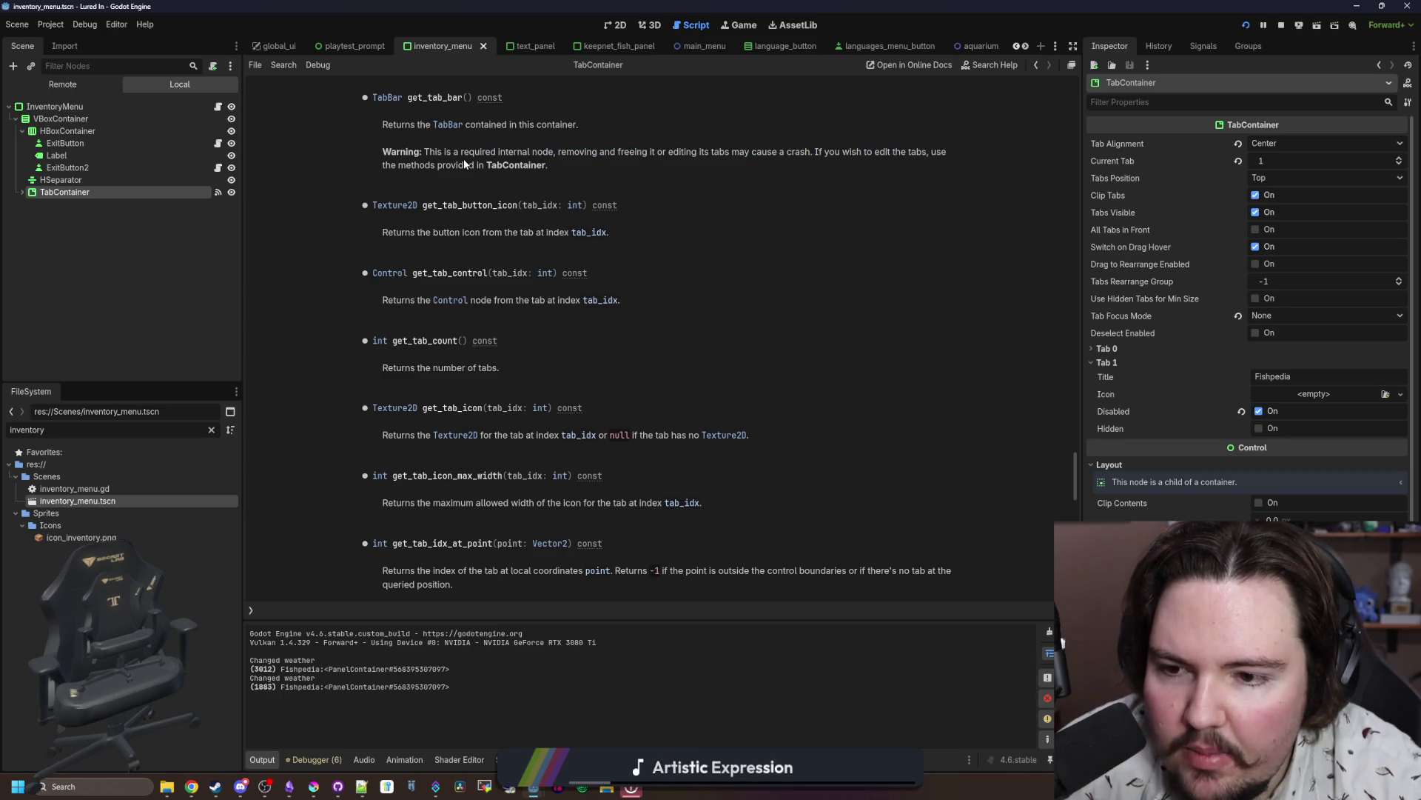
Step: Go back through the methods list to the inventory_menu.gd script
key(alt+Left)
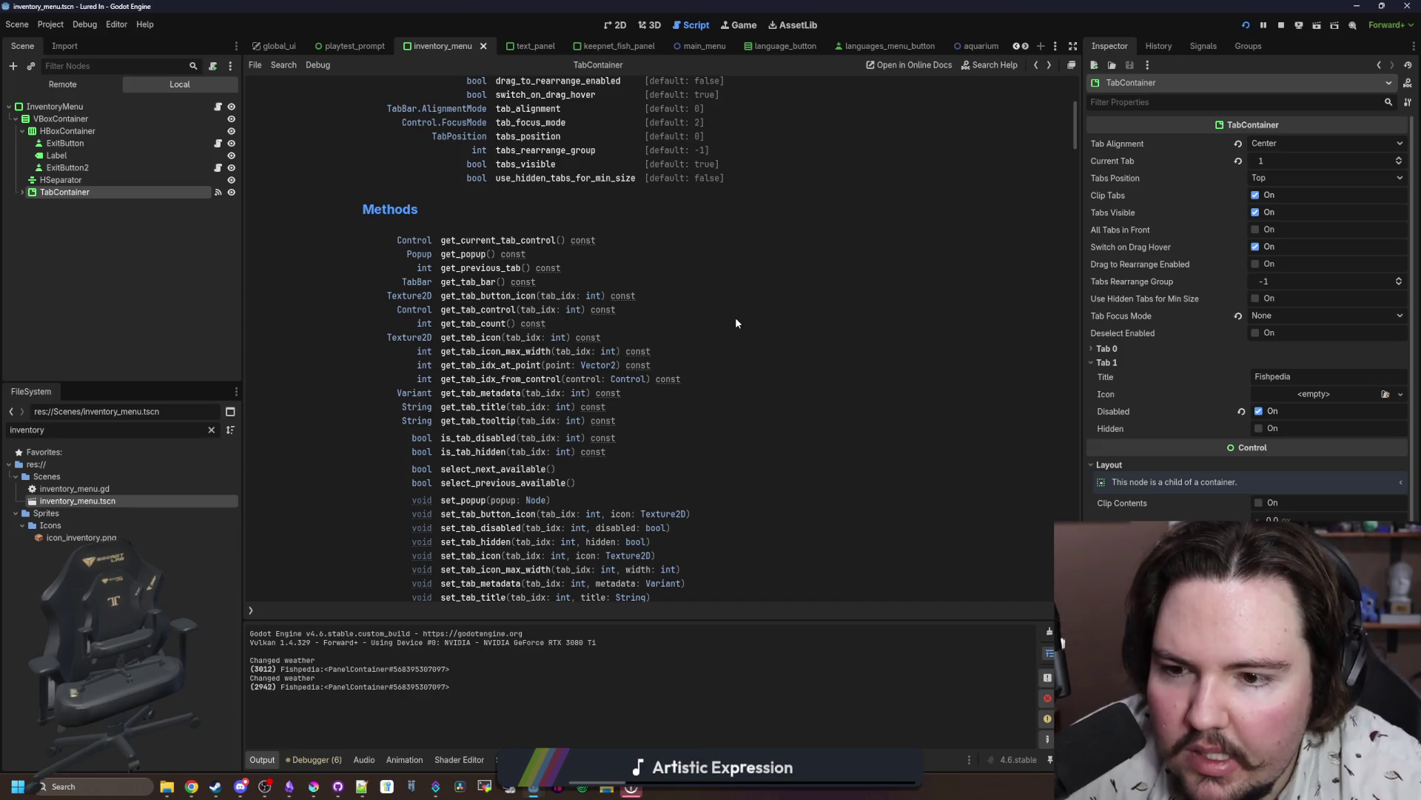
scroll(728, 323, down, 3)
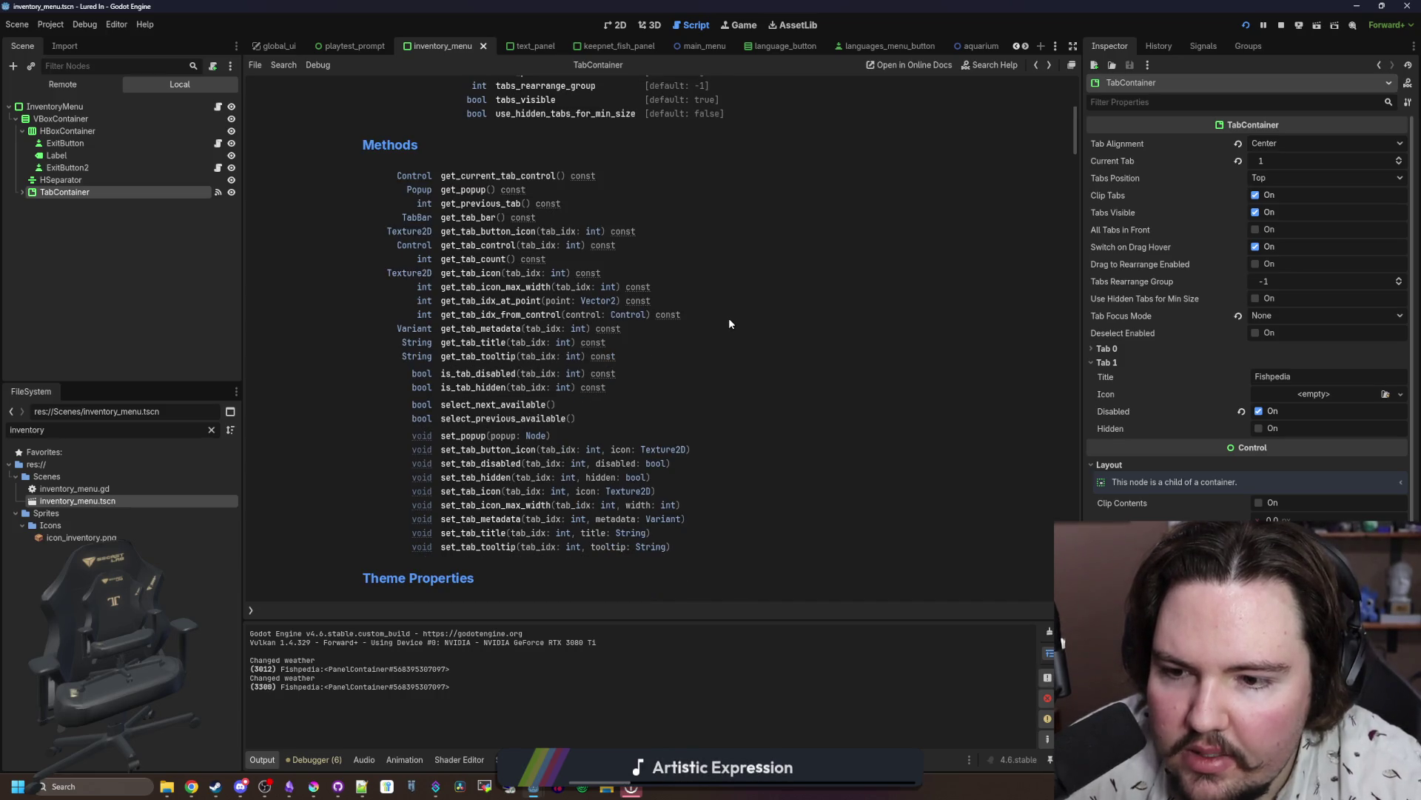
key(alt+Left)
key(alt+Left)
key(alt+Left)
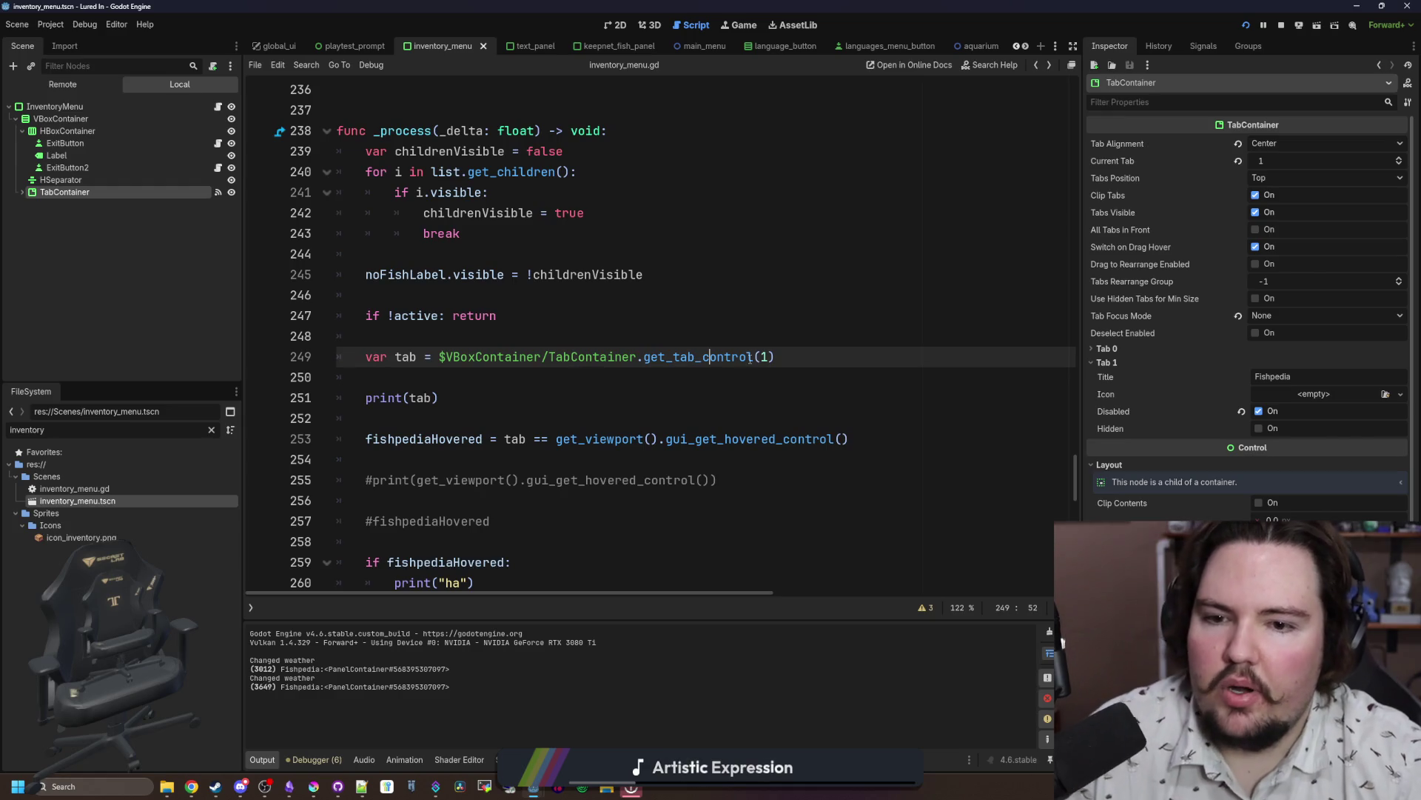
Step: Replace get_tab_control(1) with get_tab_bar() on line 249 using autocomplete
double_click(751, 357)
drag(702, 357, 774, 358)
text(b)
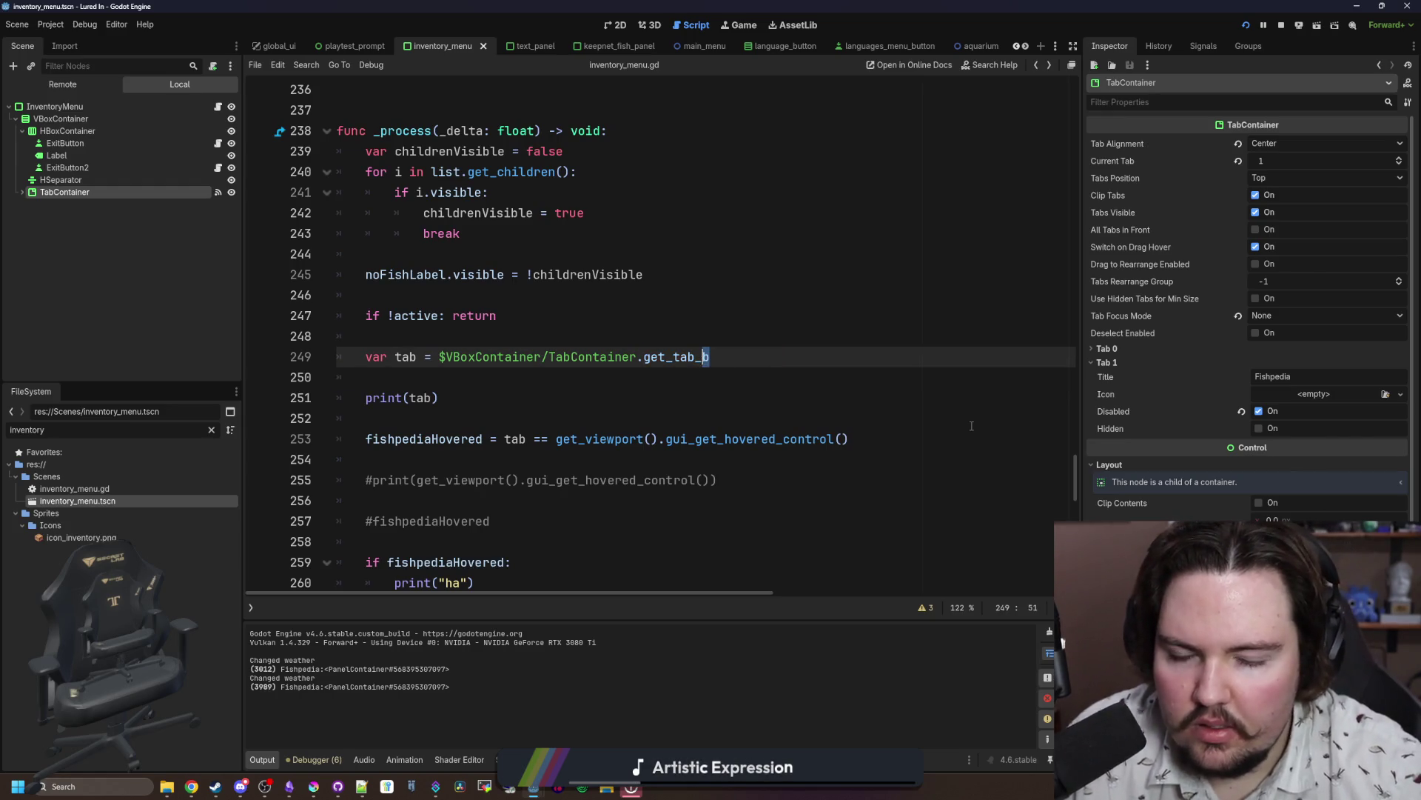
key(Return)
Step: Save the script and run the game to test the Fishpedia tab hover
scroll(996, 314, right, 3)
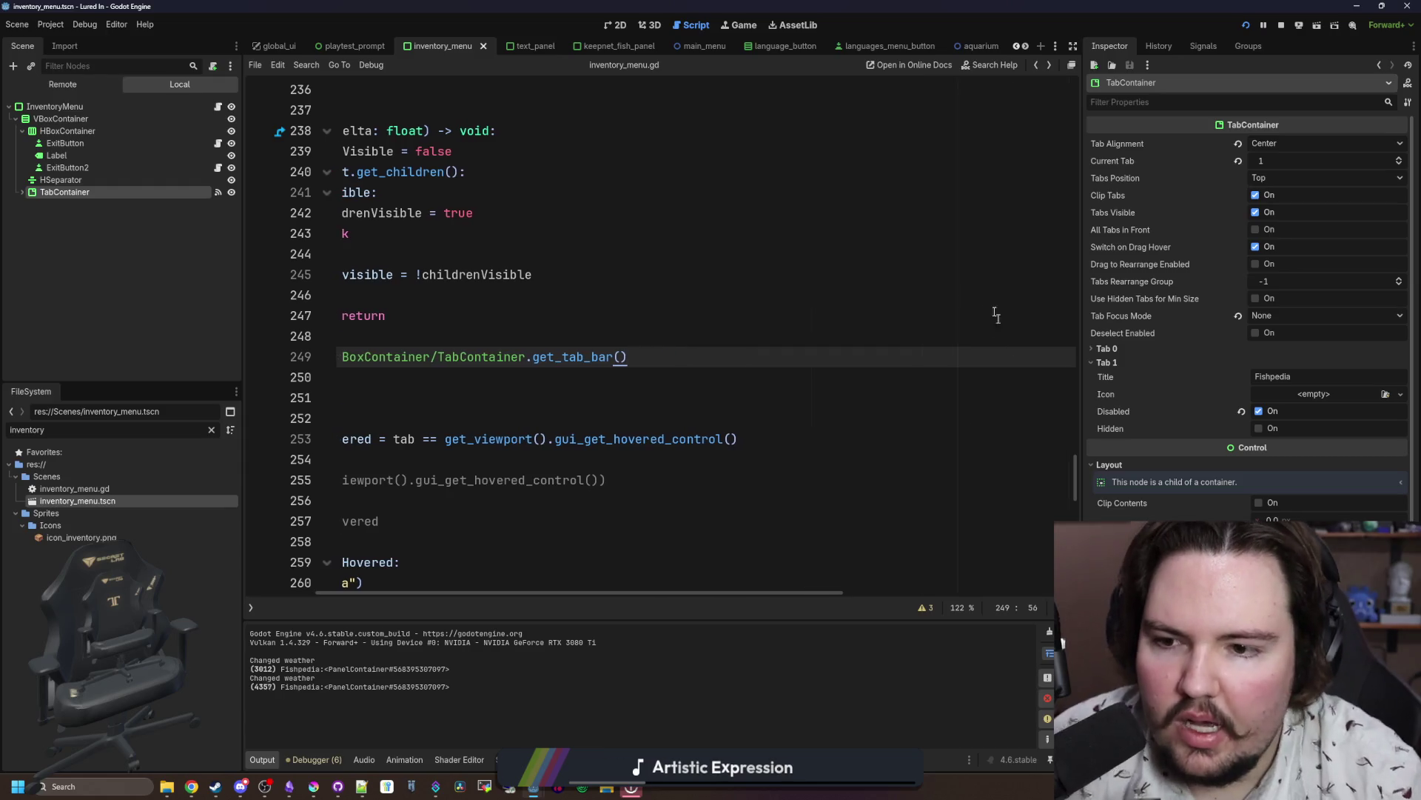
click(992, 295)
key(ctrl+s)
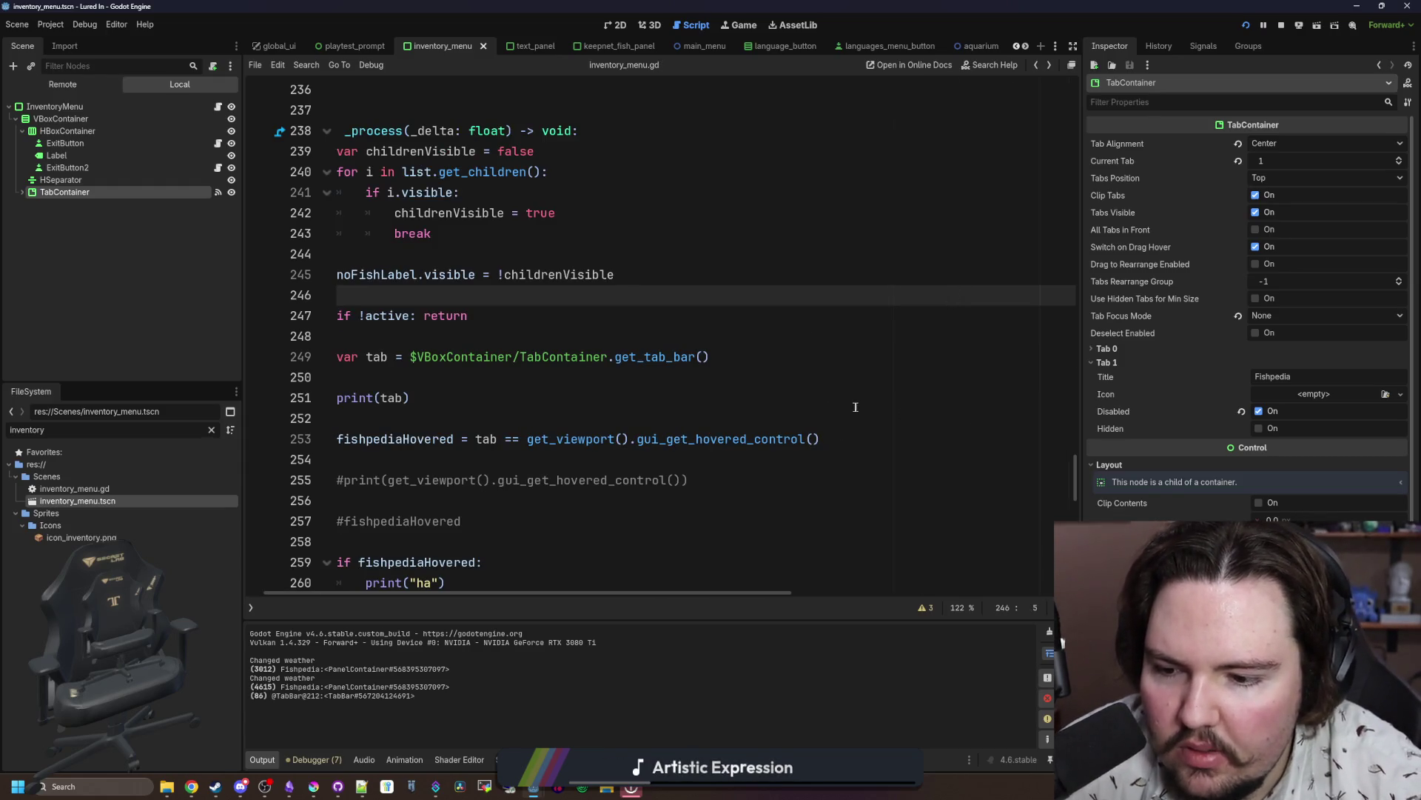
scroll(515, 394, left, 1)
key(F5)
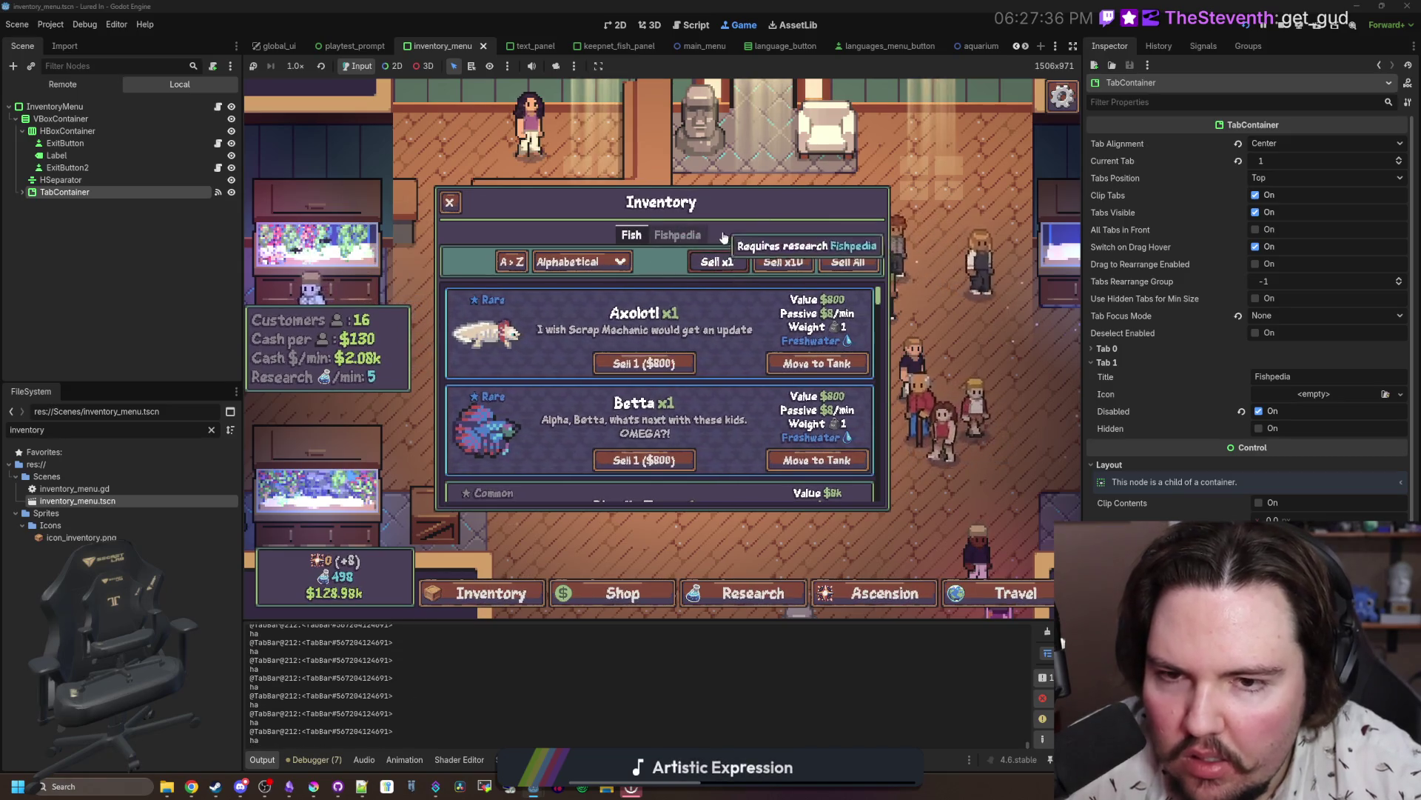
Step: Back in the script, add a new line below the tab lookup and start a print of tab
key(ctrl+F3)
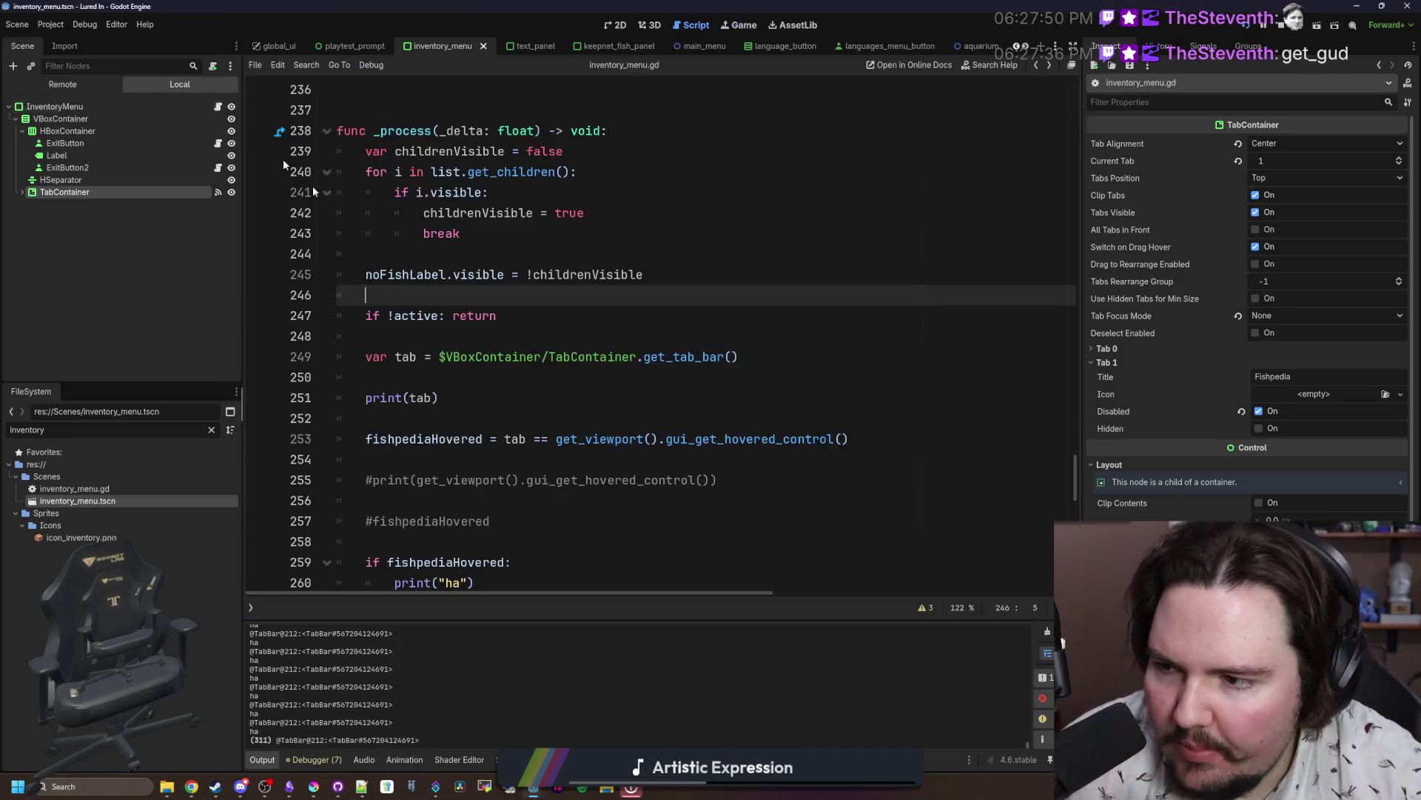
click(461, 364)
click(433, 380)
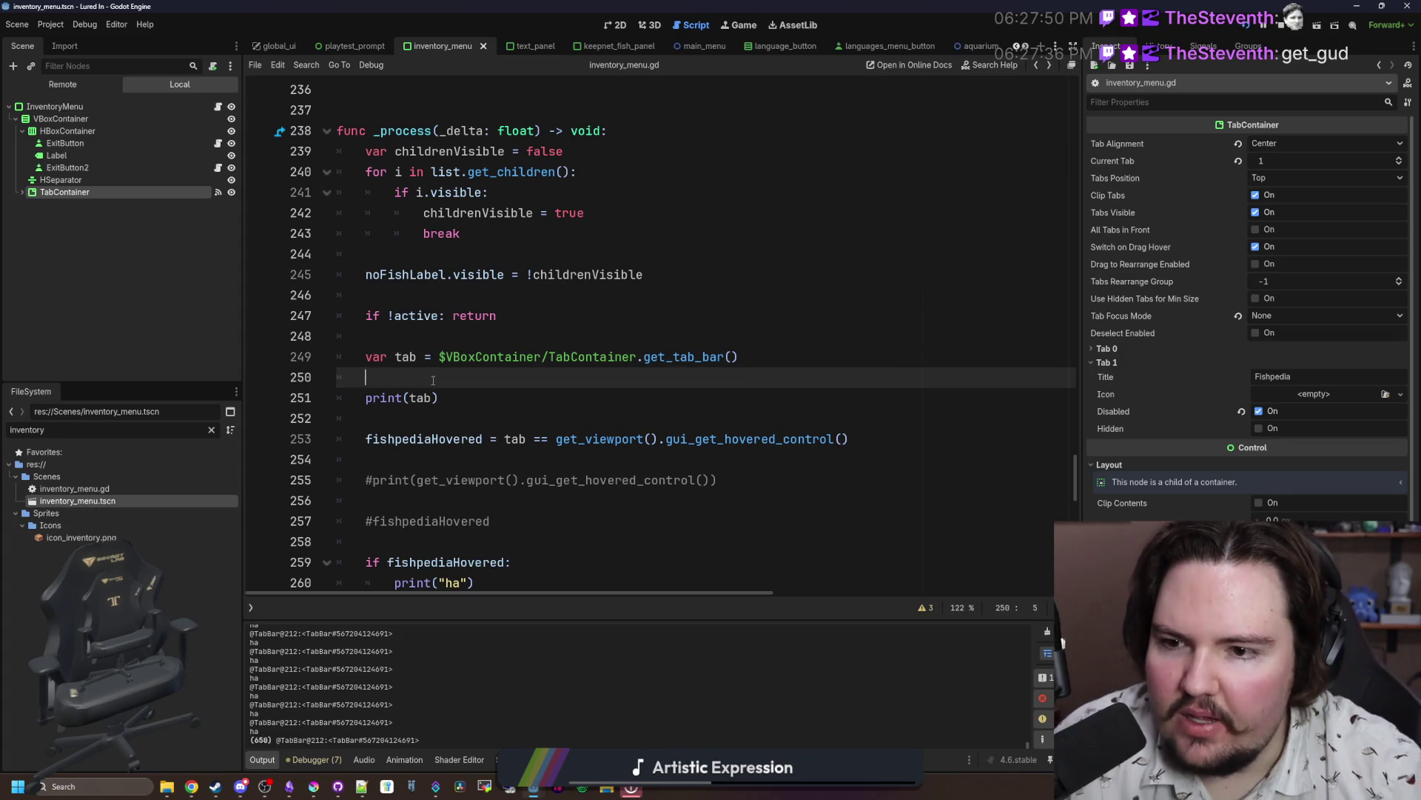
key(Return)
key(Return)
key(Up)
text(p)
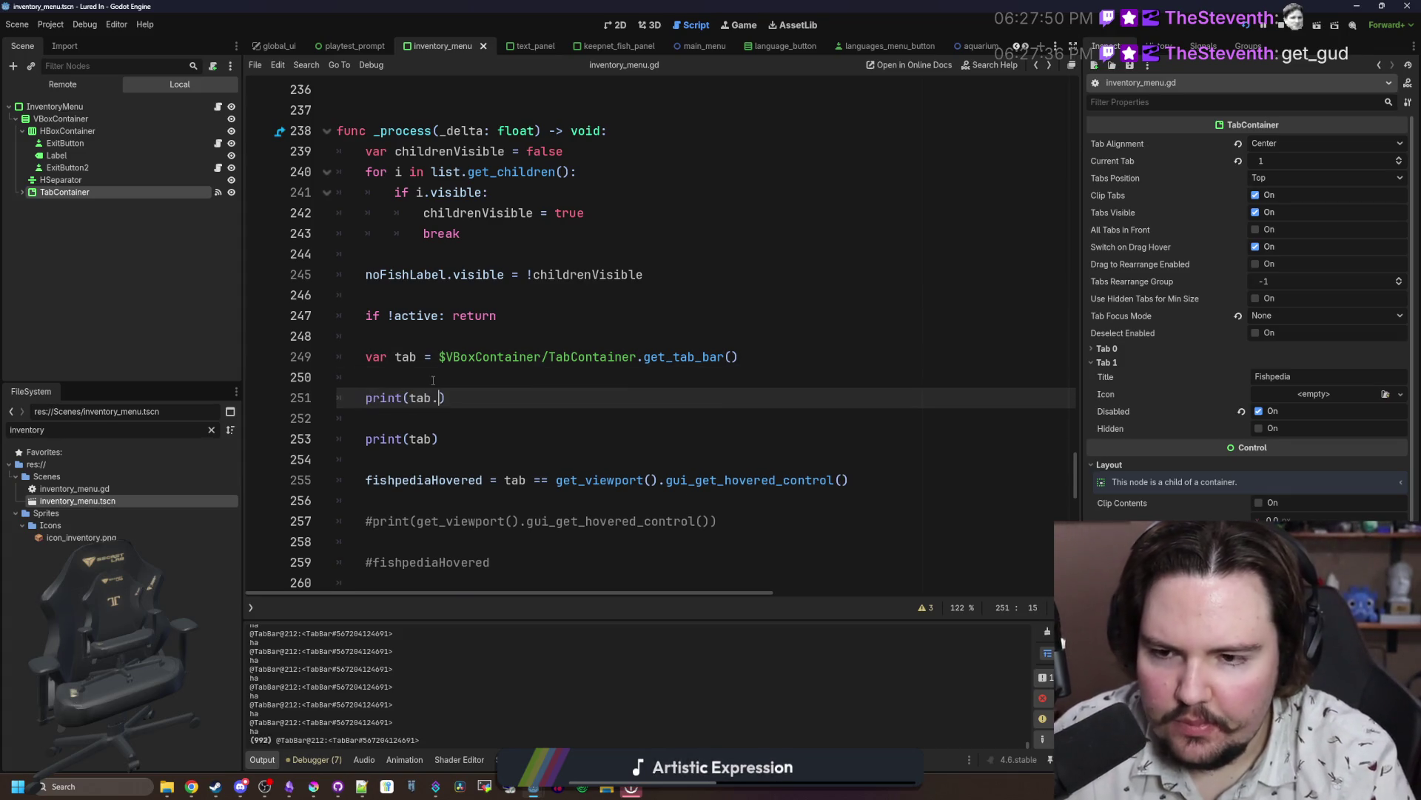
text(get_children()
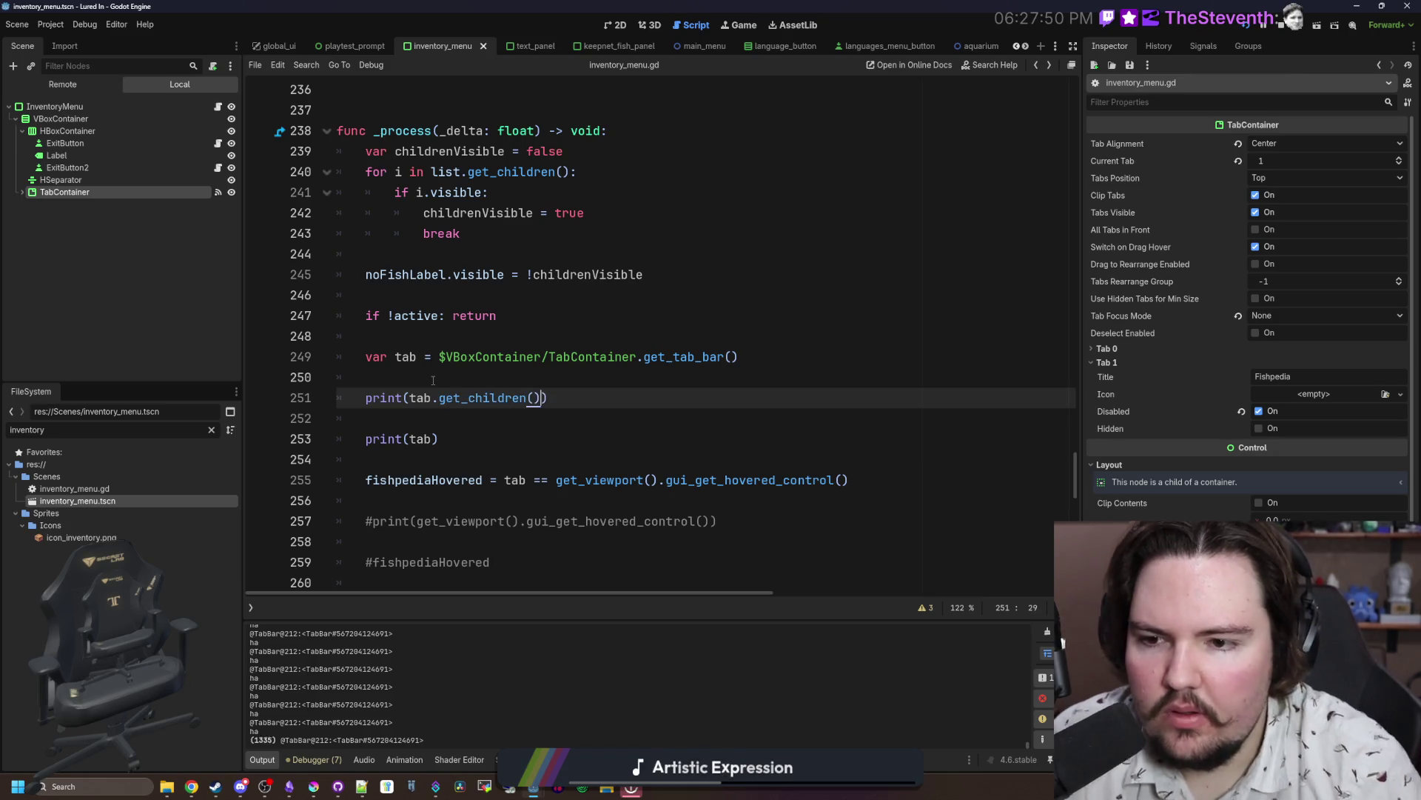
Step: Finish print(tab.get_children()), then comment out and restore print(tab), saving each time
click(434, 380)
key(ctrl+s)
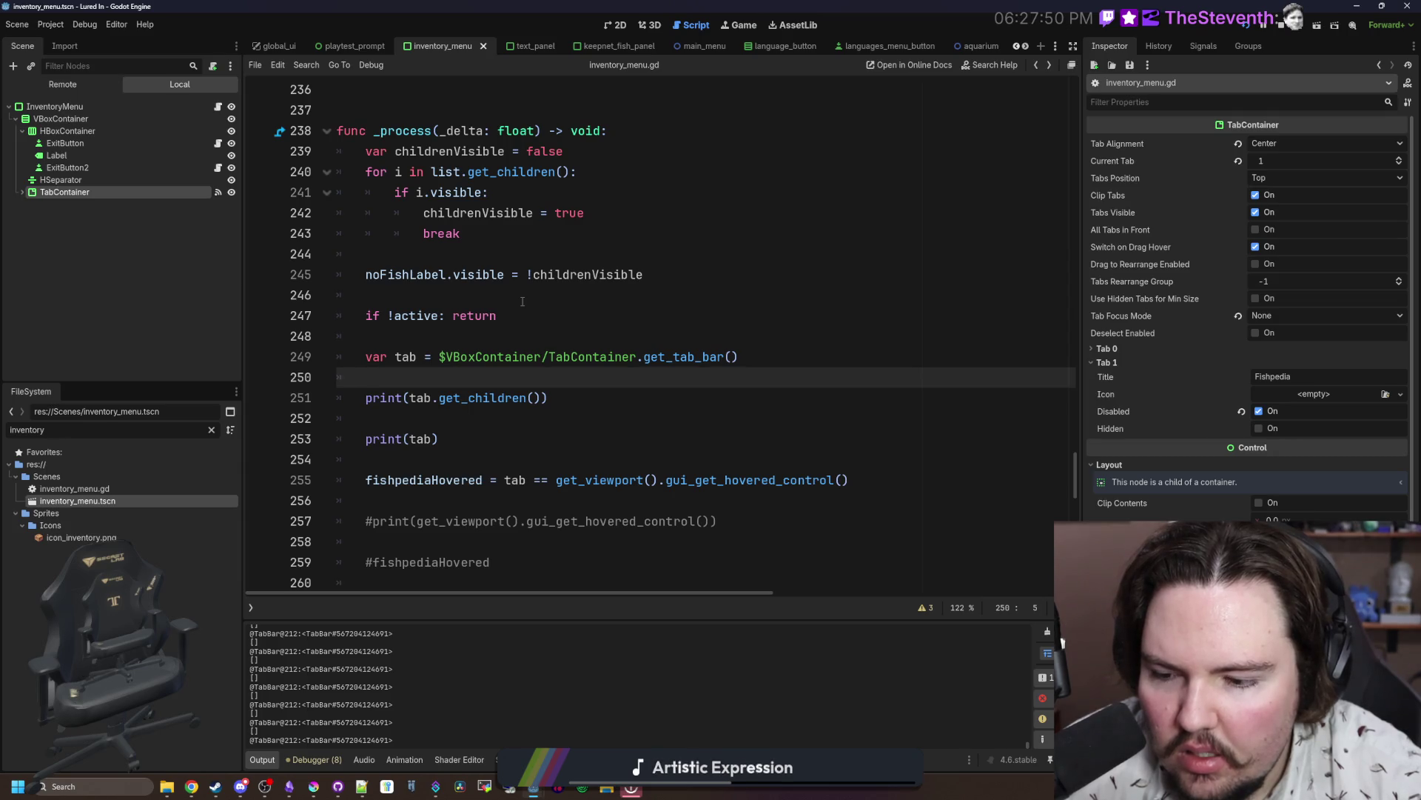
click(385, 444)
key(ctrl+k)
click(385, 418)
key(ctrl+s)
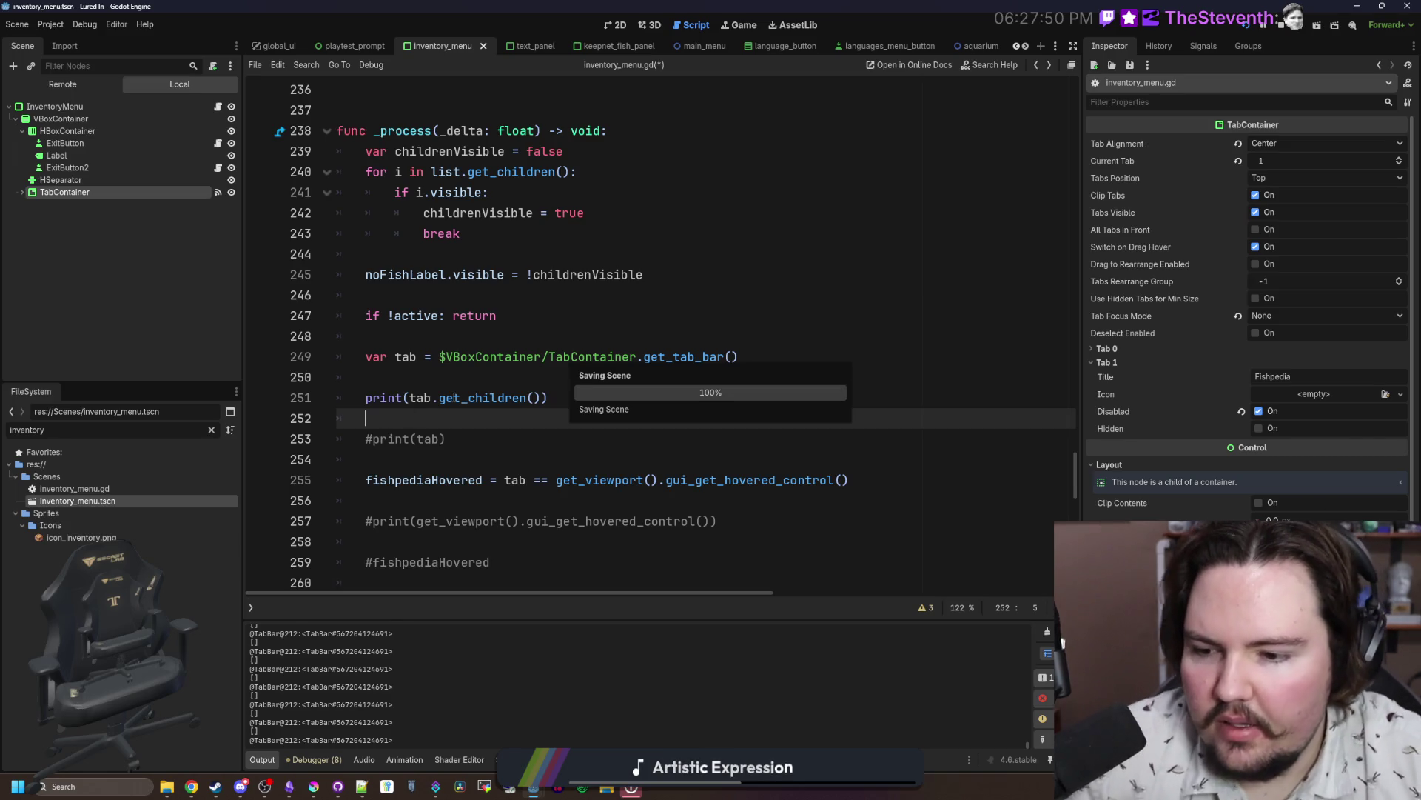
key(ctrl+z)
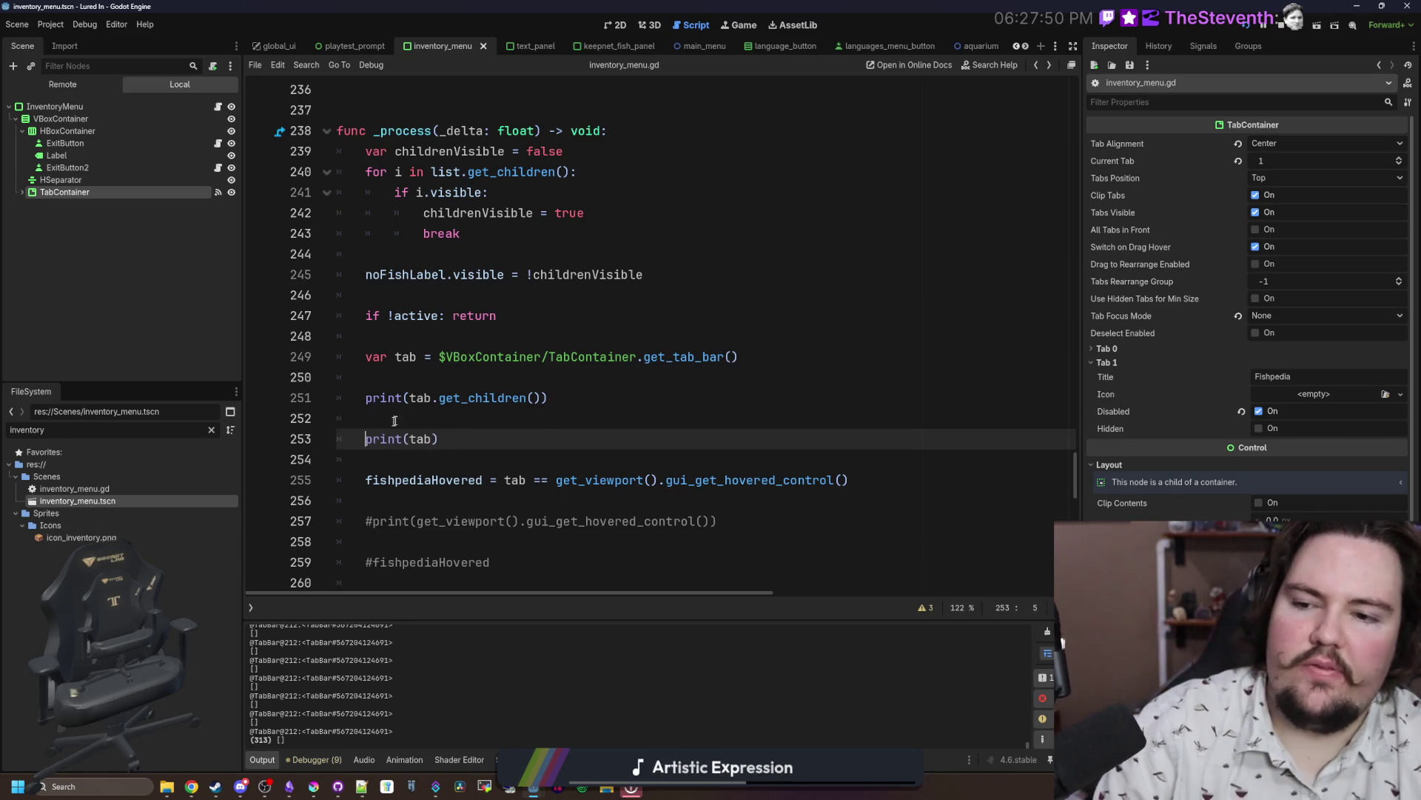
key(ctrl+s)
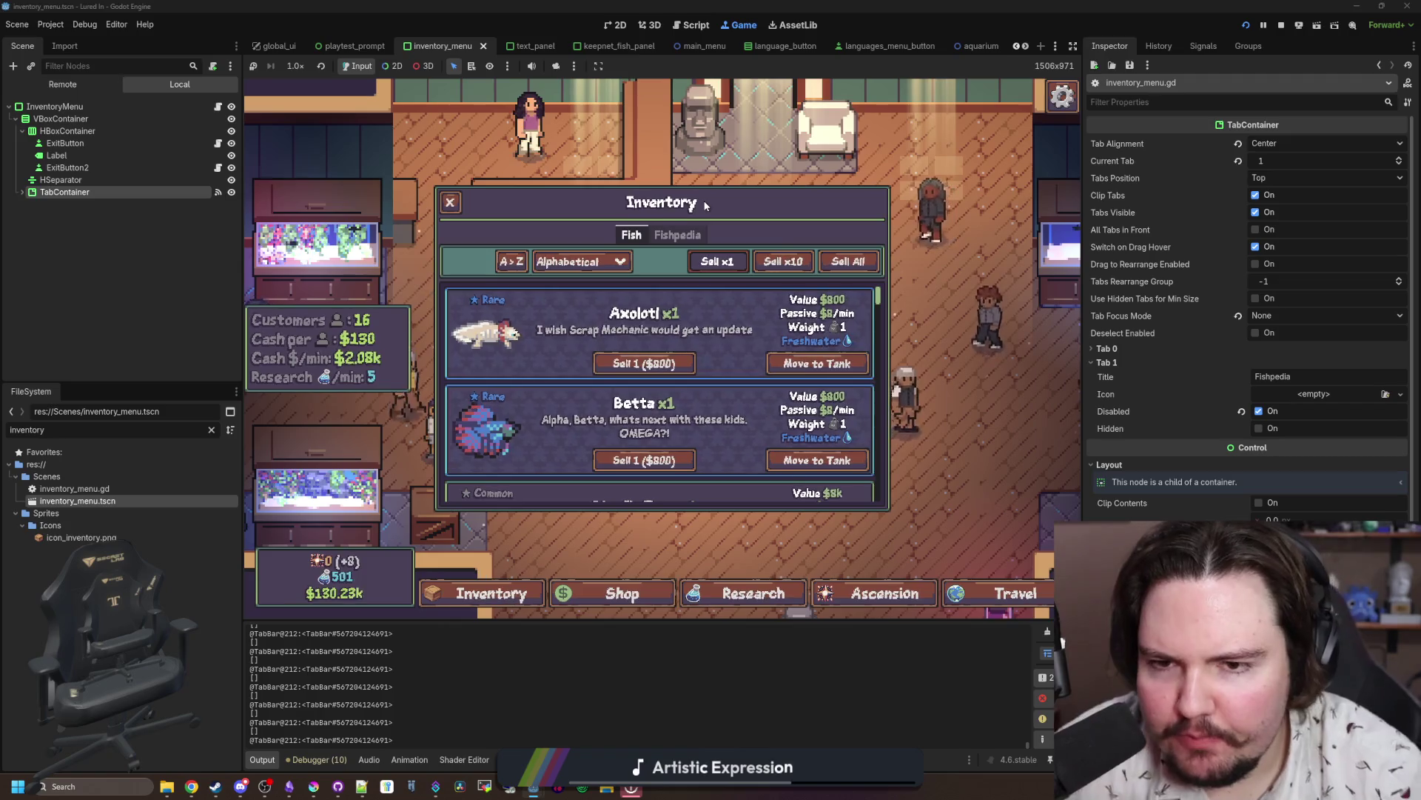
Step: Copy the gui_get_hovered_control() call and delete the print(tab.get_children()) line
mouse_move(684, 237)
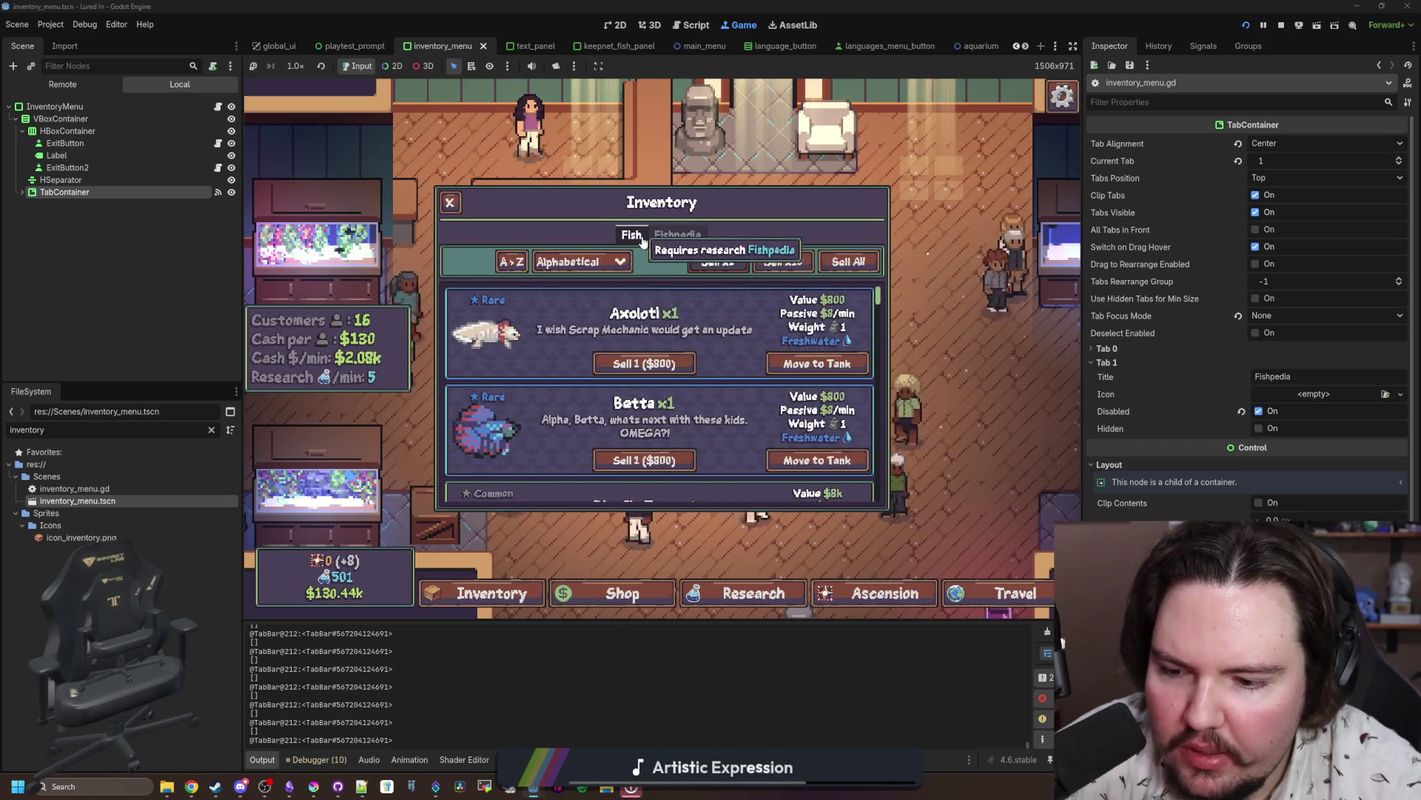
click(218, 107)
click(636, 379)
drag(850, 479, 557, 479)
key(ctrl+c)
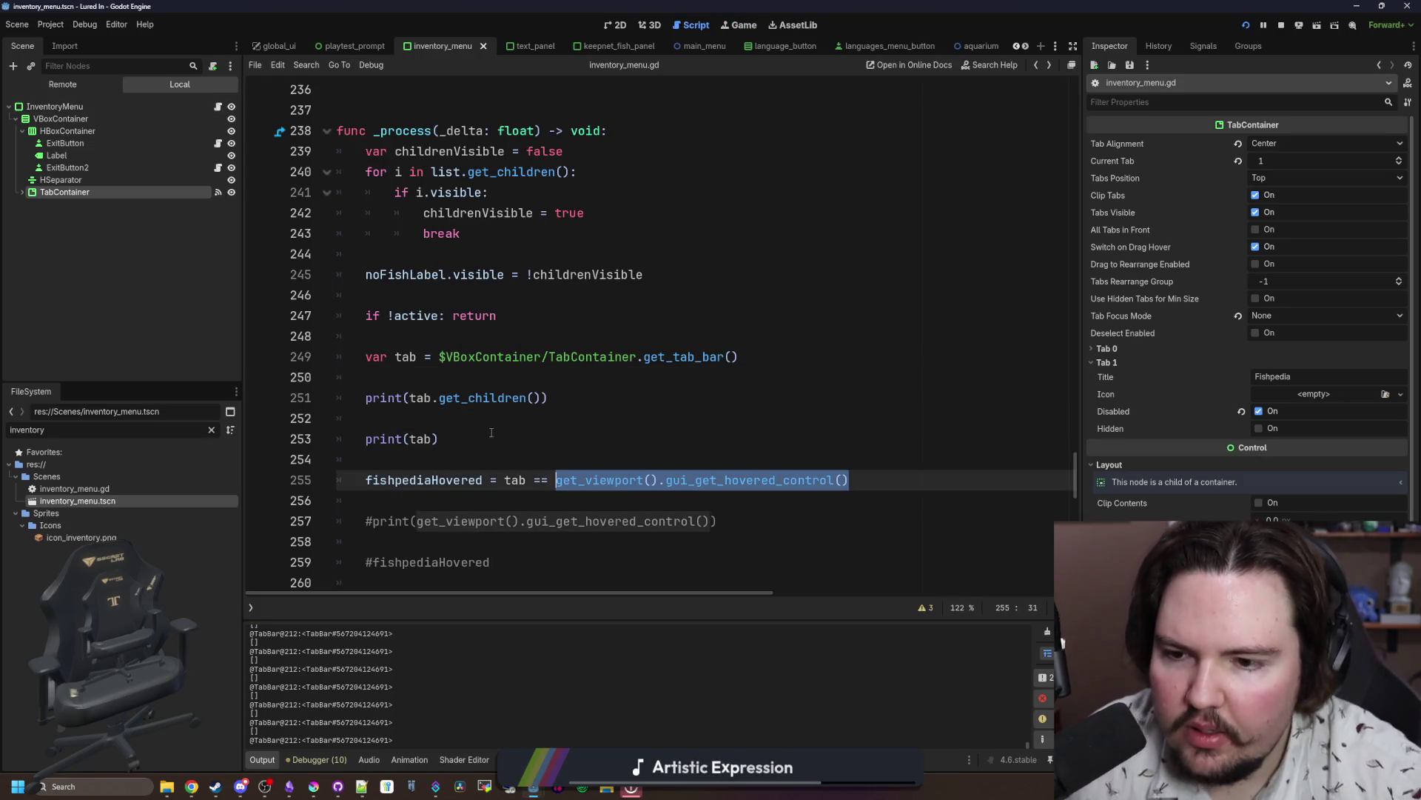
click(318, 397)
key(BackSpace)
key(BackSpace)
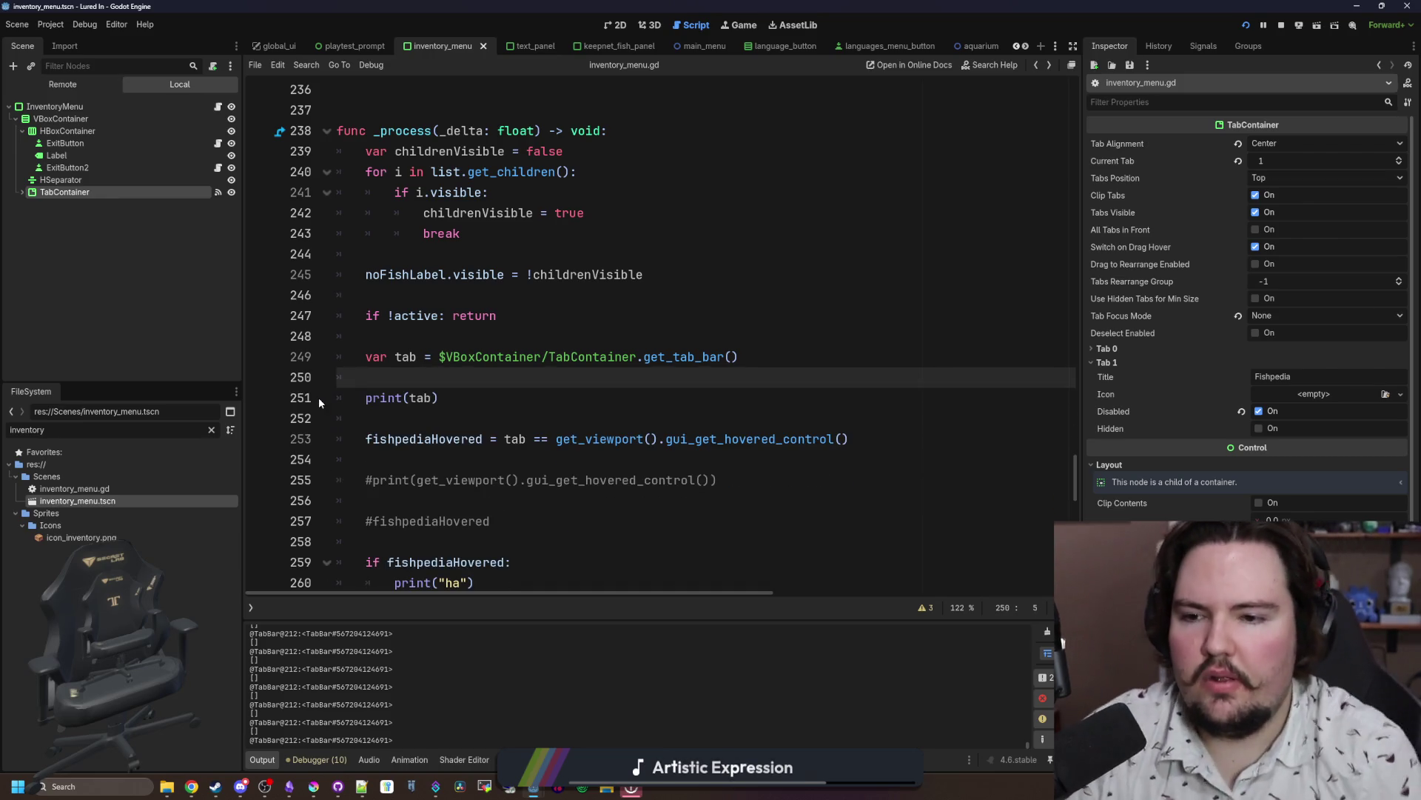
Step: Change line 251 to prints(tab, get_viewport().gui_get_hovered_control()) and save
click(404, 398)
text(s)
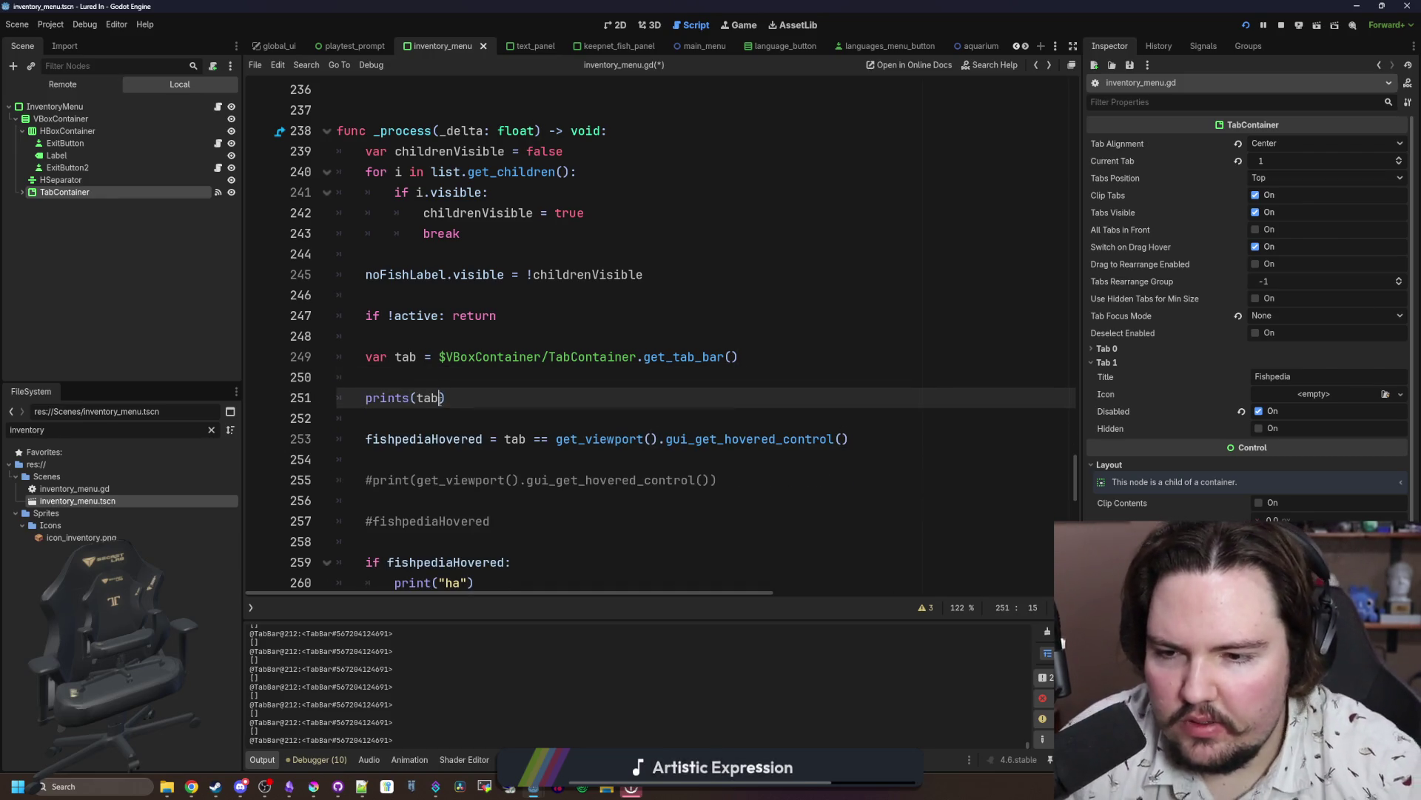
text(,)
key(ctrl+v)
click(478, 382)
key(ctrl+s)
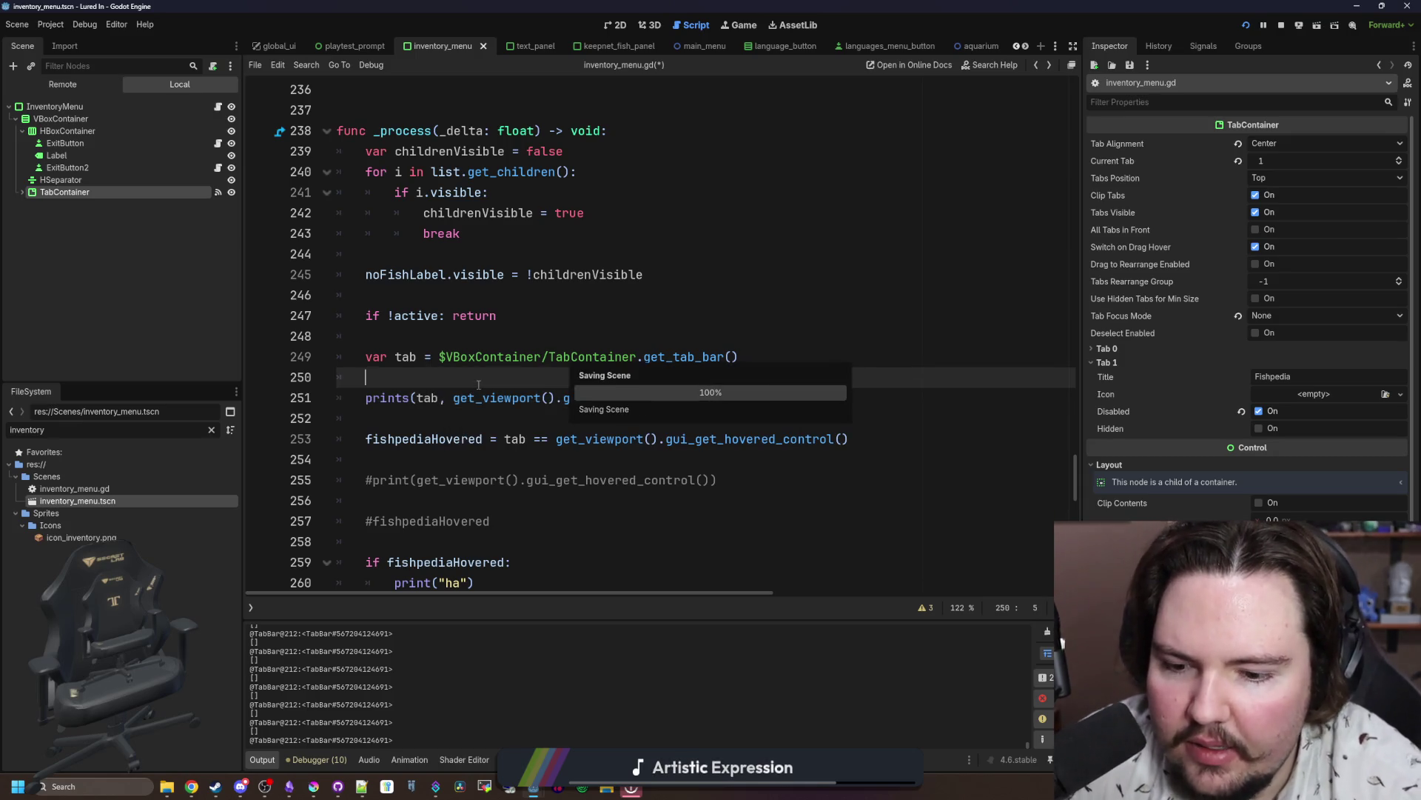
Step: Run the game, clear Output, and hover the Fishpedia tab to compare the logged controls
key(F5)
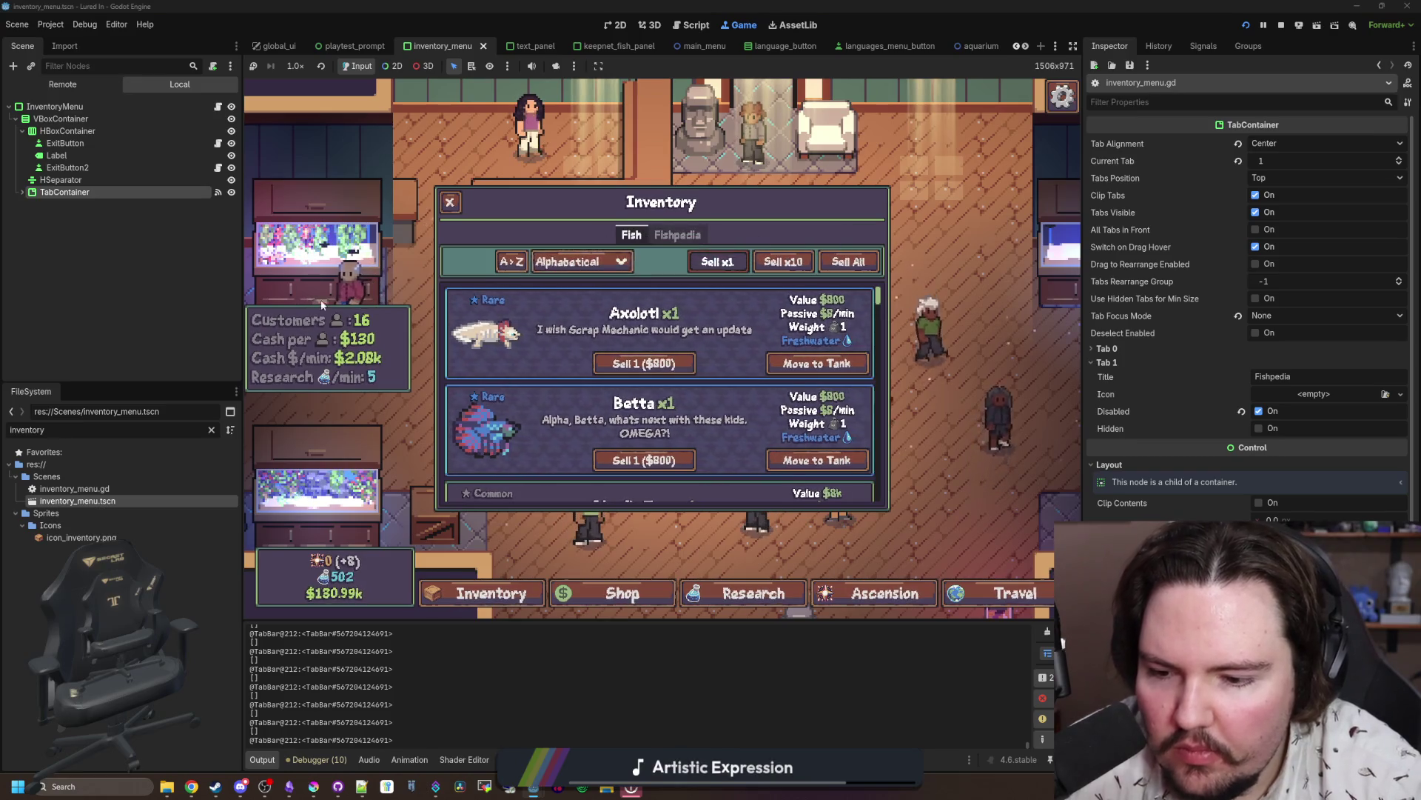
click(1041, 633)
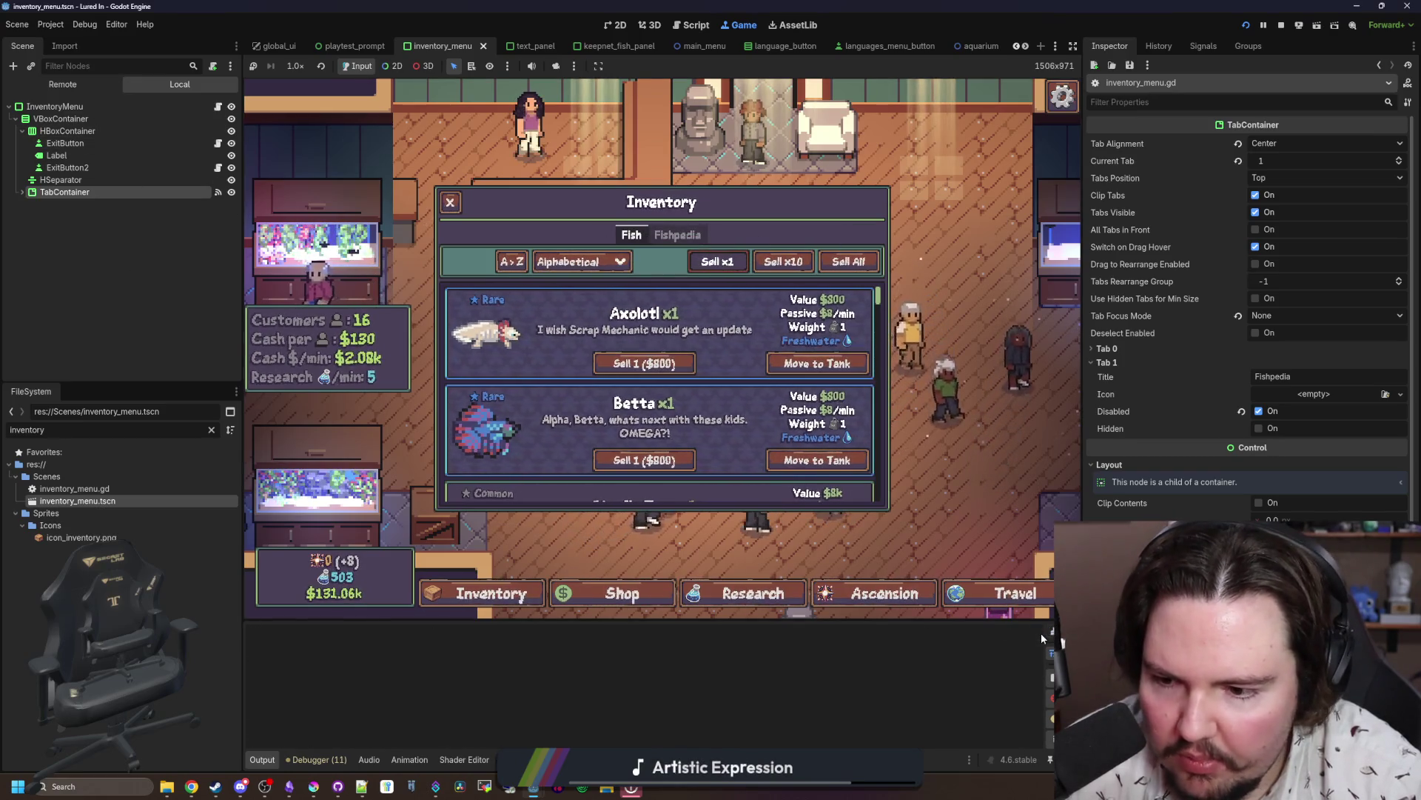
mouse_move(652, 244)
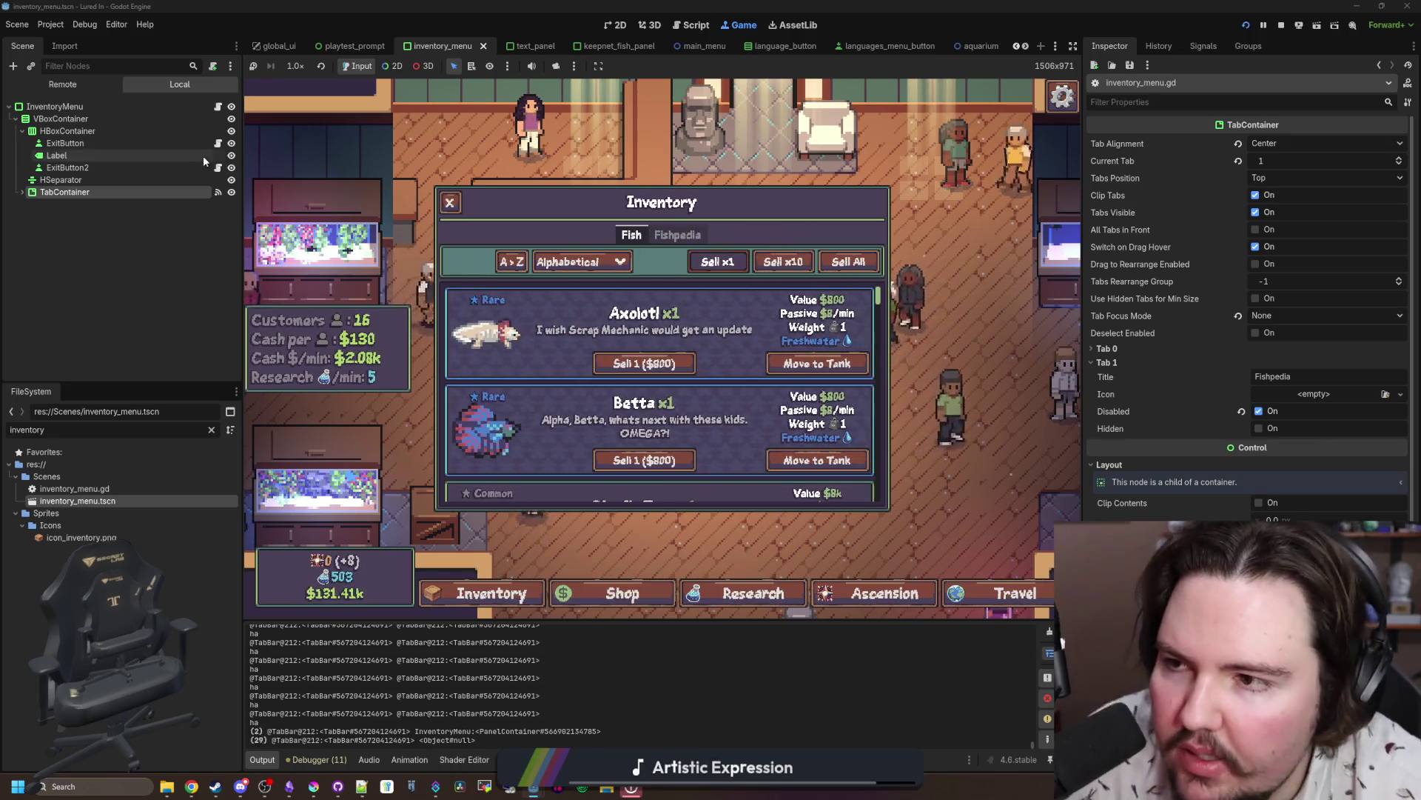
key(ctrl+F3)
click(438, 337)
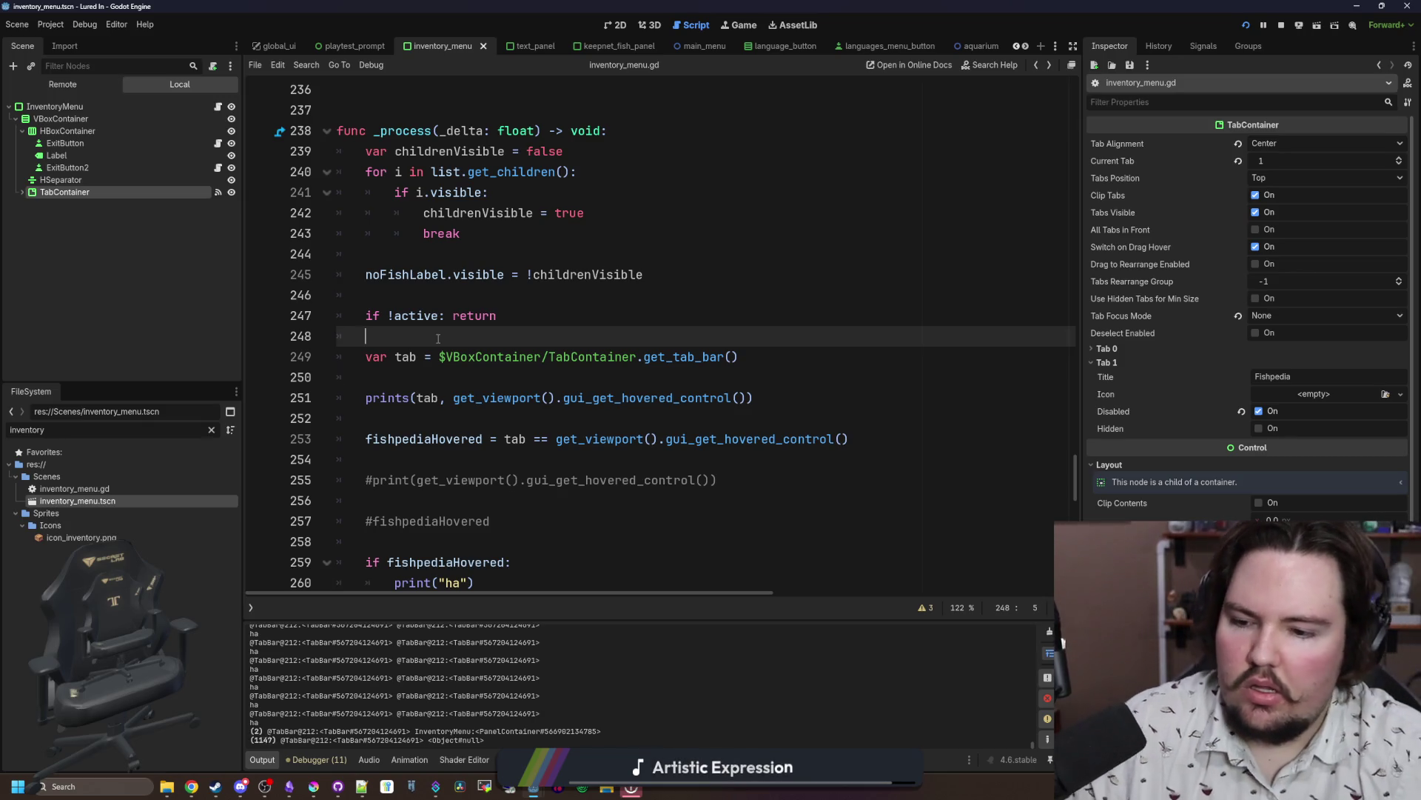
Step: Uncomment the tab-hovered handler on lines 308–311 with Ctrl+K
click(516, 378)
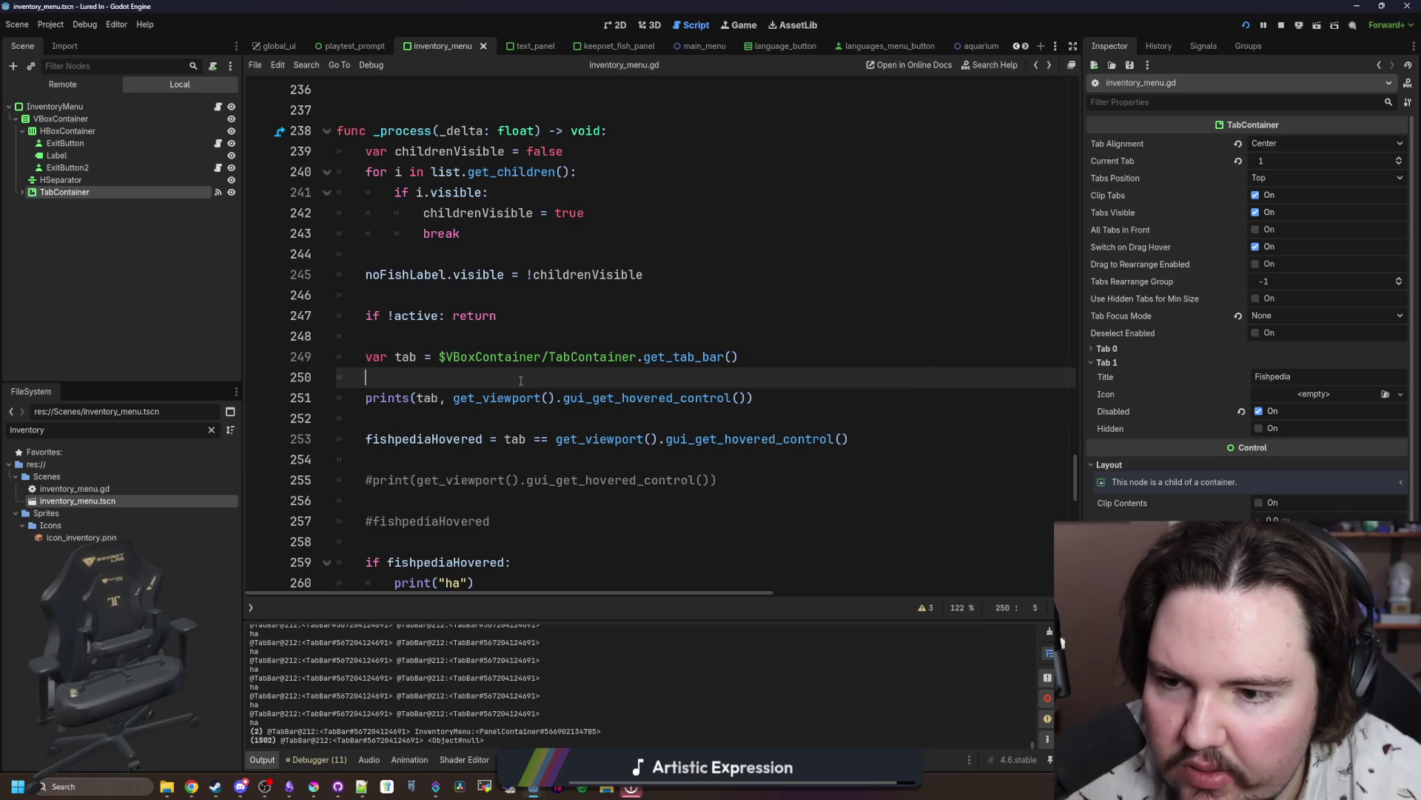
scroll(533, 352, down, 15)
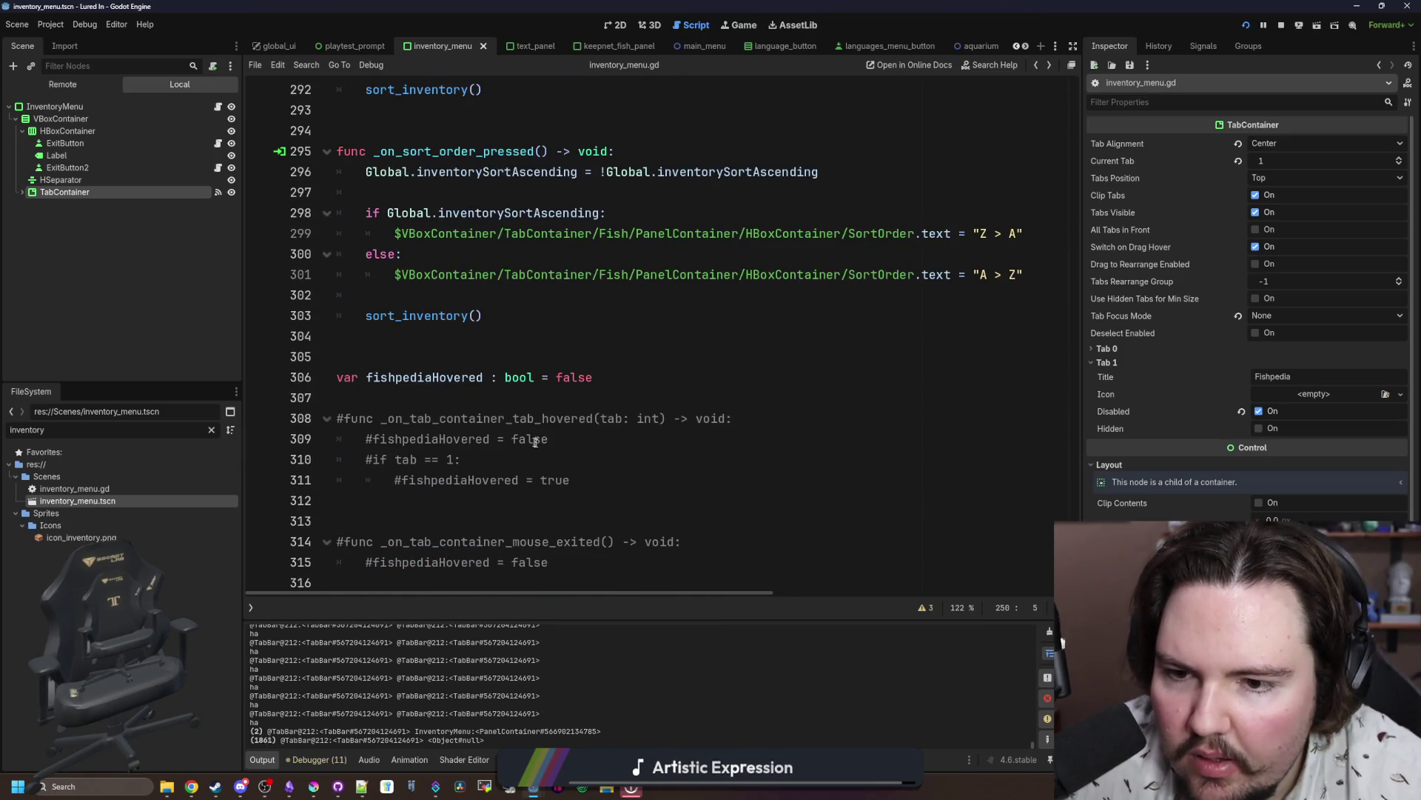
click(552, 562)
mouse_move(551, 562)
mouse_down()
mouse_move(337, 541)
mouse_move(378, 438)
mouse_move(281, 419)
mouse_up()
click(370, 501)
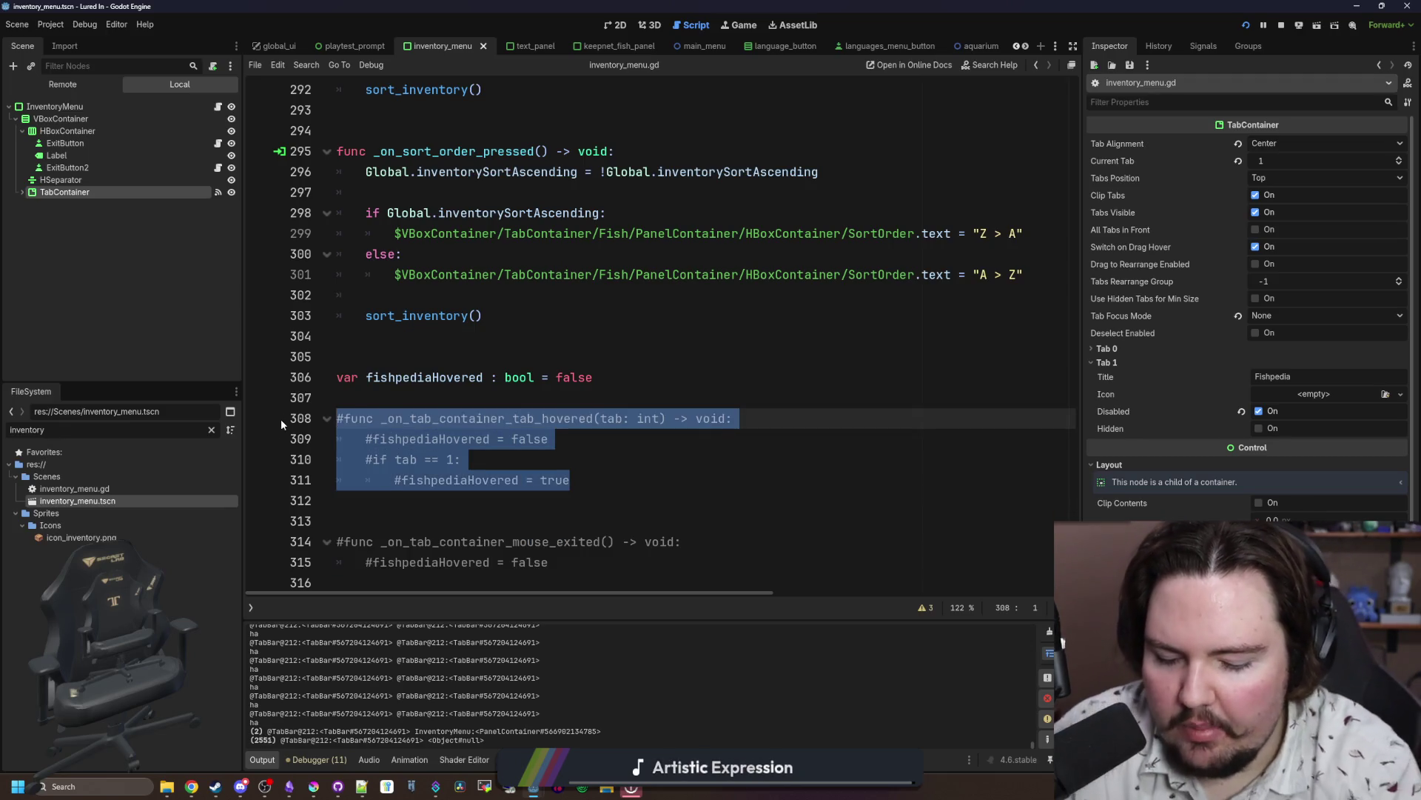
key(ctrl+k)
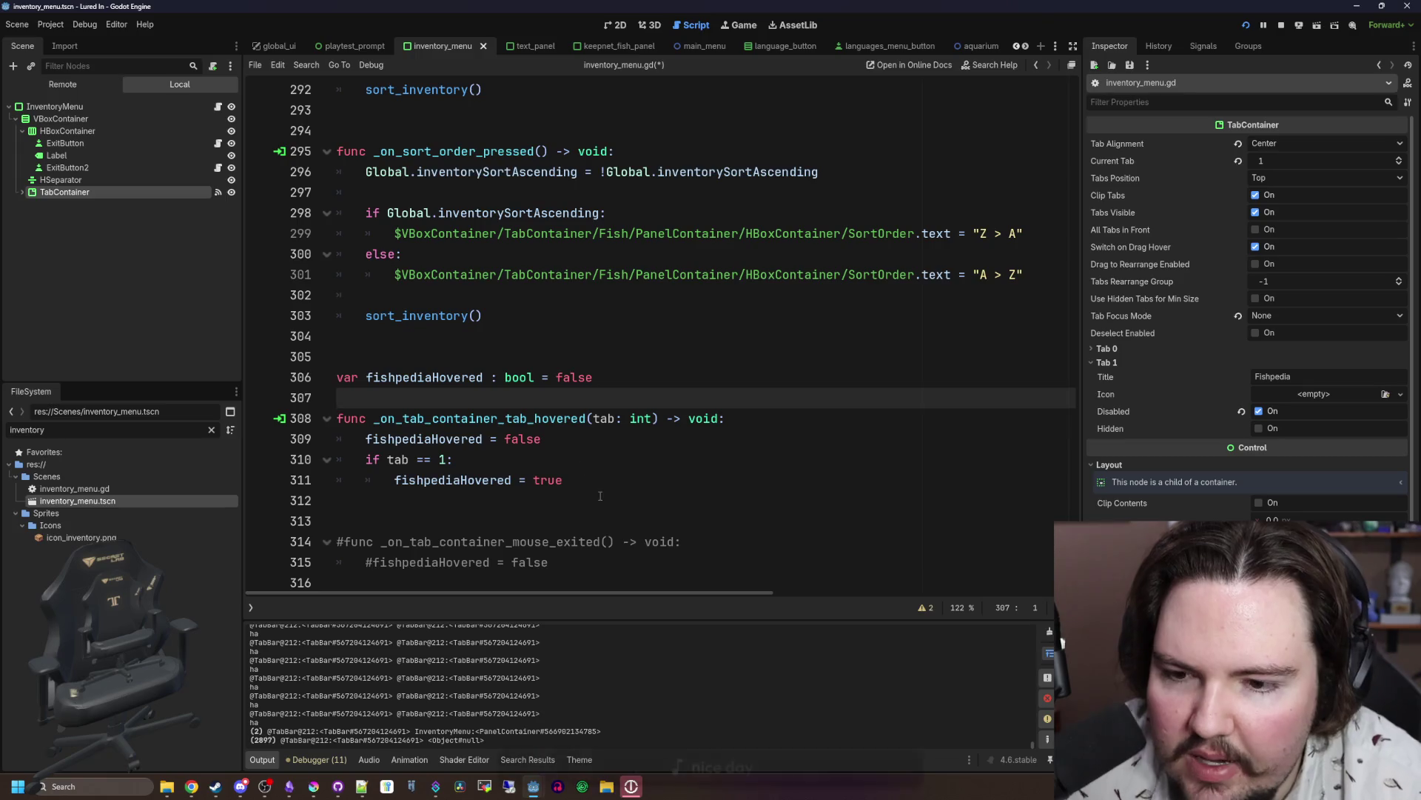
Step: Rewrite the handler body as 'if tab != 1: fishpediaHovered = false'
mouse_move(569, 479)
mouse_down()
mouse_move(444, 479)
mouse_move(253, 428)
mouse_up()
click(470, 404)
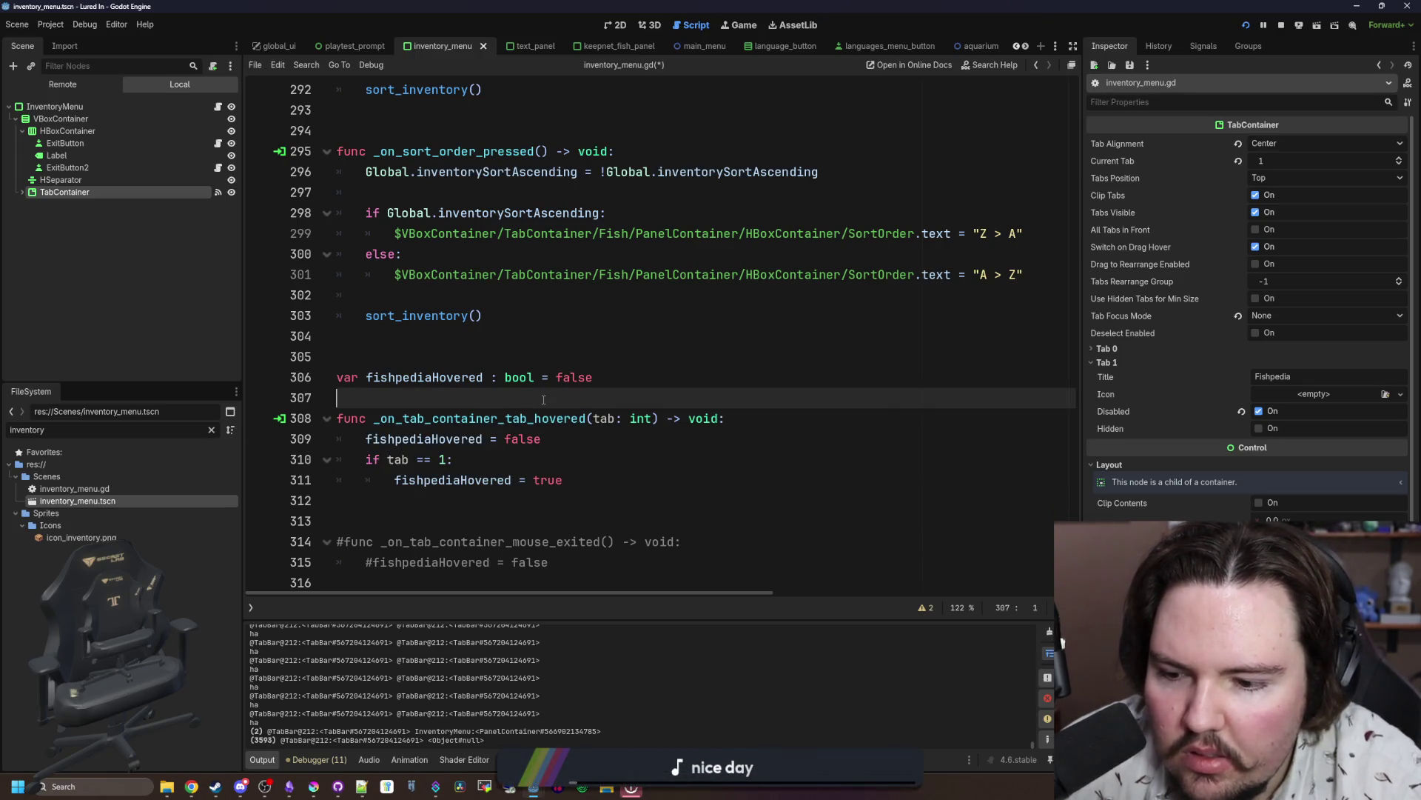
click(605, 478)
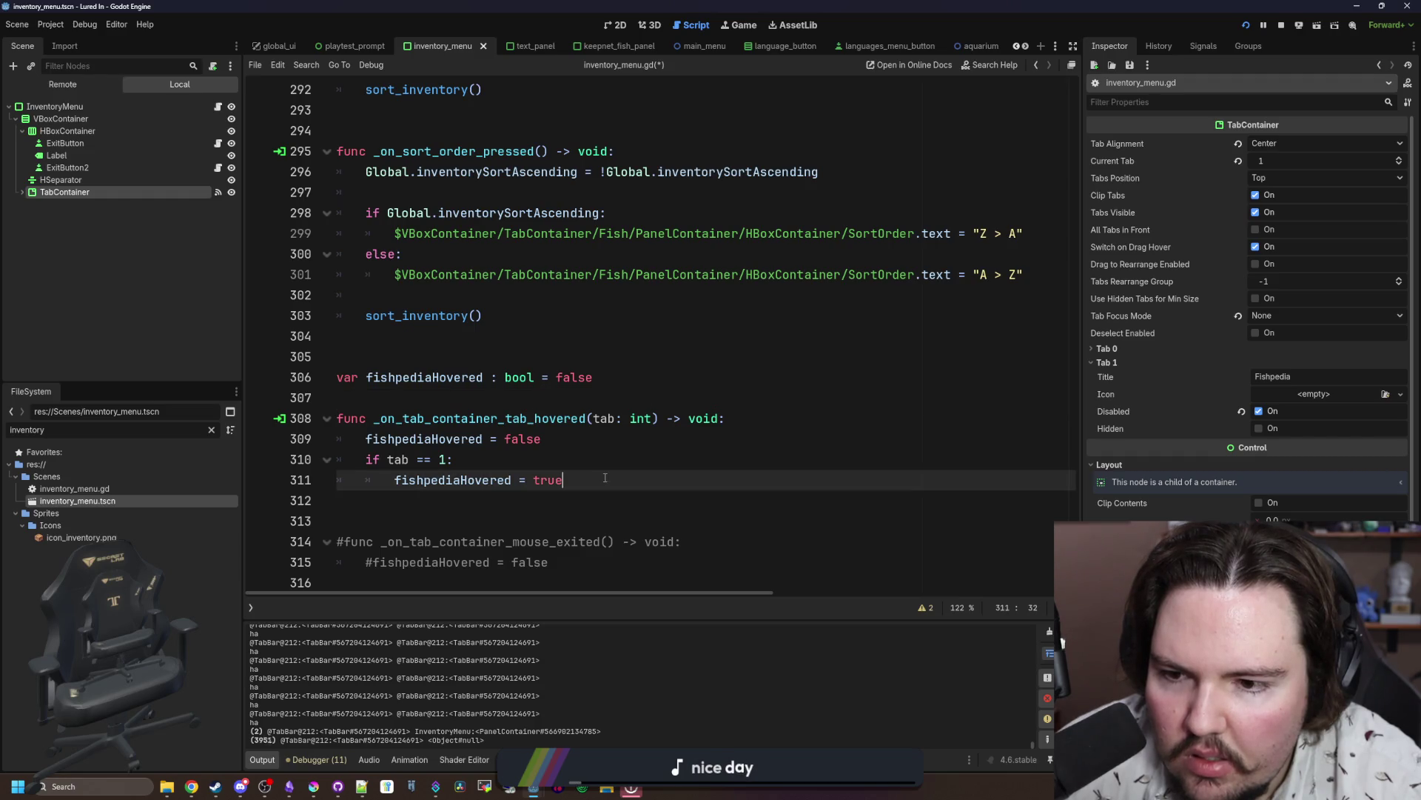
click(741, 425)
key(Return)
text(if tab != 1:)
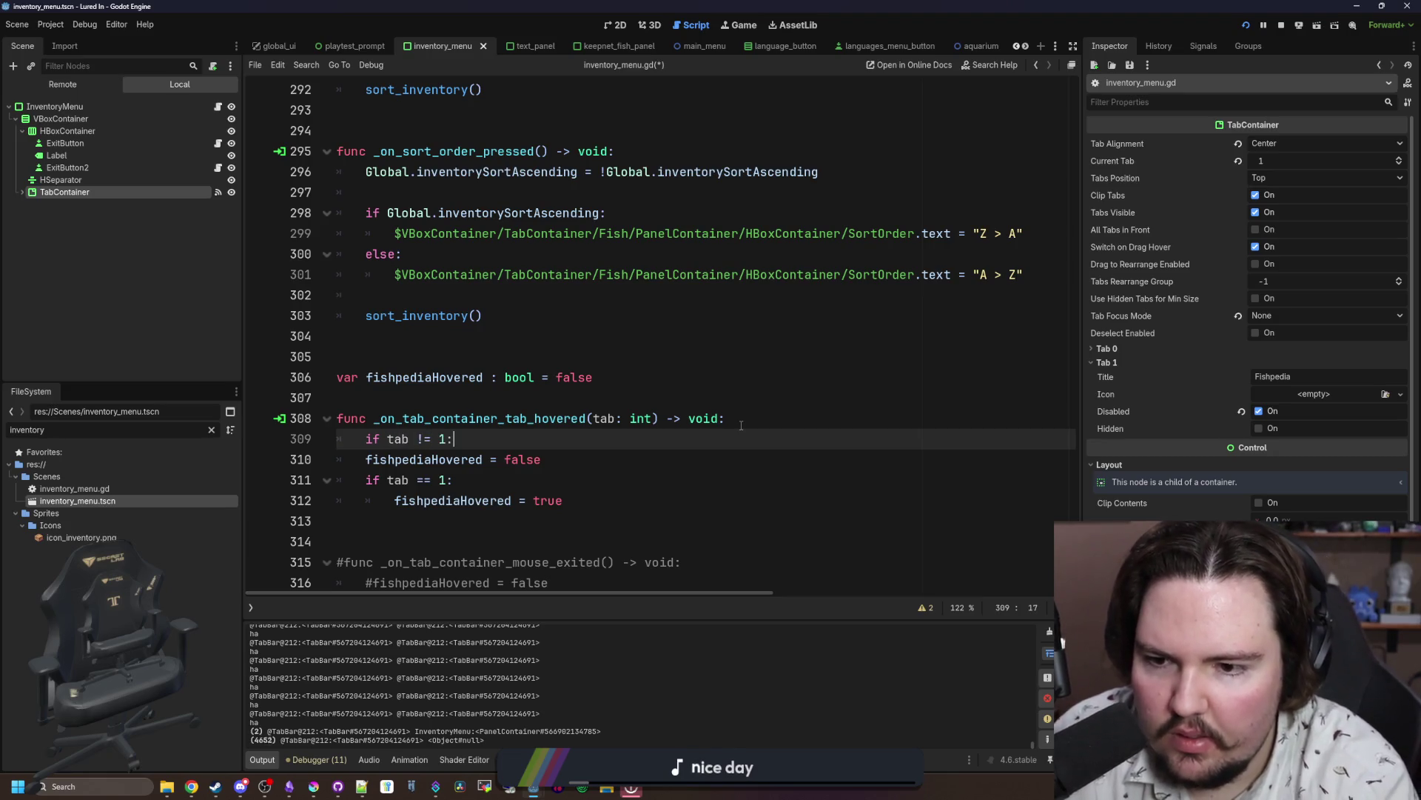
key(Return)
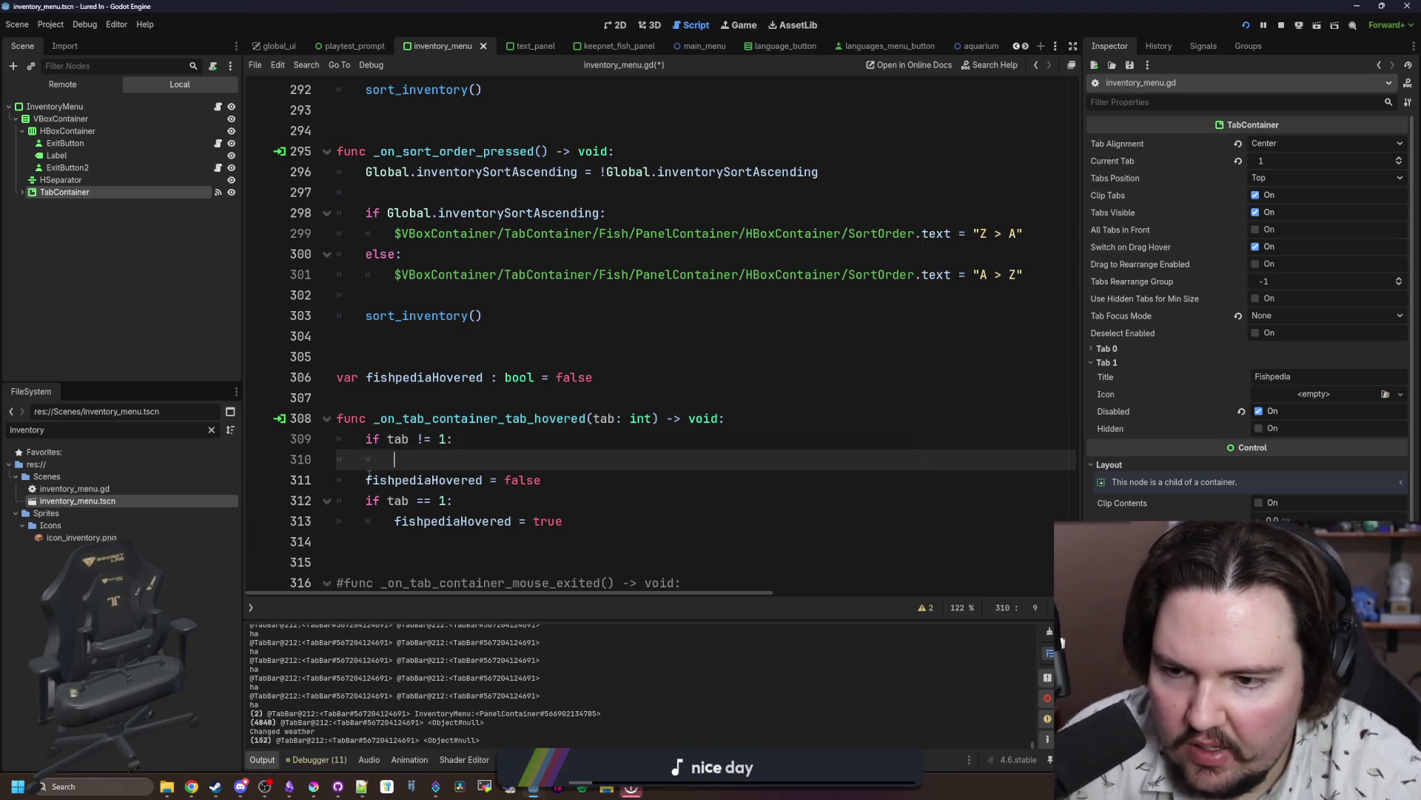
click(369, 480)
key(Tab)
drag(570, 480, 570, 522)
key(BackSpace)
click(439, 460)
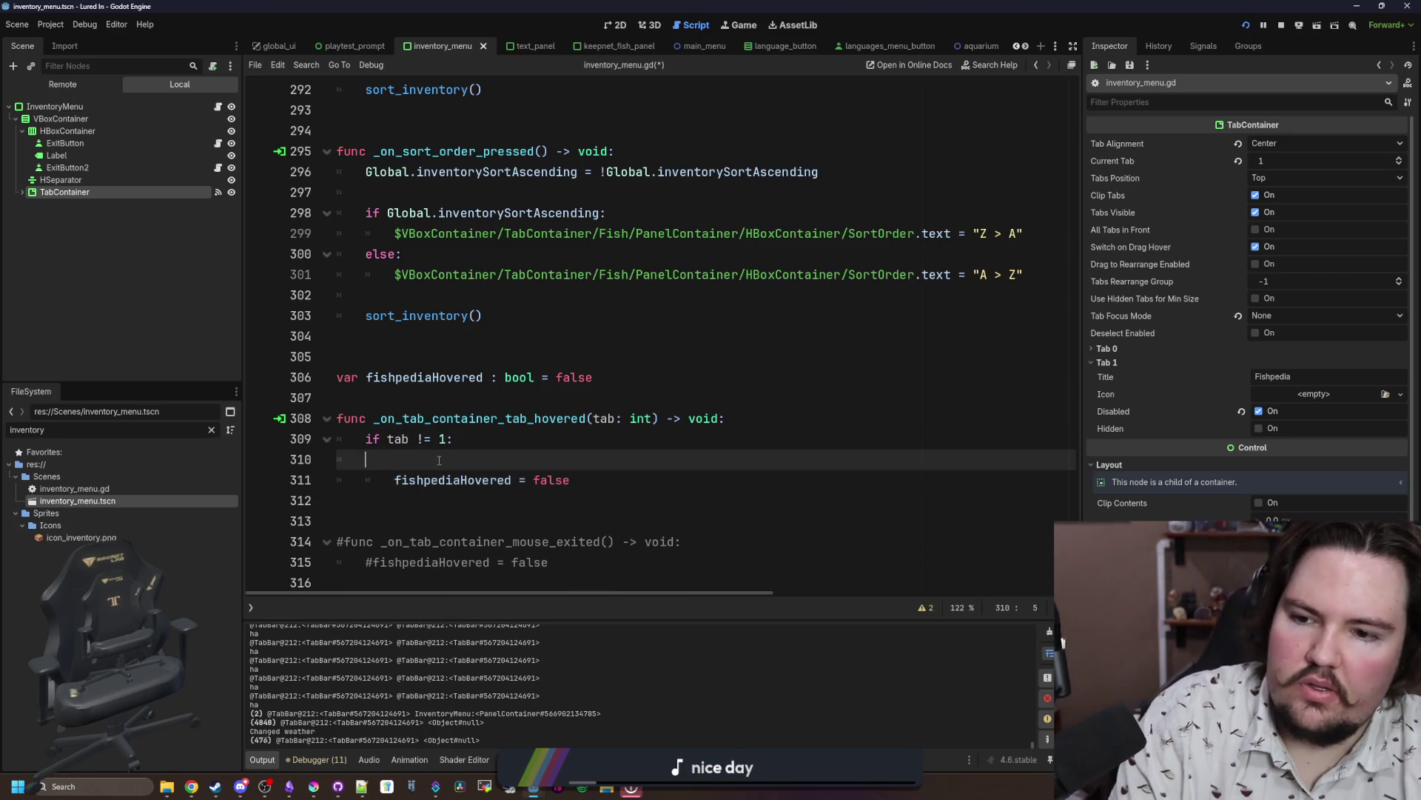
key(BackSpace)
key(BackSpace)
Step: Save the script and relaunch the game
click(525, 391)
key(ctrl+s)
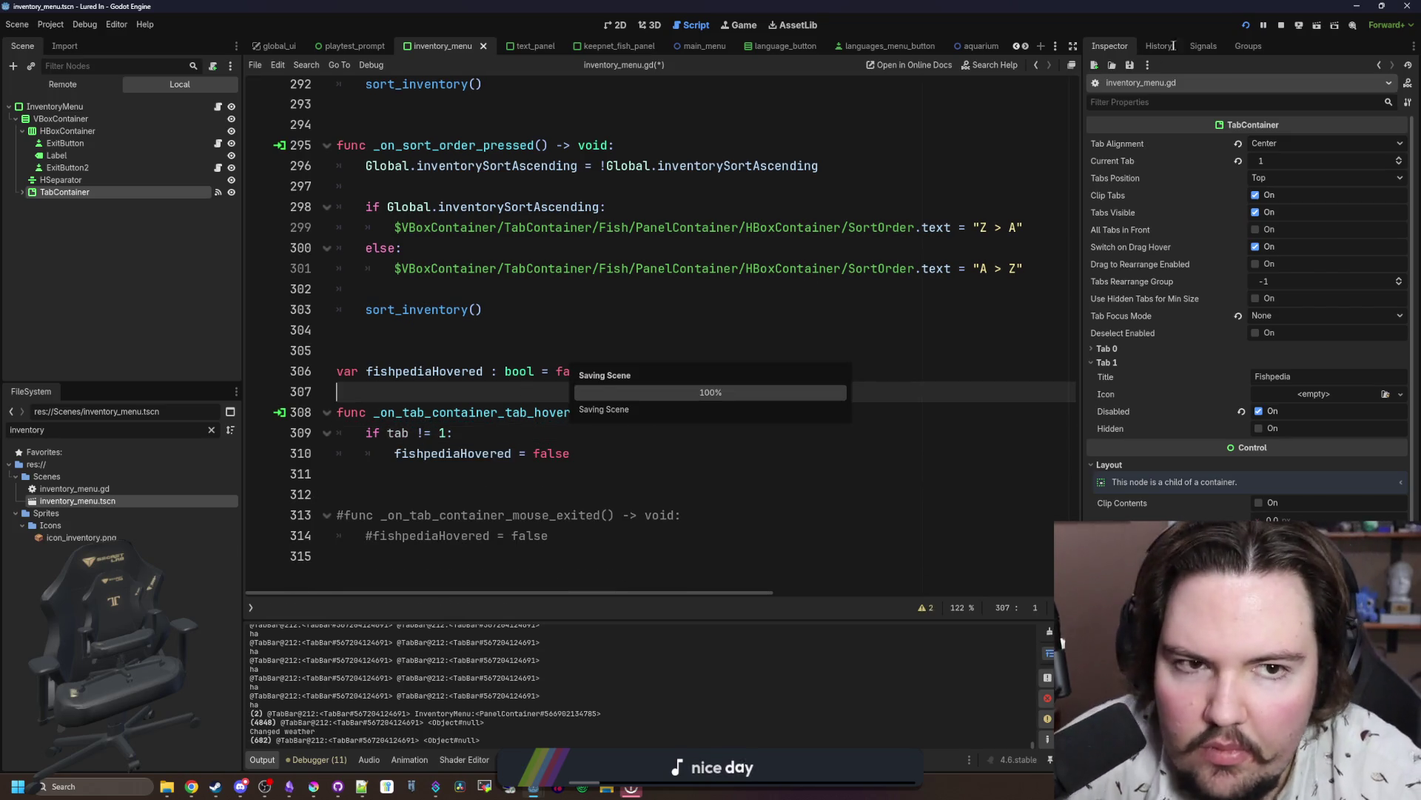
click(1248, 26)
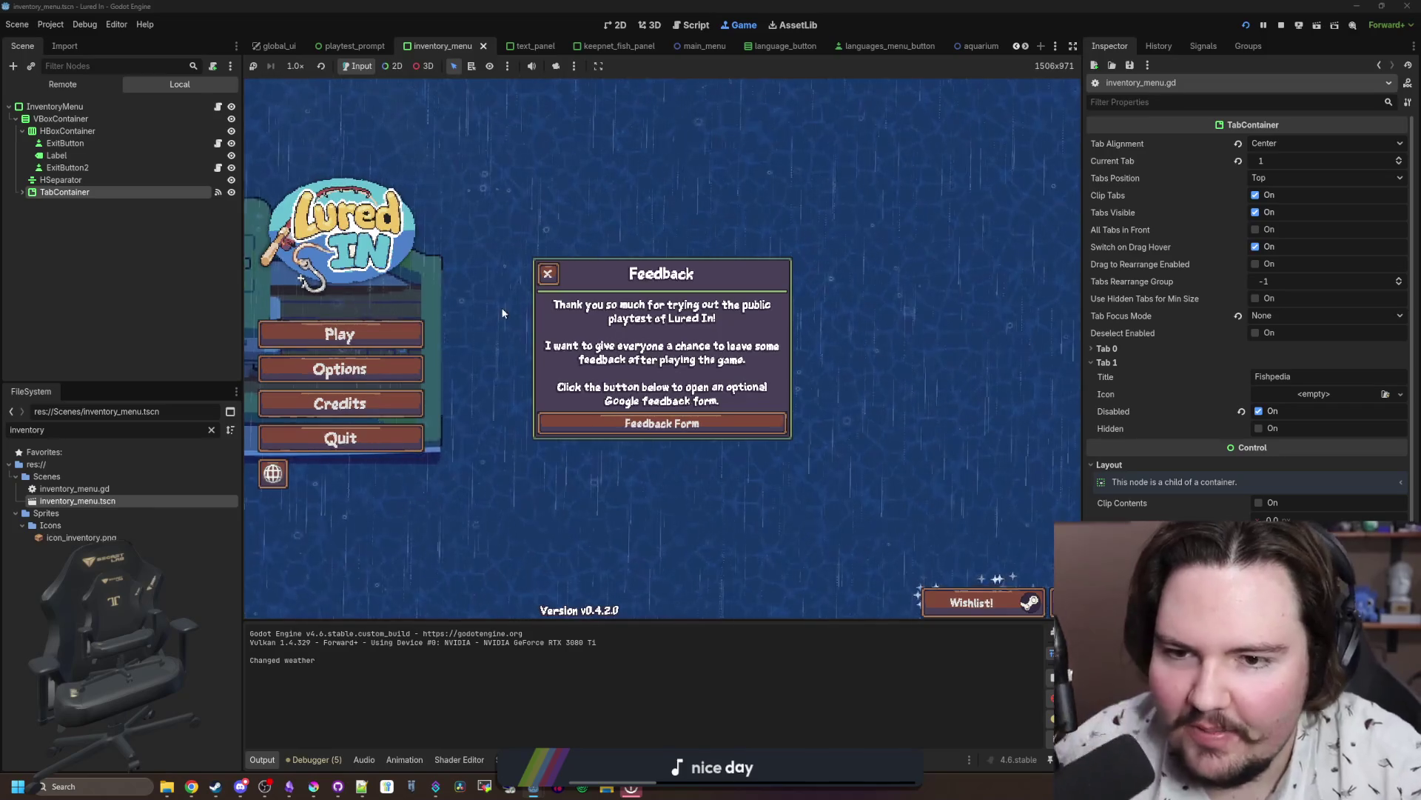
Step: In the game, dismiss Feedback, start playing, open Inventory and hover the disabled Fishpedia tab
click(552, 271)
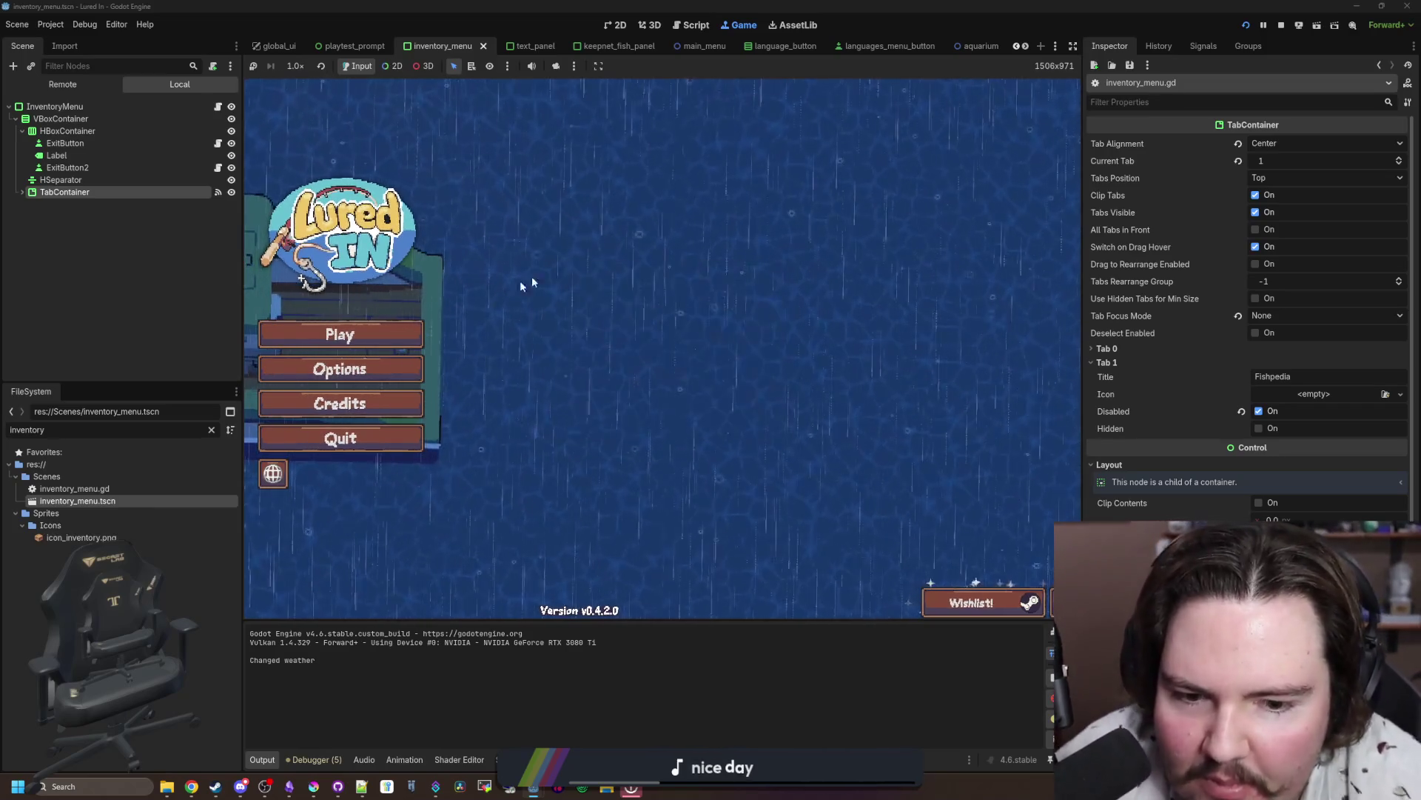
click(355, 346)
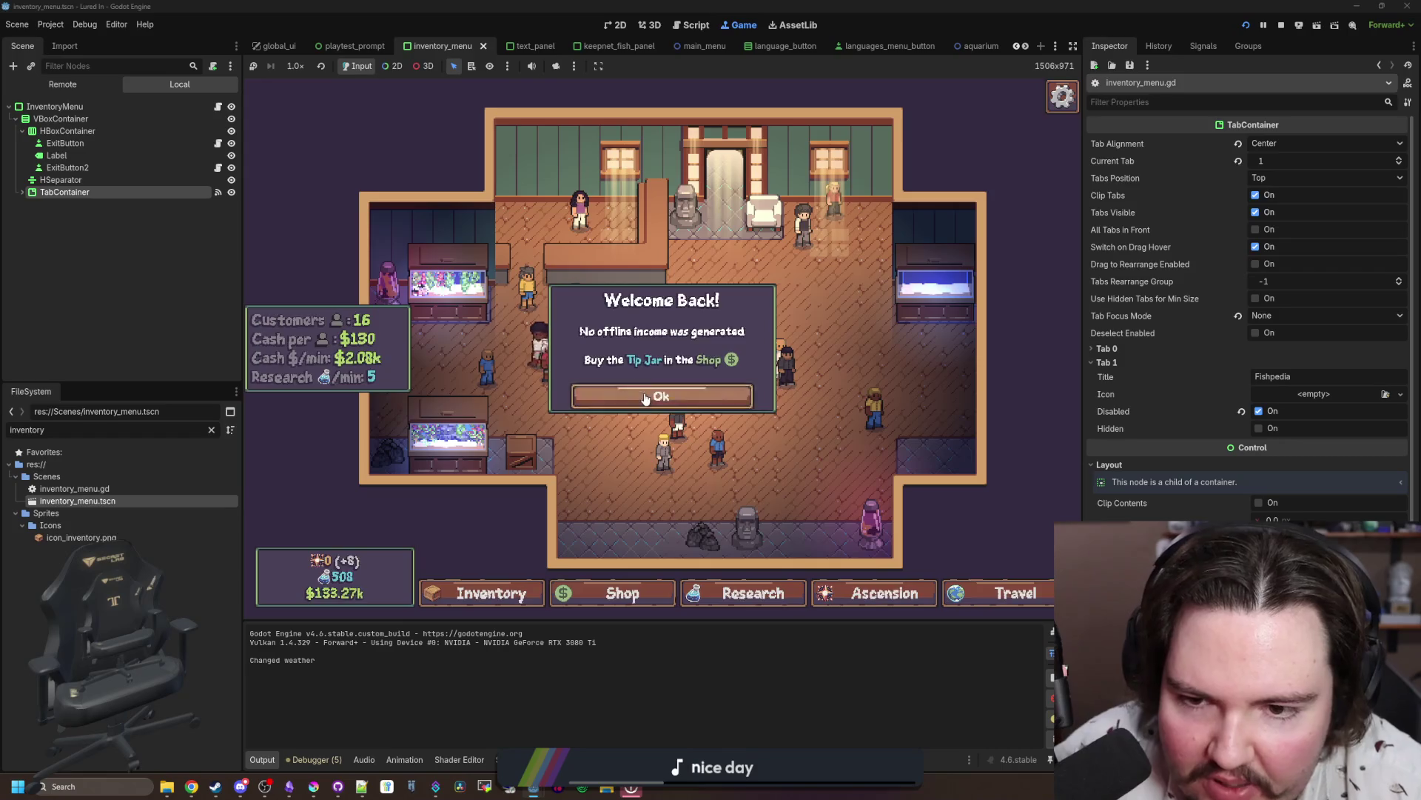
click(475, 585)
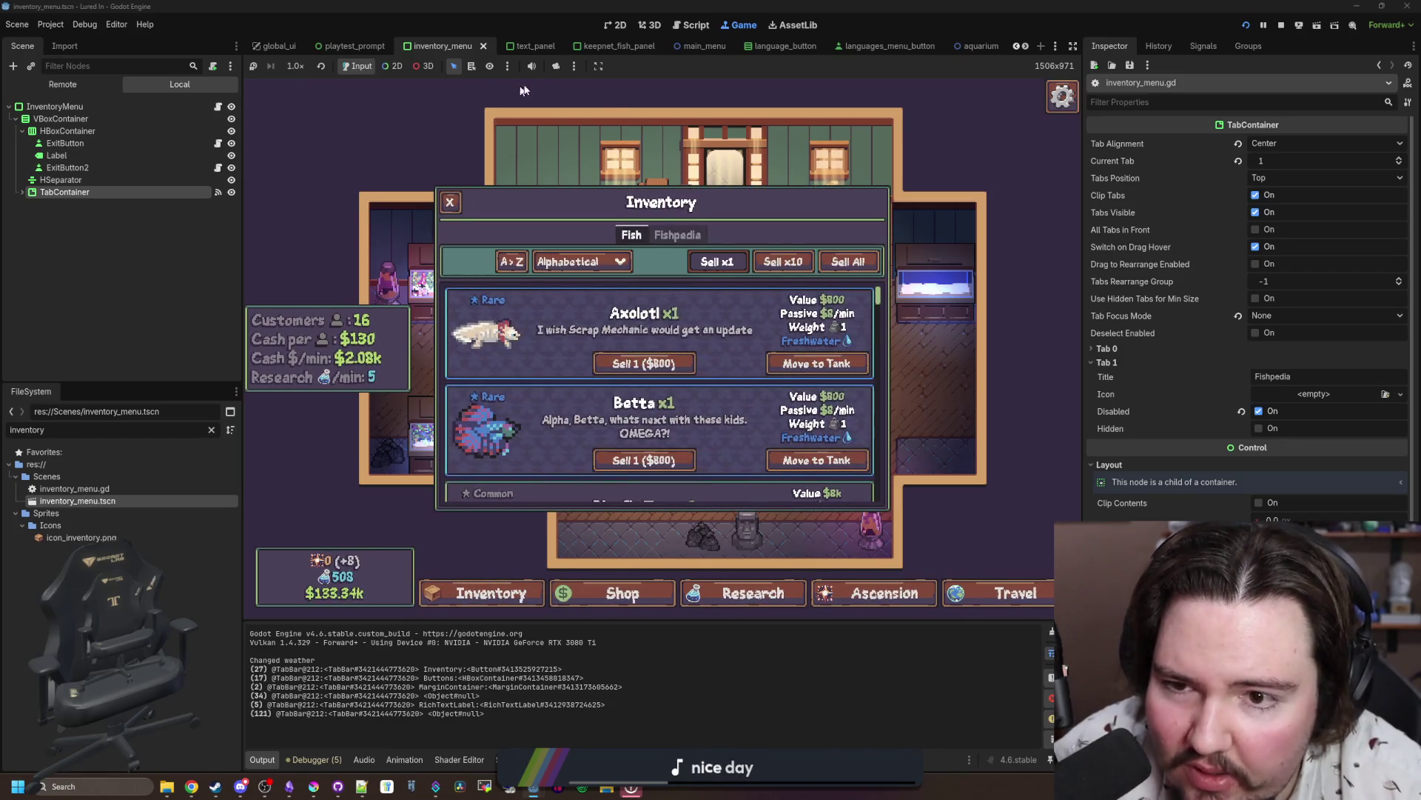
mouse_move(641, 235)
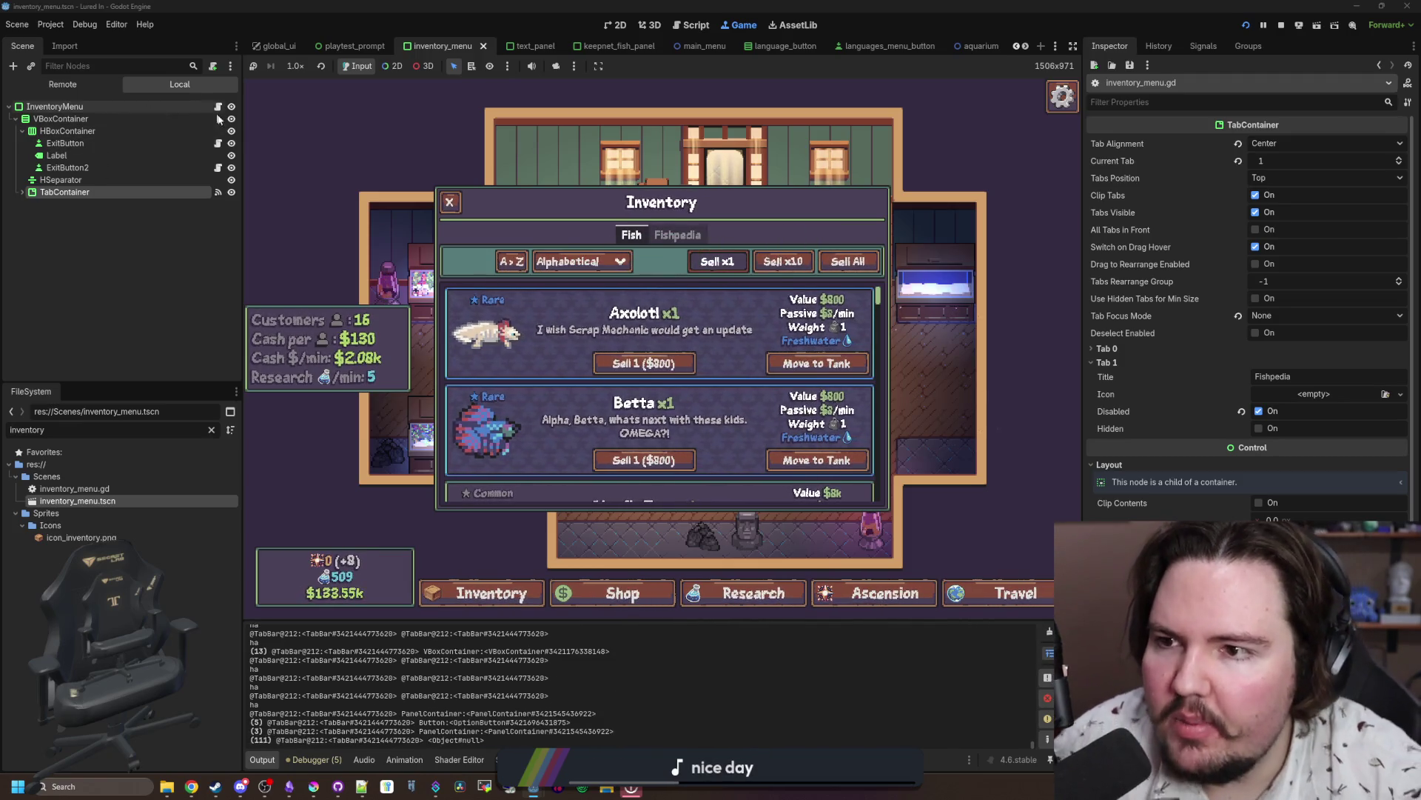
key(F8)
Step: Save the script and open blank lines at the top of the tab-hovered handler
click(589, 358)
key(ctrl+s)
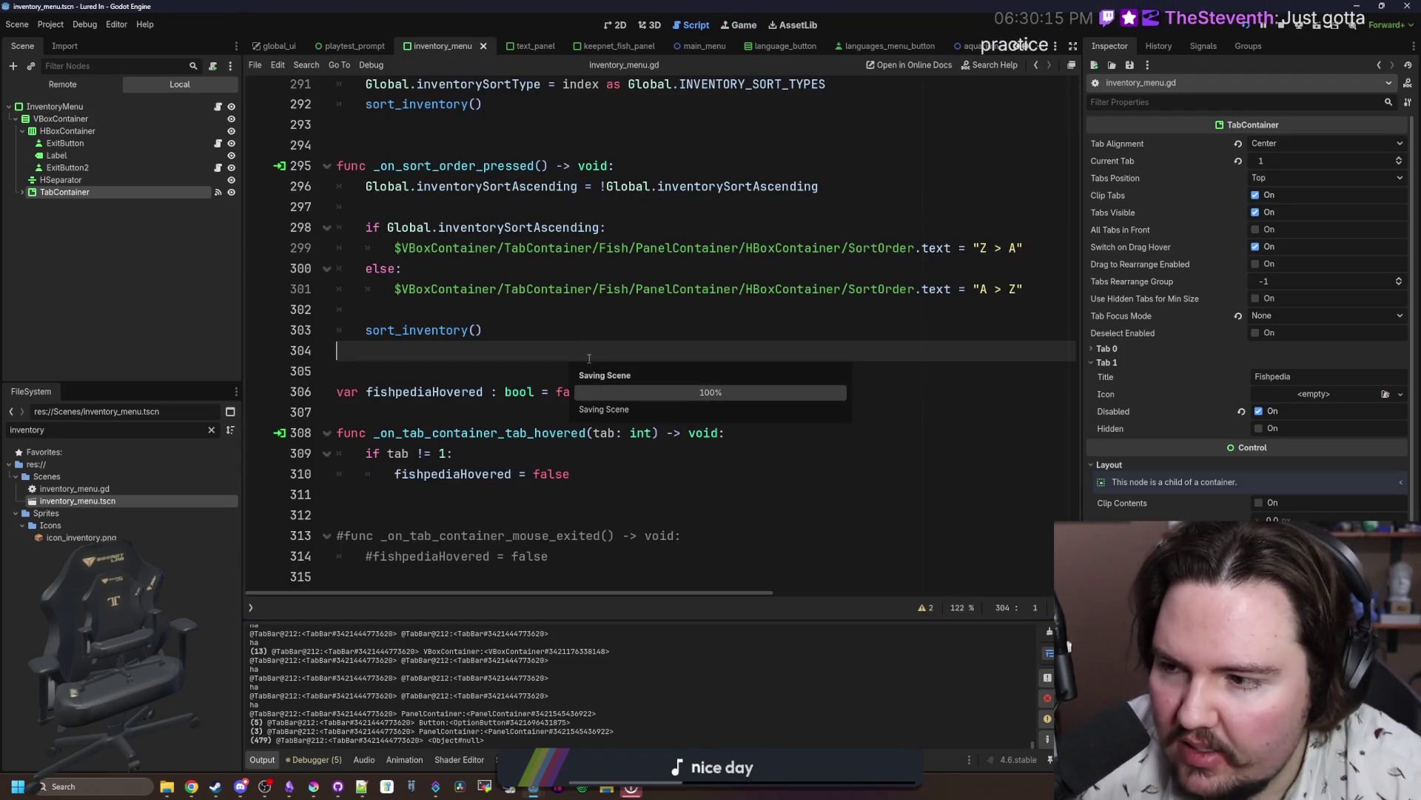
key(Down)
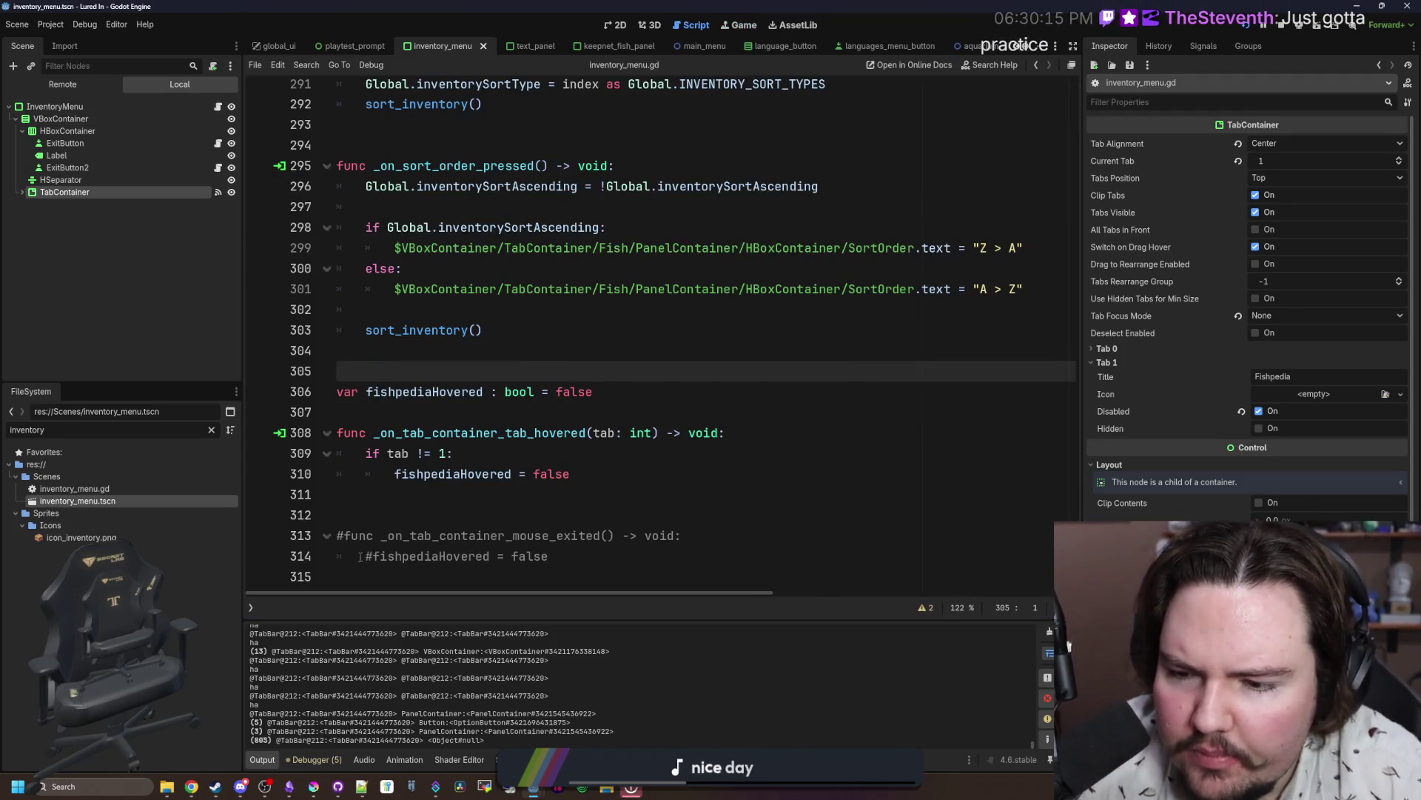
click(345, 534)
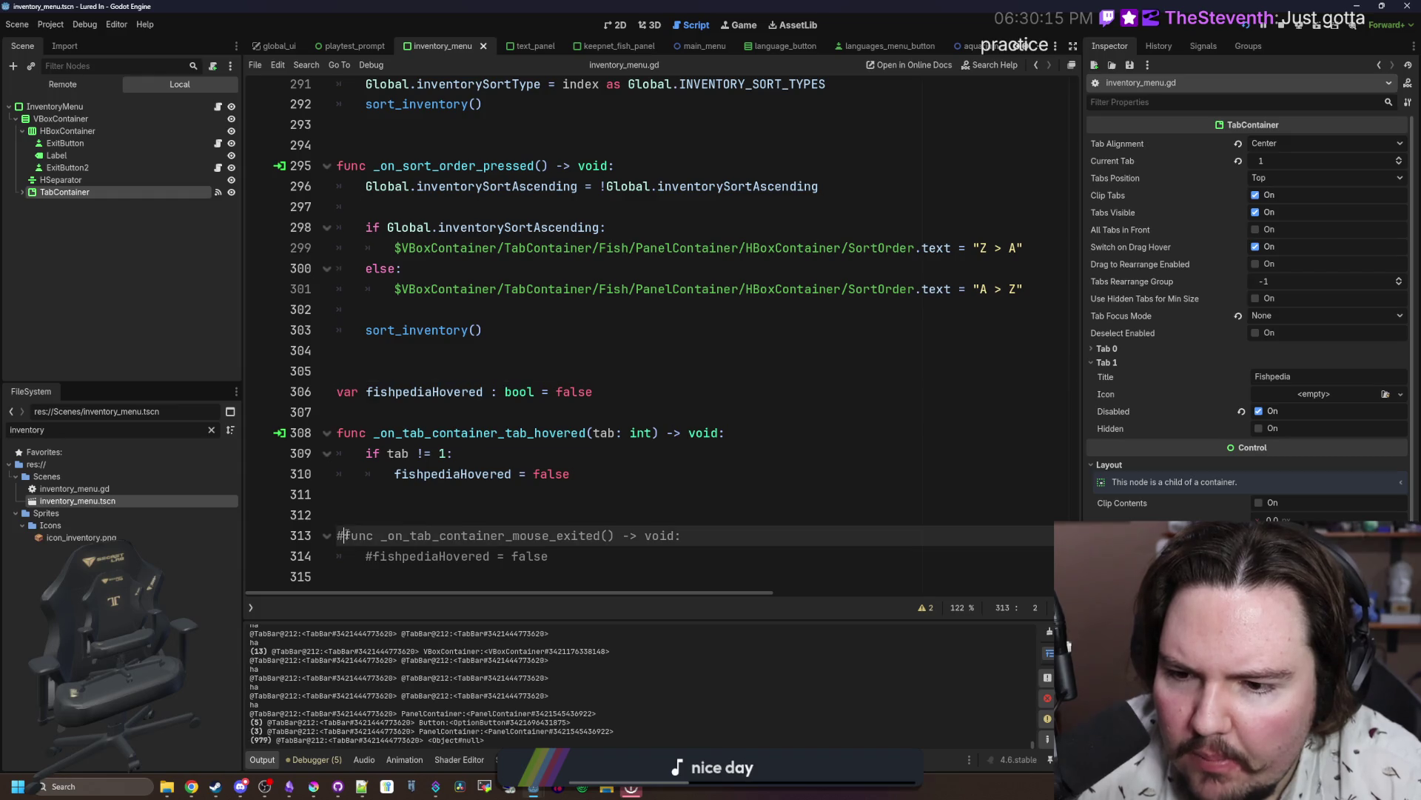
click(448, 516)
click(740, 431)
key(Return)
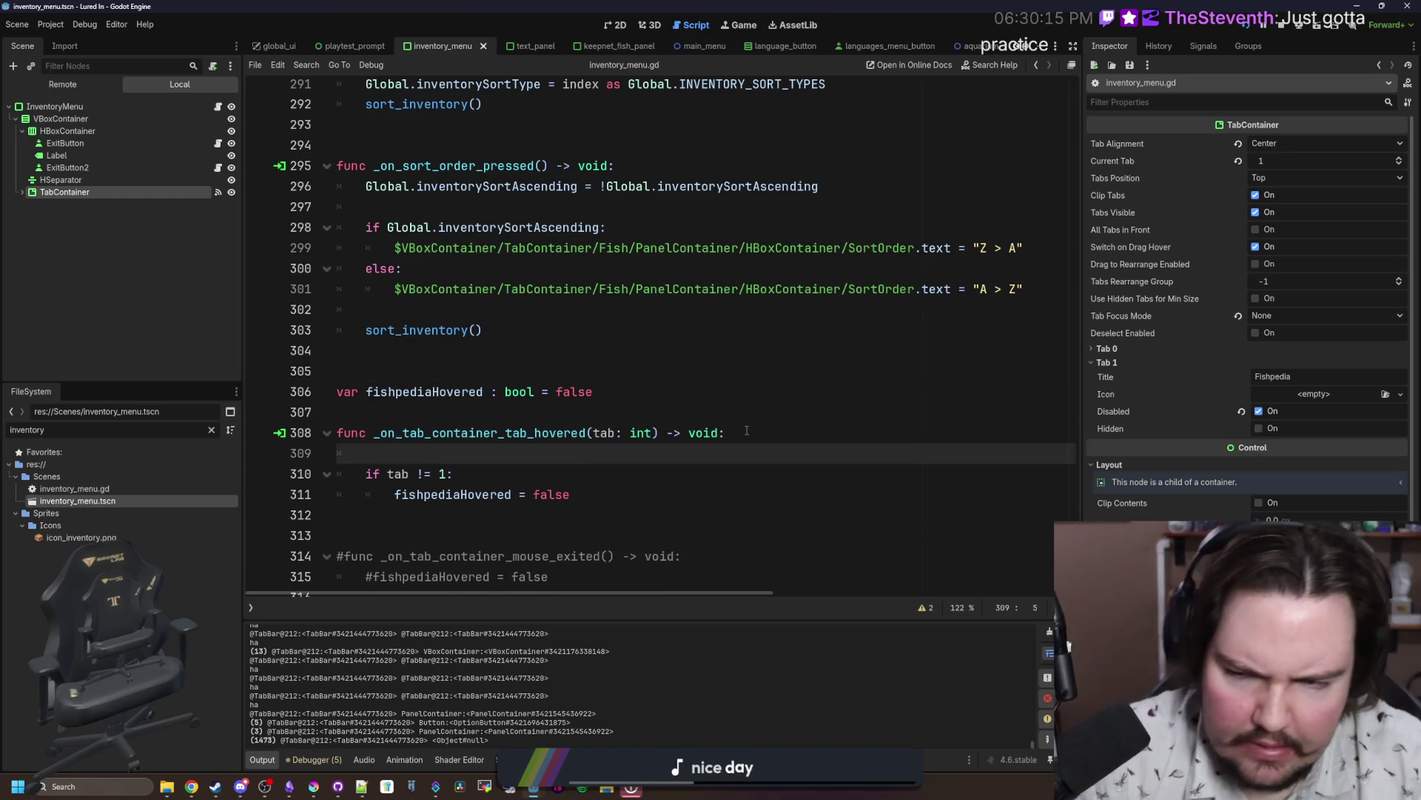
key(Return)
key(Up)
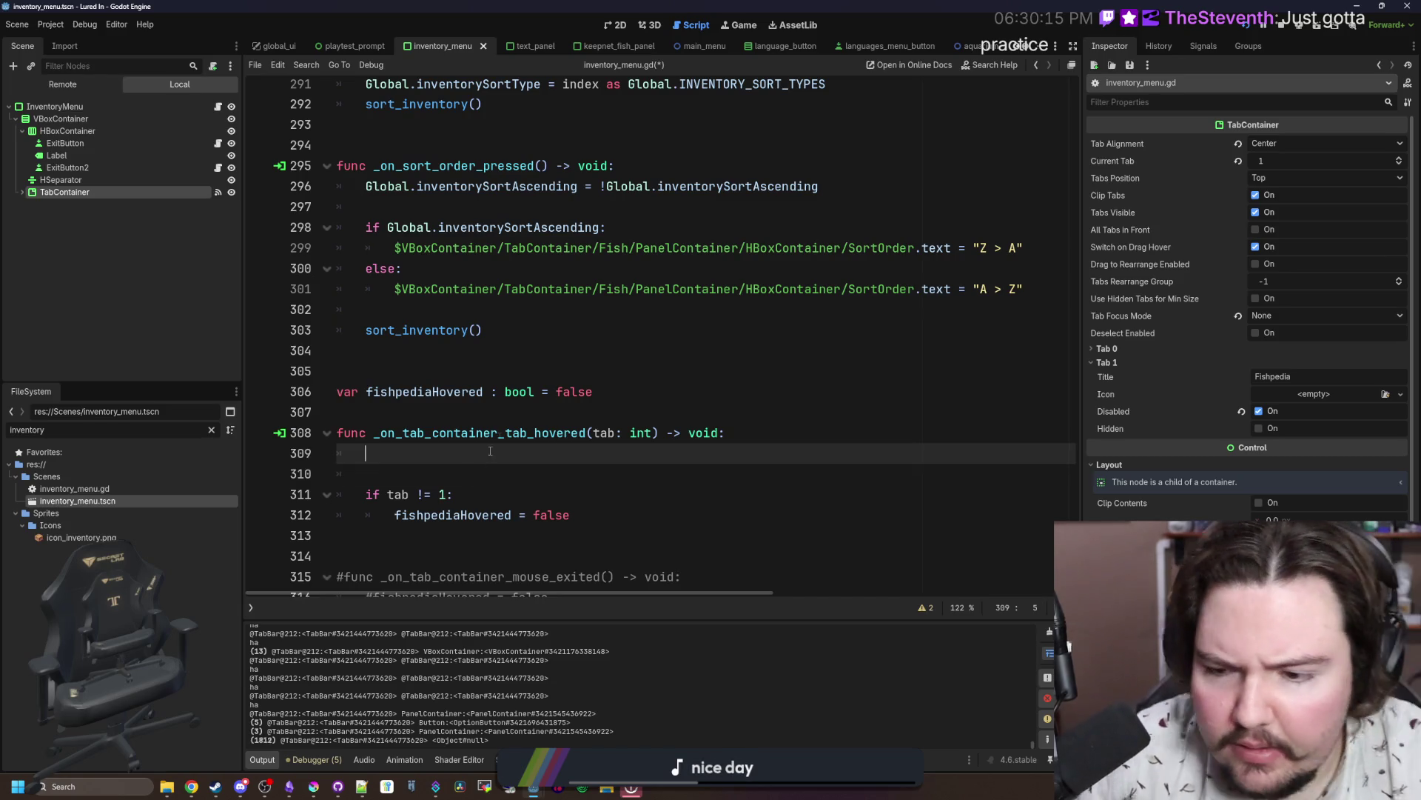
Step: Uncomment the mouse-exited handler, including its fishpediaHovered reset line
scroll(444, 501, down, 1)
click(347, 541)
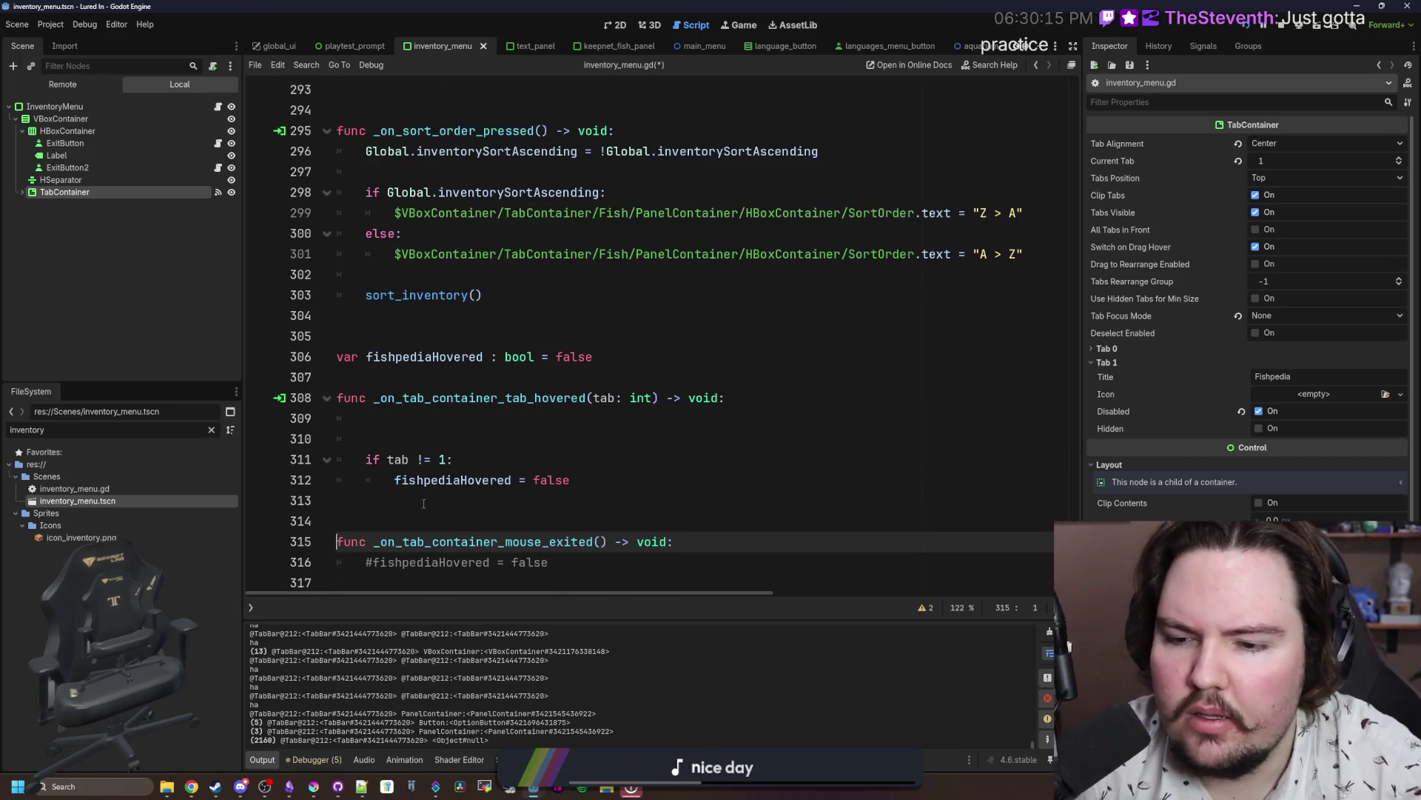
click(404, 563)
key(ctrl+k)
click(422, 517)
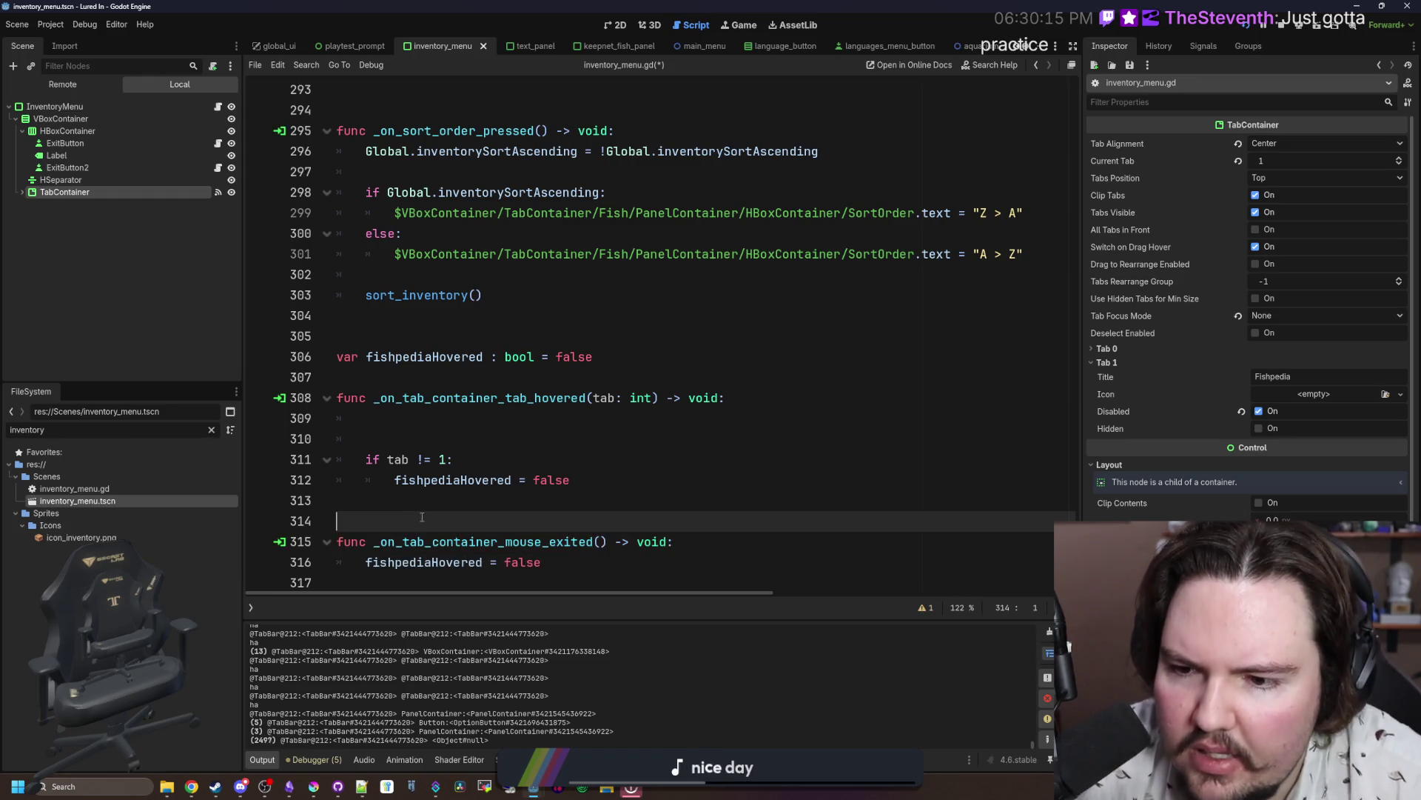
Step: Comment out the tab lookup, prints and fishpediaHovered comparison lines in _process
scroll(425, 443, up, 20)
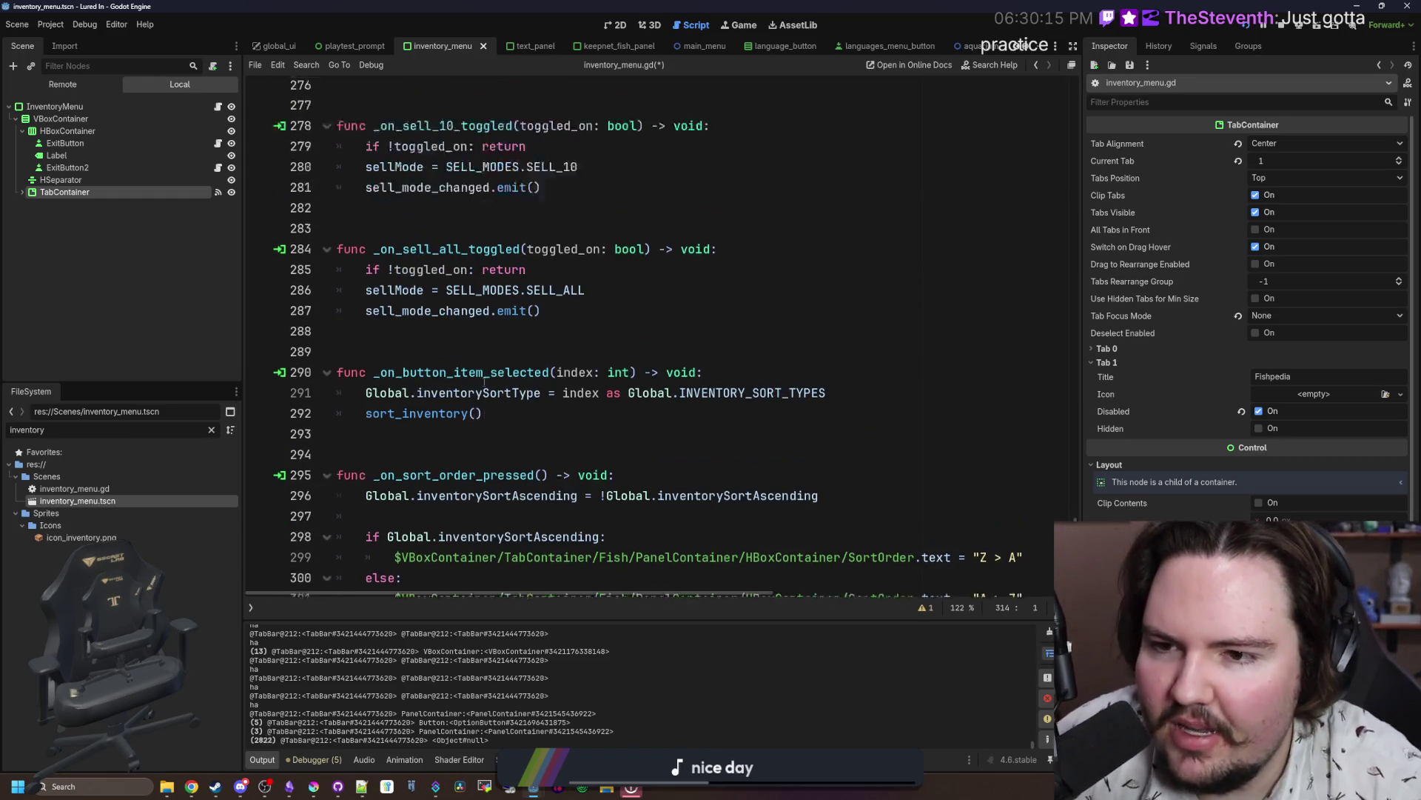
scroll(518, 370, up, 3)
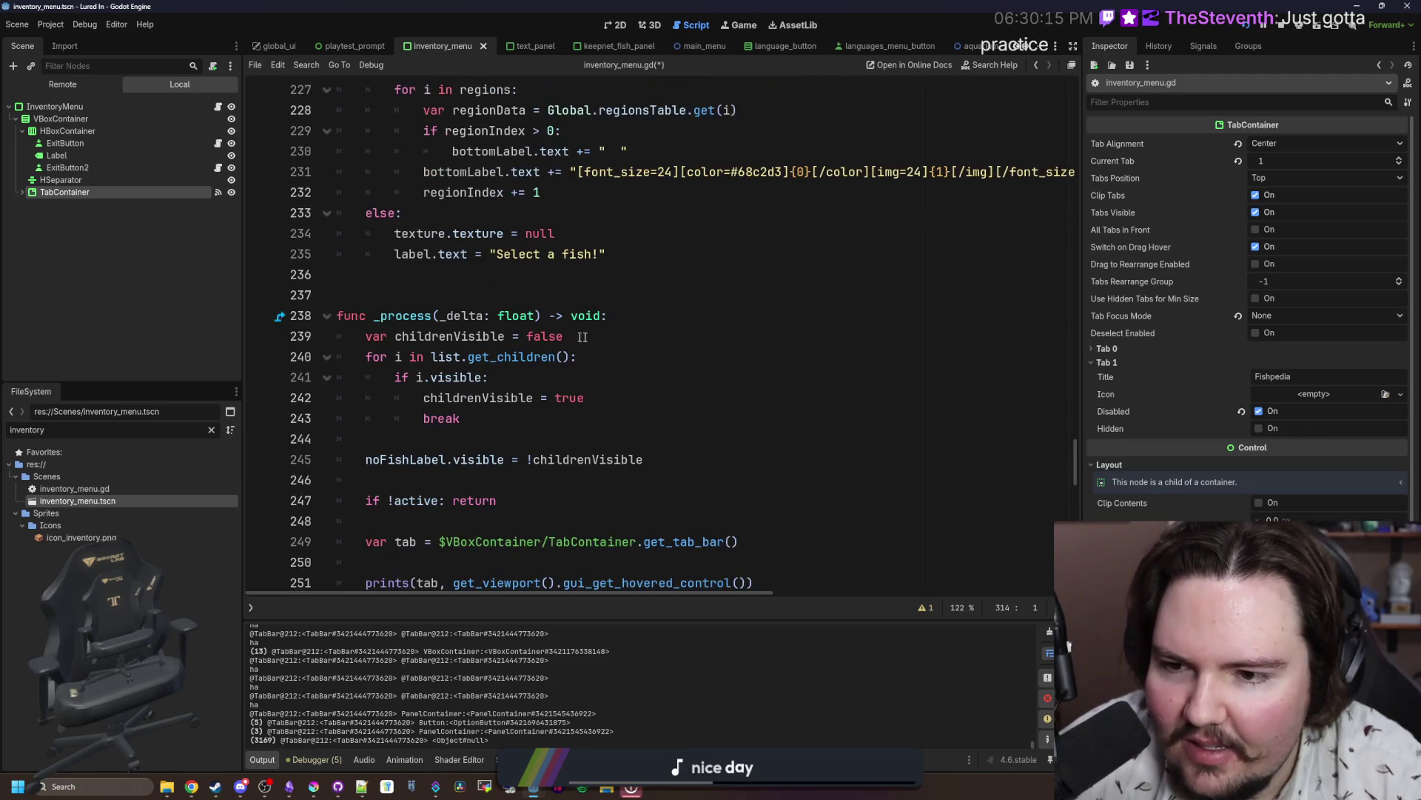
click(483, 439)
scroll(483, 444, down, 3)
click(489, 419)
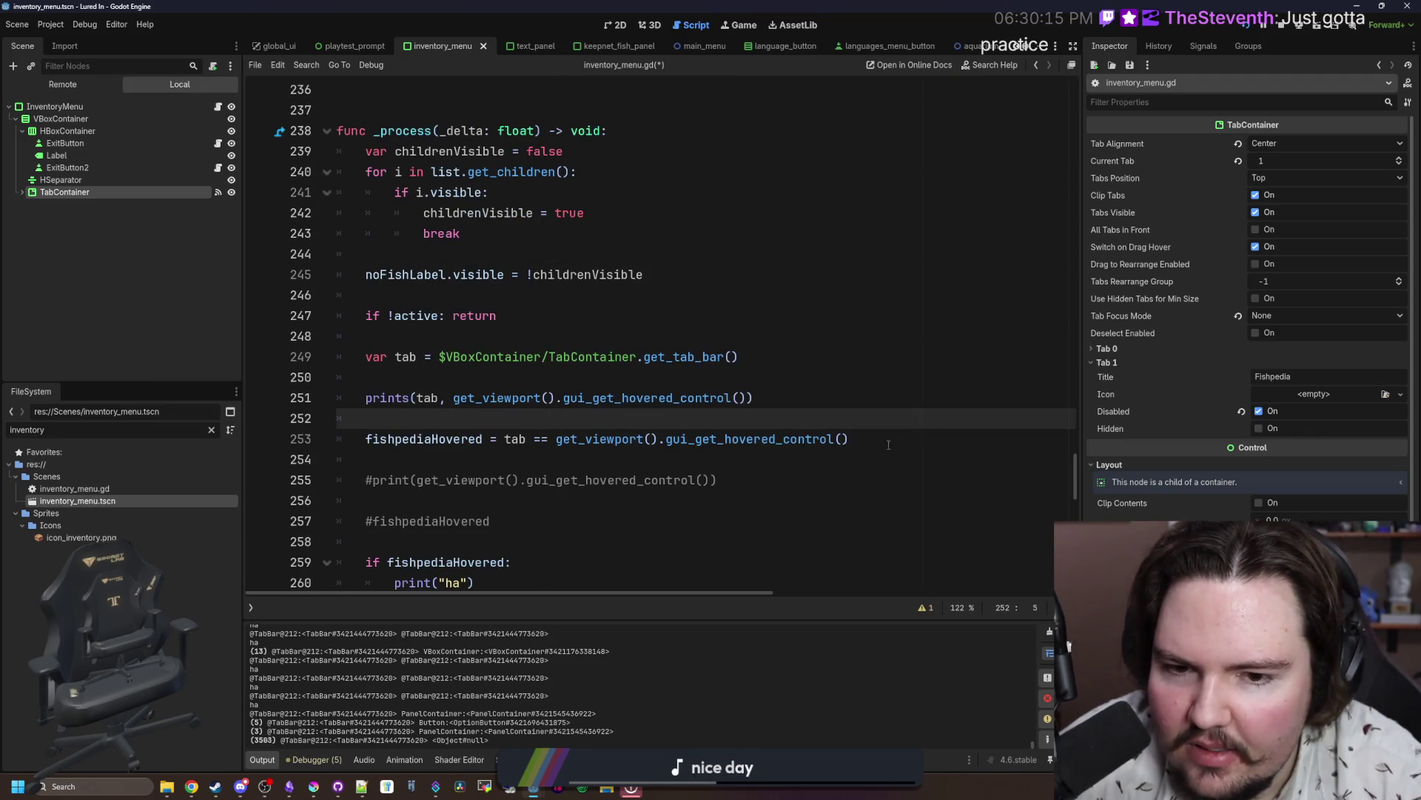
drag(887, 443, 367, 448)
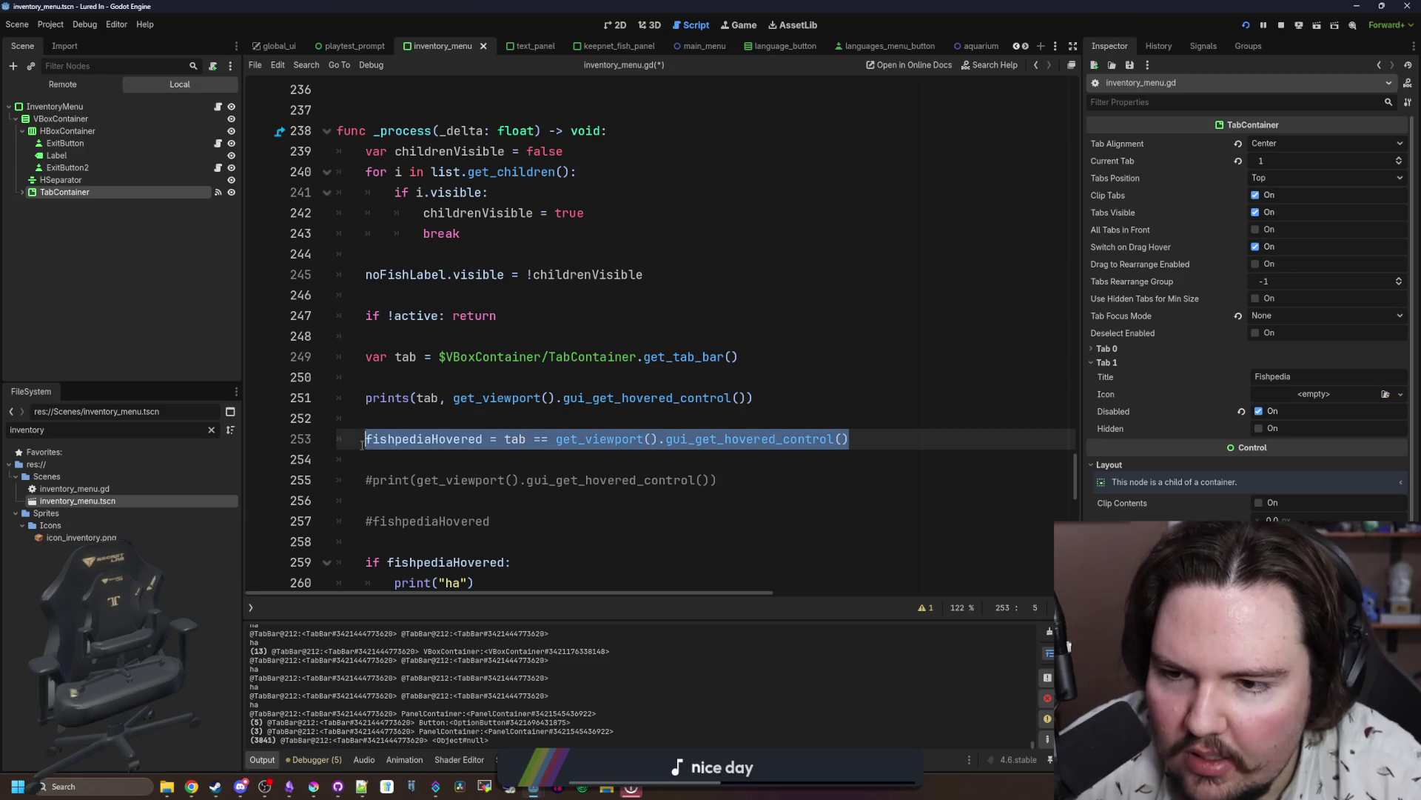
click(363, 445)
text(#)
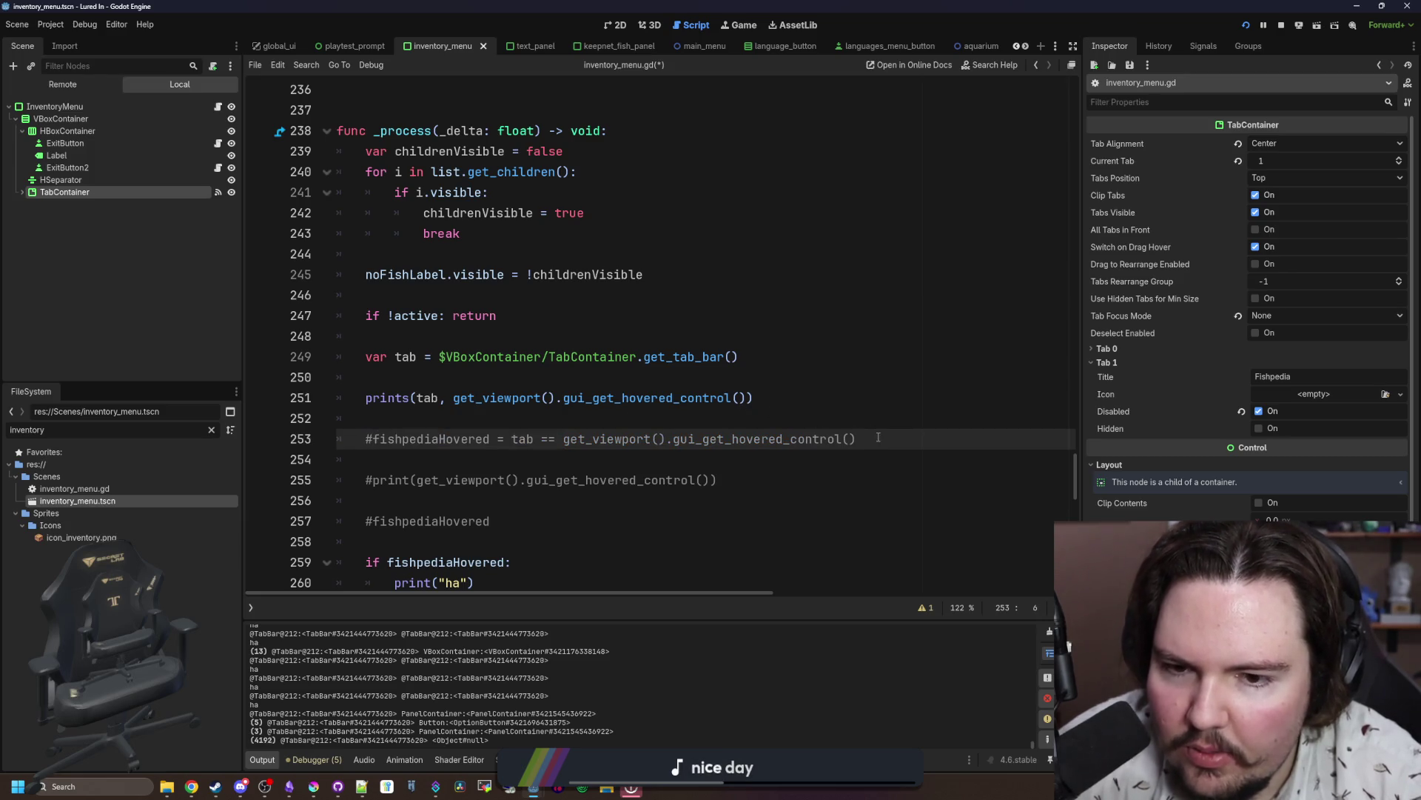
drag(879, 438, 338, 361)
key(ctrl+c)
click(365, 399)
text(#)
click(364, 358)
text(#)
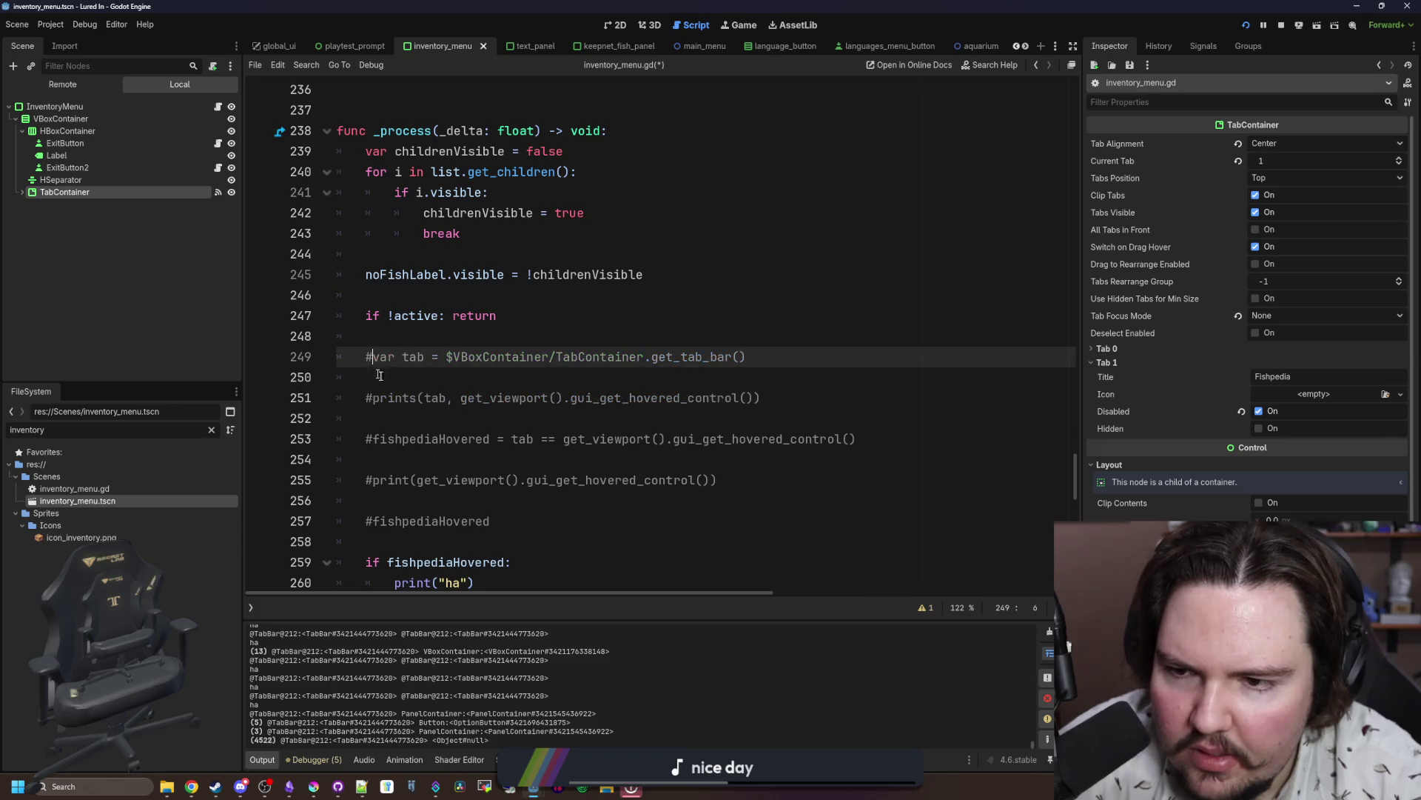
Step: Paste the hover-detection lines into the tab-hovered handler and fix their indentation
scroll(478, 459, down, 15)
click(450, 420)
key(ctrl+v)
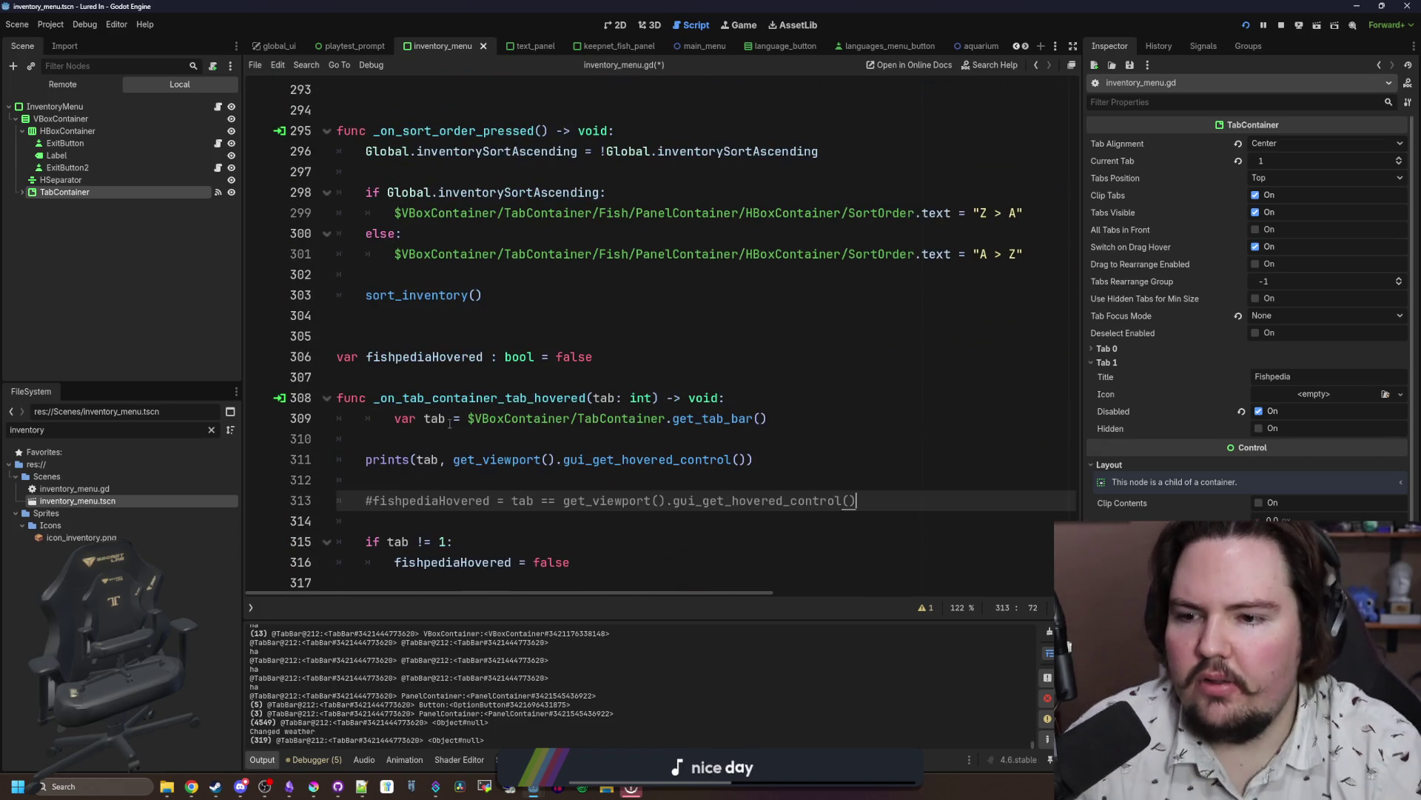
click(390, 419)
key(BackSpace)
click(377, 439)
key(BackSpace)
click(377, 459)
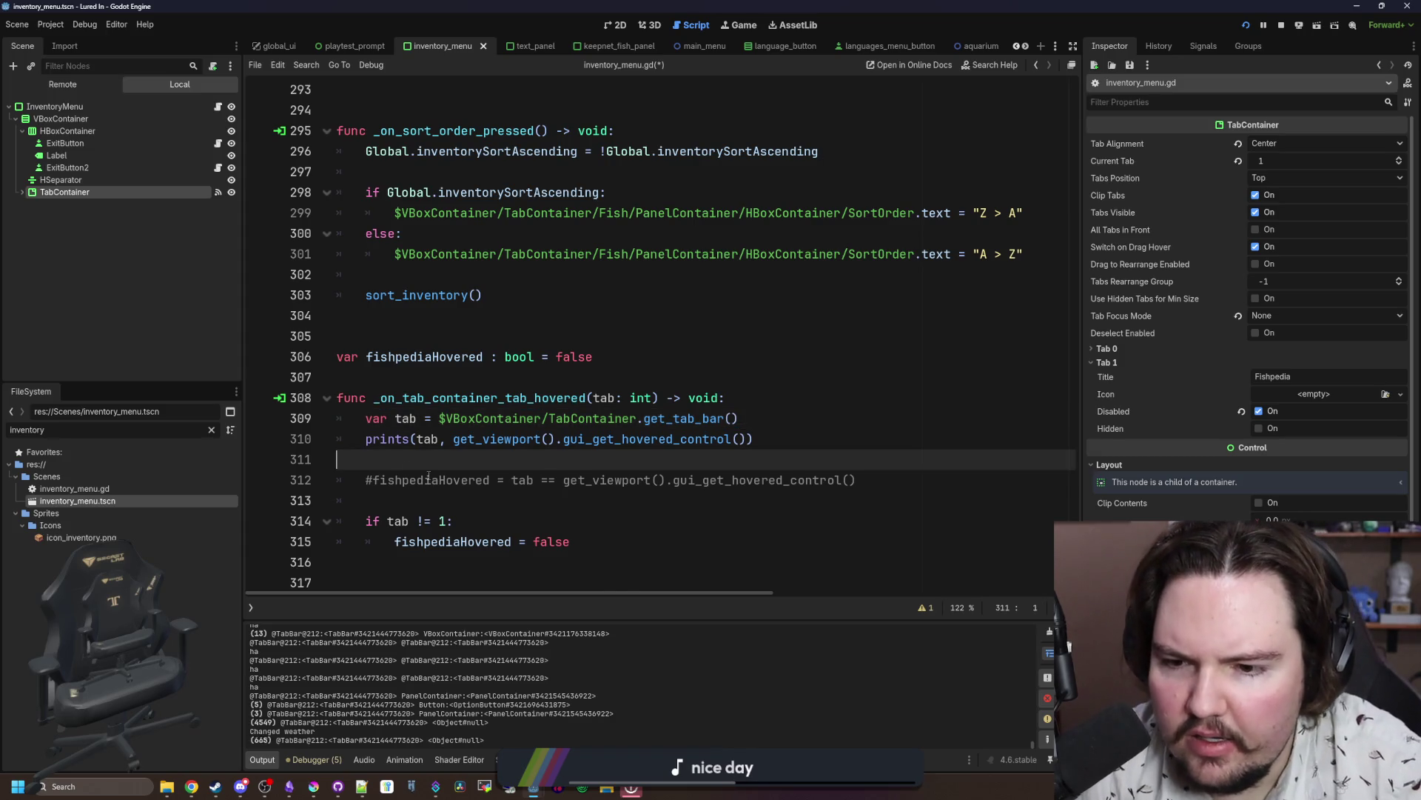
key(BackSpace)
Step: Uncomment the pasted fishpediaHovered comparison and save the scene and script
click(376, 459)
key(BackSpace)
key(End)
key(Return)
scroll(675, 437, down, 1)
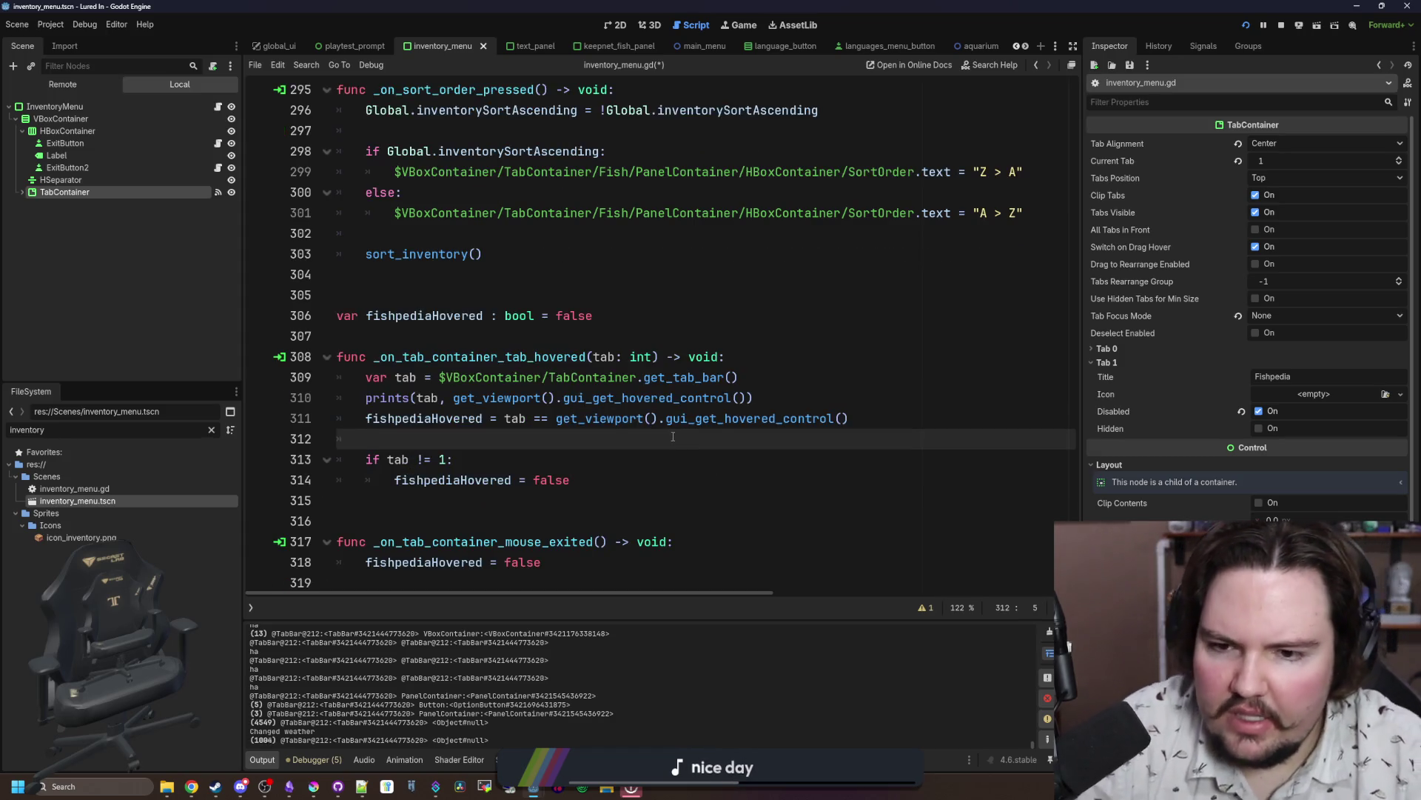
key(ctrl+s)
Step: Rename the tab variable to tabNode in the lookup, prints call and comparison
click(762, 374)
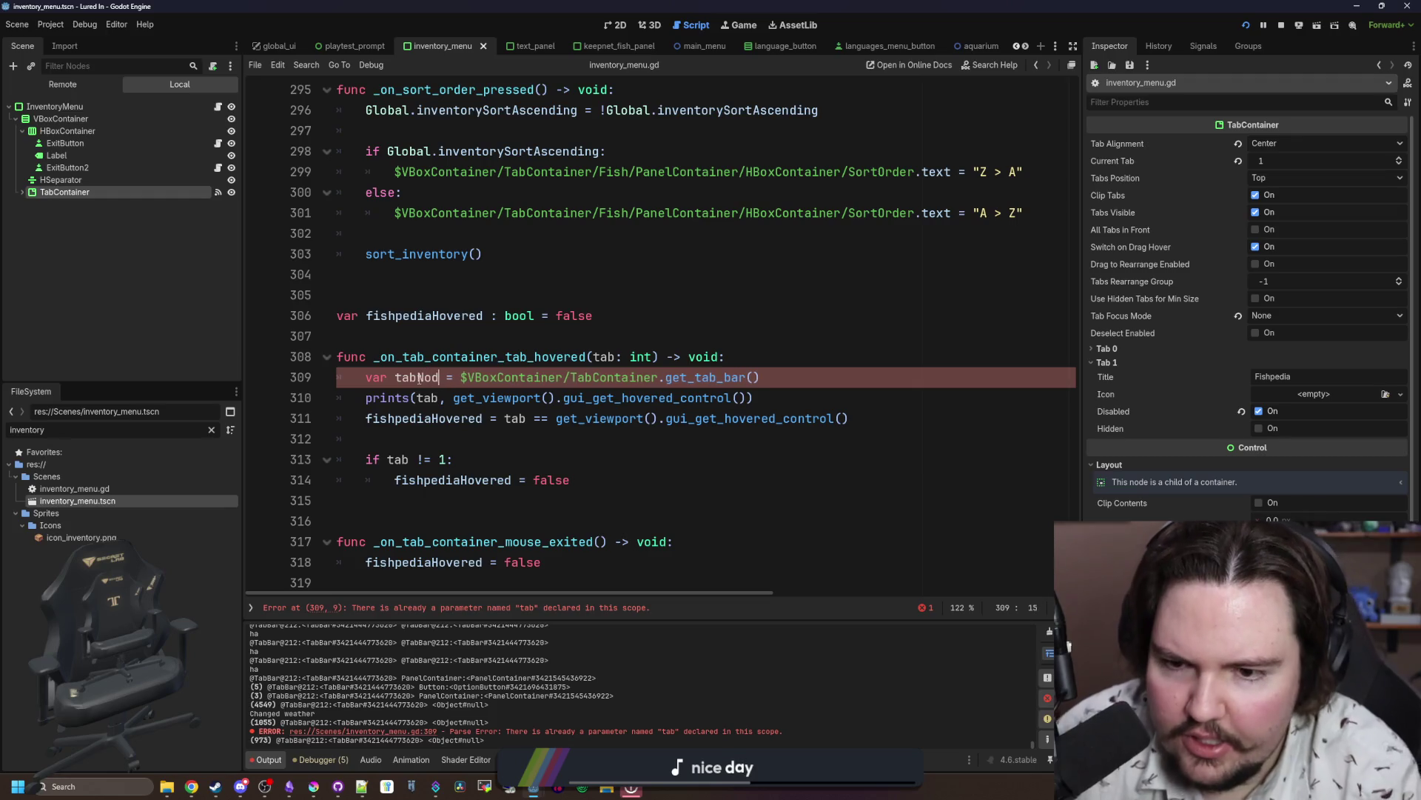
double_click(419, 377)
key(ctrl+c)
double_click(427, 397)
key(ctrl+v)
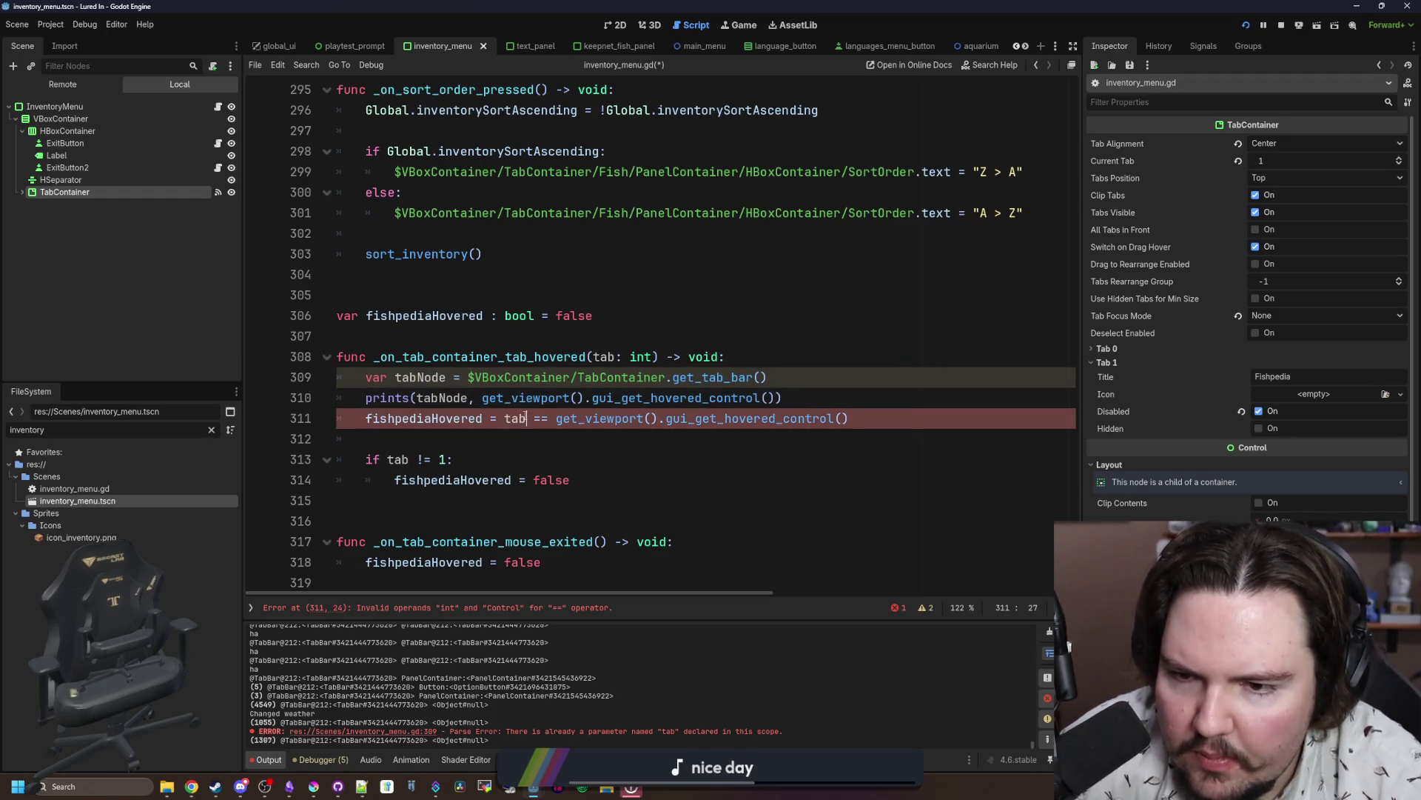
double_click(515, 418)
key(ctrl+v)
click(435, 431)
Step: Save the script, run the game, dismiss the startup popups and open the Inventory
key(ctrl+s)
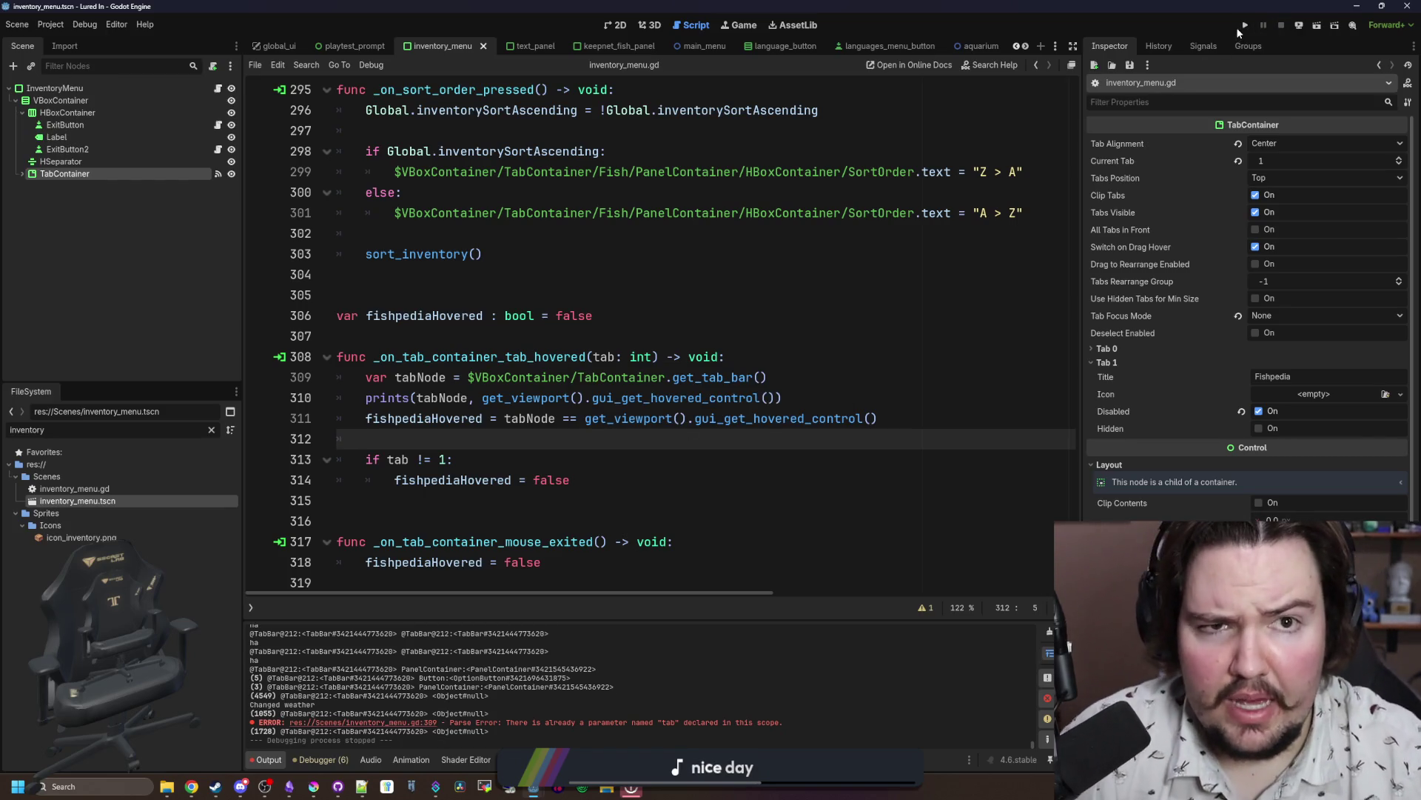
click(1244, 26)
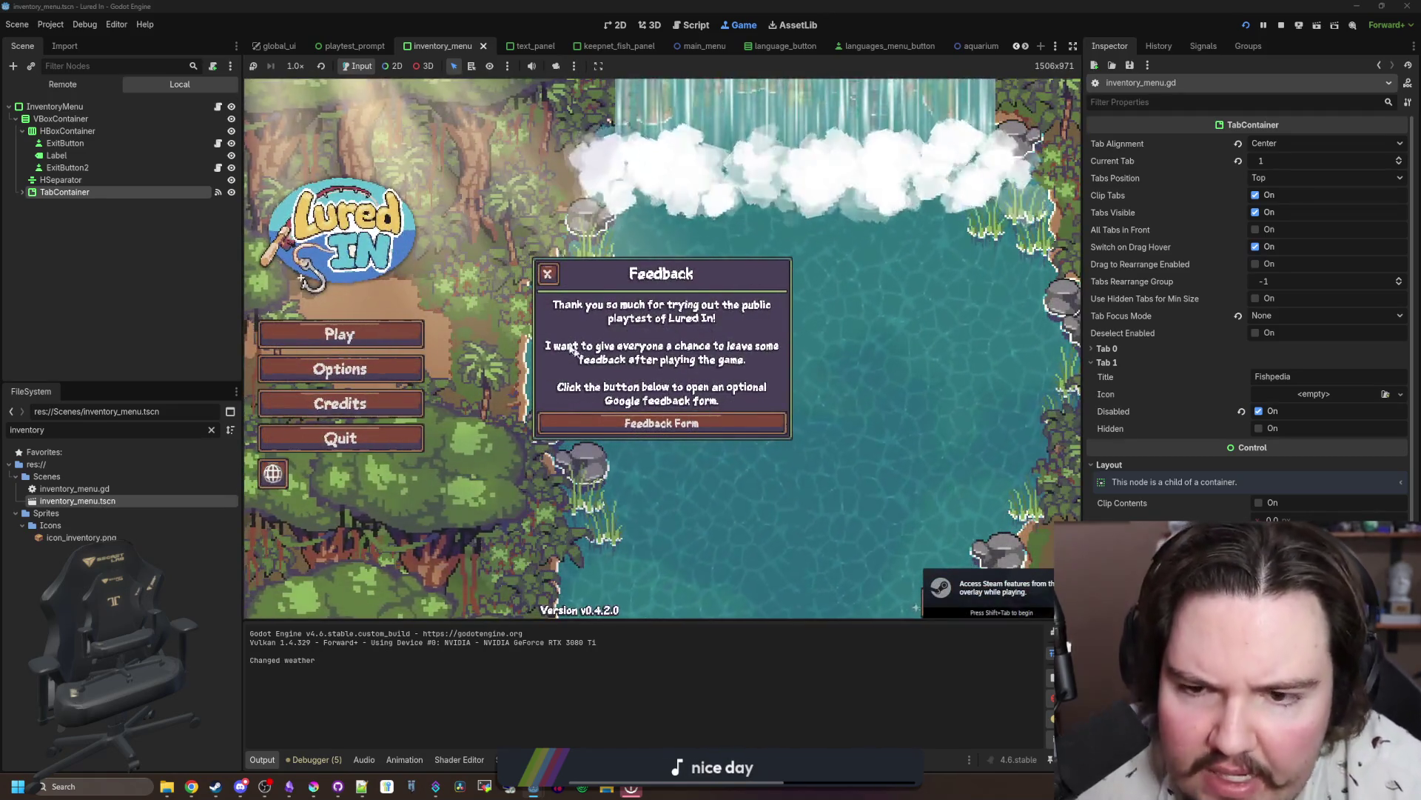
click(552, 272)
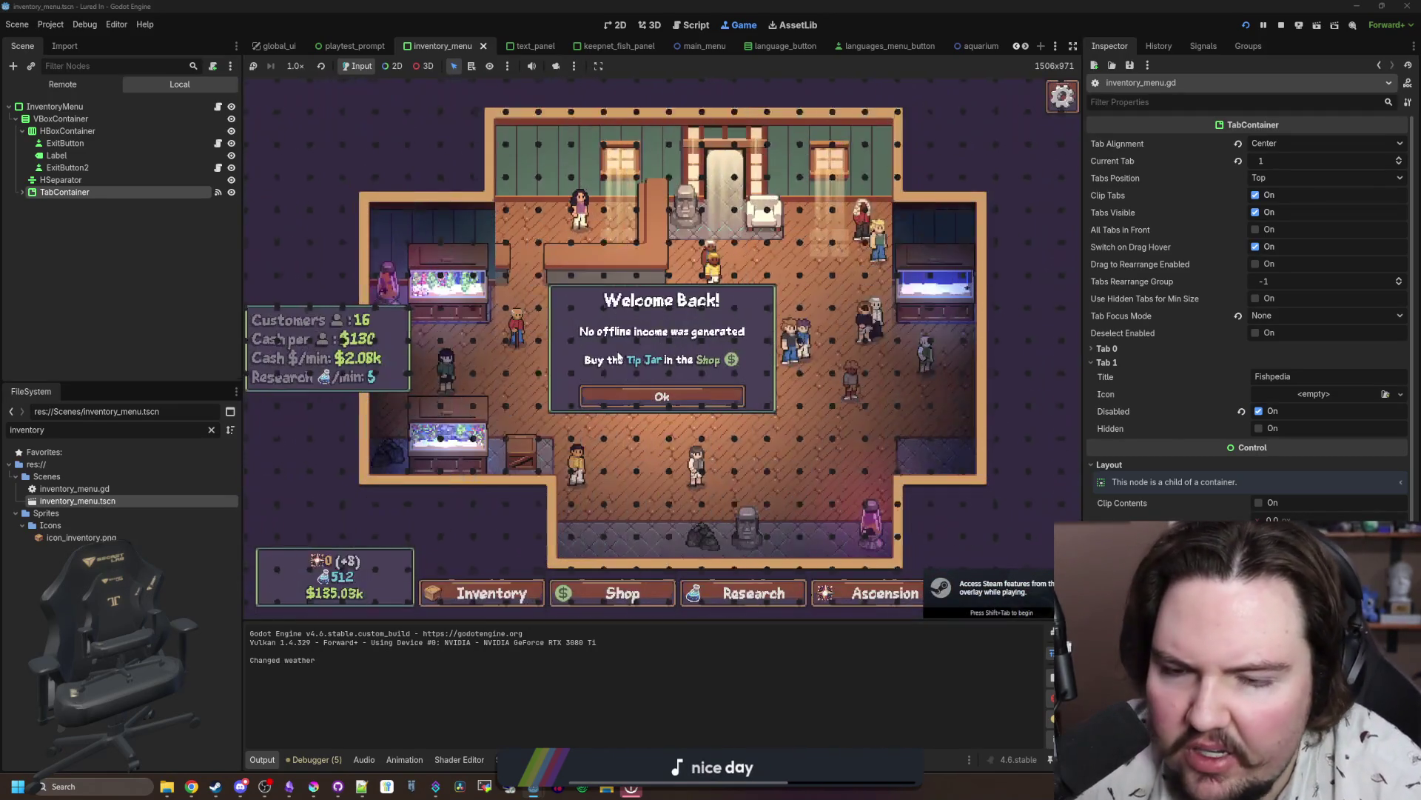
click(655, 397)
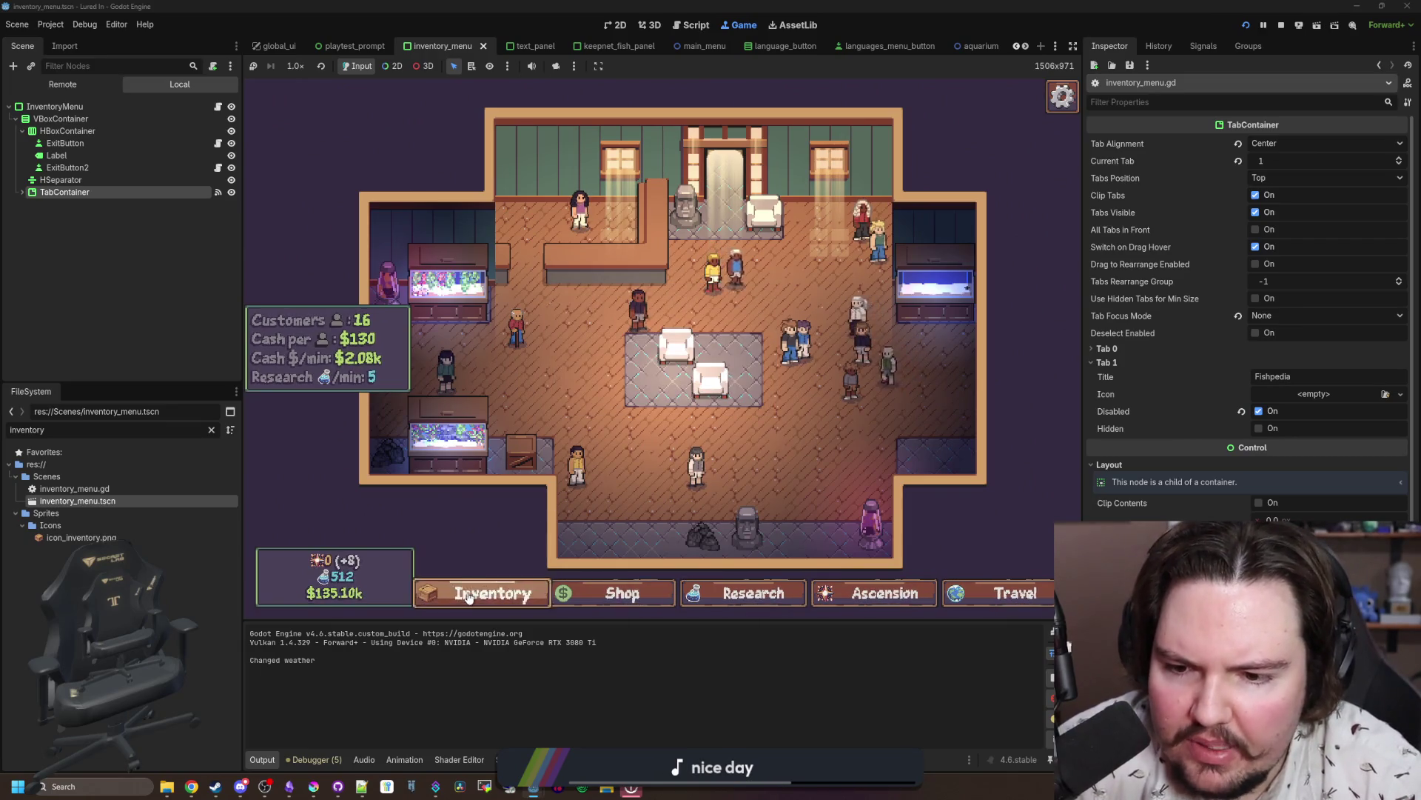
click(430, 590)
Step: Check that the locked Fishpedia tab shows the 'Requires research Fishpedia' tooltip, and whether it clears when moving off
click(630, 236)
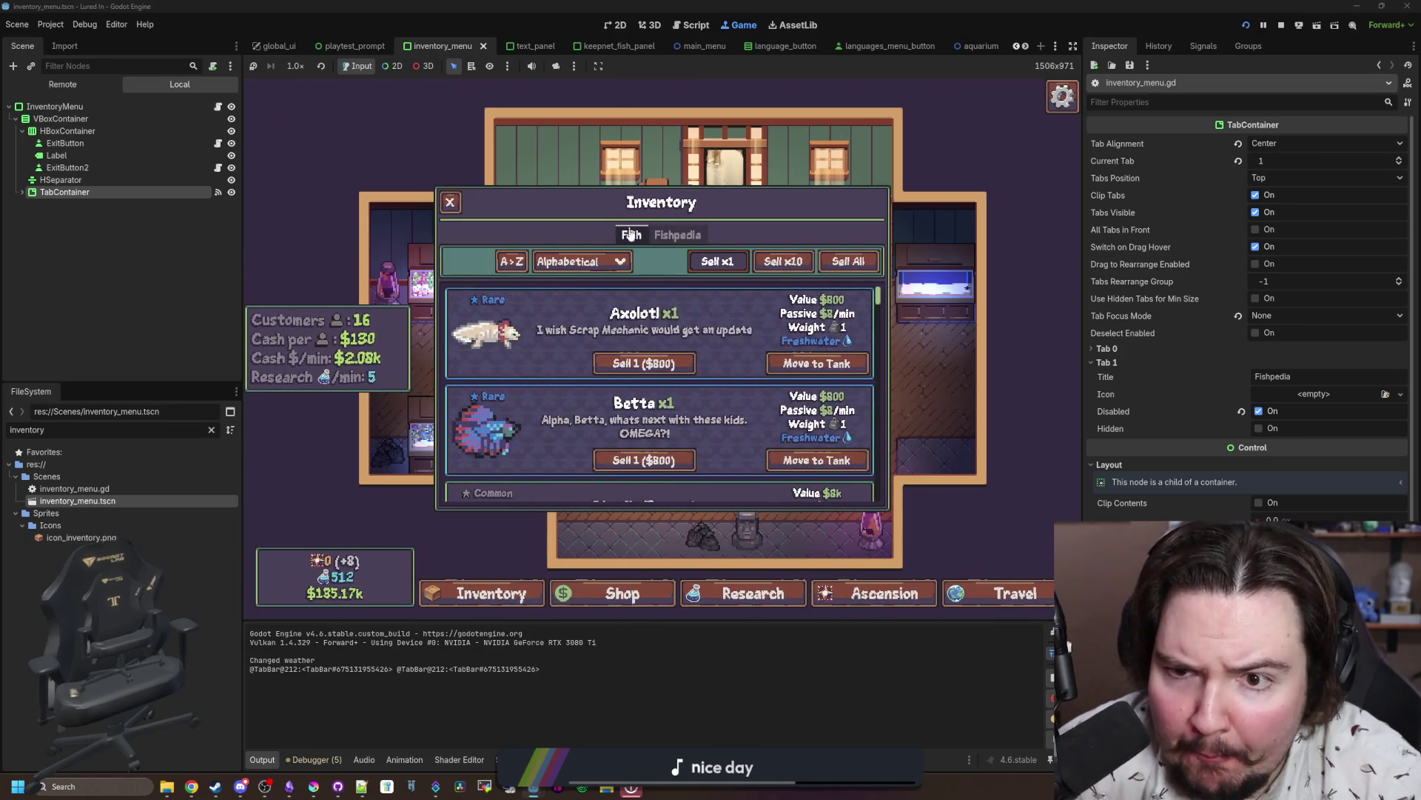
click(638, 232)
click(640, 231)
click(640, 231)
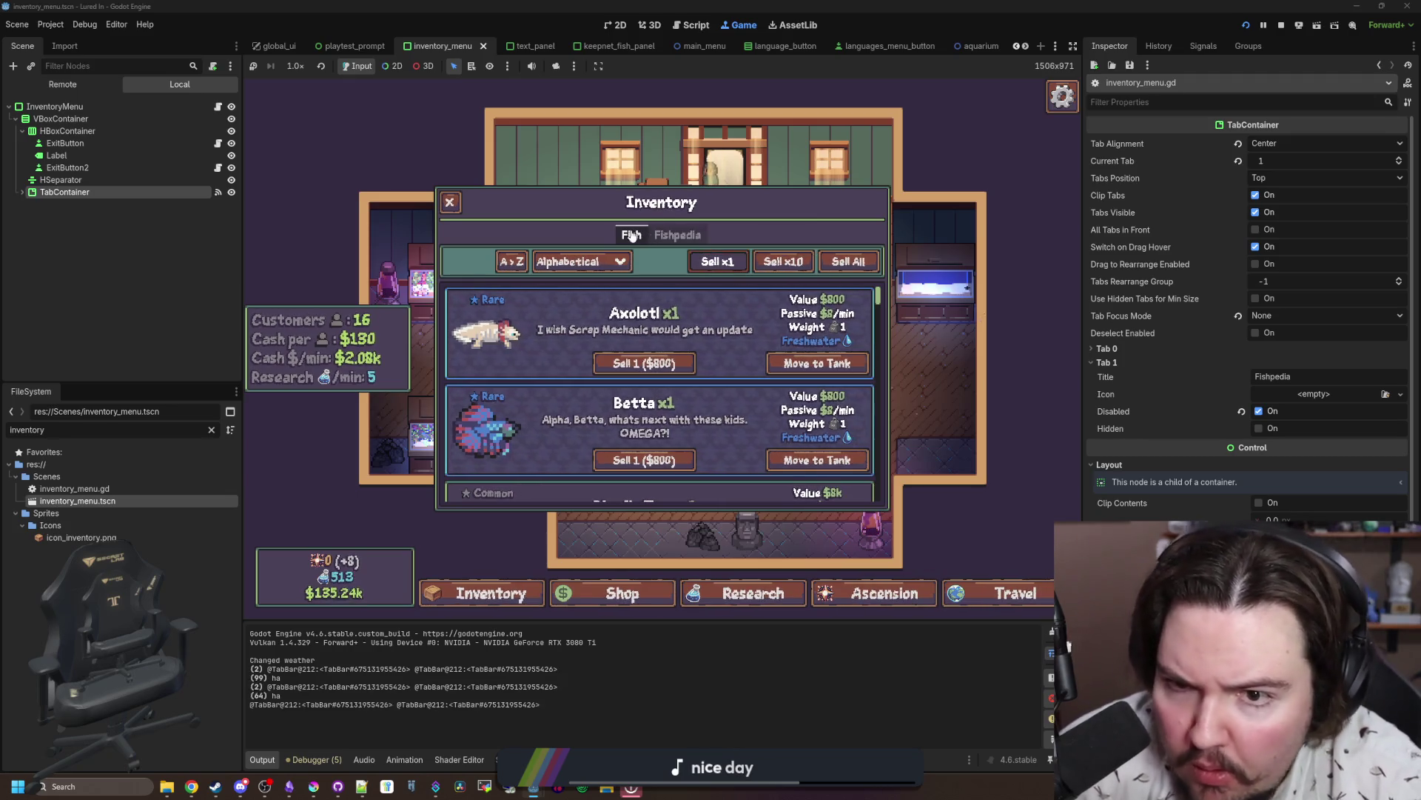
click(641, 230)
click(638, 231)
click(633, 231)
click(625, 231)
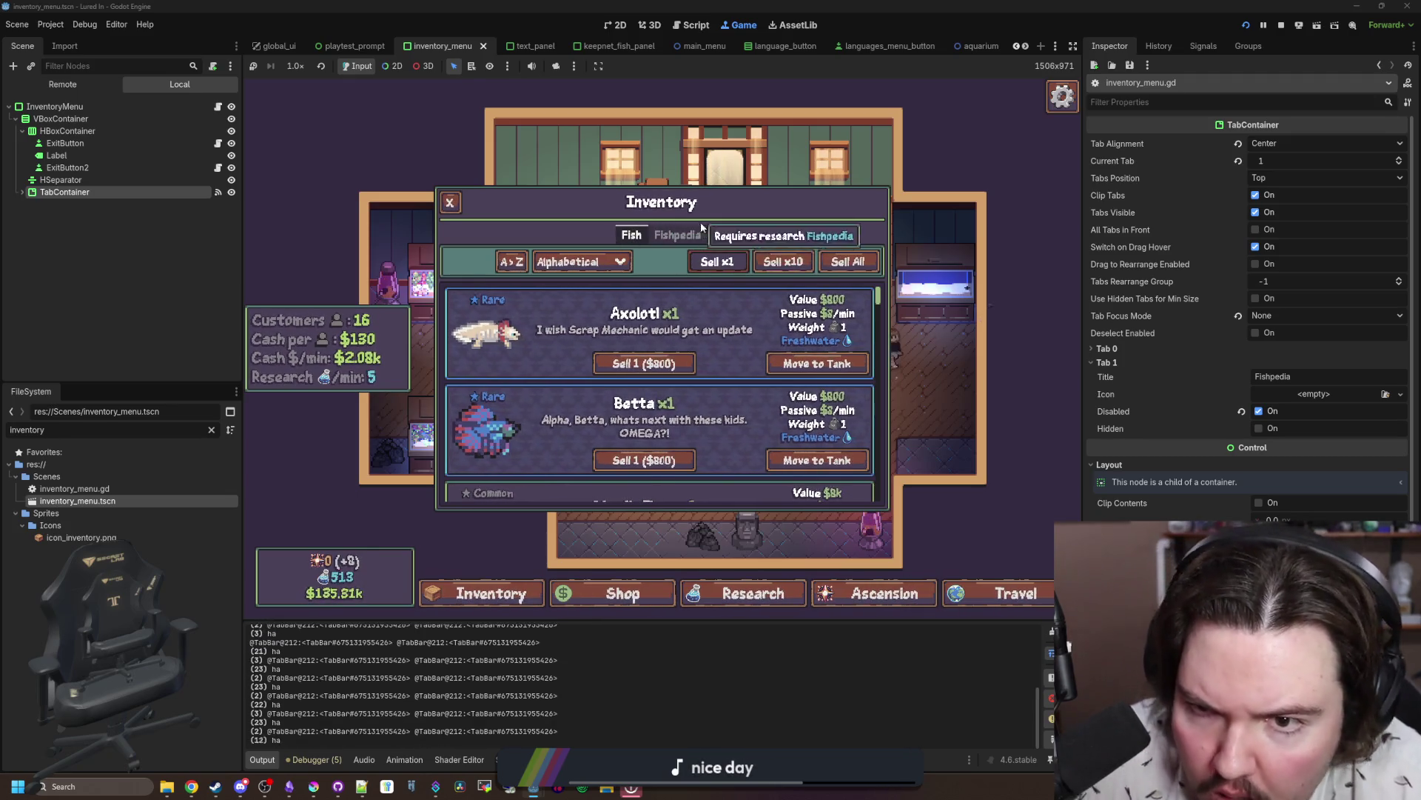
click(615, 235)
mouse_move(635, 233)
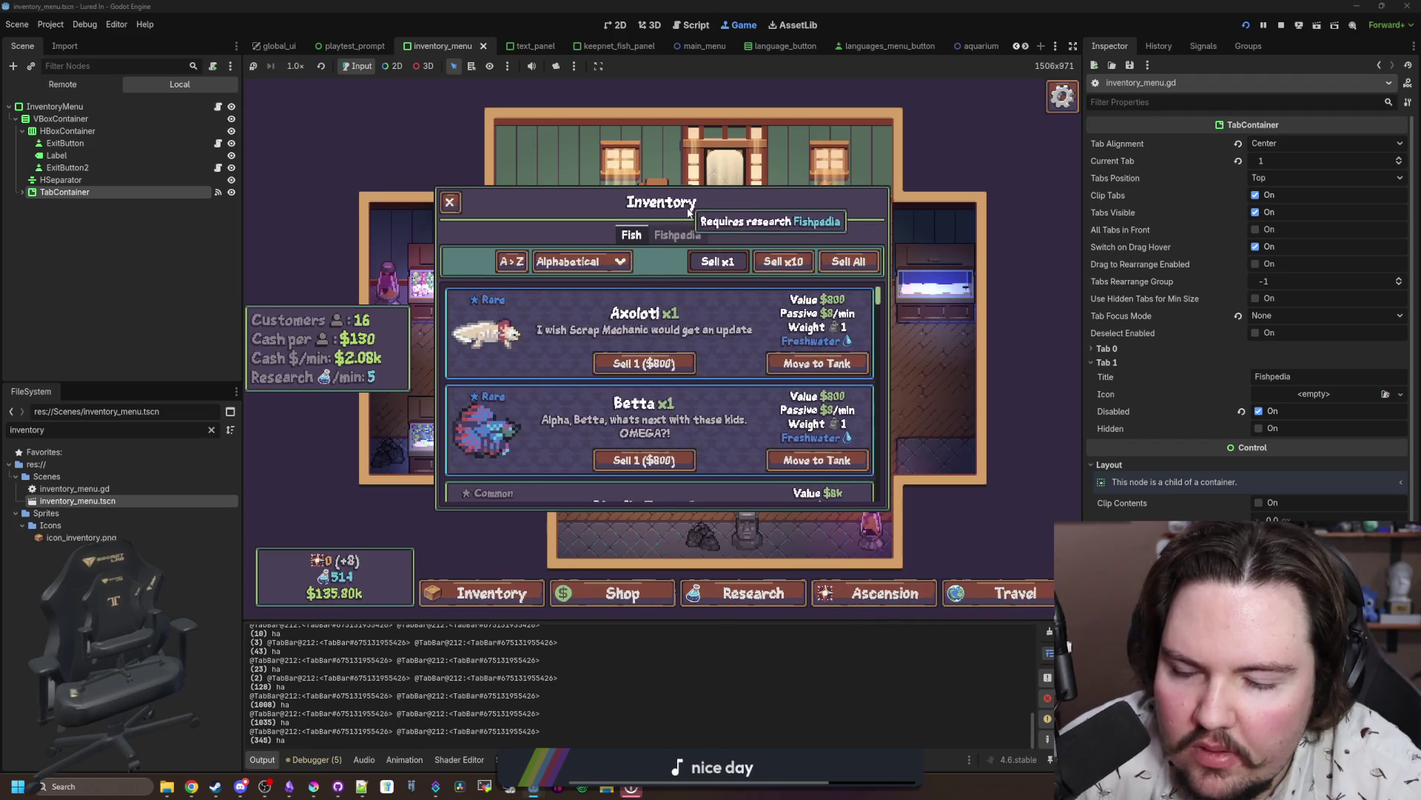
Step: In the tab-hovered handler, delete the debug prints line and select the hover-detection lines
click(218, 106)
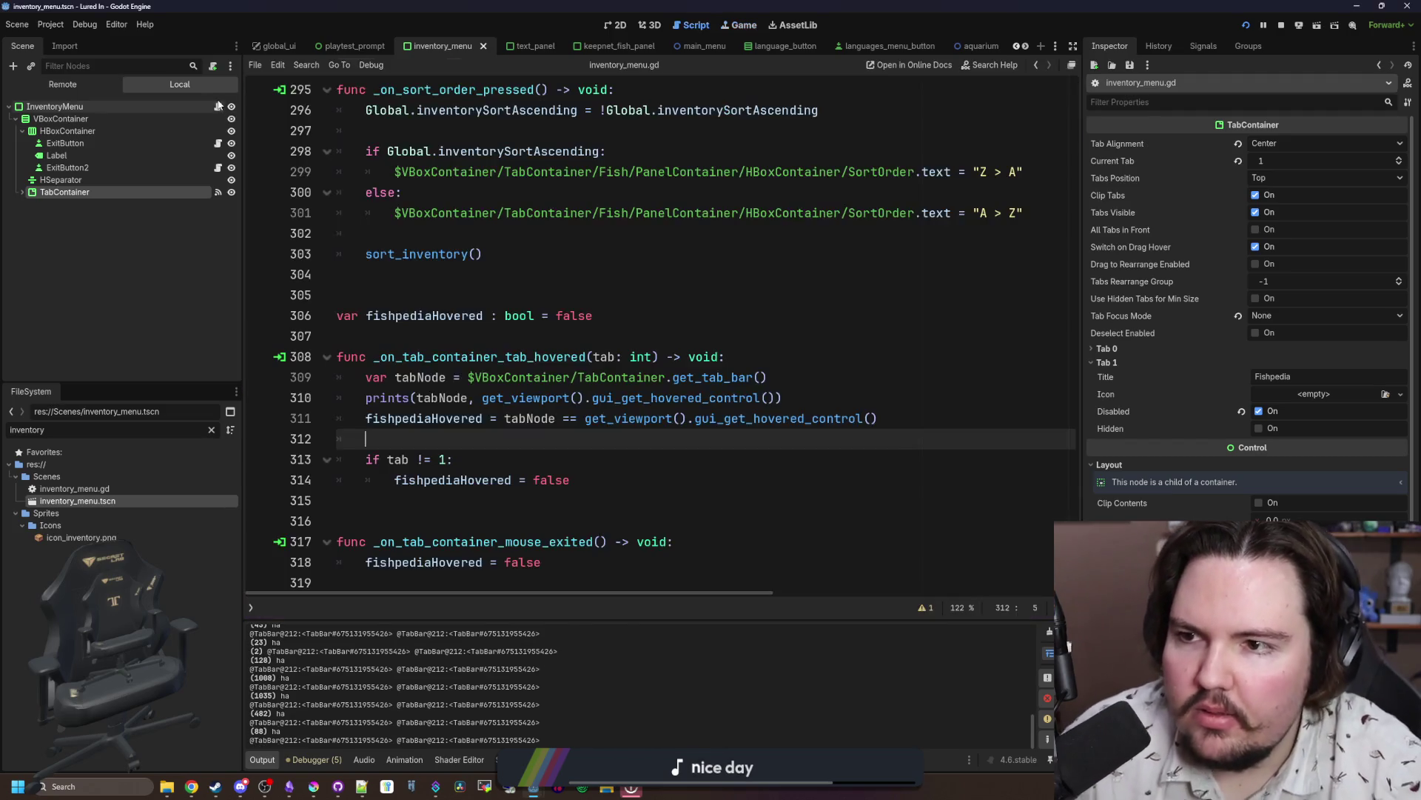
click(787, 328)
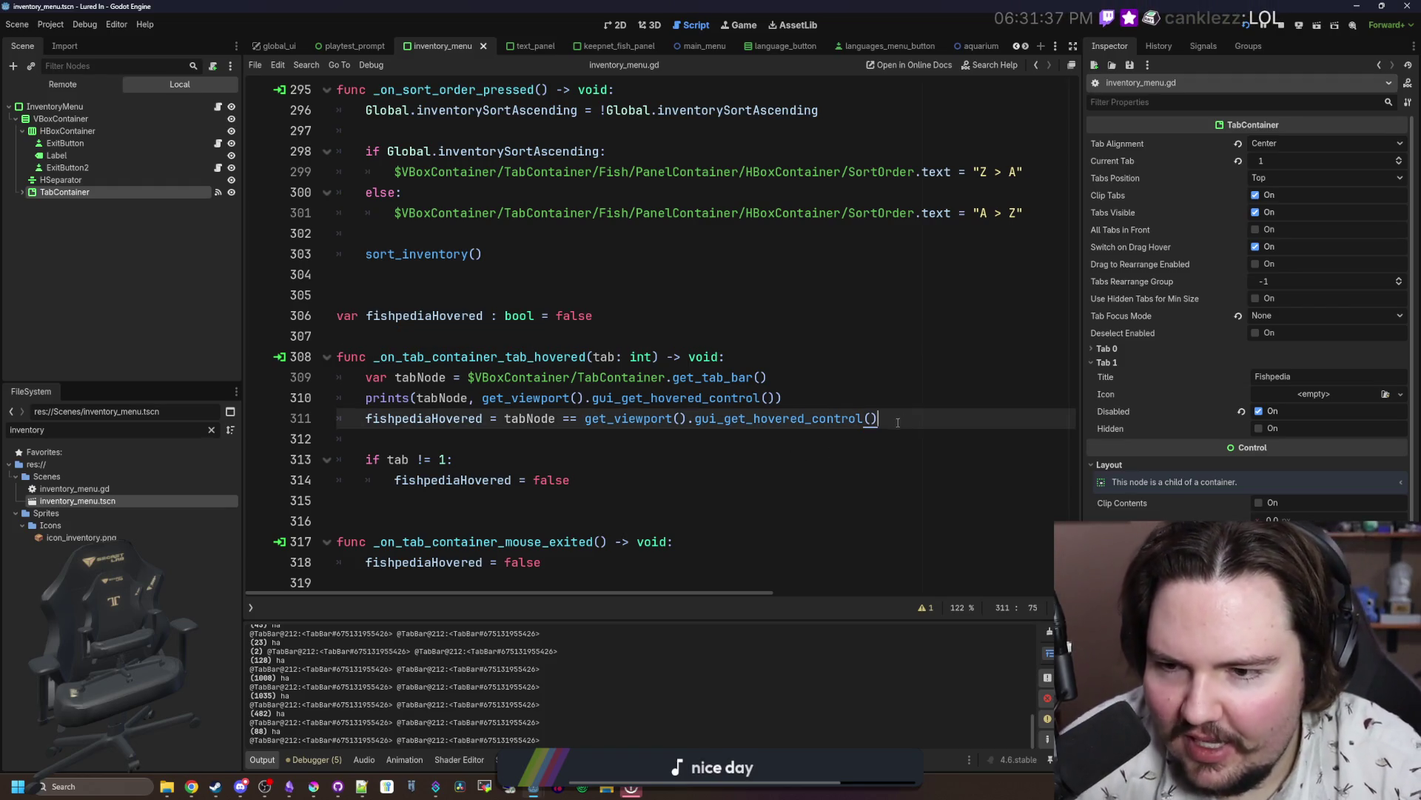
drag(895, 416, 352, 377)
click(814, 405)
drag(814, 405, 348, 398)
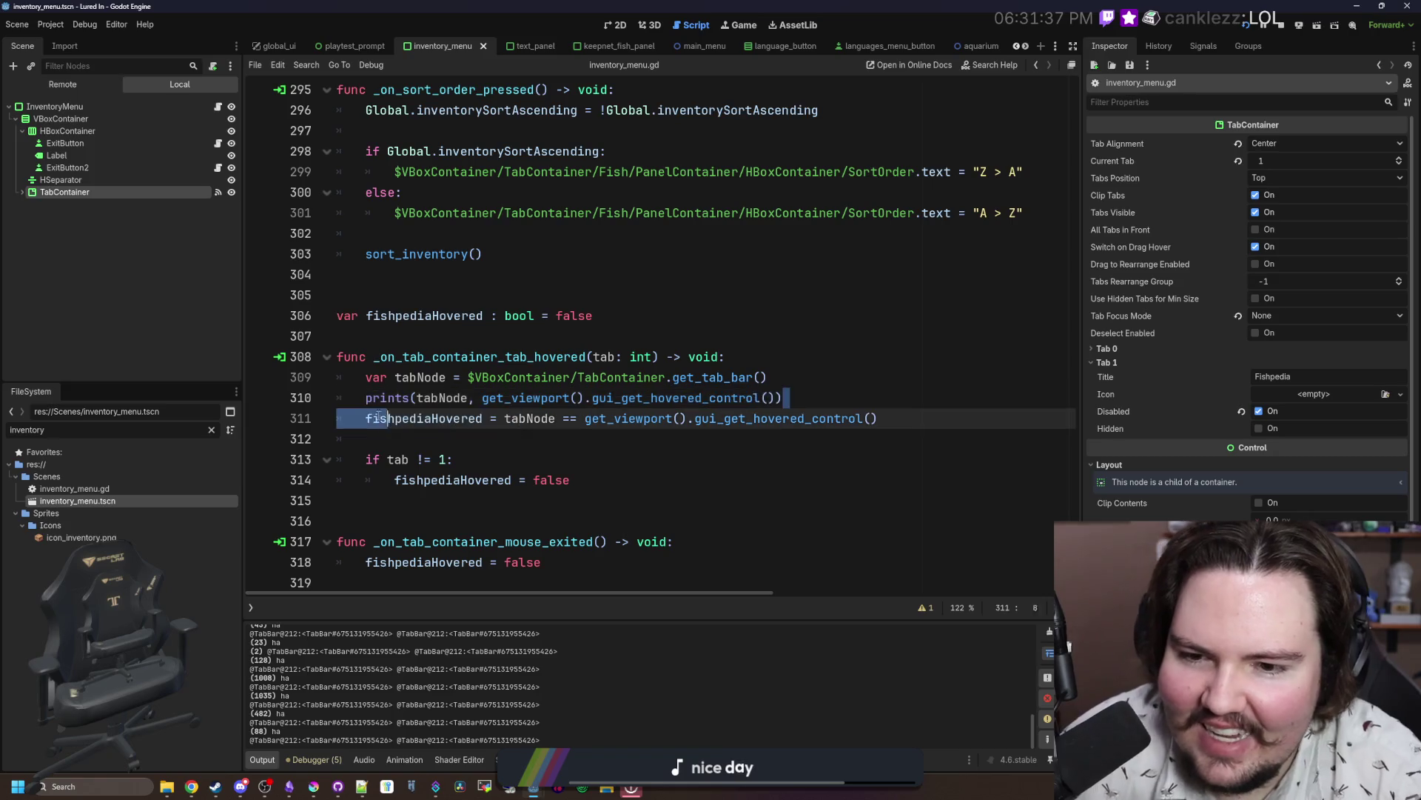
key(BackSpace)
key(BackSpace)
click(885, 392)
drag(885, 392, 285, 373)
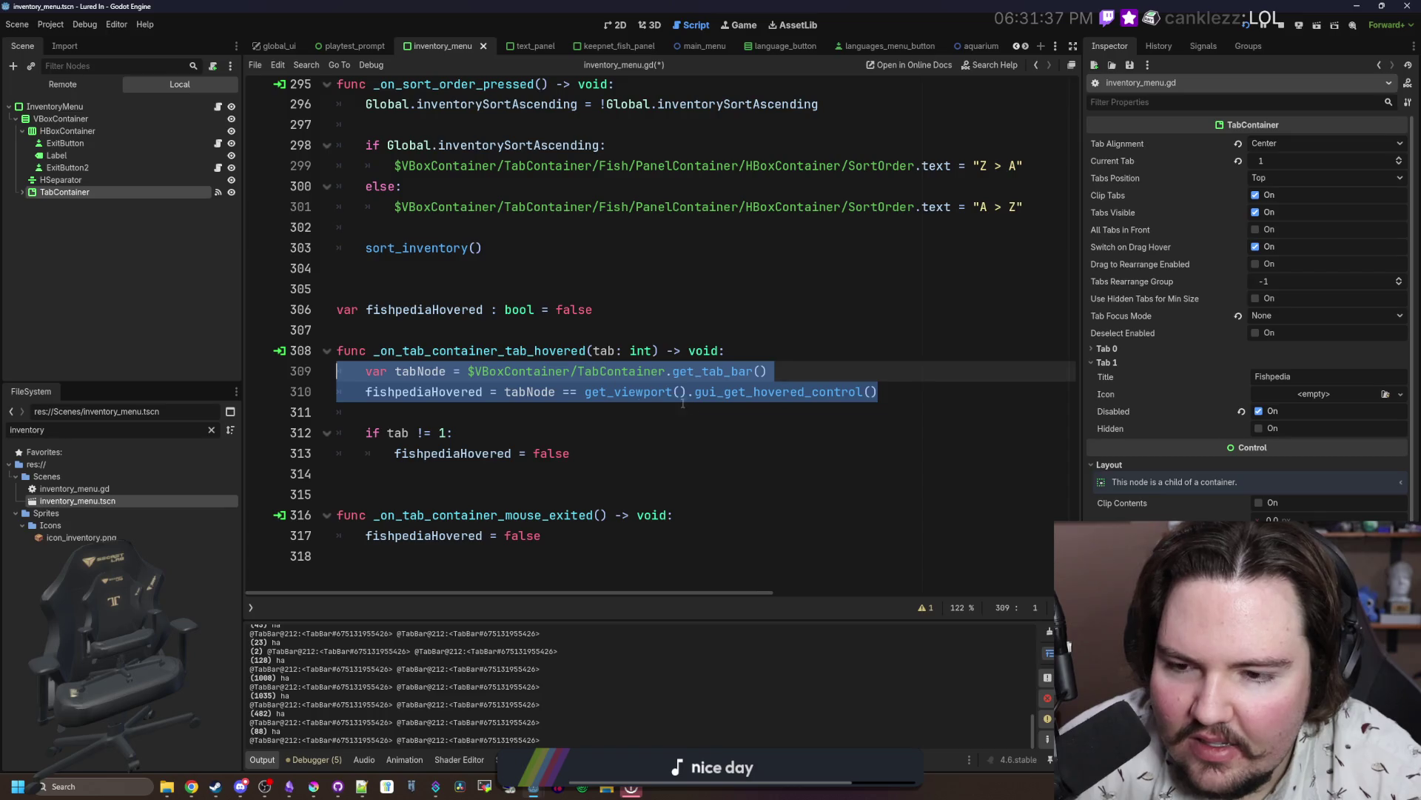
drag(879, 392, 322, 370)
key(ctrl+c)
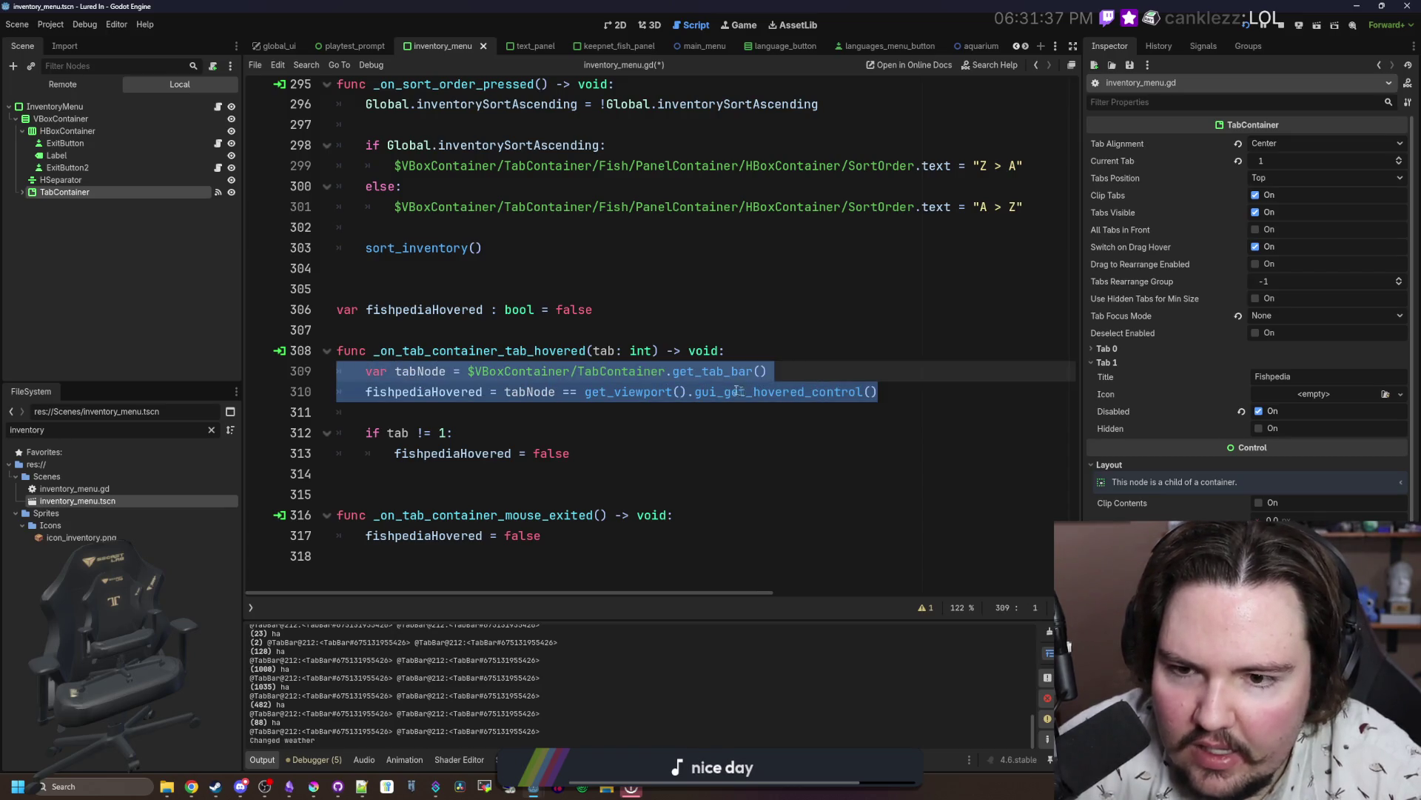
Step: Paste the hover-detection lines into _process below the active check and fix their indentation
scroll(429, 383, up, 20)
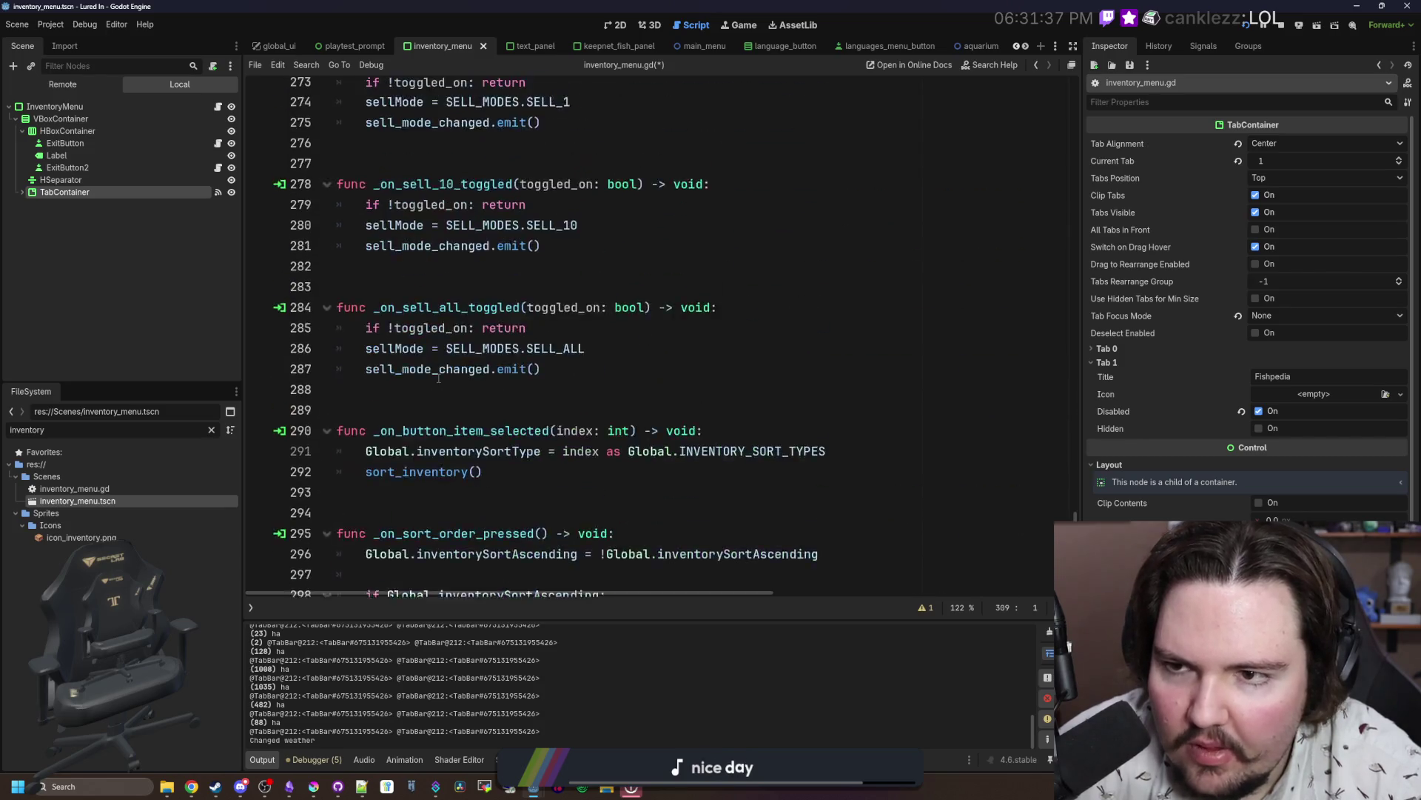
scroll(447, 392, down, 3)
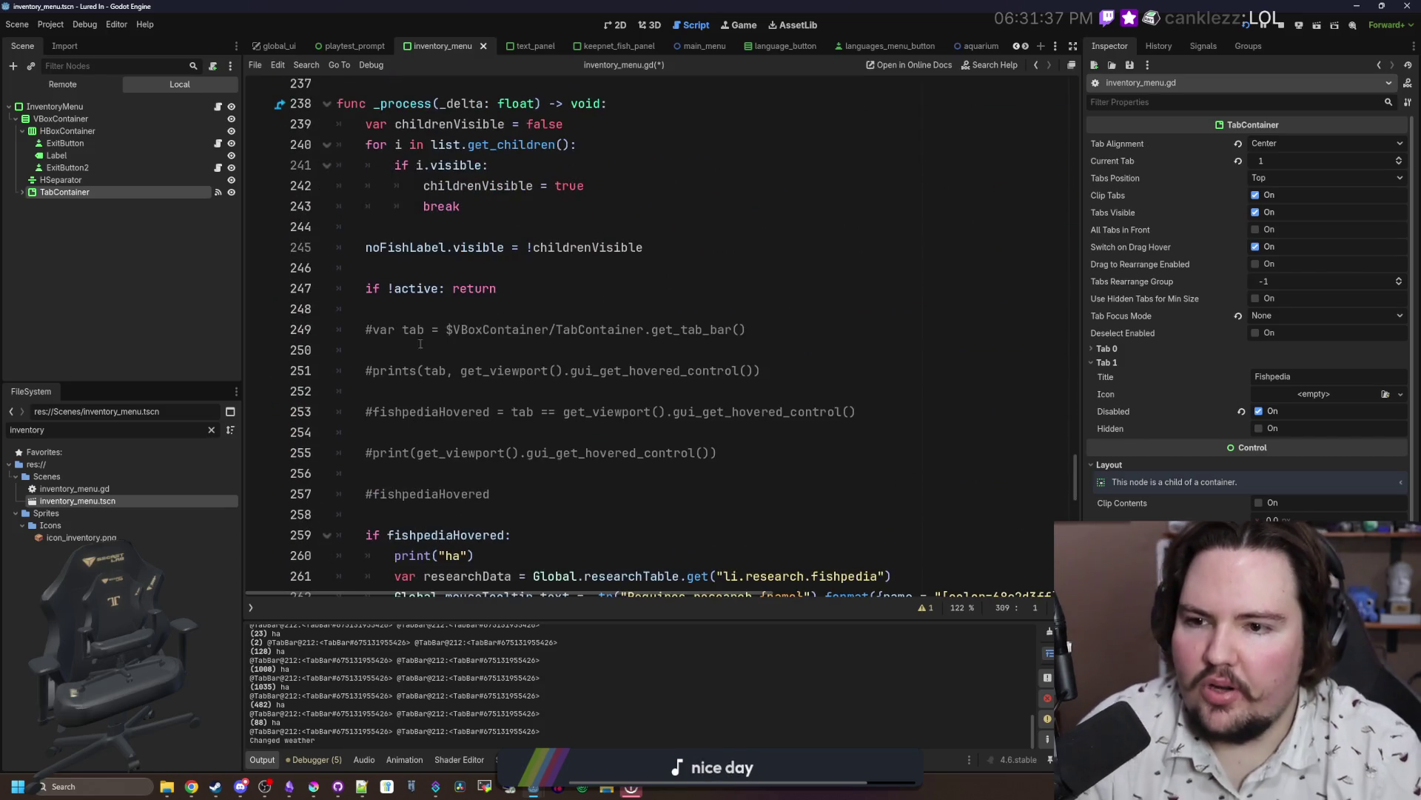
click(416, 302)
key(Return)
key(ctrl+v)
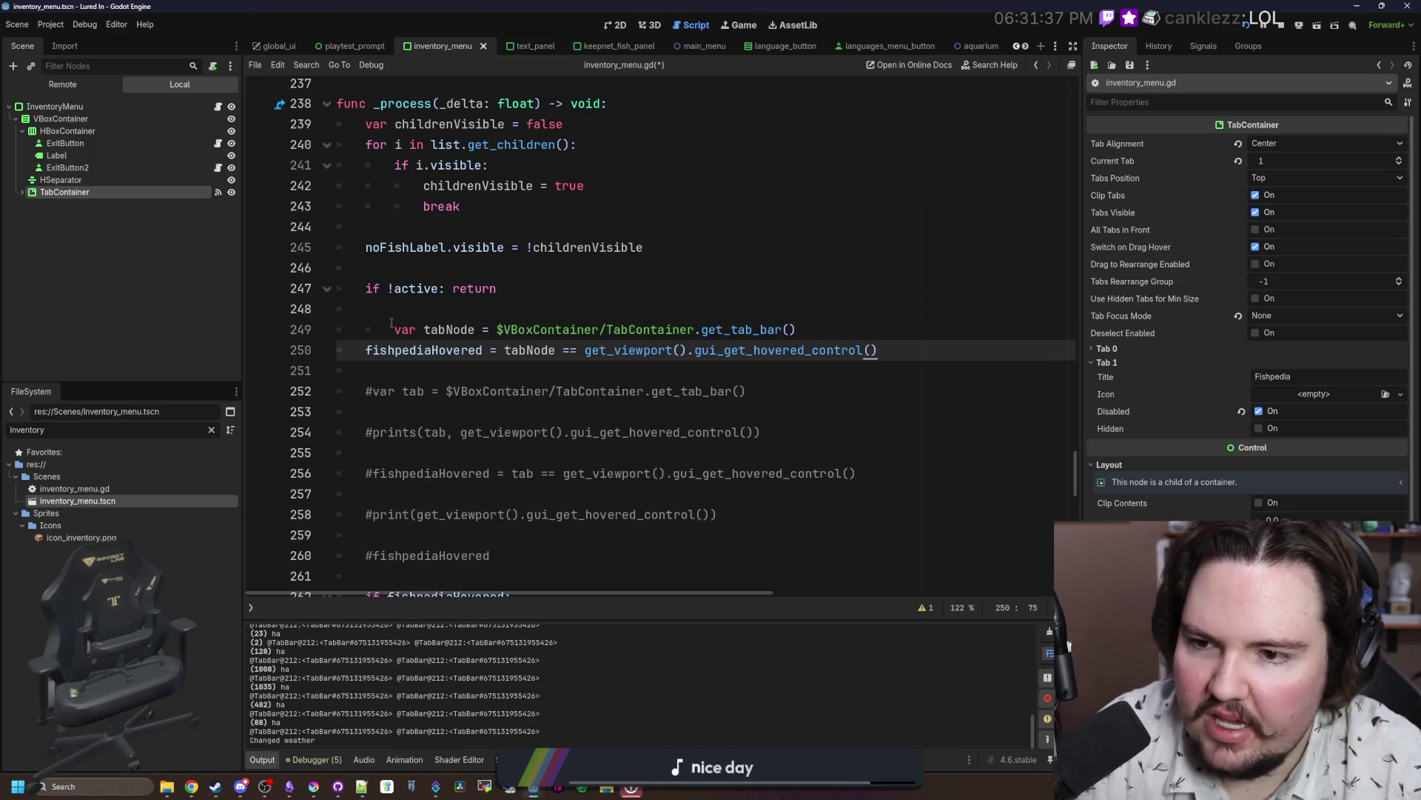
click(398, 323)
key(BackSpace)
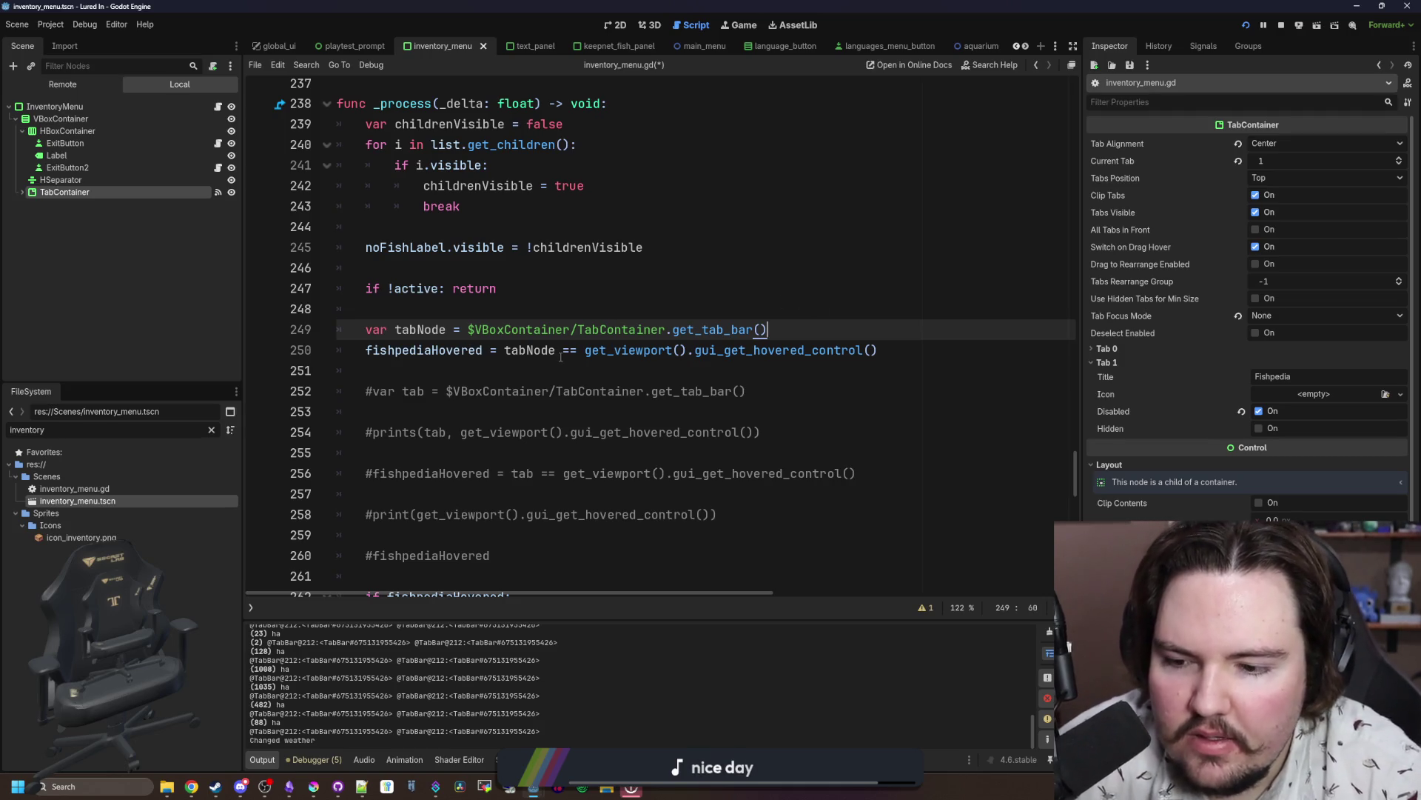
key(Return)
key(Return)
key(Up)
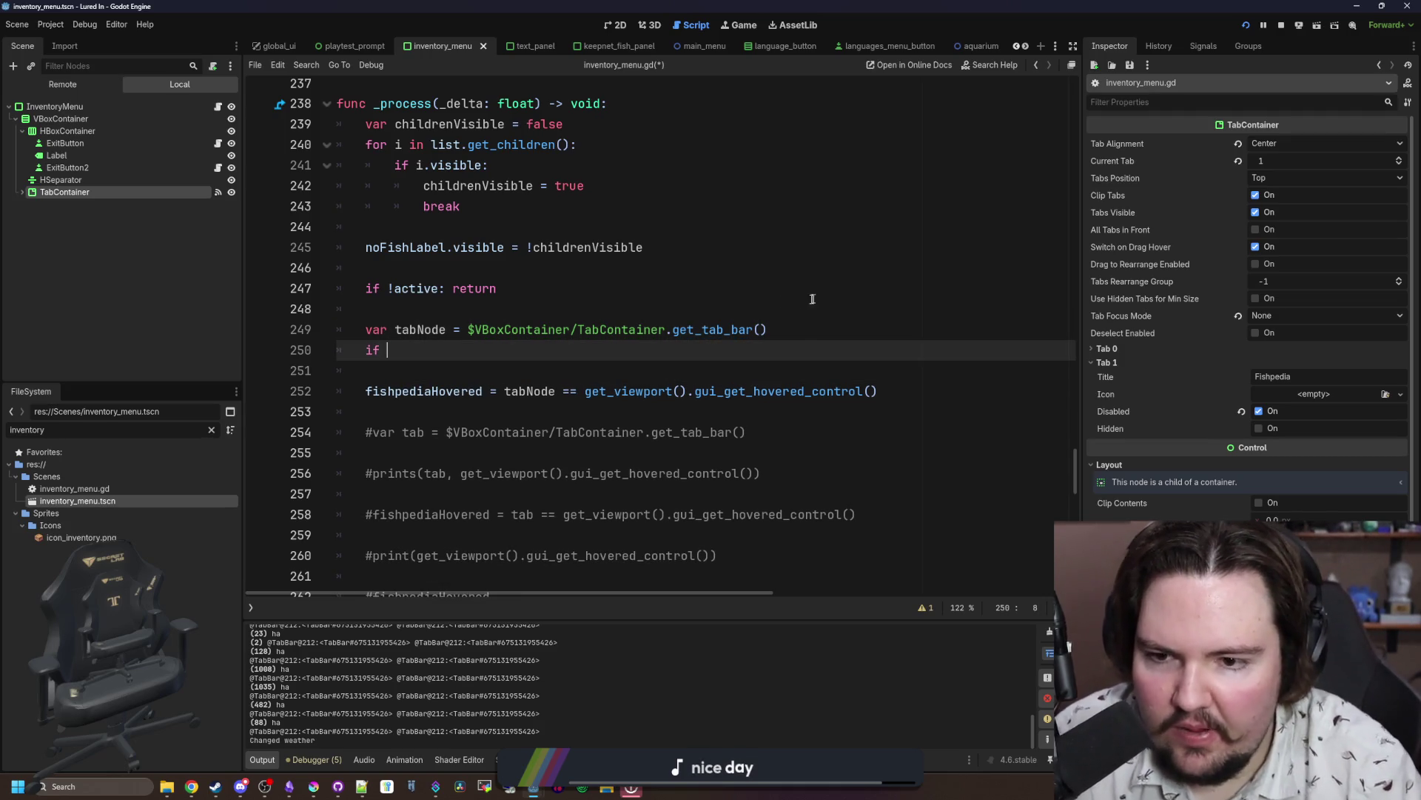
Step: Wrap the hover comparison in an 'if tabNode != …:' block that sets fishpediaHovered = false
drag(901, 391, 504, 390)
key(ctrl+x)
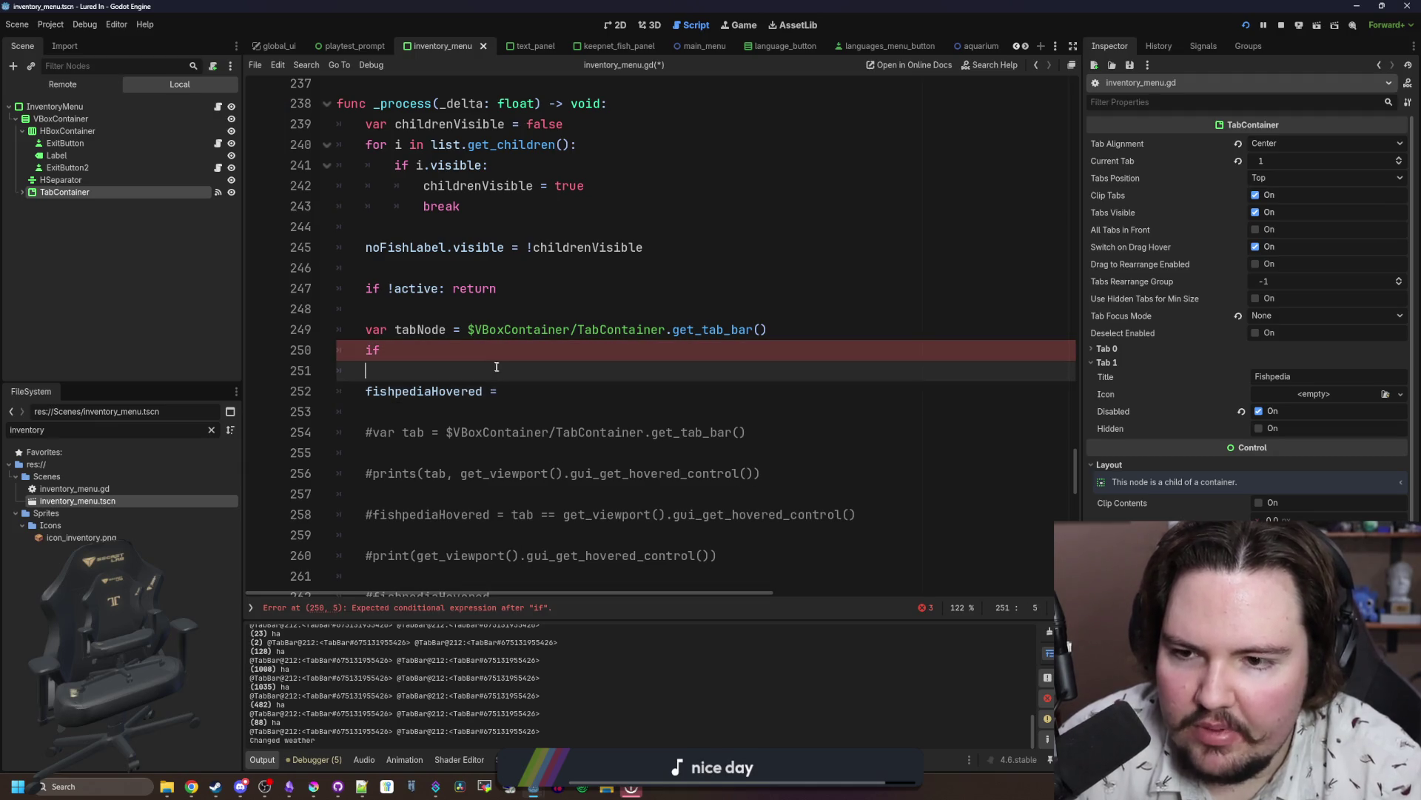
click(527, 354)
key(ctrl+v)
click(462, 349)
key(BackSpace)
key(BackSpace)
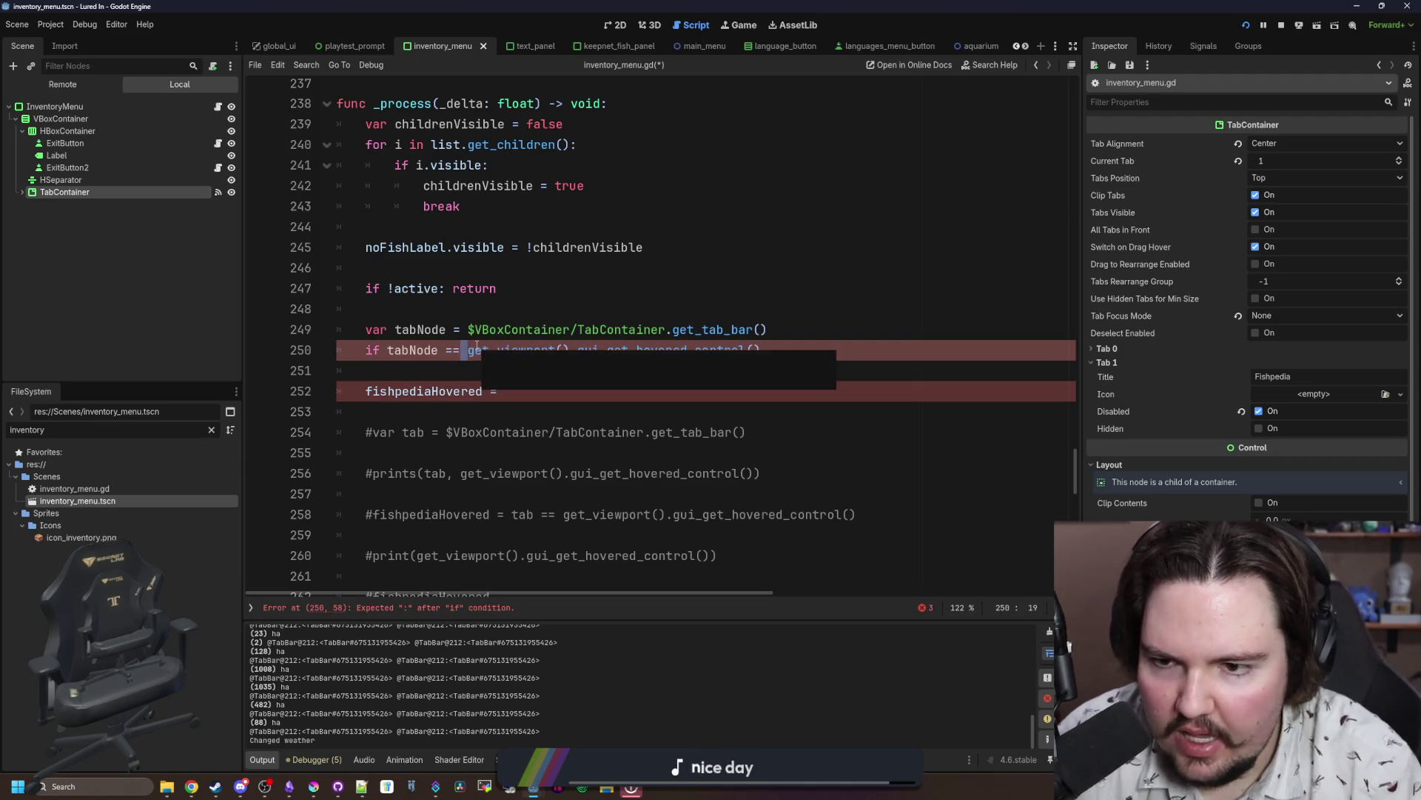
text(!=)
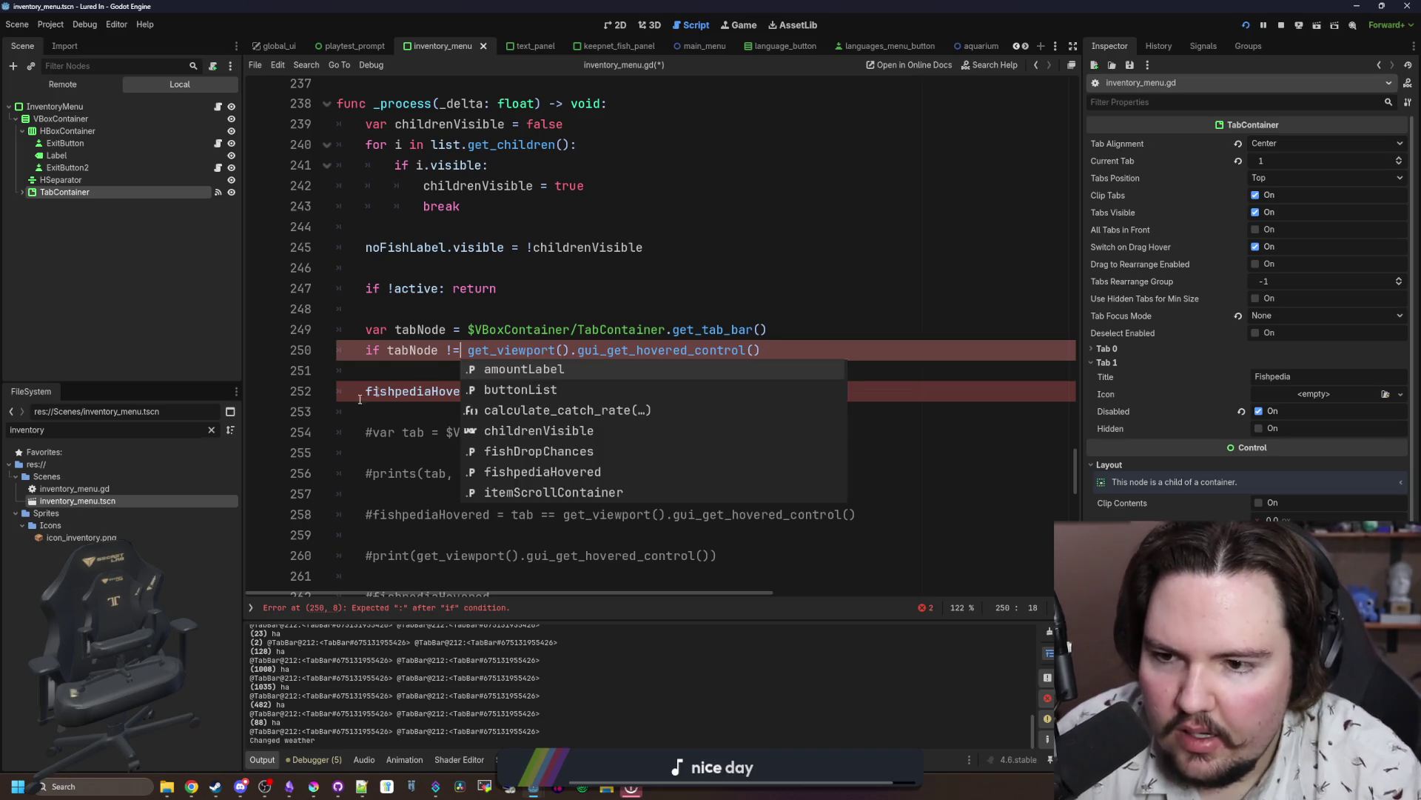
click(363, 393)
key(Tab)
key(Up)
key(Delete)
key(End)
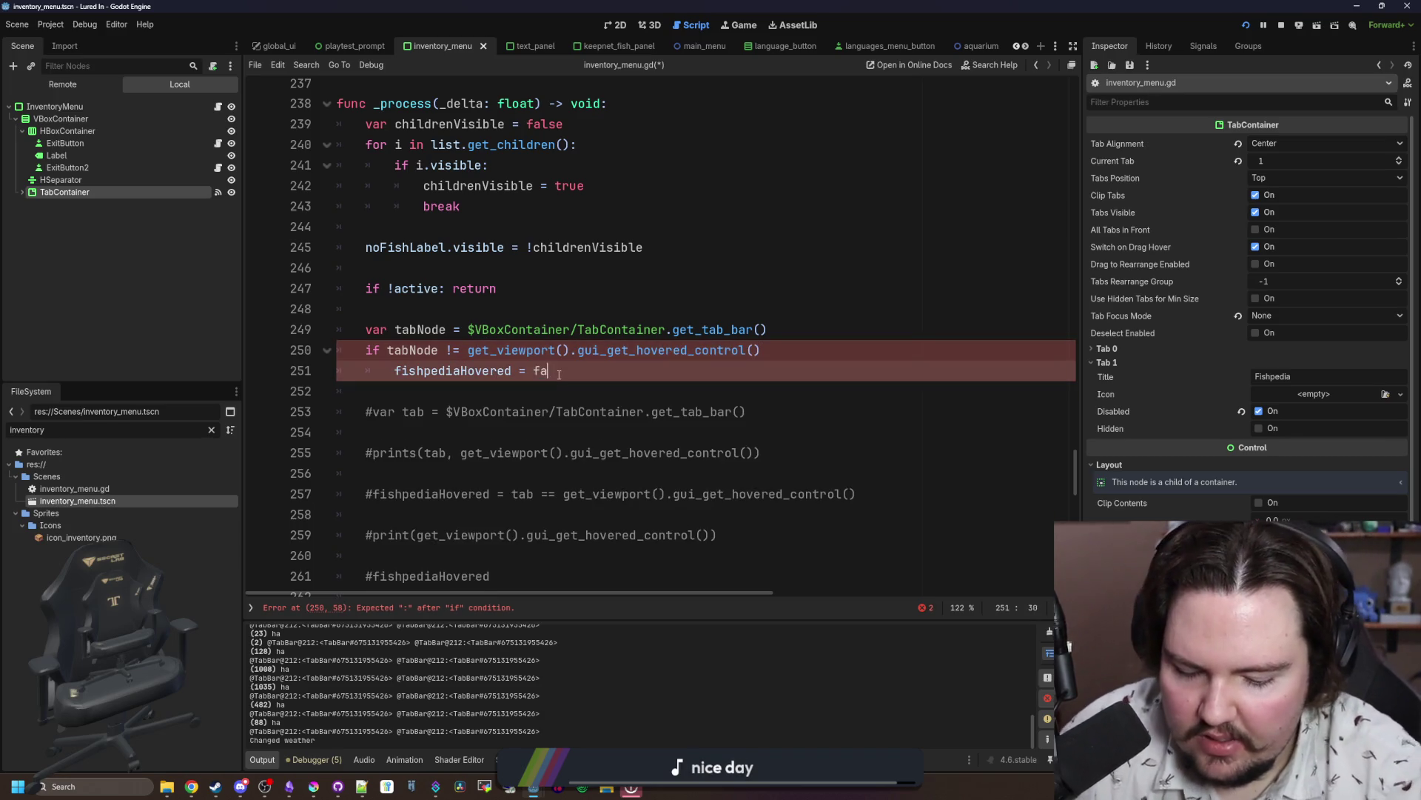
text(lse)
Step: Delete the old commented-out debug lines, save the script and run the project with F5
click(514, 308)
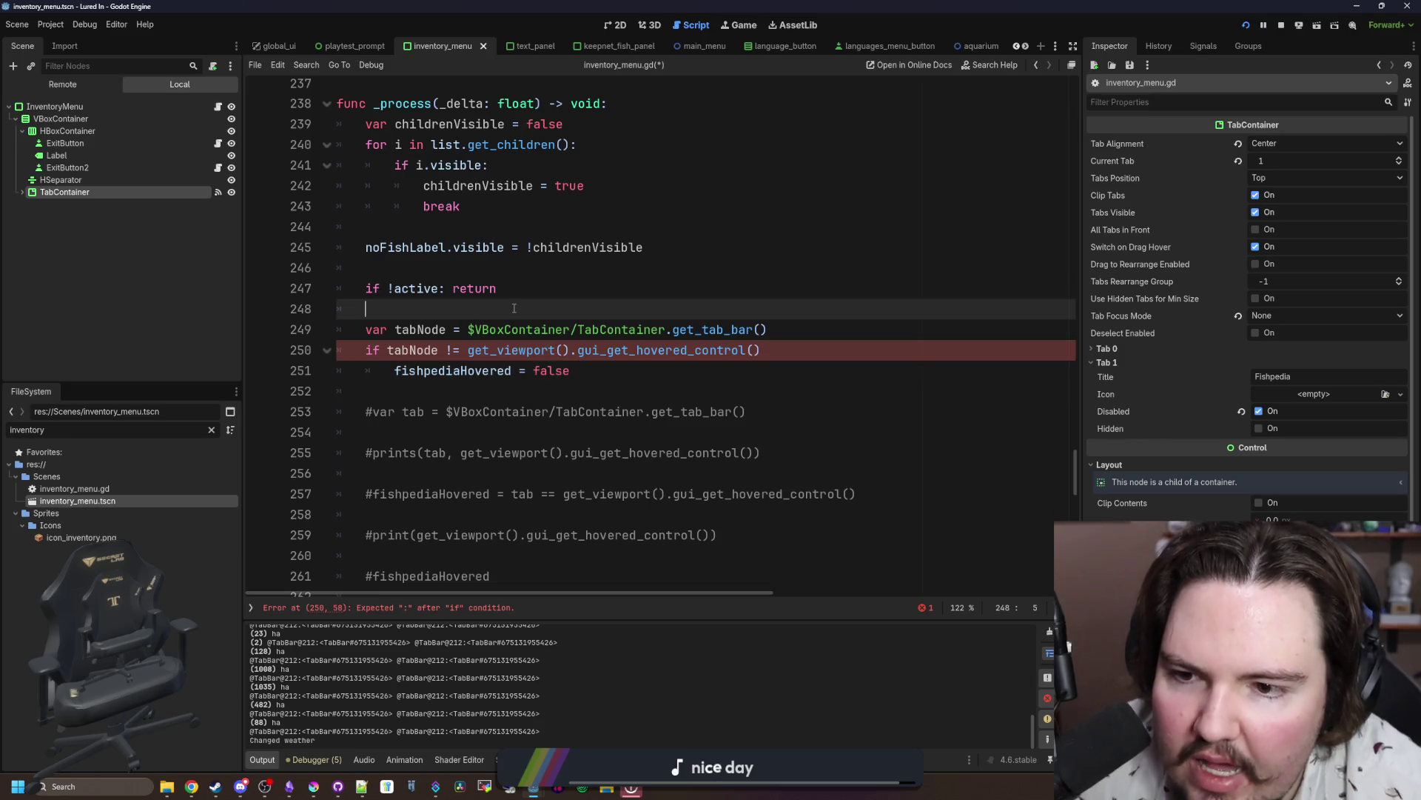
click(786, 345)
text(:)
click(474, 309)
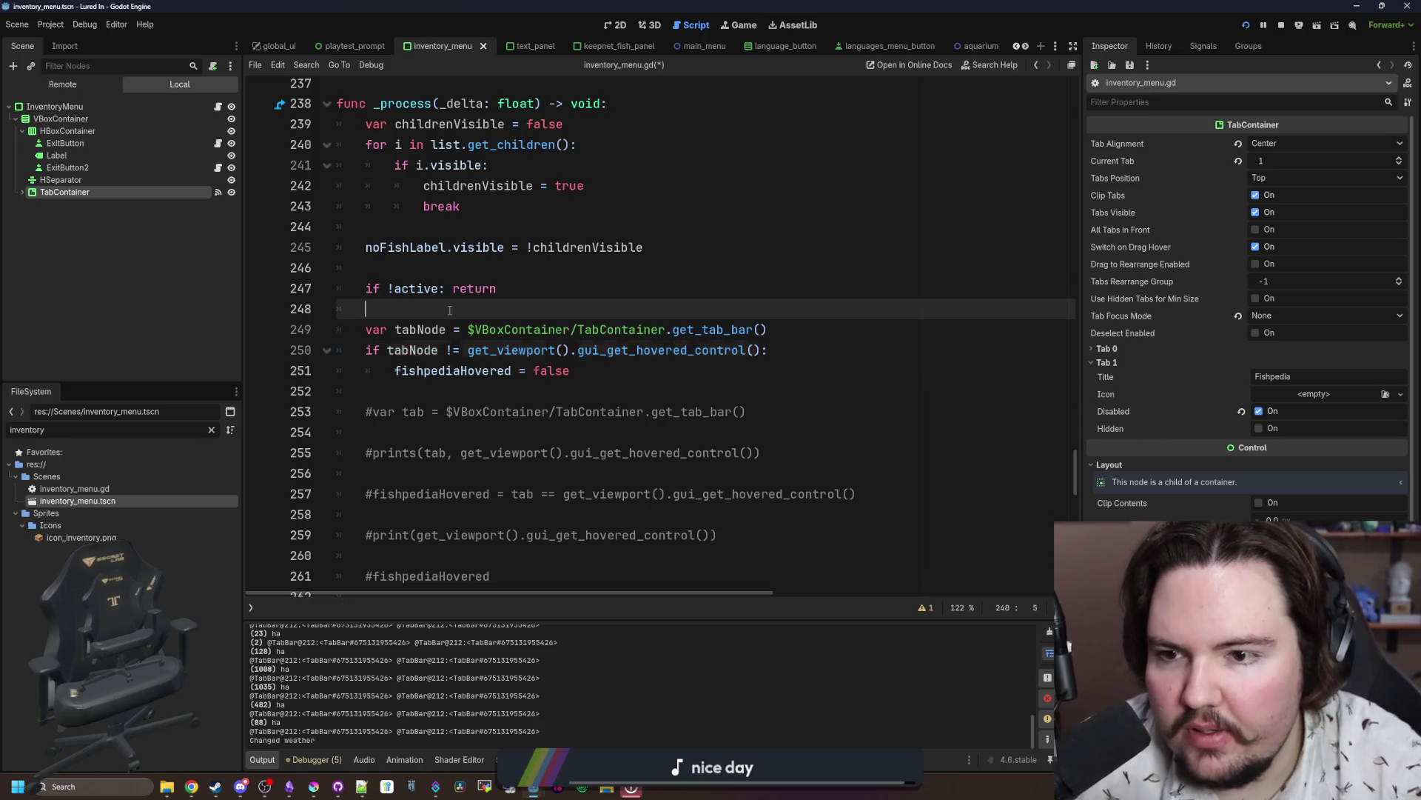
key(ctrl+s)
scroll(479, 475, down, 2)
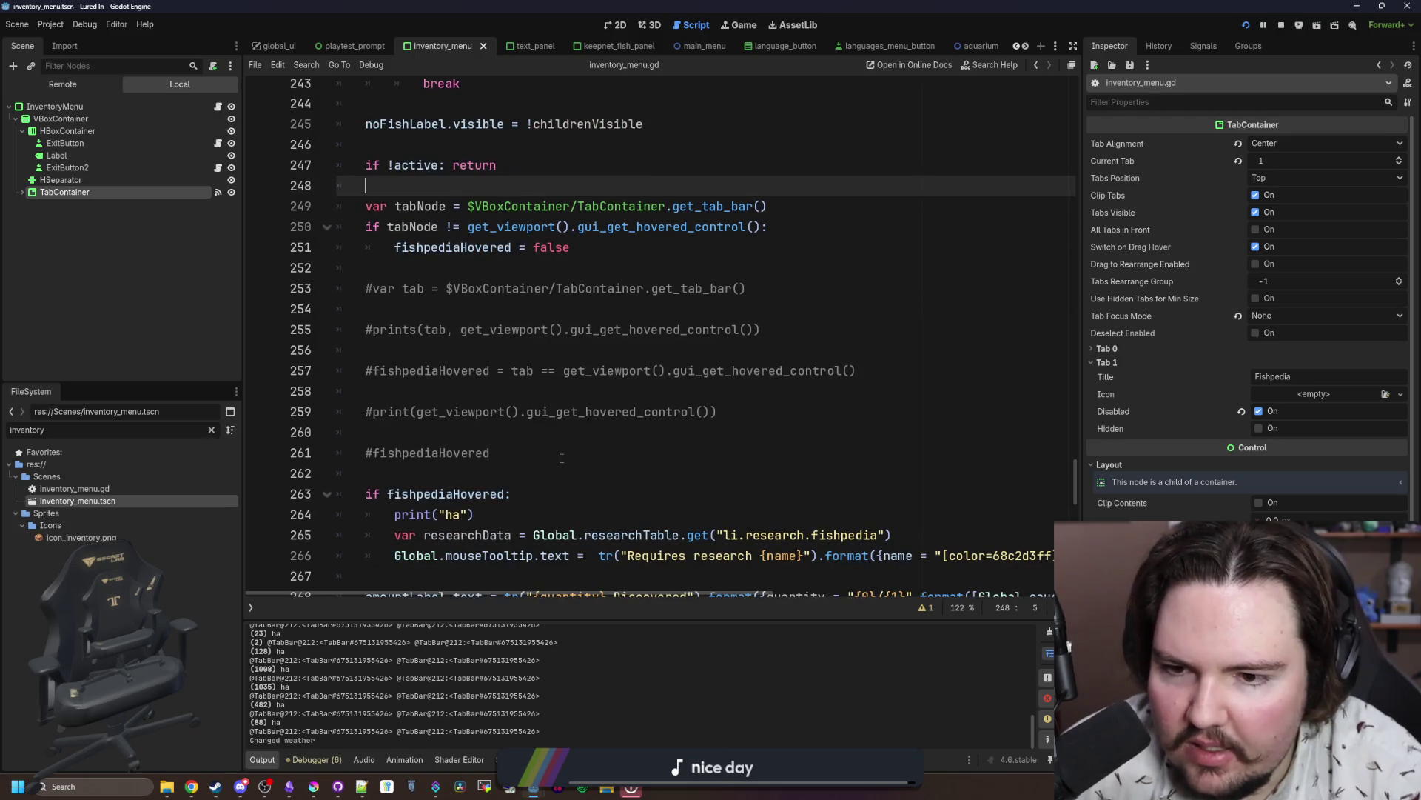
drag(562, 459, 366, 267)
key(Delete)
key(Delete)
key(ctrl+s)
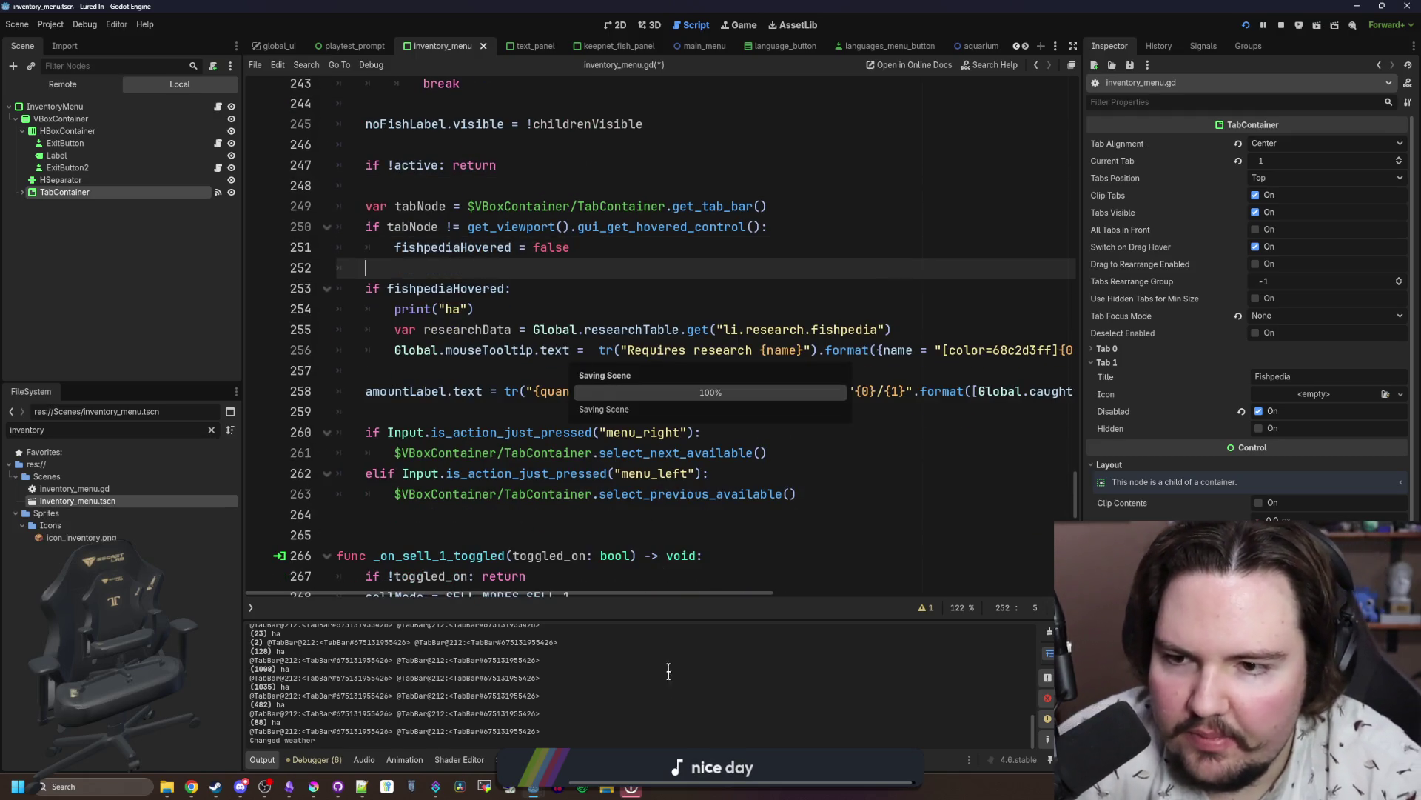
key(F5)
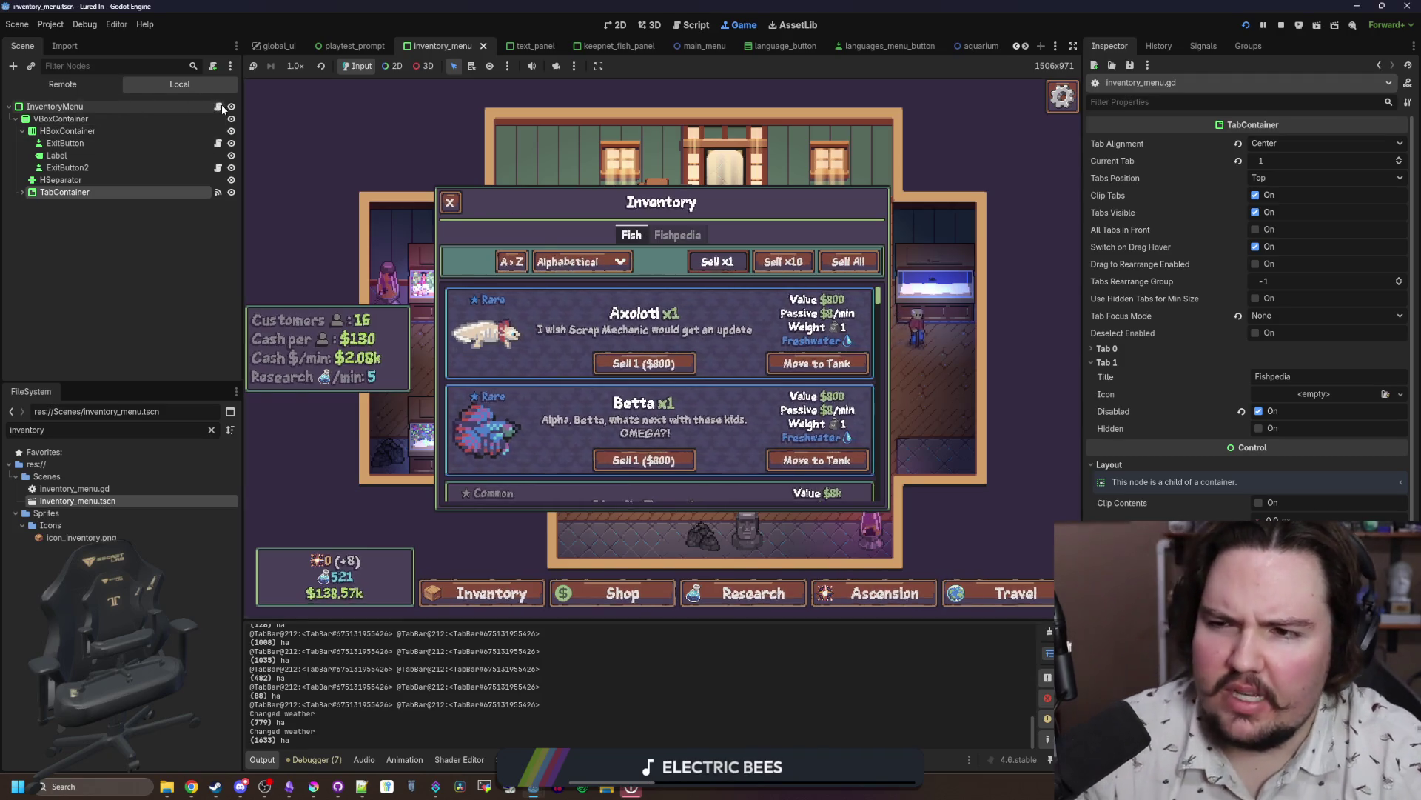
Step: Go back to inventory_menu.gd and scroll down to _on_tab_container_tab_hovered
key(ctrl+F3)
scroll(874, 371, down, 15)
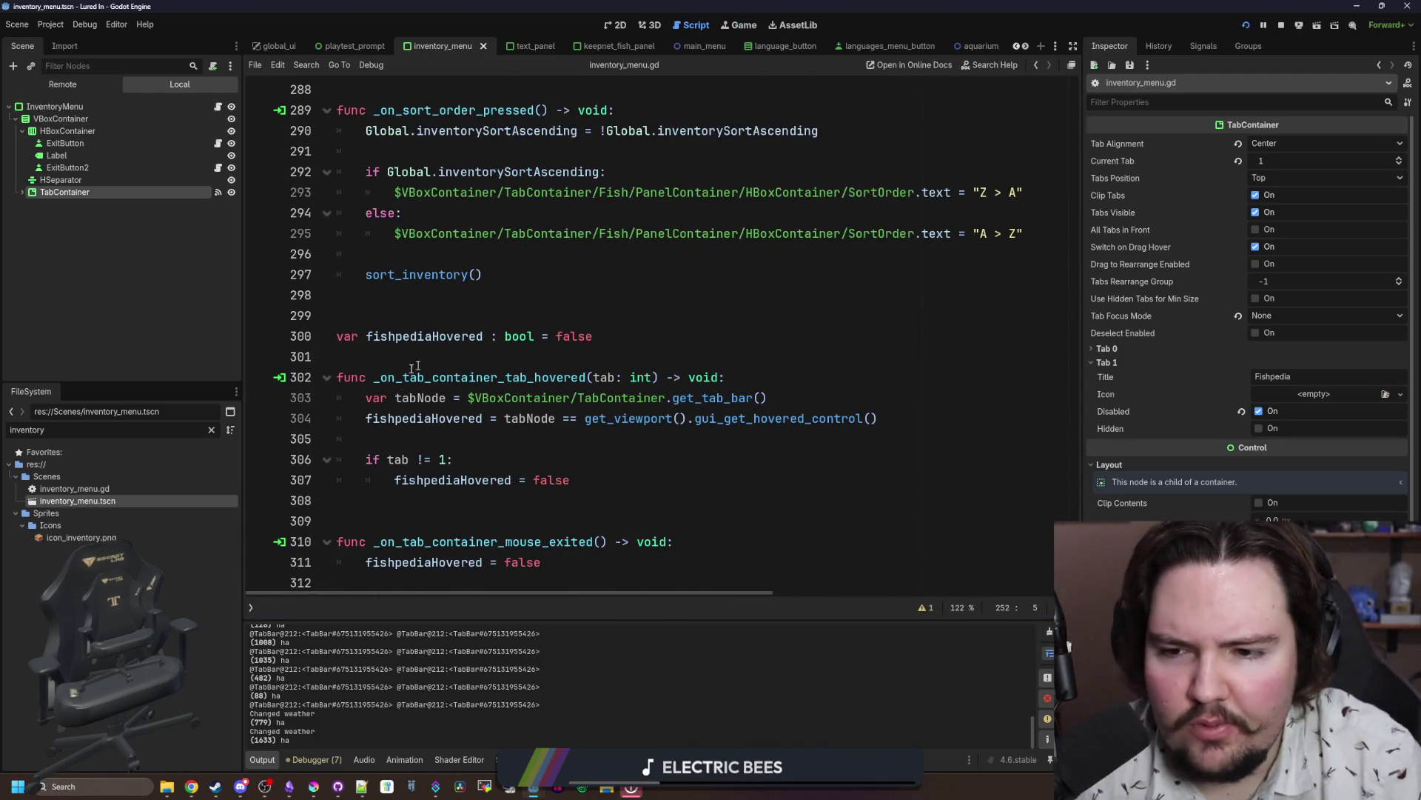
Step: Review the tab-hovered handler's fishpediaHovered comparison, tab != 1 check and tabNode variable
mouse_move(570, 480)
mouse_down()
mouse_move(444, 473)
mouse_move(312, 380)
mouse_up()
click(531, 363)
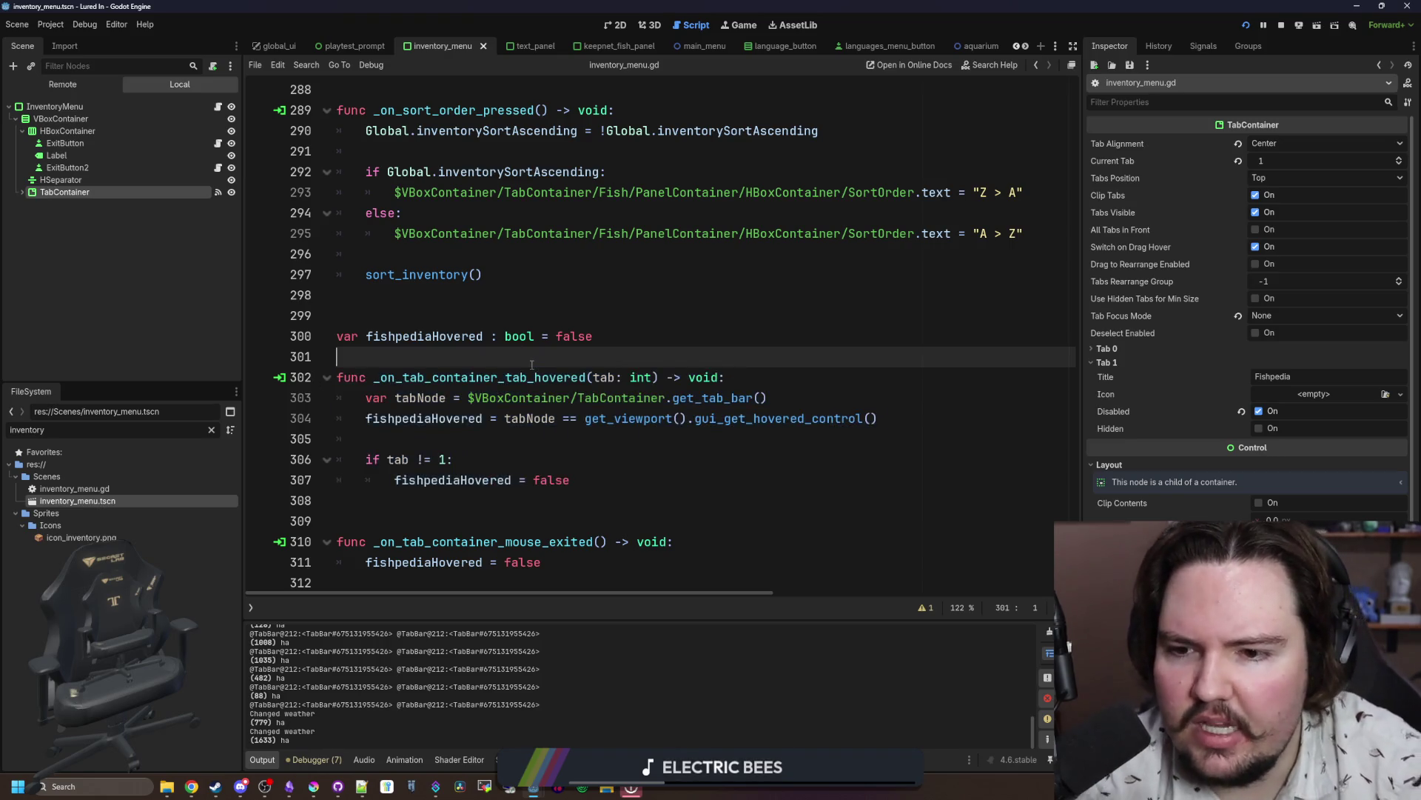
click(570, 443)
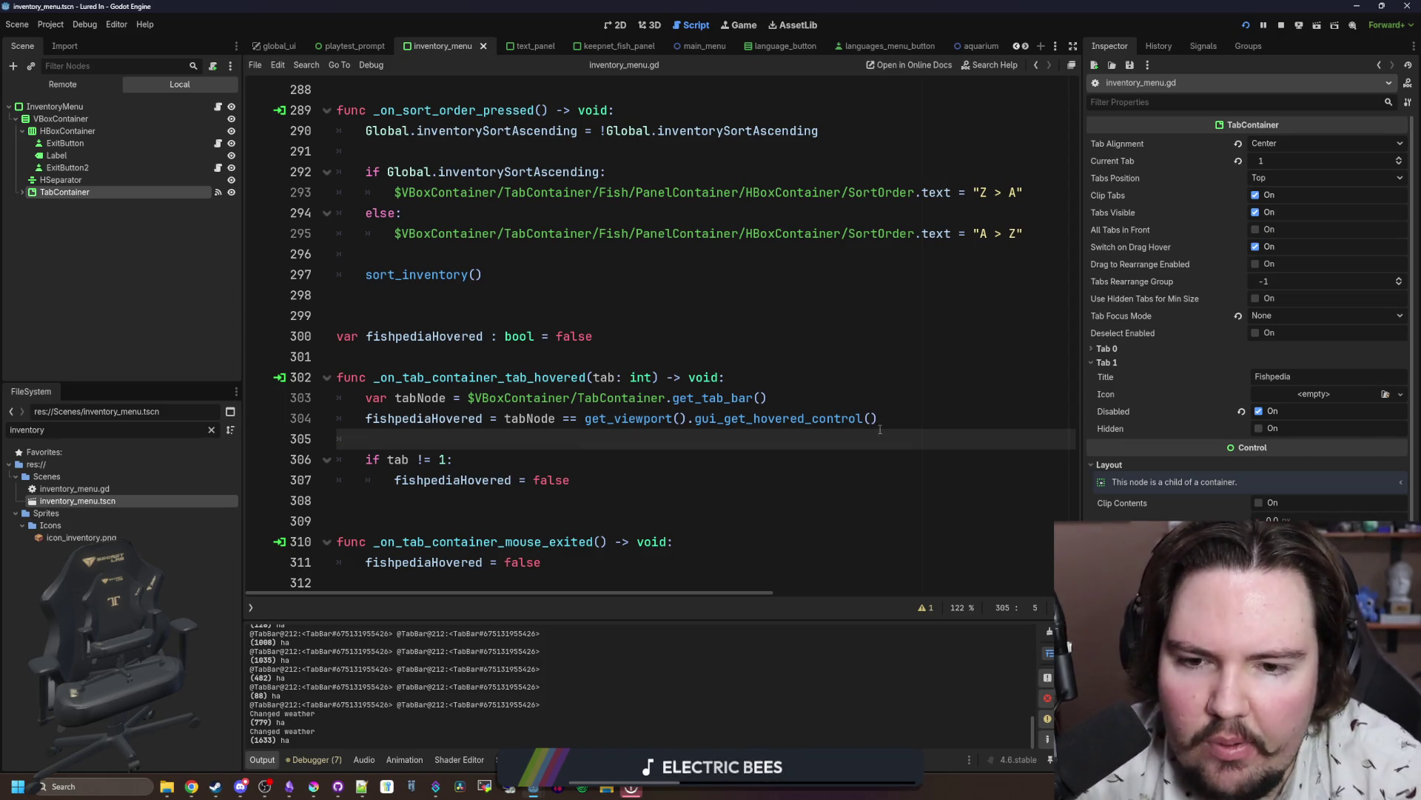
drag(880, 428, 356, 420)
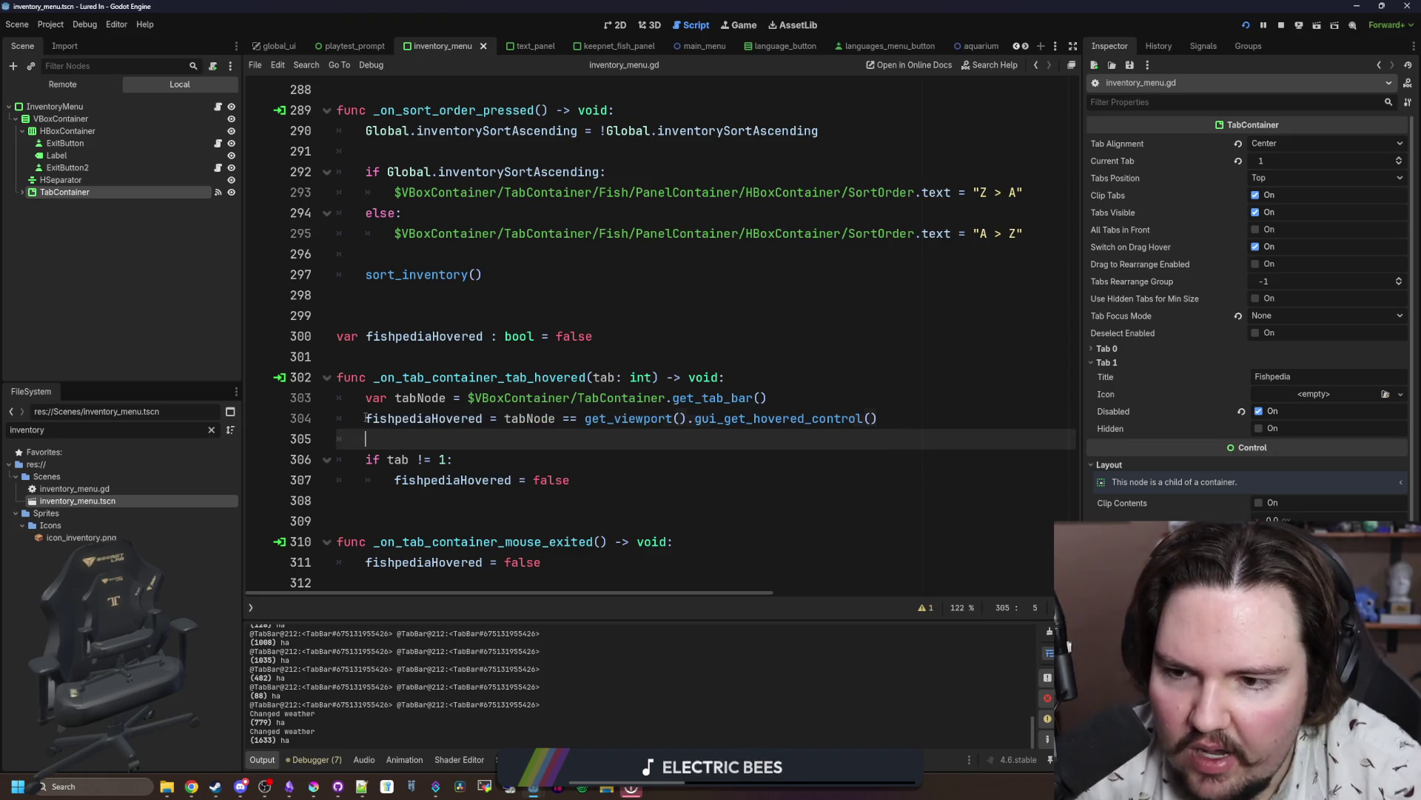
key(End)
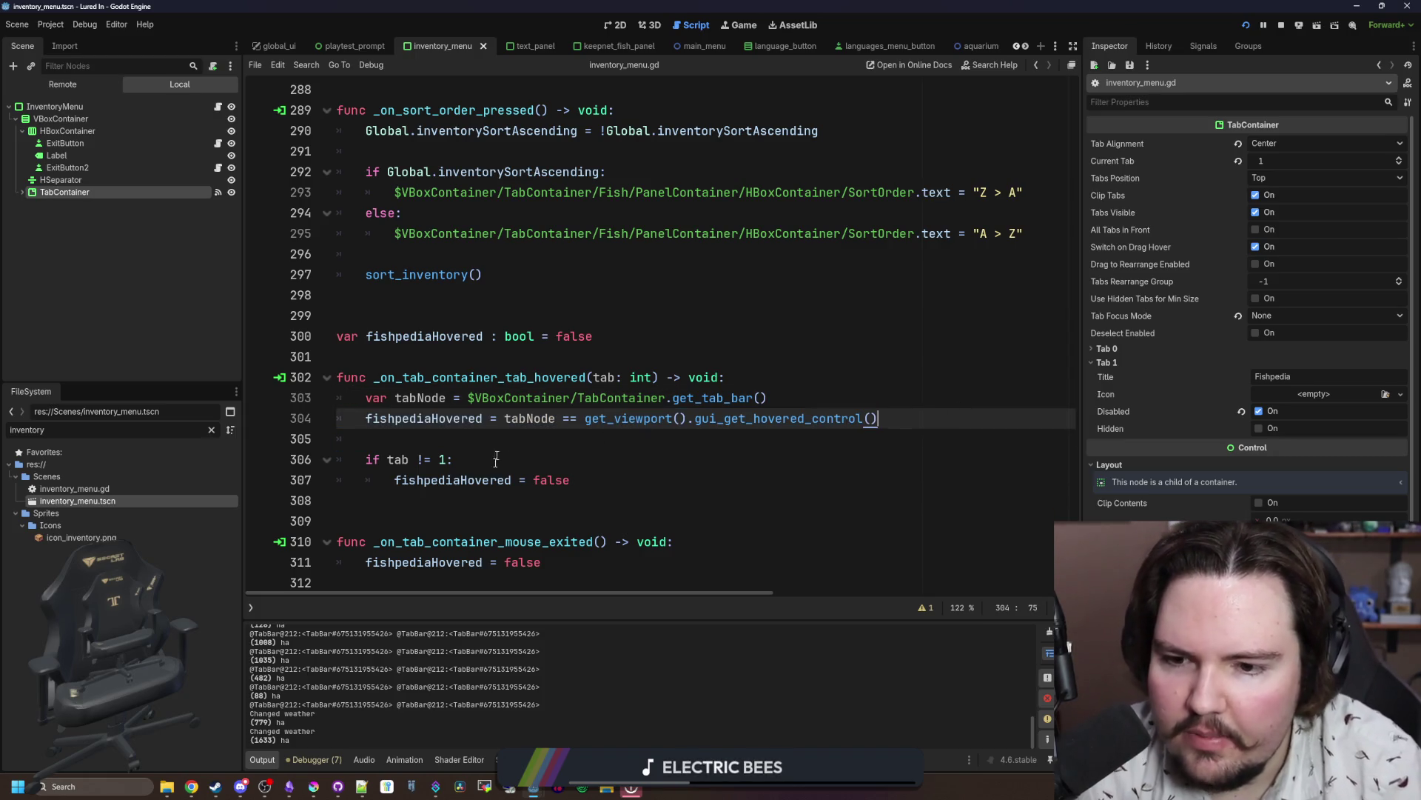
drag(607, 474, 309, 450)
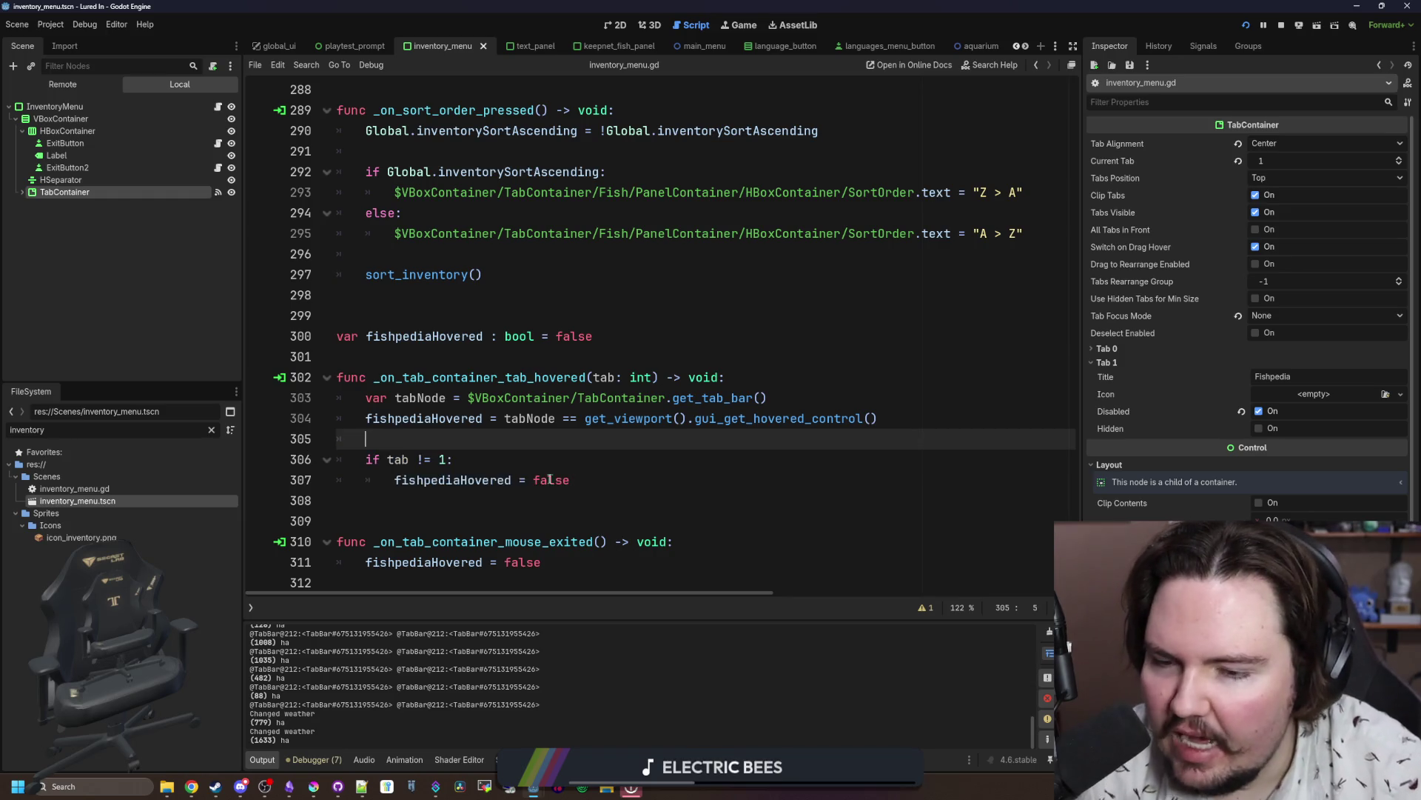
click(387, 459)
drag(602, 489, 381, 486)
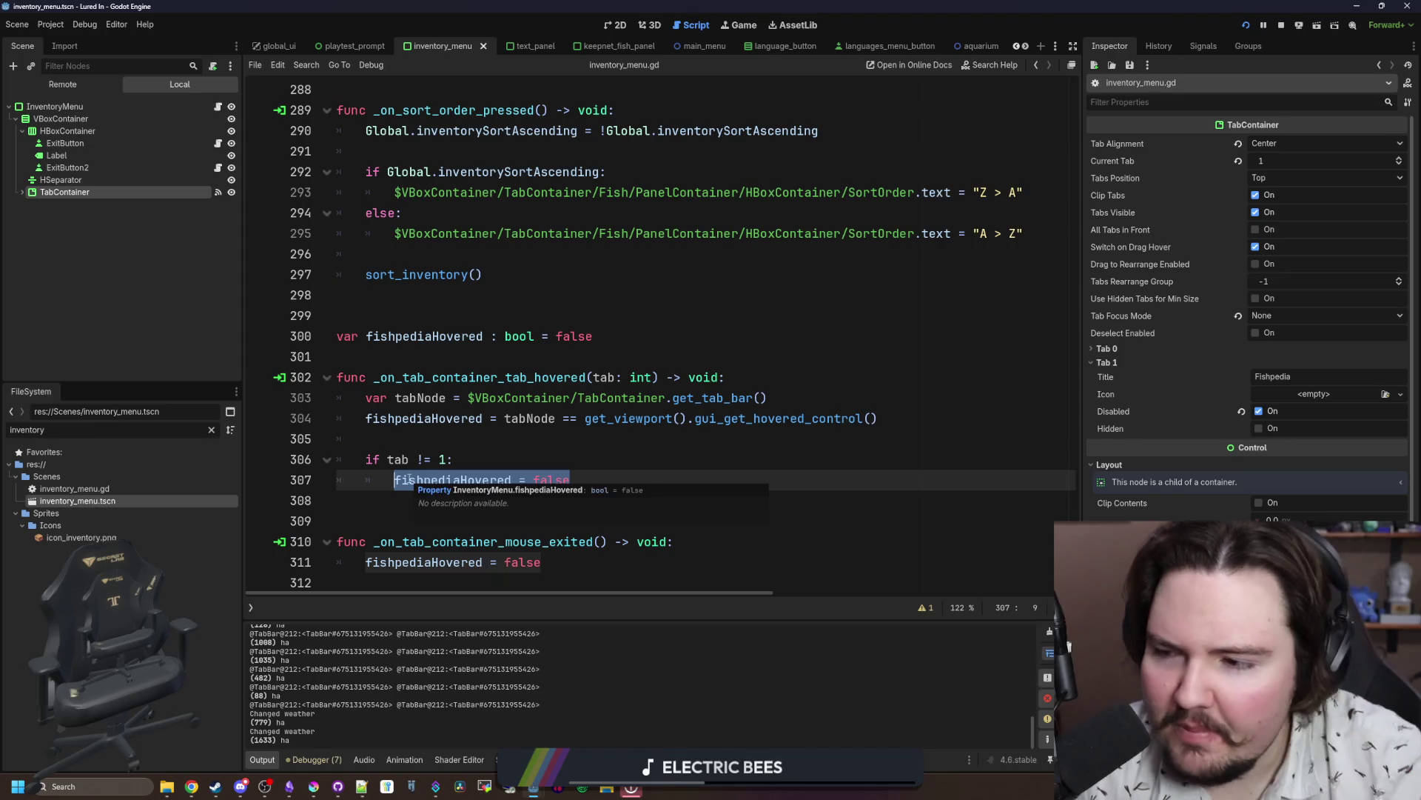
click(528, 419)
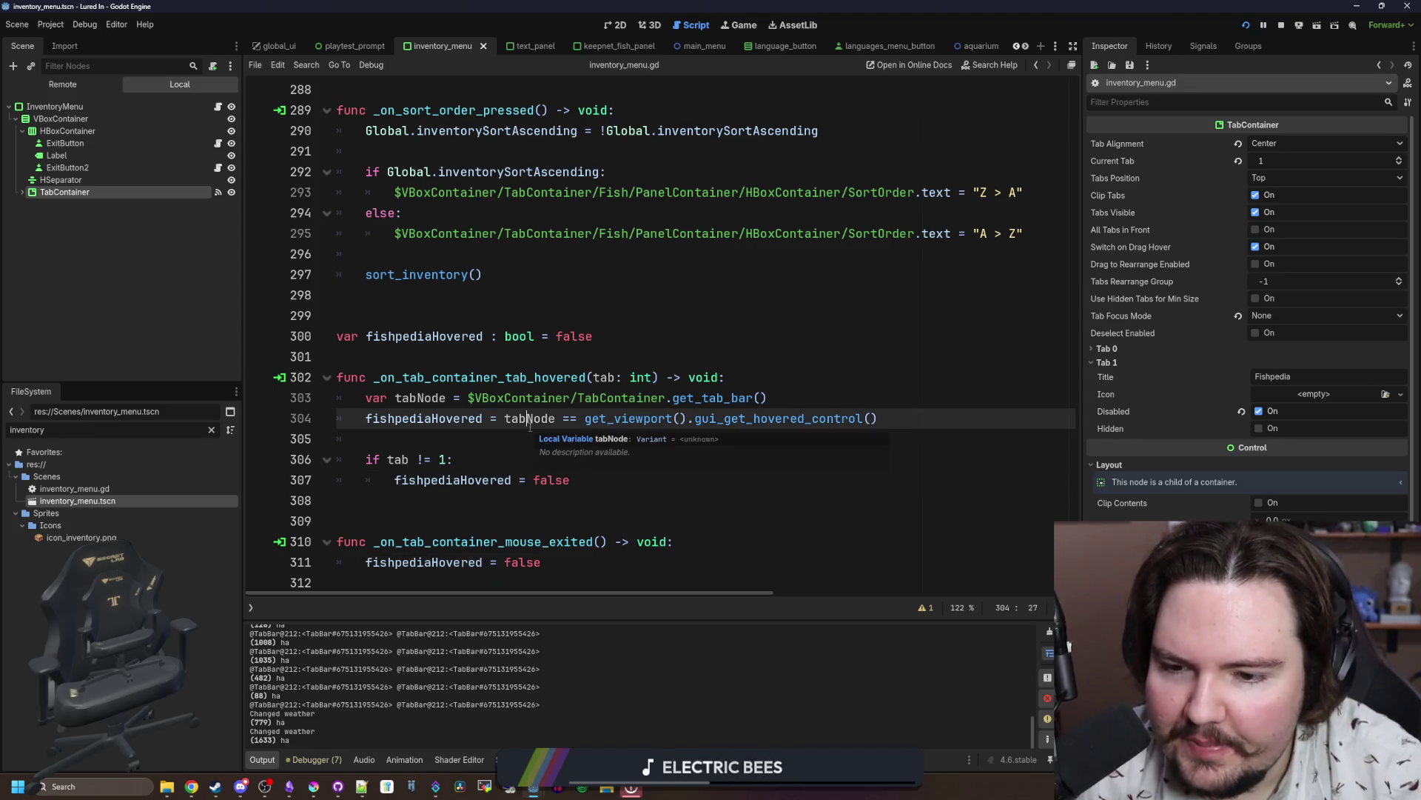
Step: Delete the _on_tab_container_mouse_exited function, save, and bring up the running game's Escape Menu
mouse_move(585, 564)
mouse_down()
mouse_move(491, 541)
mouse_move(324, 533)
mouse_up()
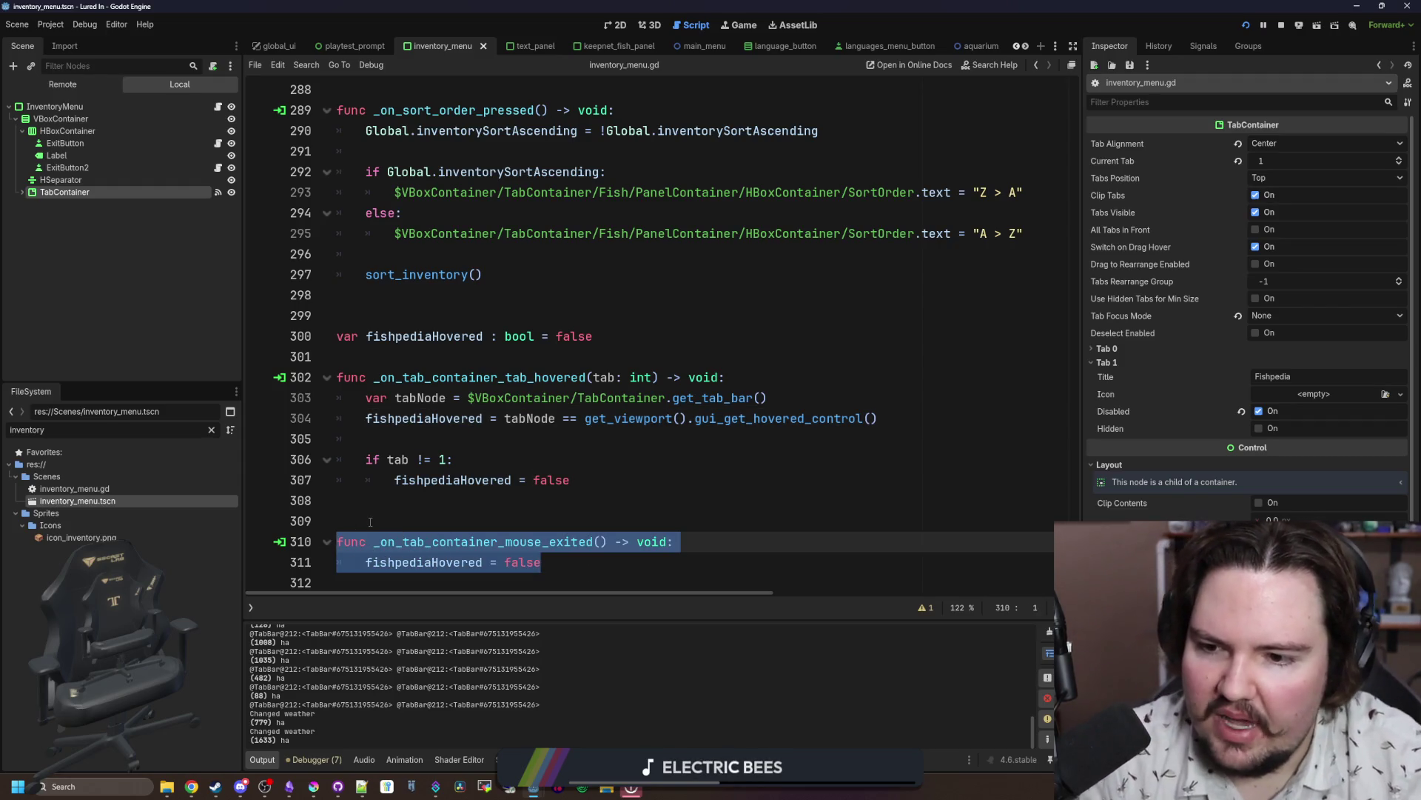
key(BackSpace)
key(BackSpace)
key(BackSpace)
key(Down)
key(ctrl+s)
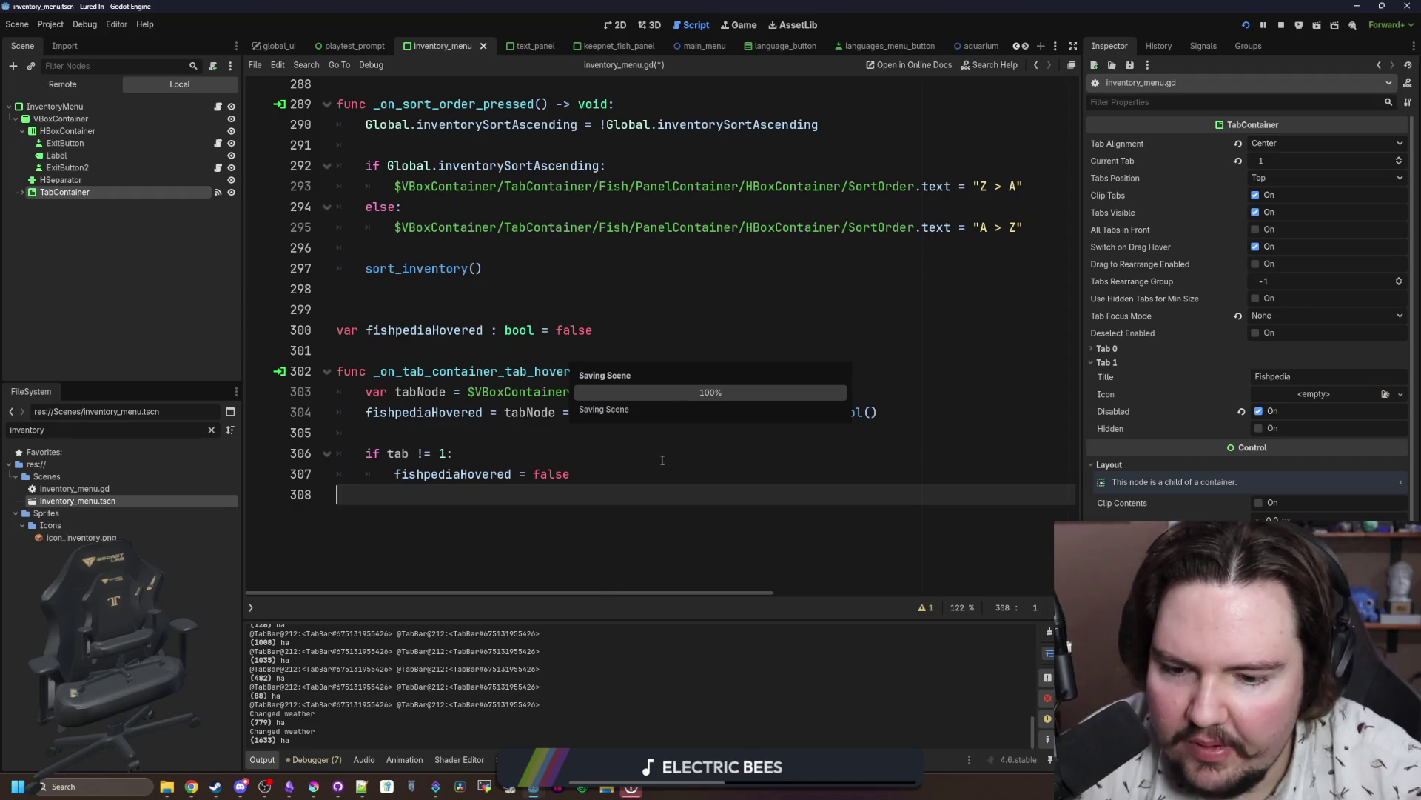
key(ctrl+F4)
key(Escape)
key(Escape)
key(Escape)
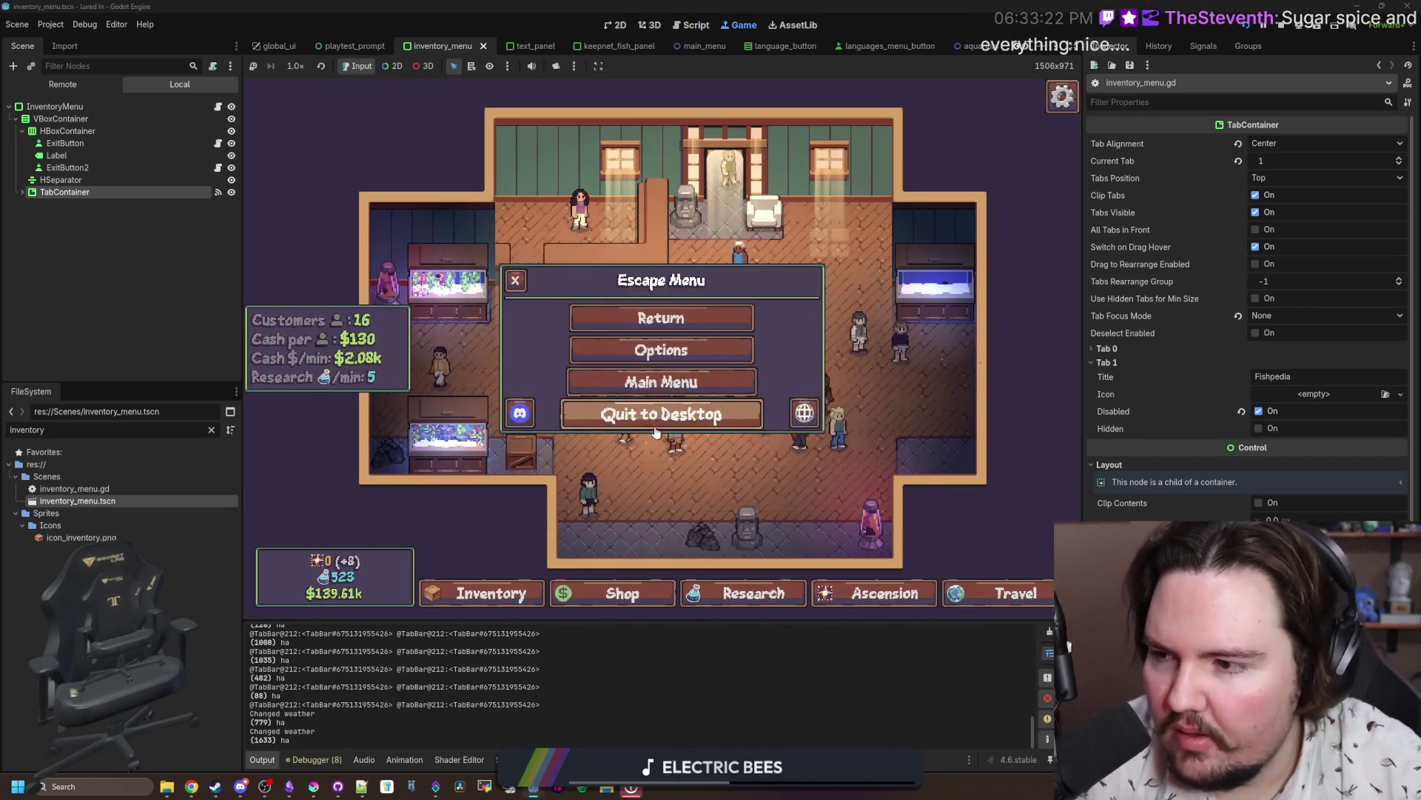
Step: Relaunch the game, open the Inventory, and check the Fishpedia tab tooltip, then stop with F8
key(F8)
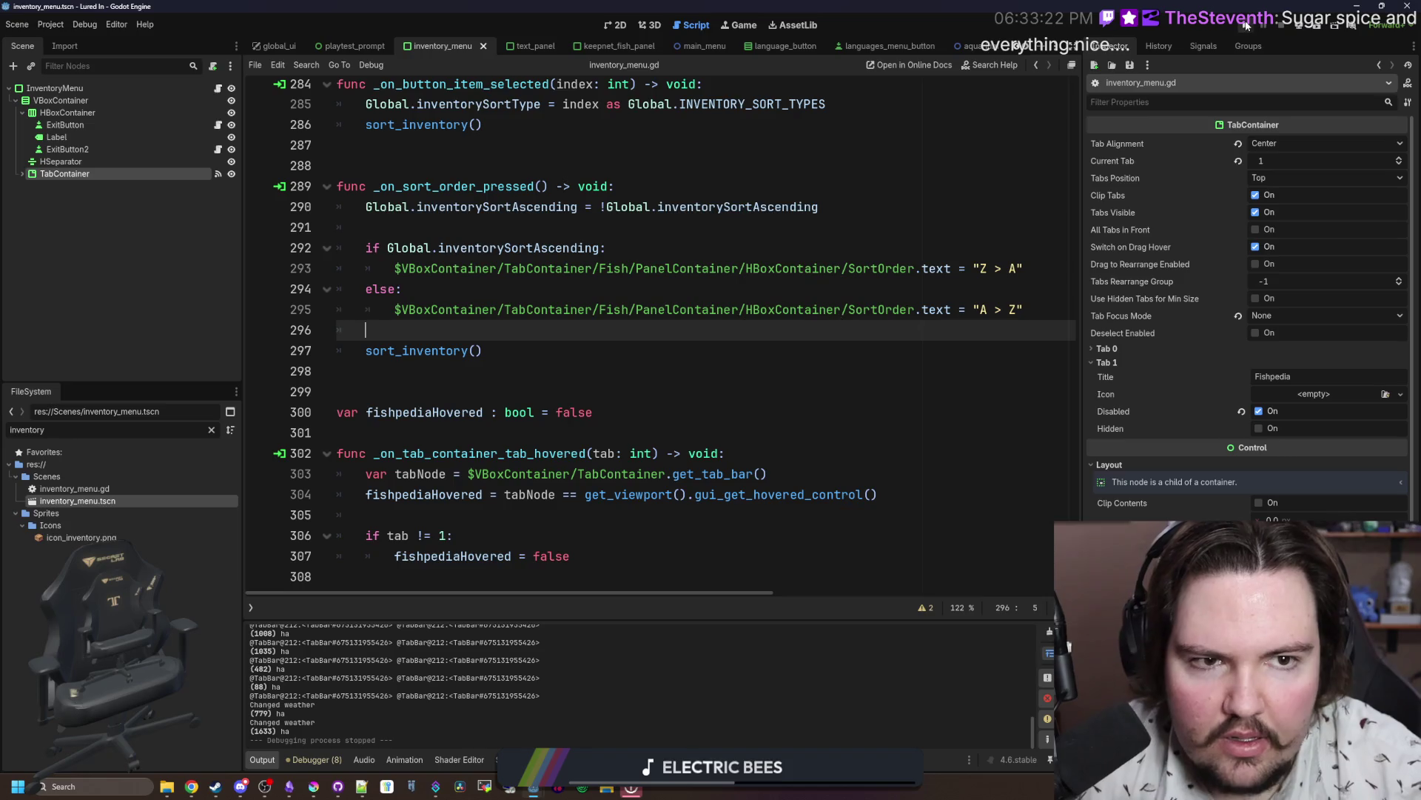
click(1246, 25)
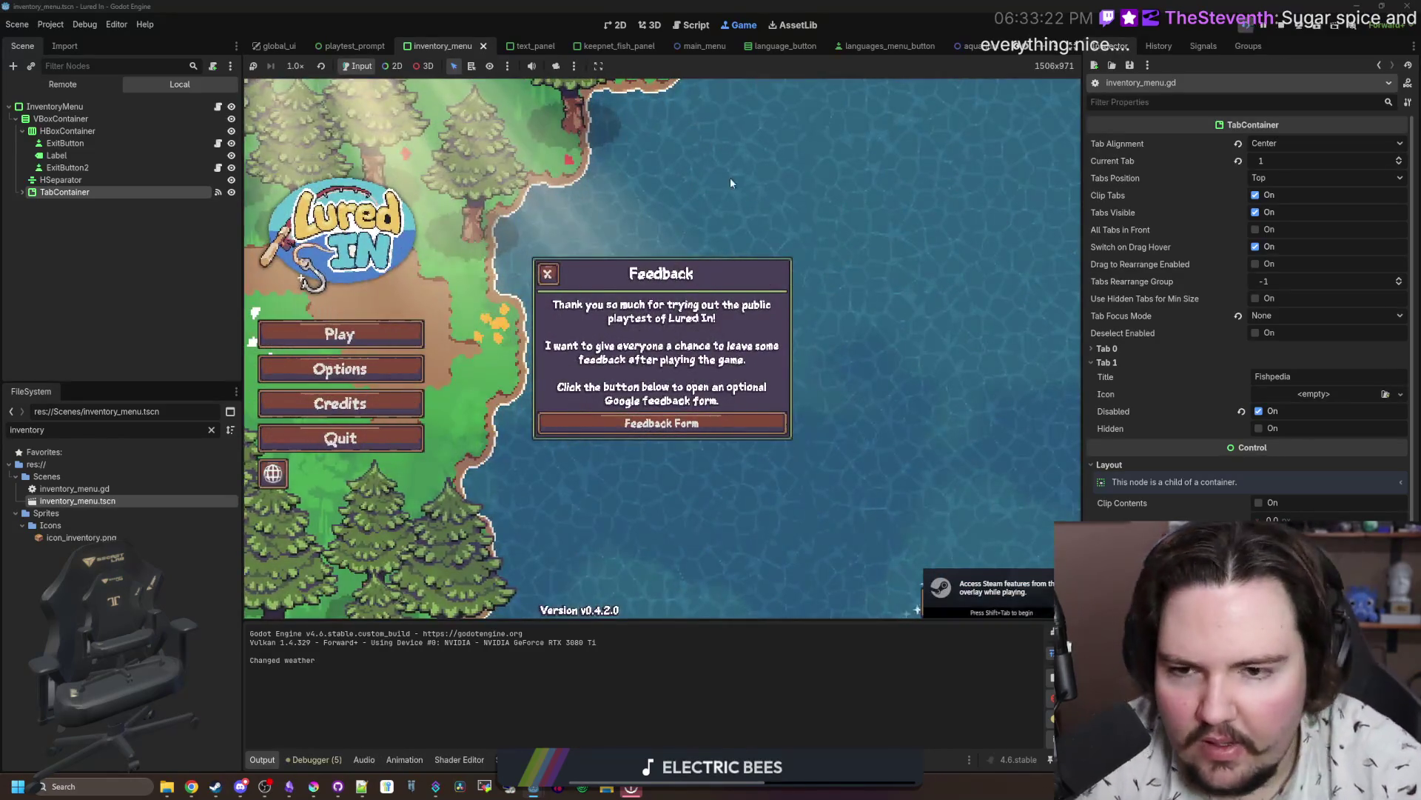
click(301, 339)
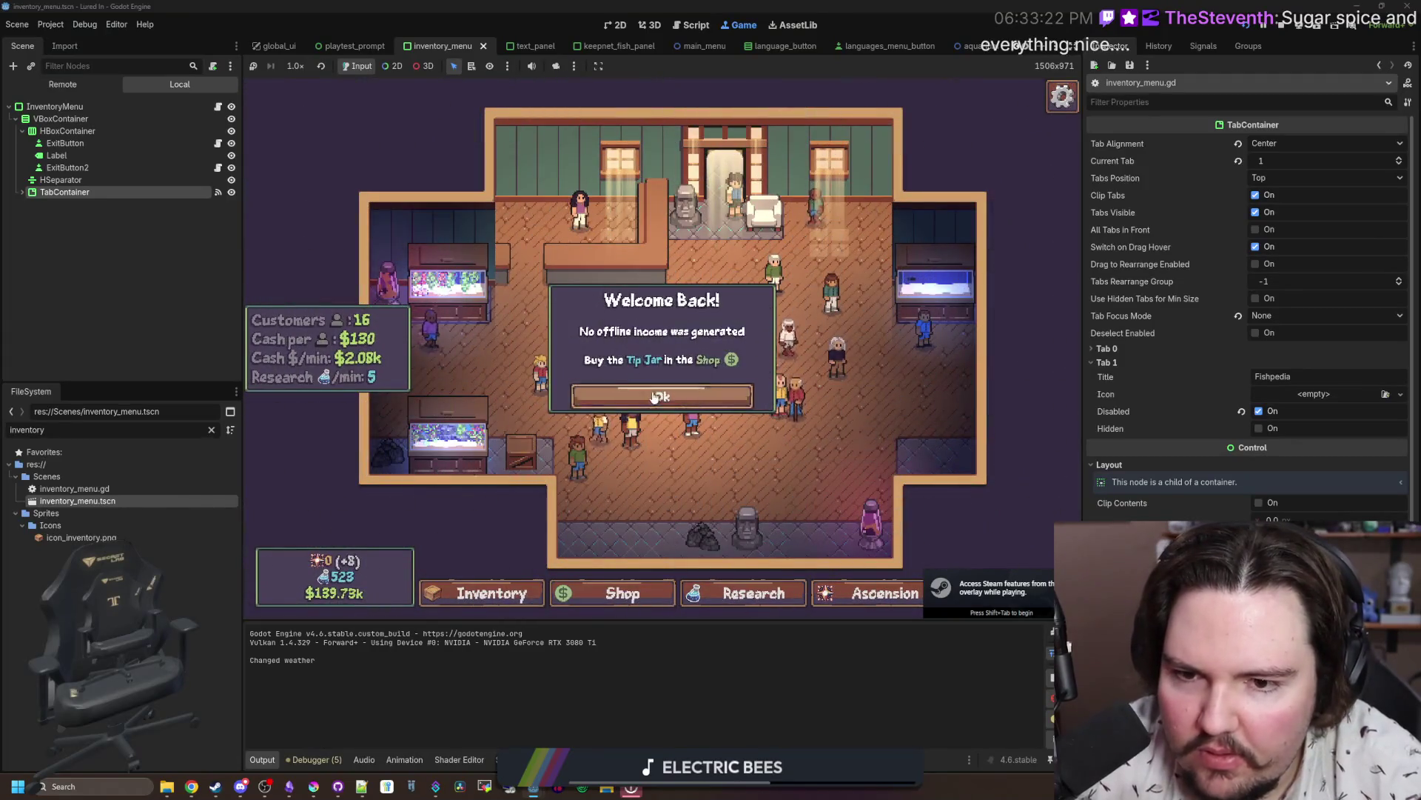
click(463, 606)
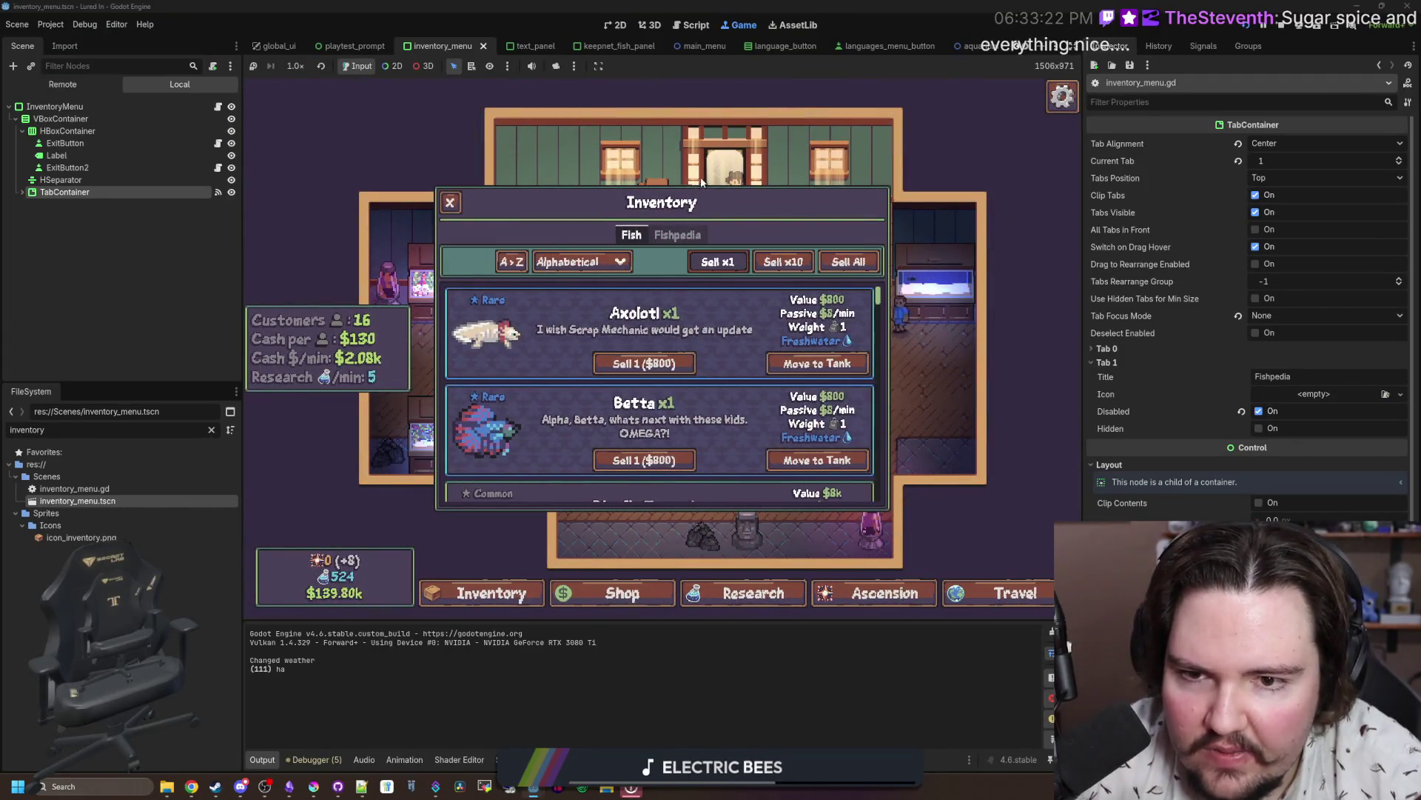
mouse_move(700, 237)
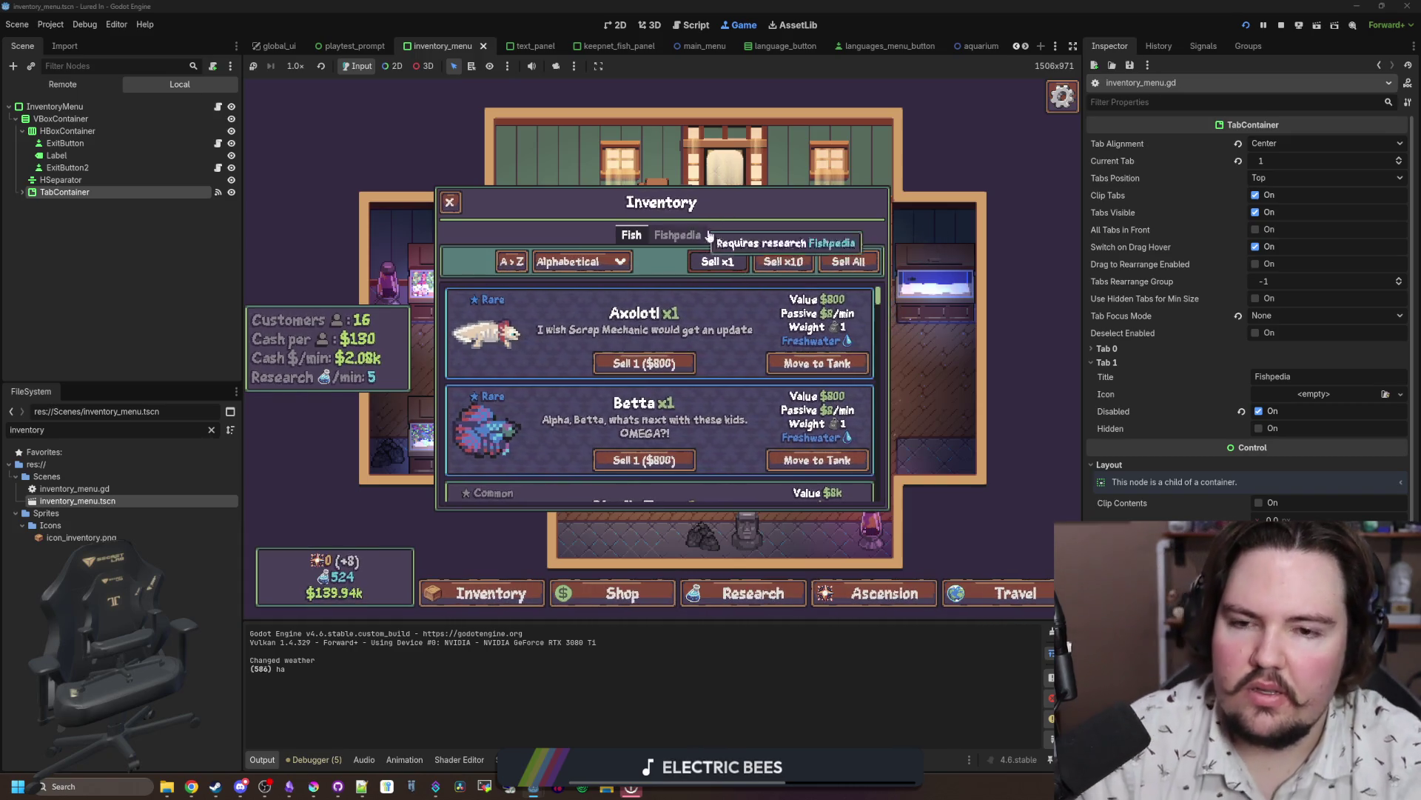
key(F8)
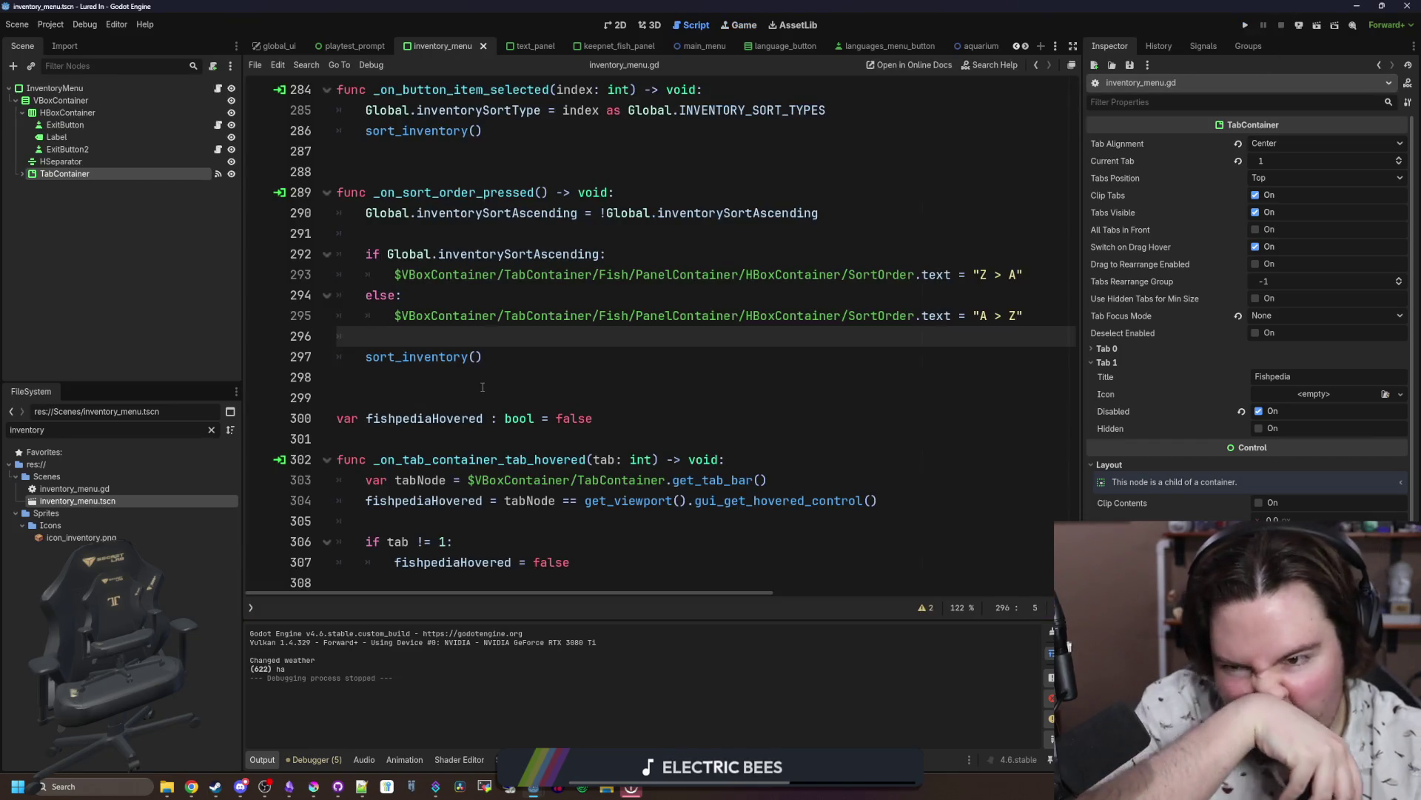
Step: Disconnect TabContainer's mouse_exited connection in the Signals dock and save the scene
click(122, 162)
click(108, 172)
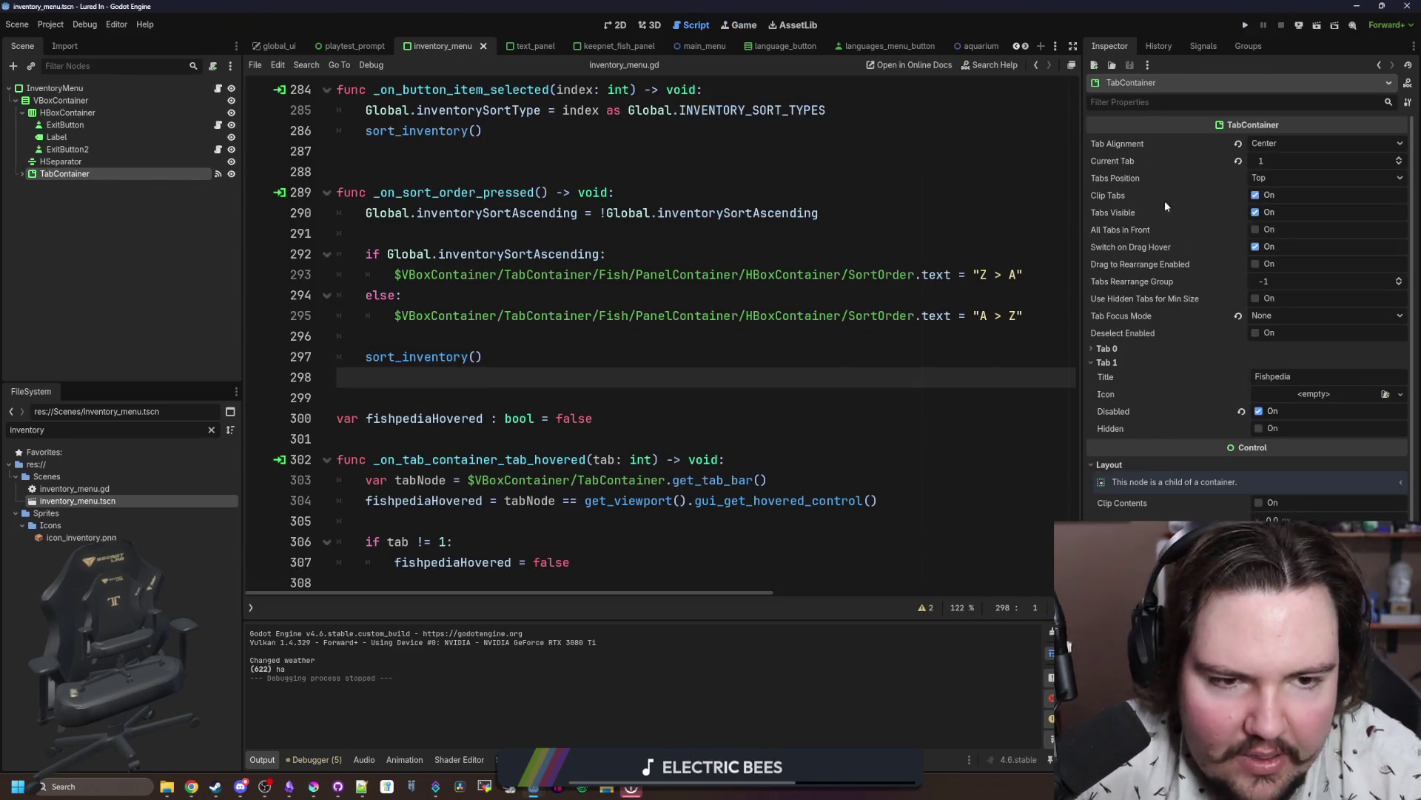
click(1202, 46)
right_click(1196, 321)
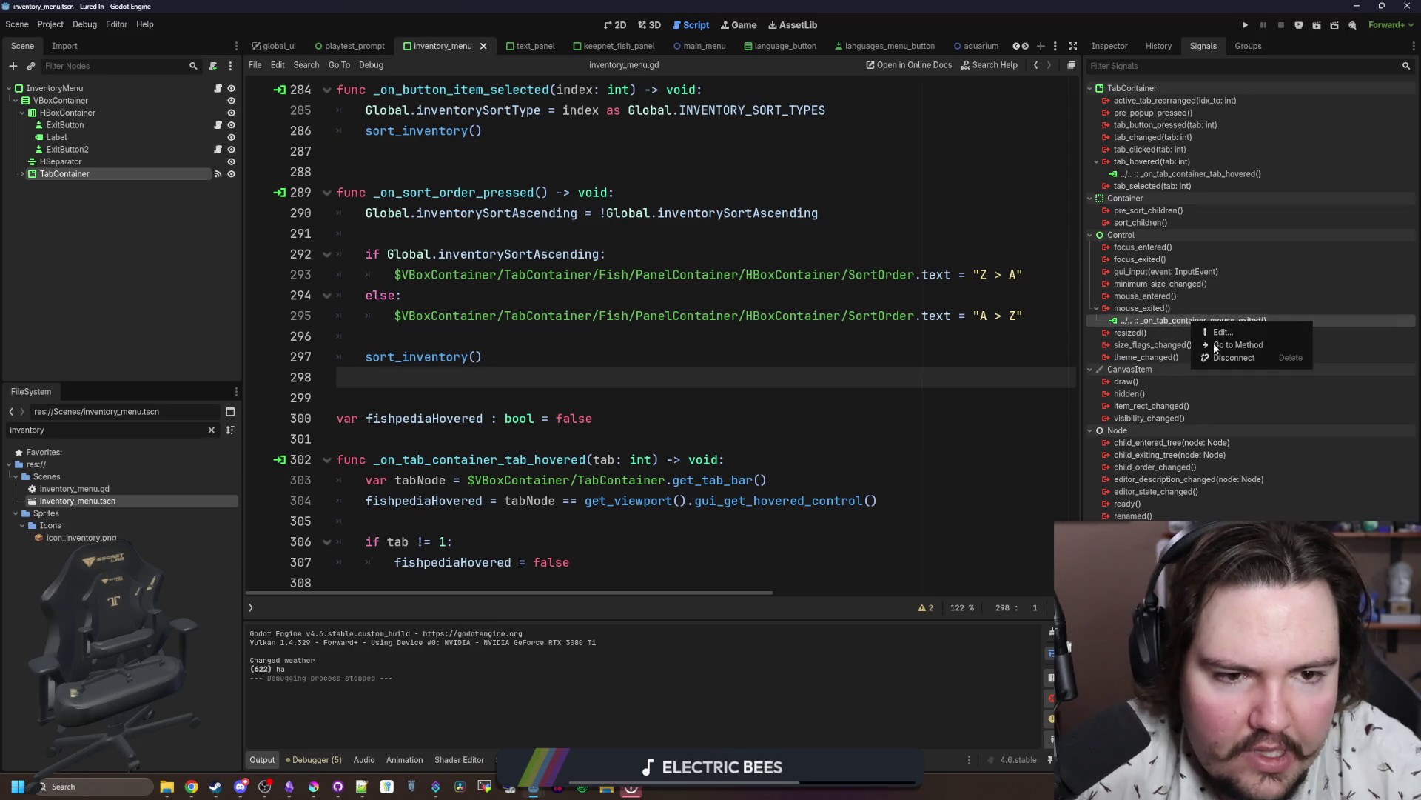
click(1232, 357)
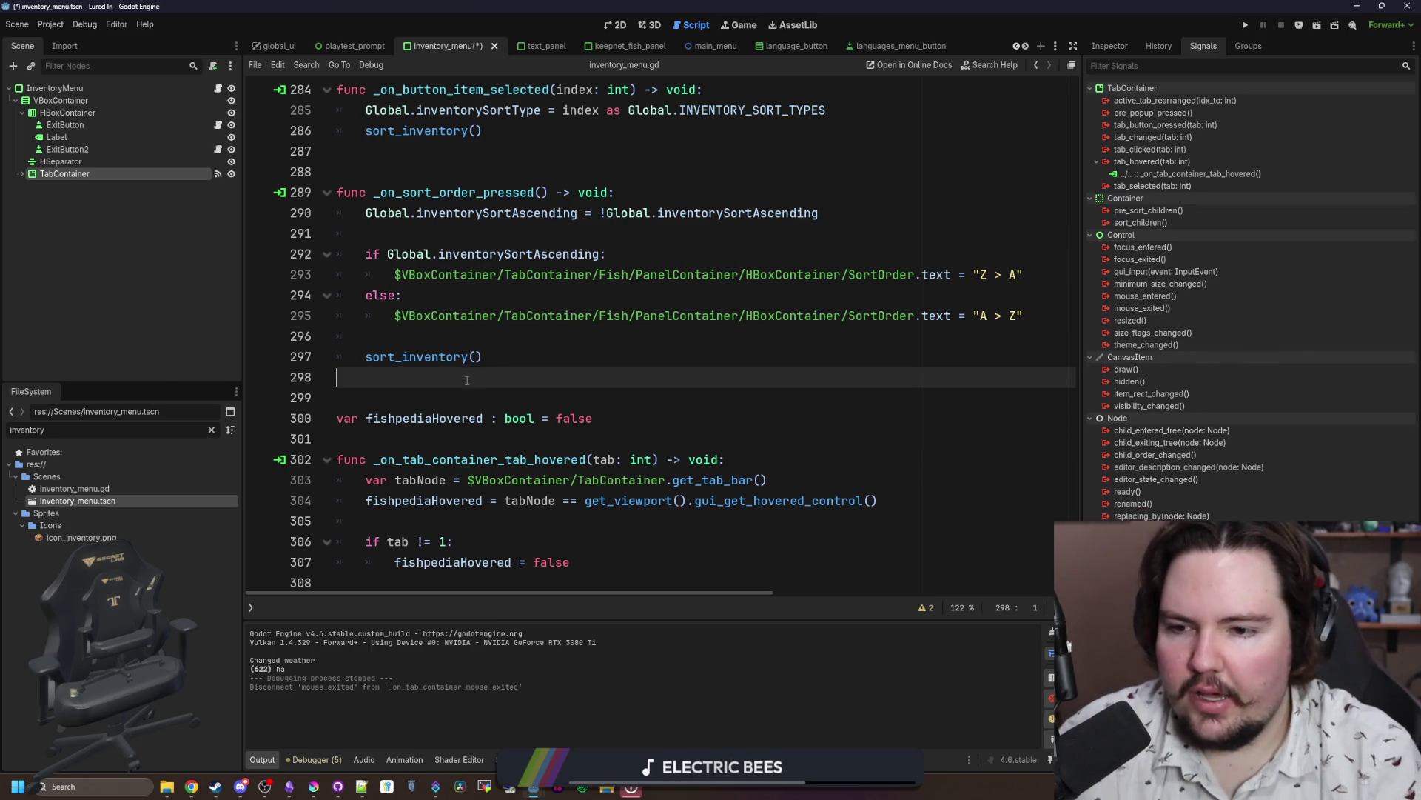
key(ctrl+s)
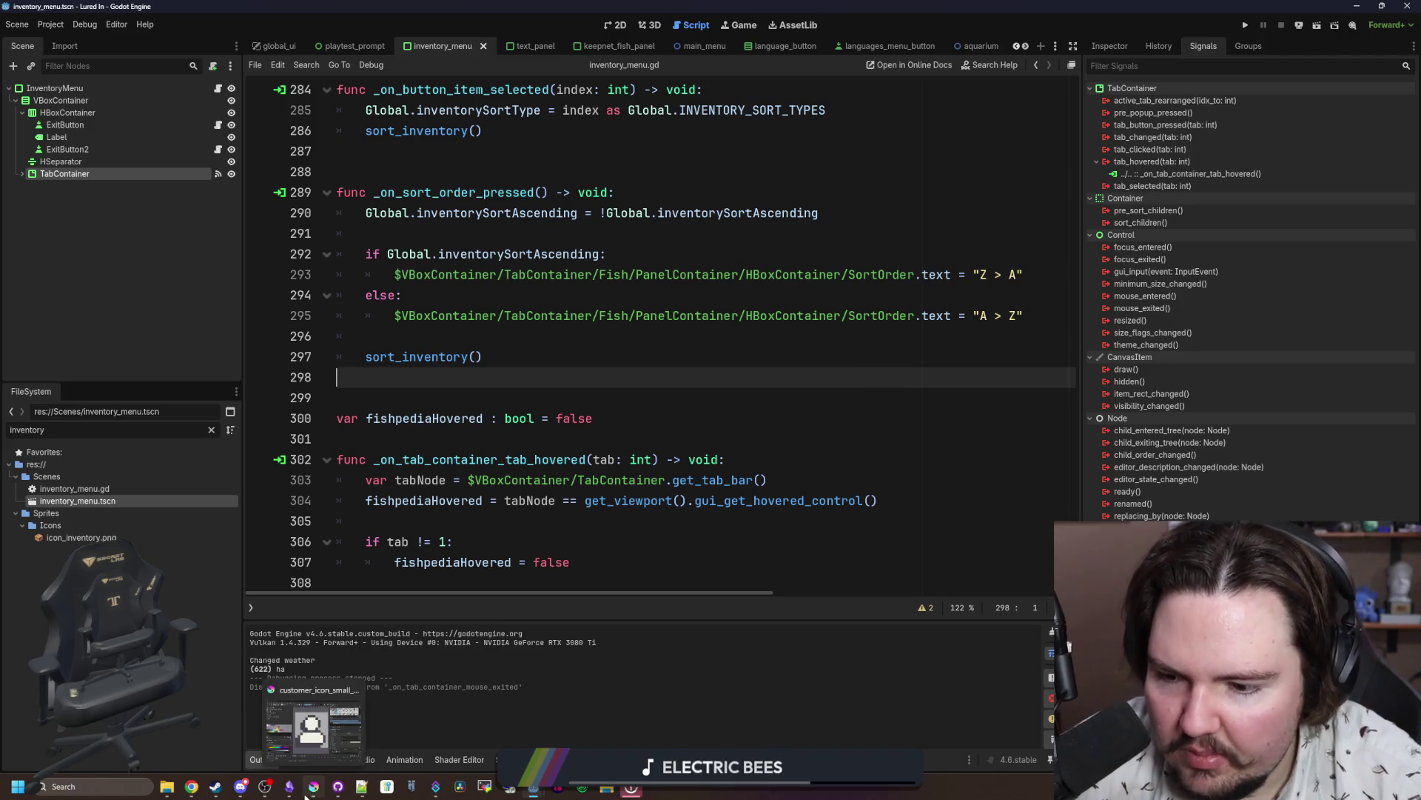
click(294, 794)
Step: Scroll through the 'Lured In' note down to the Misc features checklist
scroll(621, 398, down, 5)
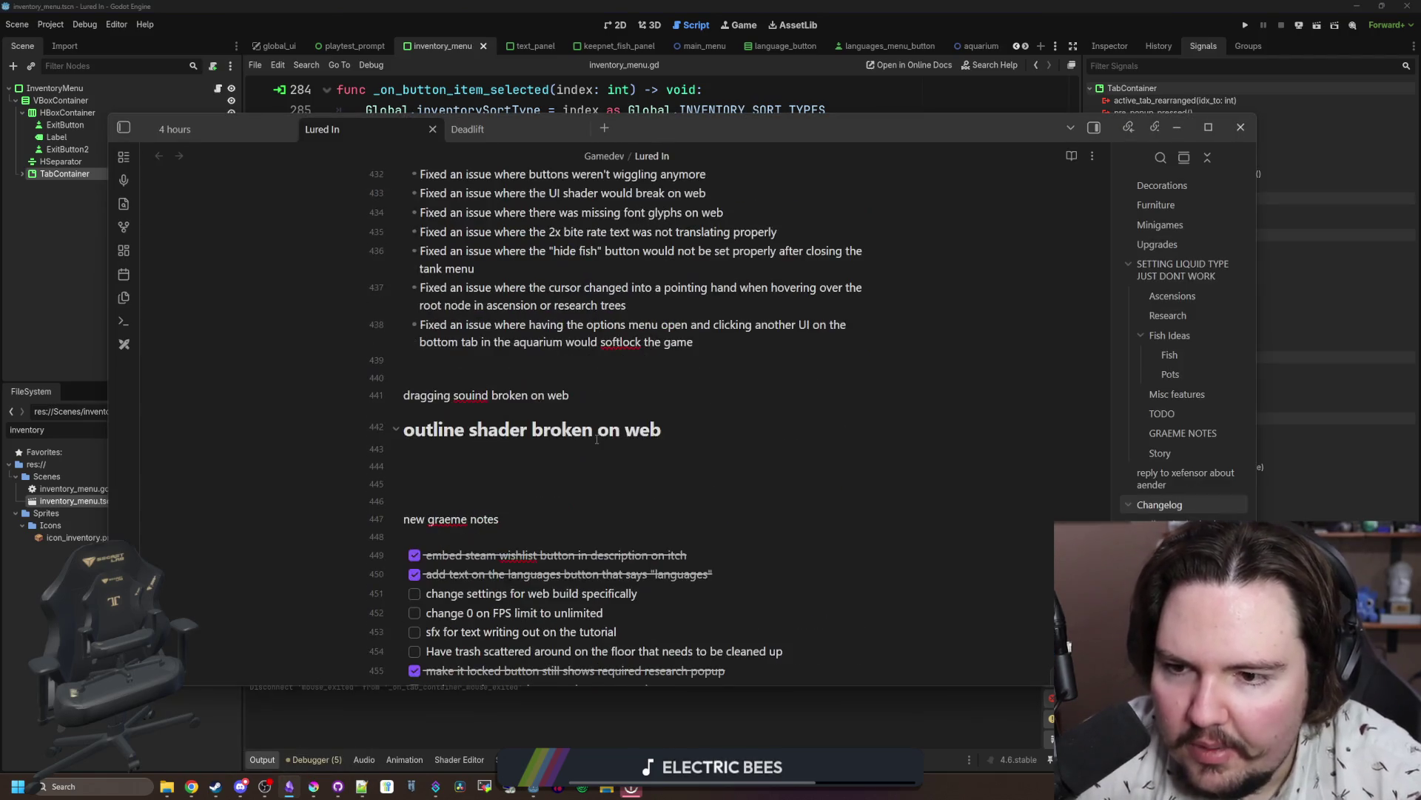
scroll(620, 397, down, 3)
scroll(629, 388, up, 3)
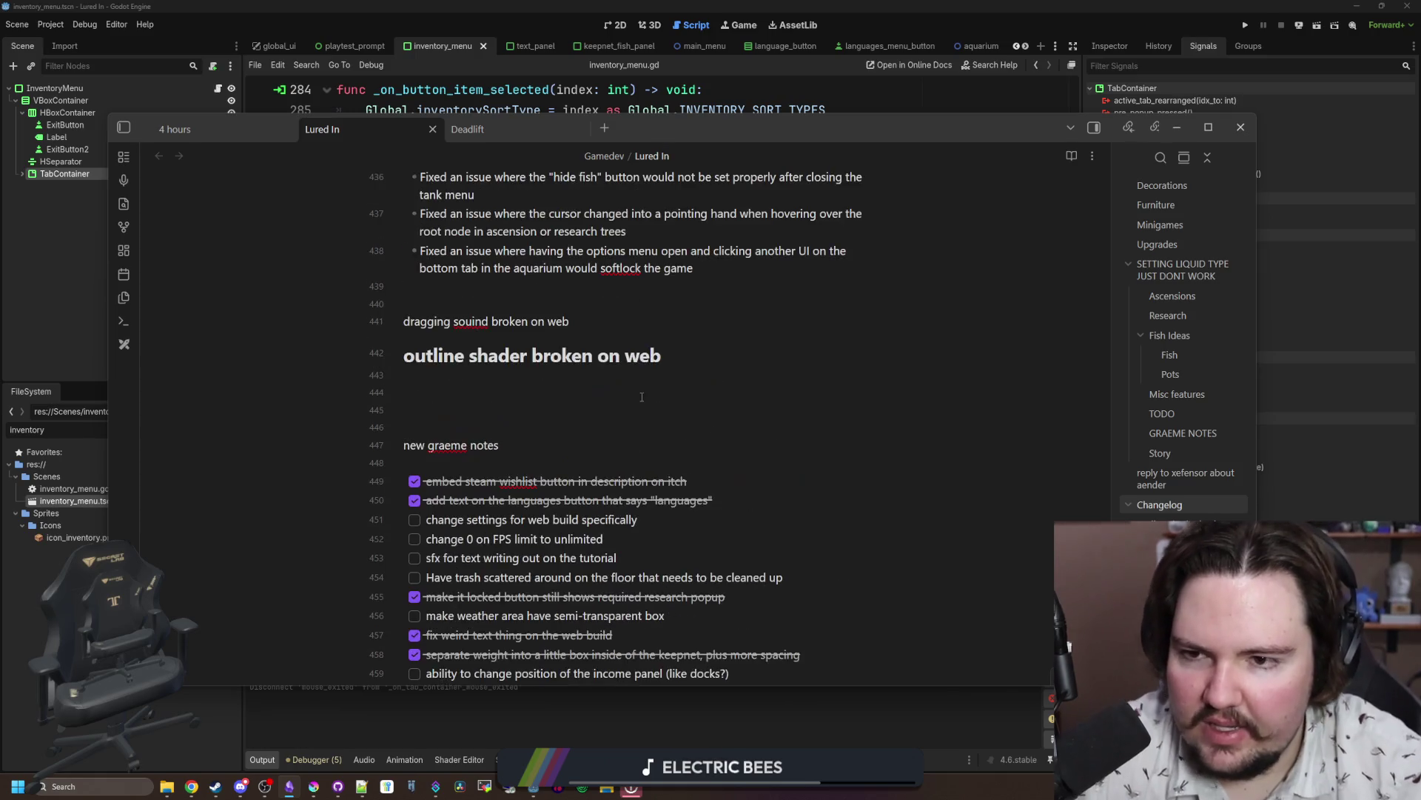
scroll(644, 378, down, 10)
scroll(643, 378, up, 15)
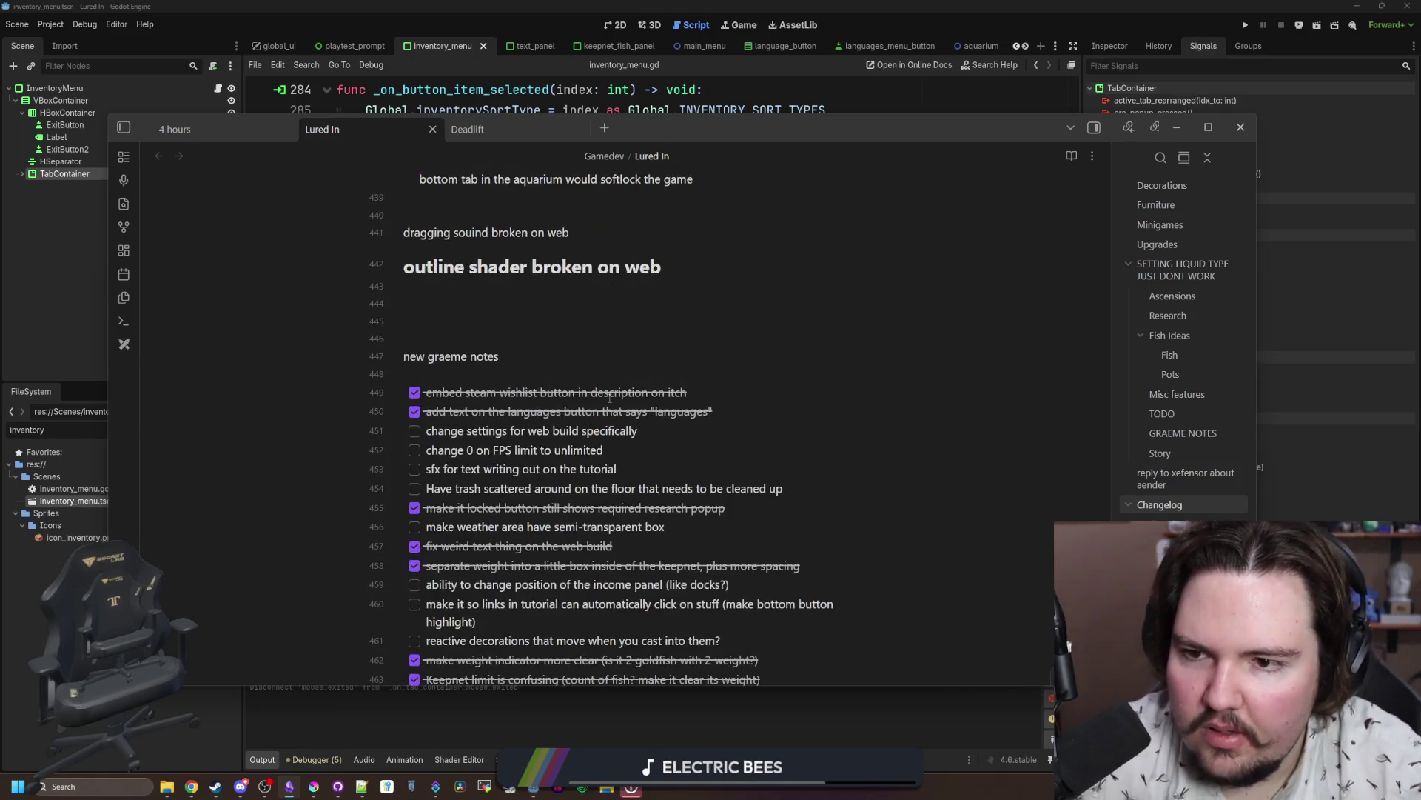
scroll(609, 399, up, 8)
scroll(518, 459, down, 5)
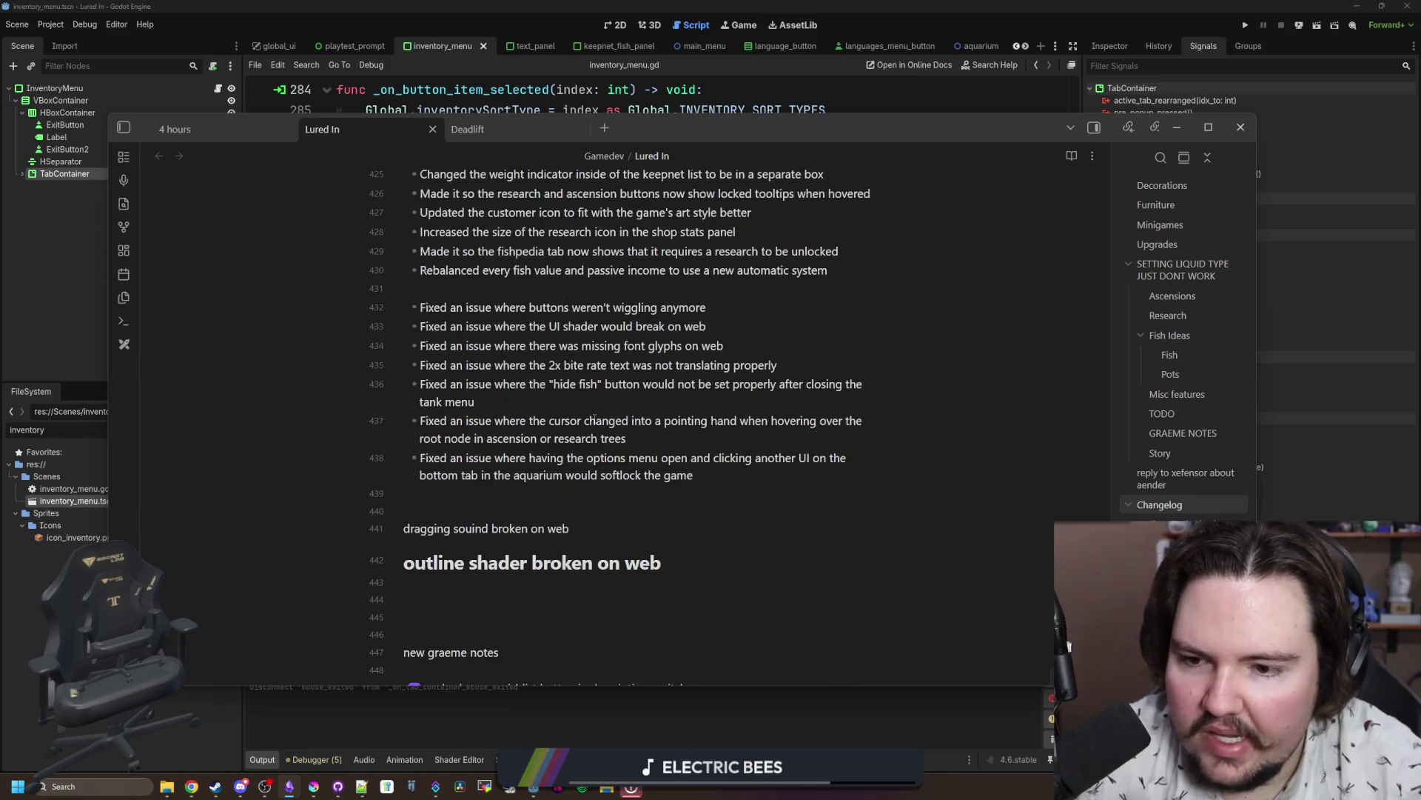
scroll(514, 470, down, 4)
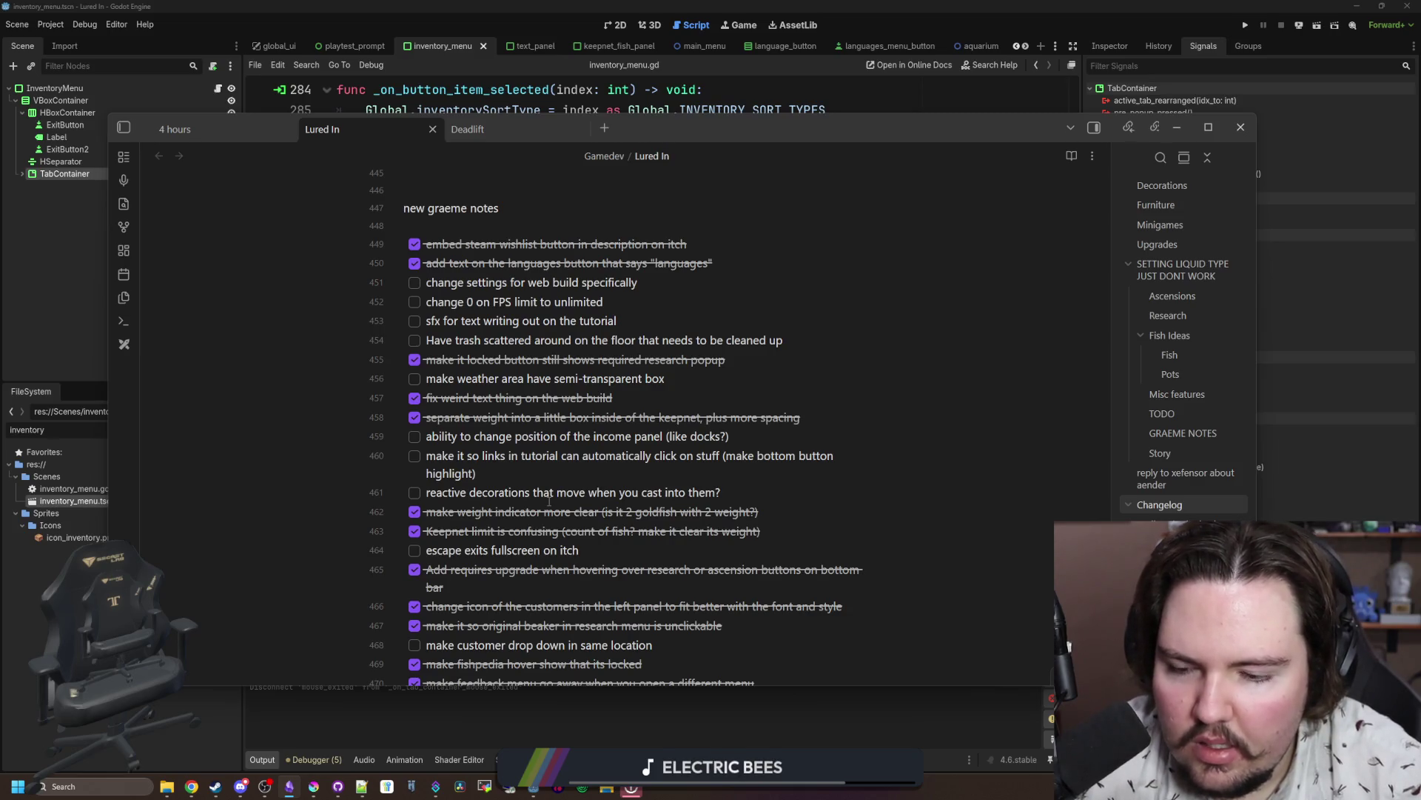
scroll(549, 501, down, 4)
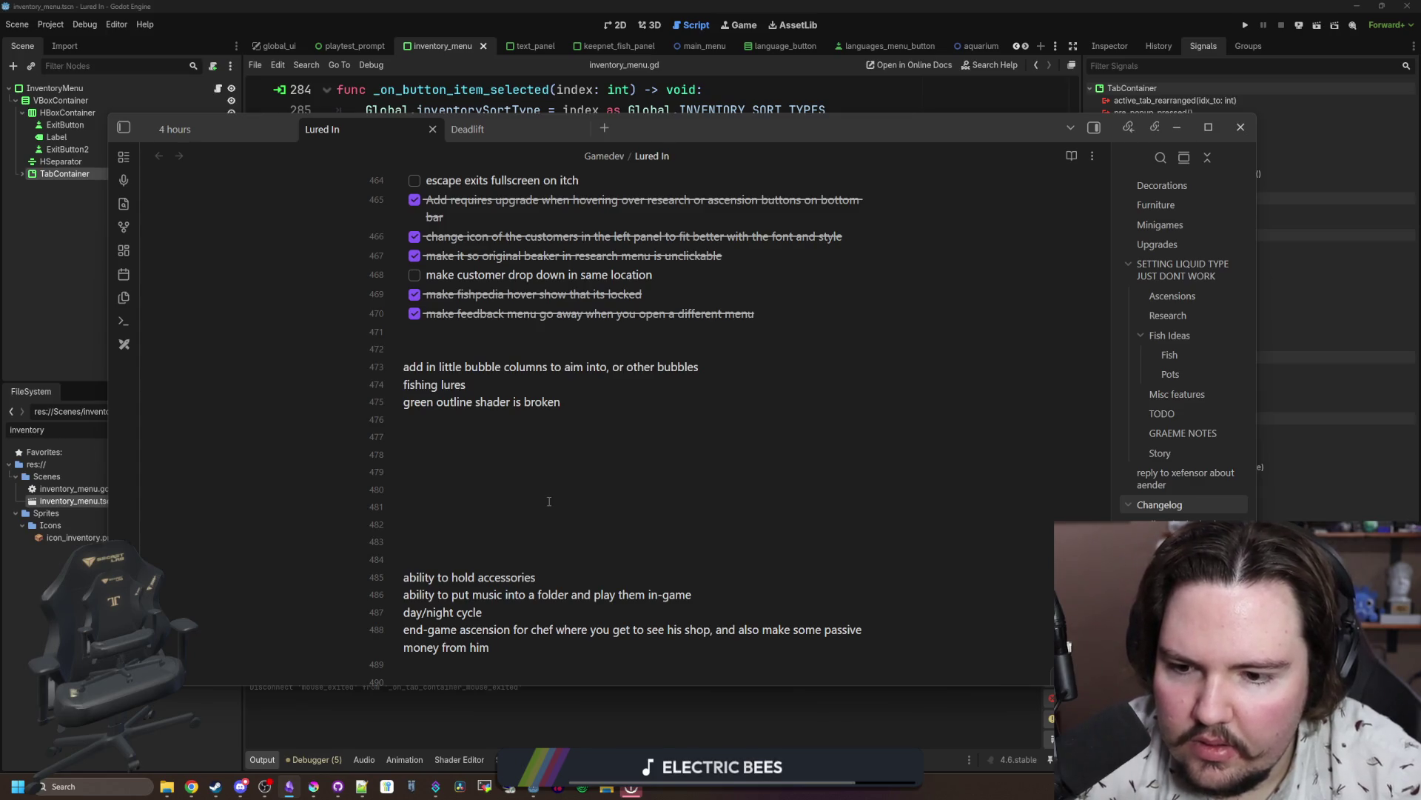
key(shift+Up)
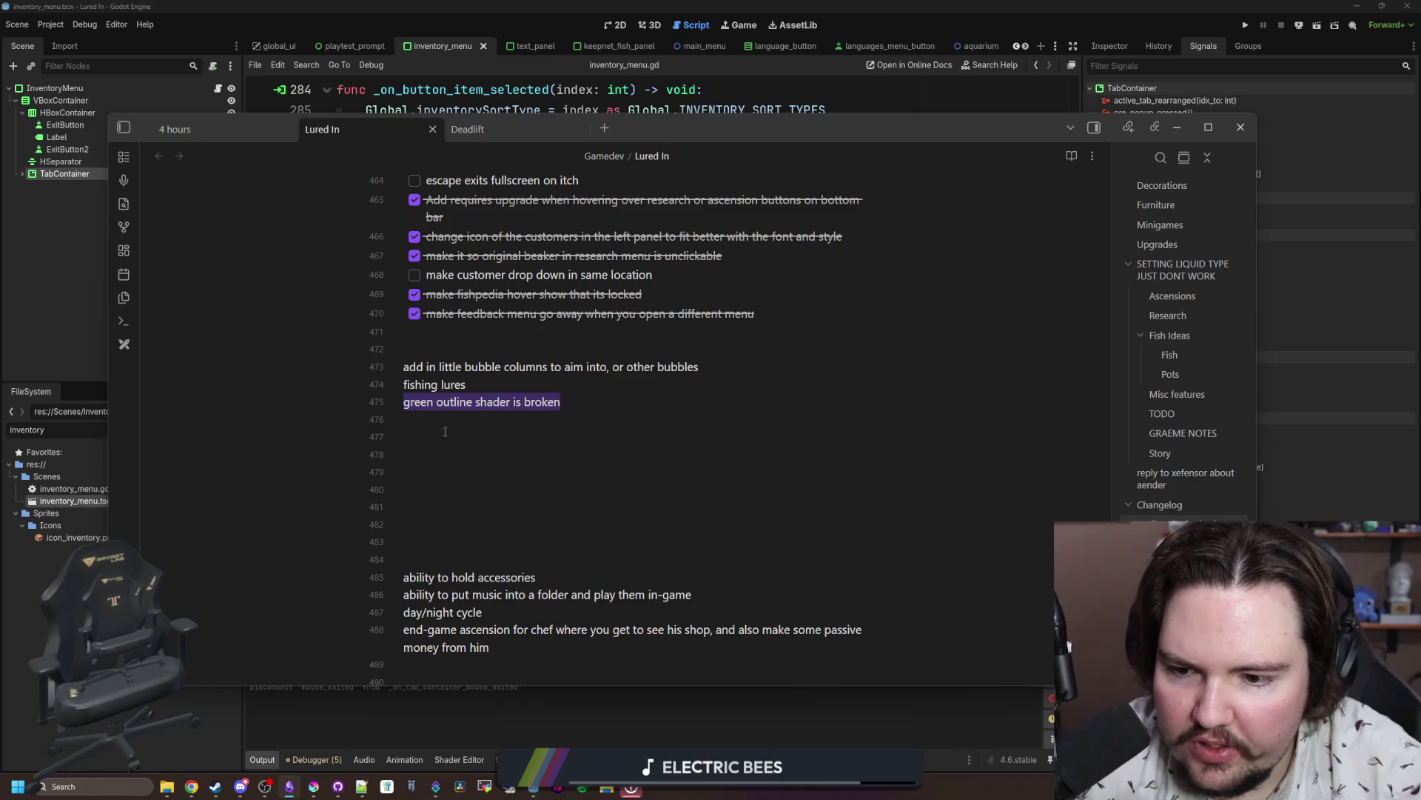
scroll(529, 465, down, 3)
scroll(528, 466, down, 3)
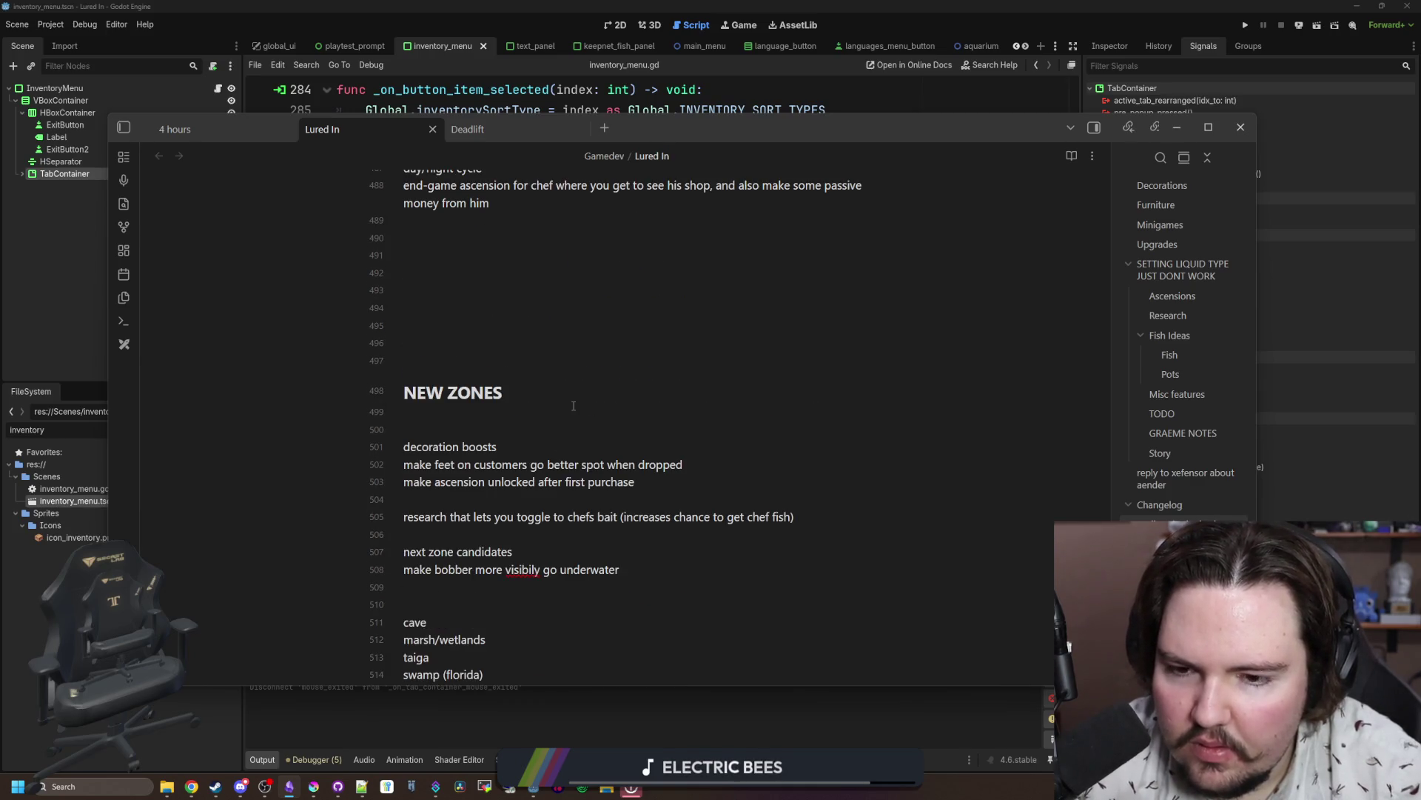
scroll(573, 406, down, 7)
scroll(562, 400, up, 20)
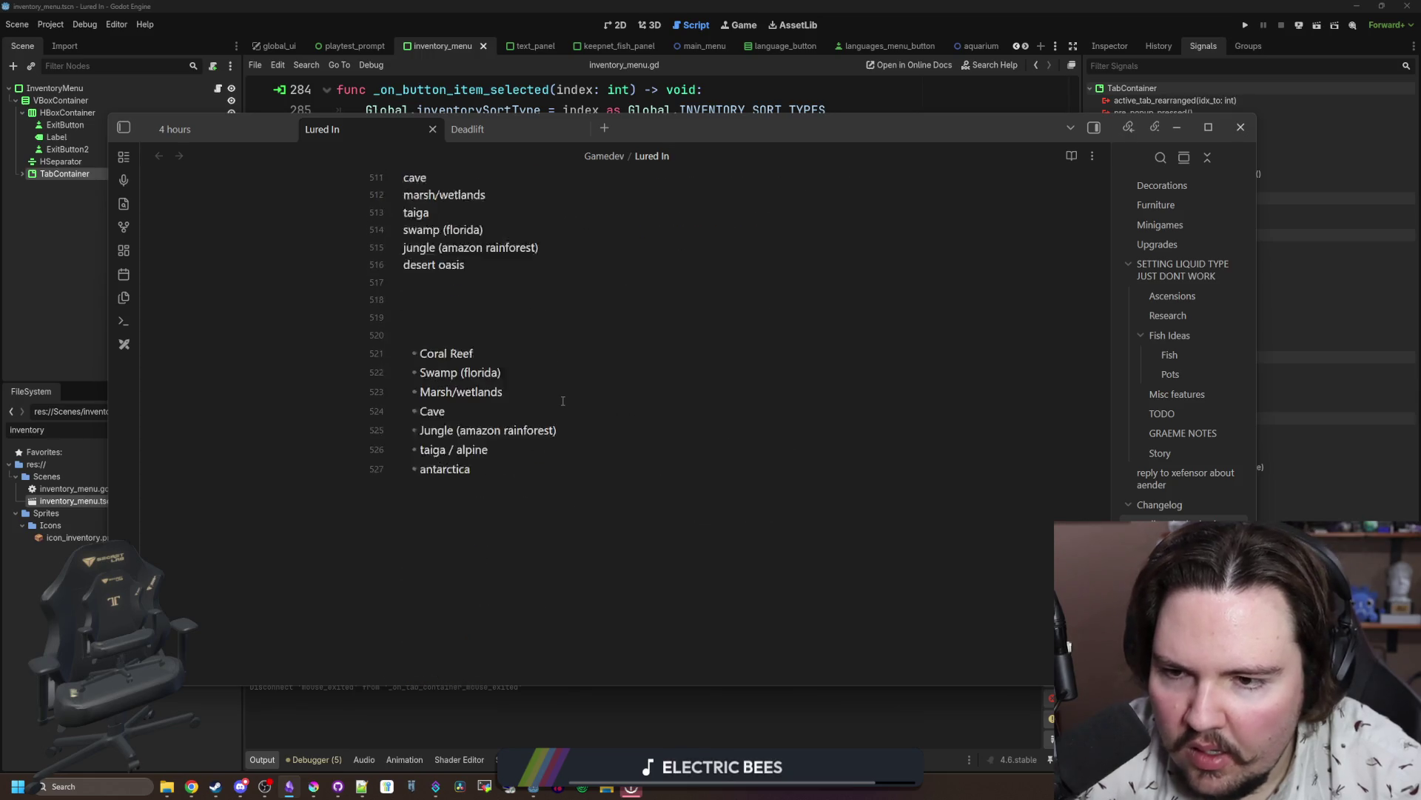
scroll(563, 401, up, 20)
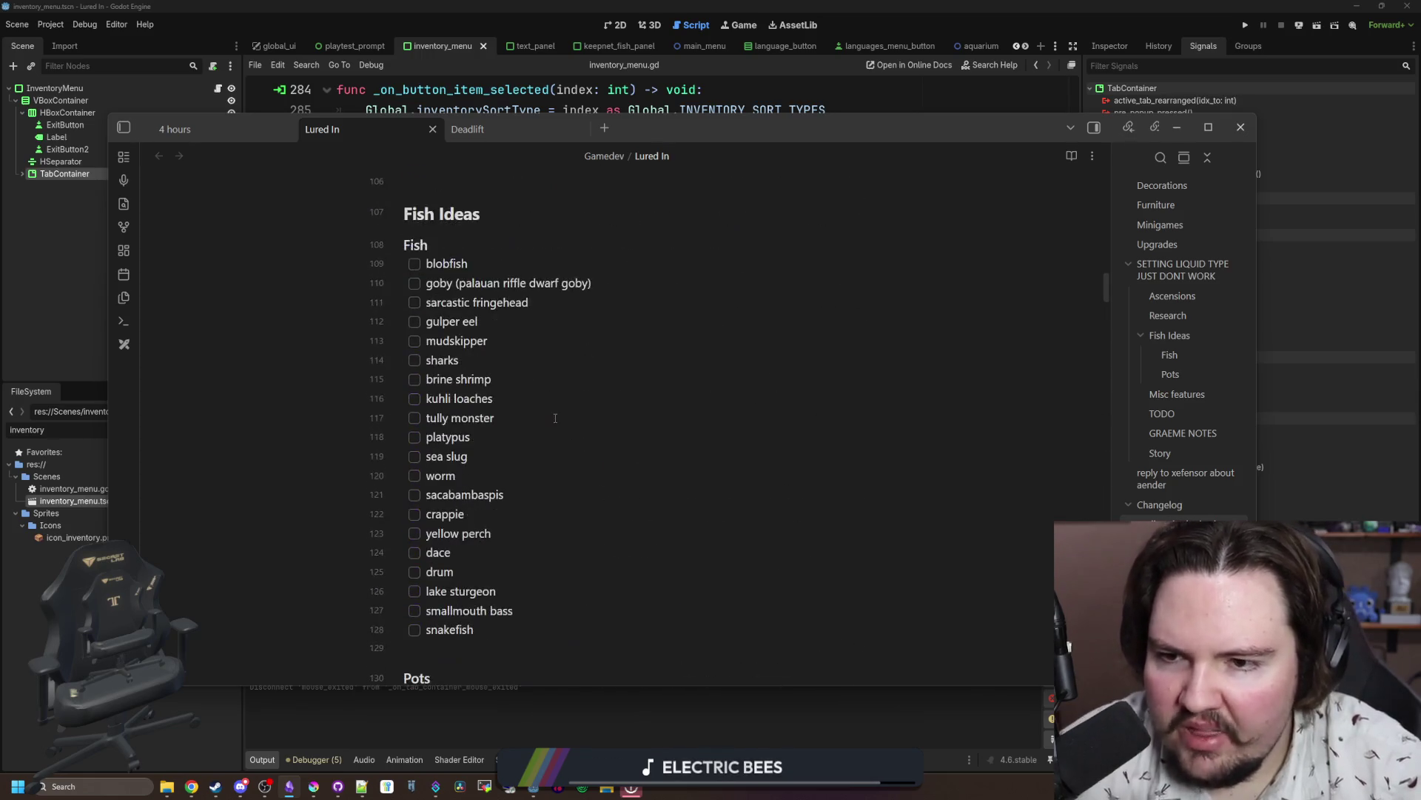
scroll(546, 446, down, 8)
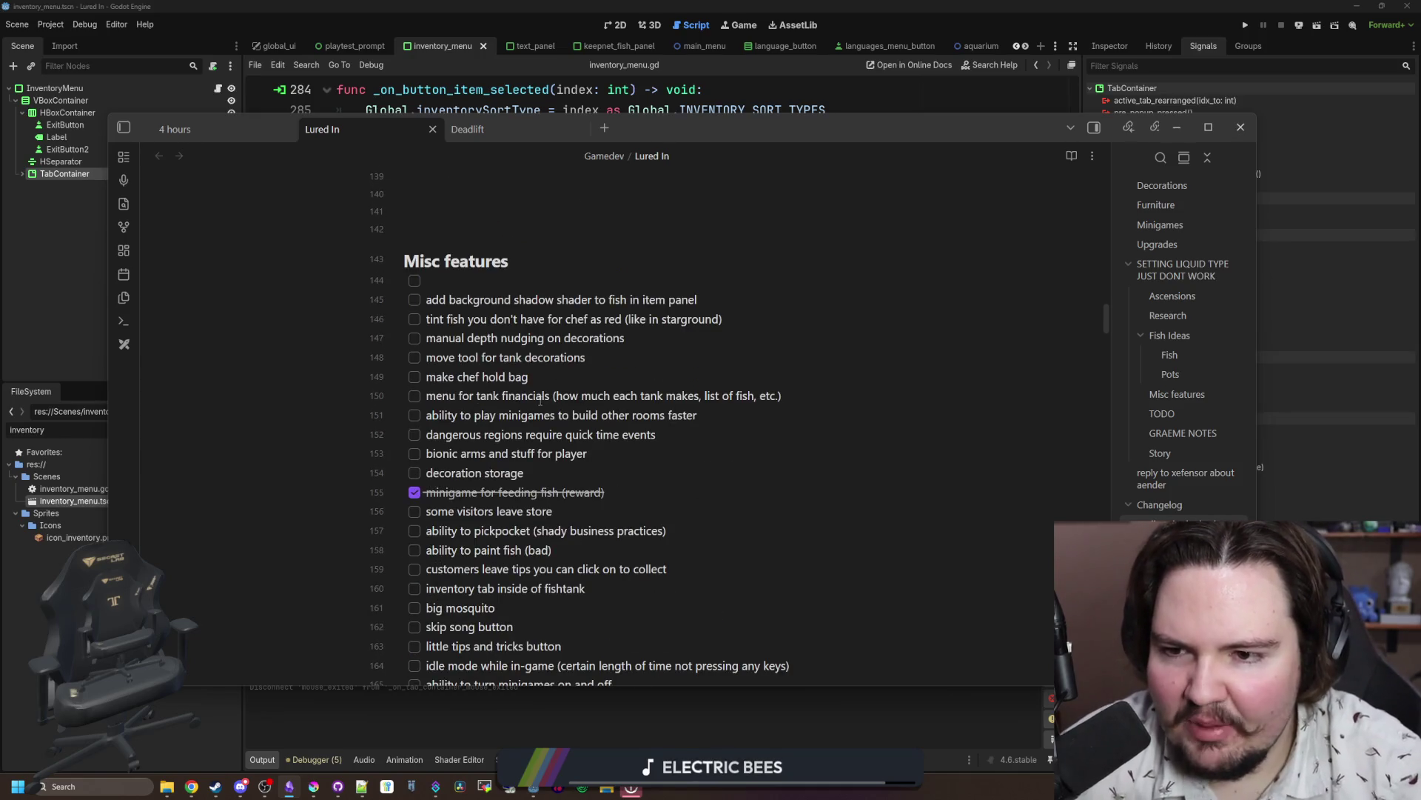
Step: Tick the tank decoration move tool, clickable customer tips, tip-rate upgrade and add in customer tips items
click(414, 358)
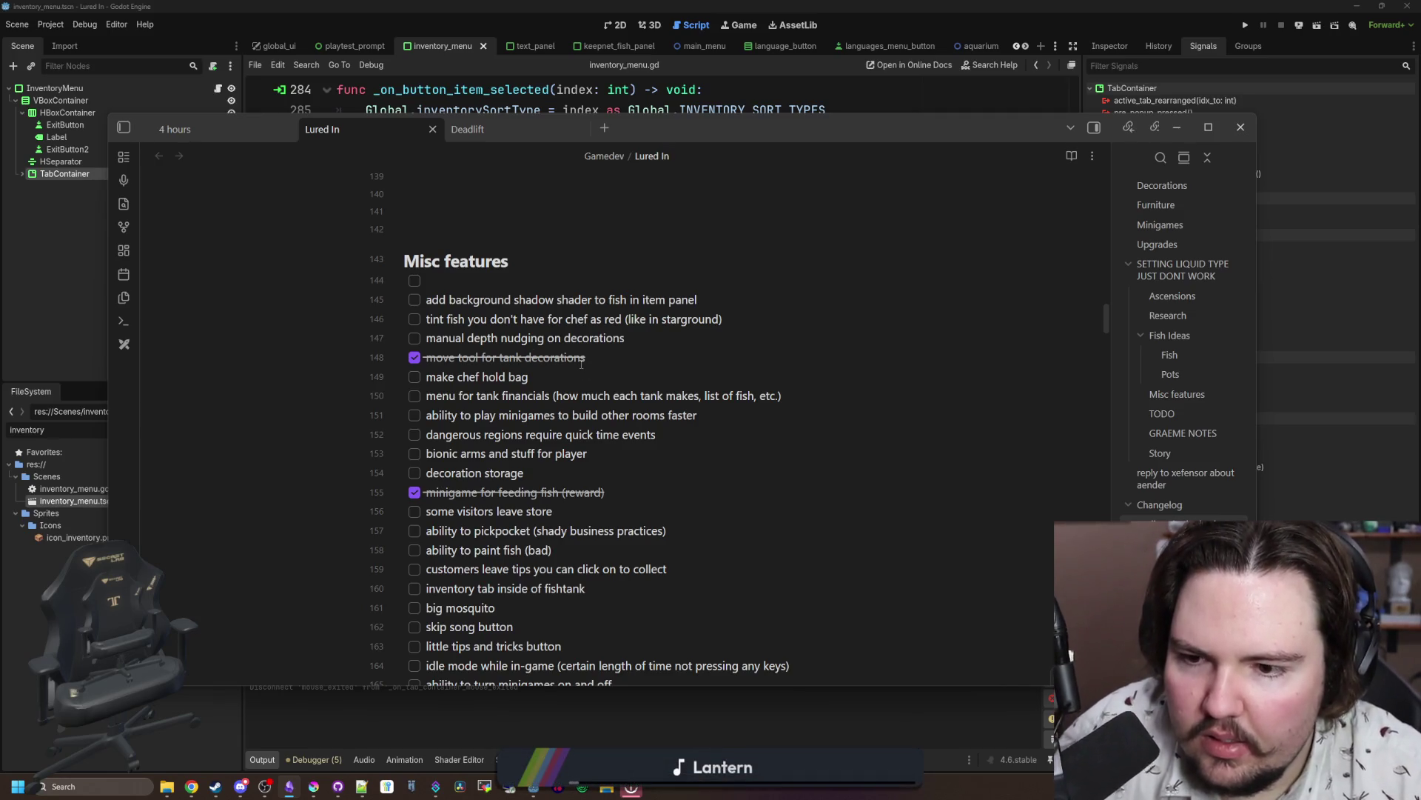
scroll(581, 362, down, 1)
scroll(581, 363, down, 1)
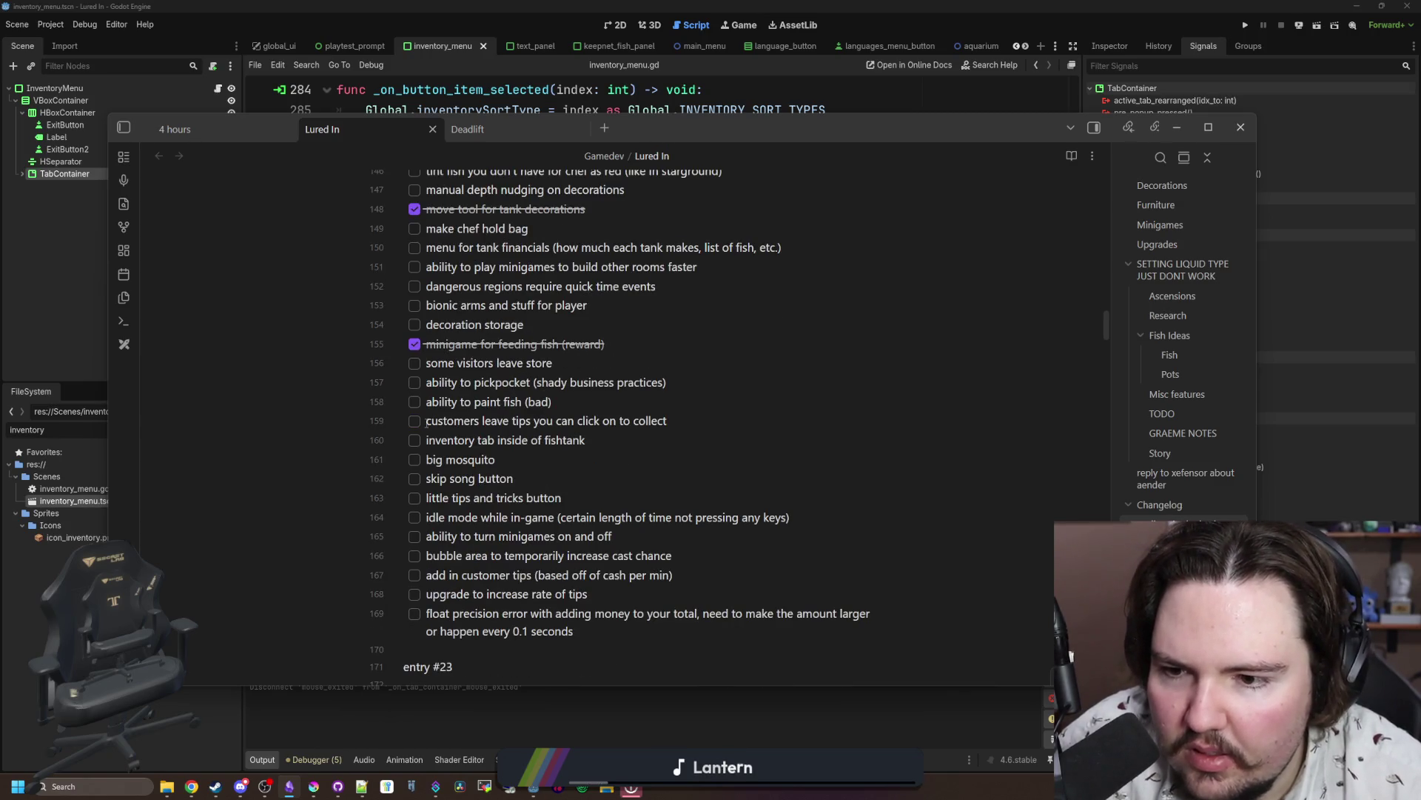
click(415, 421)
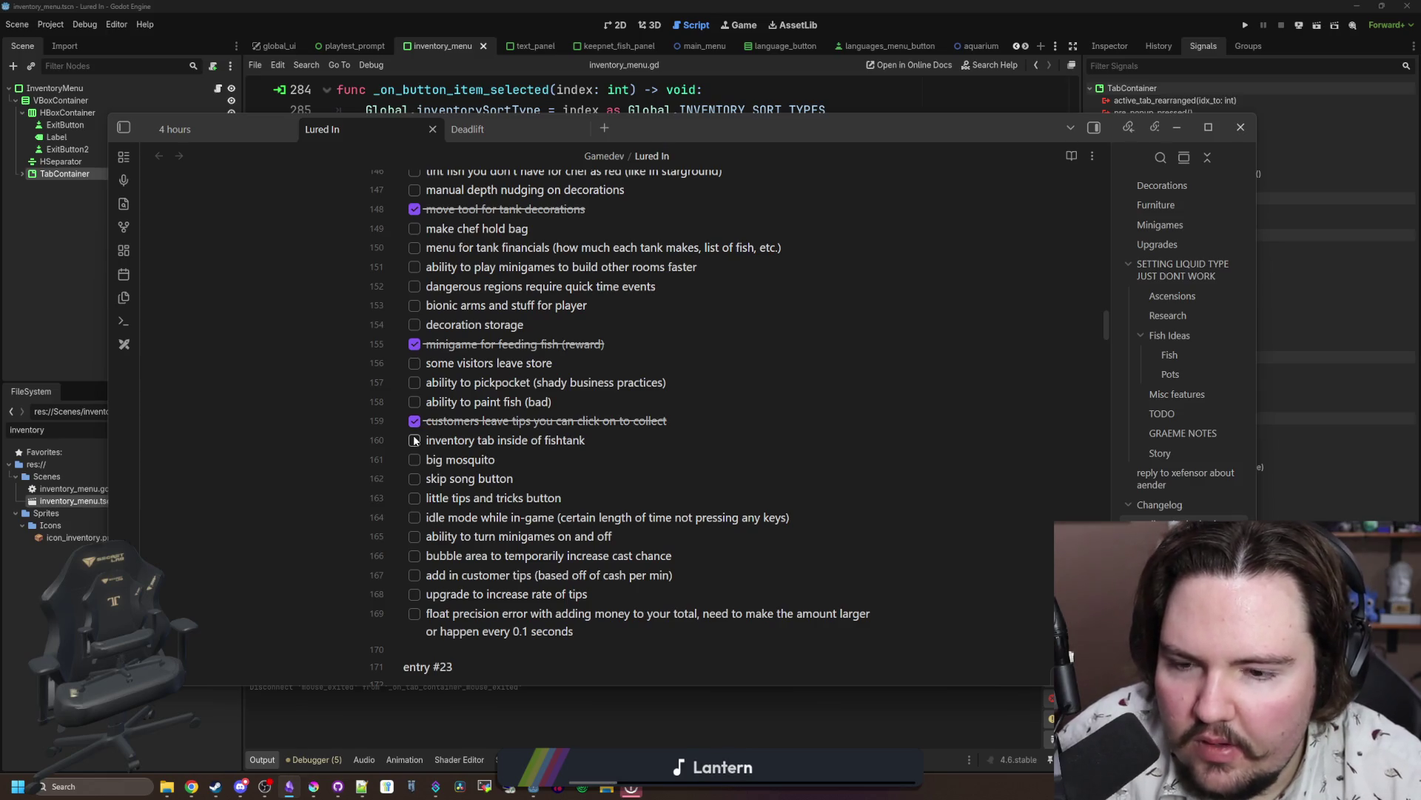
scroll(415, 440, down, 1)
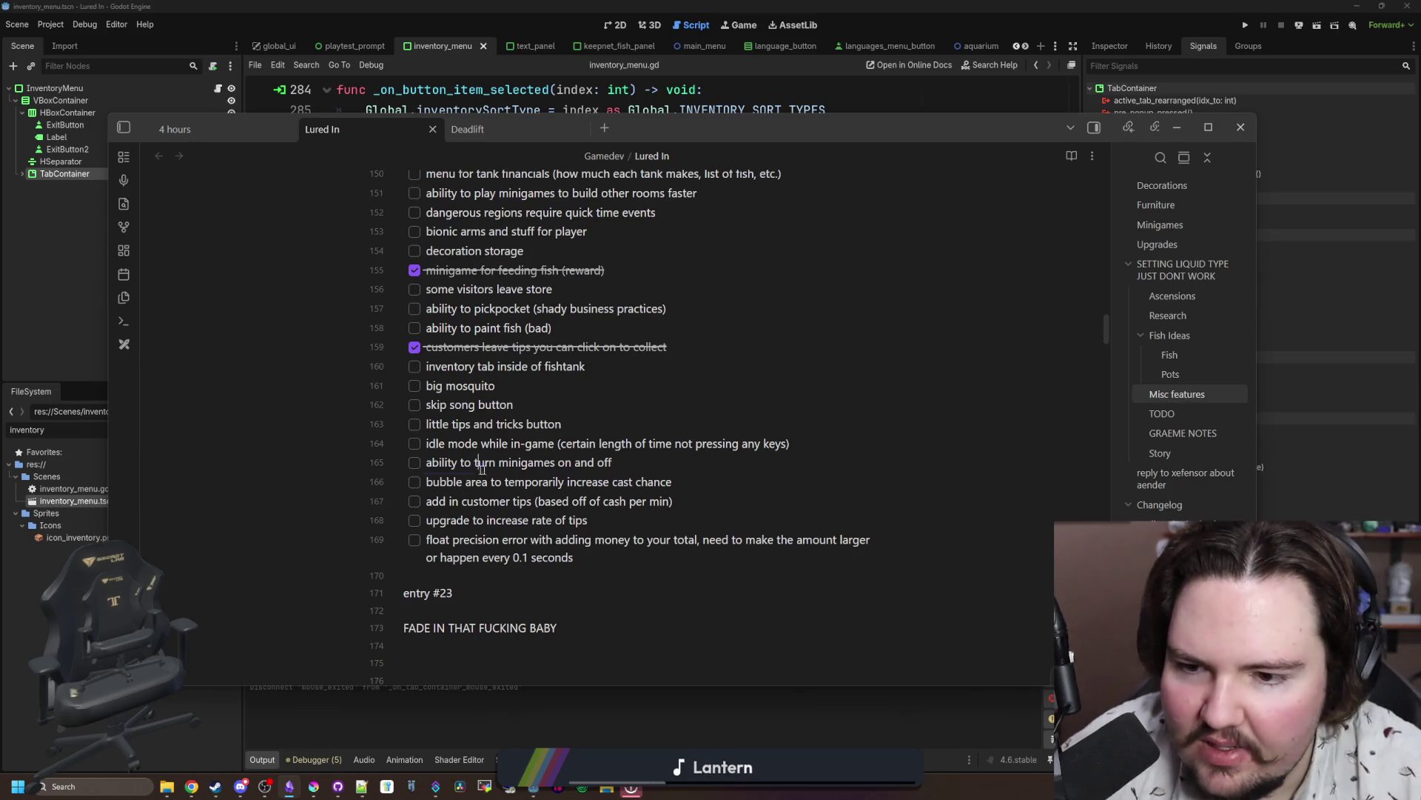
drag(479, 462, 622, 463)
click(667, 454)
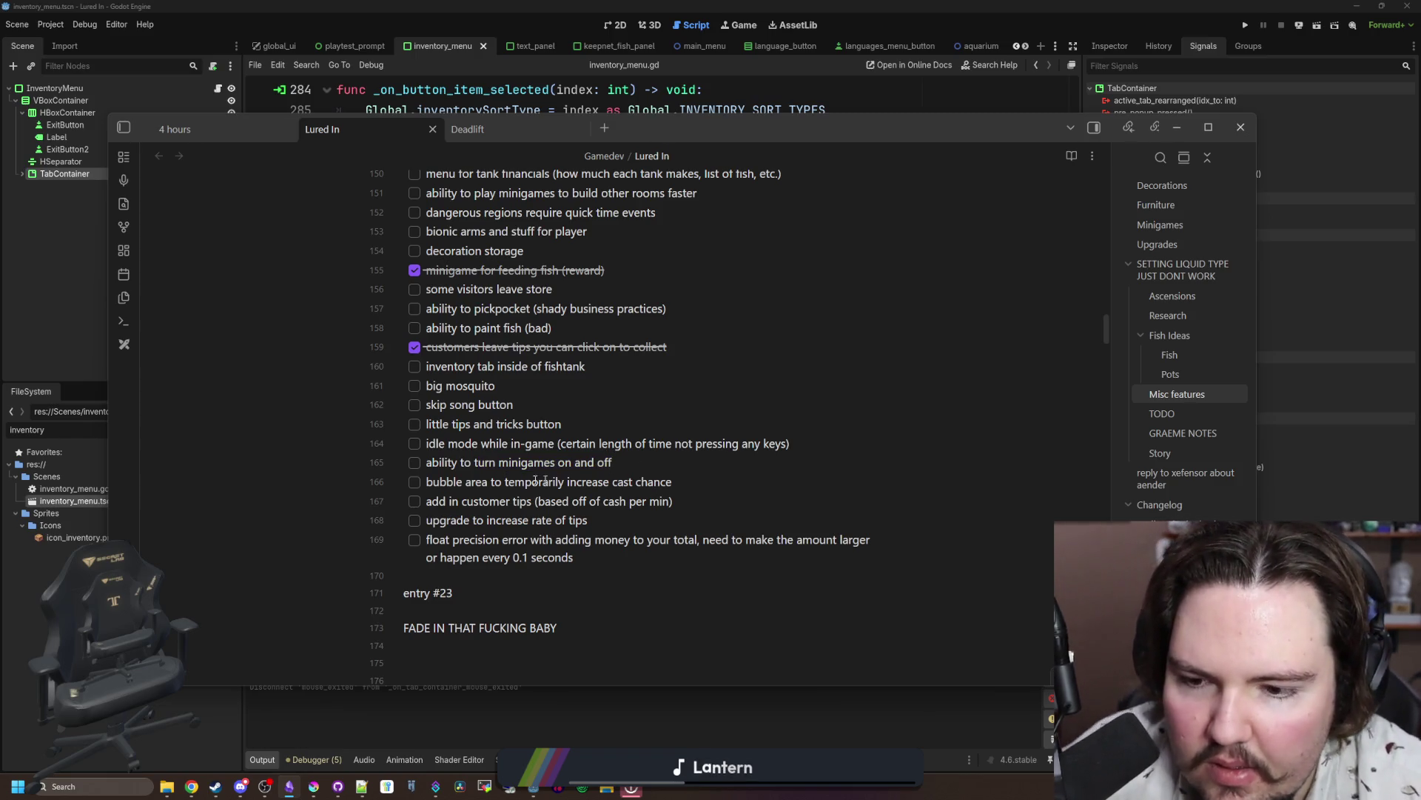
click(414, 520)
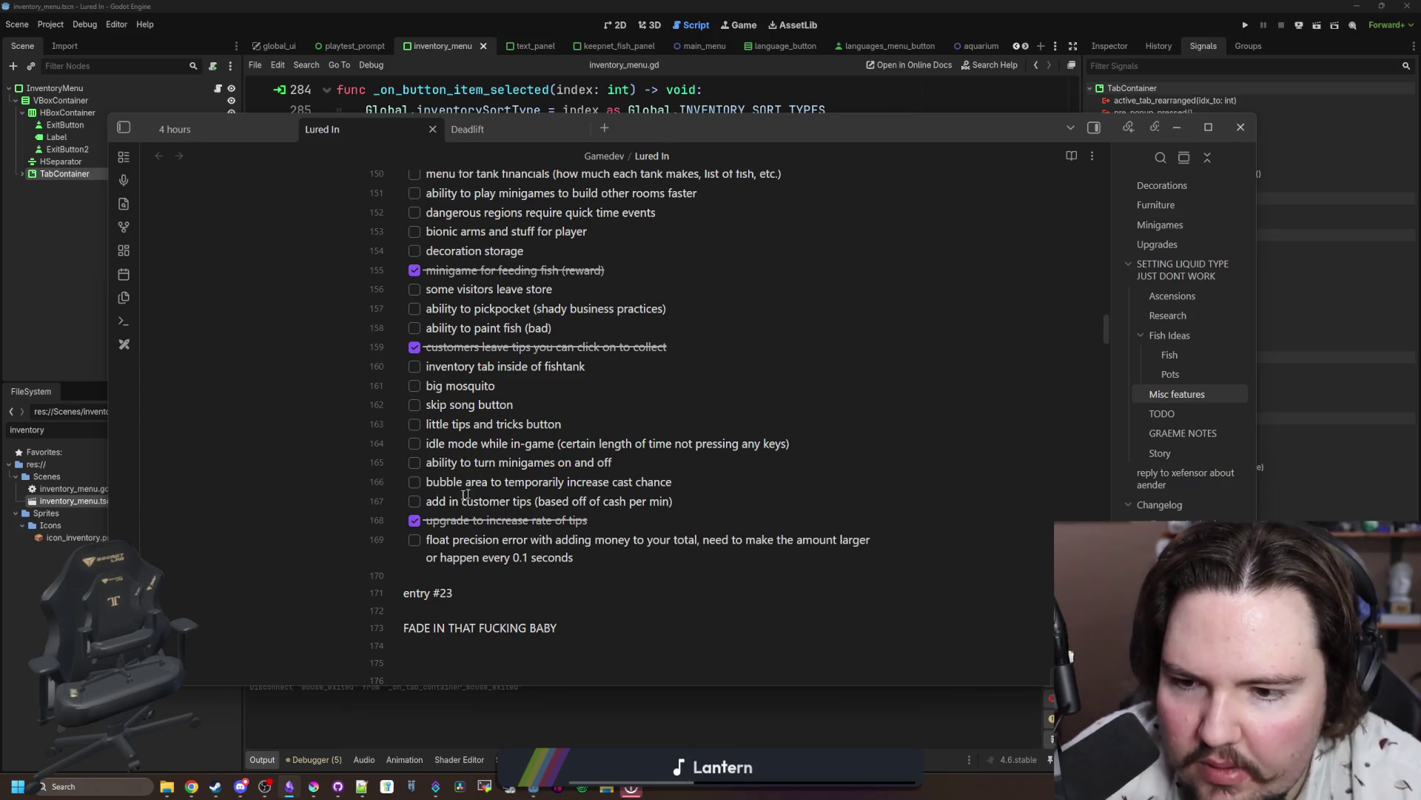
click(415, 502)
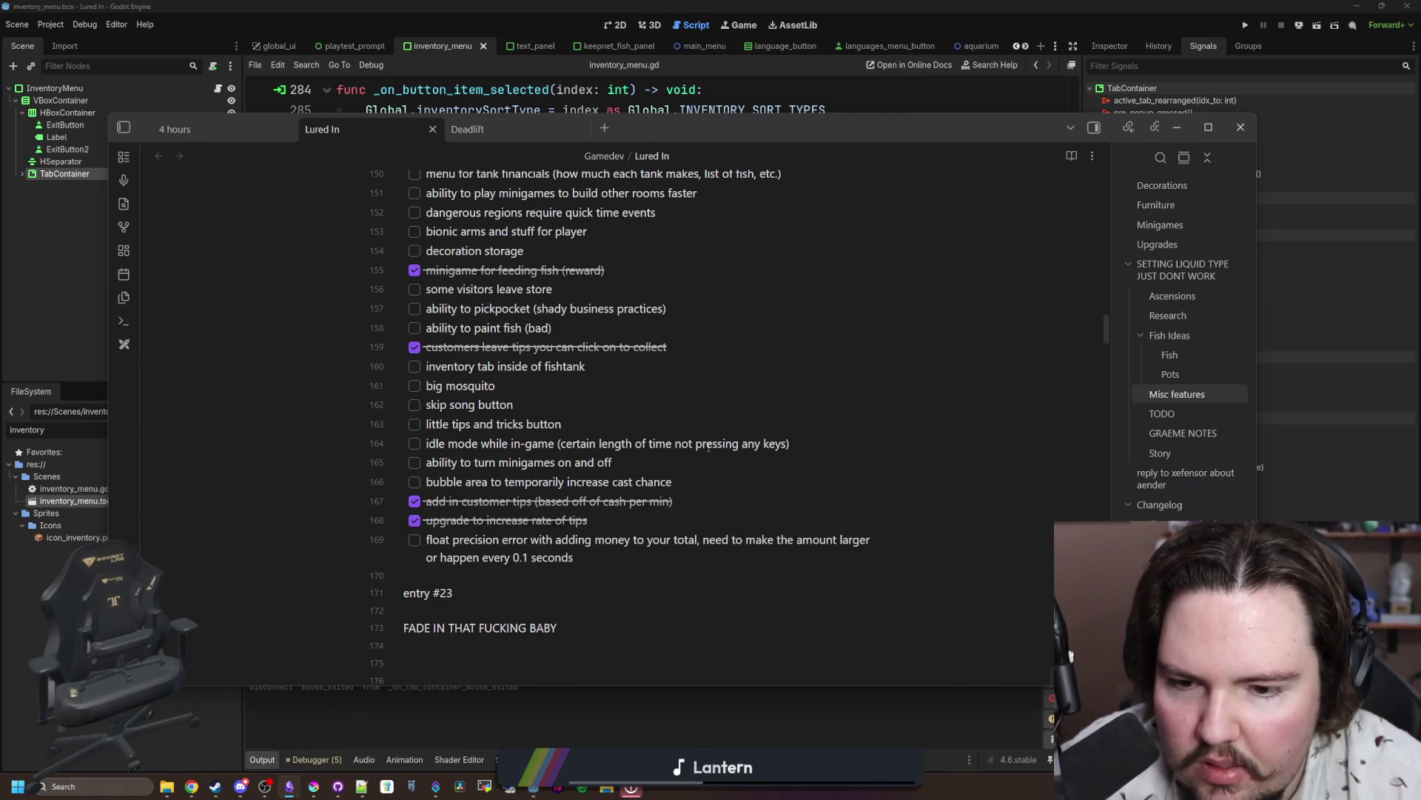
scroll(708, 448, down, 3)
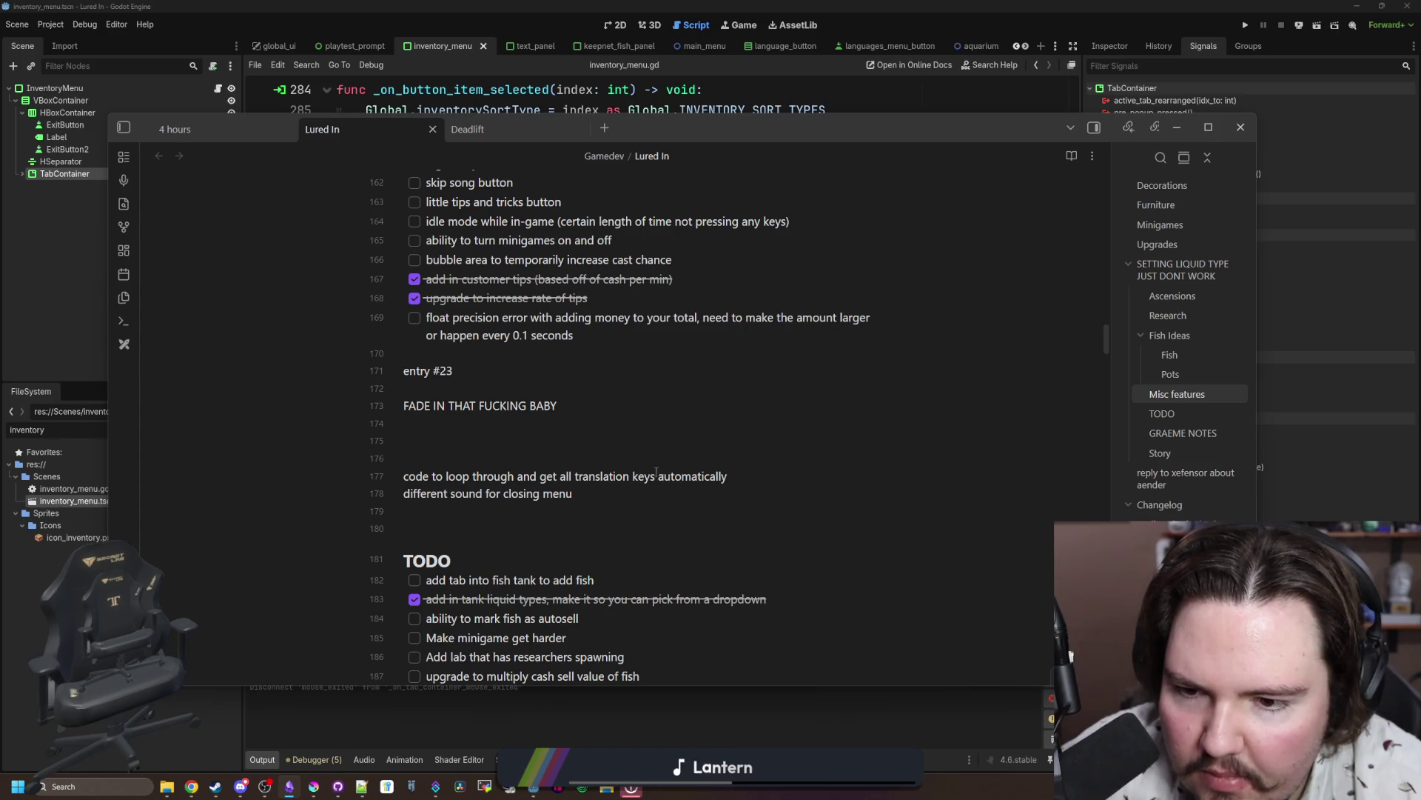
drag(728, 476, 359, 479)
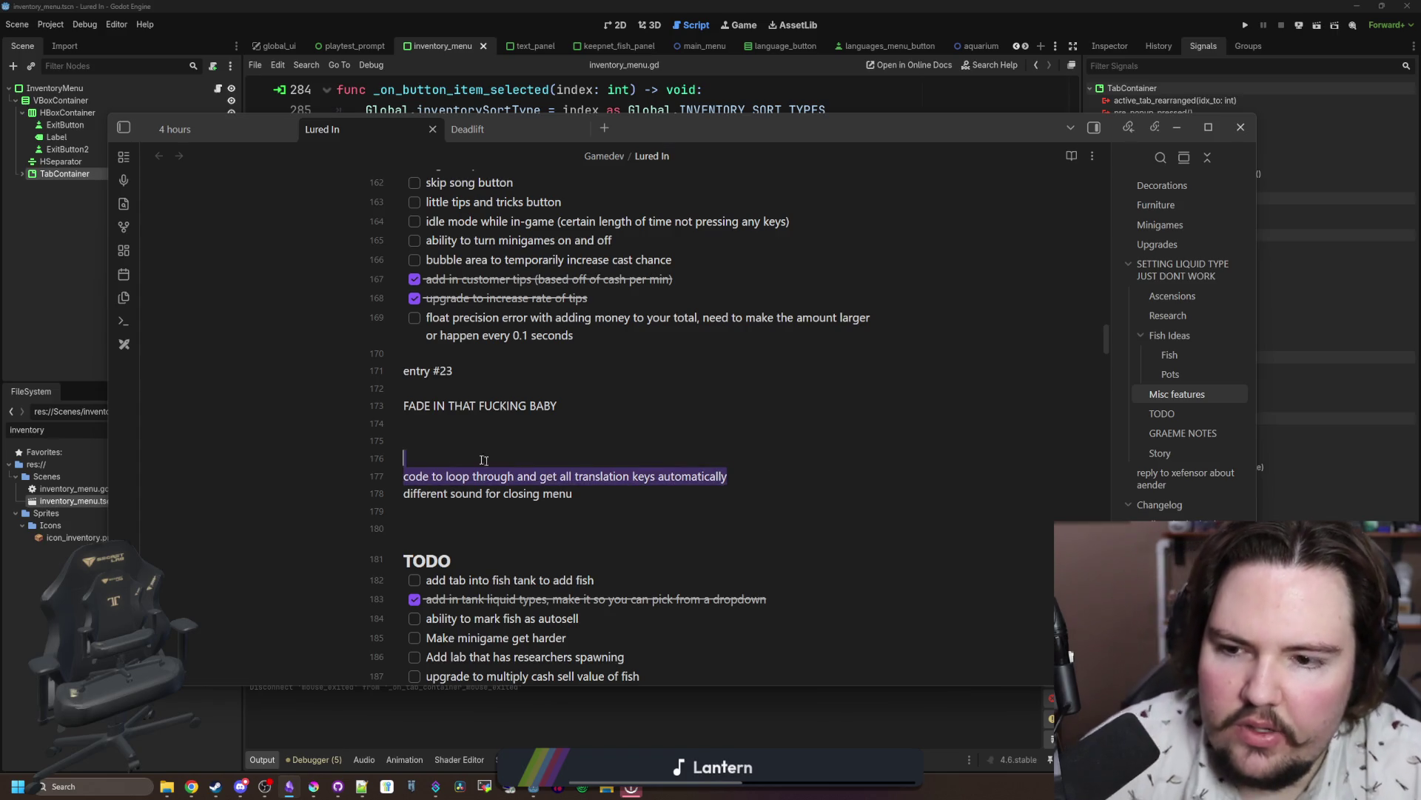
click(426, 463)
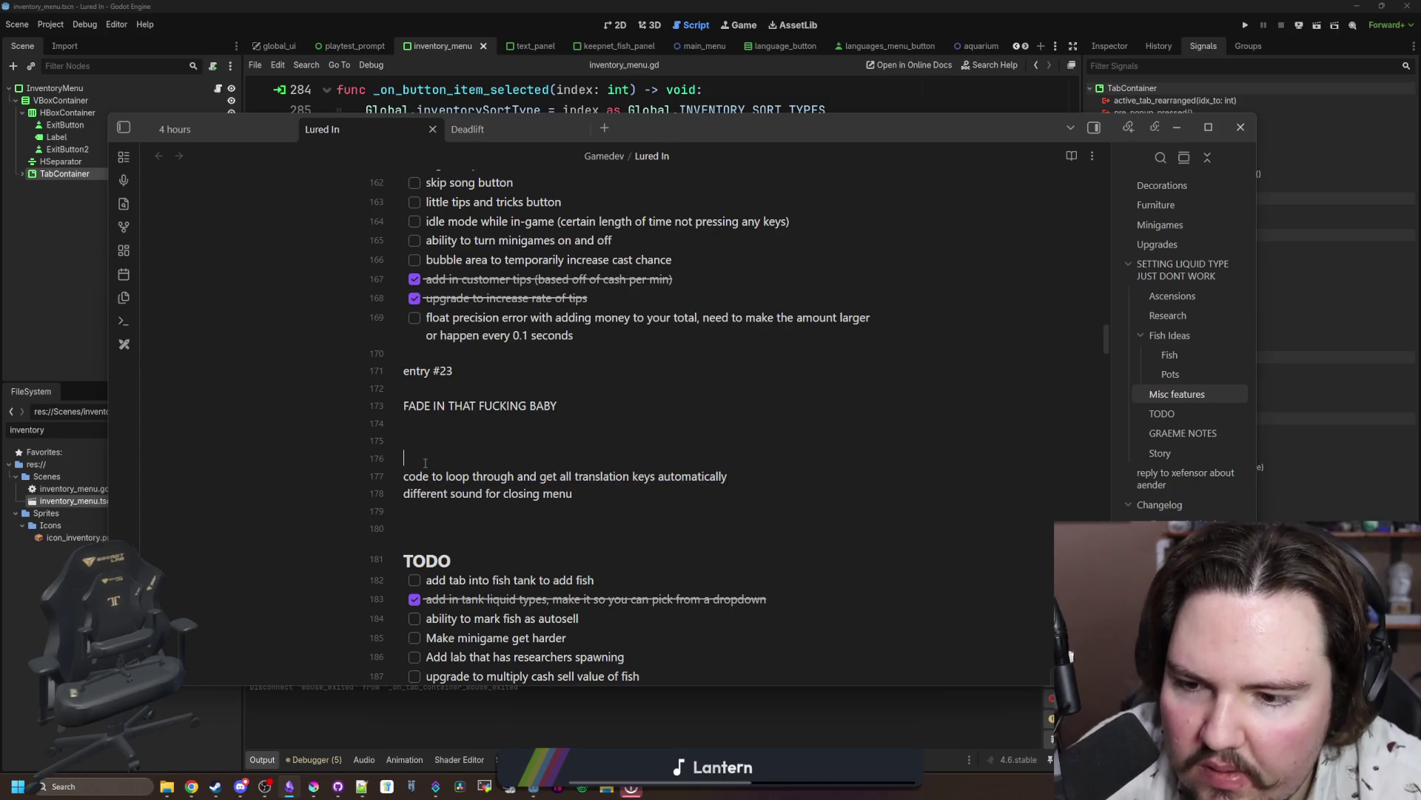
scroll(425, 464, down, 2)
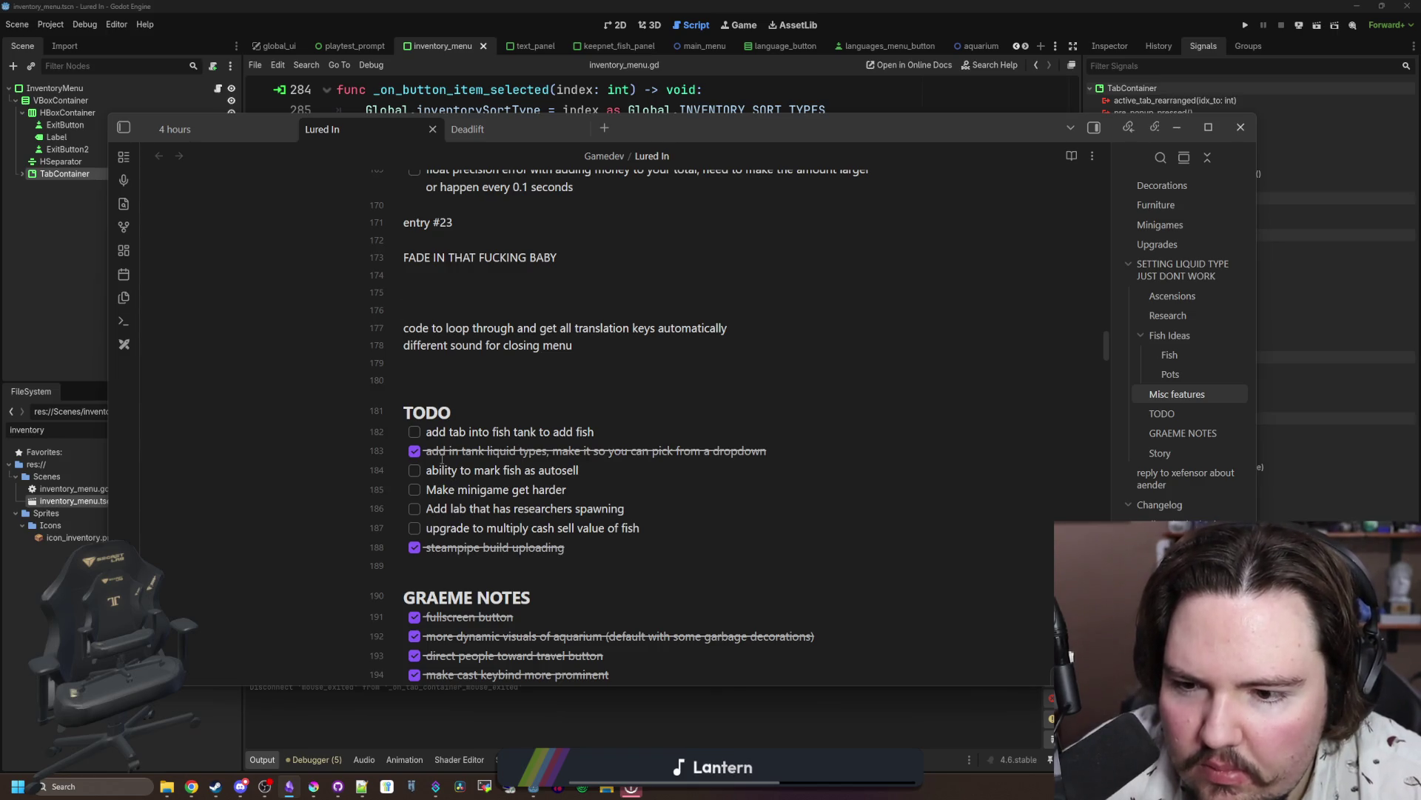
scroll(442, 541, down, 2)
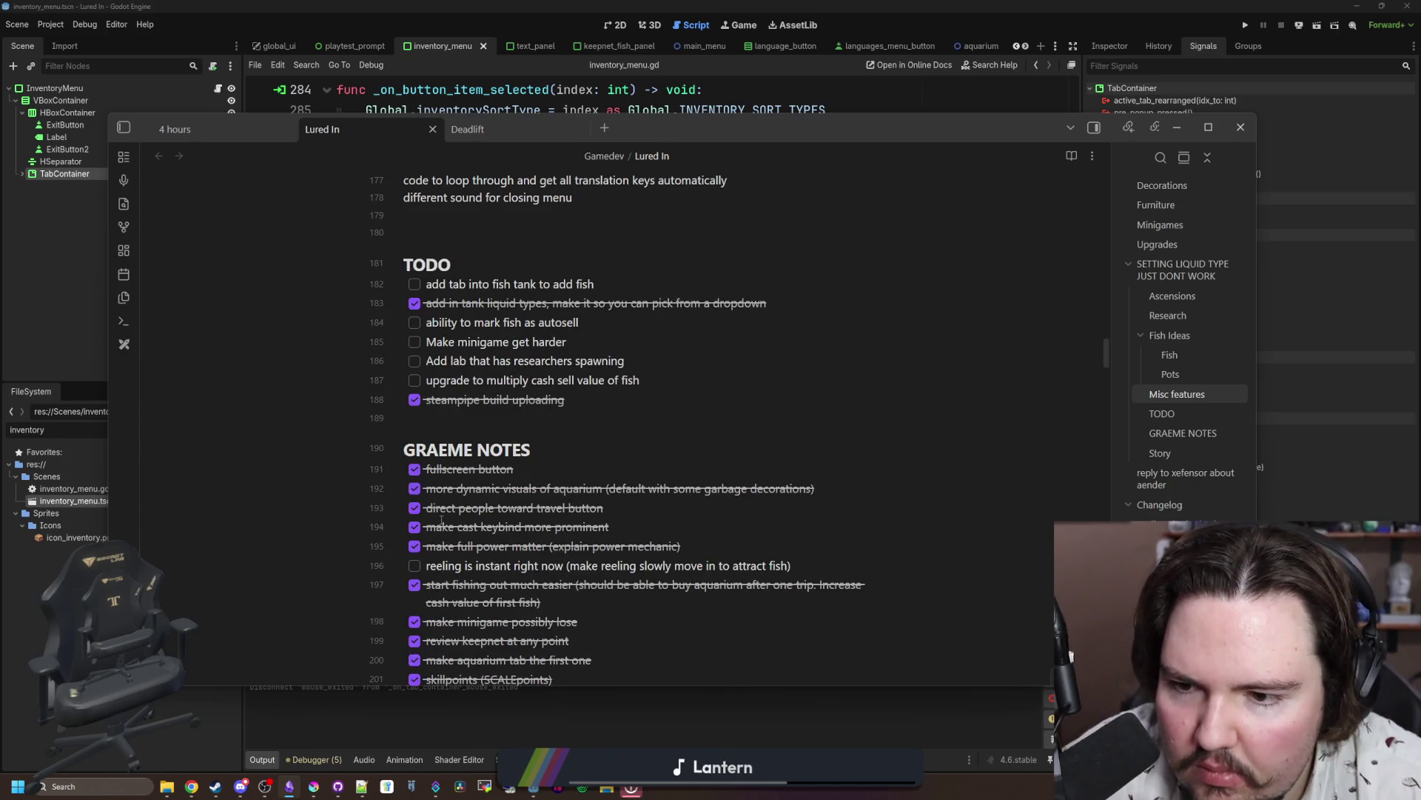
click(415, 382)
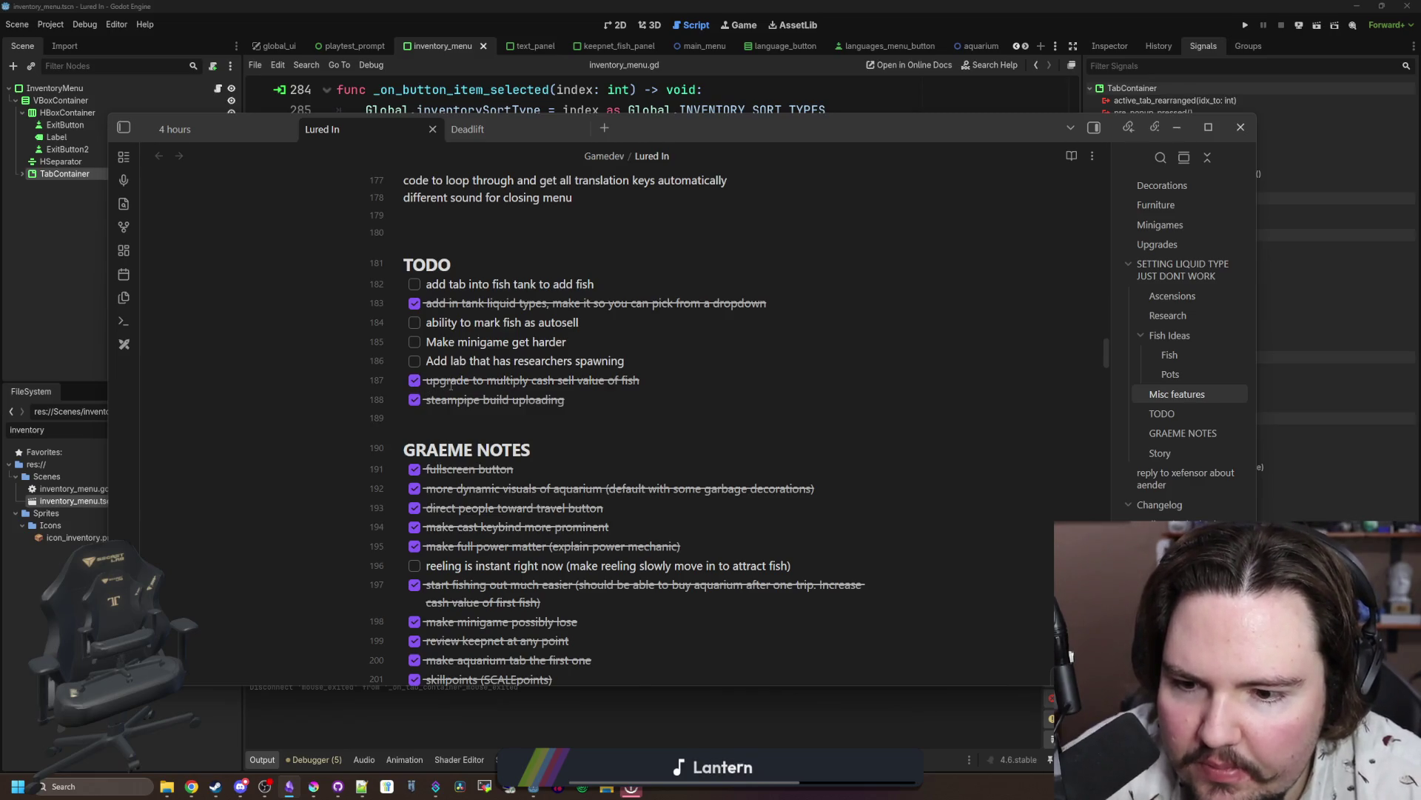
scroll(450, 385, down, 5)
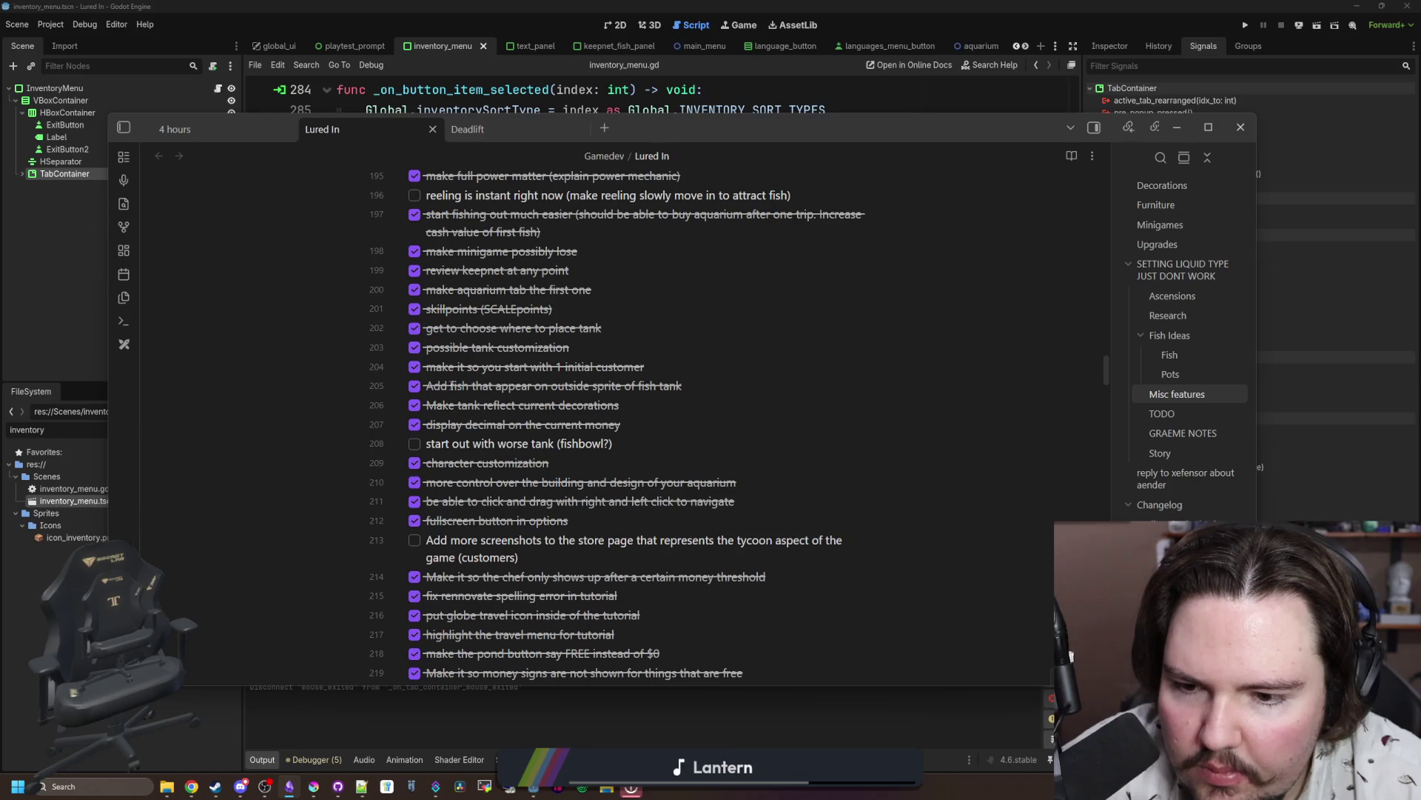
scroll(451, 385, down, 3)
click(415, 318)
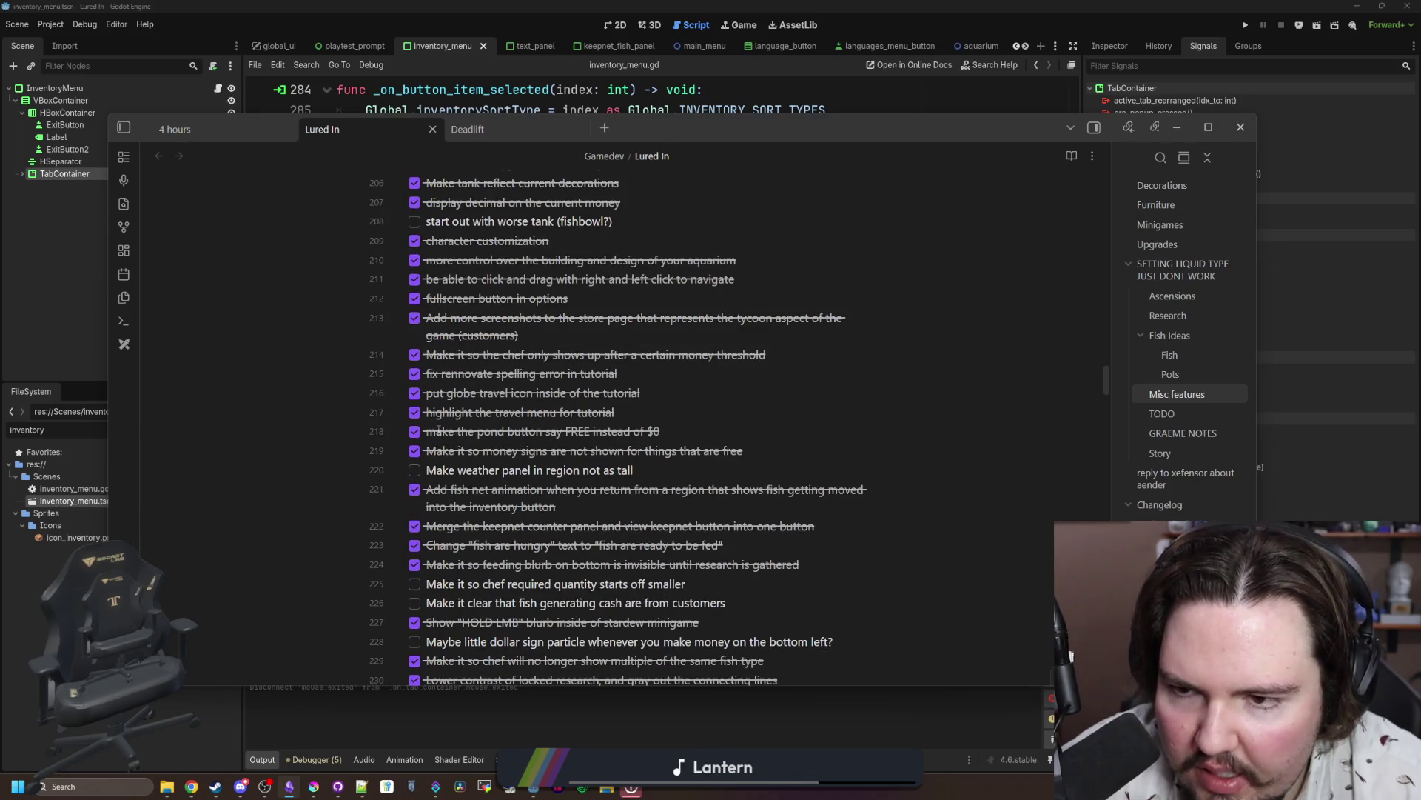
scroll(439, 429, down, 2)
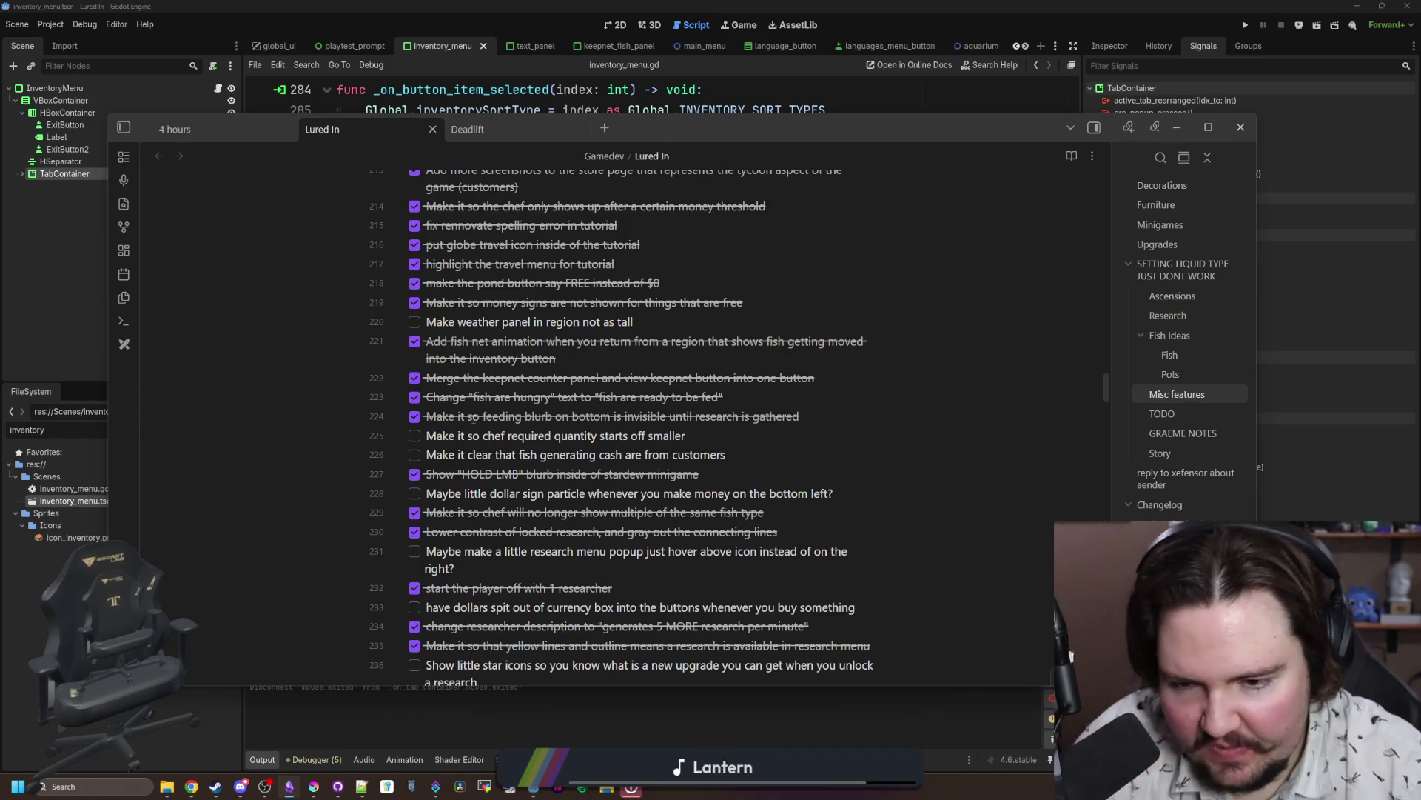
scroll(492, 410, down, 2)
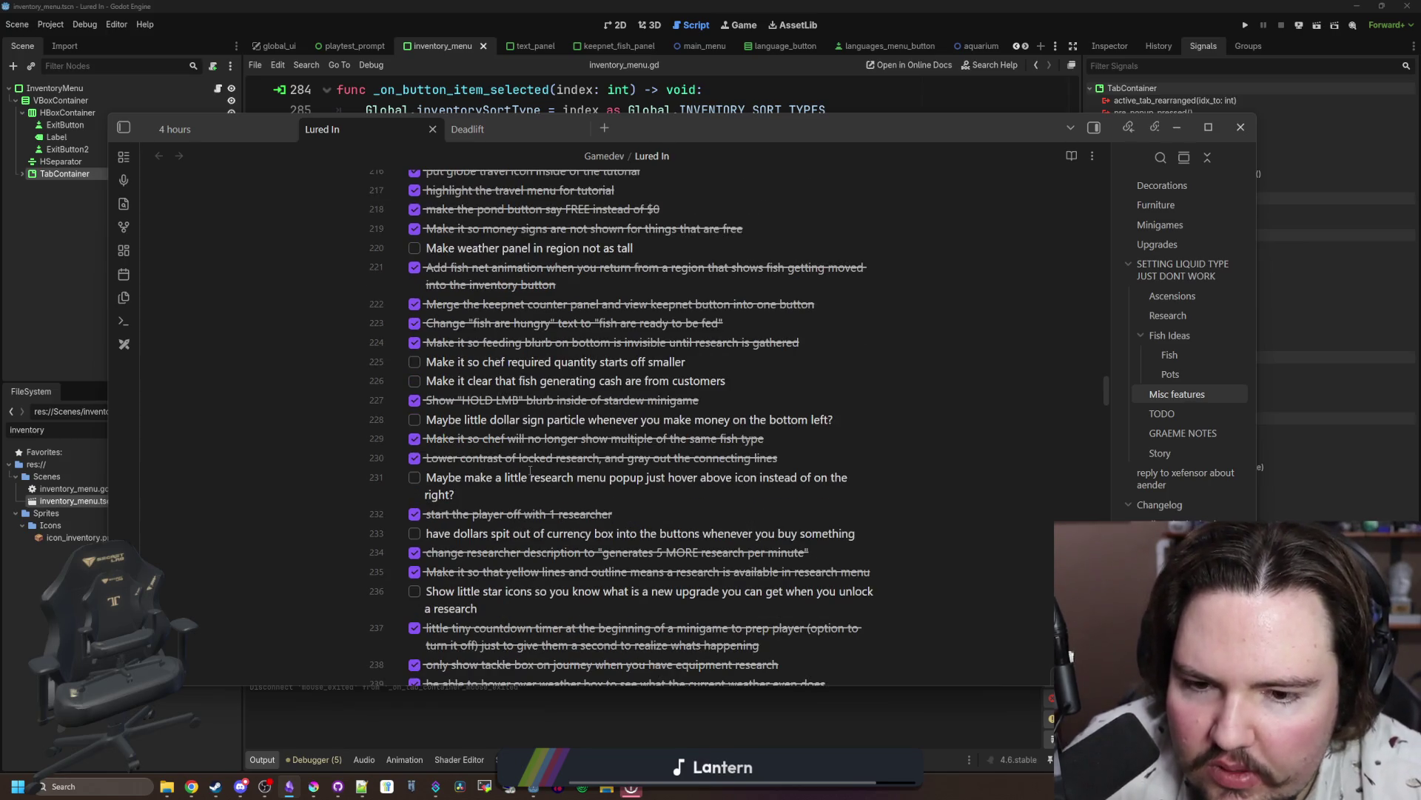
scroll(530, 471, down, 2)
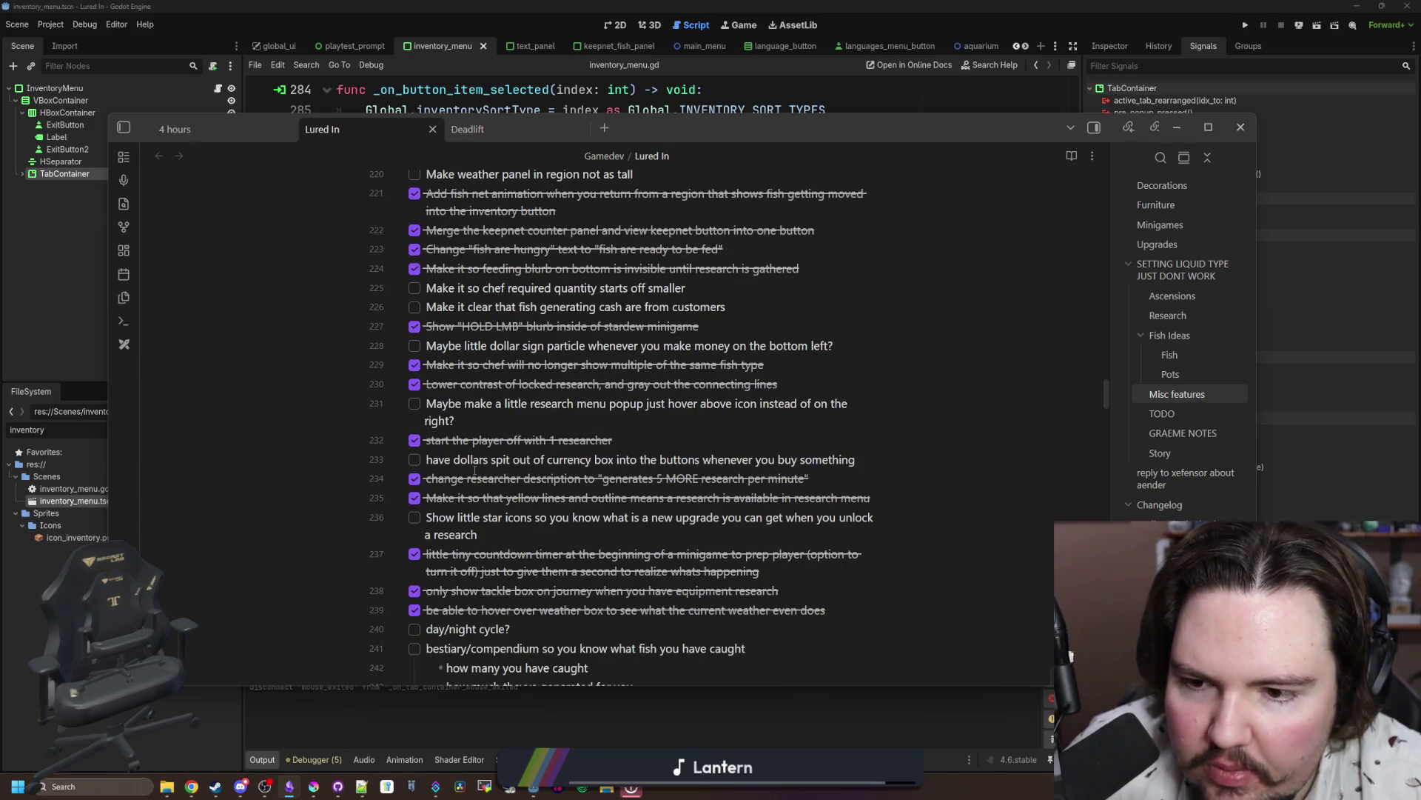
scroll(475, 469, down, 2)
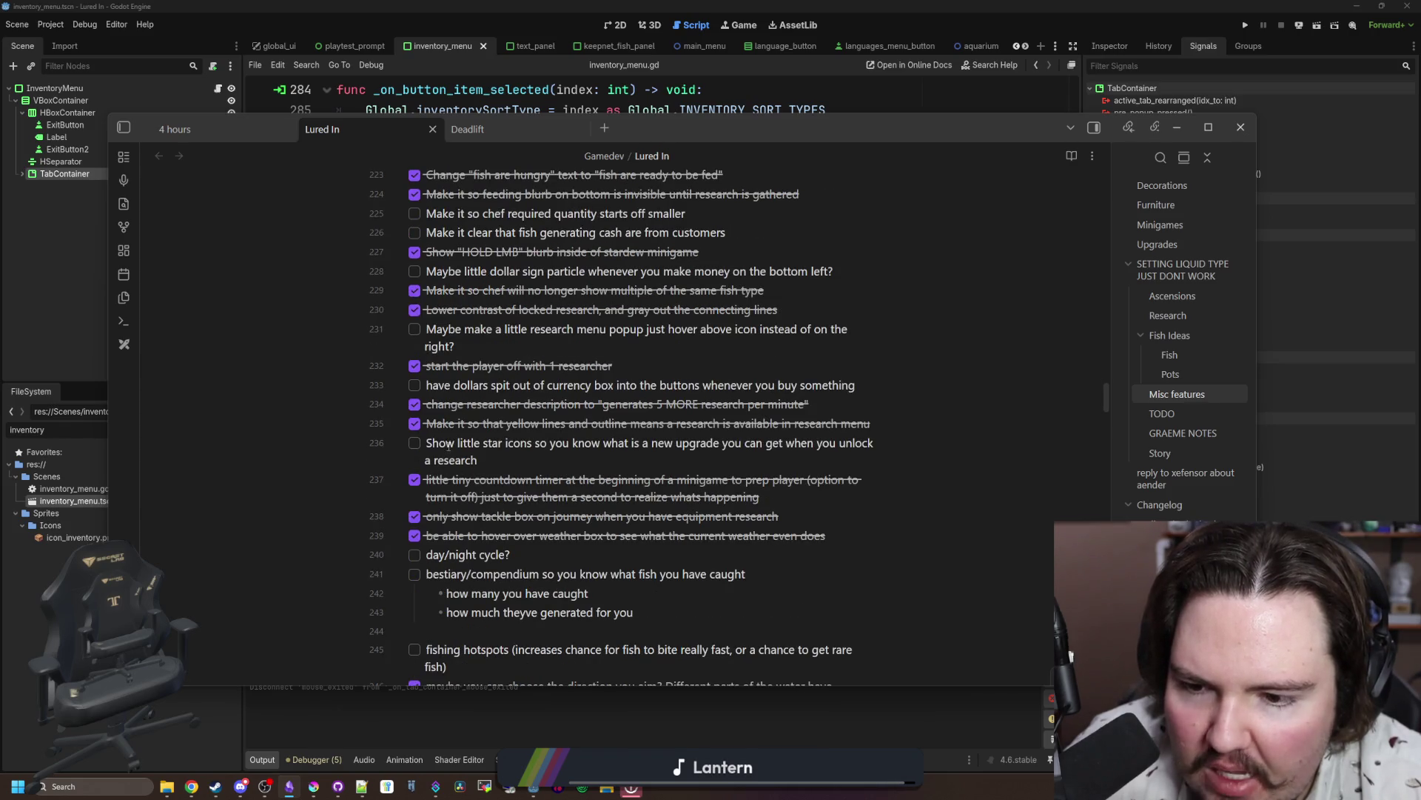
scroll(449, 445, down, 2)
scroll(449, 445, down, 2)
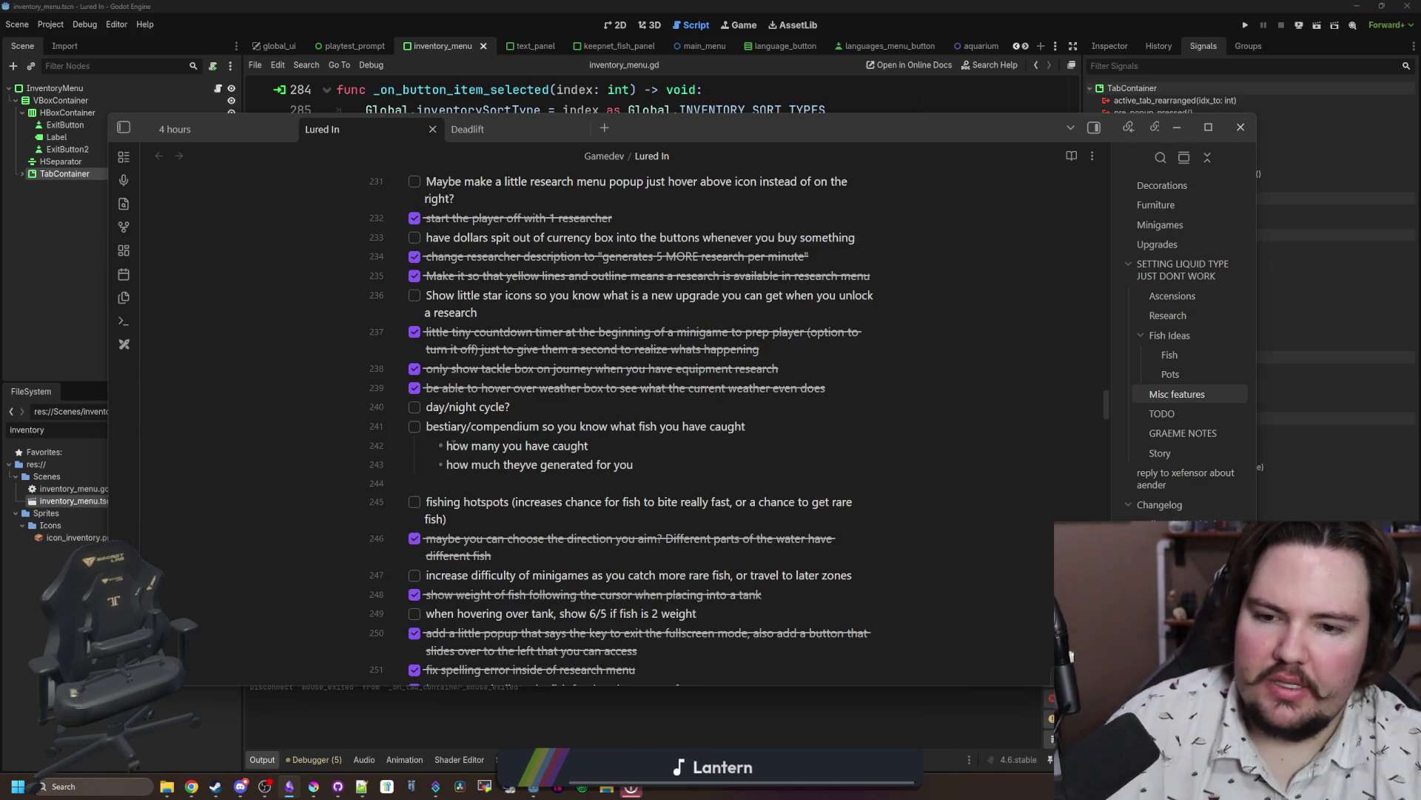
click(415, 426)
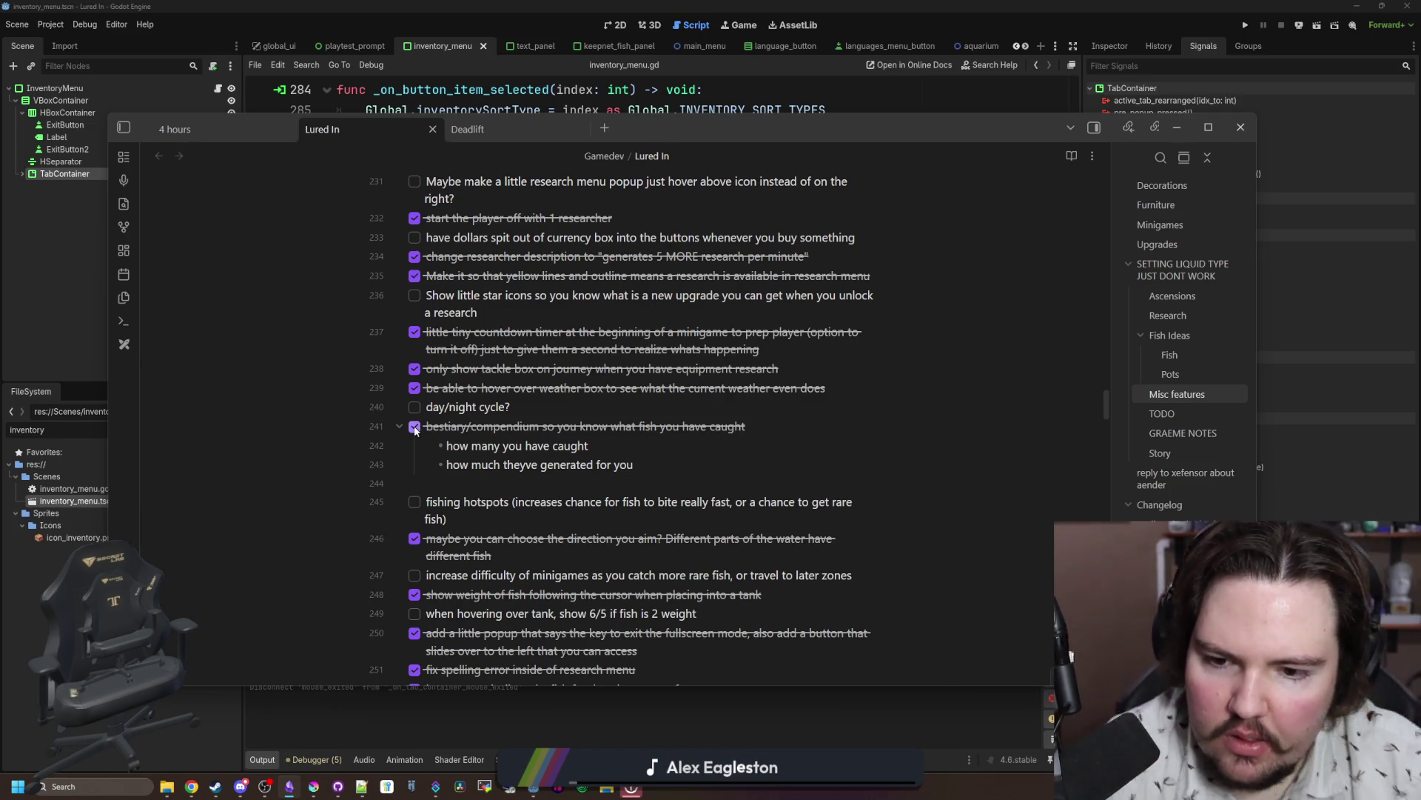
scroll(368, 437, down, 1)
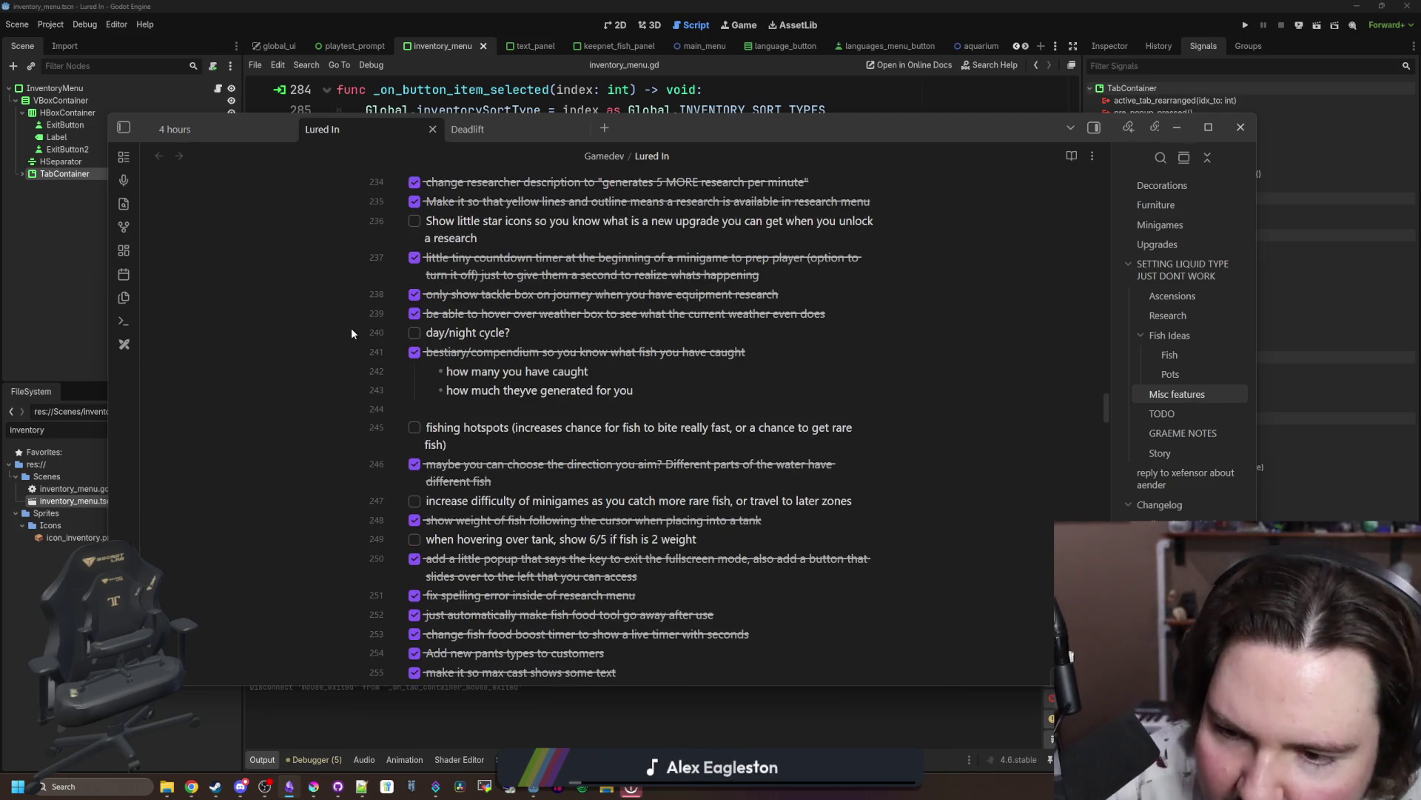
scroll(575, 437, down, 2)
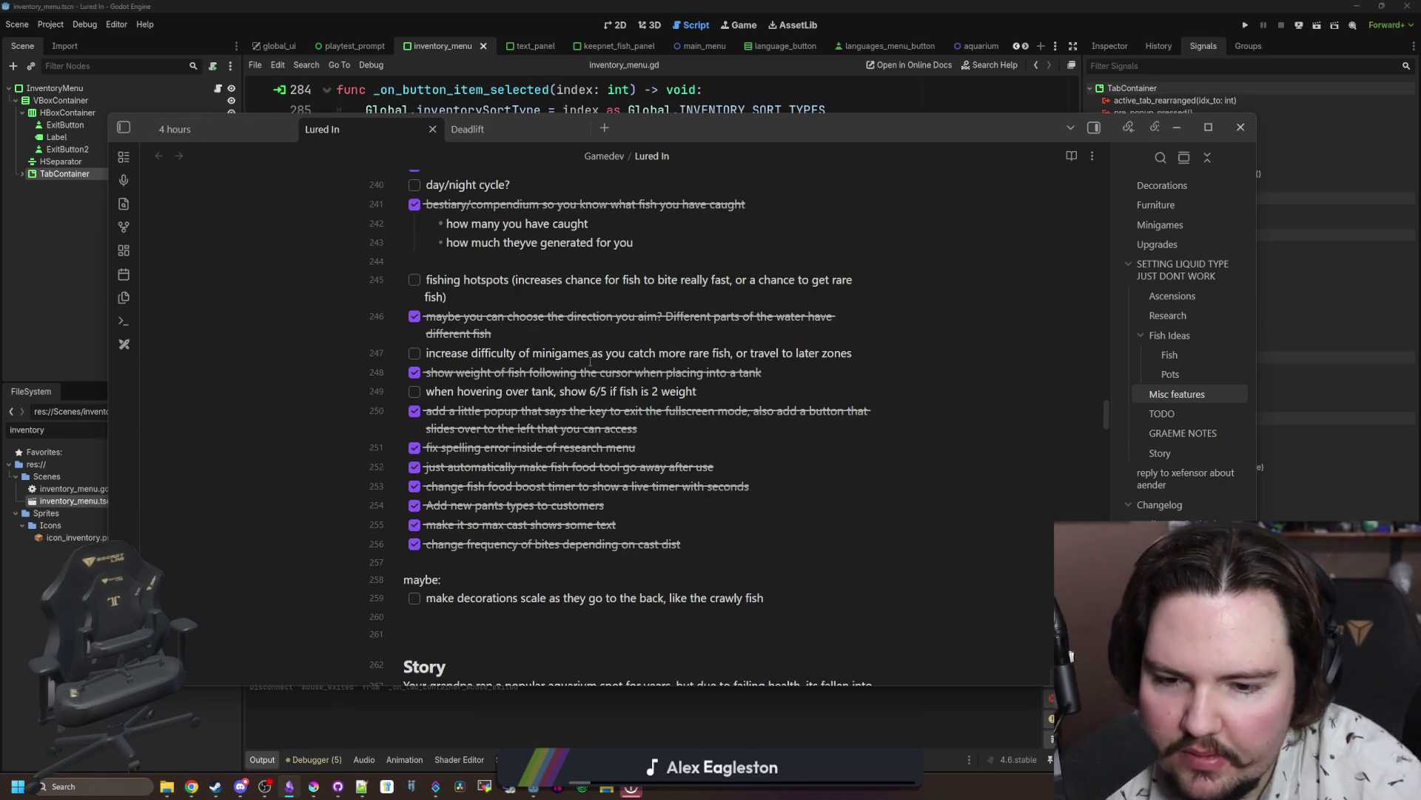
scroll(590, 360, down, 5)
scroll(619, 290, down, 1)
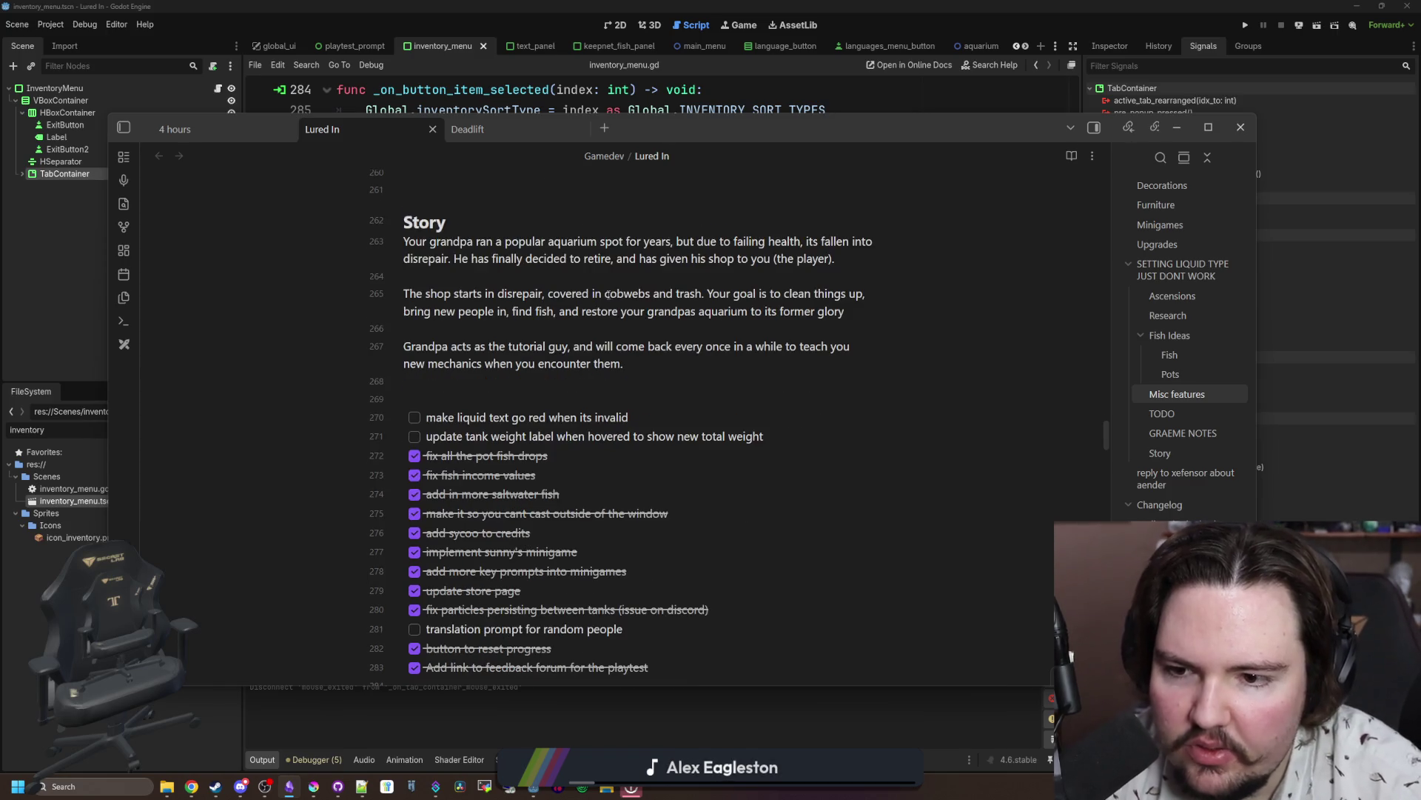
scroll(468, 396, down, 6)
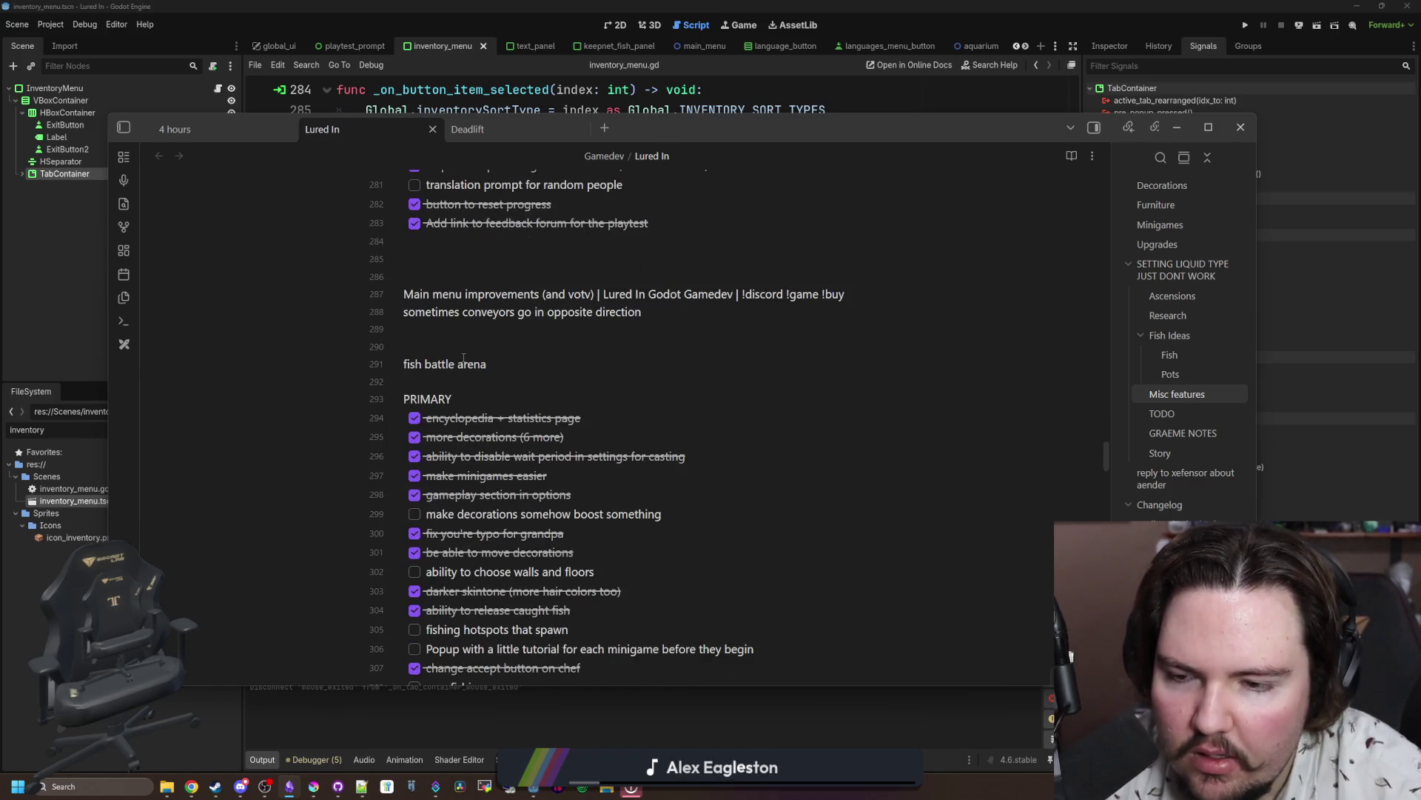
scroll(463, 357, down, 2)
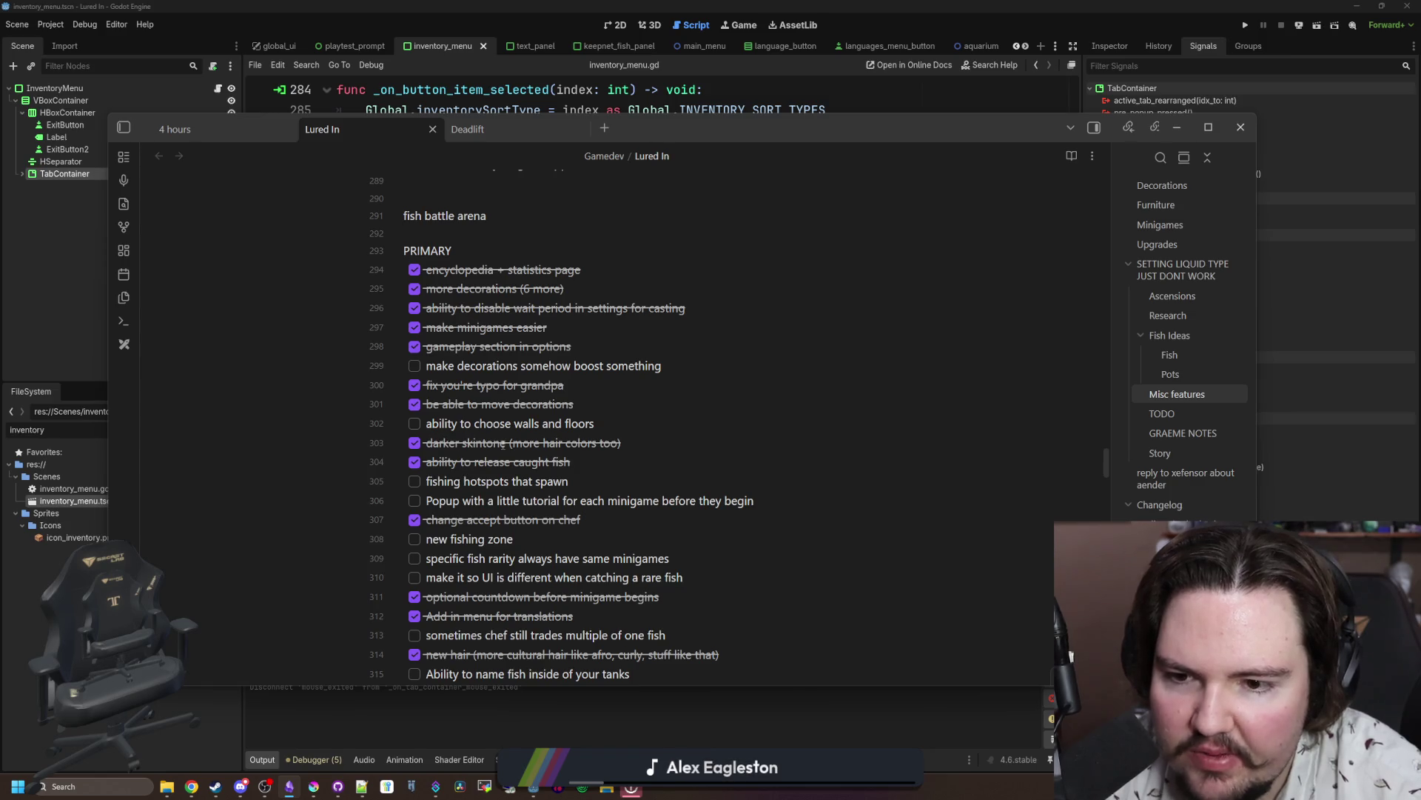
scroll(530, 351, down, 2)
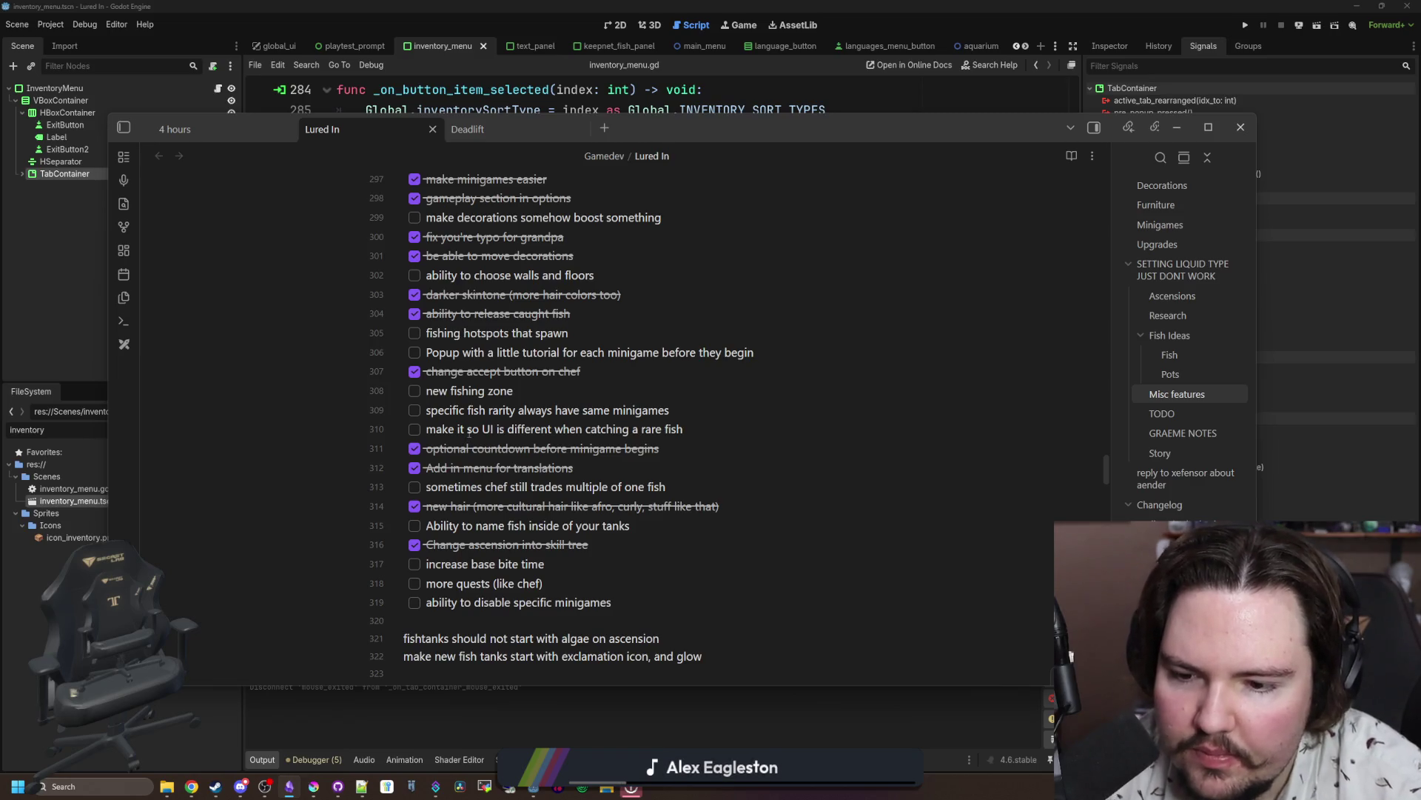
scroll(468, 433, down, 2)
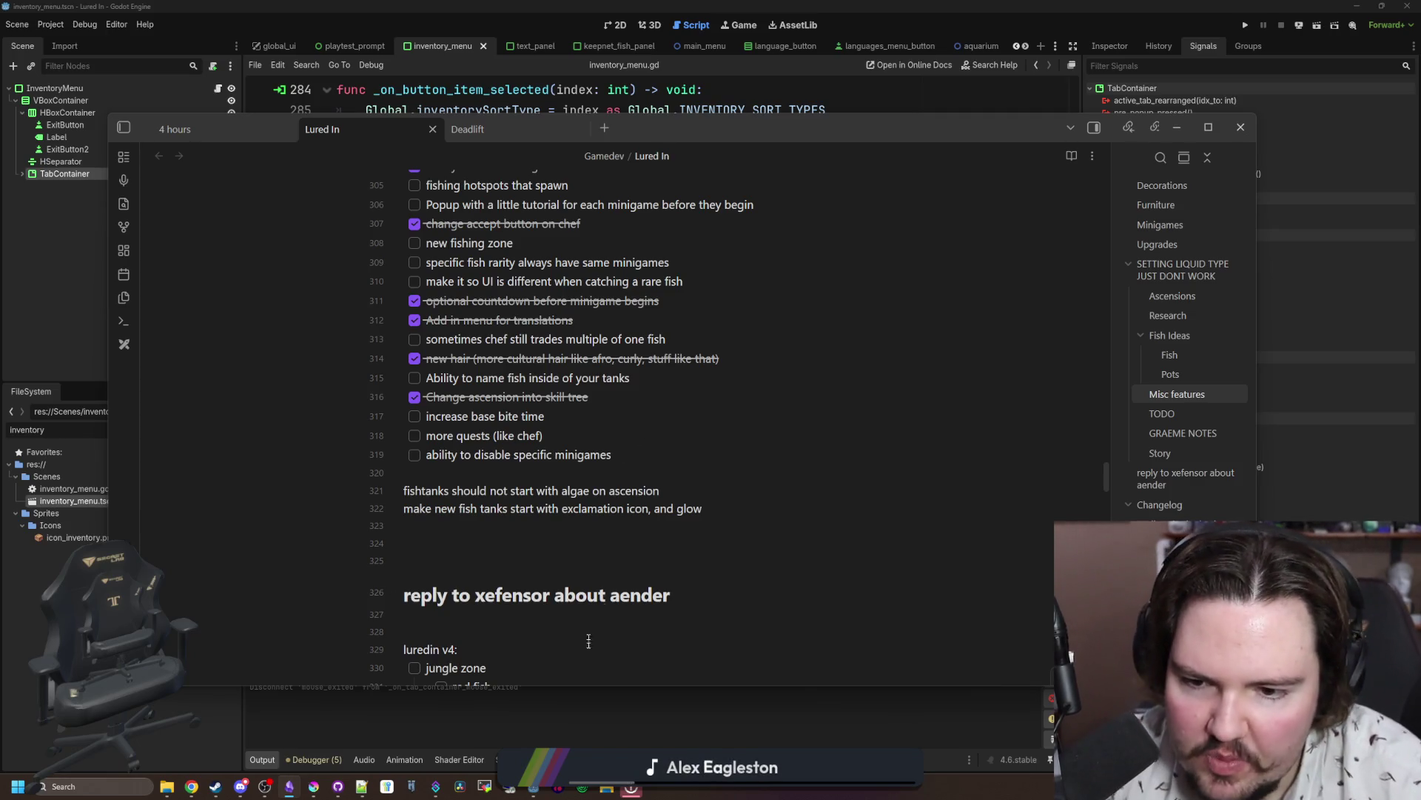
Step: Remove the reply-reminder heading and the extra blank line above luredin v4
click(437, 546)
key(ctrl+z)
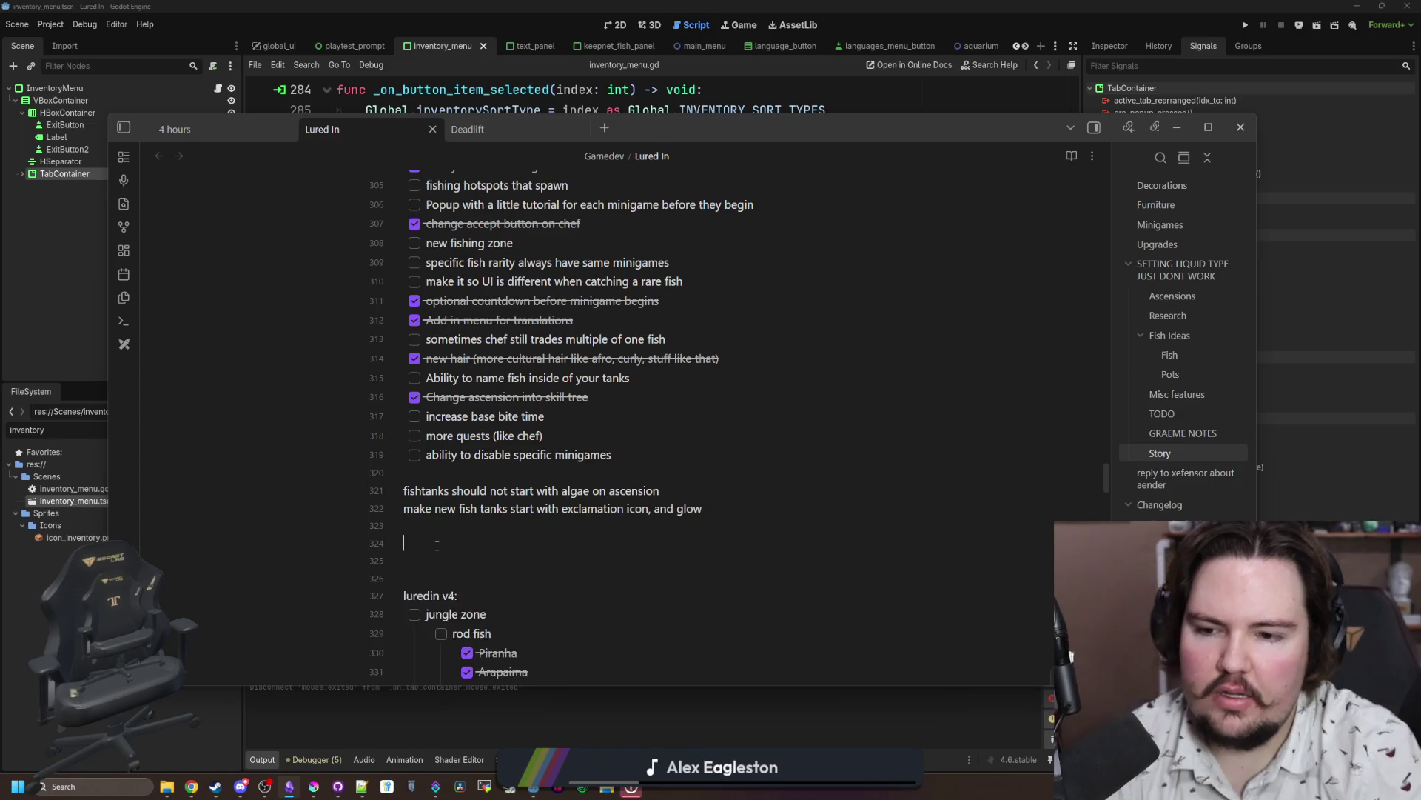
key(Down)
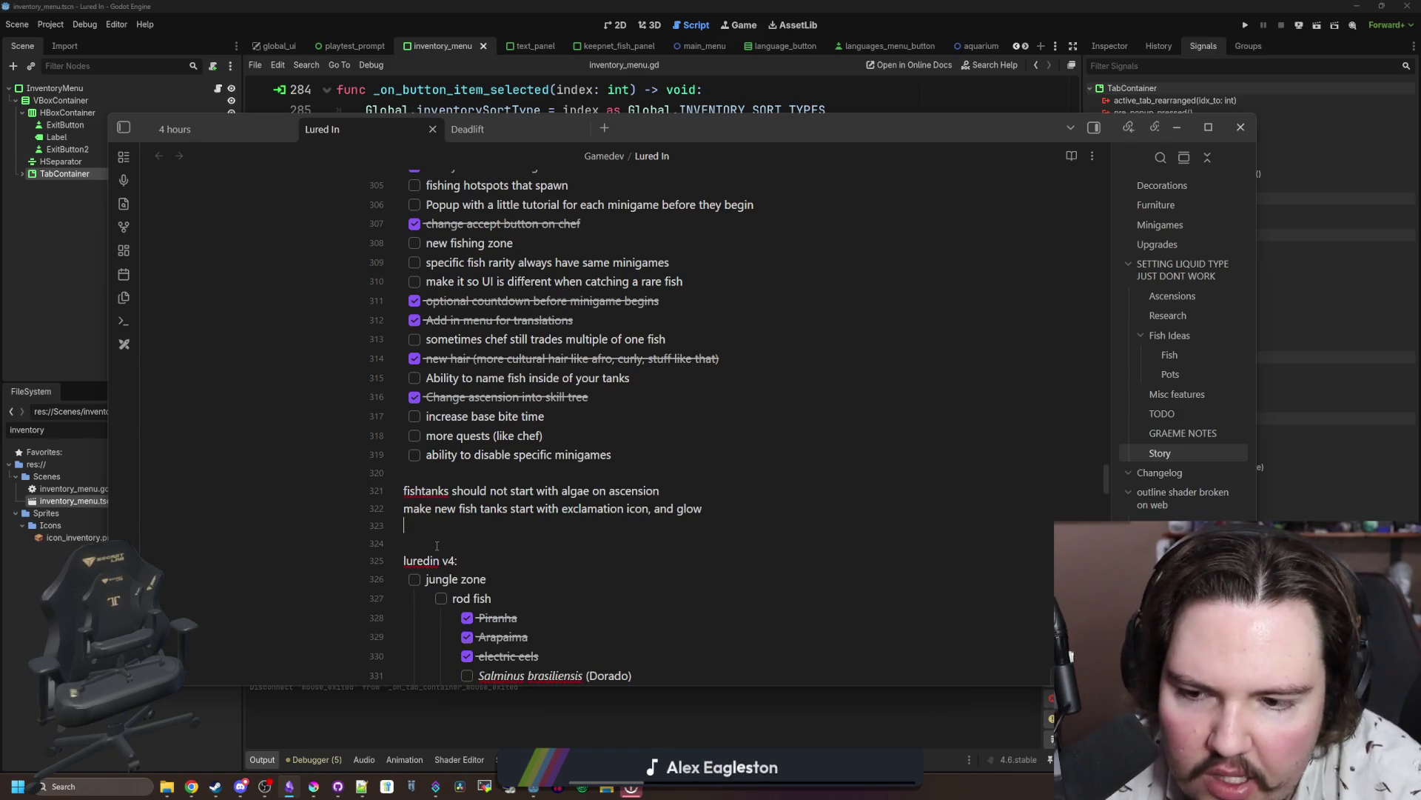
key(BackSpace)
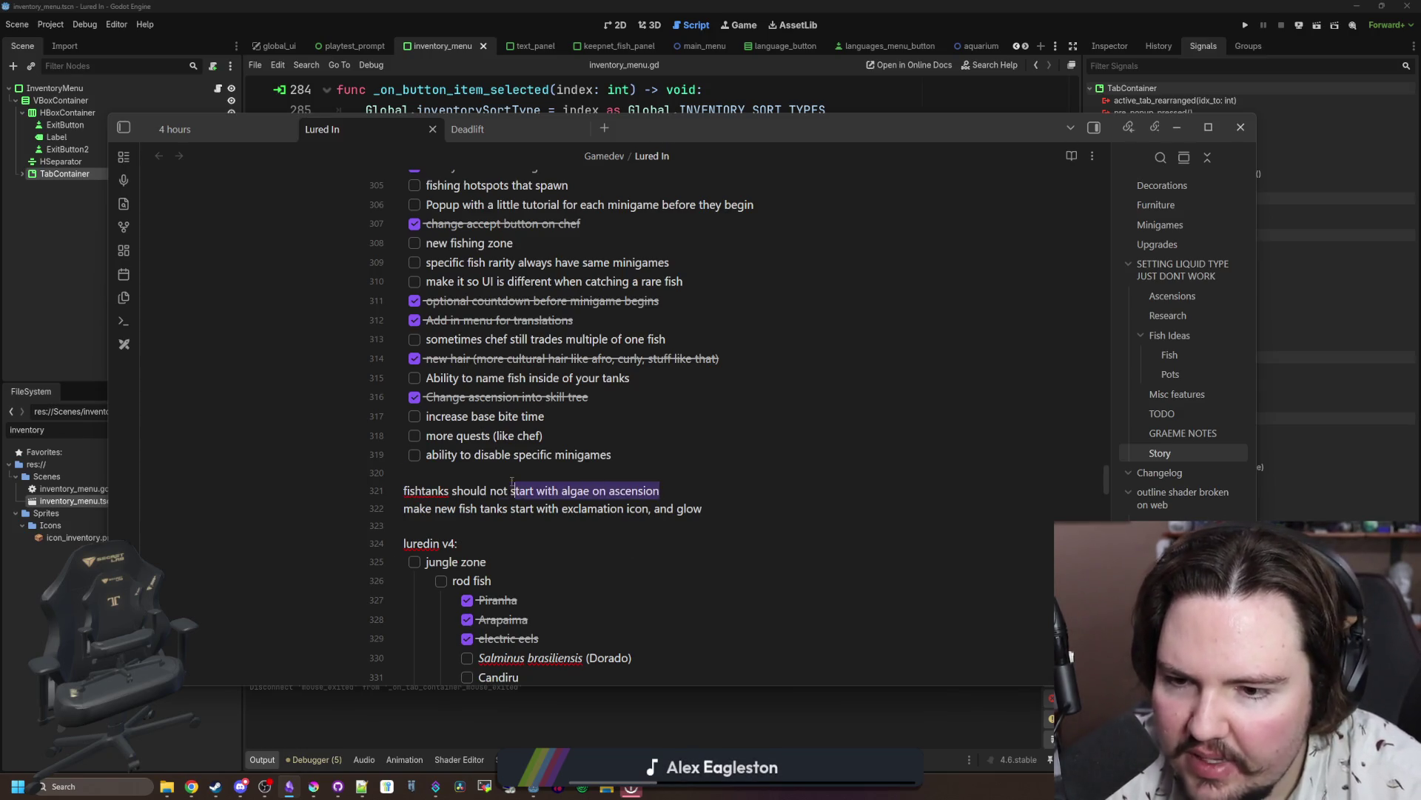
Step: Tick off the 'new fish price balancing mechanic' task
scroll(545, 460, down, 2)
scroll(545, 460, down, 1)
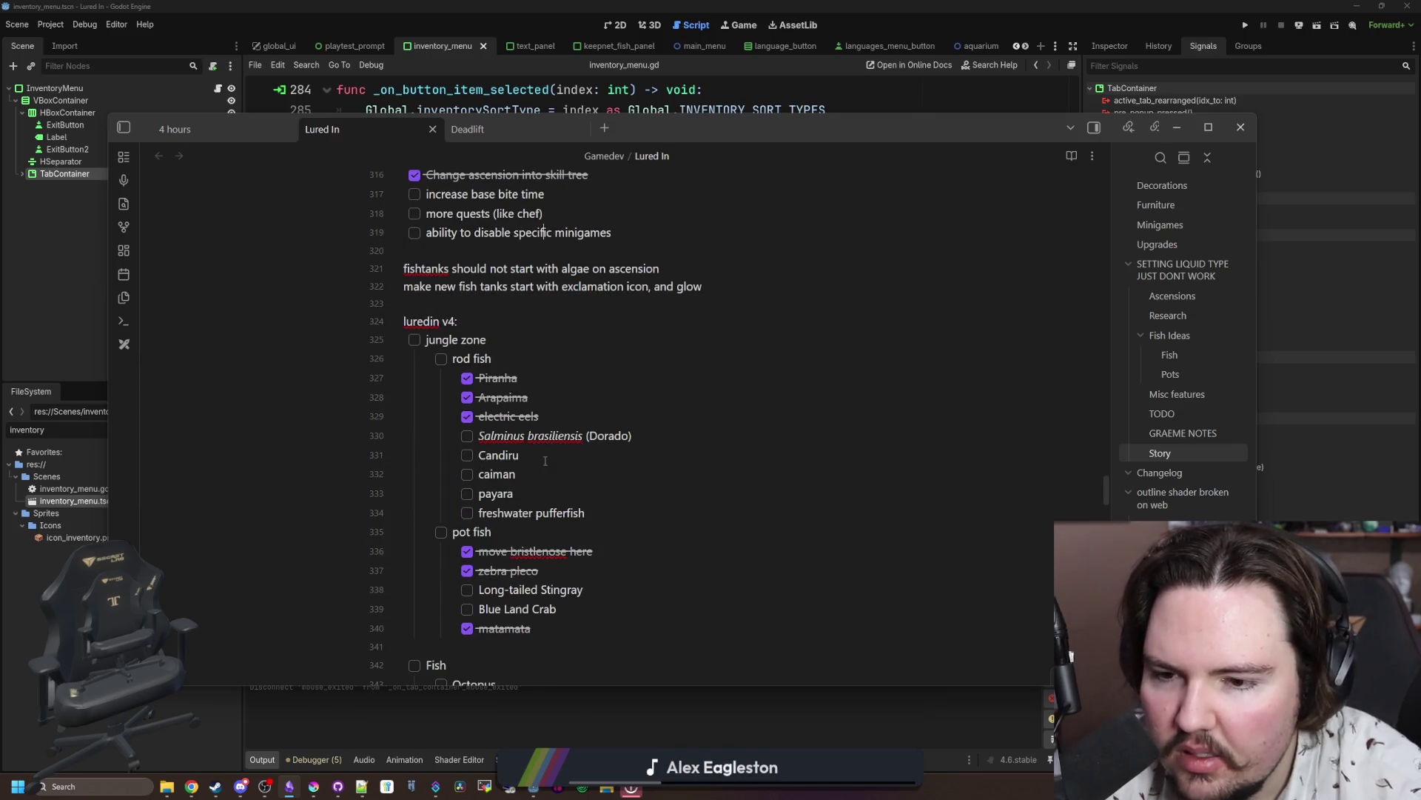
scroll(545, 461, down, 7)
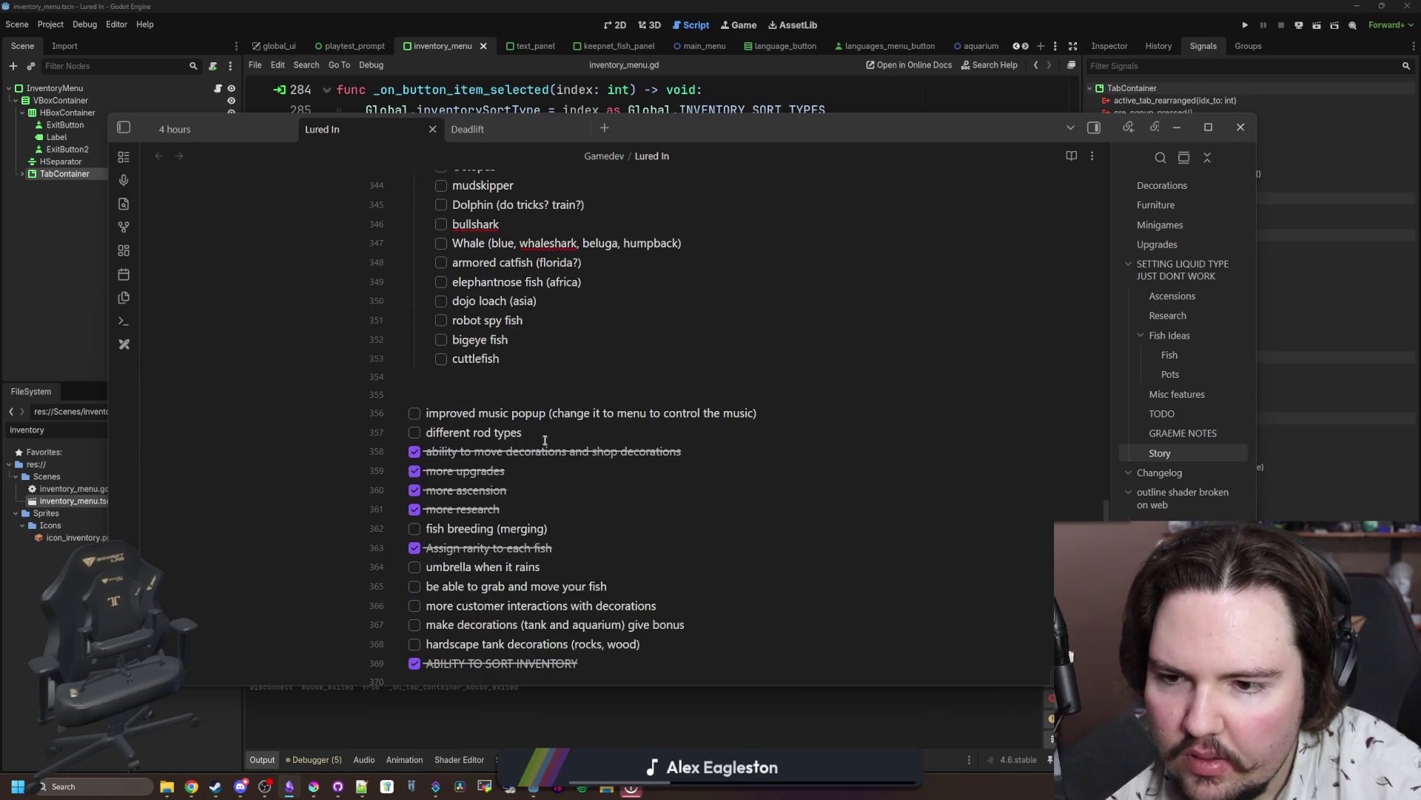
scroll(545, 442, down, 1)
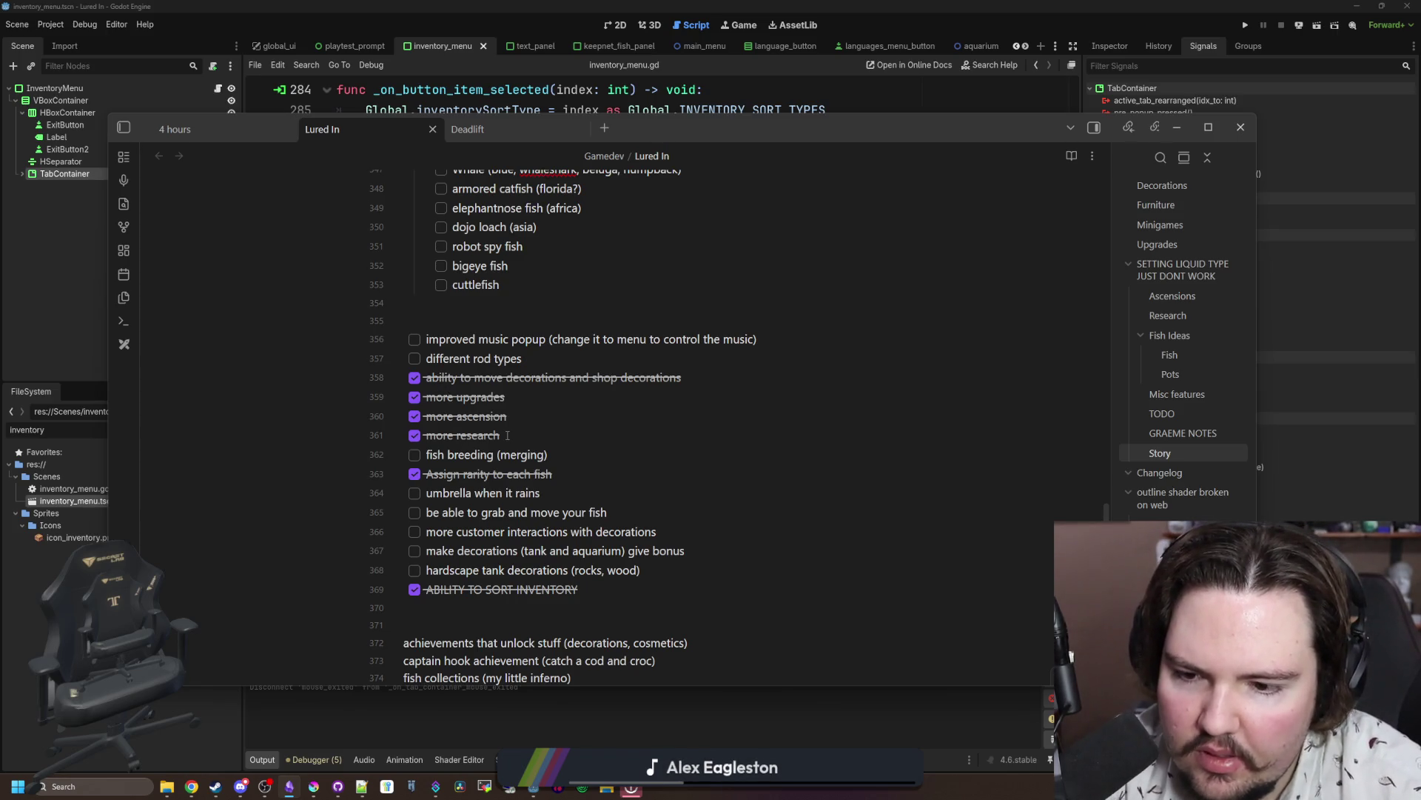
scroll(507, 435, down, 7)
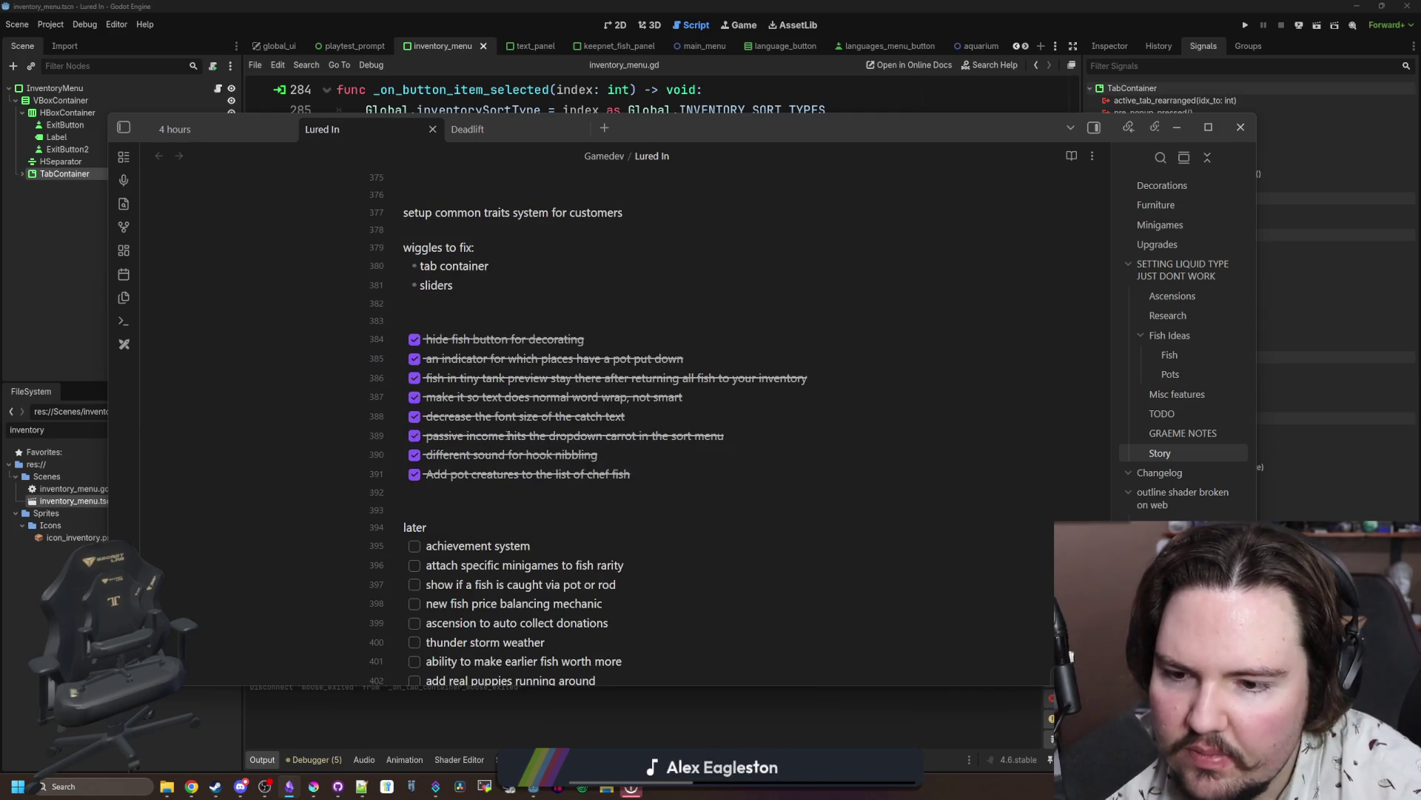
scroll(507, 435, down, 2)
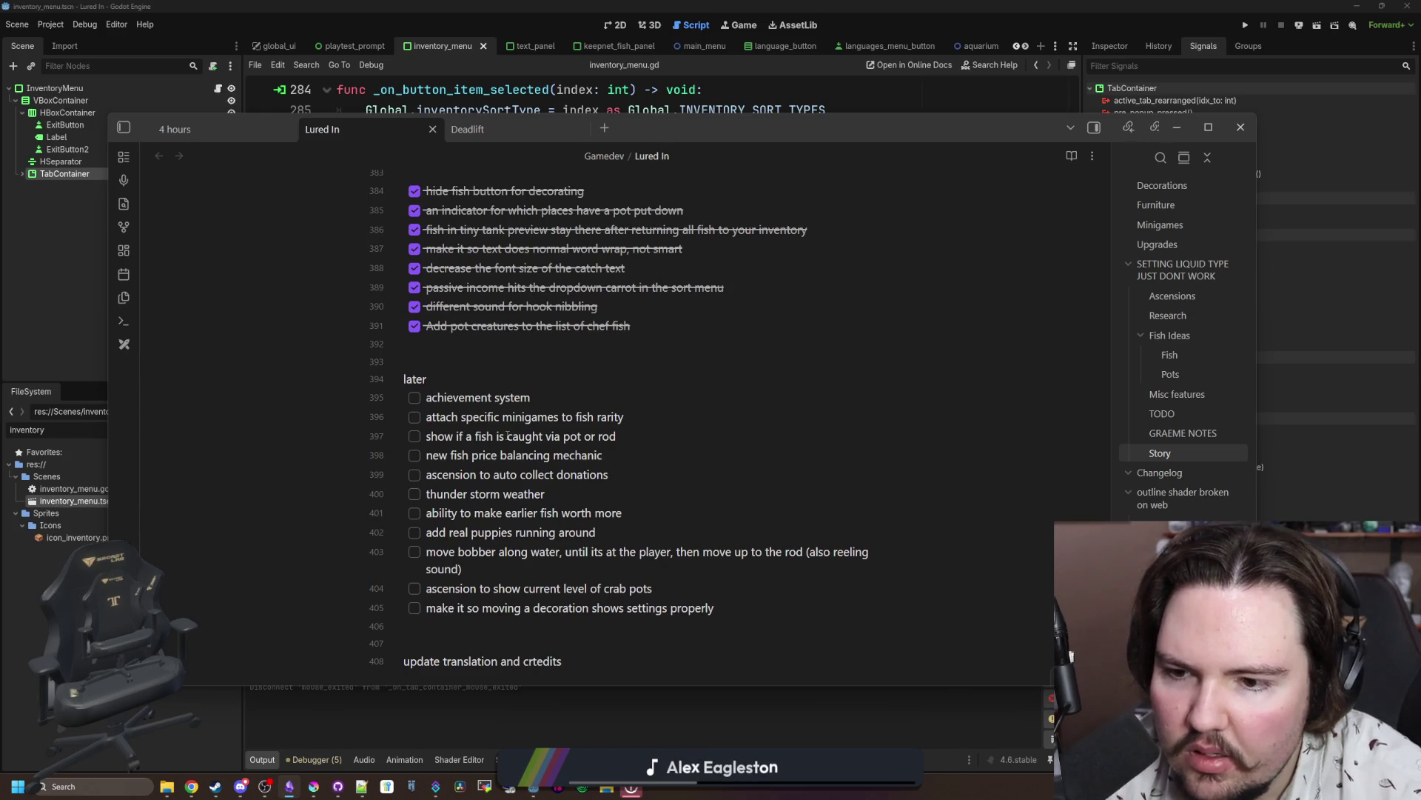
scroll(507, 436, down, 1)
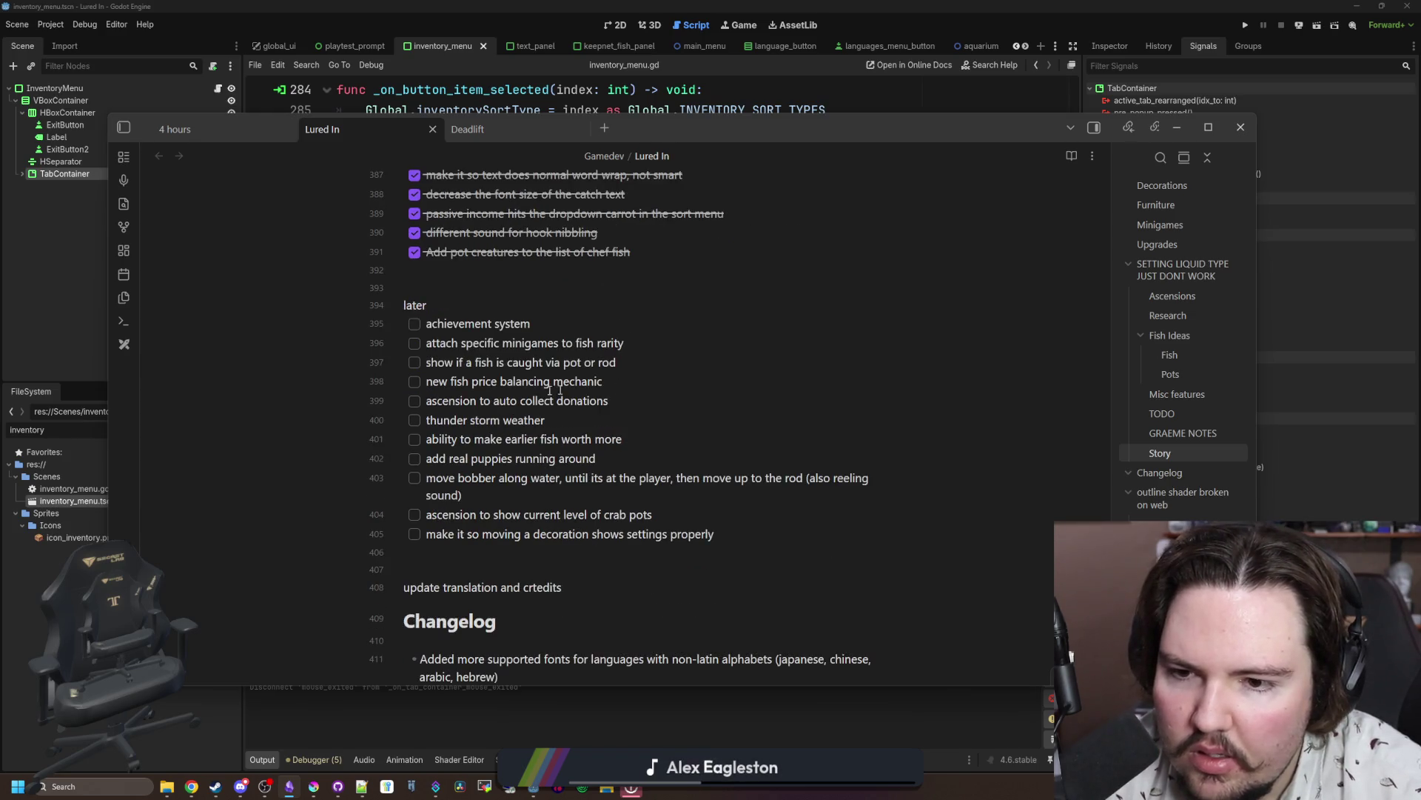
click(414, 382)
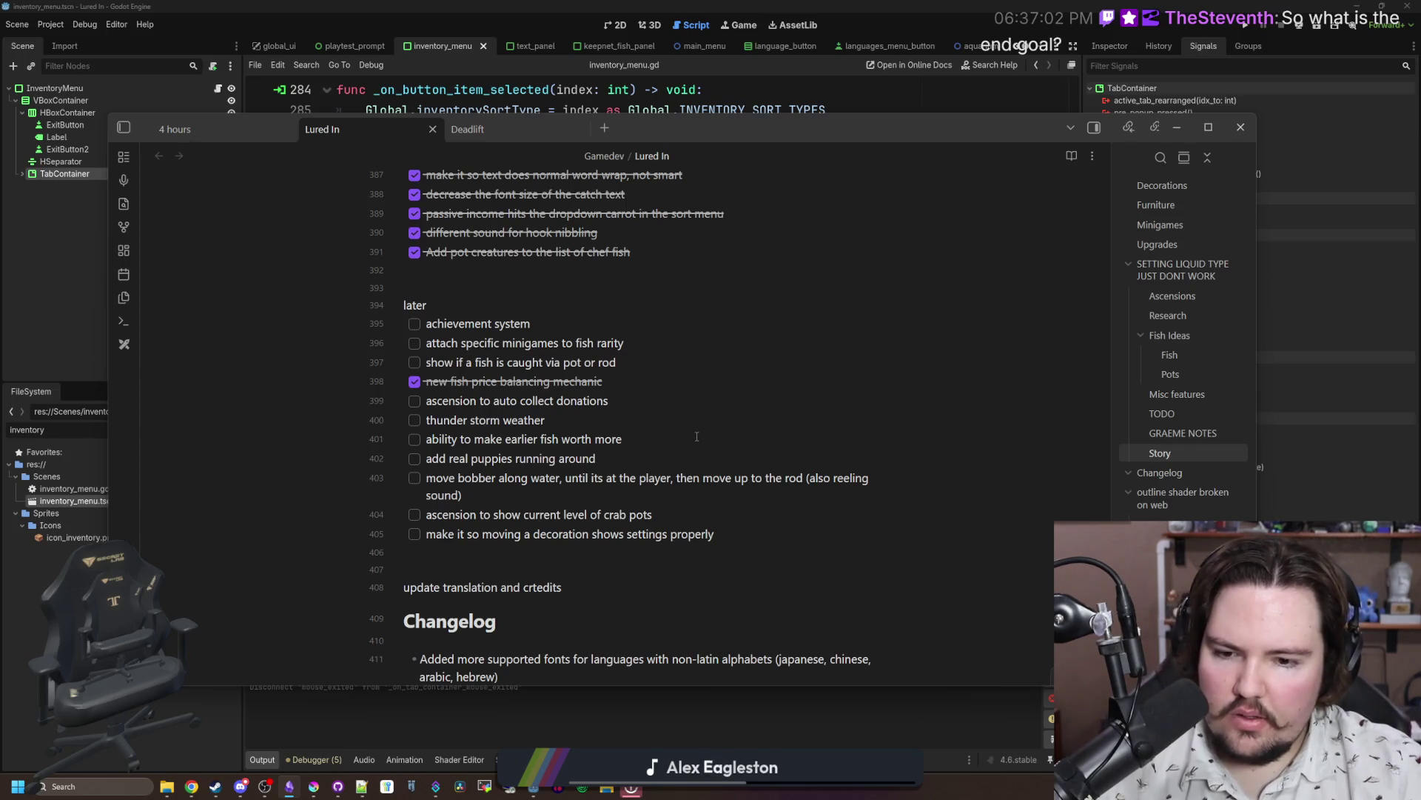
Step: Locate the 'FPS limit to unlimited' task, then switch back to Godot
scroll(599, 457, down, 1)
scroll(456, 481, down, 3)
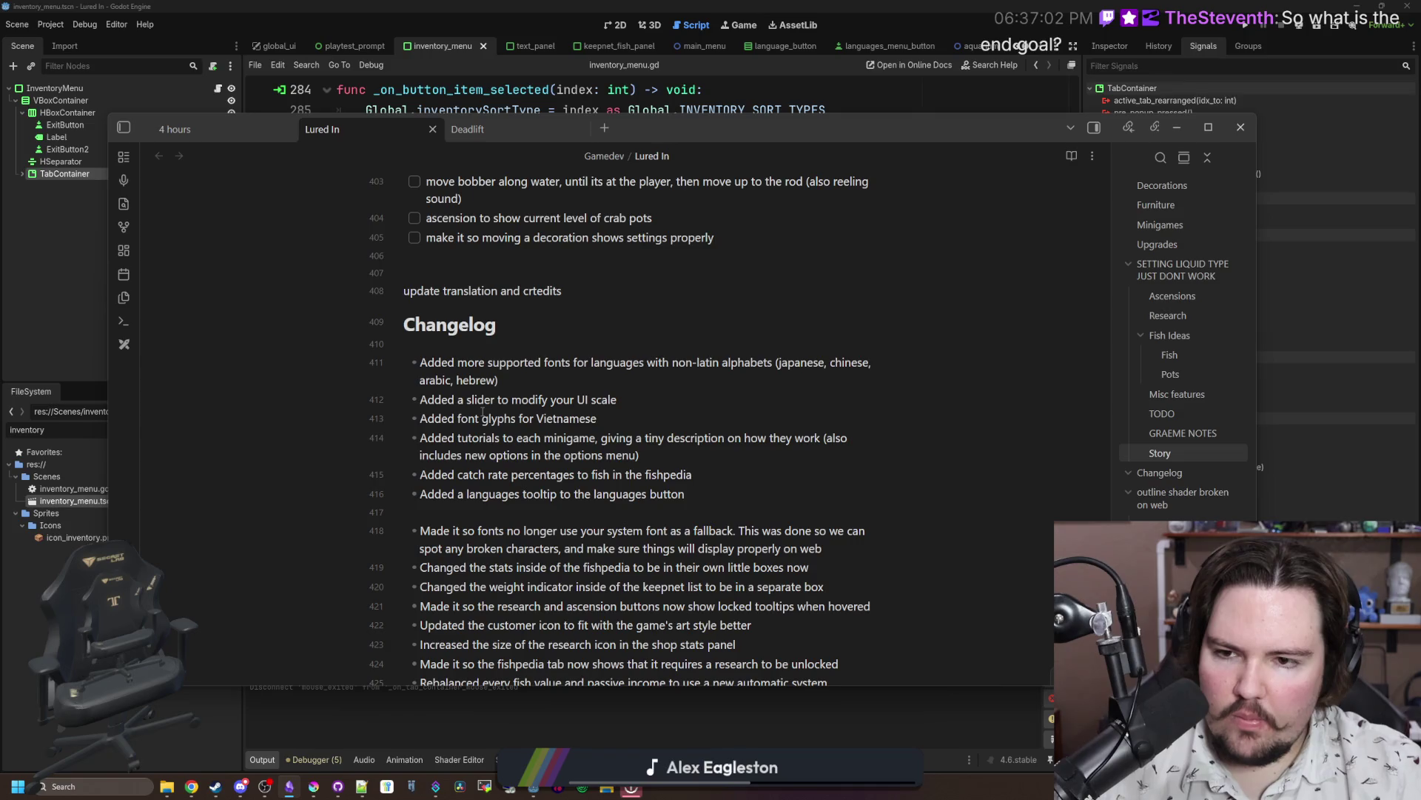
scroll(482, 412, down, 7)
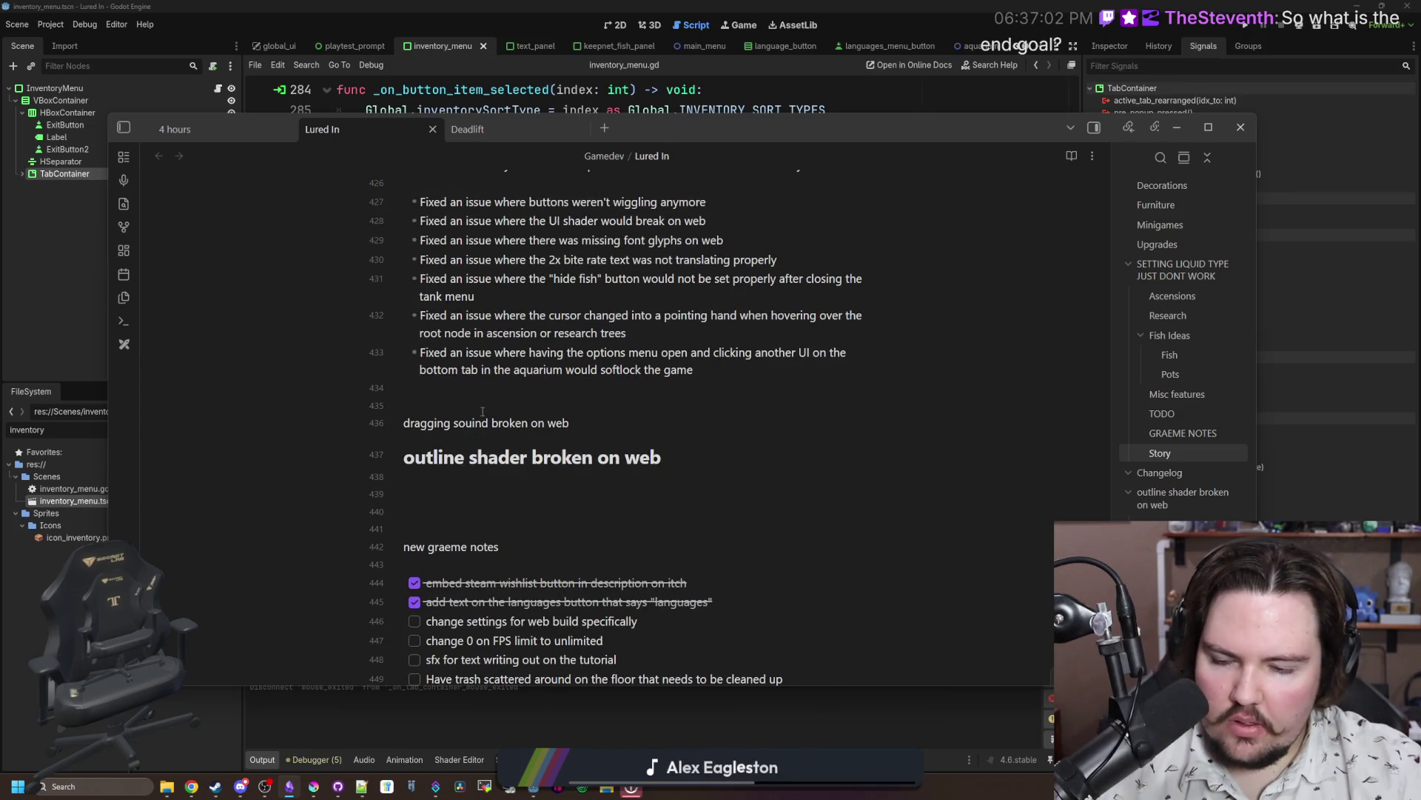
scroll(482, 411, down, 2)
scroll(482, 412, down, 1)
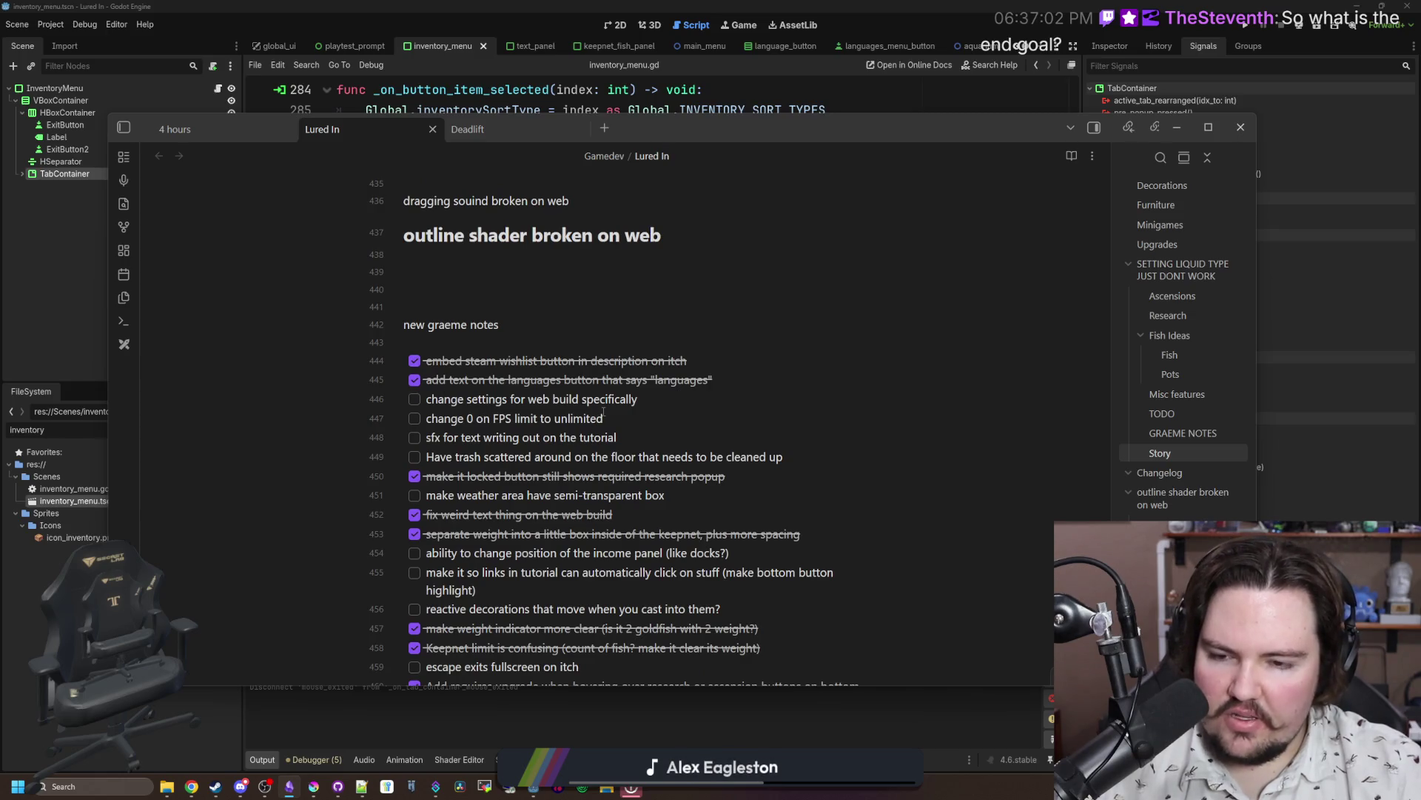
drag(617, 415, 445, 417)
click(507, 416)
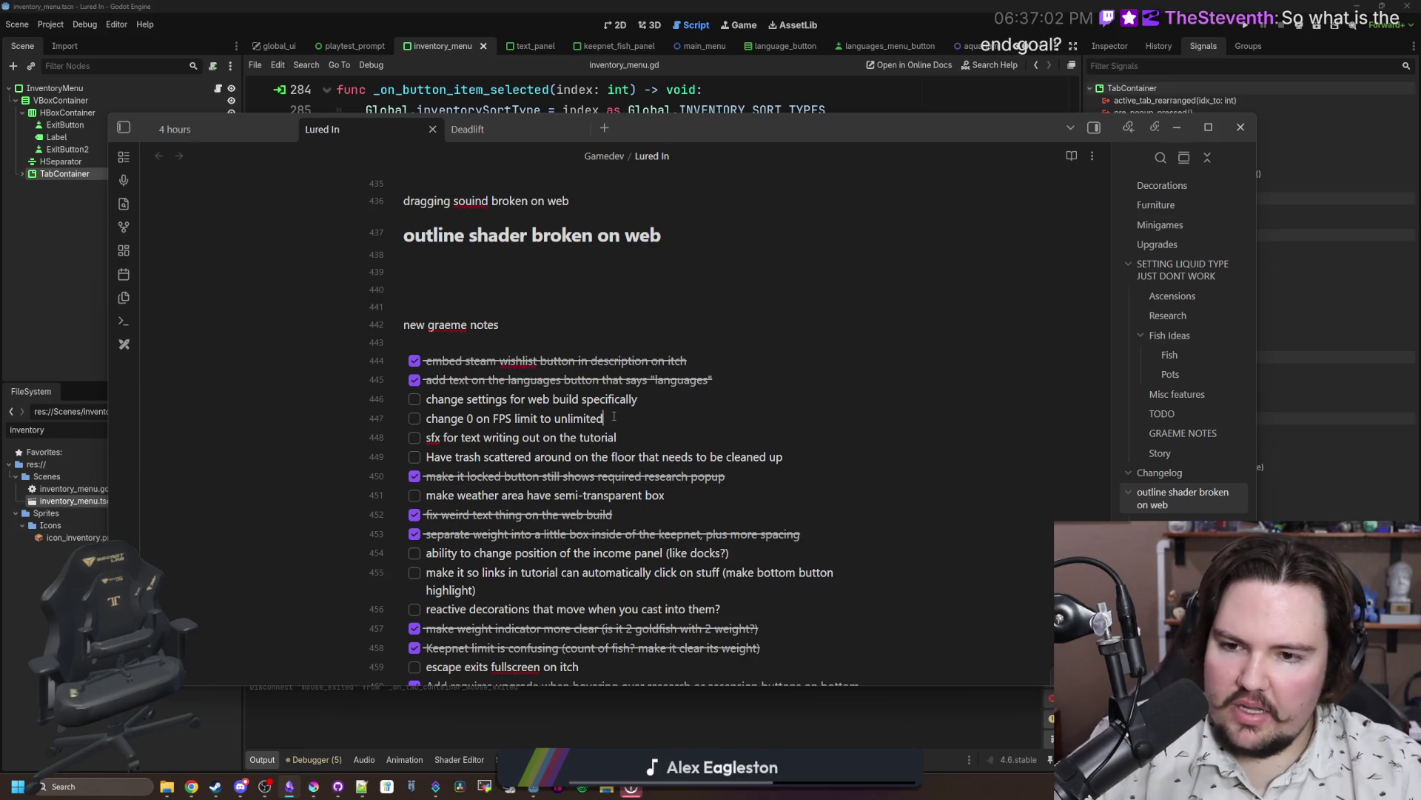
key(alt+Tab)
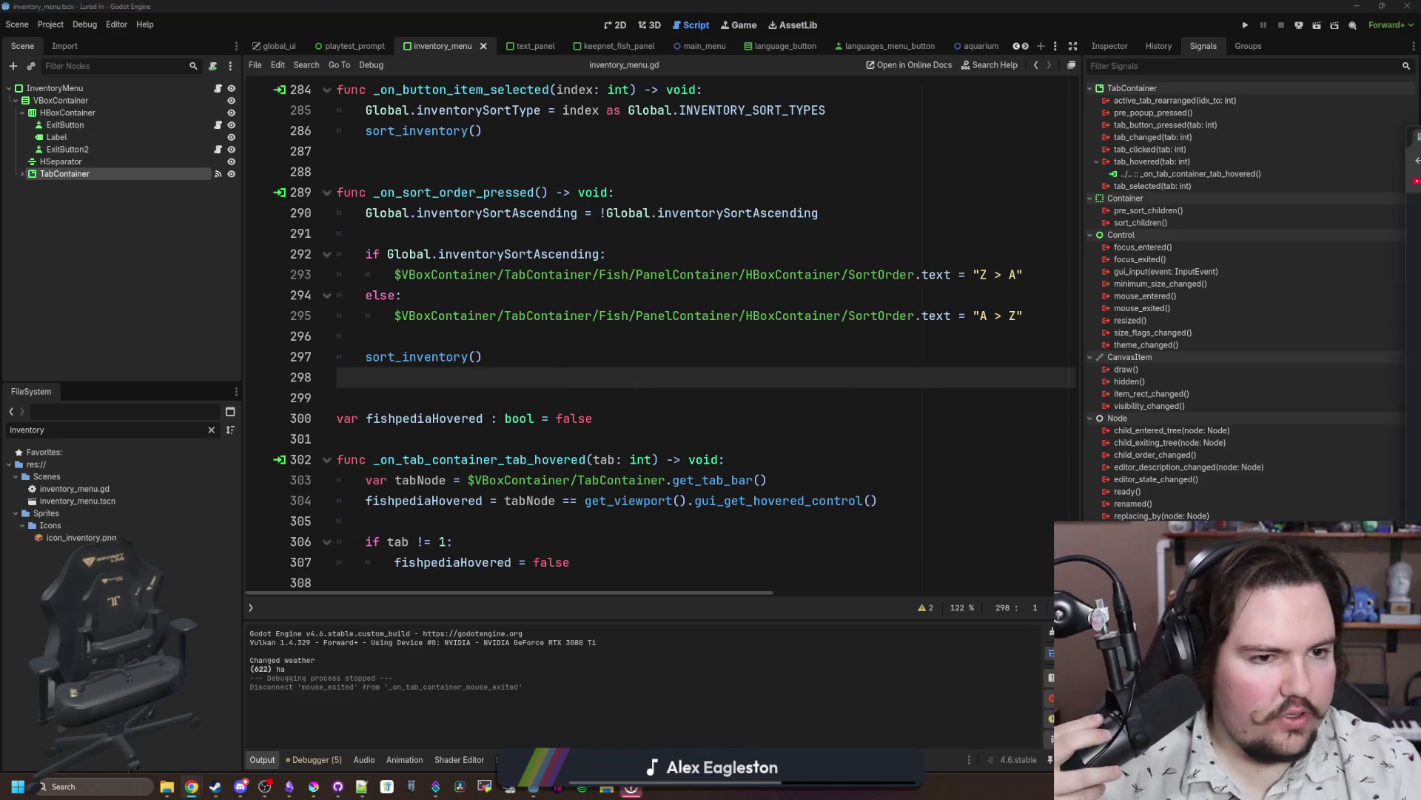
Step: Load translation.luredin.net and open the Lured In translation project in a maximized browser
text(translation.luredin.net)
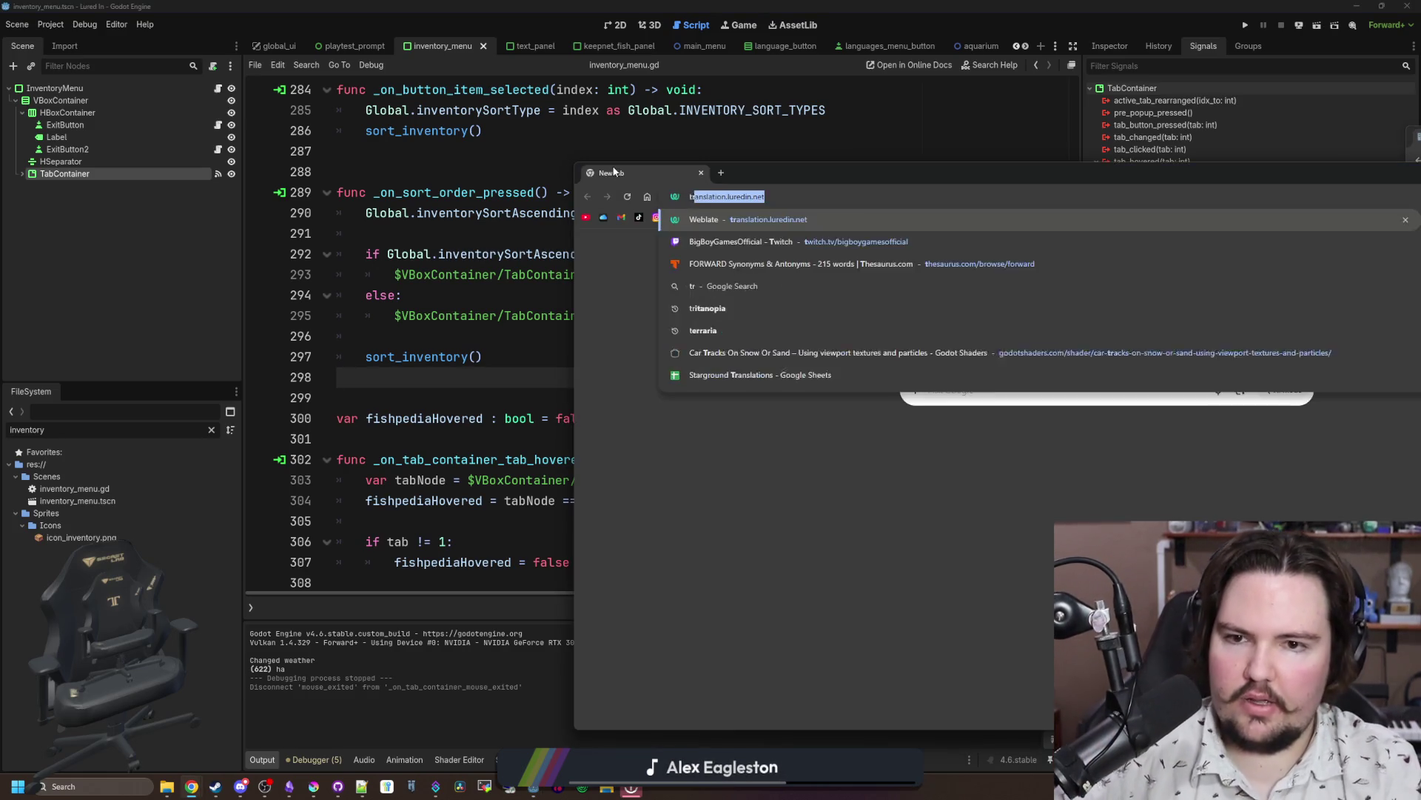
key(Return)
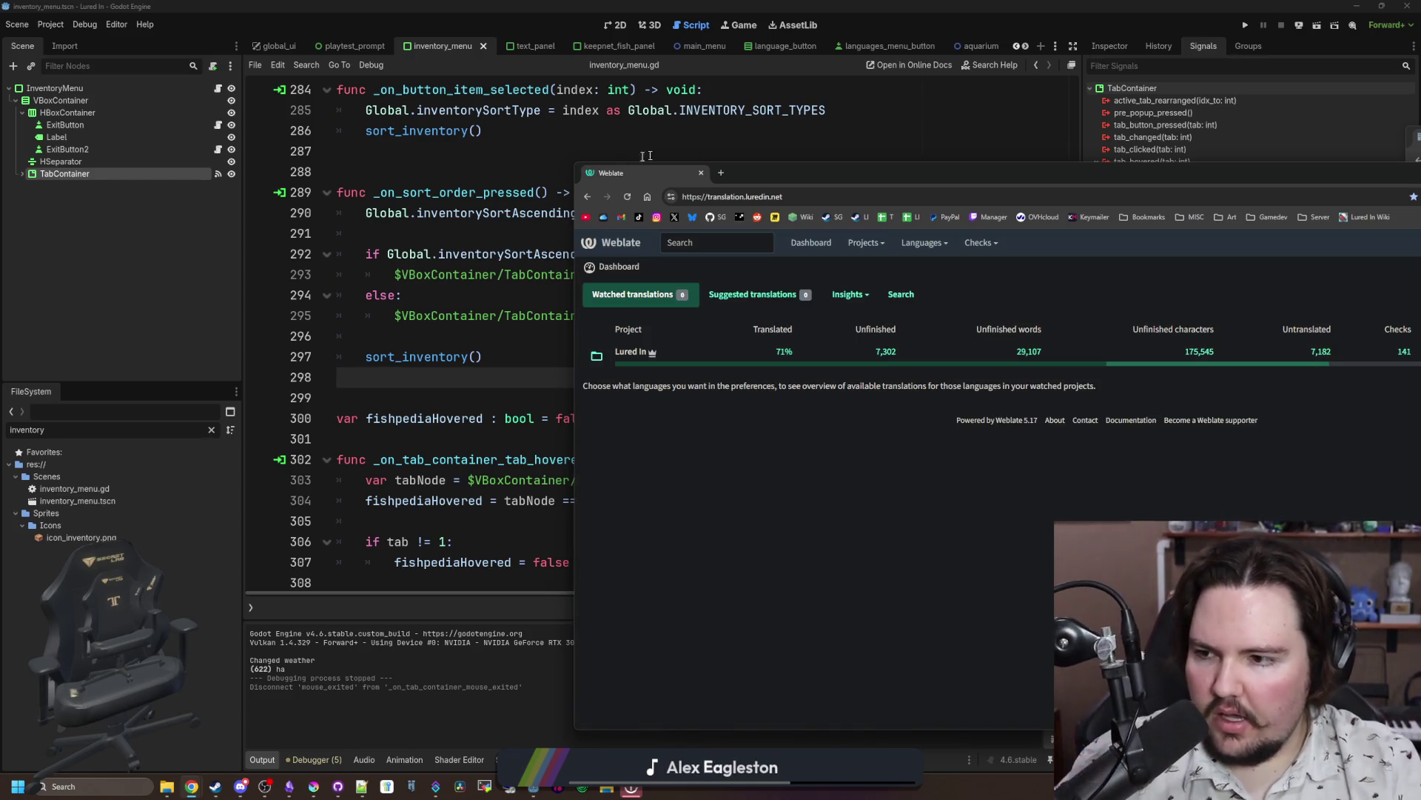
click(629, 352)
key(super+Up)
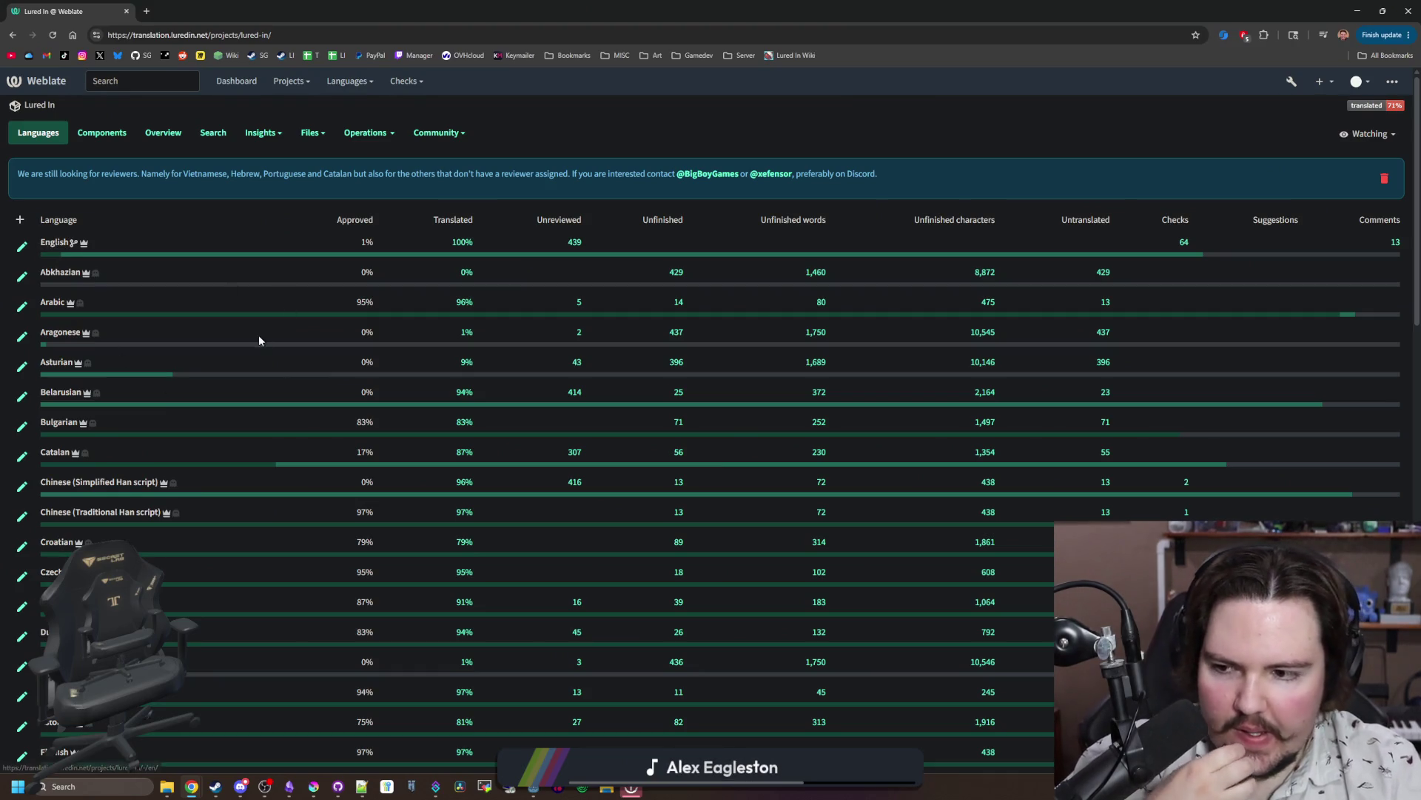
scroll(259, 339, down, 3)
scroll(263, 323, up, 3)
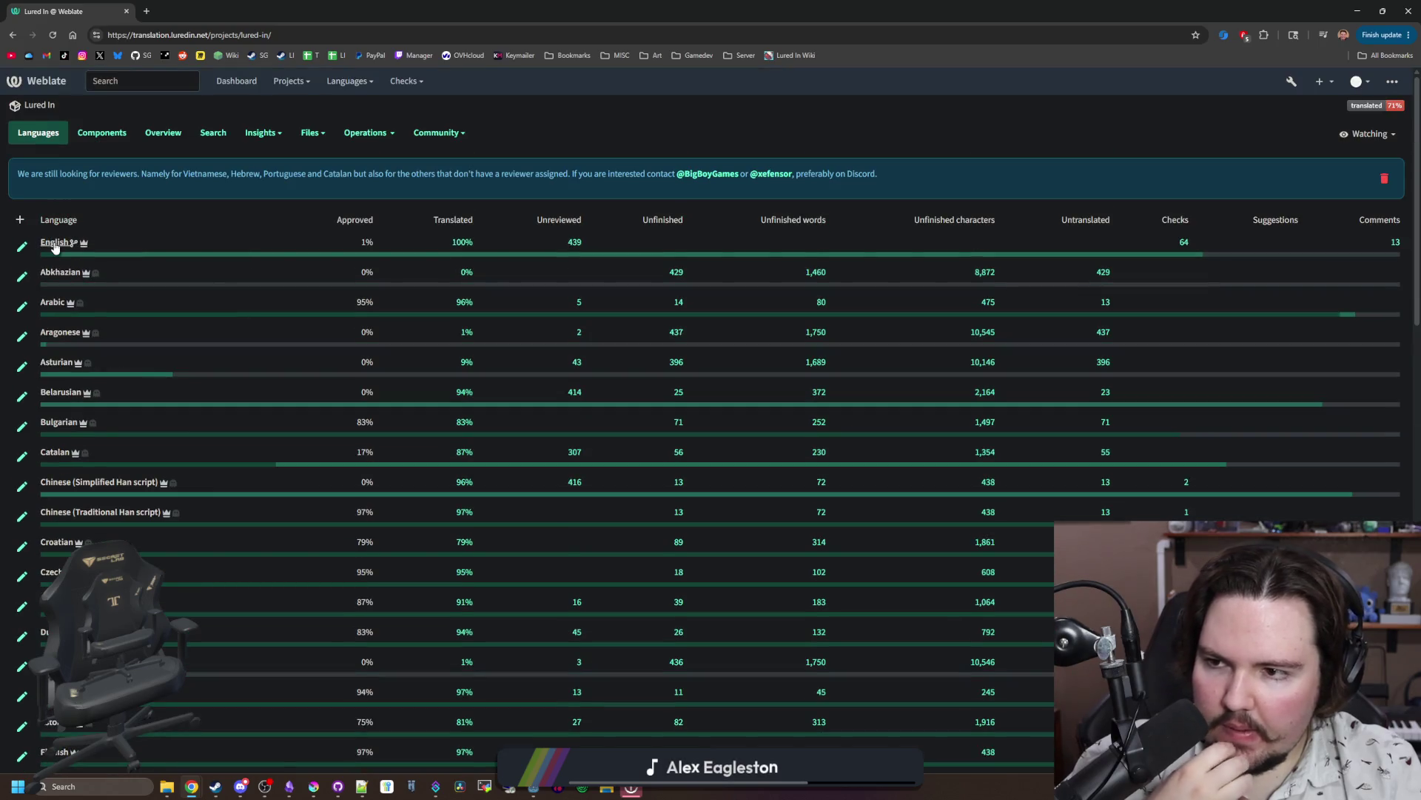
Step: Search the English source strings for 'catch rate' and review the results
click(54, 242)
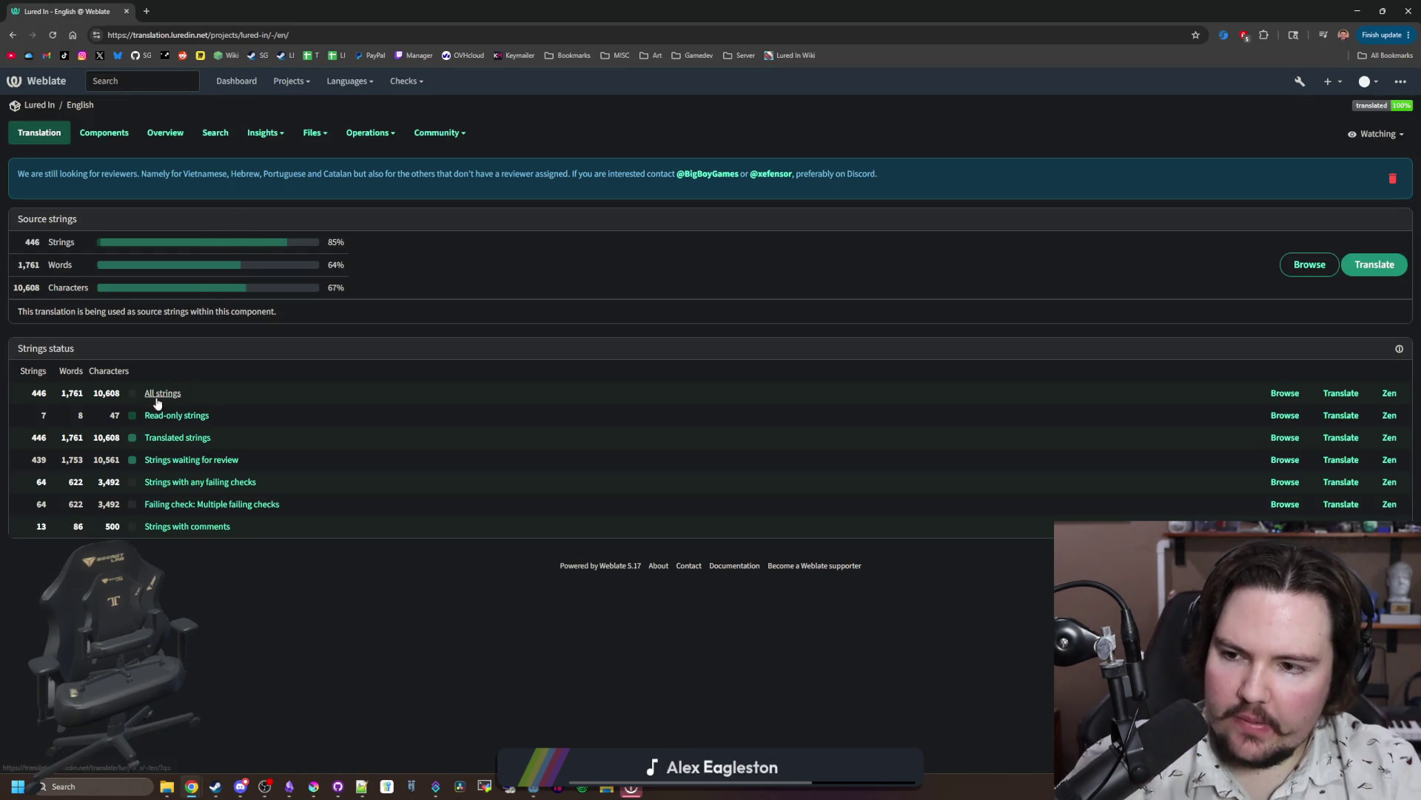
click(158, 393)
click(531, 125)
text(catch rate)
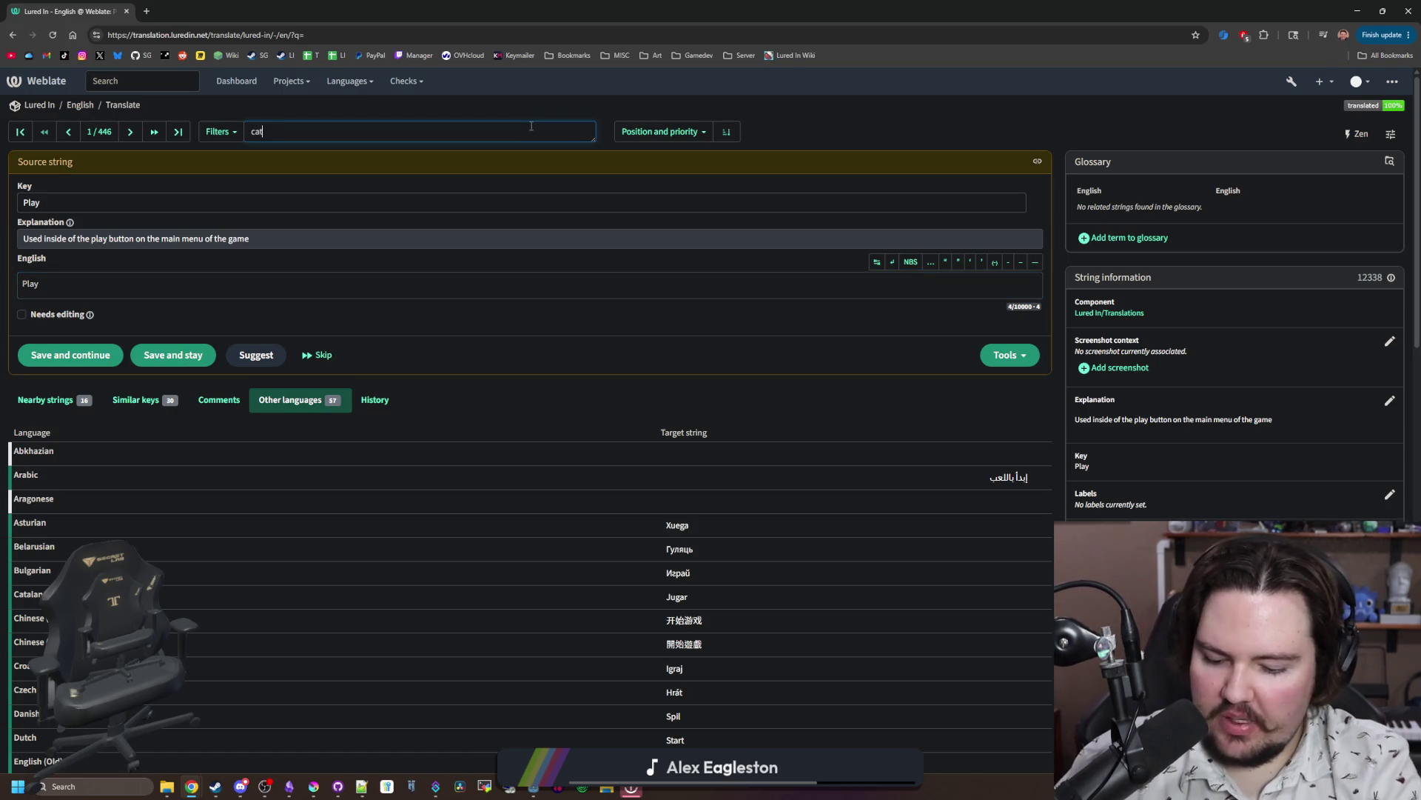
key(Return)
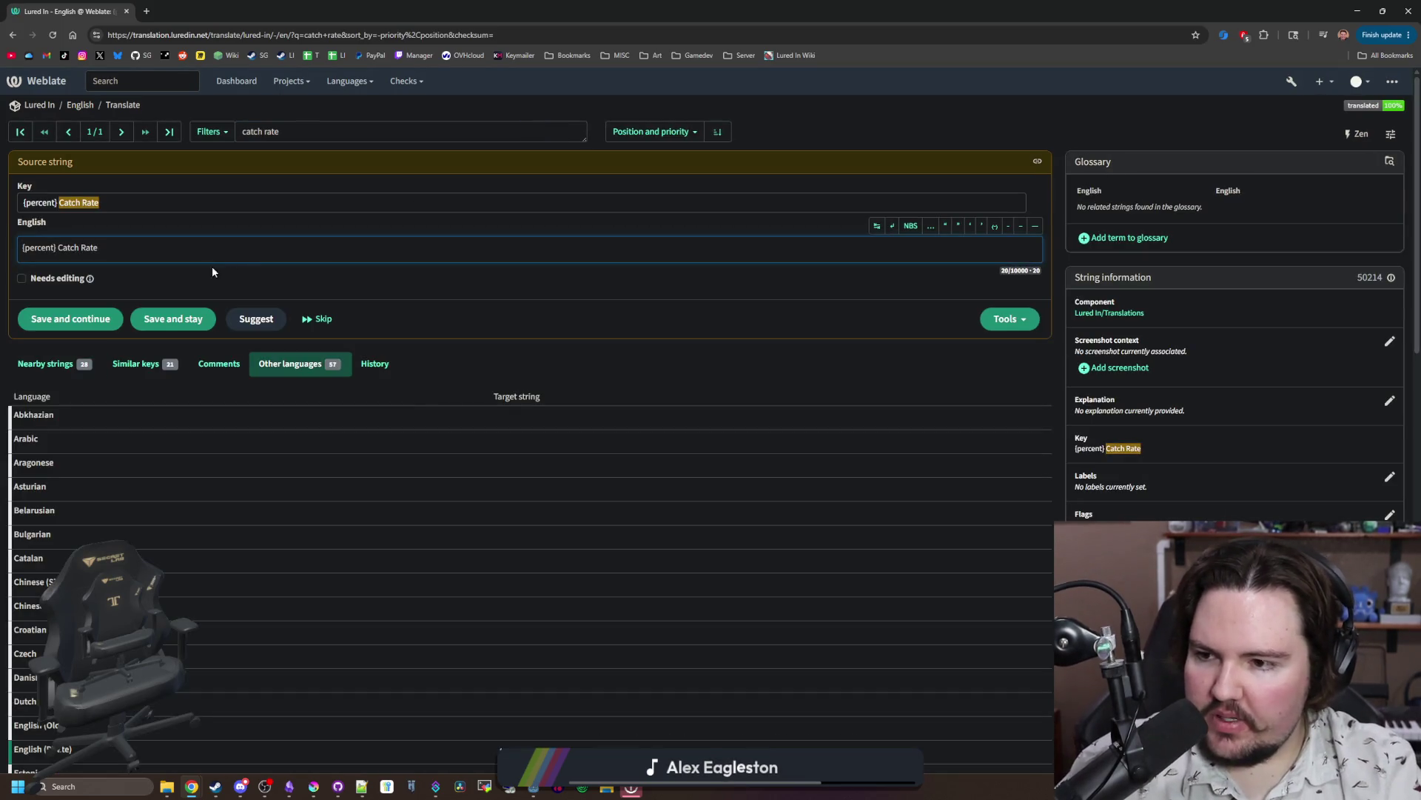
scroll(203, 269, down, 6)
scroll(549, 381, down, 5)
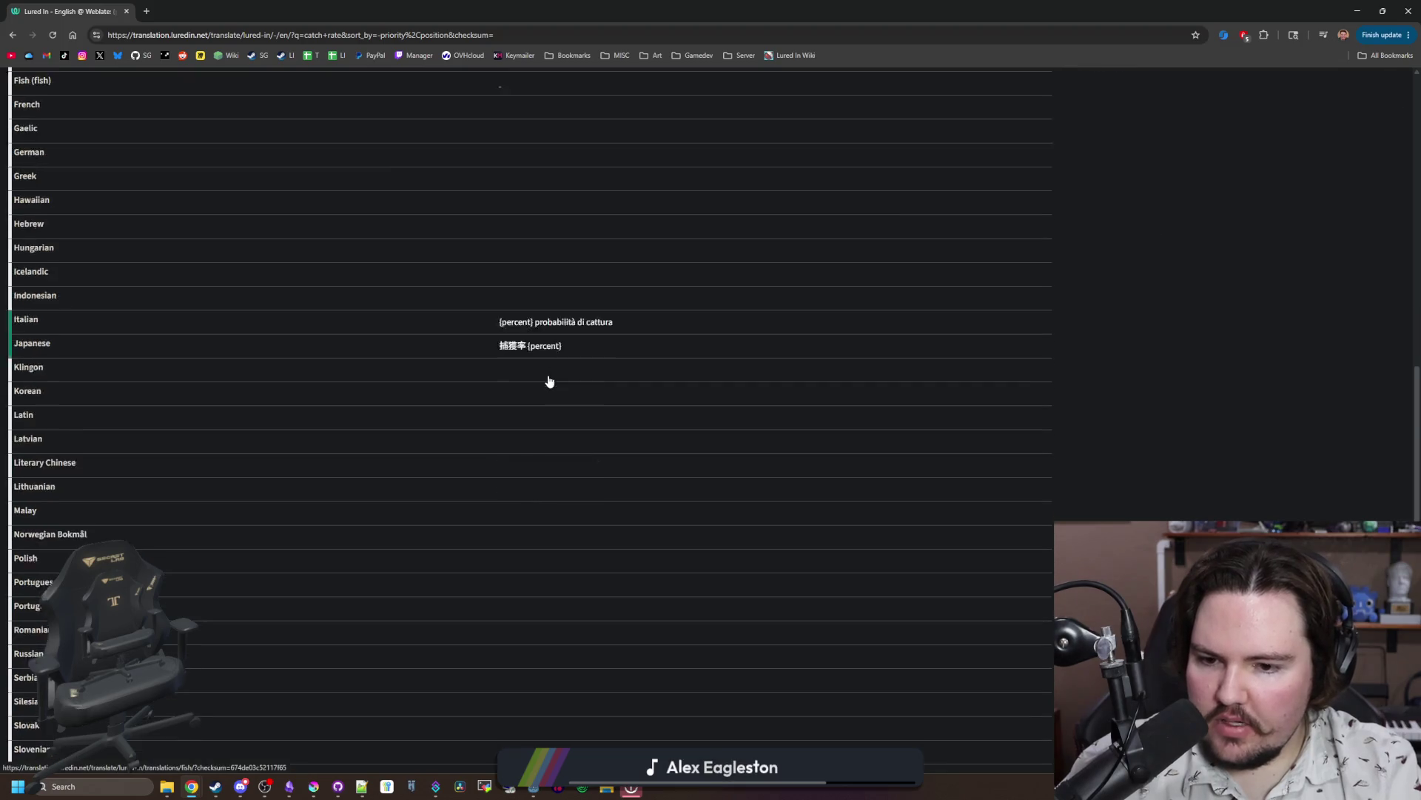
scroll(549, 381, up, 15)
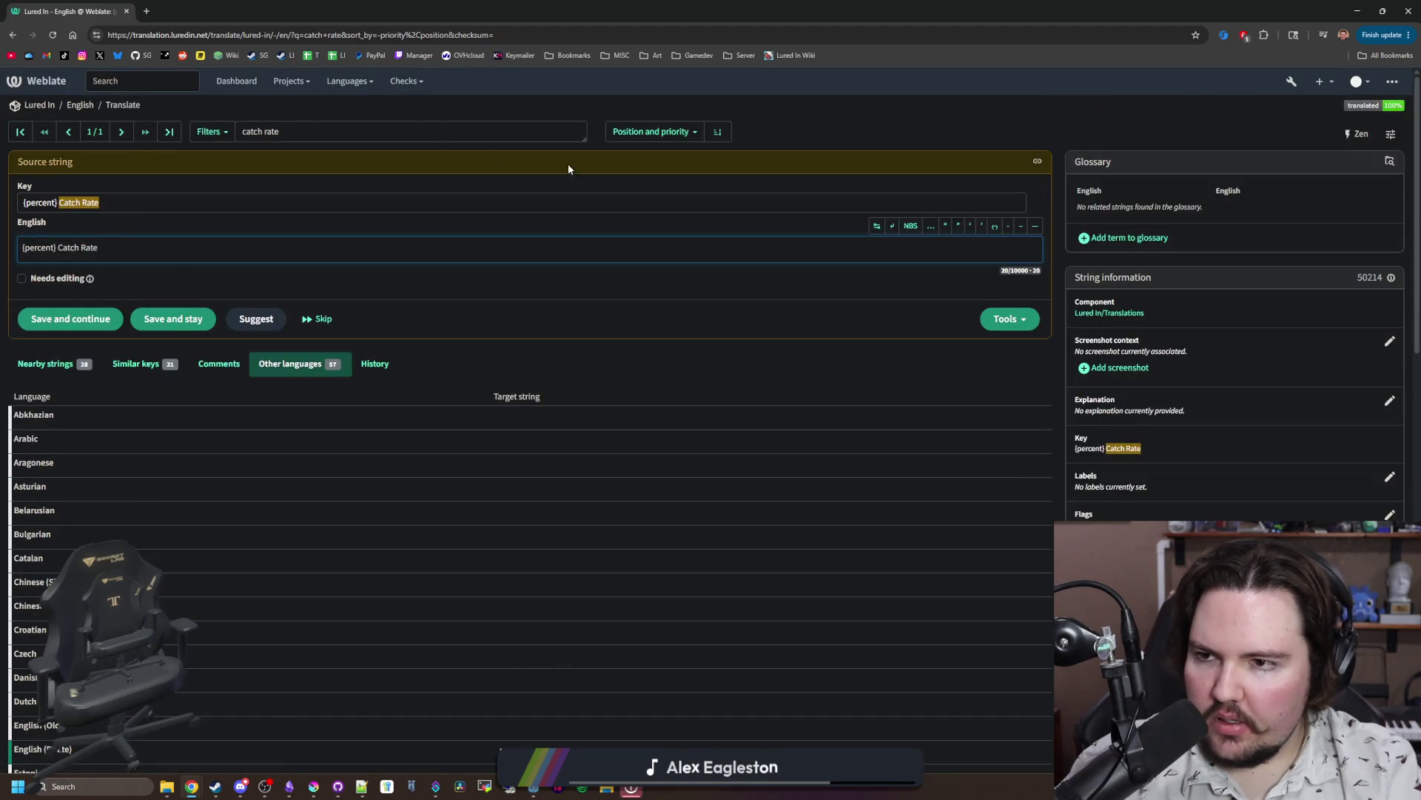
Step: Navigate through the English overview and components list to the Translations component's English page
click(88, 105)
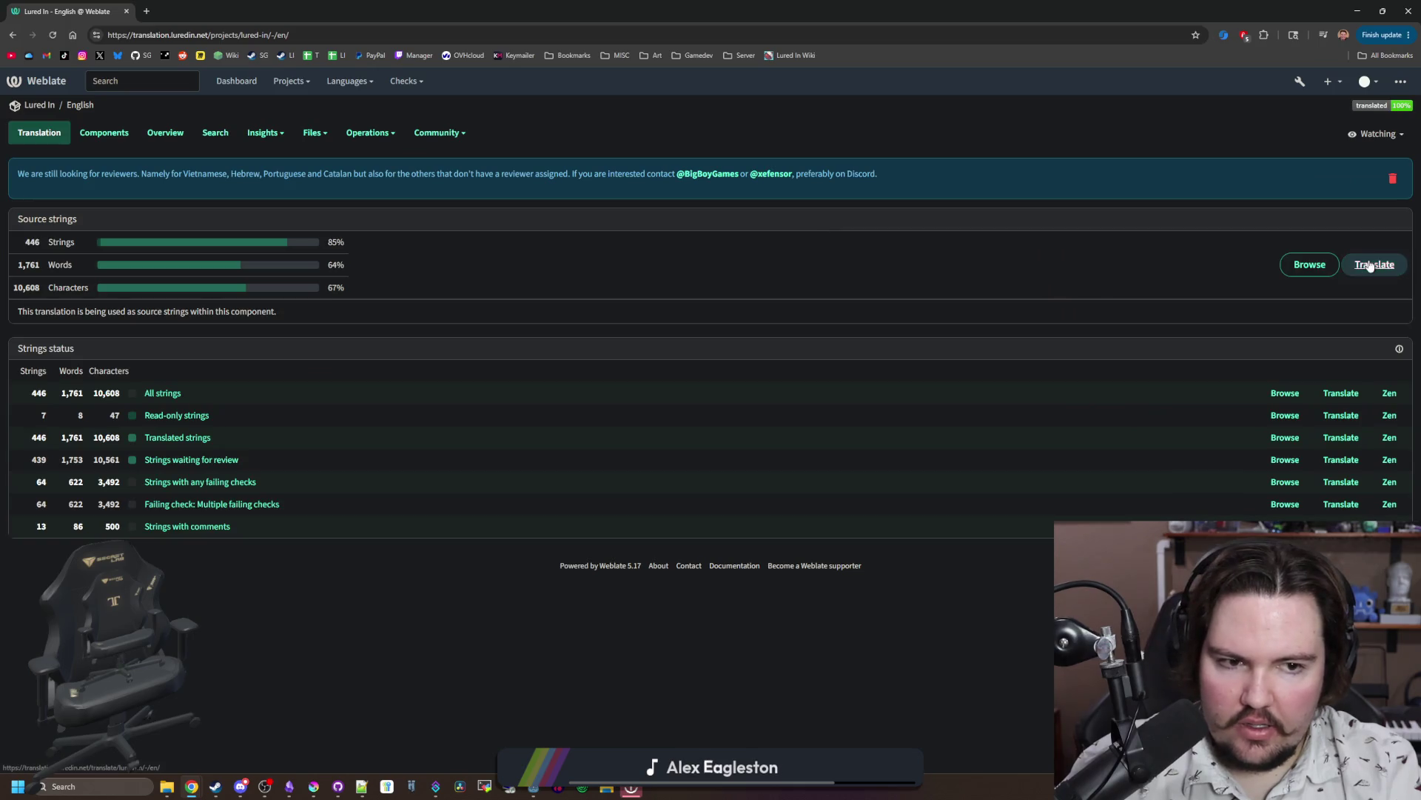
click(171, 396)
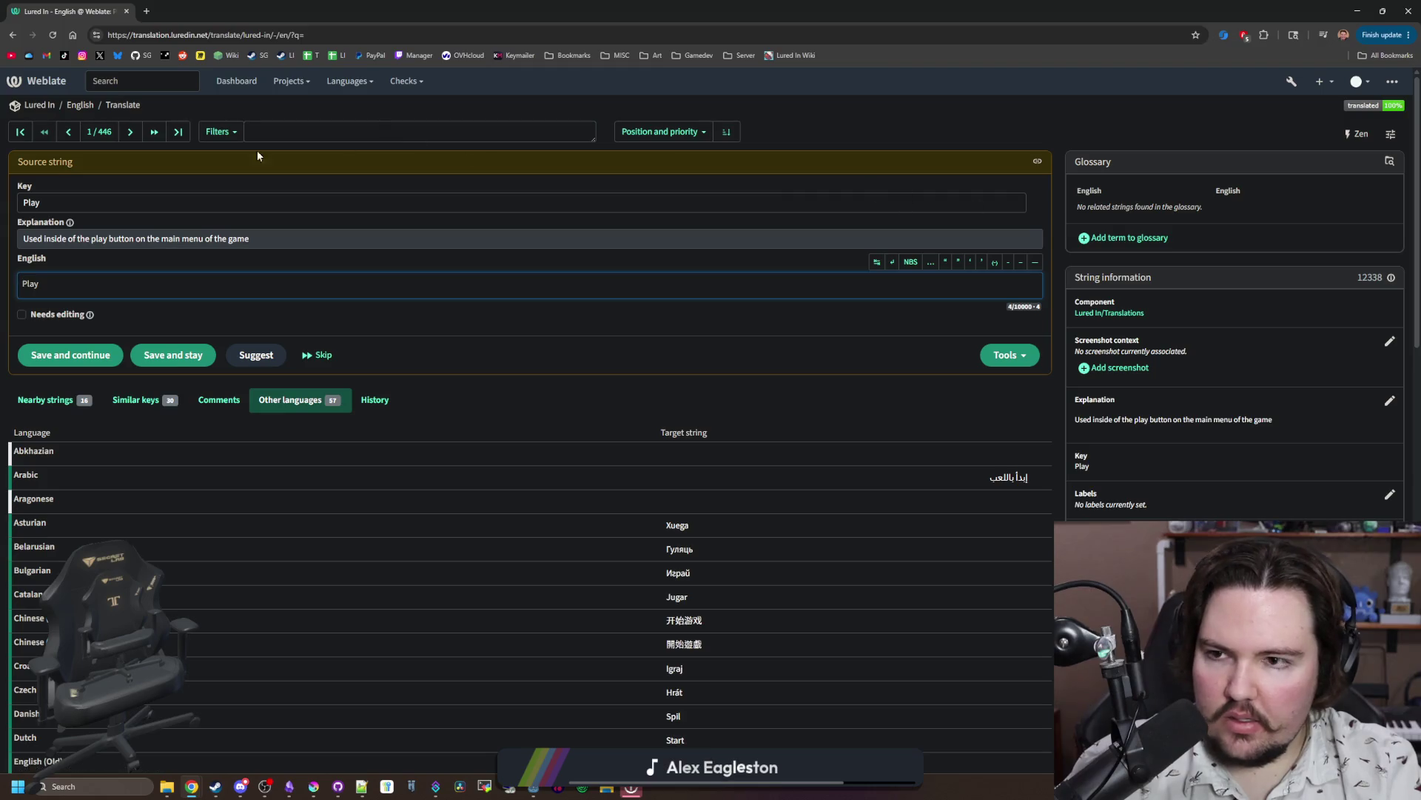
click(81, 105)
click(108, 134)
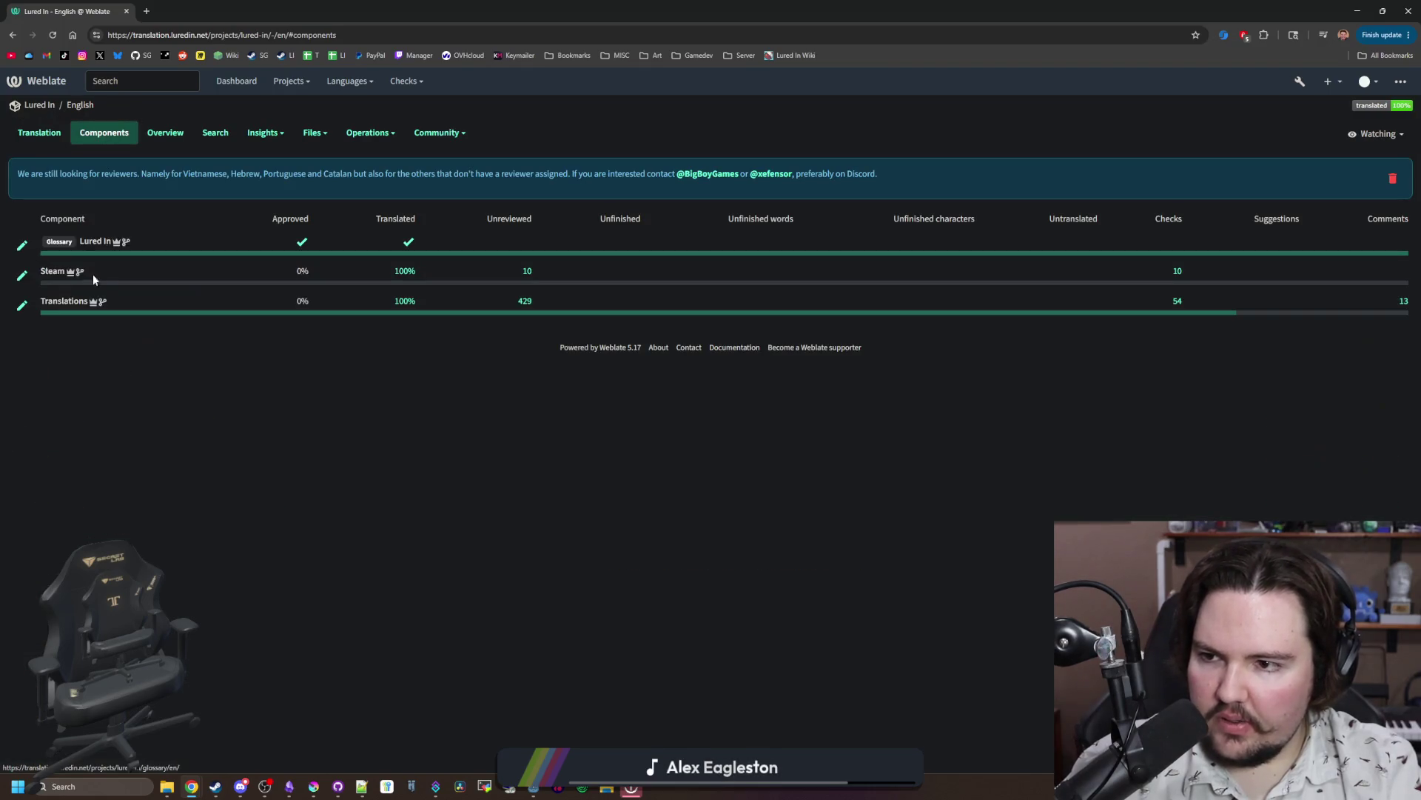
click(76, 239)
key(alt+Left)
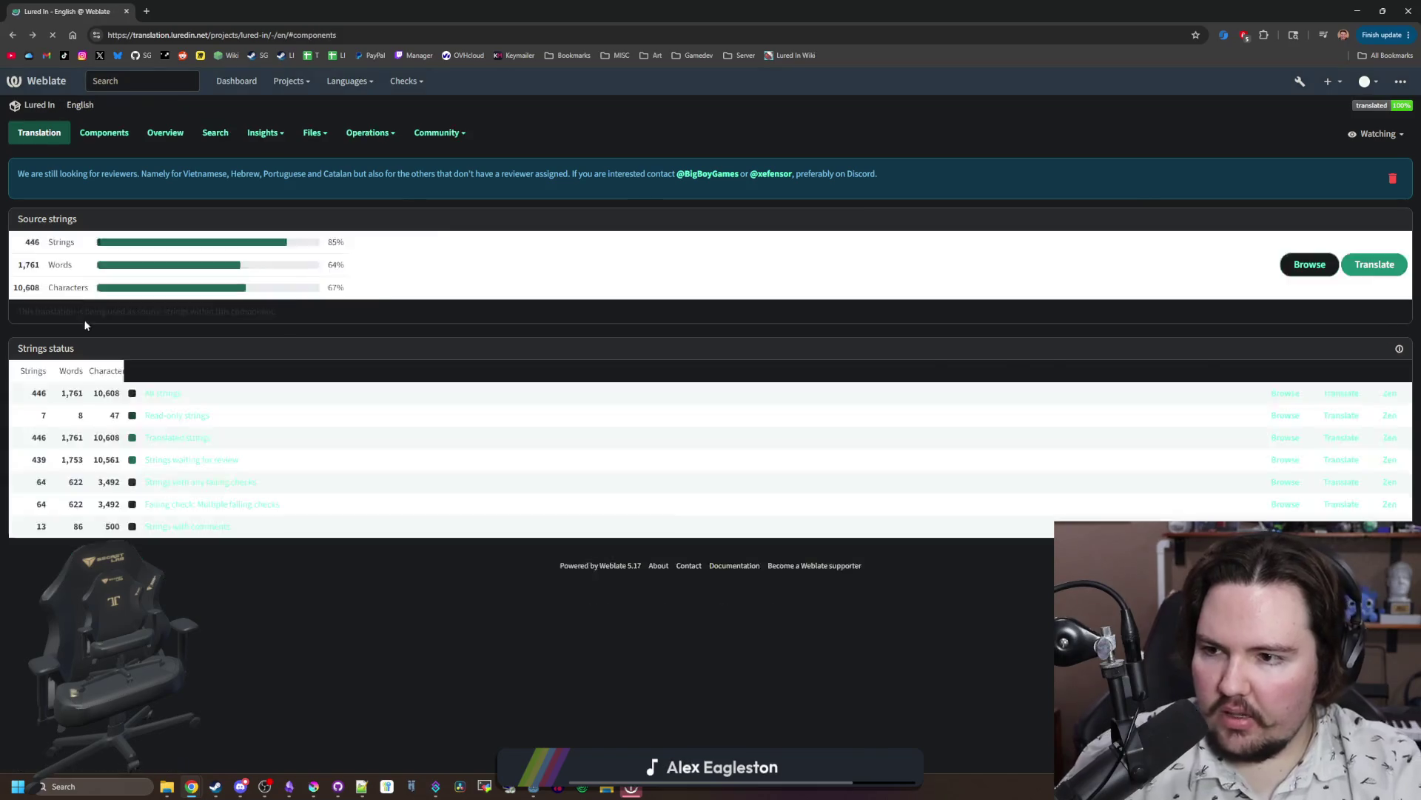
click(66, 302)
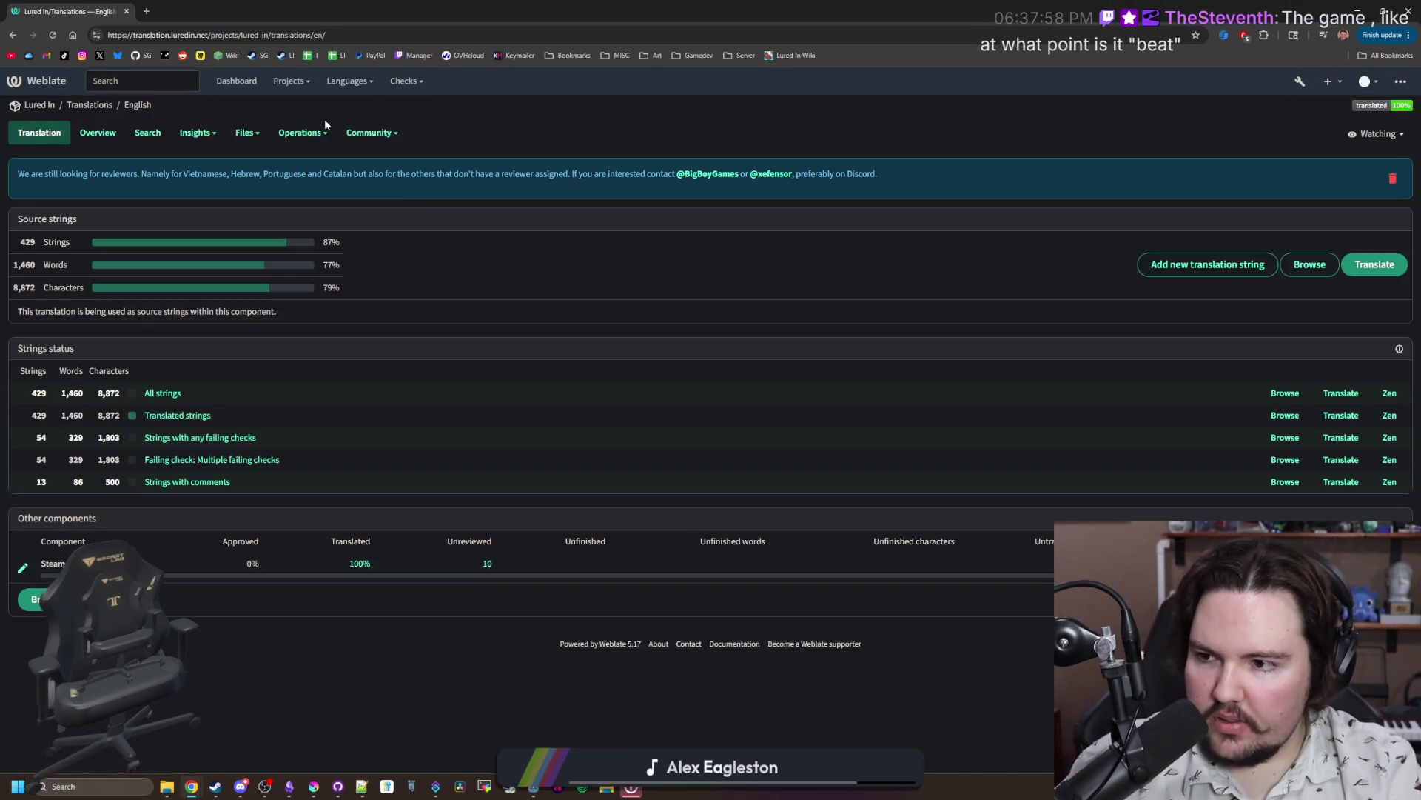
Step: Add a new source string with key 'Unlimited' and English text 'Unlimited'
click(321, 137)
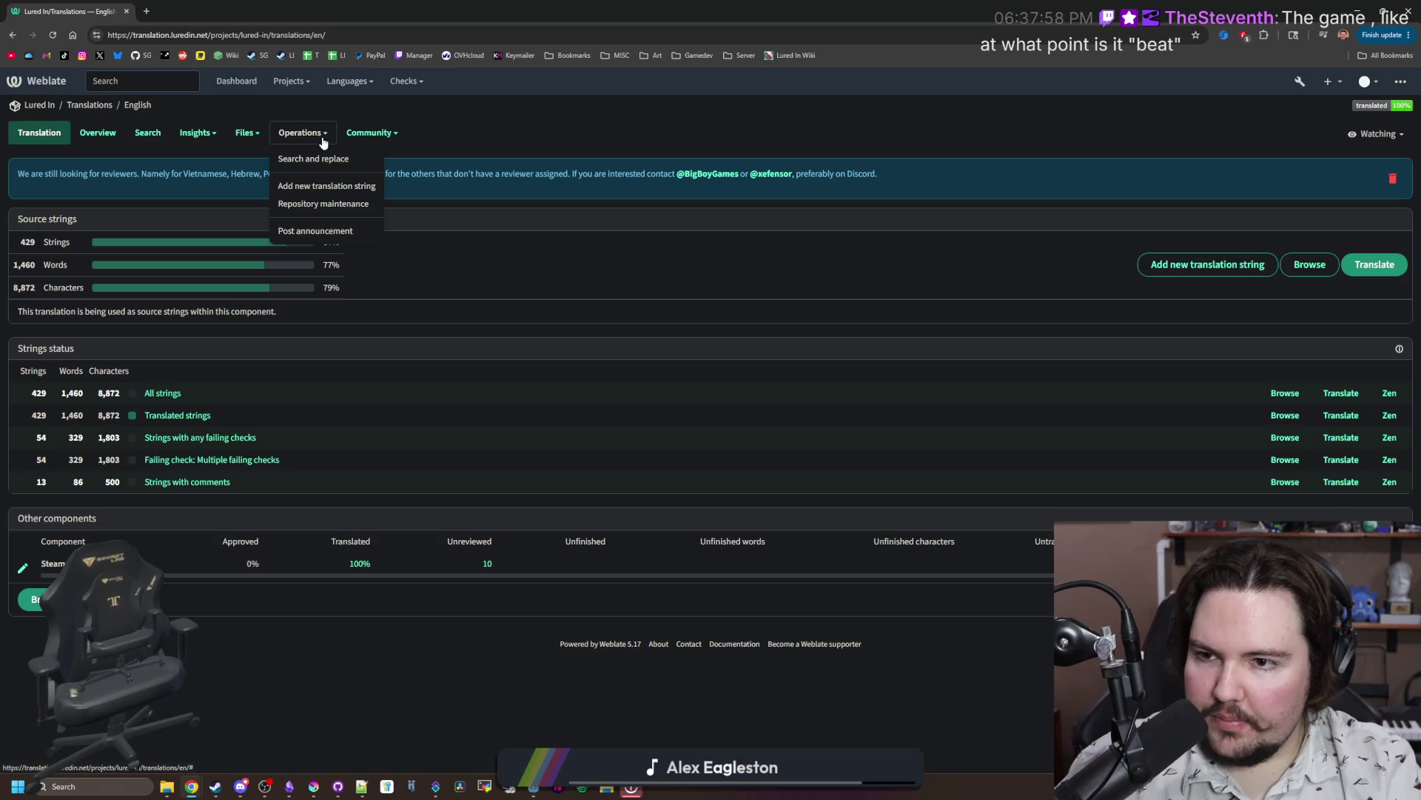
click(324, 186)
click(148, 290)
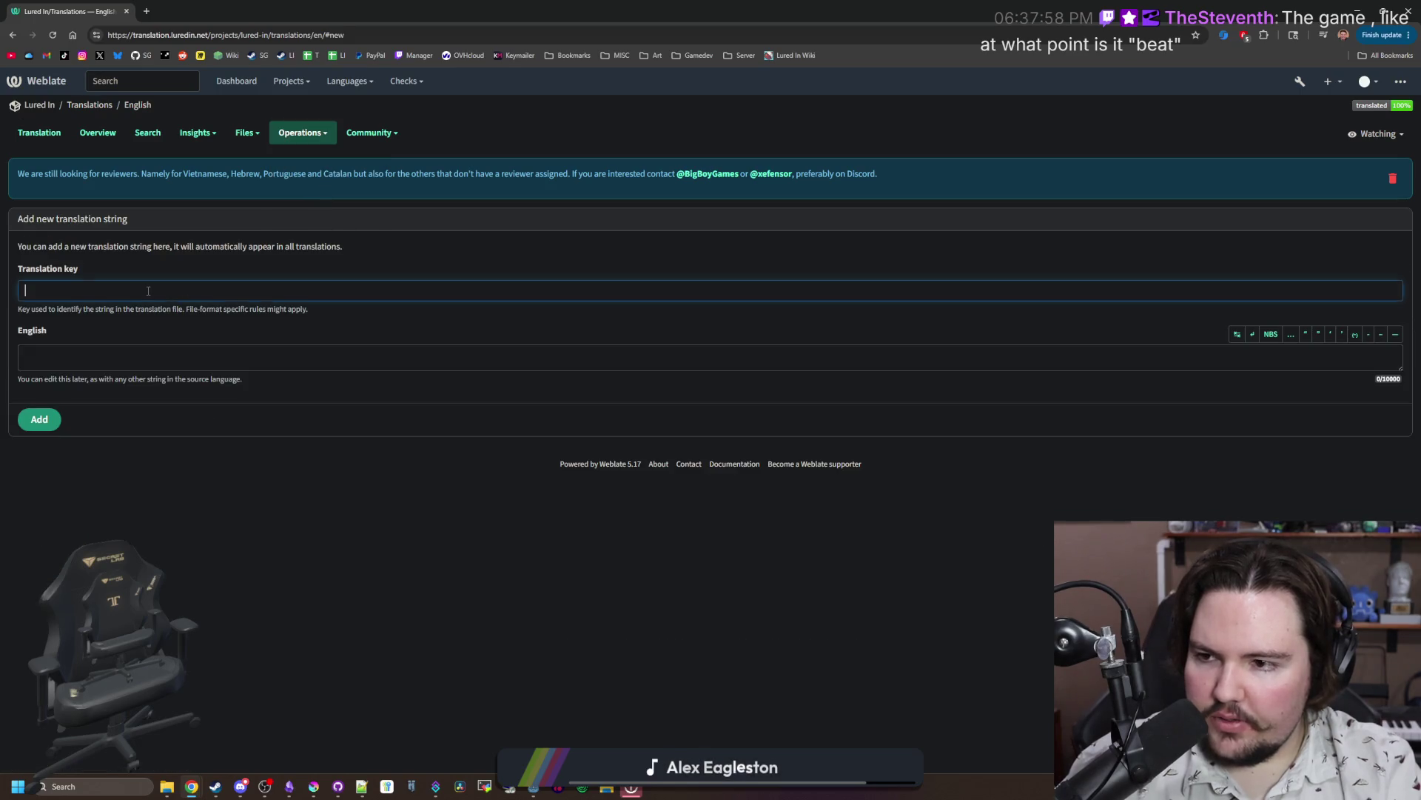
text(Unlimited)
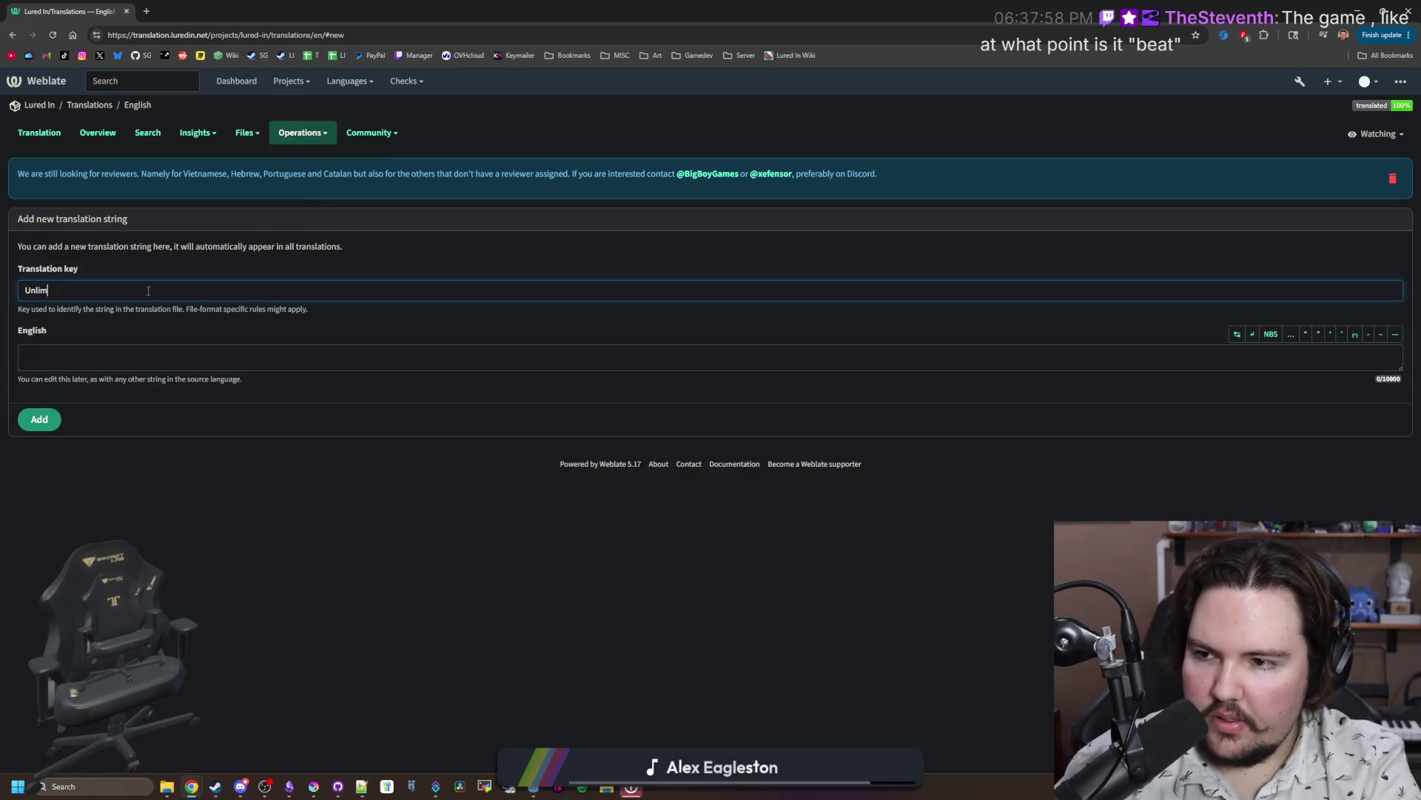
drag(130, 295, 9, 298)
key(ctrl+c)
key(Tab)
key(ctrl+v)
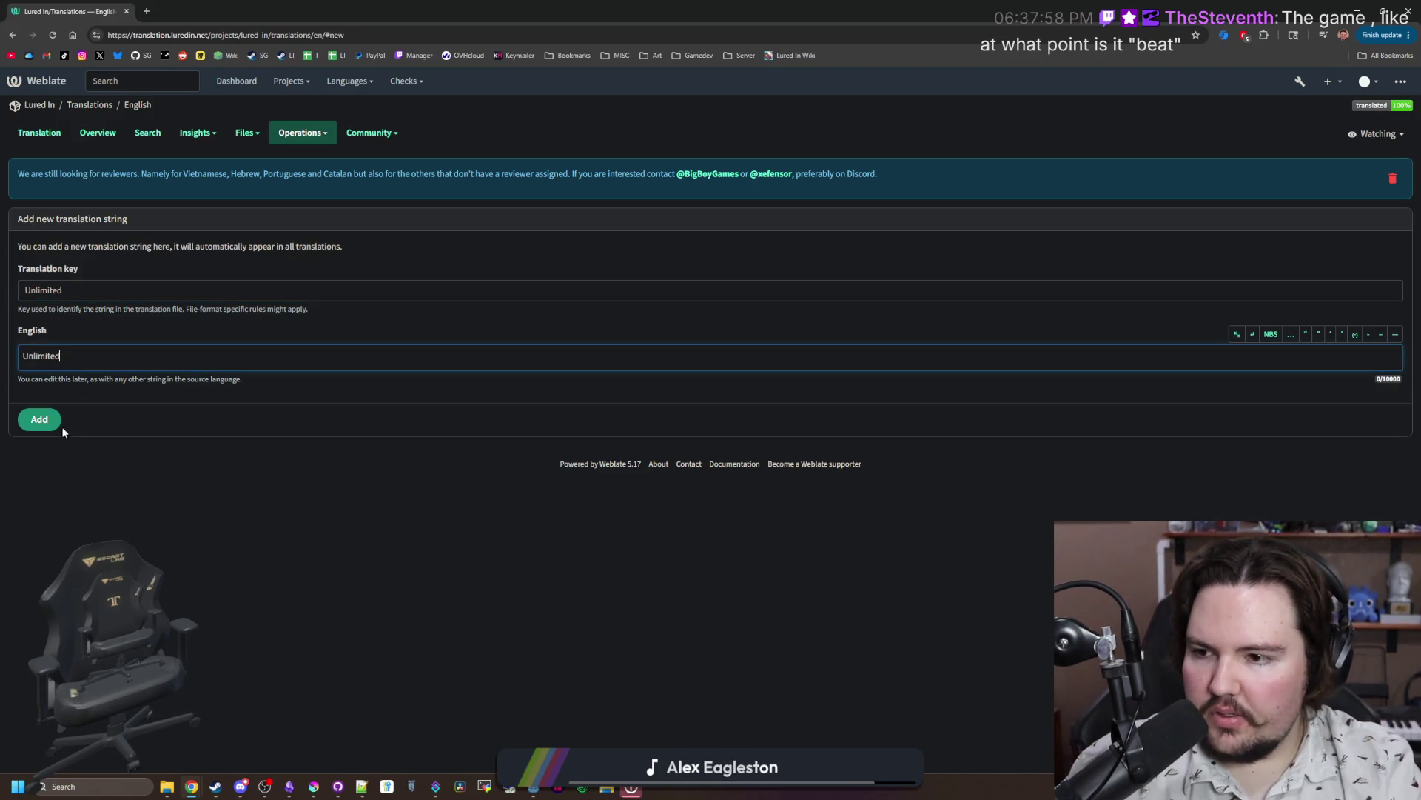
click(51, 438)
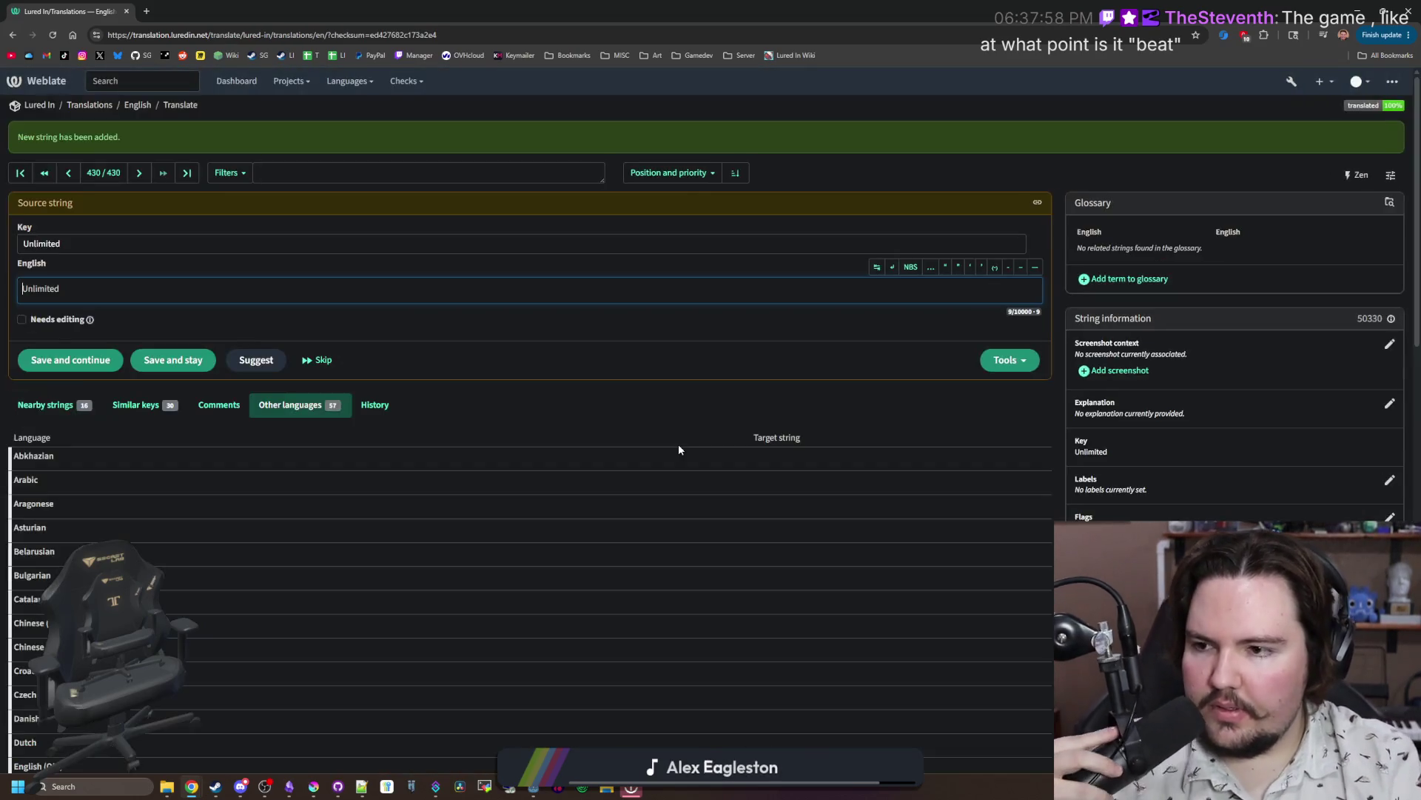
Step: Save the explanation 'Used for unlimited FPS, but really refers to any unlimited quantity of something'
click(1391, 405)
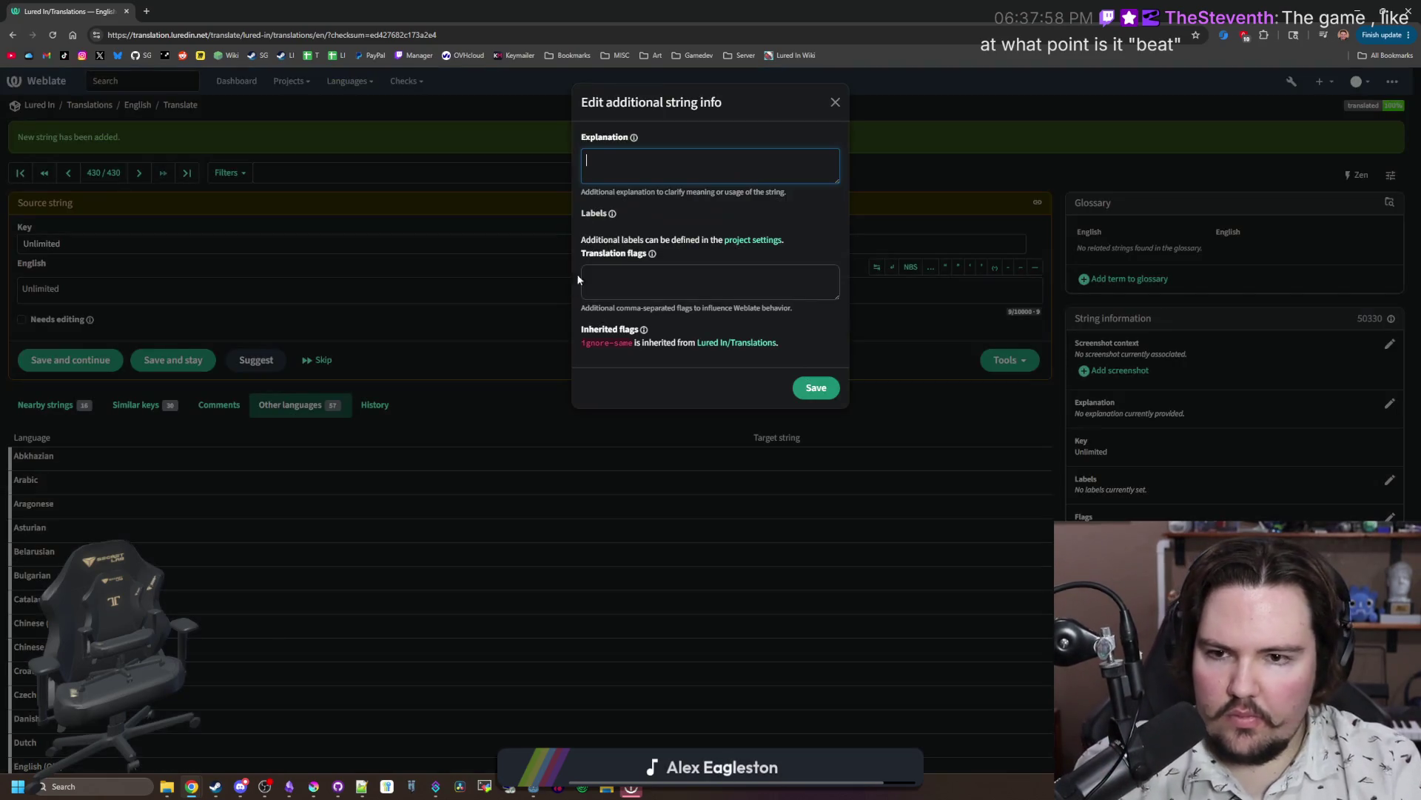
text(Used for unl)
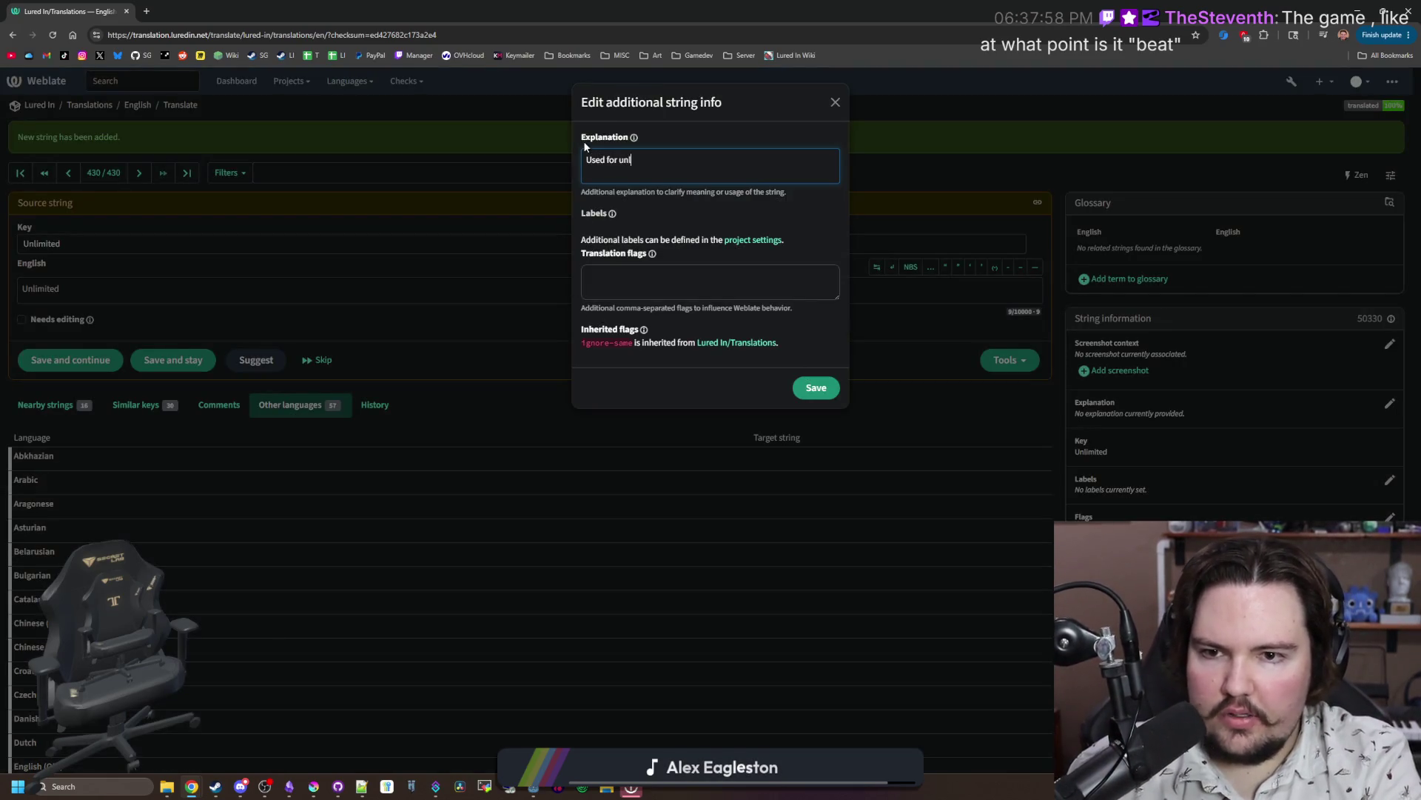
text(imited FPS, bu)
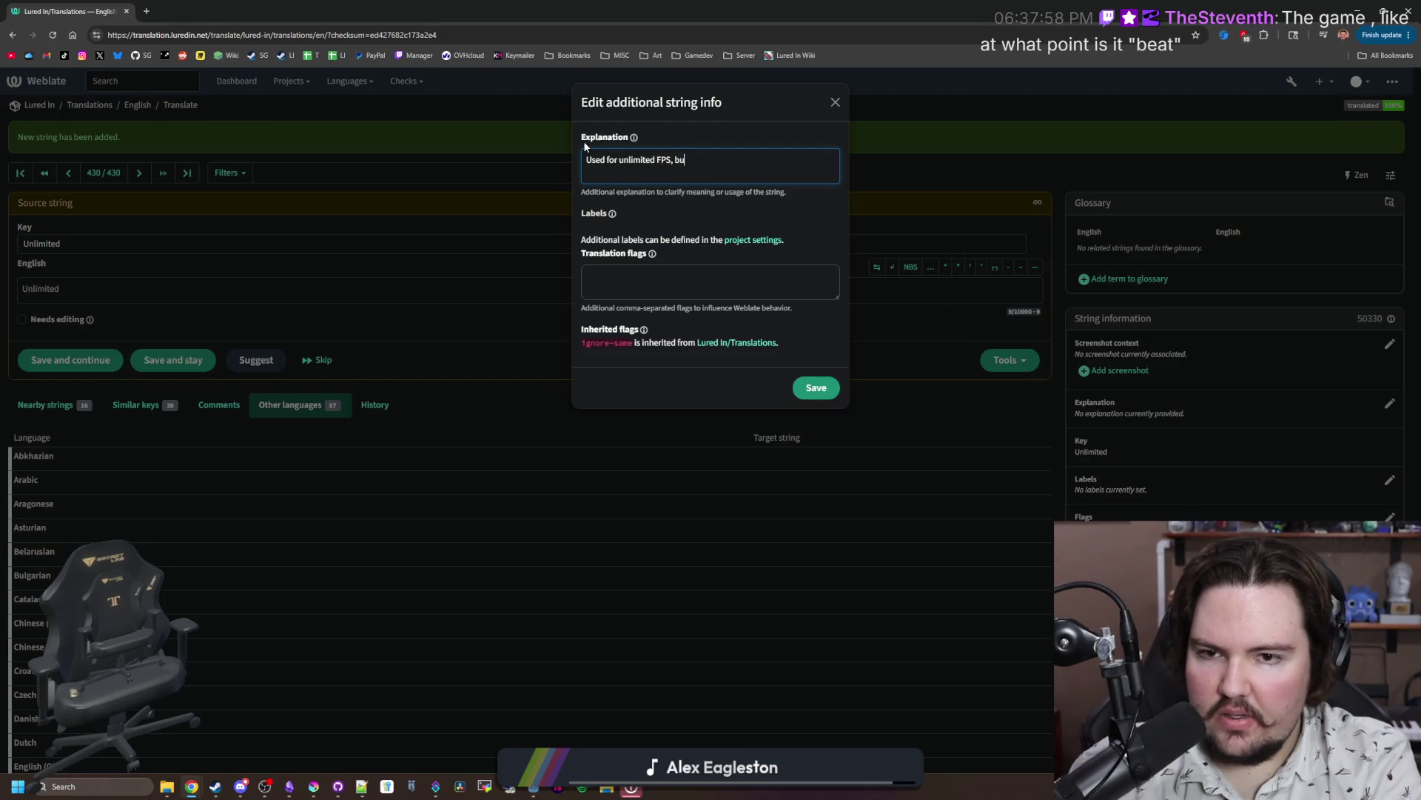
text(t really refers to any )
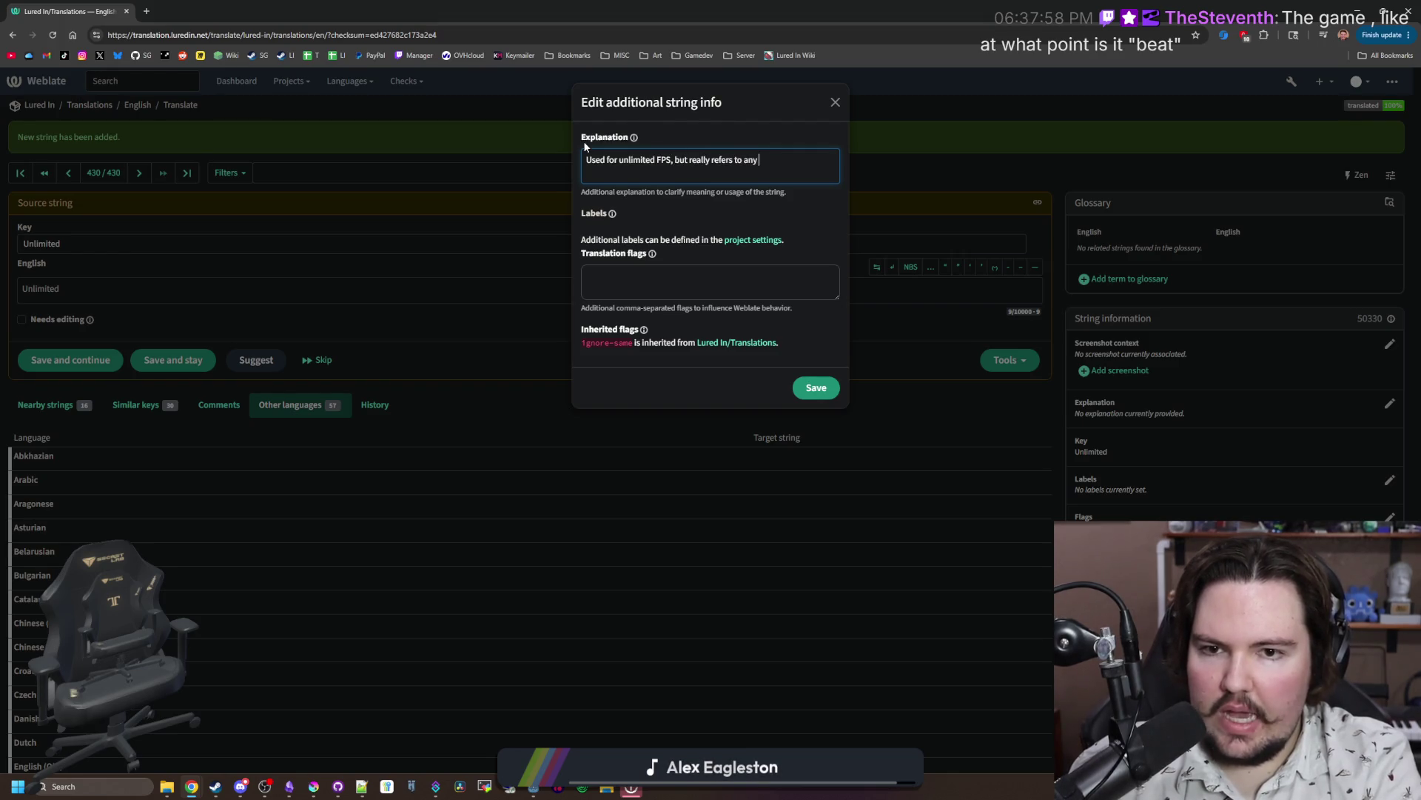
text(unlimited quantity of)
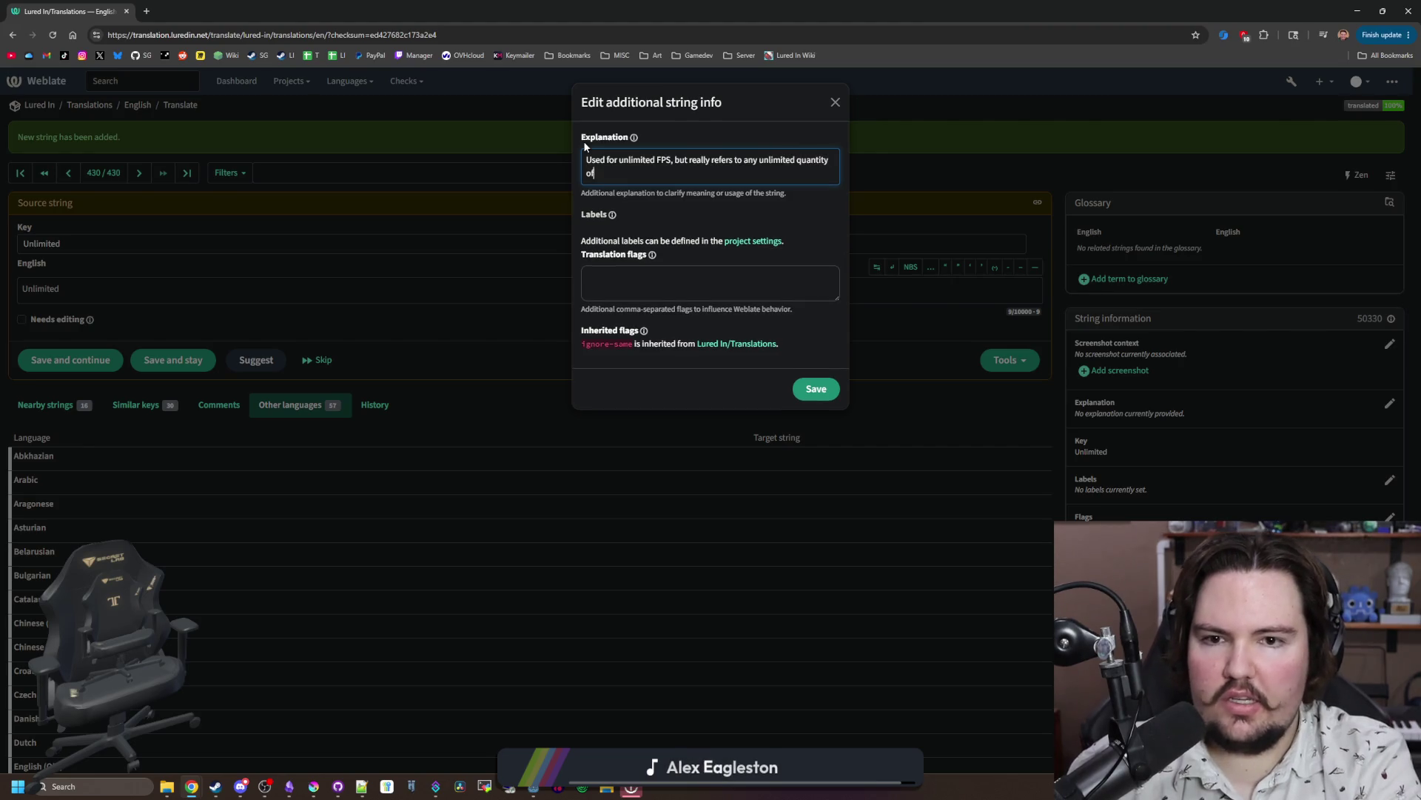
text( something)
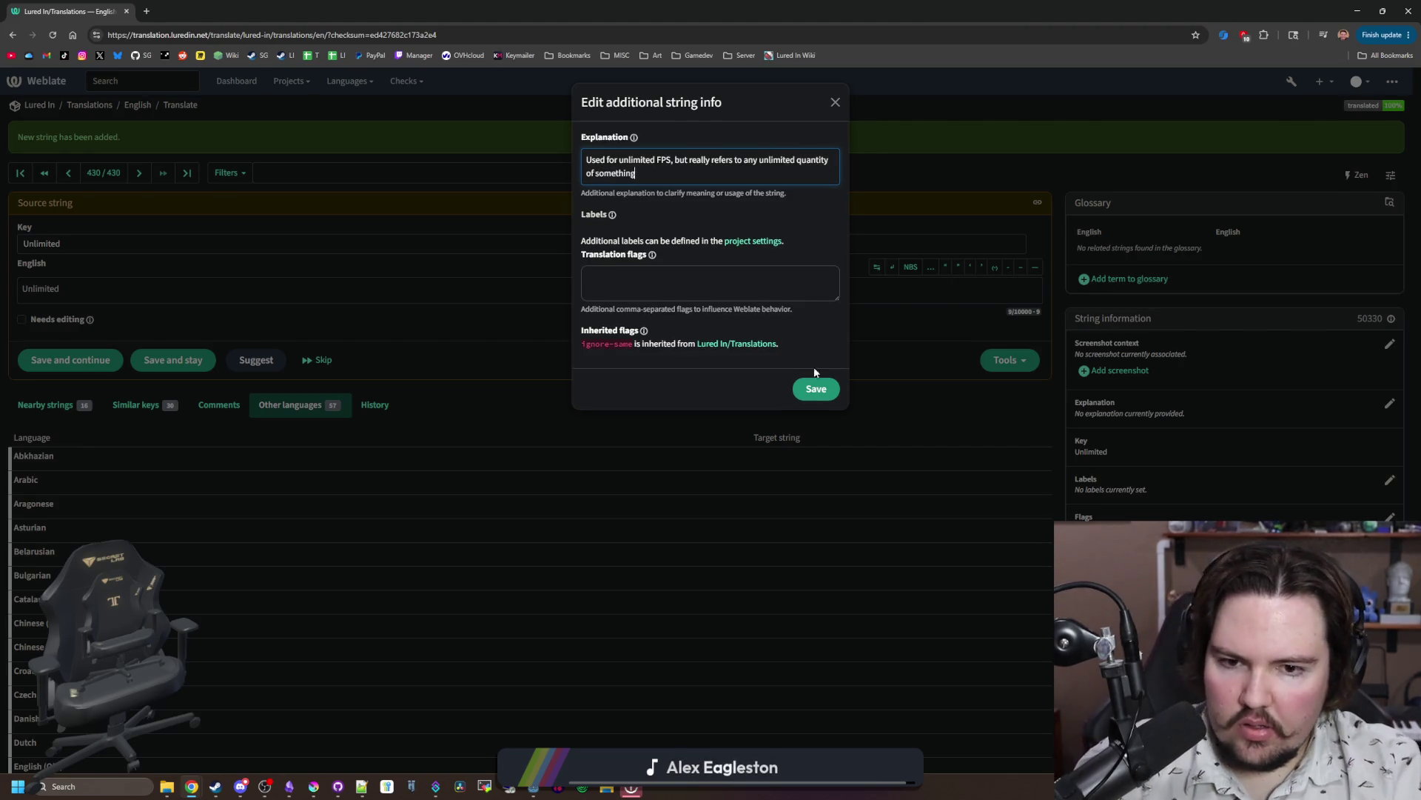
click(807, 396)
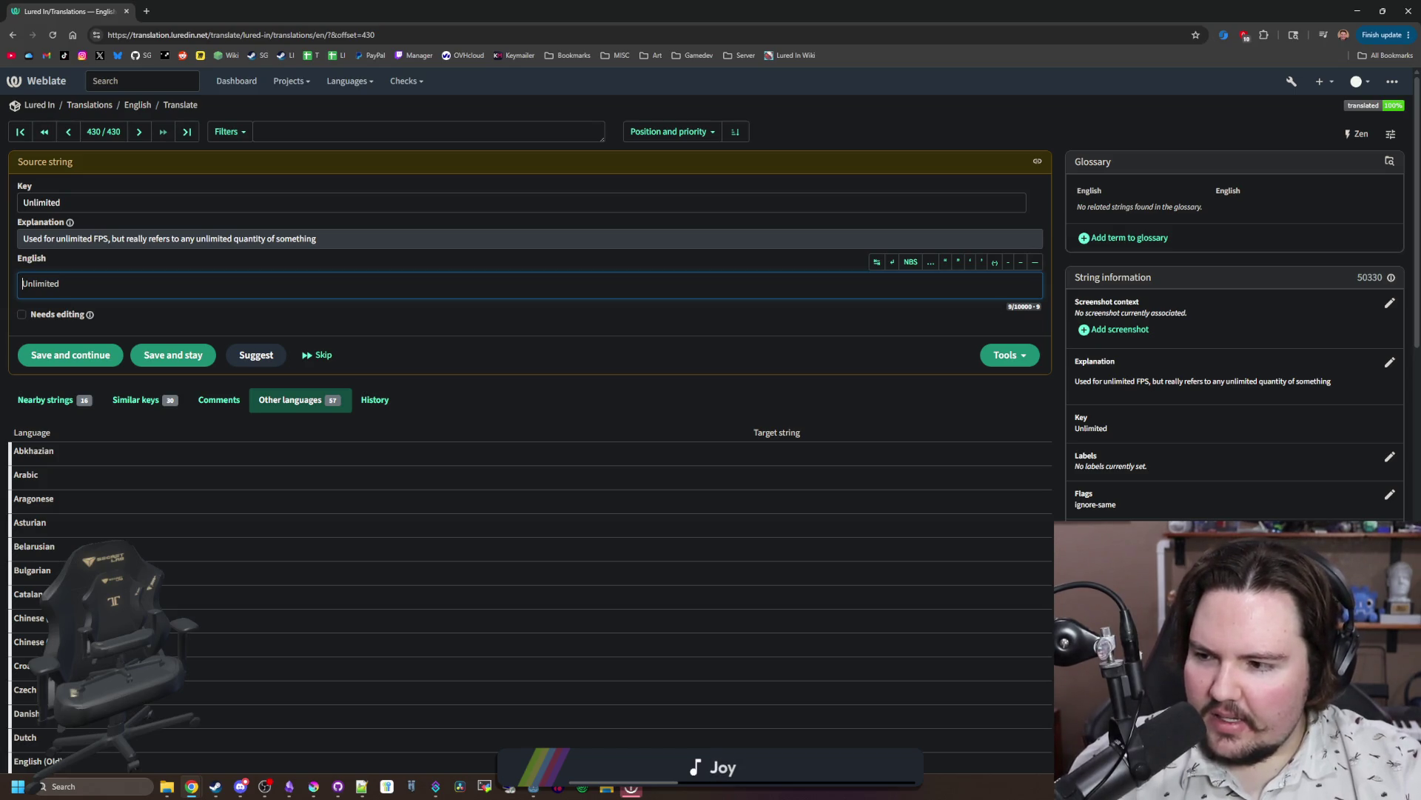
Step: Check the saved Unlimited explanation, then return to inventory_menu.gd in the Godot editor
key(alt+Tab)
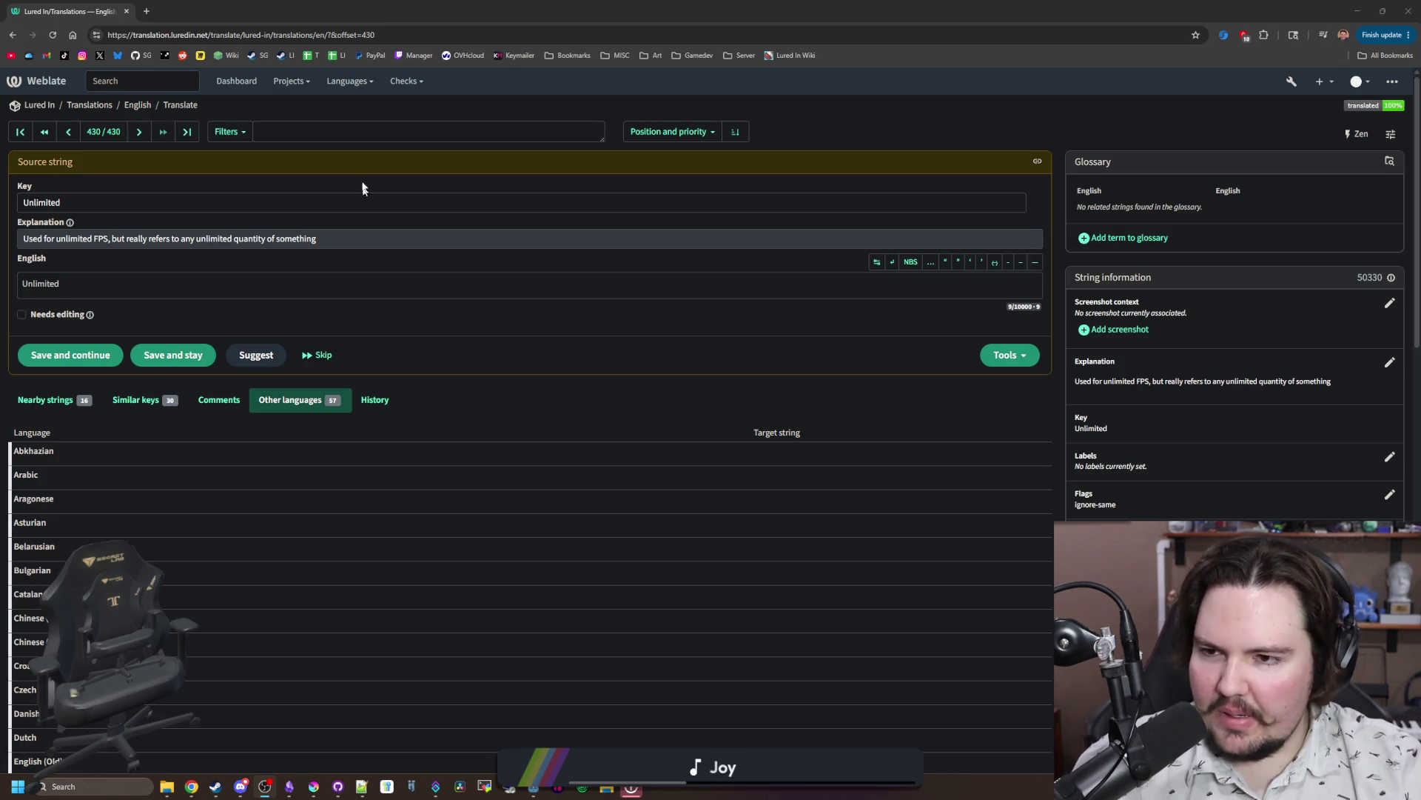
key(alt+Tab)
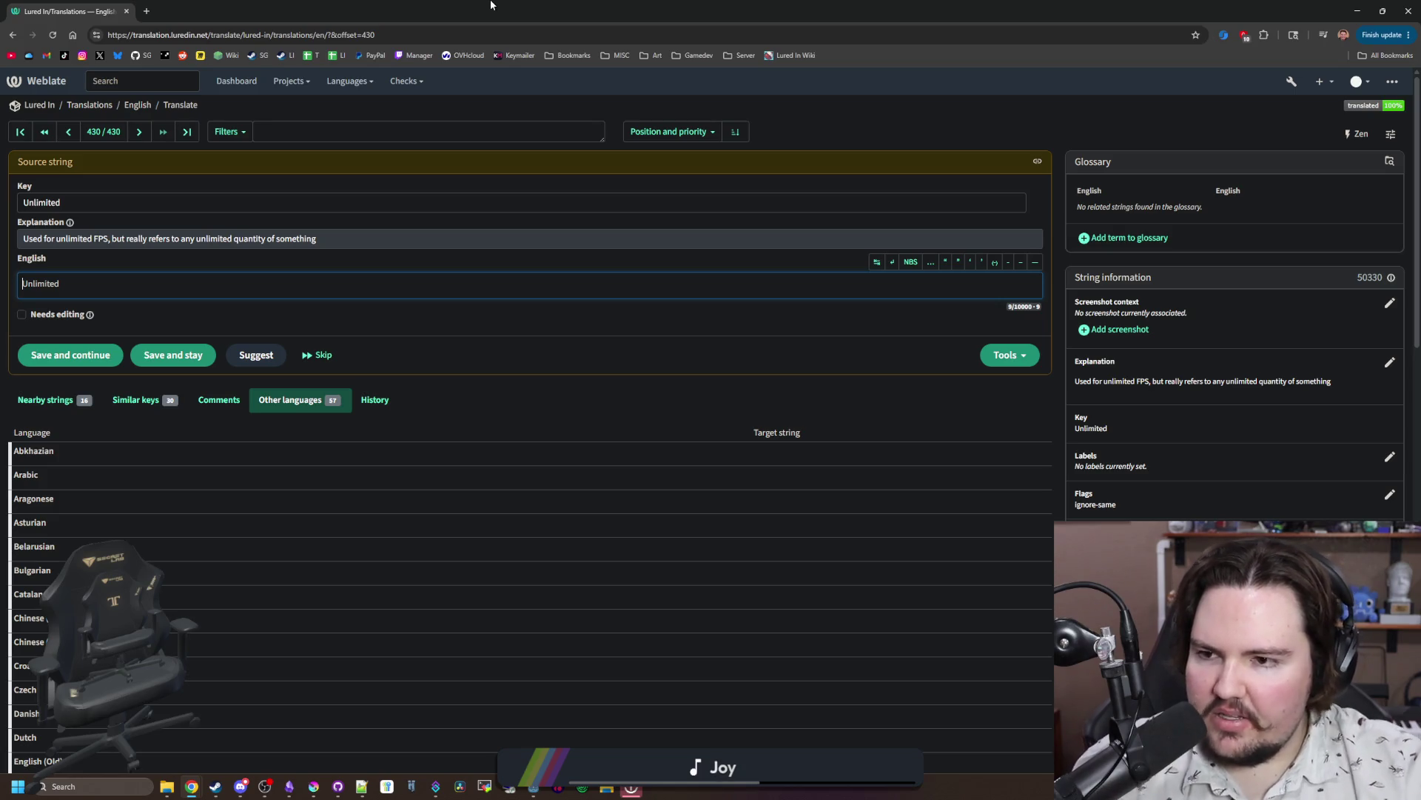
key(alt+Tab)
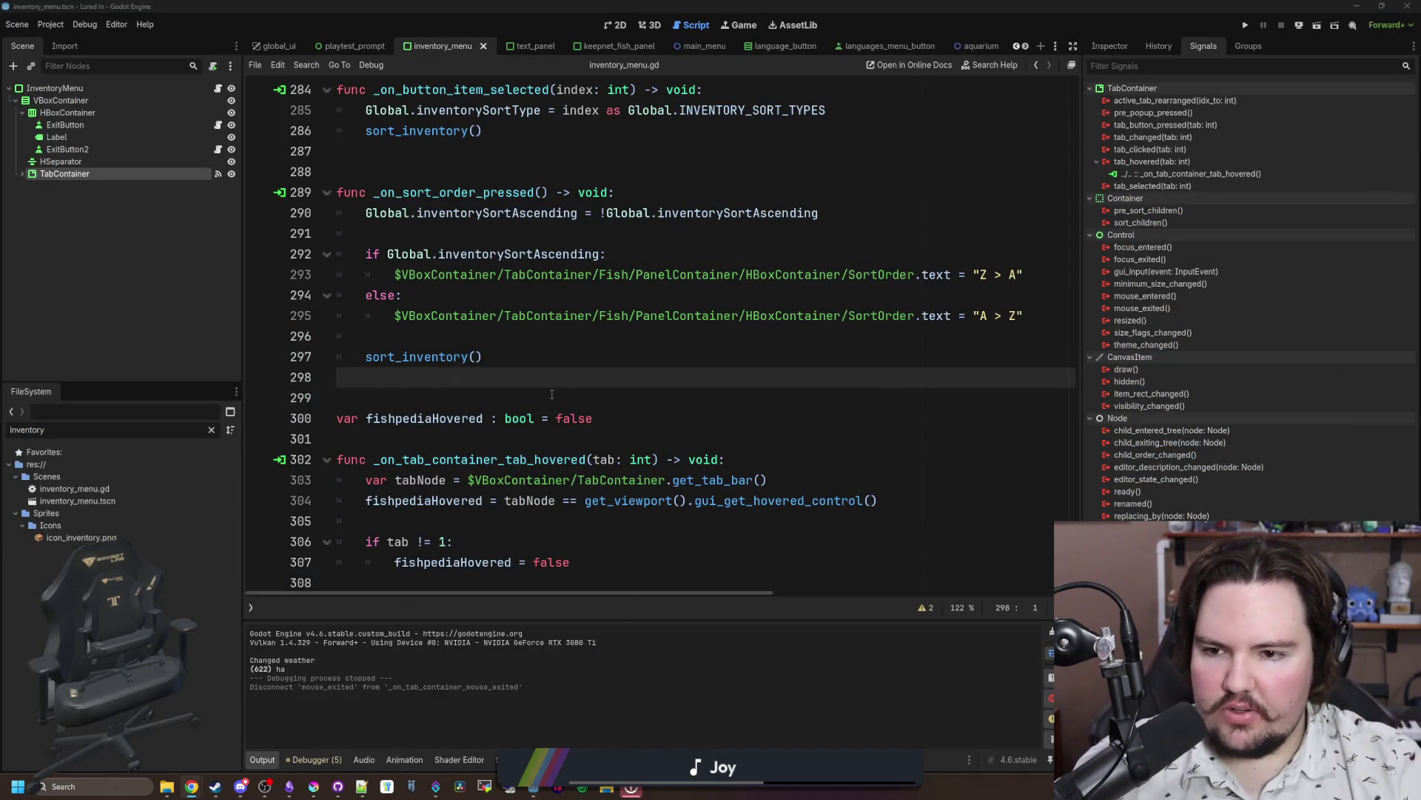
Step: Filter FileSystem by 'option', open options_menu.gd at line 17, and launch a new Chrome window
click(552, 394)
click(210, 429)
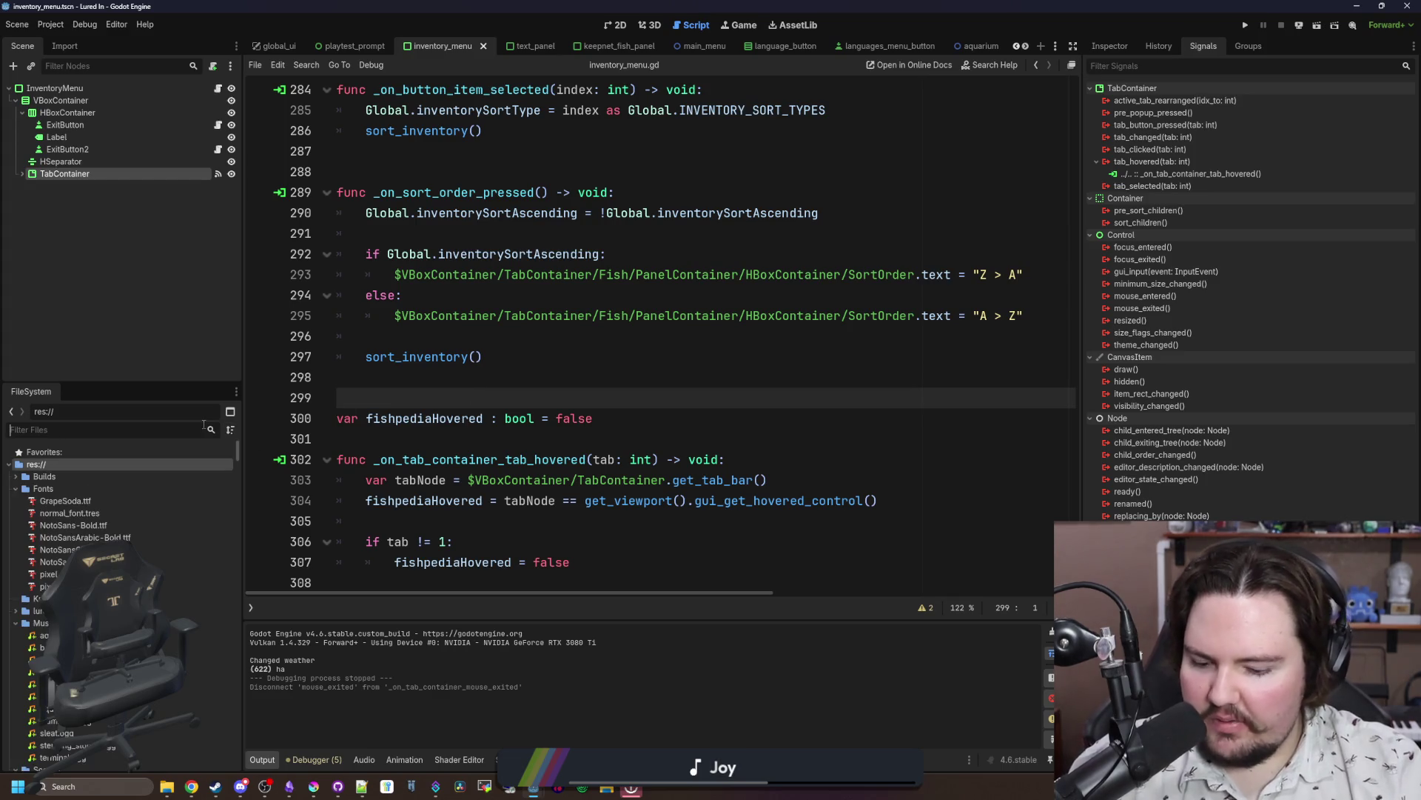
text(option)
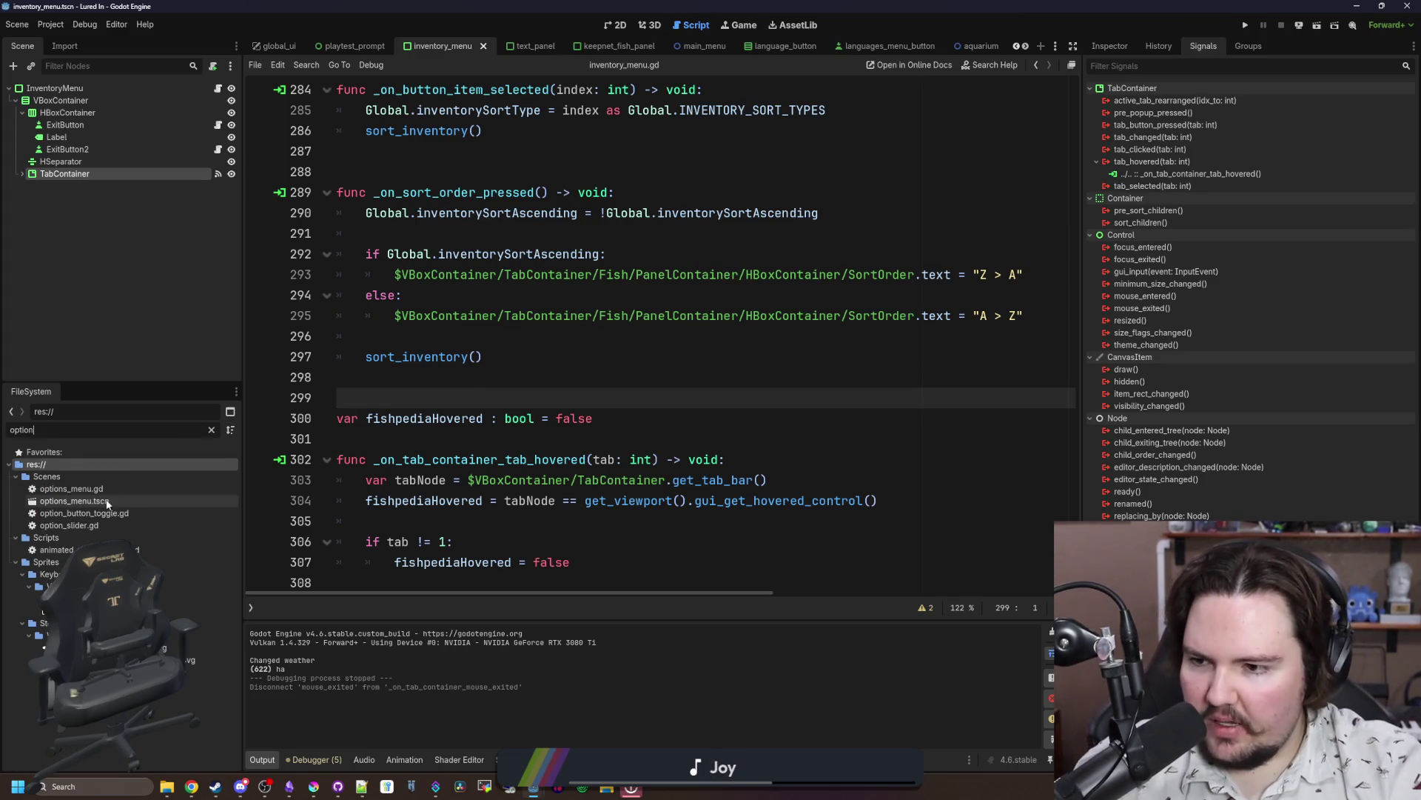
double_click(126, 488)
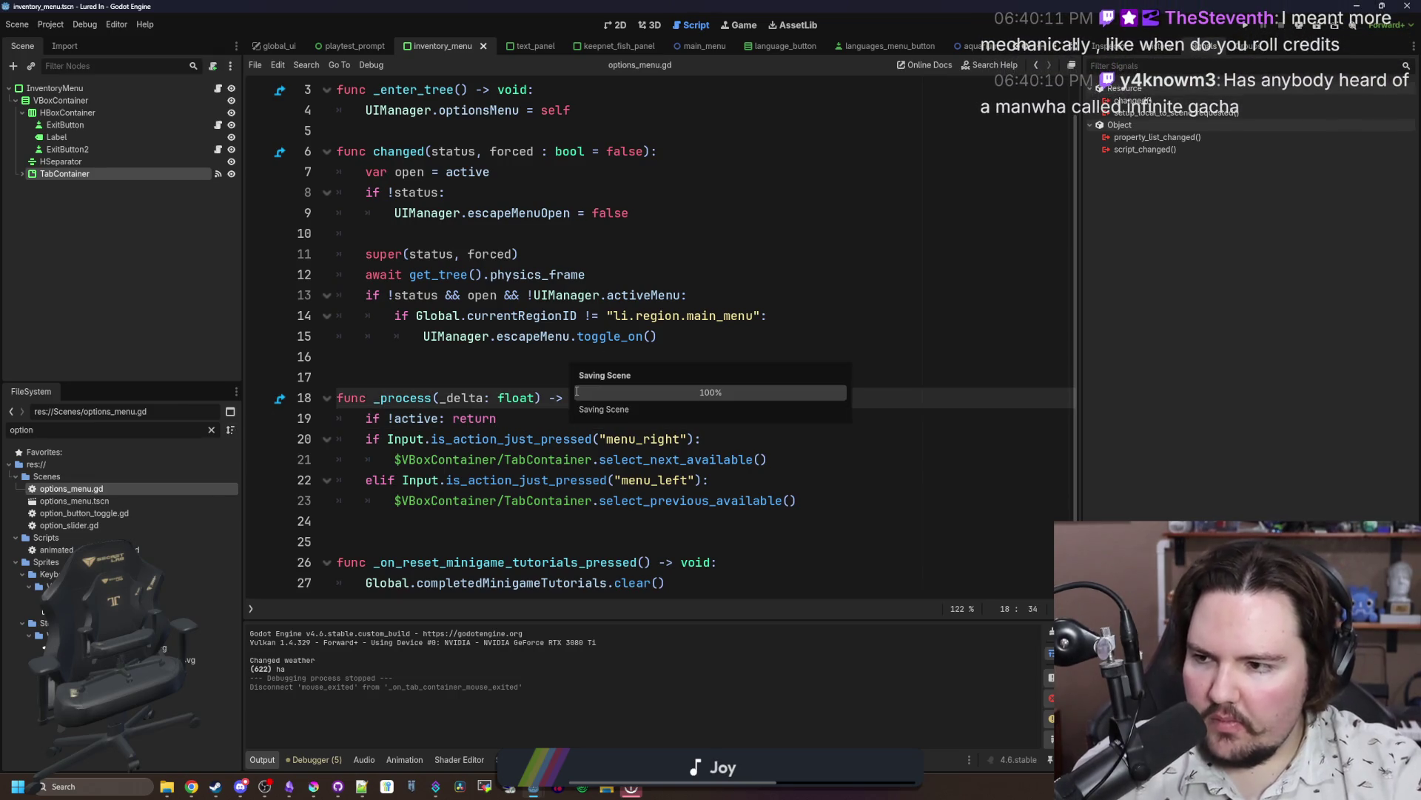
click(525, 377)
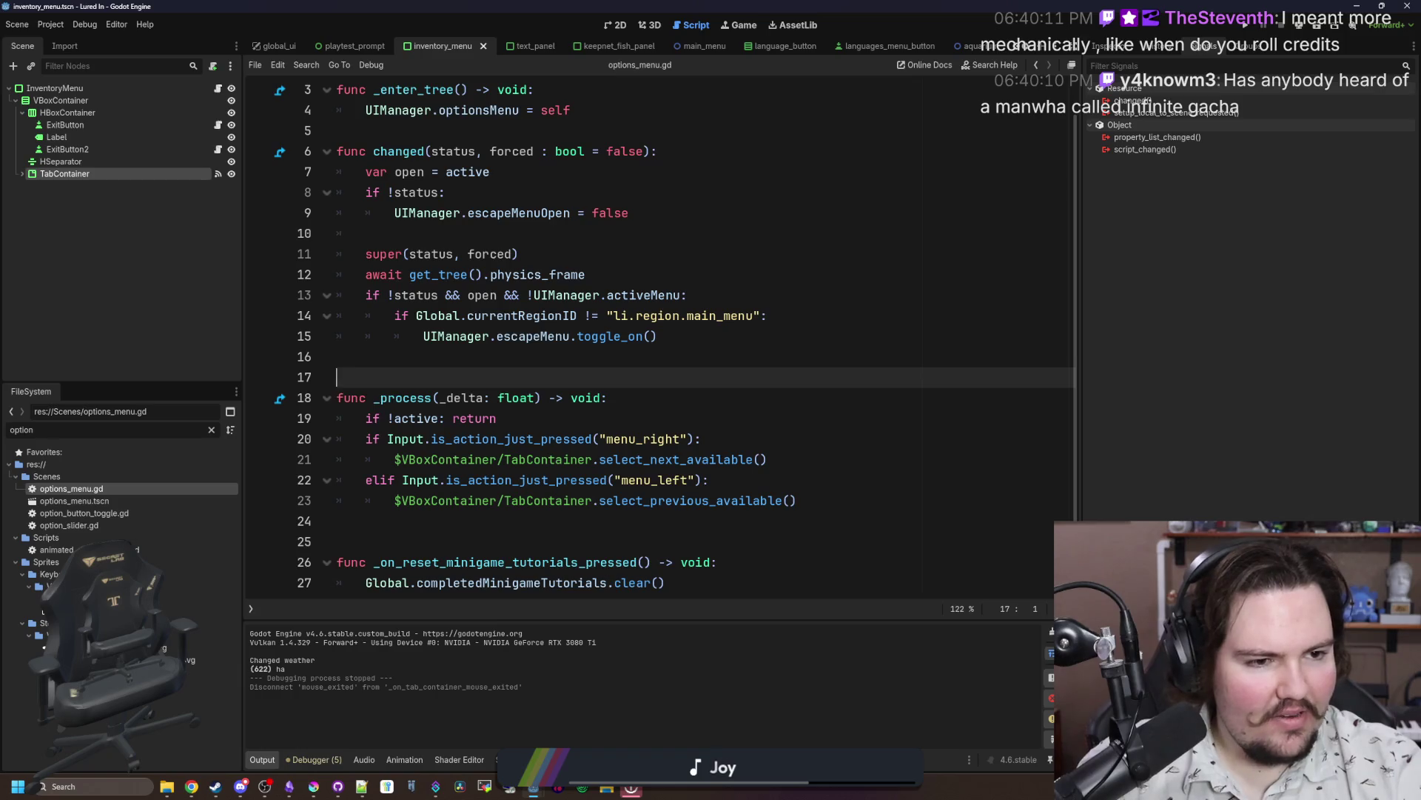
click(191, 786)
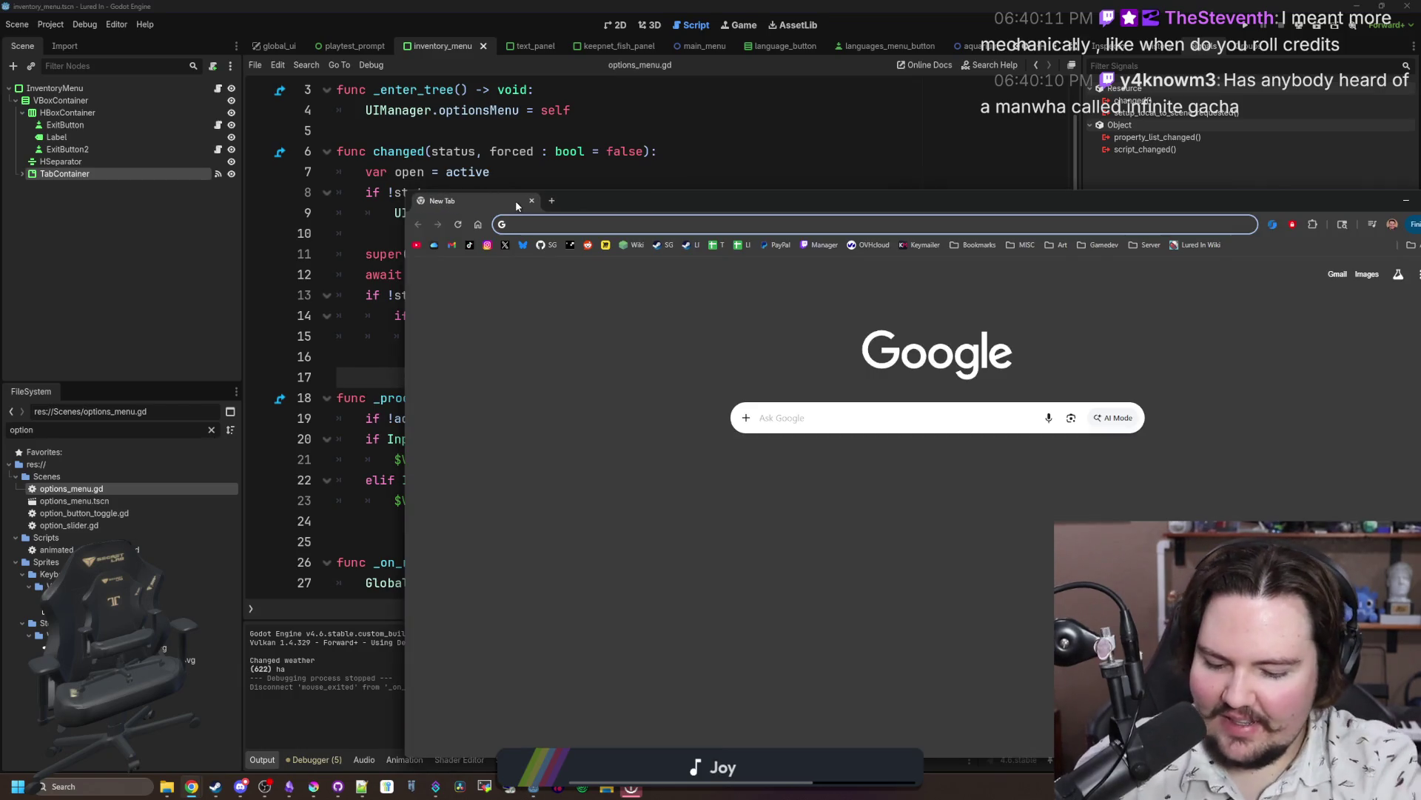
Step: Google 'infinite gatcha', skim the results, then close the browser to return to options_menu.gd
text(infinite gatcha)
key(Return)
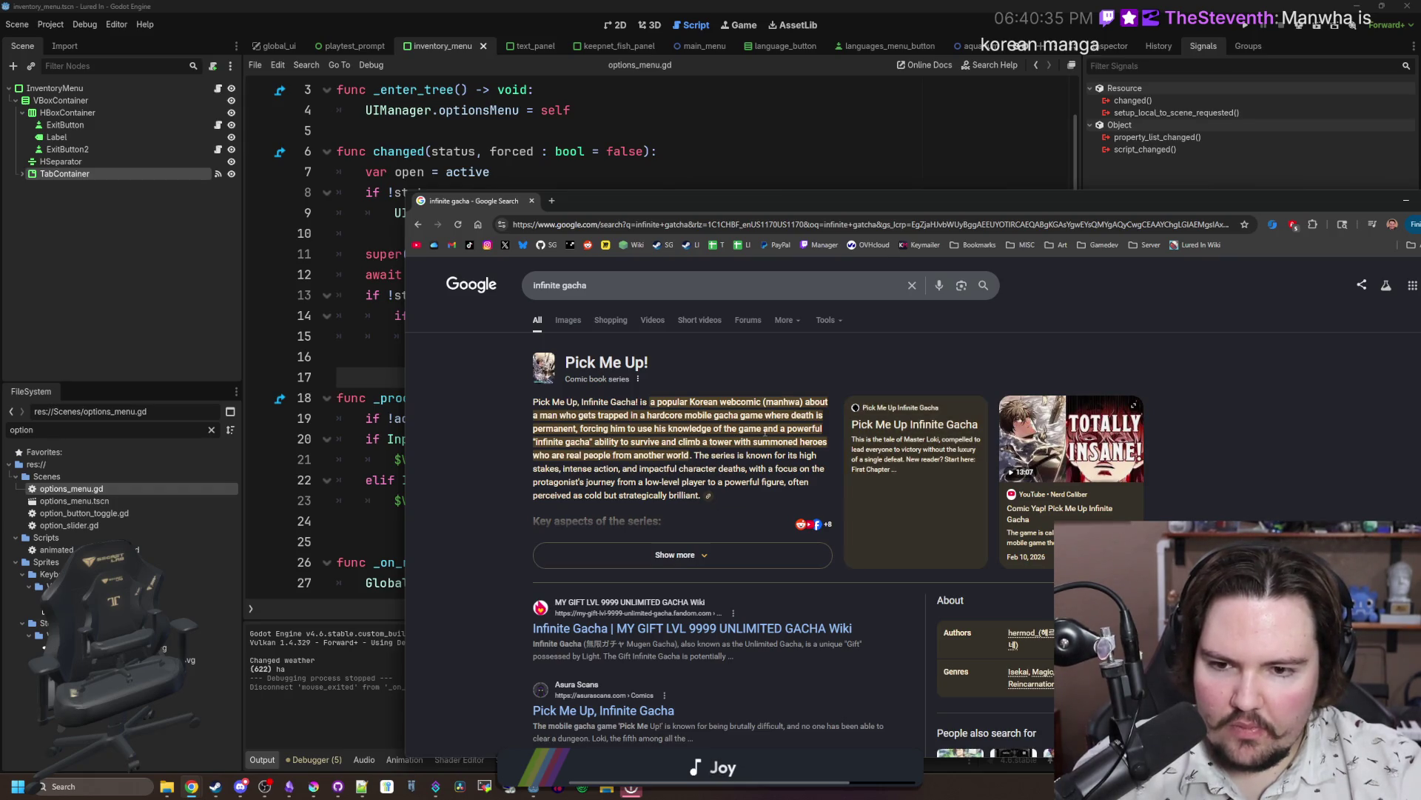
scroll(653, 446, down, 3)
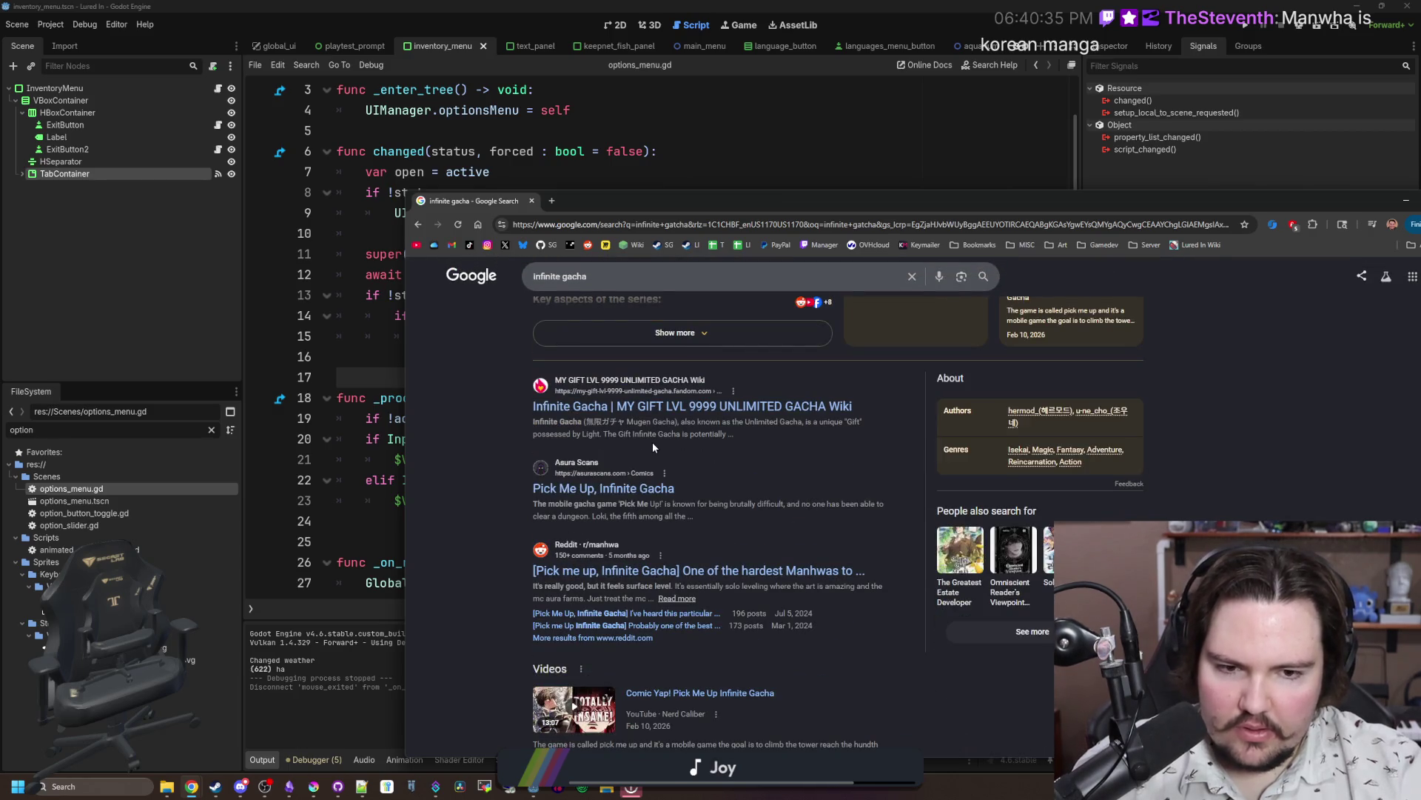
scroll(653, 446, up, 3)
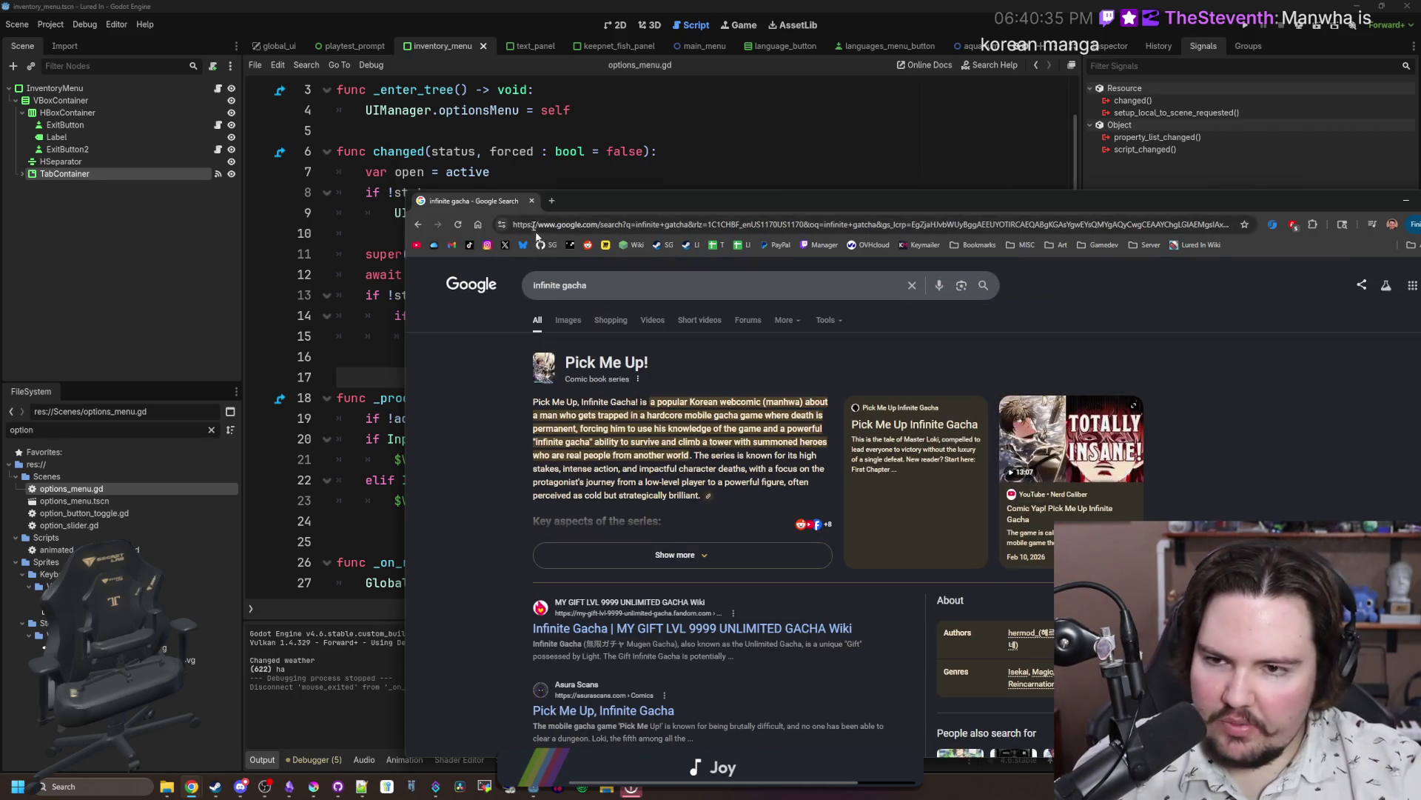
click(532, 203)
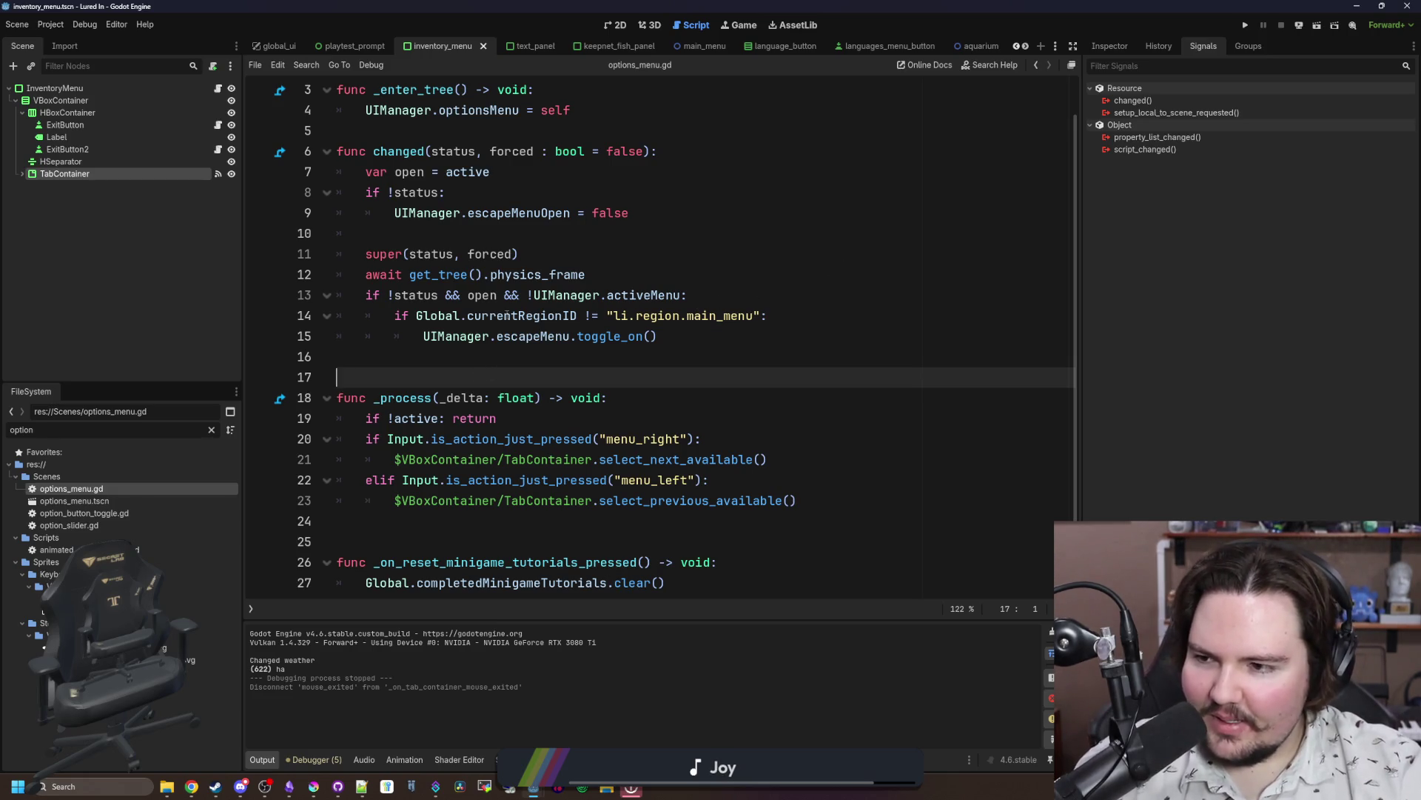
mouse_move(522, 269)
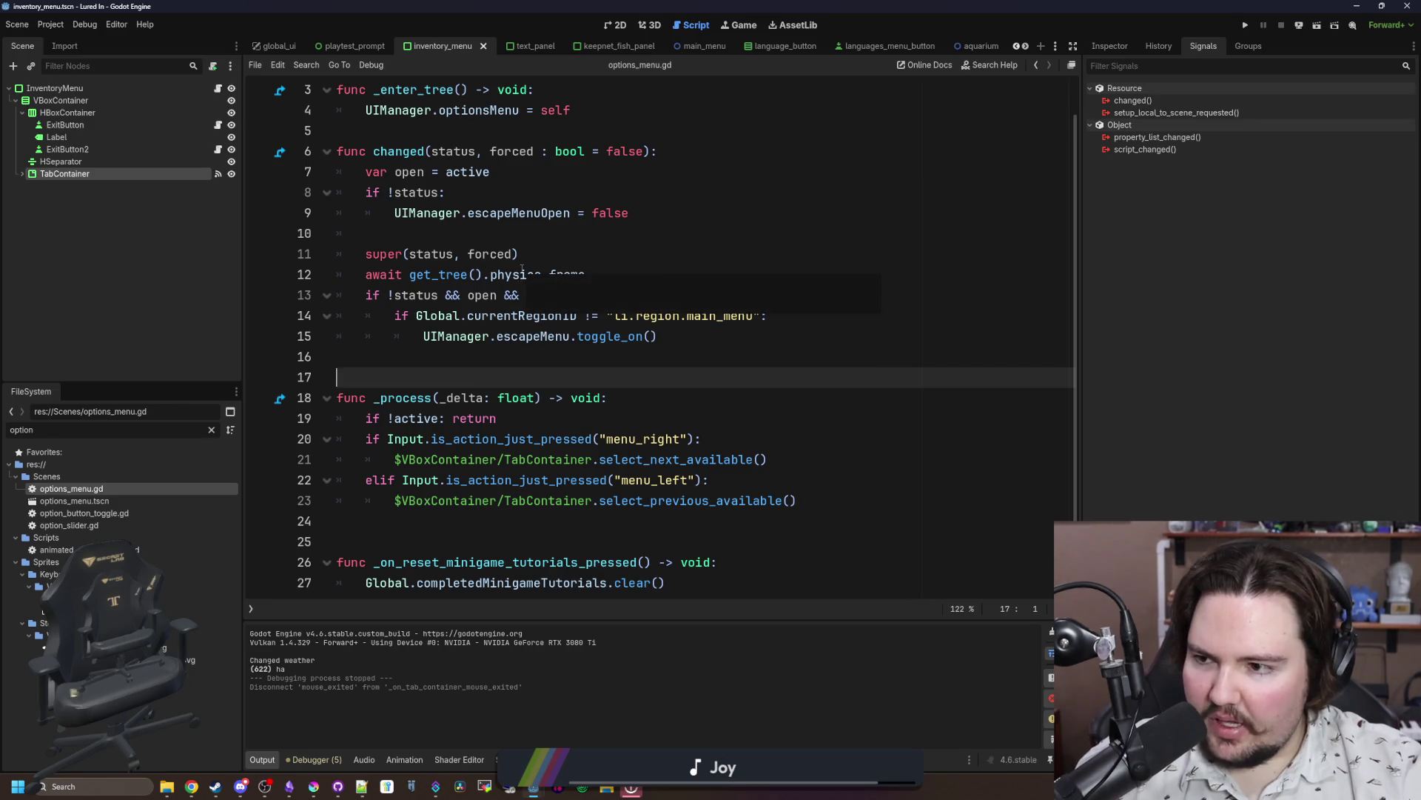
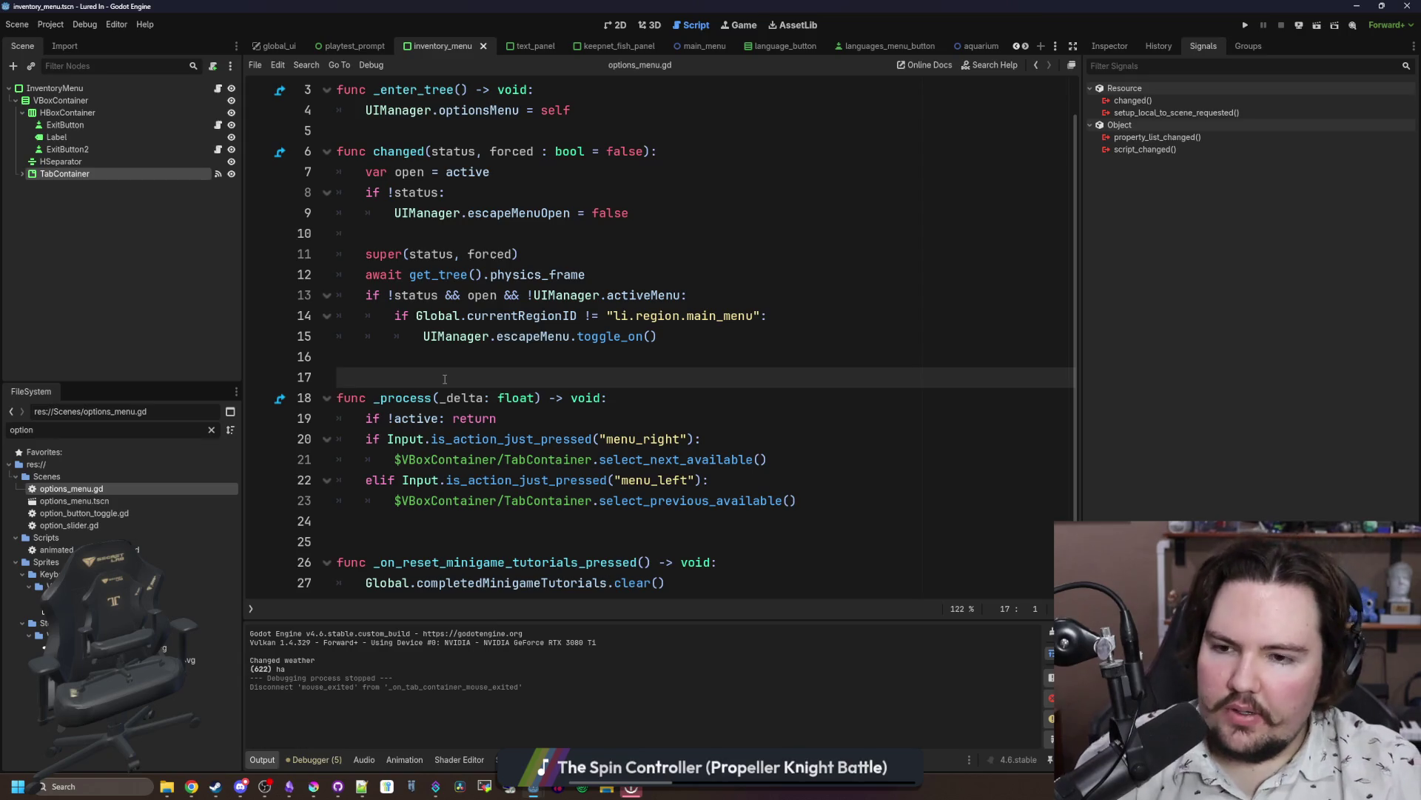
Step: Open options_menu.tscn in the 2D view and open FPSSlider's script, fps_slider.gd
mouse_move(294, 777)
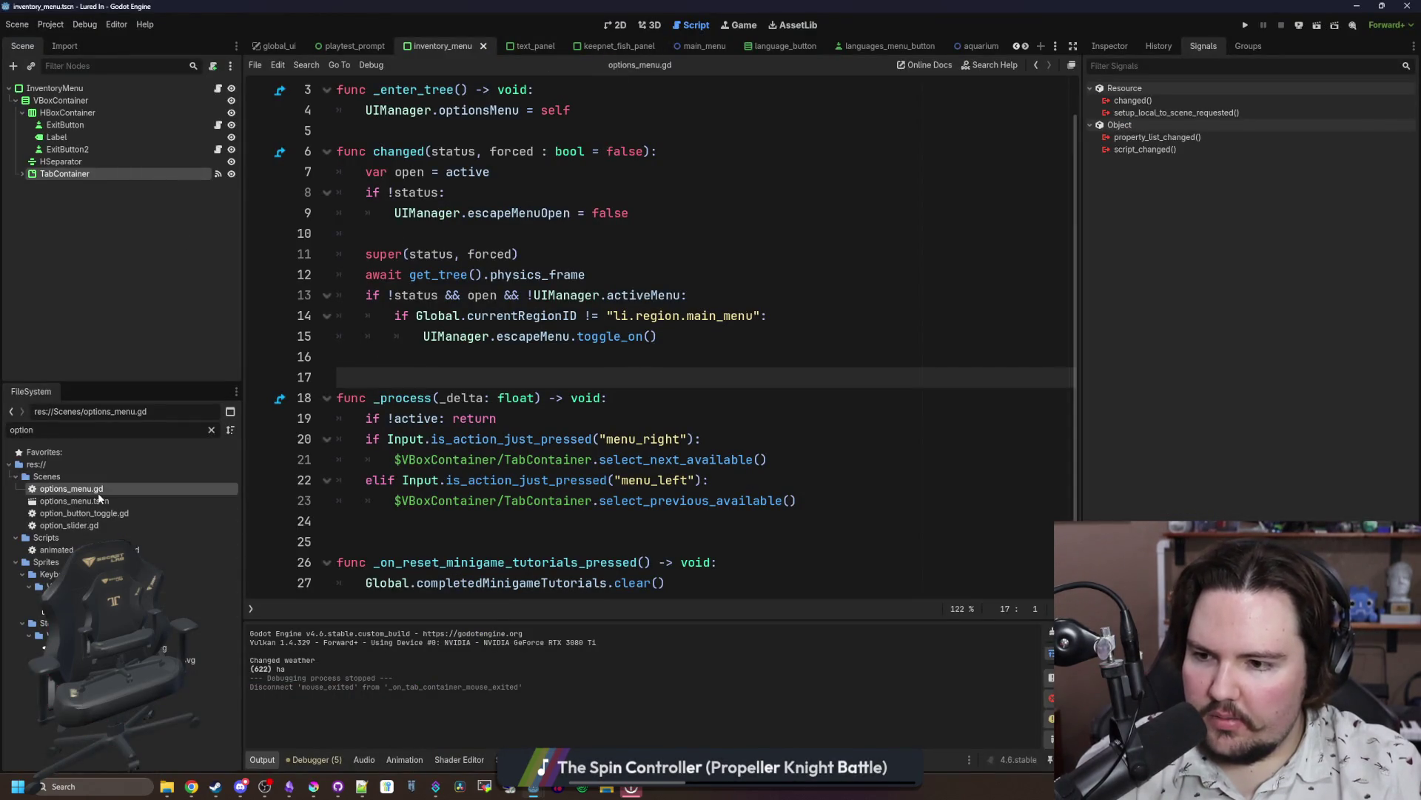
double_click(74, 500)
click(619, 26)
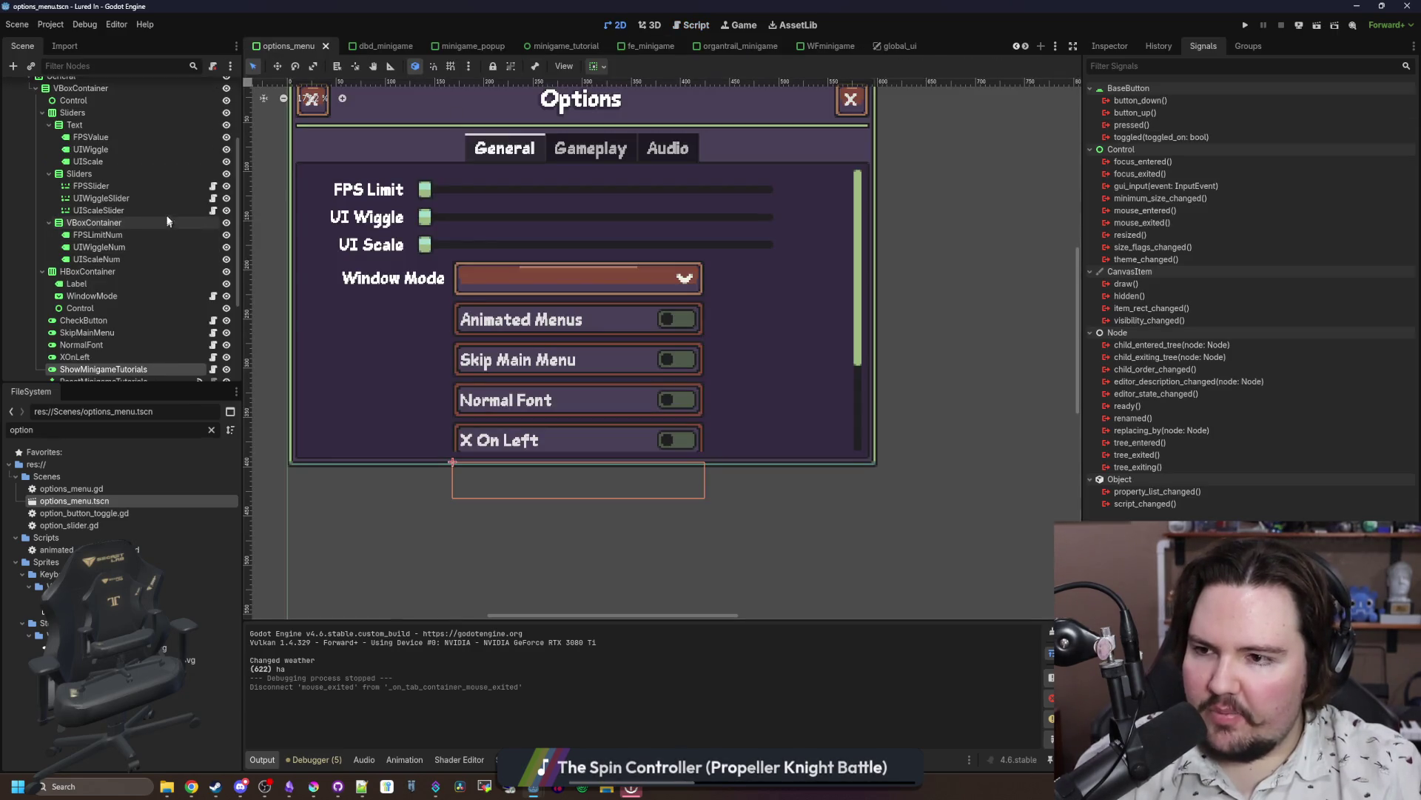
click(167, 187)
click(213, 186)
click(475, 254)
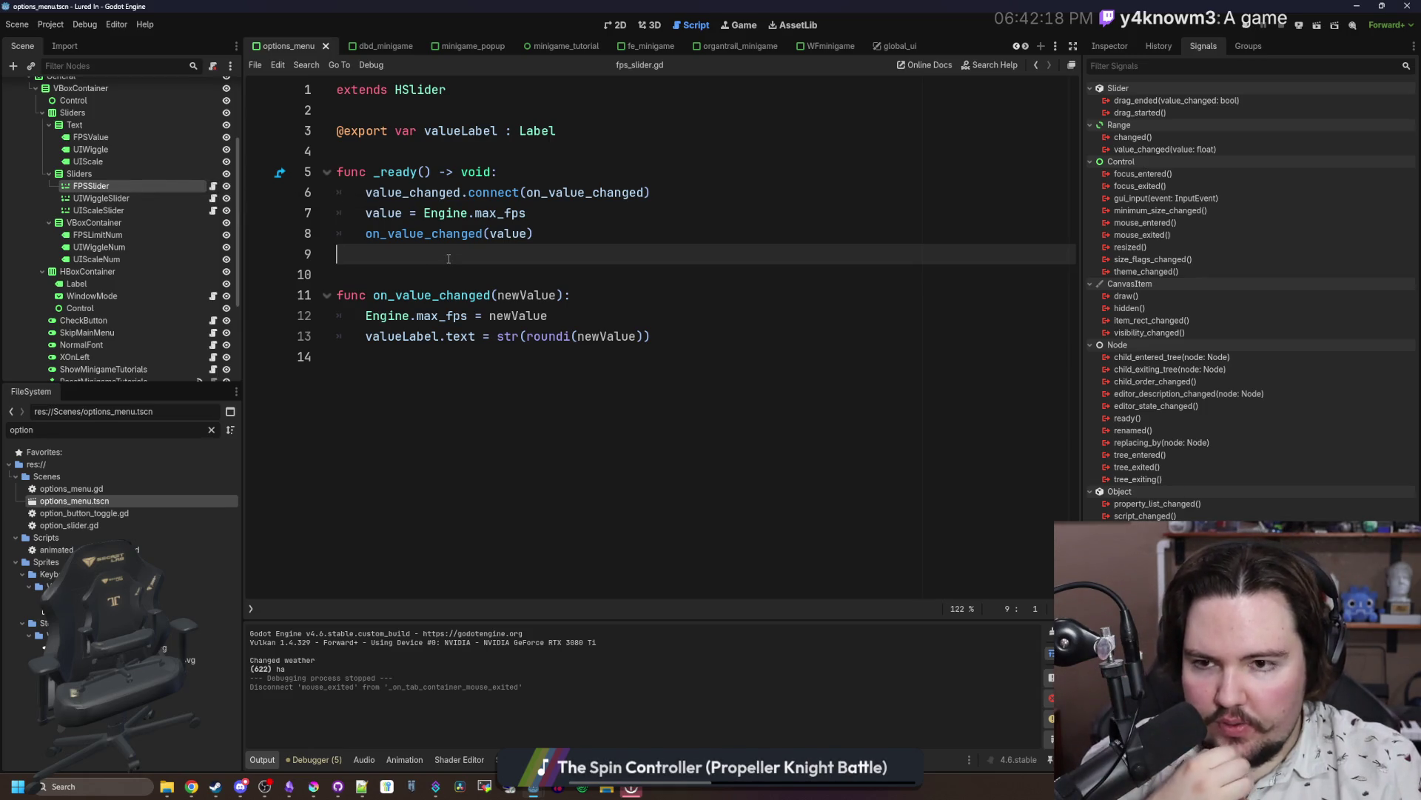
Step: Add 'if newValue == 0: valueLabel.text = tr("Unlimited")' to on_value_changed and save
click(665, 343)
key(Return)
key(Return)
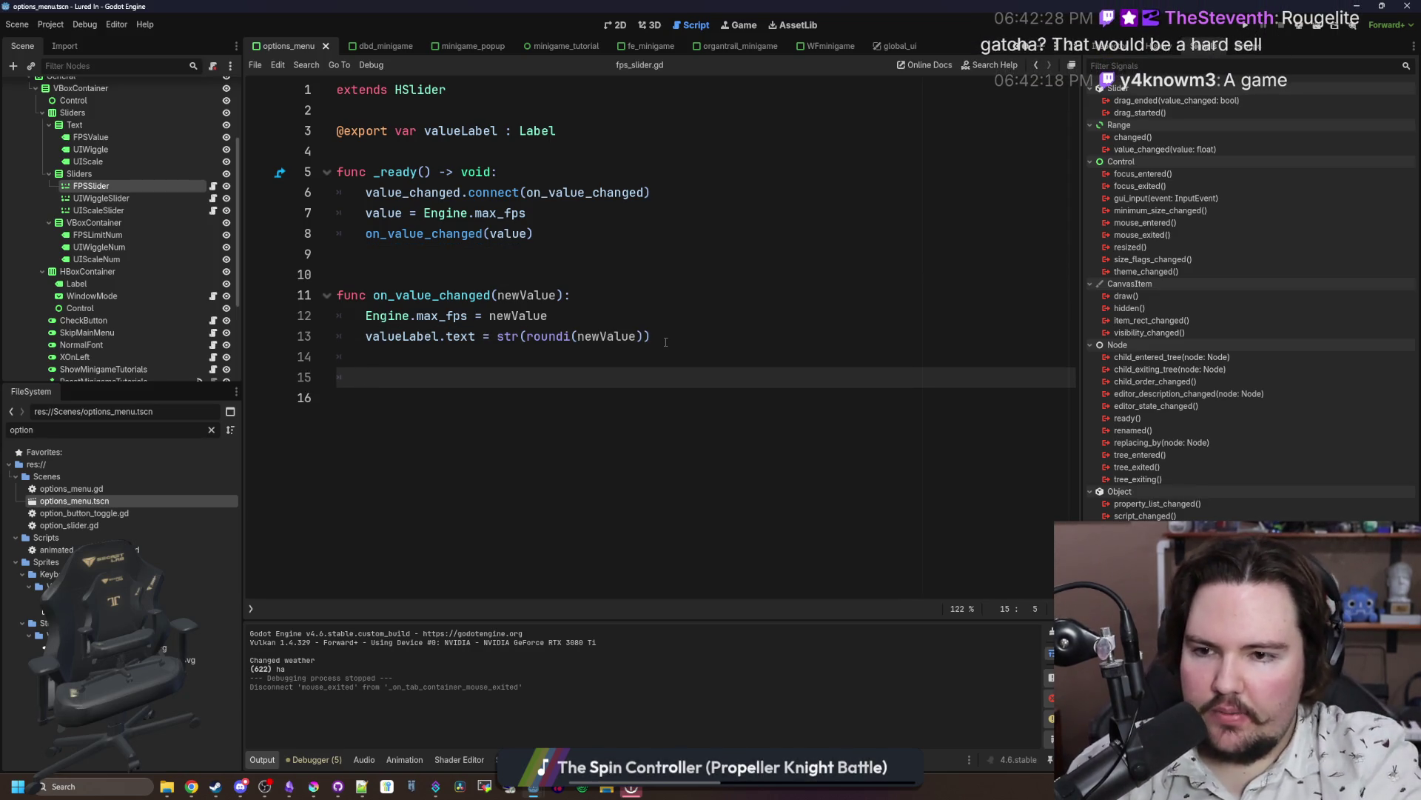
text(if)
key(BackSpace)
key(BackSpace)
key(BackSpace)
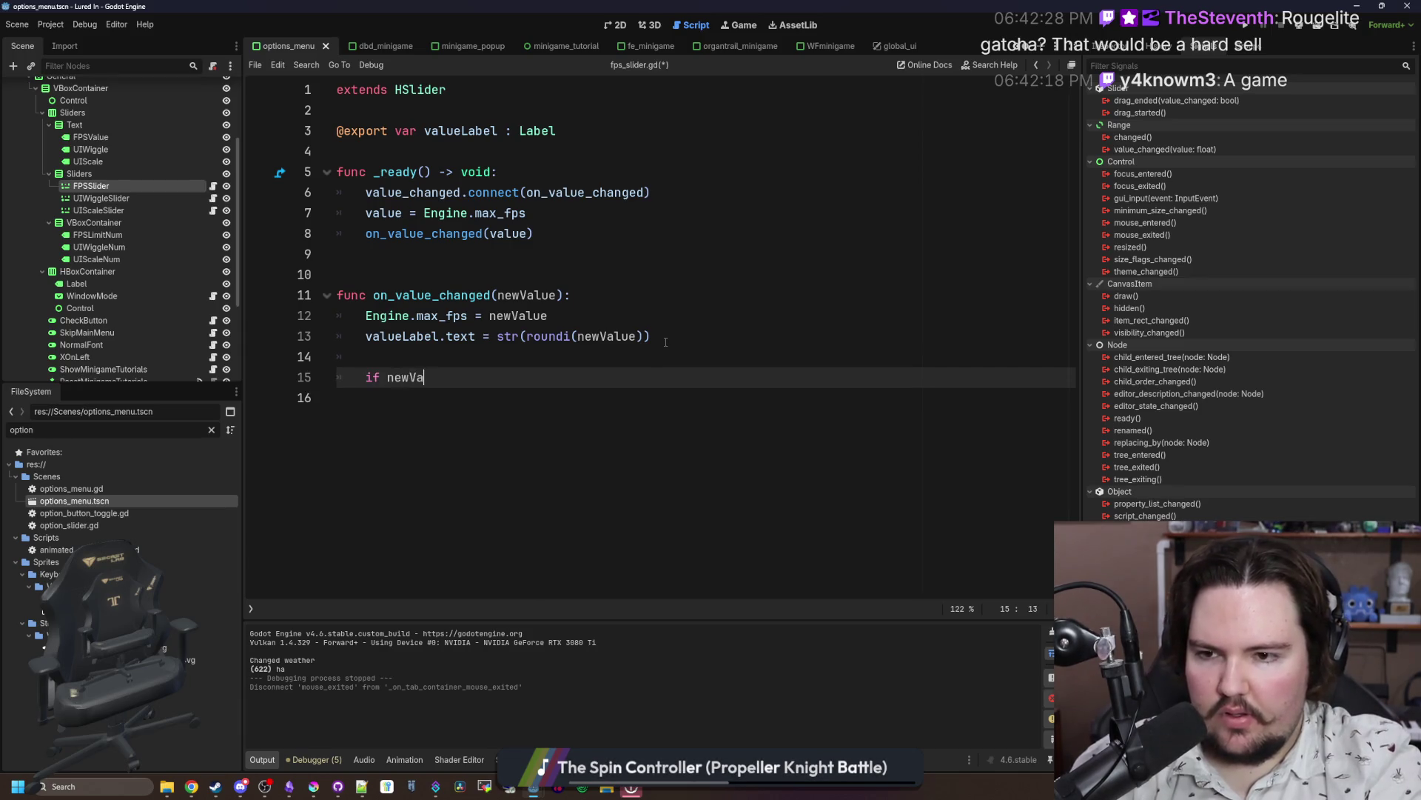
text(lue = 0:)
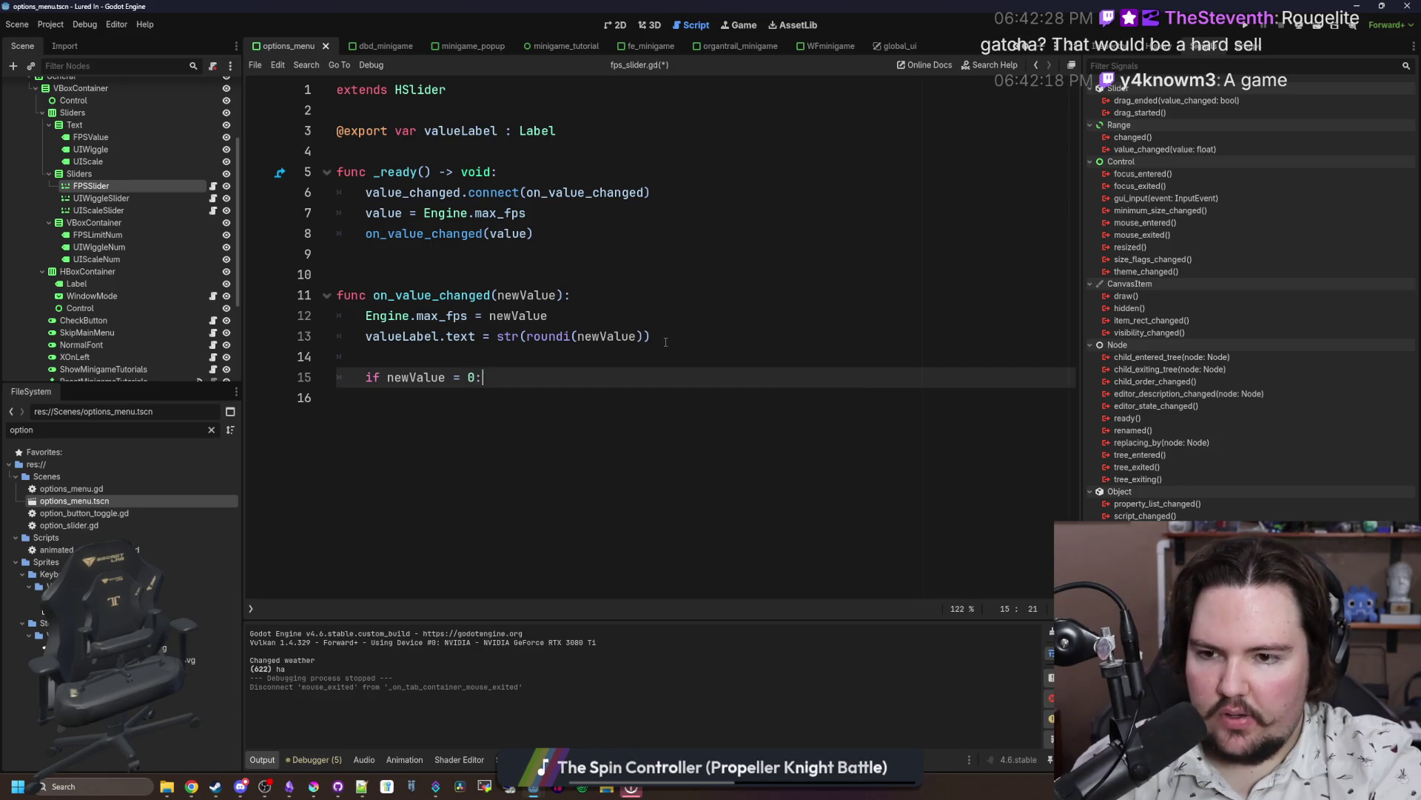
key(Return)
text(valueLabel.text = tr("Unlimited)
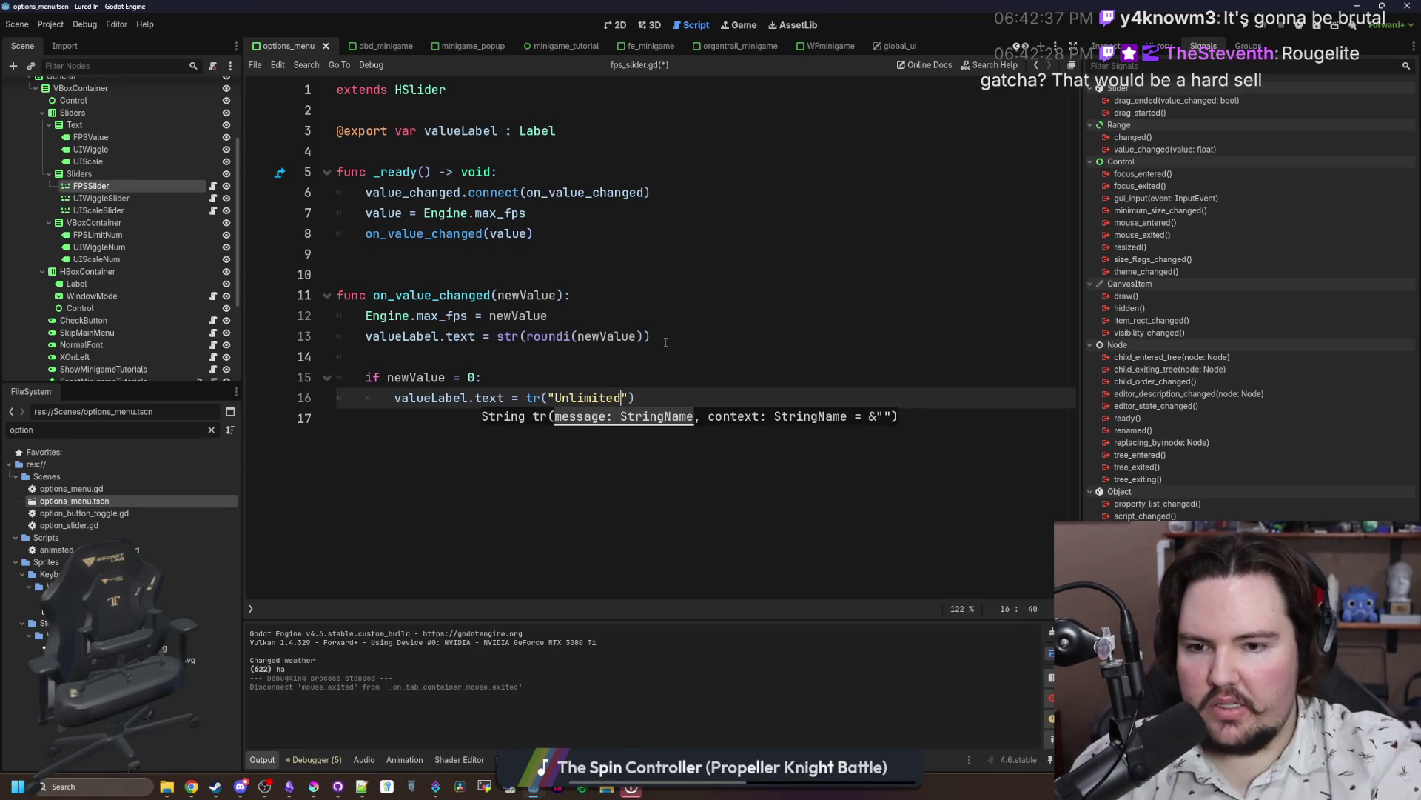
click(665, 341)
key(ctrl+s)
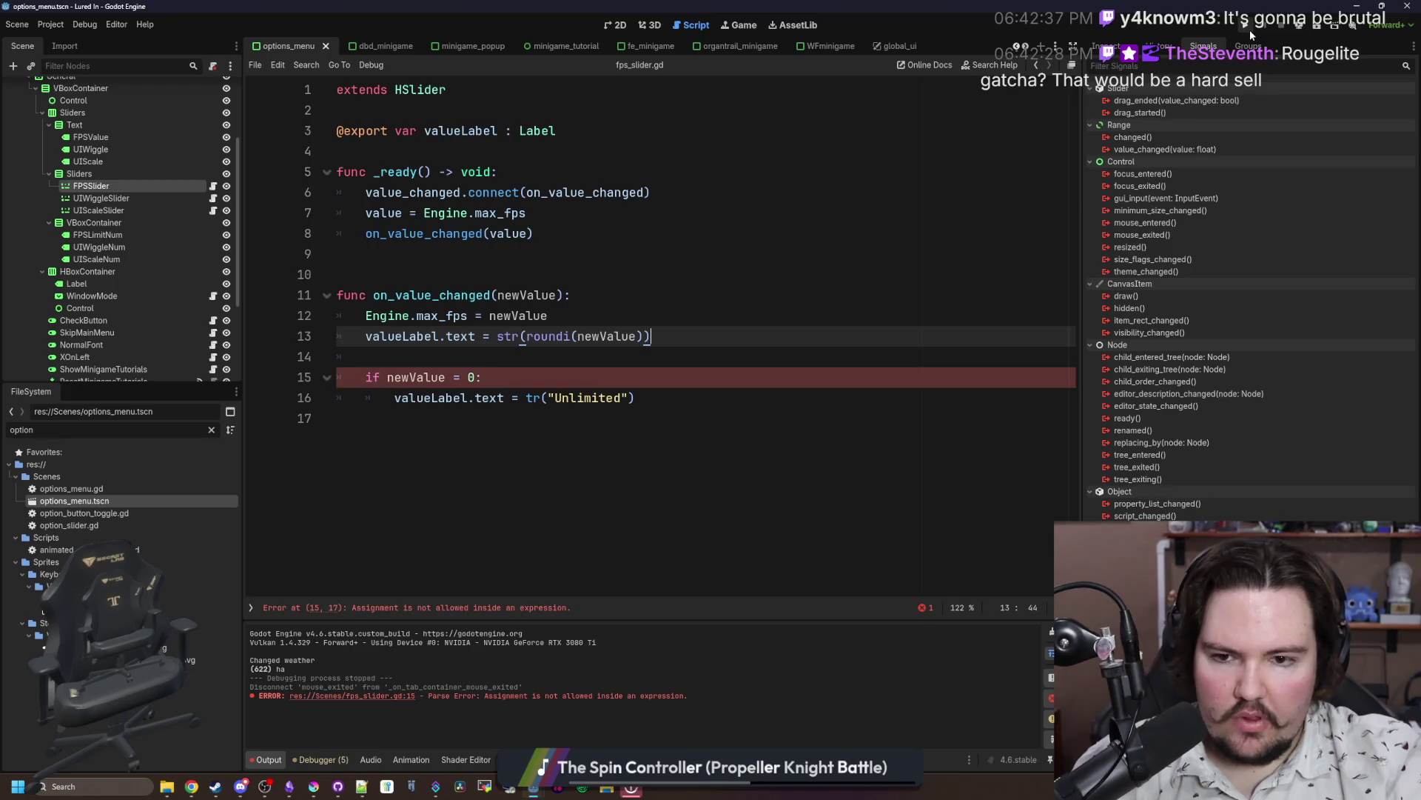
Step: Fix the '=' comparison on line 15 to '==' and save the script
click(464, 369)
text(=)
key(Up)
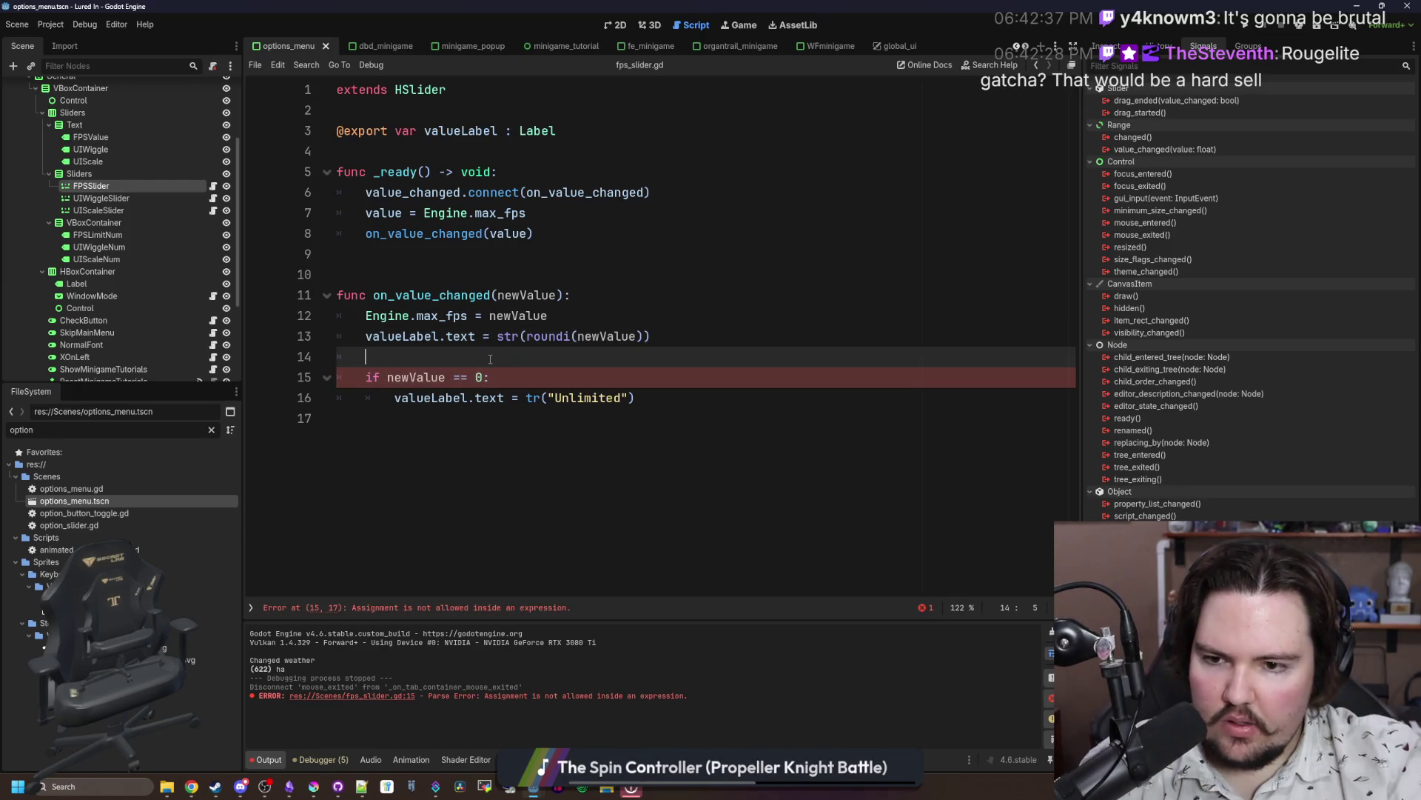
key(ctrl+s)
Step: Run Lured In, close the feedback popup, and open the game's Options
click(1251, 26)
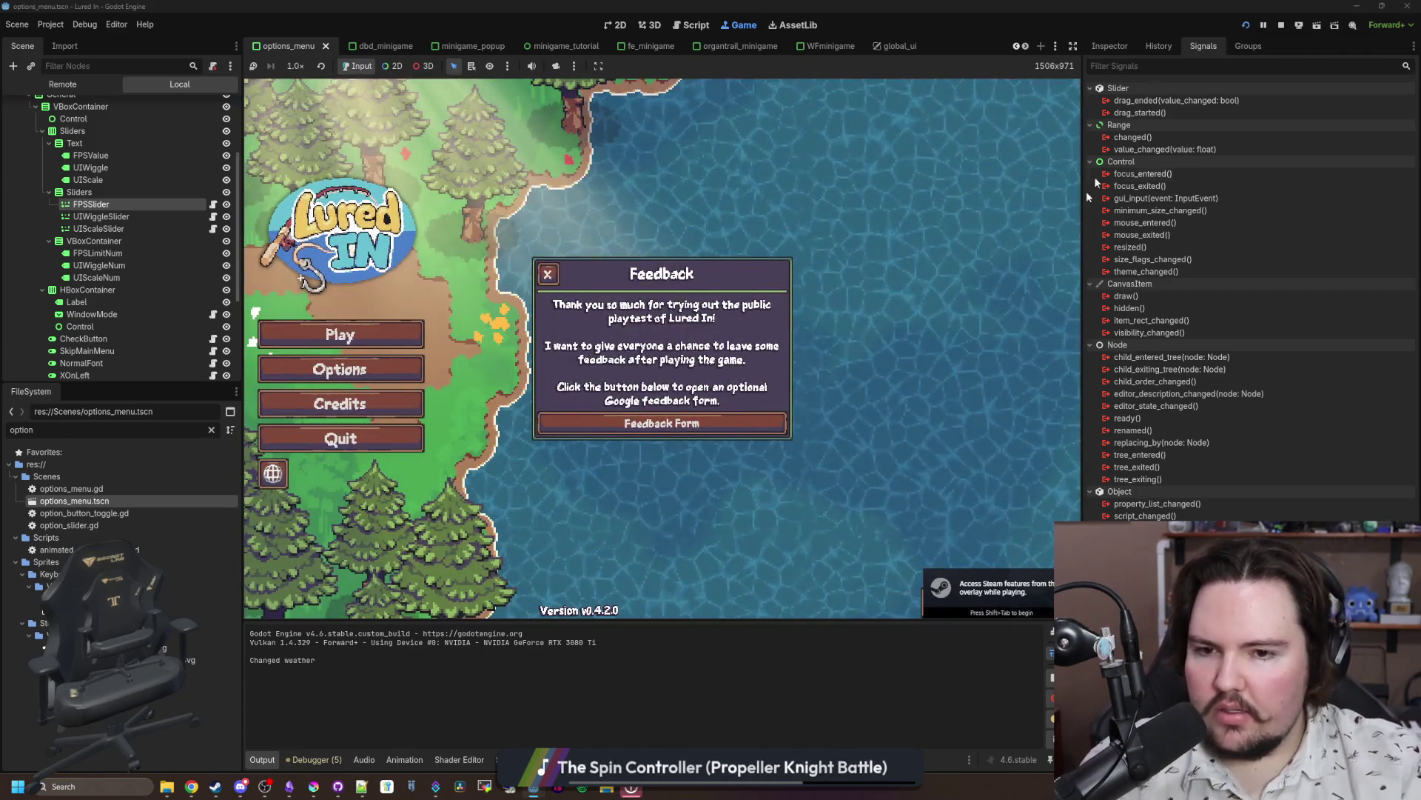
click(548, 274)
click(340, 369)
Step: Drag the FPS Limit slider between 0 and 20 to check it reads Unlimited at zero
click(566, 296)
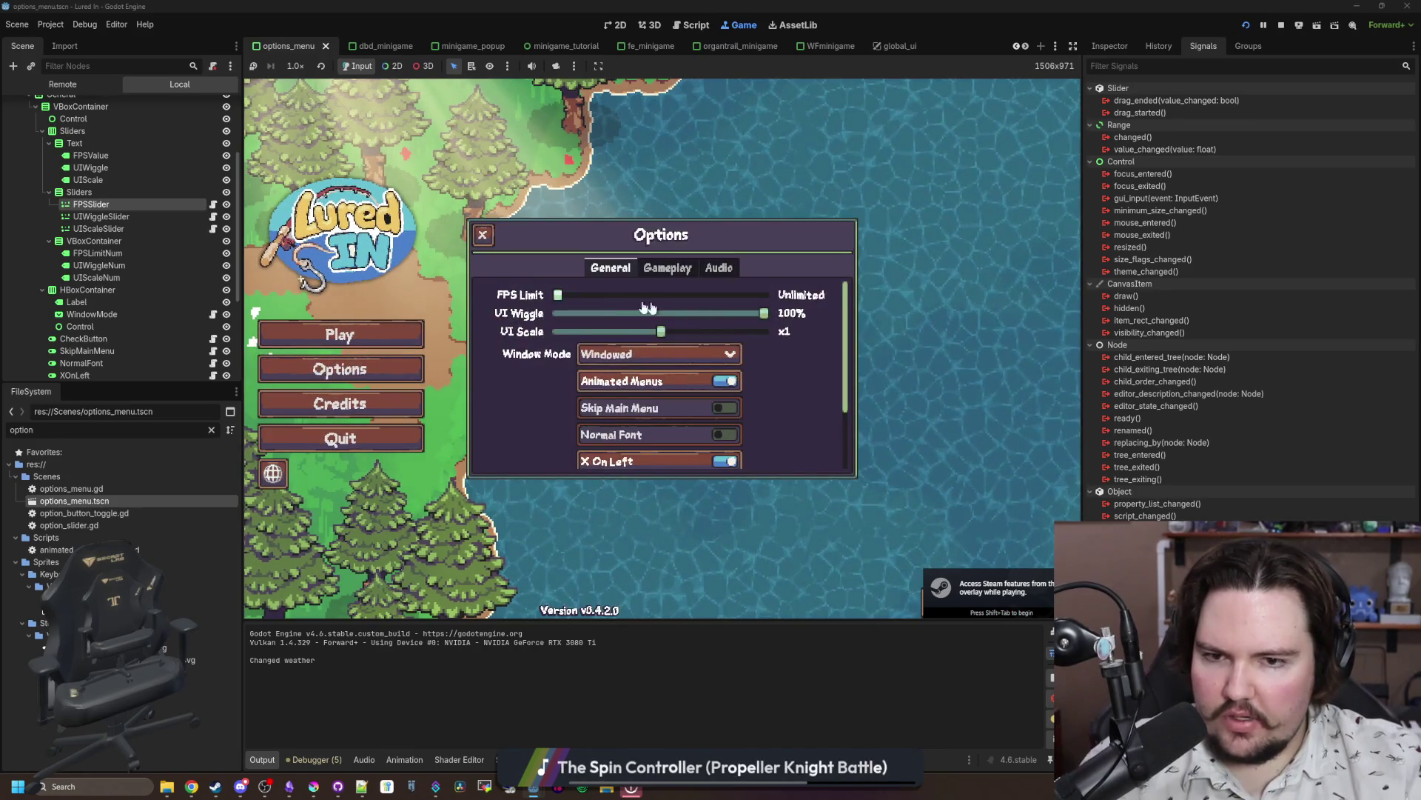
drag(565, 297, 557, 297)
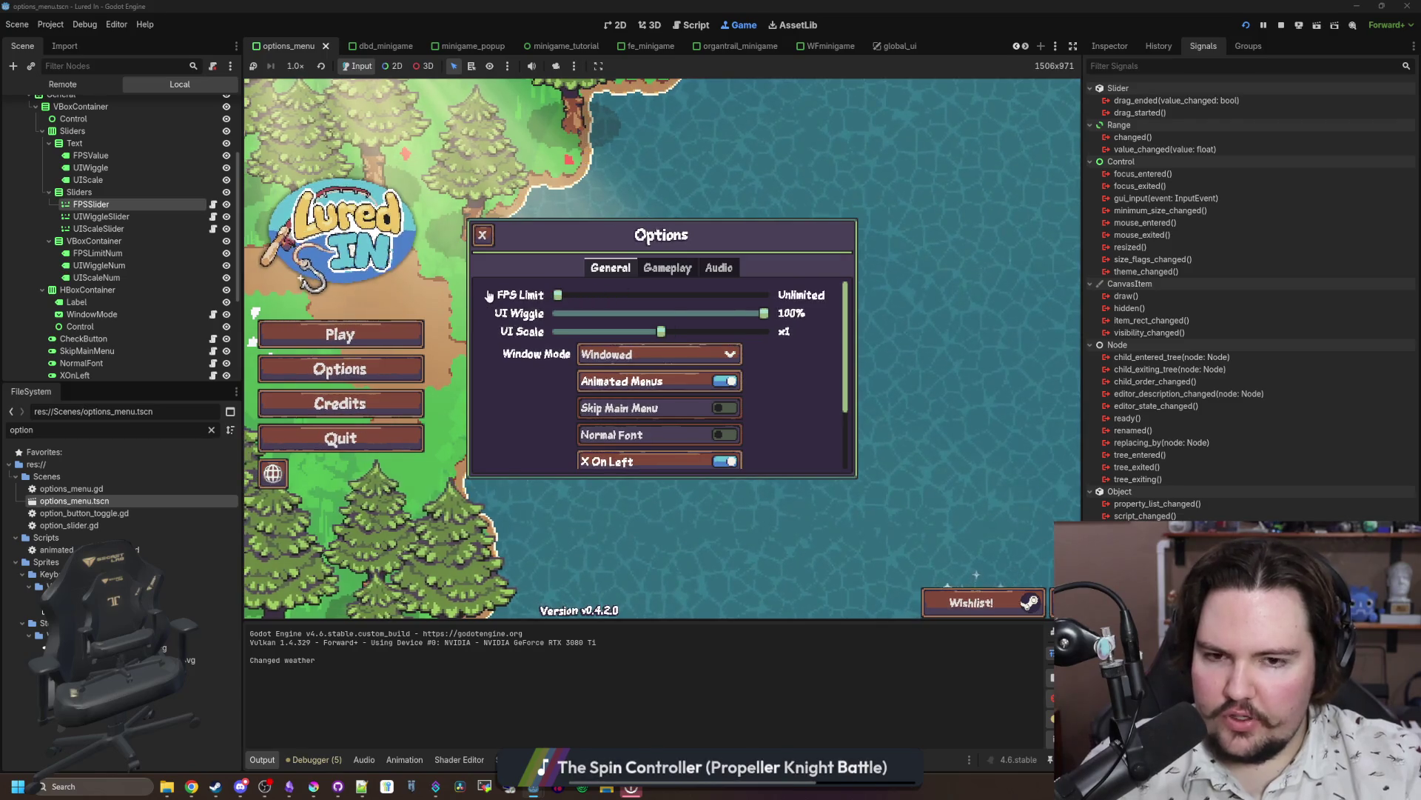
drag(566, 296, 560, 297)
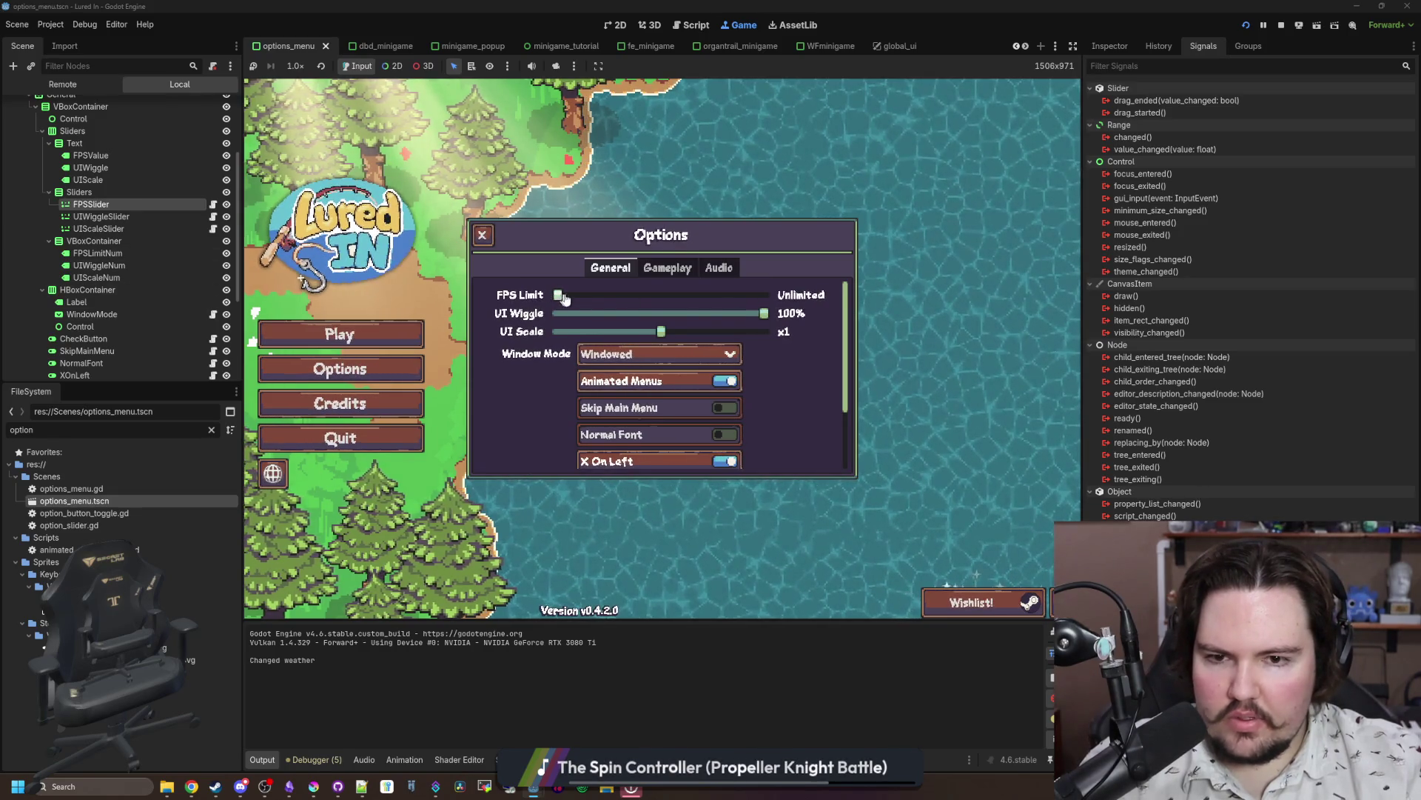
mouse_move(560, 295)
mouse_down()
mouse_move(674, 295)
mouse_move(559, 293)
mouse_up()
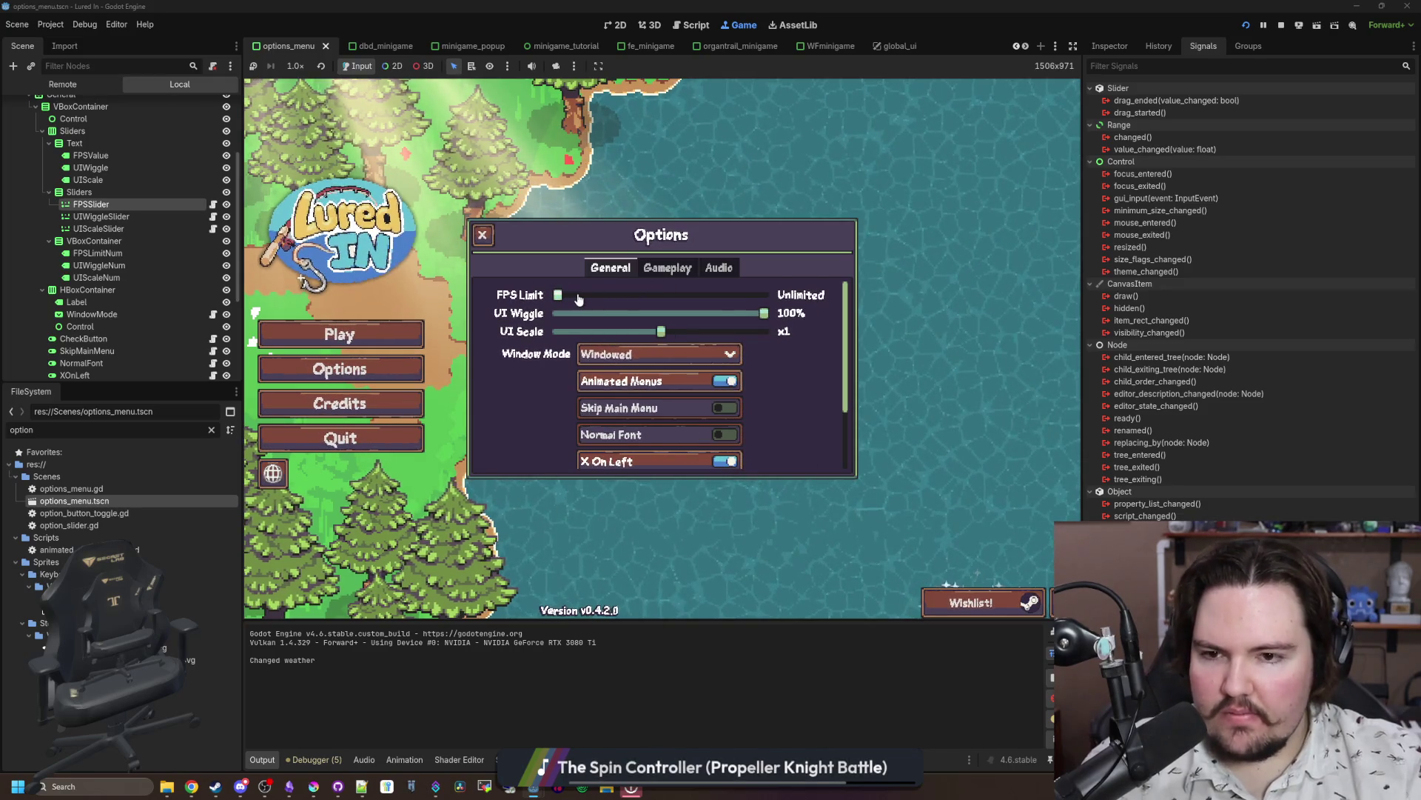
mouse_move(559, 296)
mouse_down()
mouse_move(620, 295)
mouse_move(559, 296)
mouse_up()
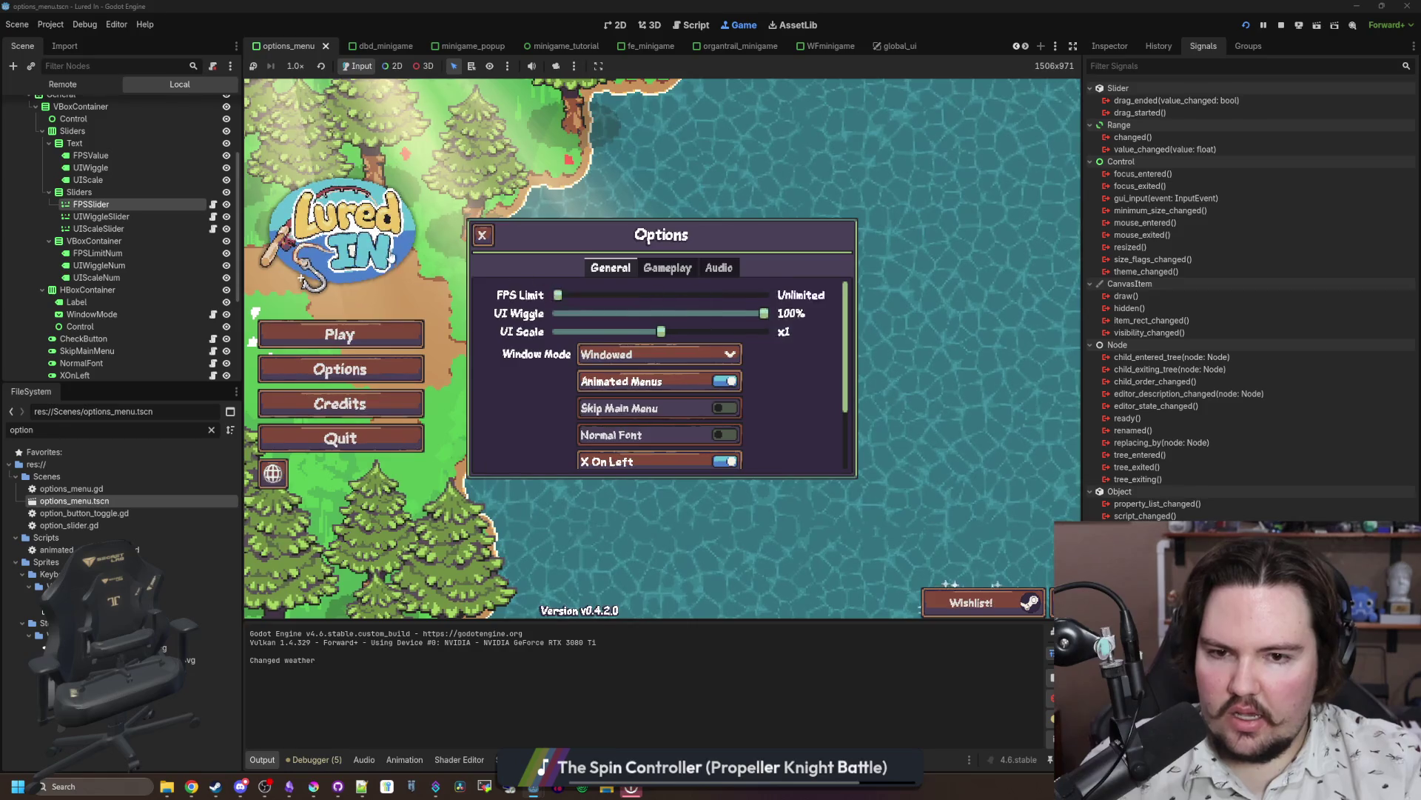
mouse_move(559, 296)
mouse_down()
mouse_move(576, 295)
mouse_move(559, 295)
mouse_up()
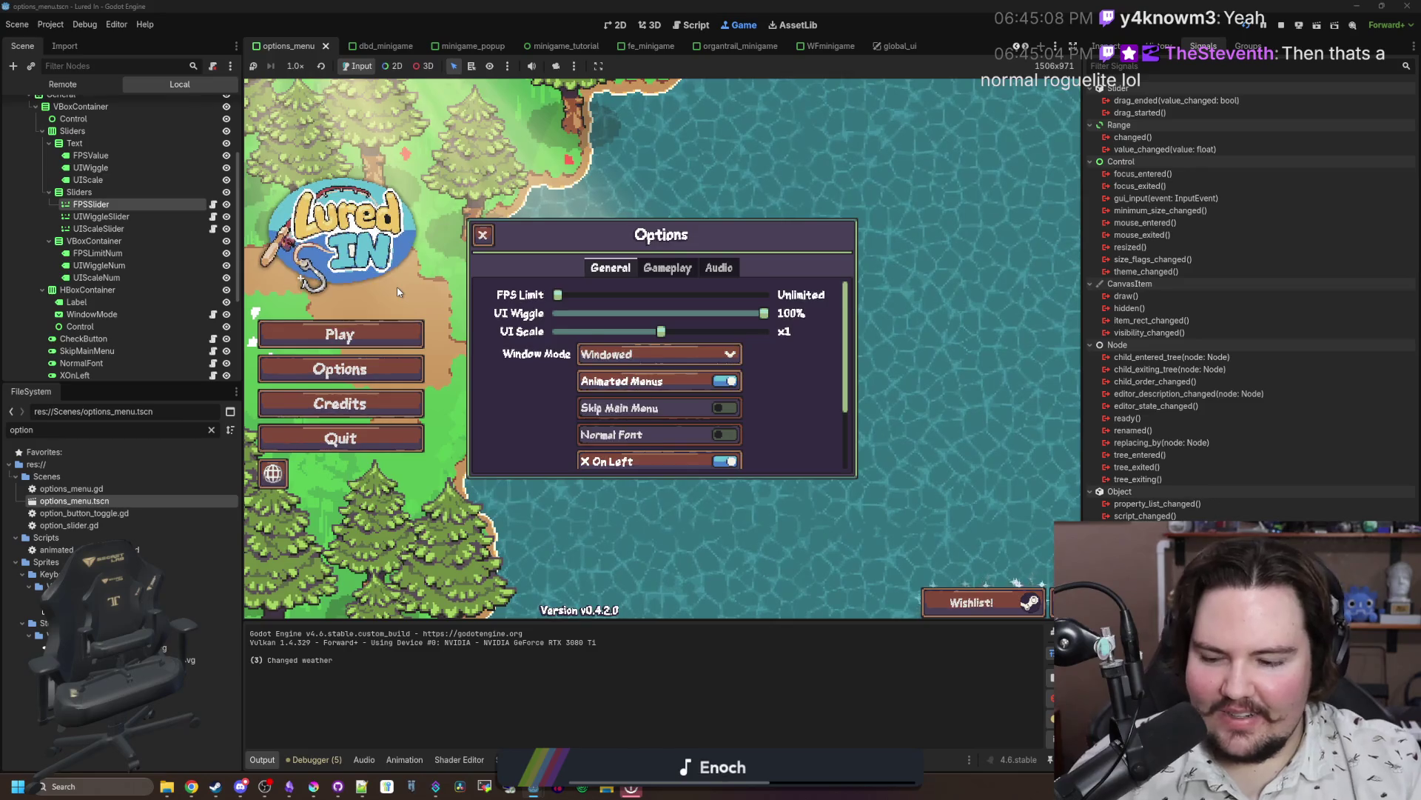
mouse_move(557, 295)
mouse_down()
mouse_move(693, 296)
mouse_move(556, 296)
mouse_move(533, 318)
mouse_move(606, 308)
mouse_up()
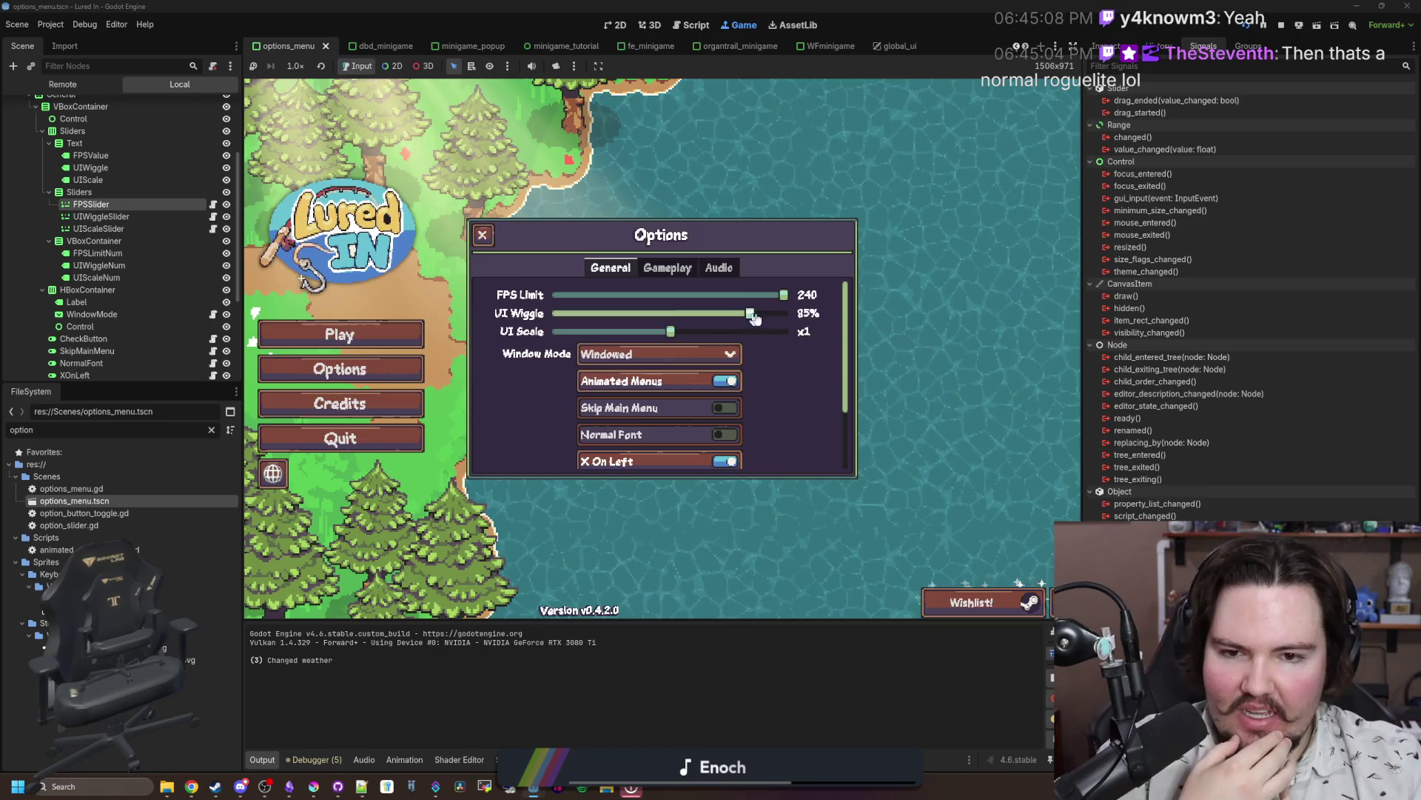
mouse_move(754, 317)
mouse_down()
mouse_move(722, 315)
mouse_move(790, 314)
mouse_up()
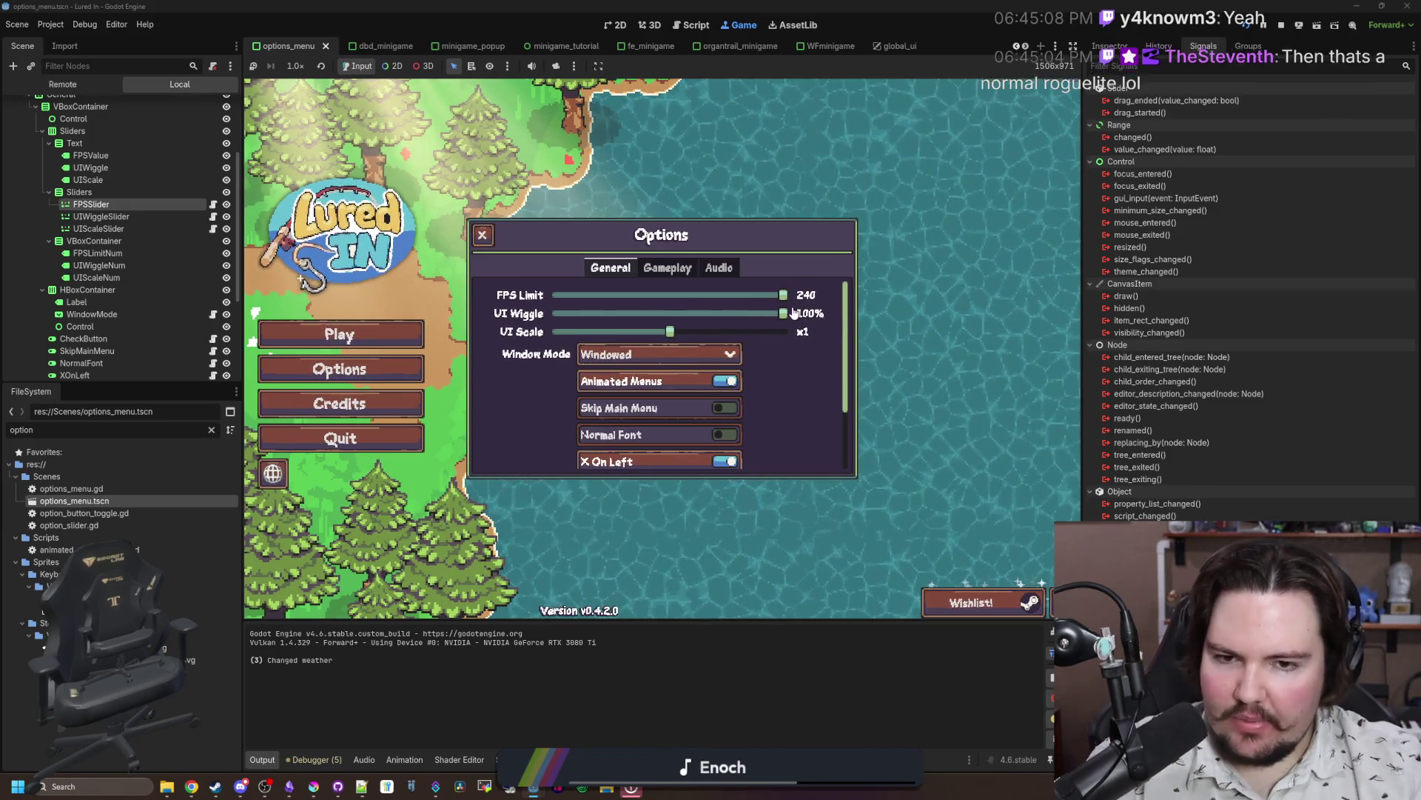
mouse_move(779, 314)
mouse_down()
mouse_move(716, 314)
mouse_move(876, 326)
mouse_move(670, 331)
mouse_up()
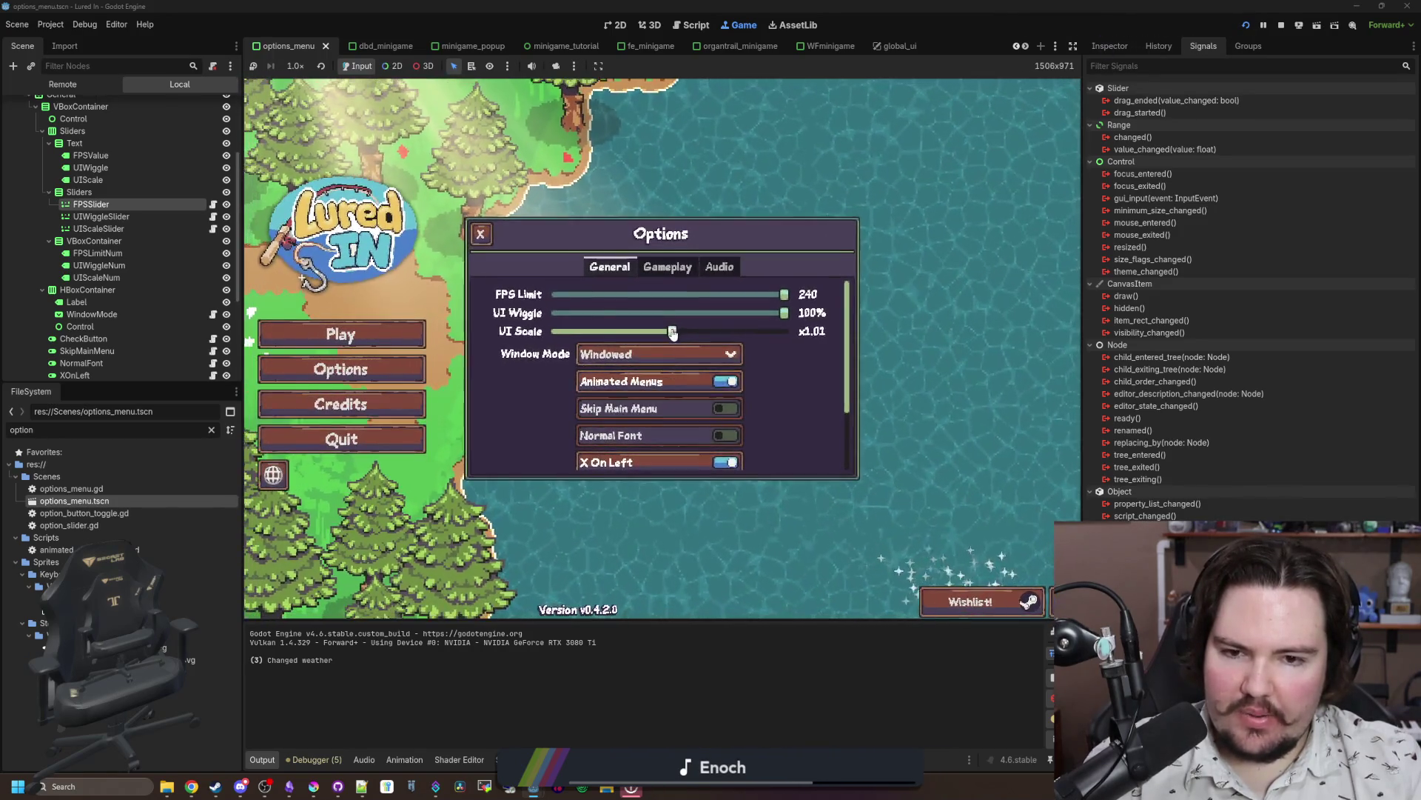
mouse_move(783, 295)
mouse_down()
mouse_move(570, 296)
mouse_move(585, 296)
mouse_up()
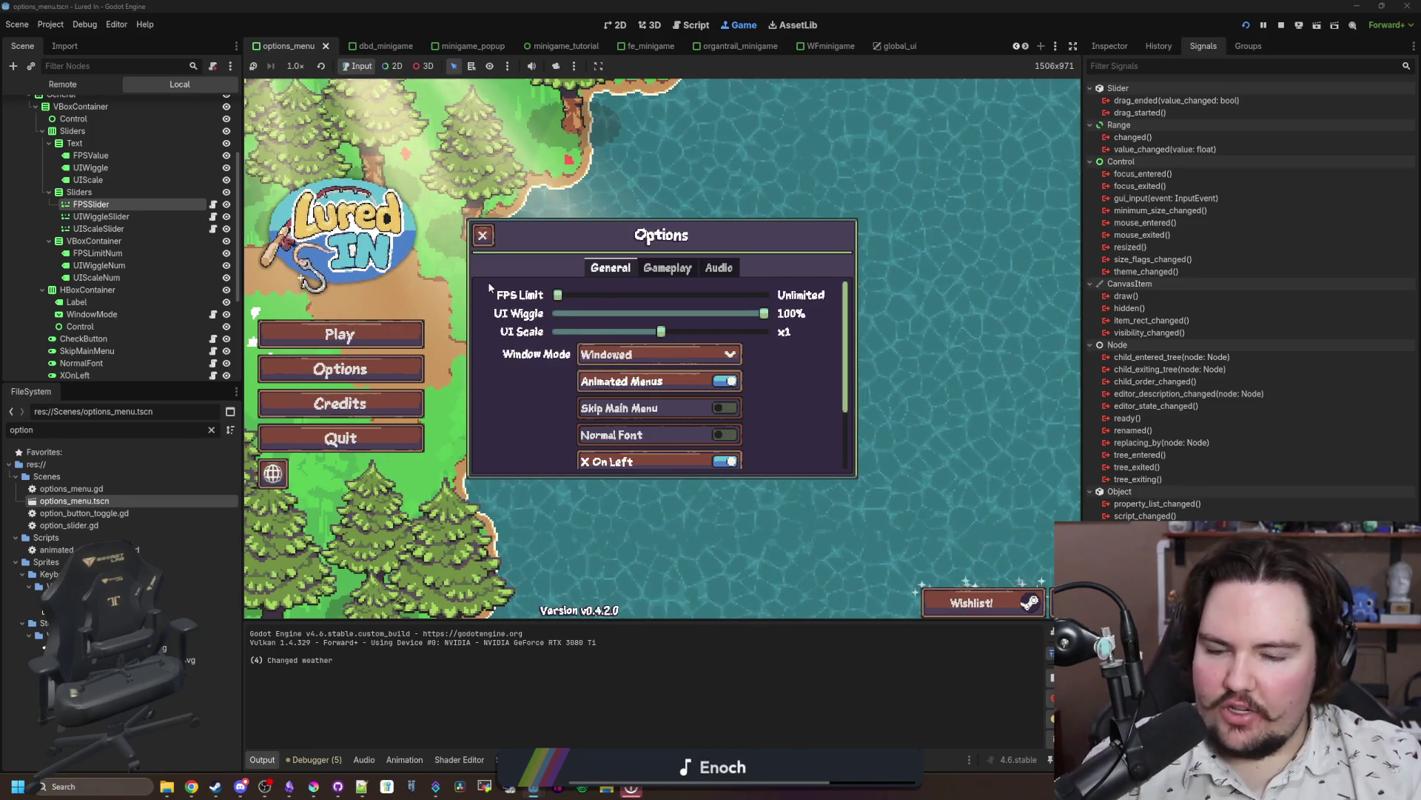
mouse_move(582, 298)
mouse_down()
mouse_move(785, 296)
mouse_move(494, 291)
mouse_up()
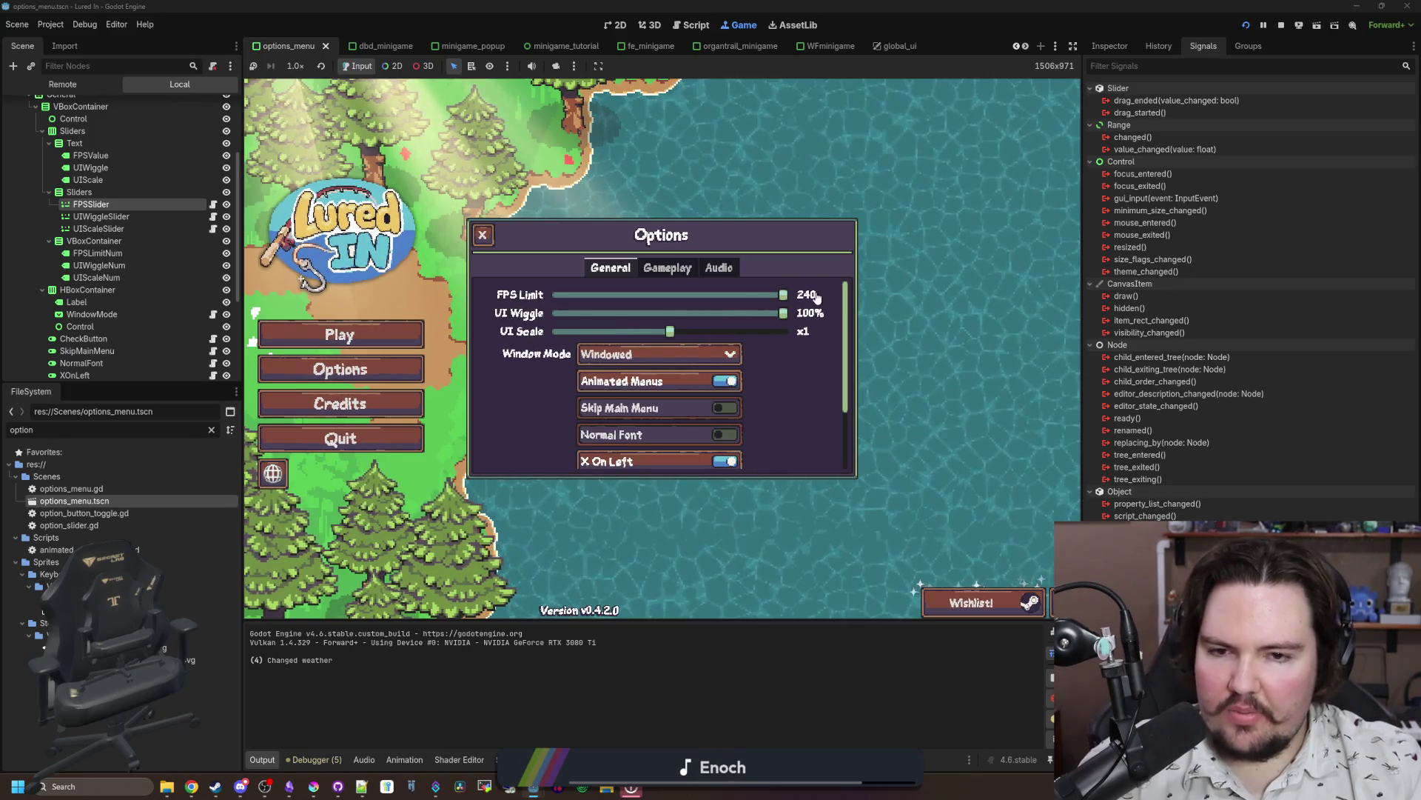
drag(557, 295, 774, 296)
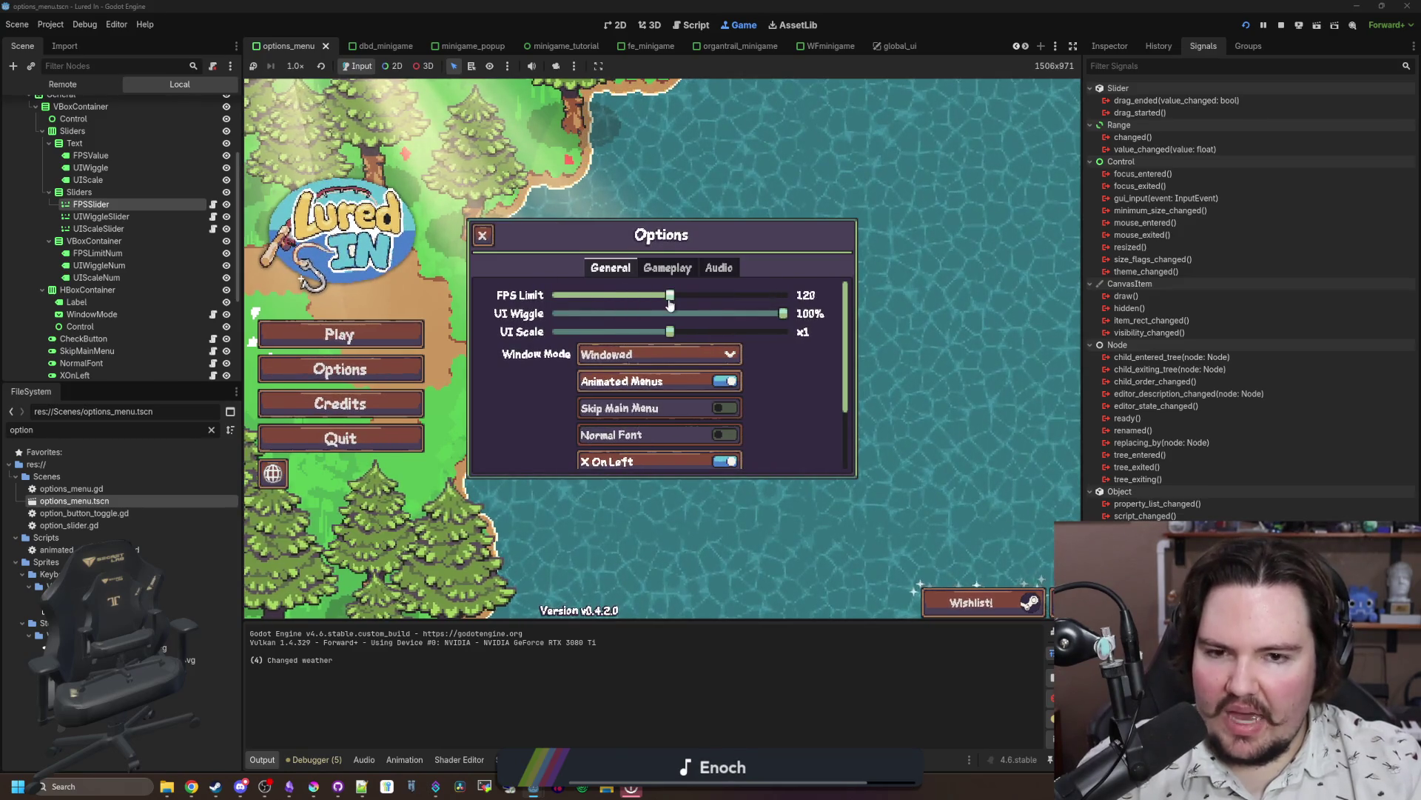
drag(663, 303, 469, 314)
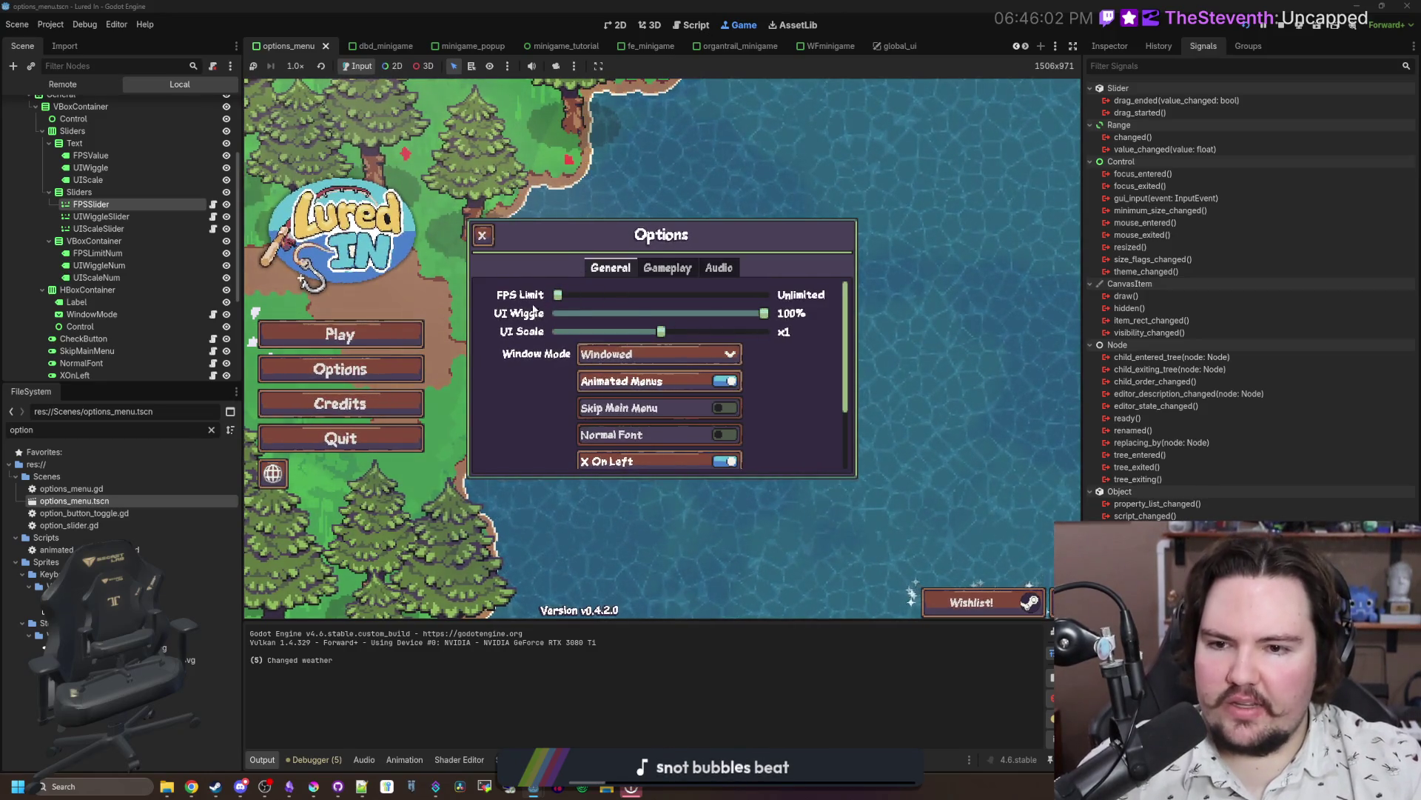
mouse_move(557, 294)
mouse_down()
mouse_move(587, 296)
mouse_move(545, 317)
mouse_up()
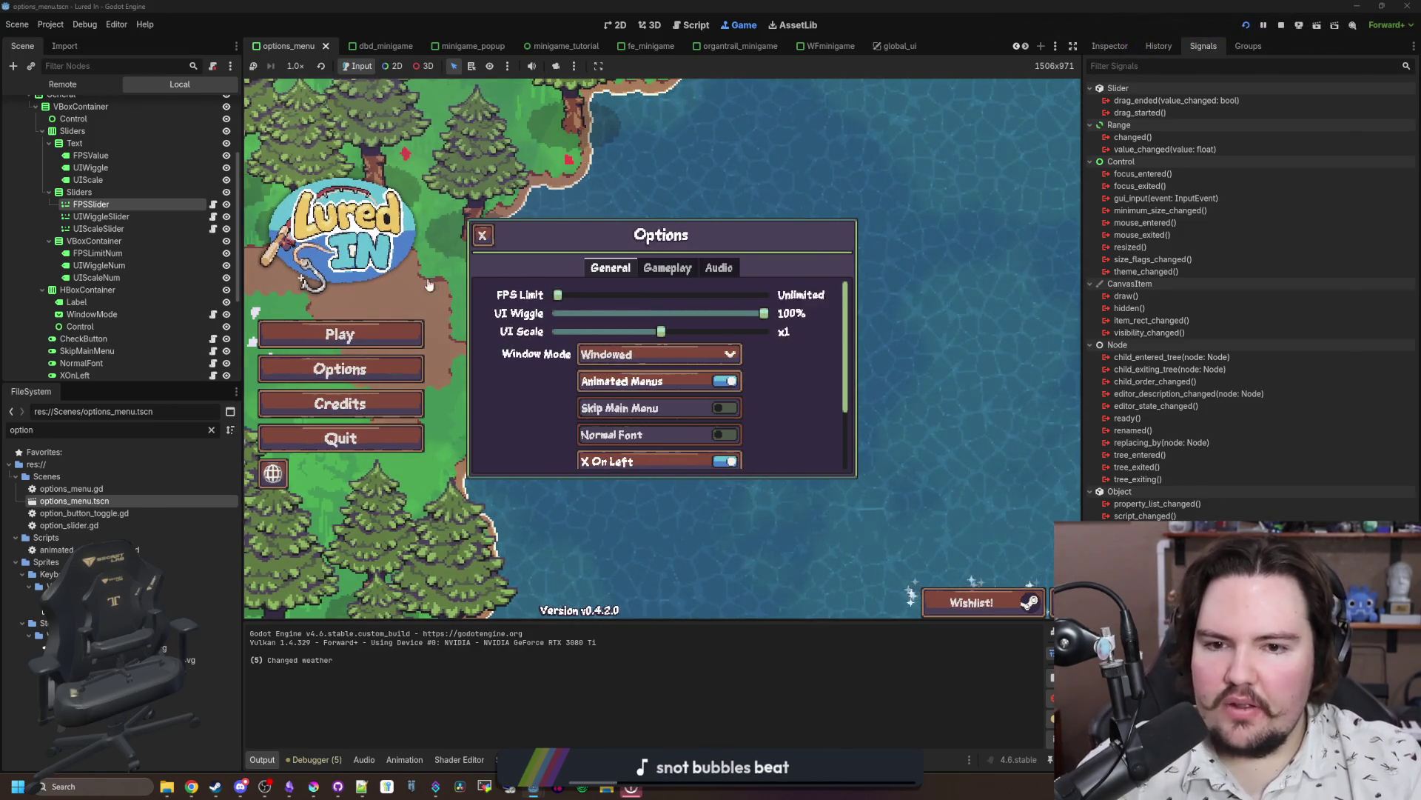
scroll(749, 418, down, 3)
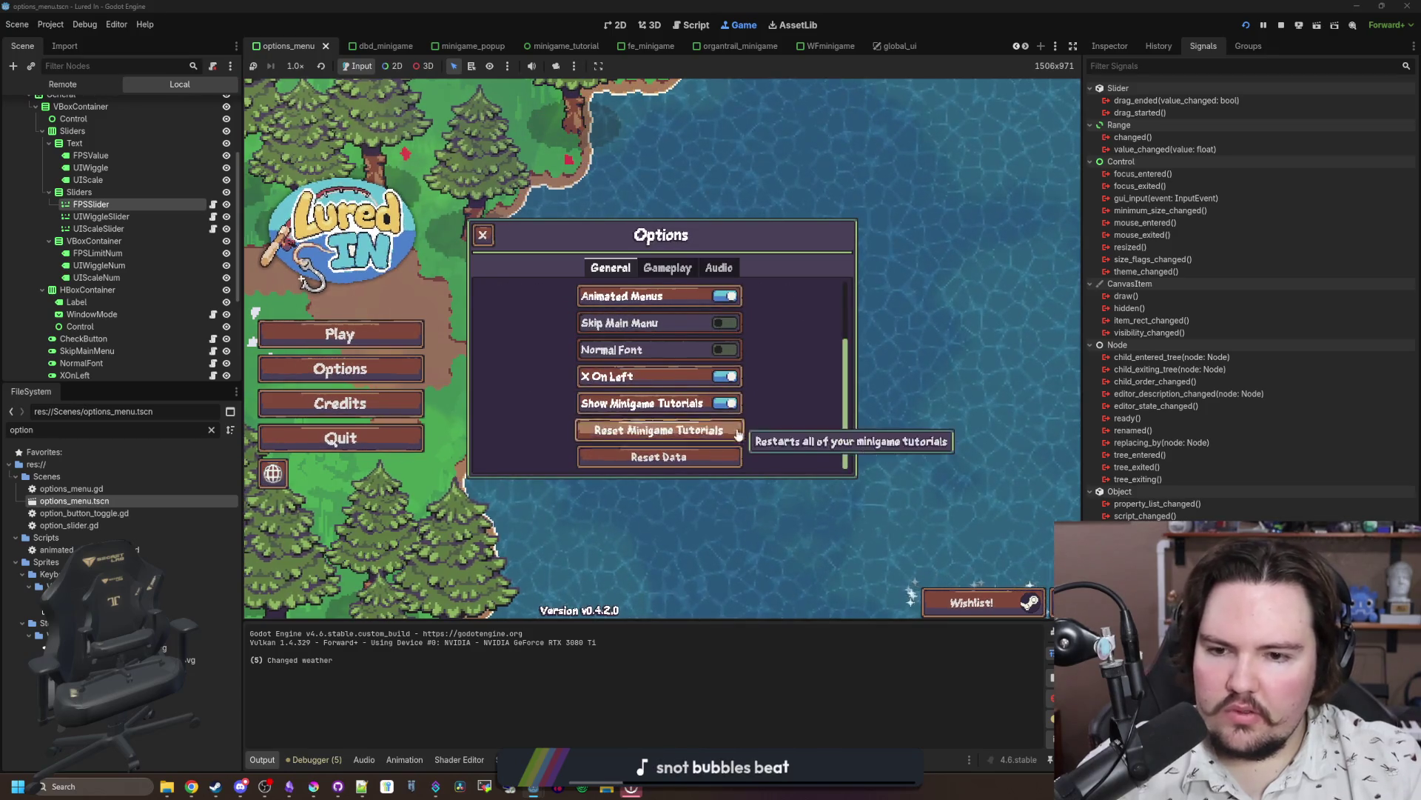
scroll(741, 430, up, 3)
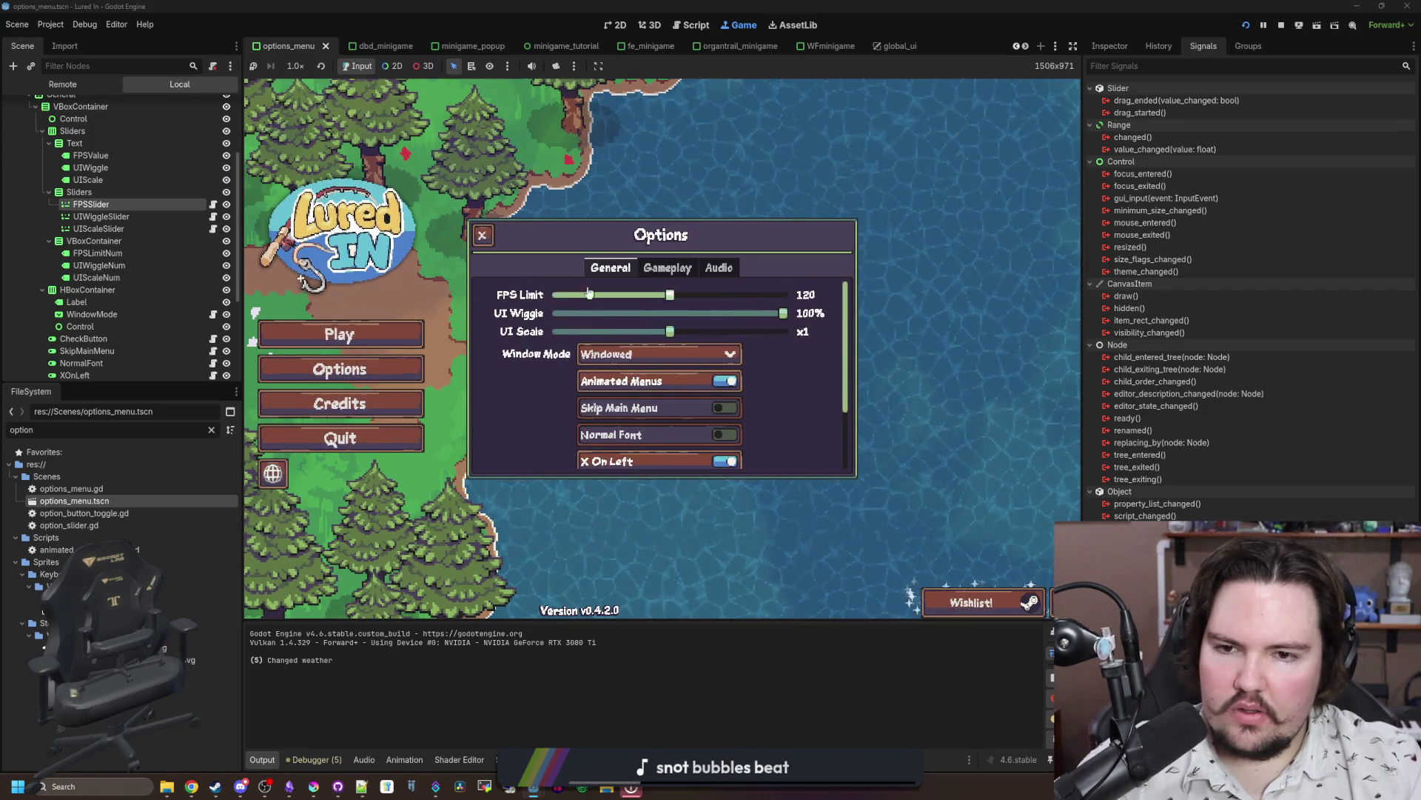
click(665, 267)
key(Right)
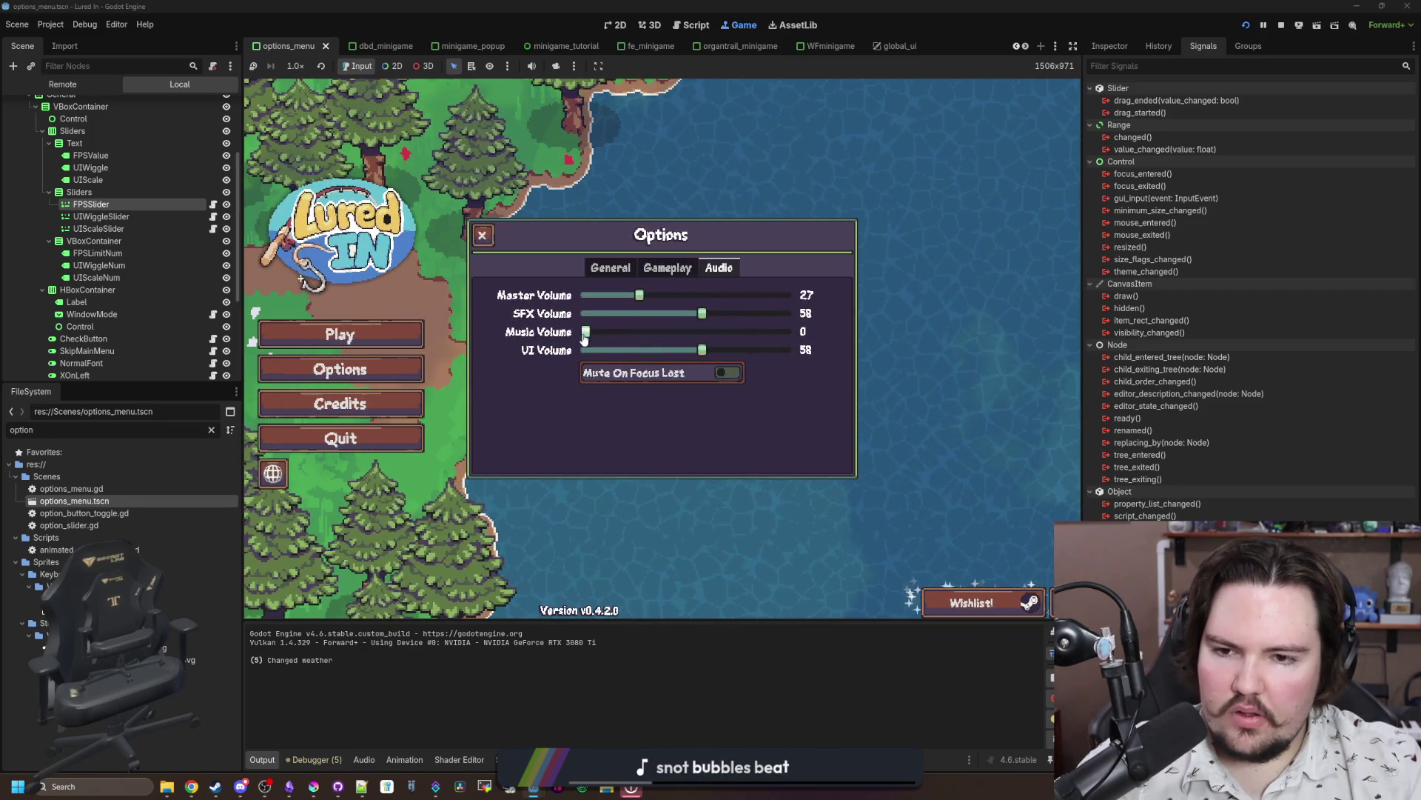
drag(585, 332, 818, 340)
drag(618, 335, 585, 333)
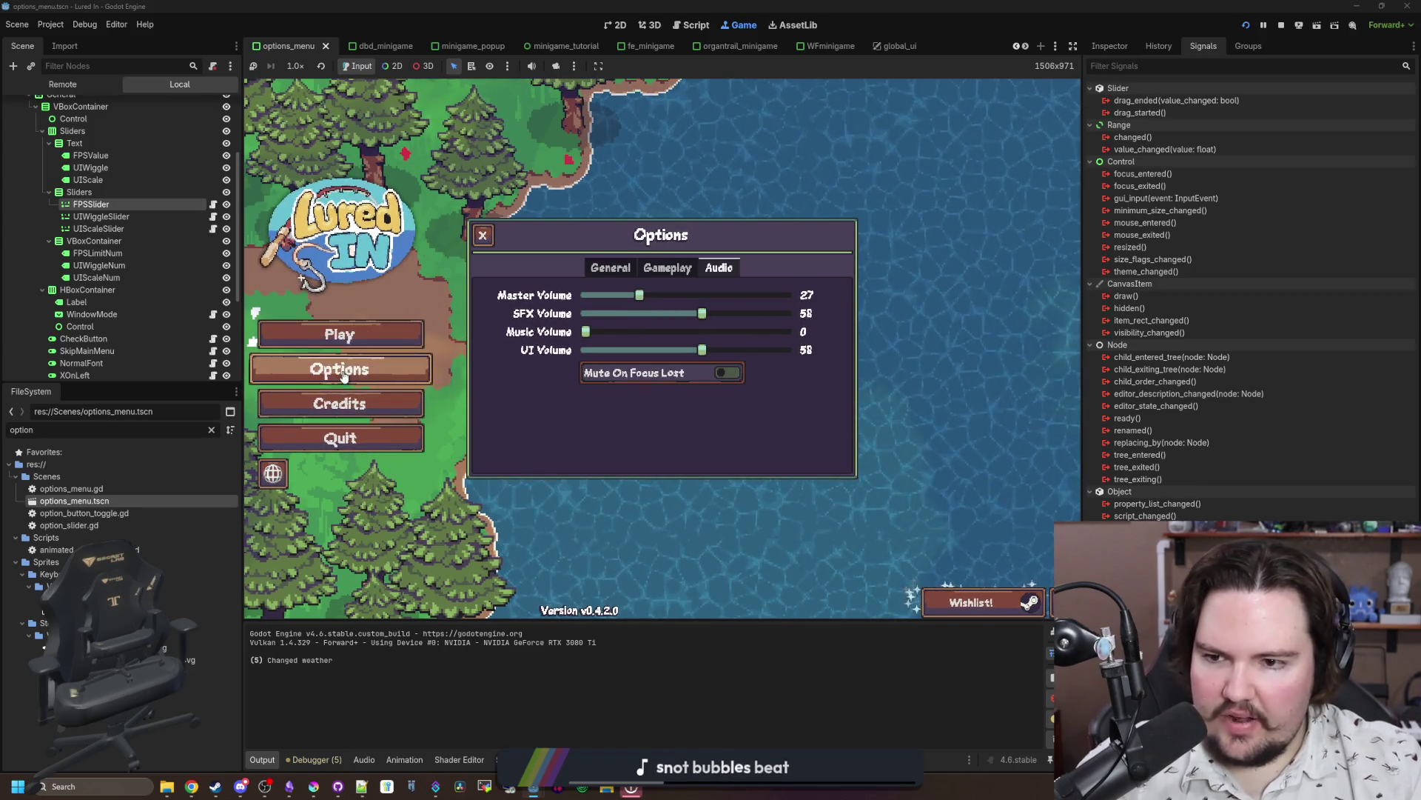
click(610, 268)
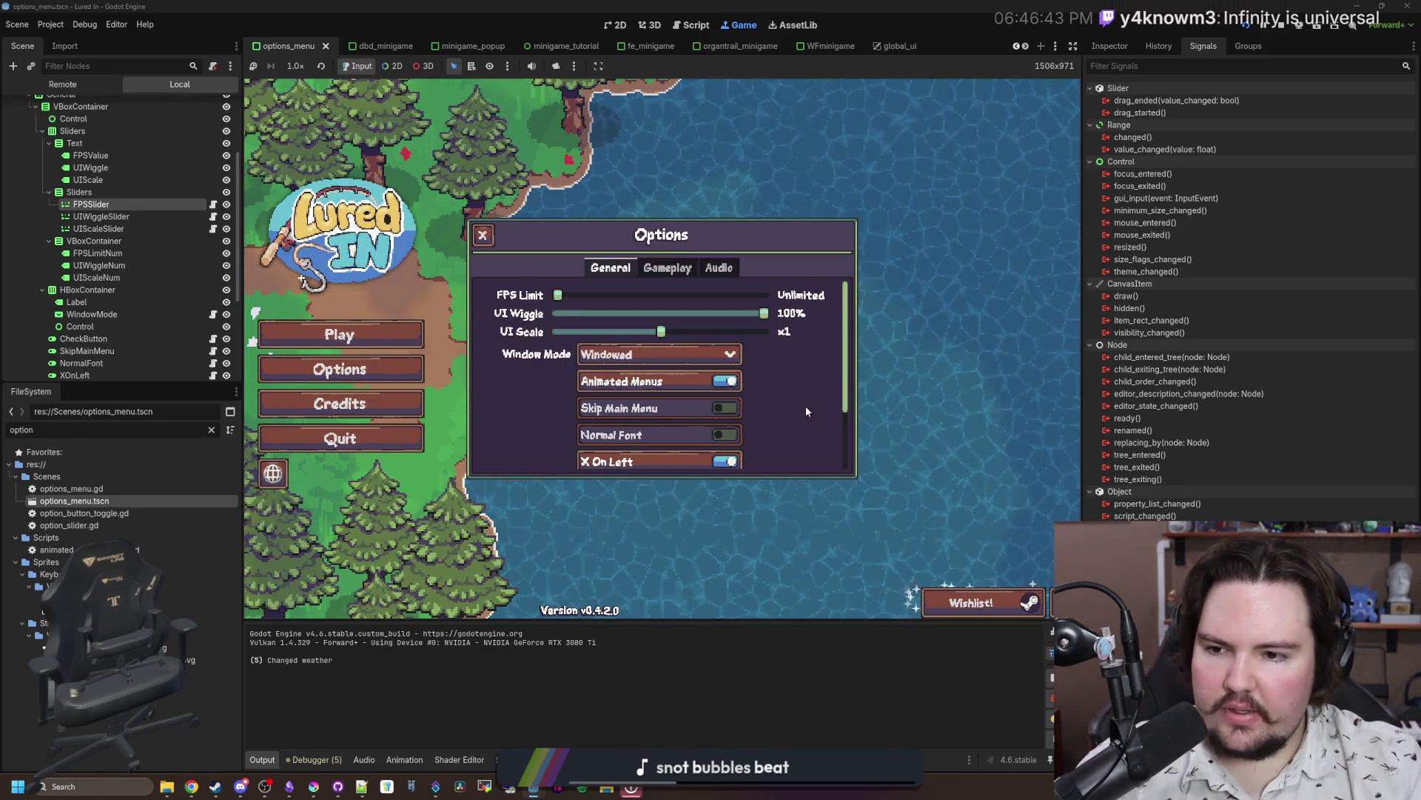
Step: Switch the game to Arabic and review the Credits and the Options audio settings
click(273, 473)
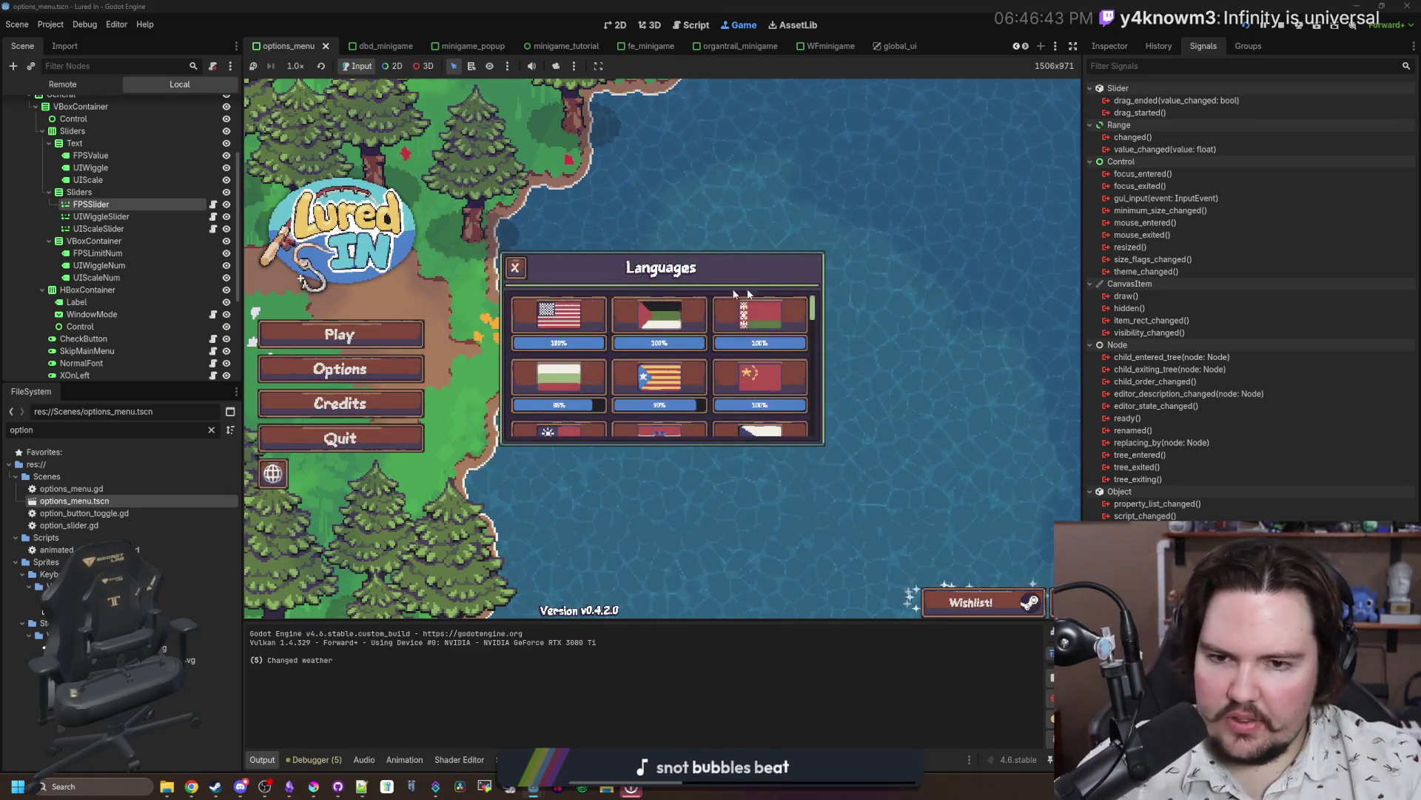
click(679, 319)
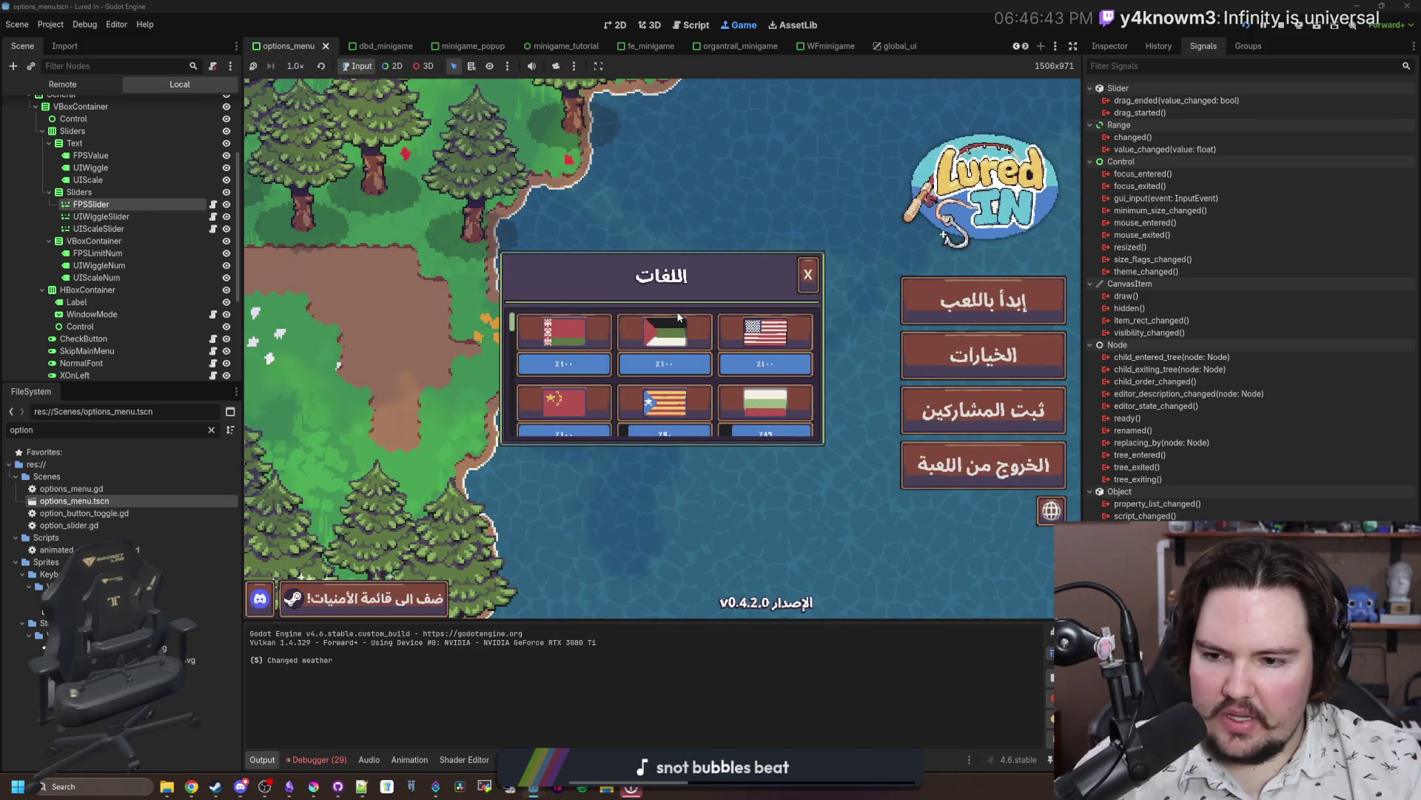
click(809, 275)
click(981, 410)
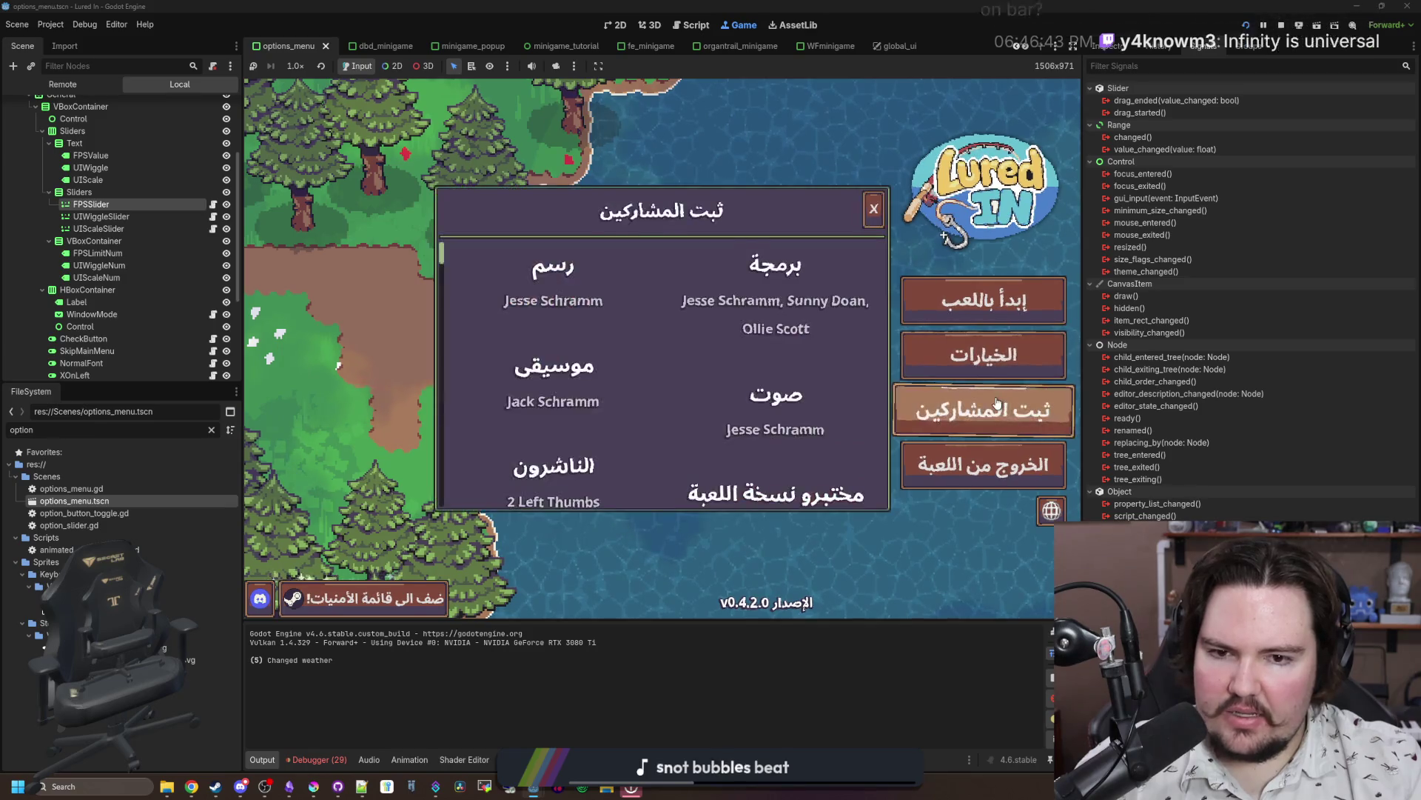
click(969, 377)
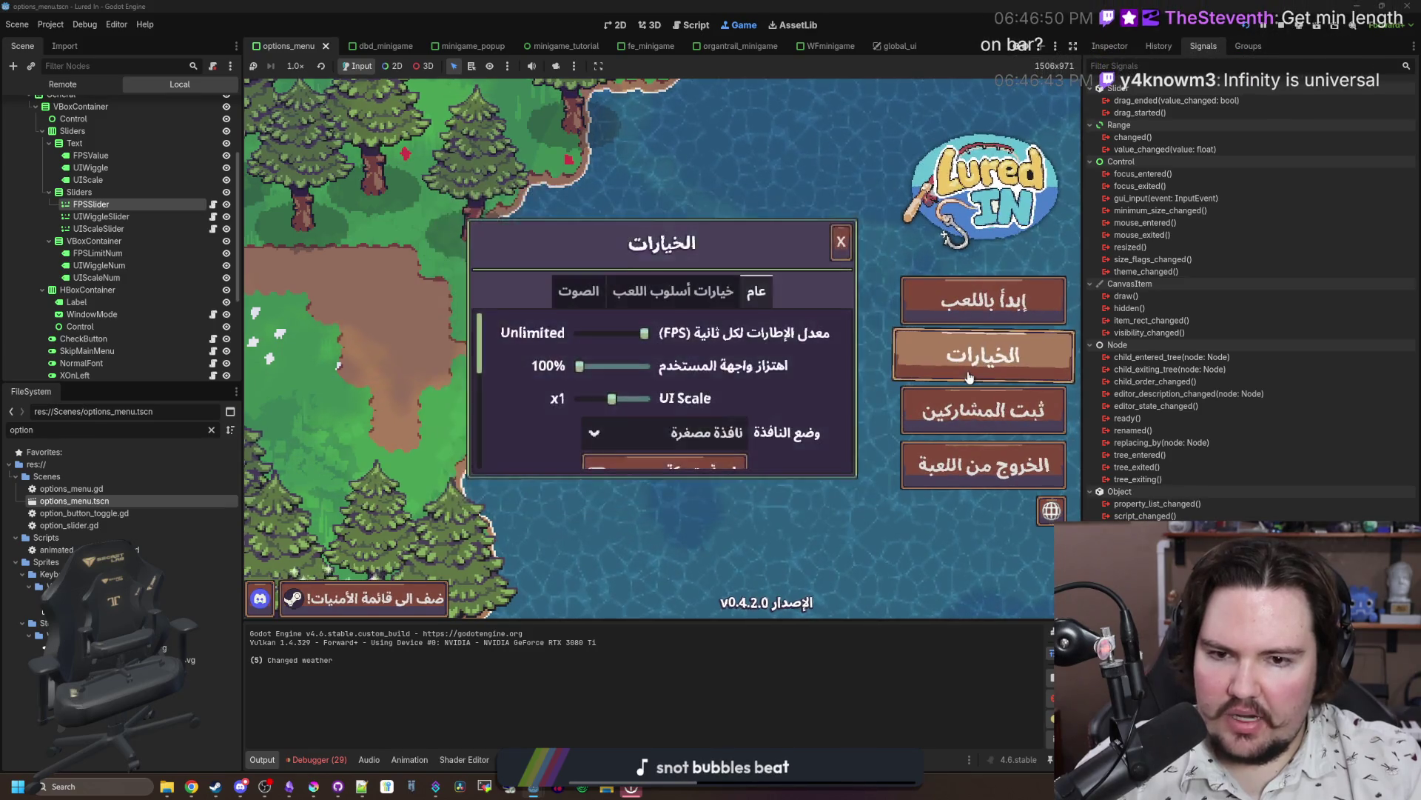
click(579, 291)
scroll(531, 417, down, 1)
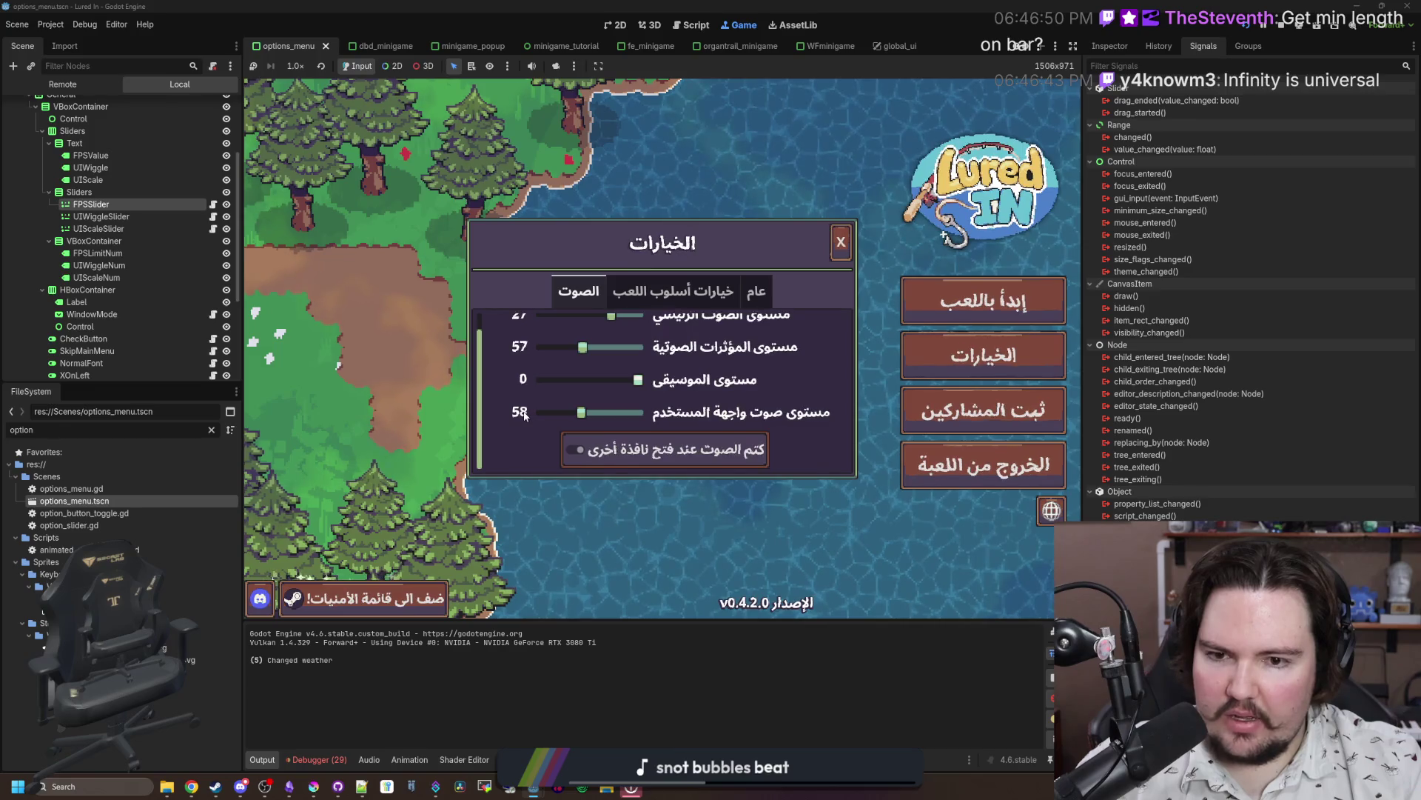
scroll(522, 417, up, 1)
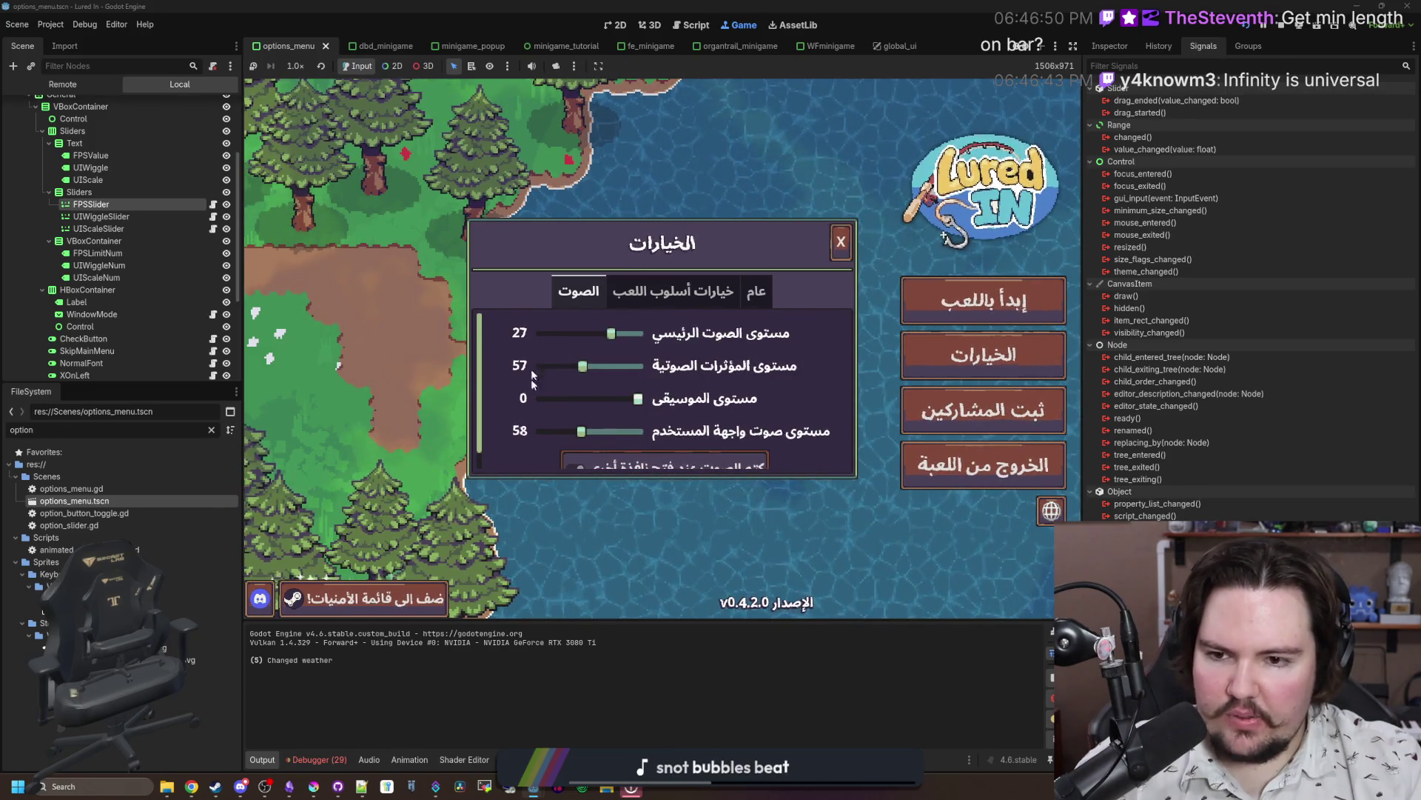
click(844, 247)
Step: Switch the game back to English and open Options at the general settings
click(1051, 510)
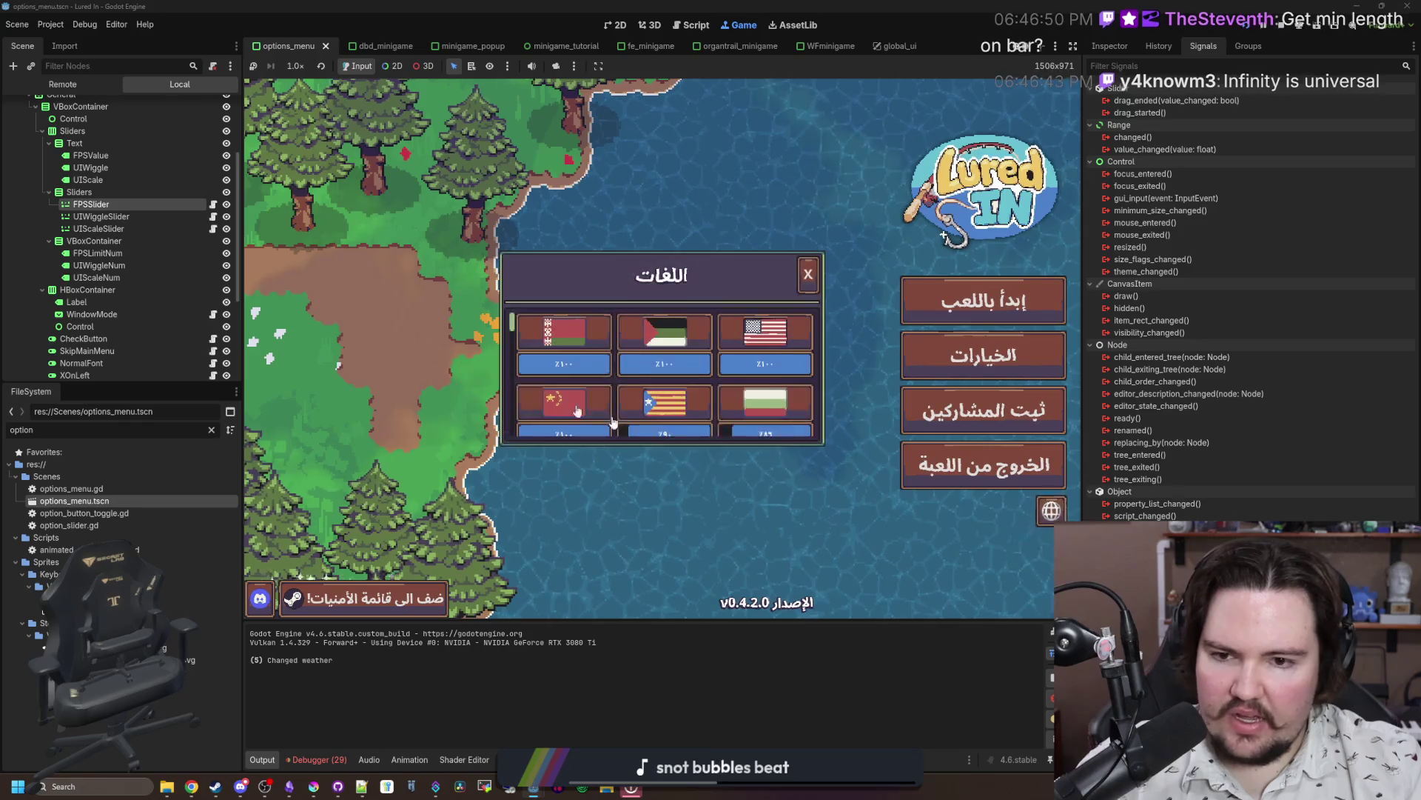
click(787, 347)
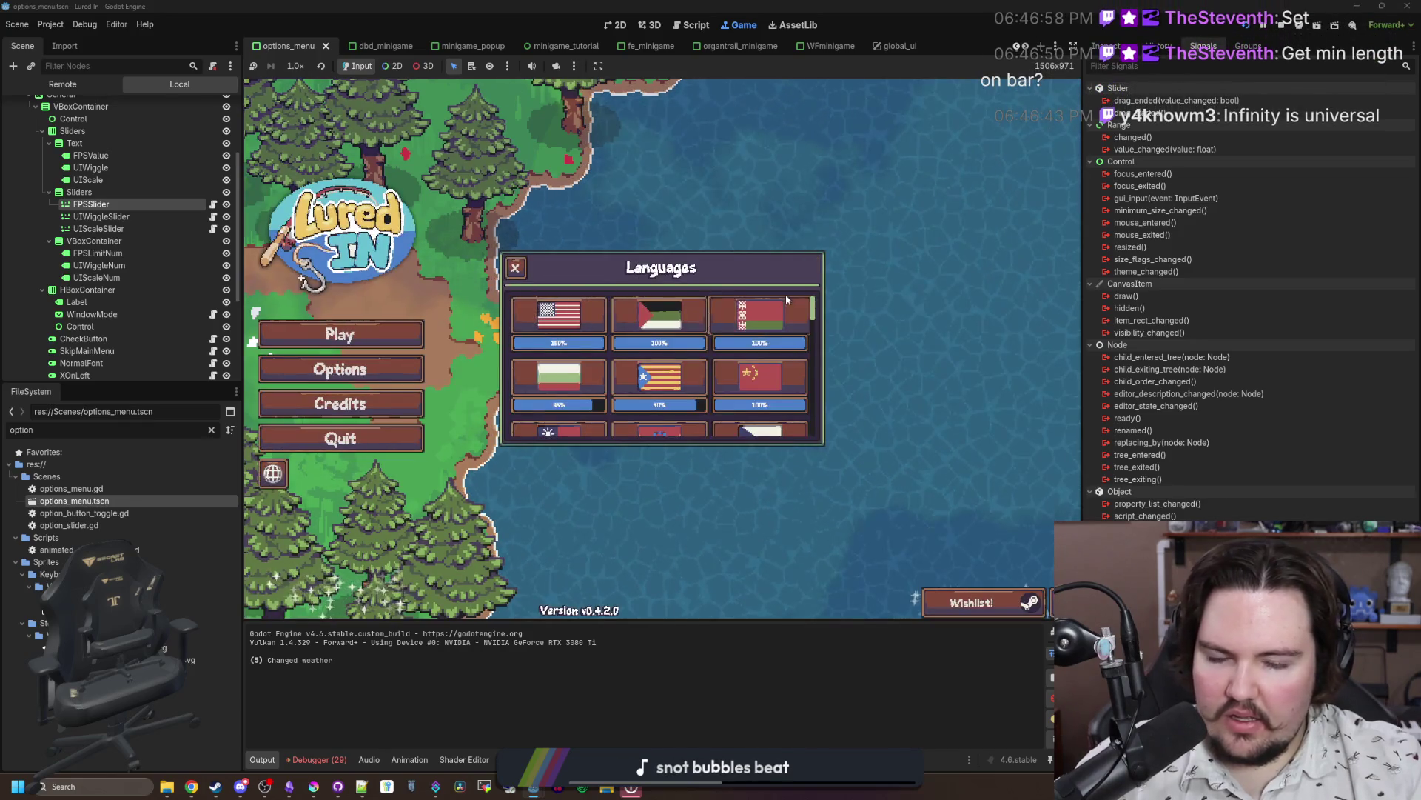
click(515, 265)
click(375, 376)
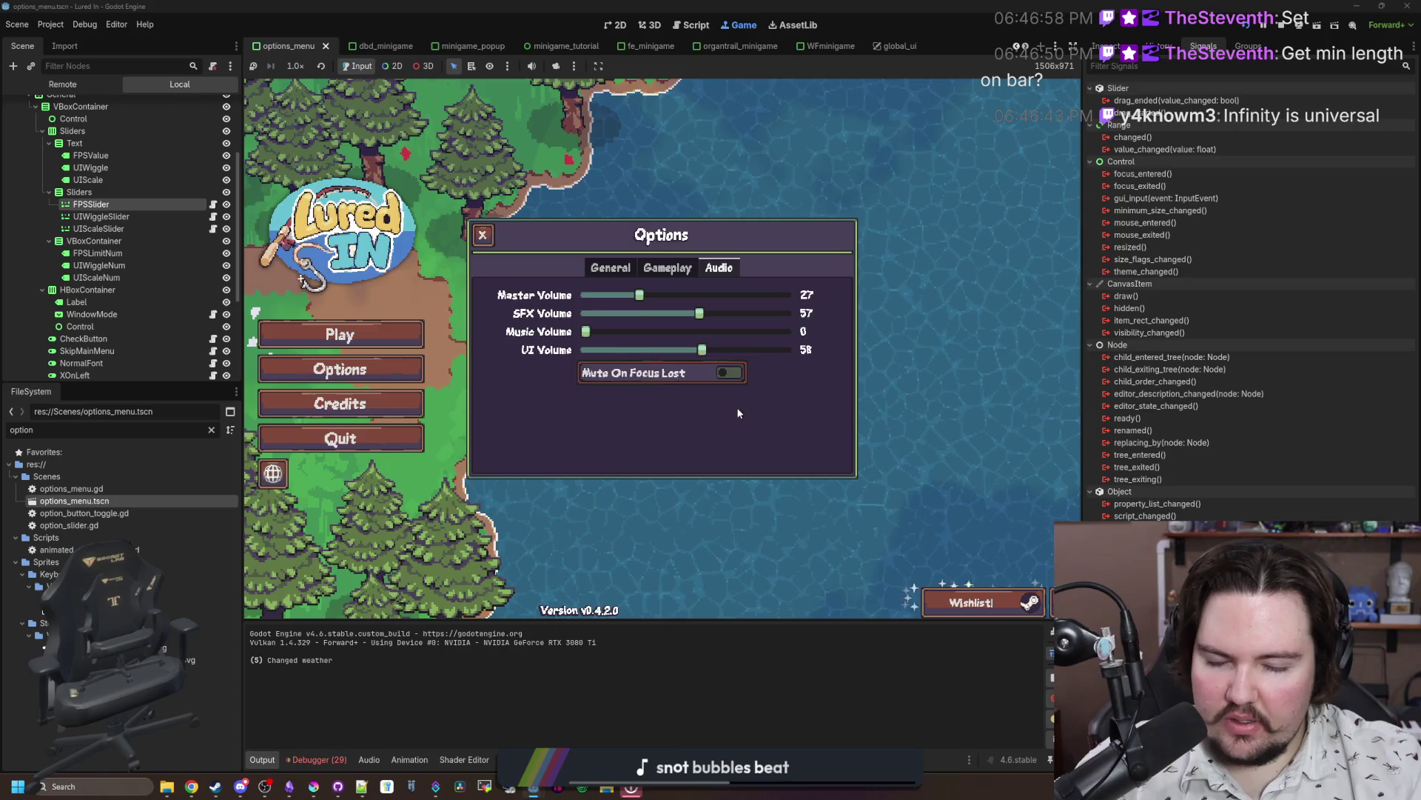
click(609, 265)
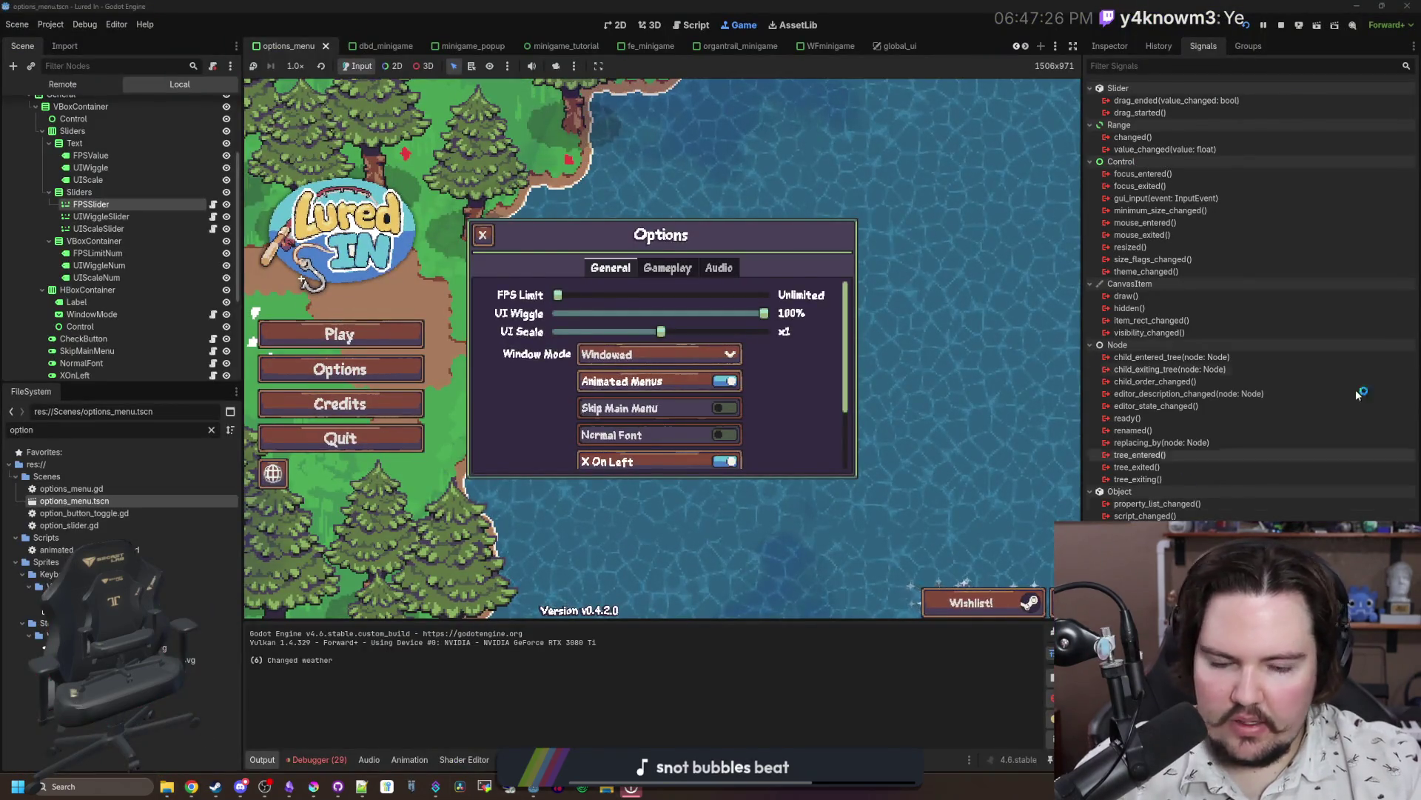
Step: Search 'infinity sign utf code' in a new Chrome tab to find U+221E, then return to Bits'N'Picas
click(191, 786)
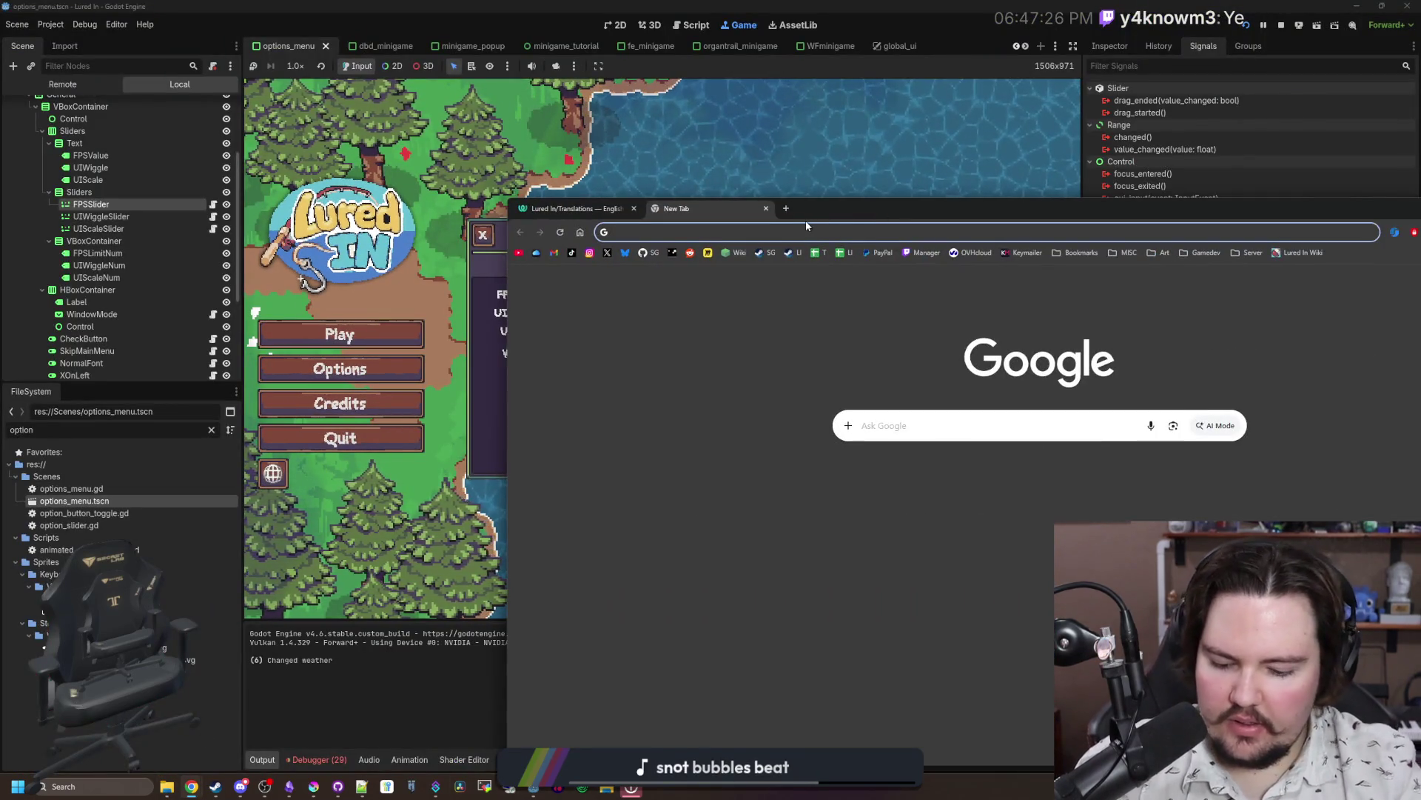
text(infinity)
key(Escape)
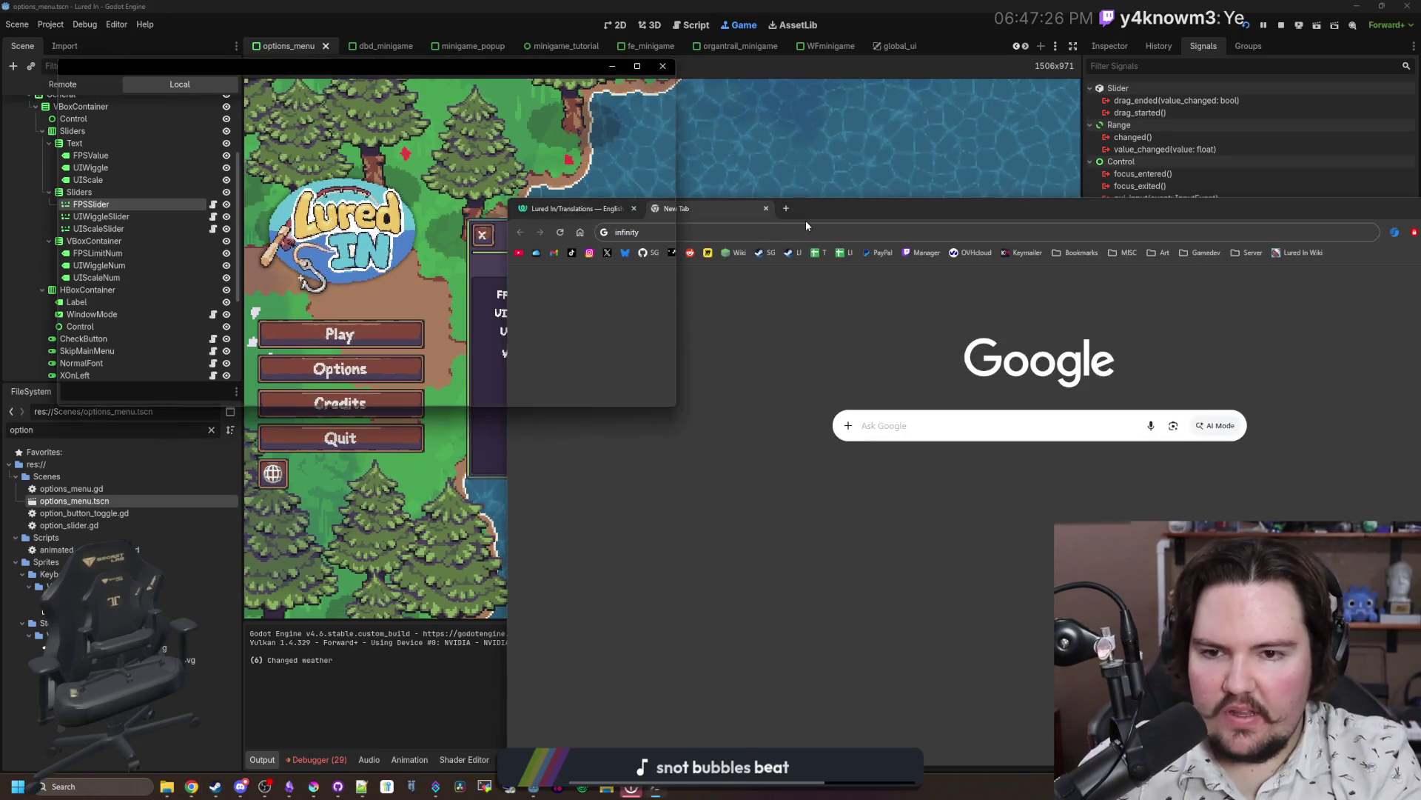
text( sign)
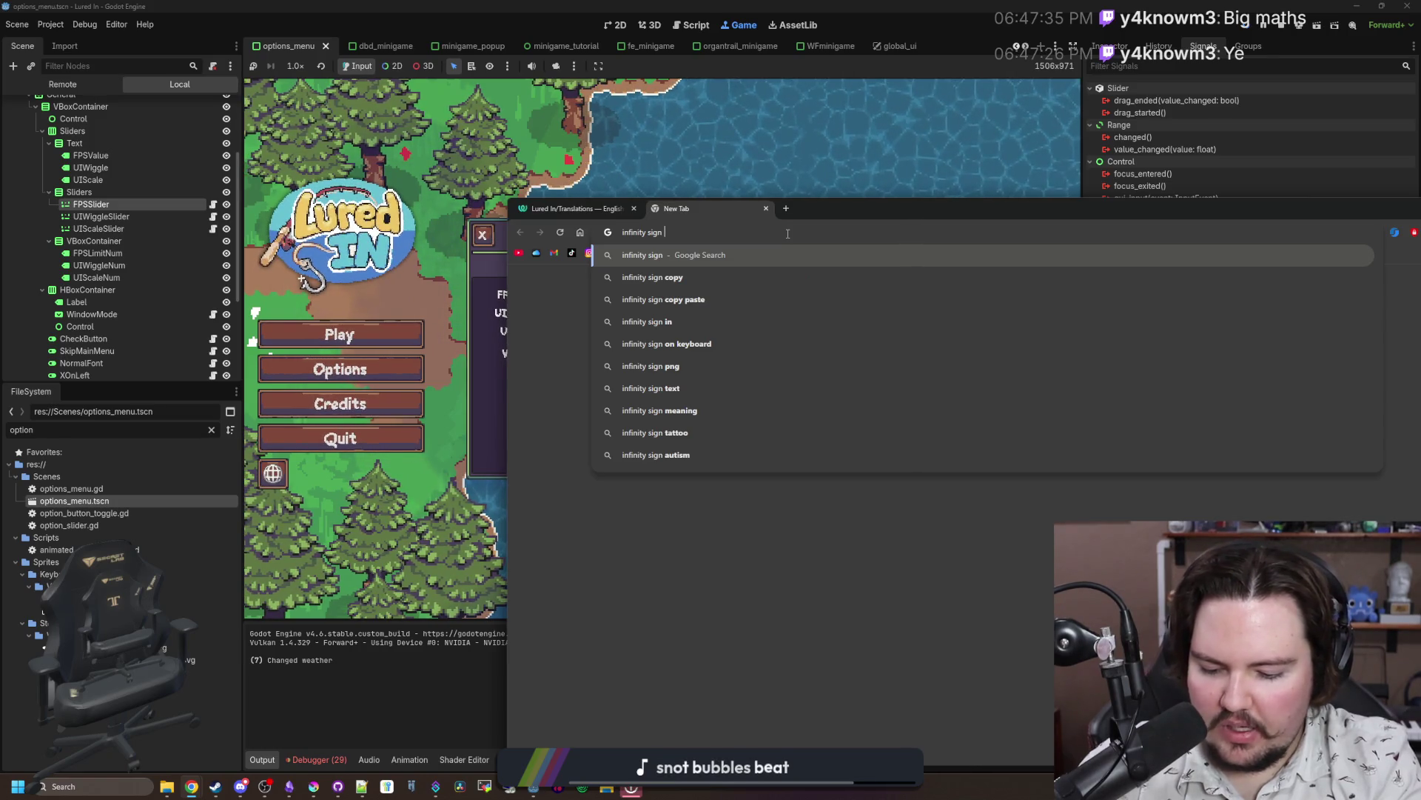
text( utf code)
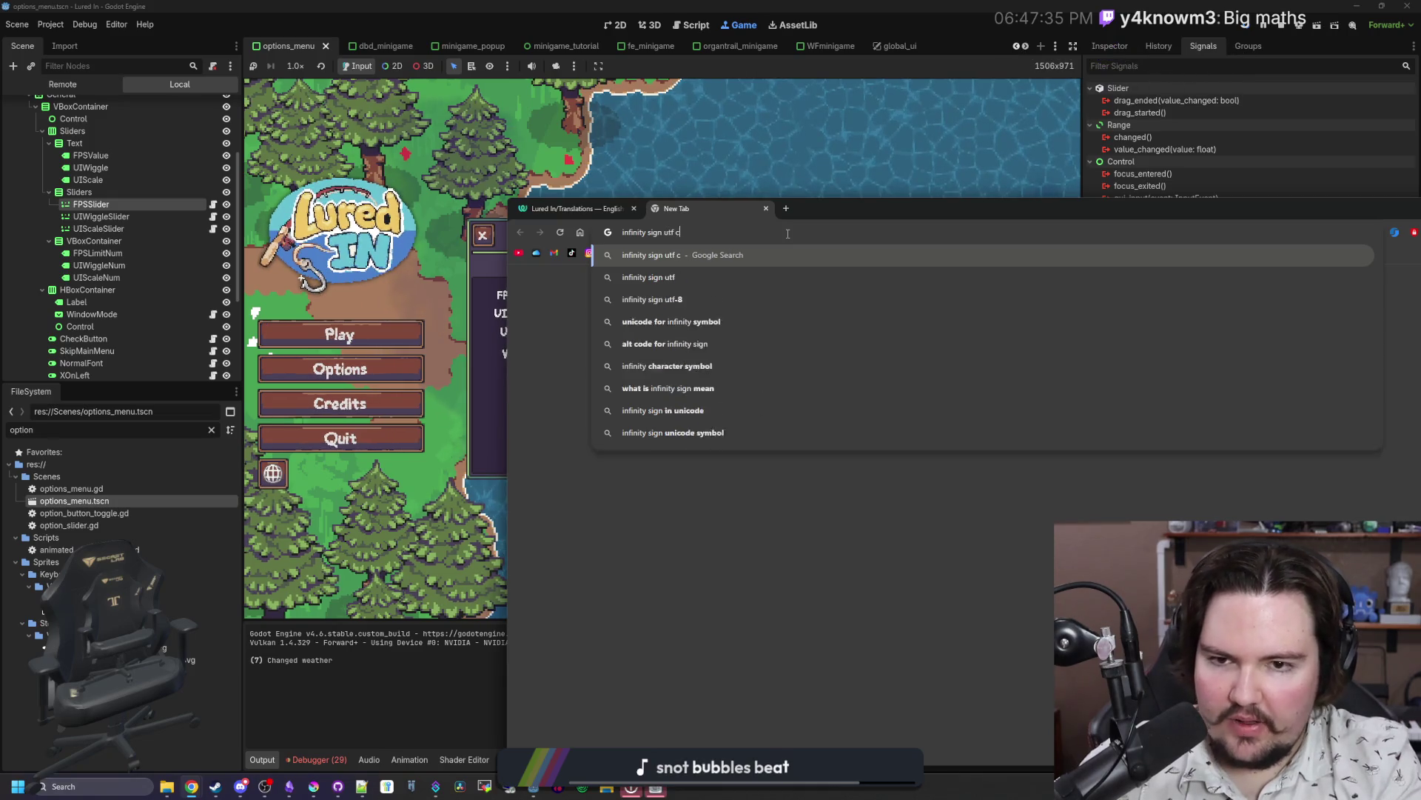
key(Return)
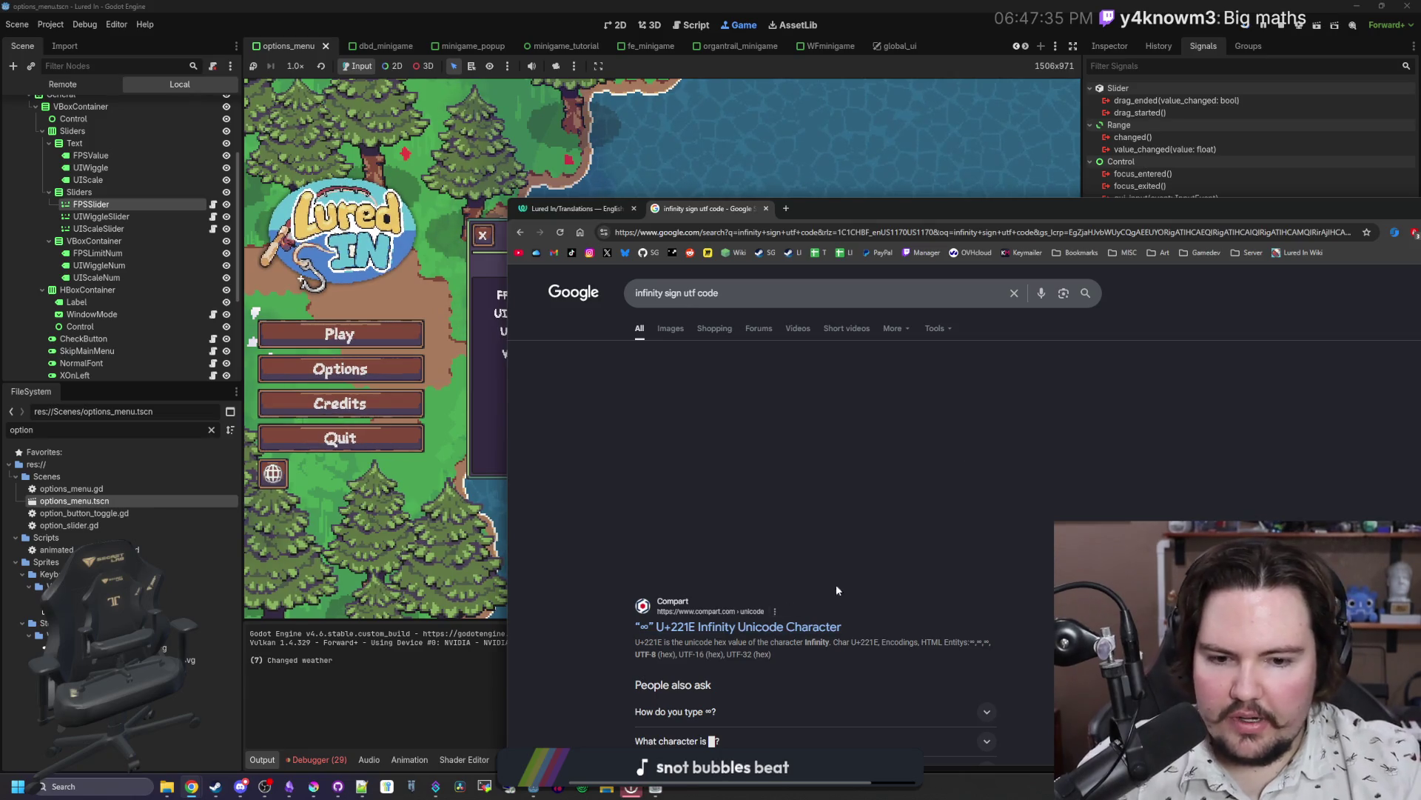
key(super+shift+Right)
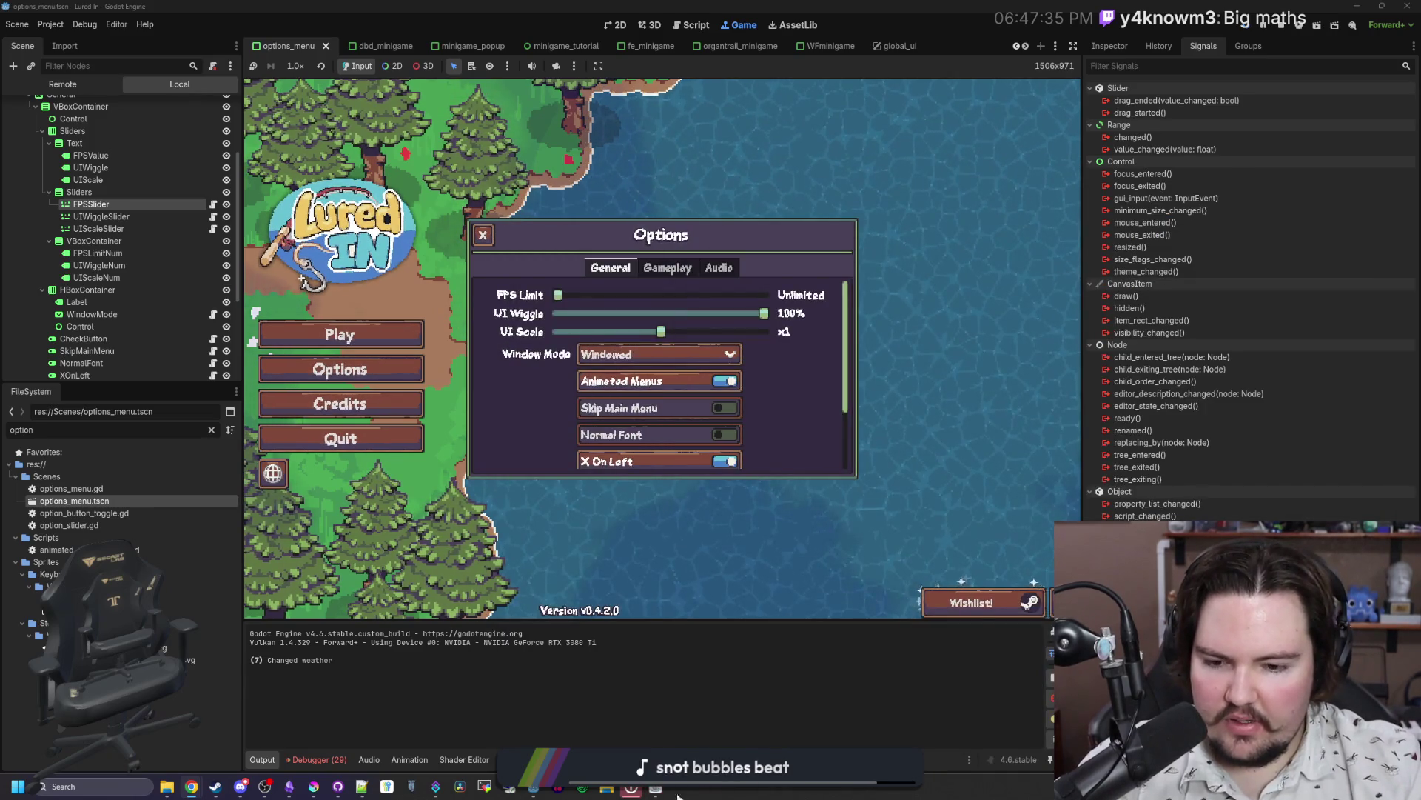
key(alt+Tab)
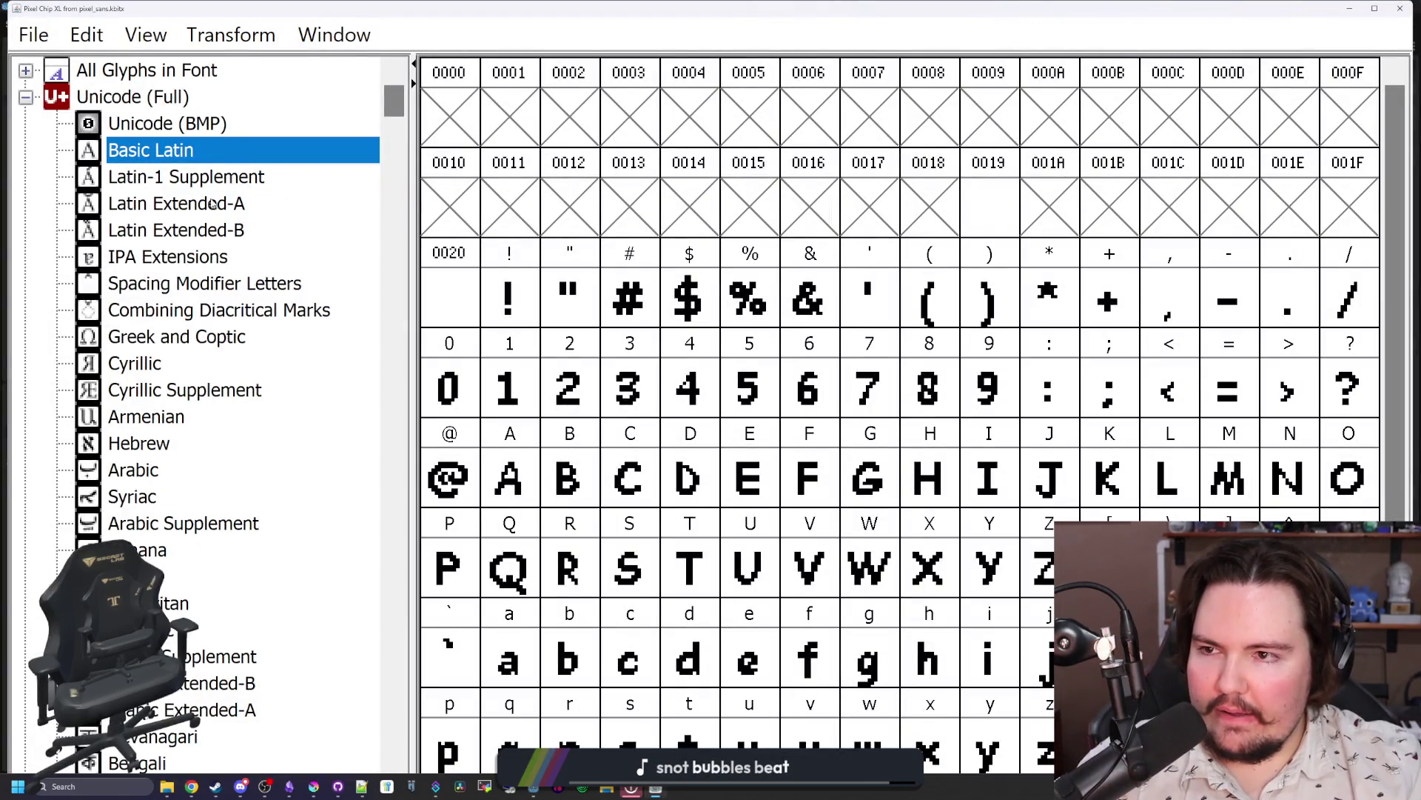
Step: Show the whole Unicode BMP range, browse empty IPA and modifier-letter slots, and maximize the window
click(190, 124)
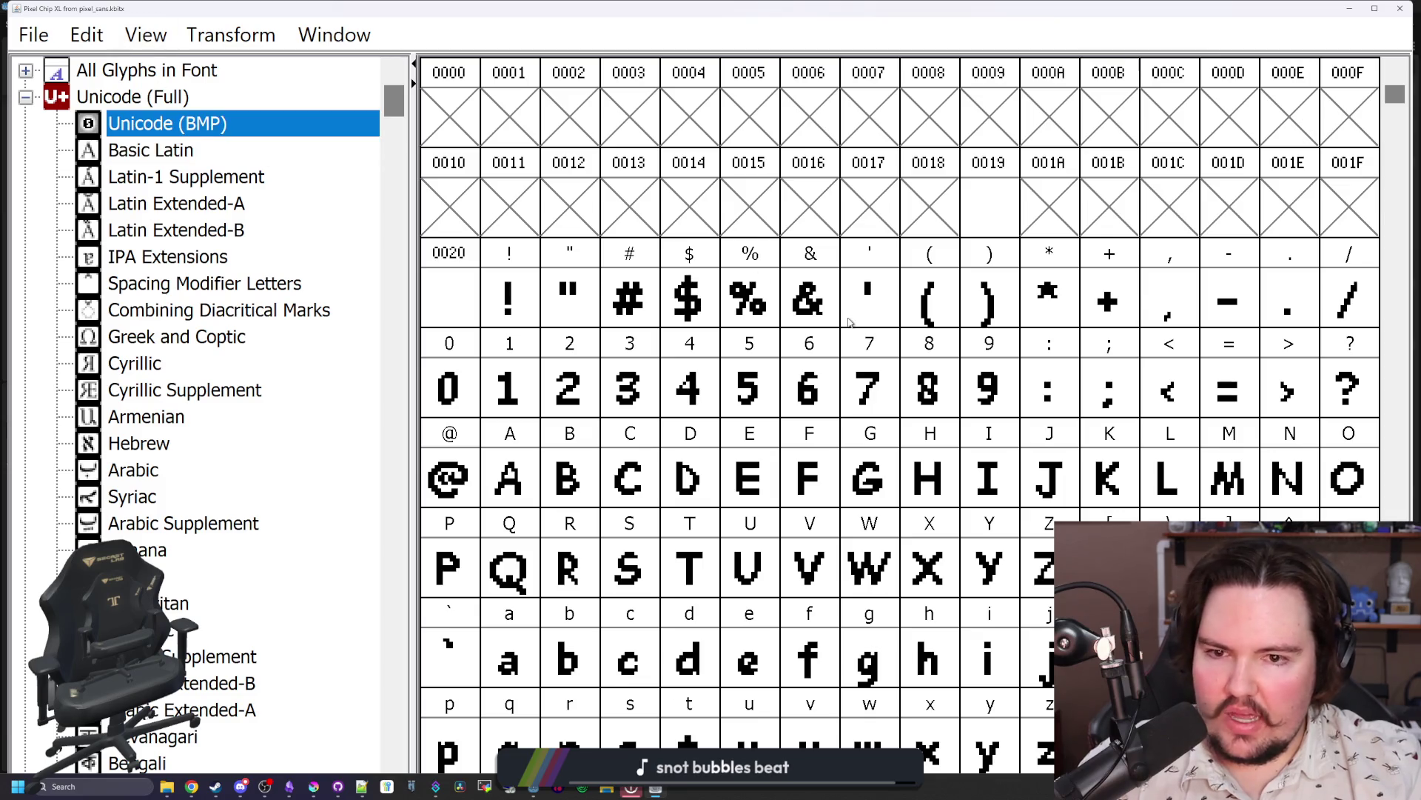
scroll(881, 312, down, 13)
click(879, 311)
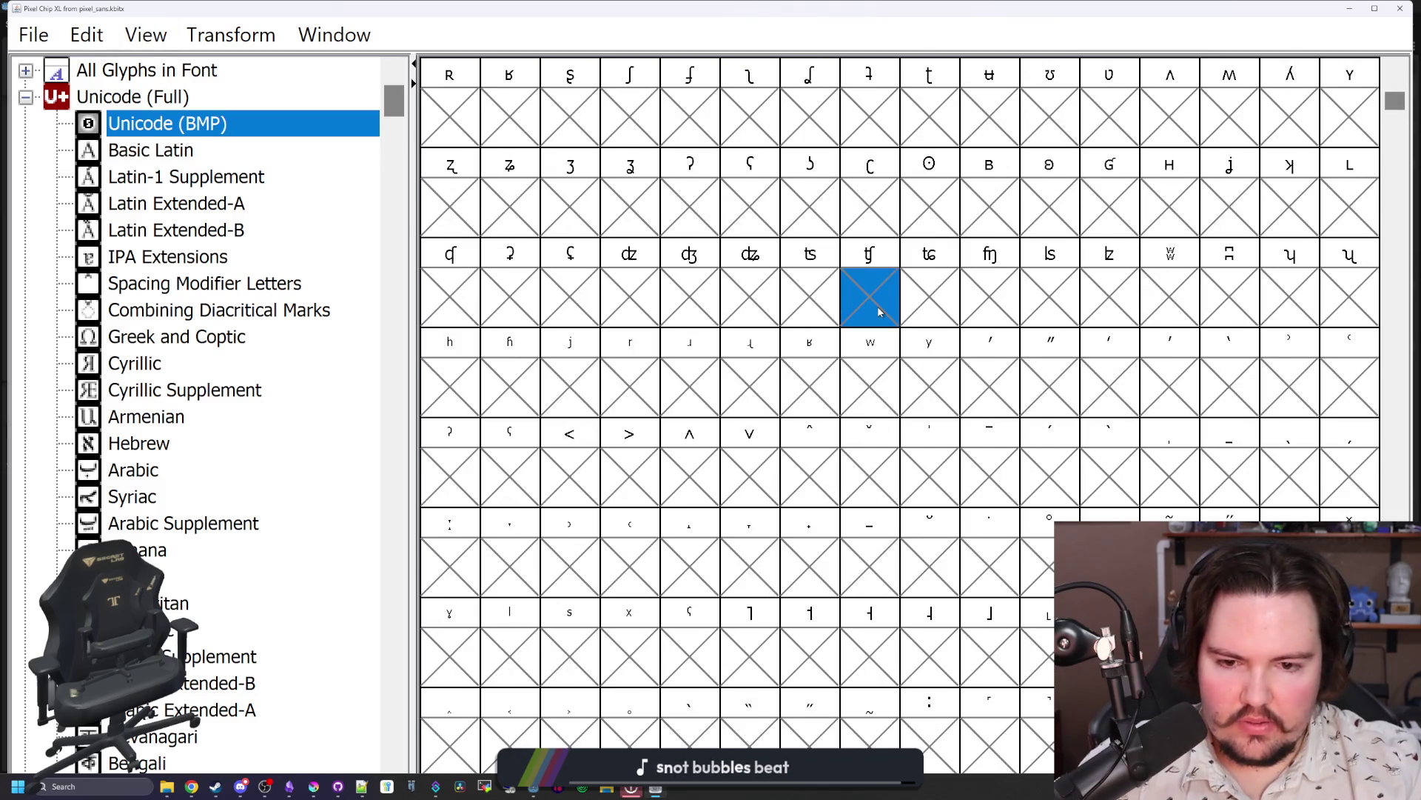
scroll(881, 312, down, 4)
click(914, 374)
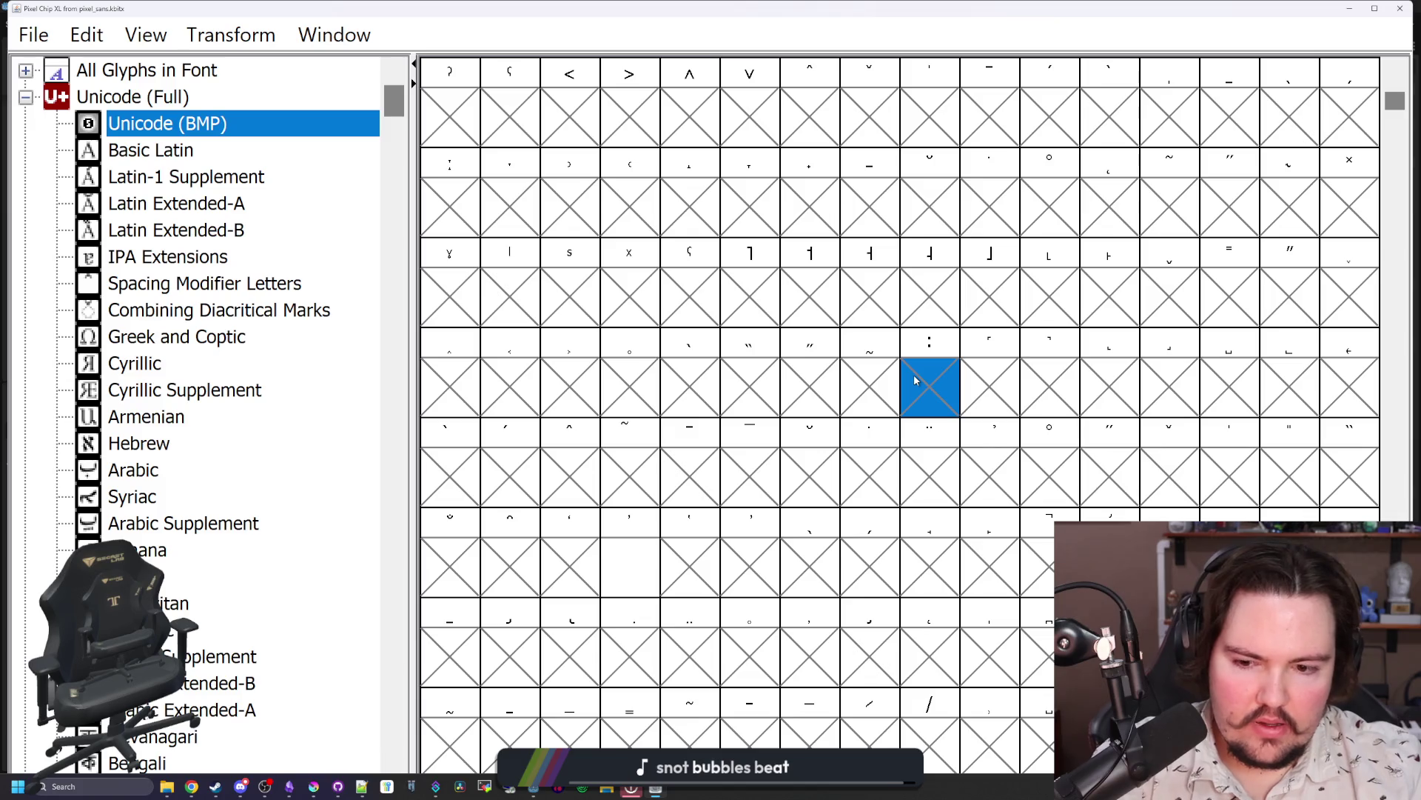
click(886, 302)
click(835, 307)
double_click(1159, 14)
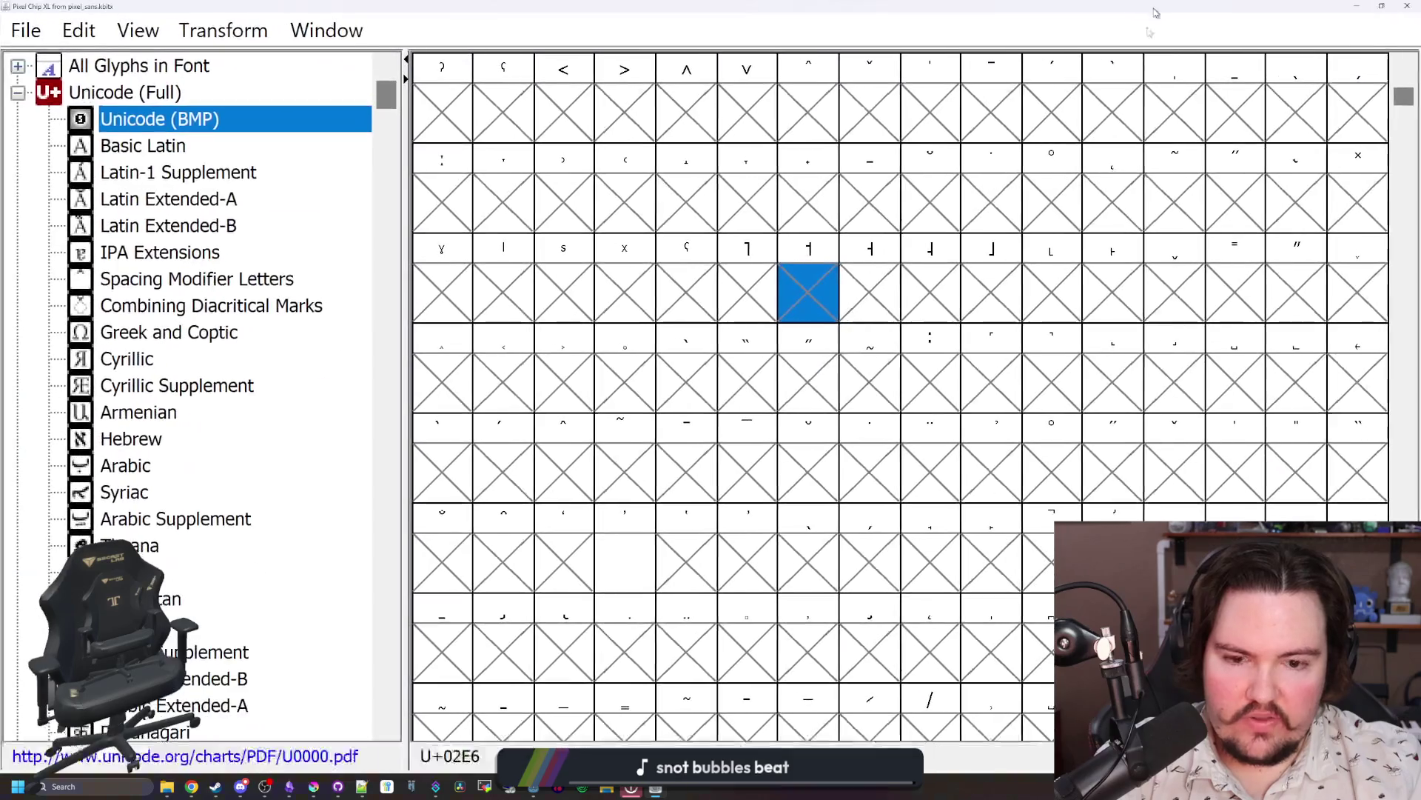
click(951, 344)
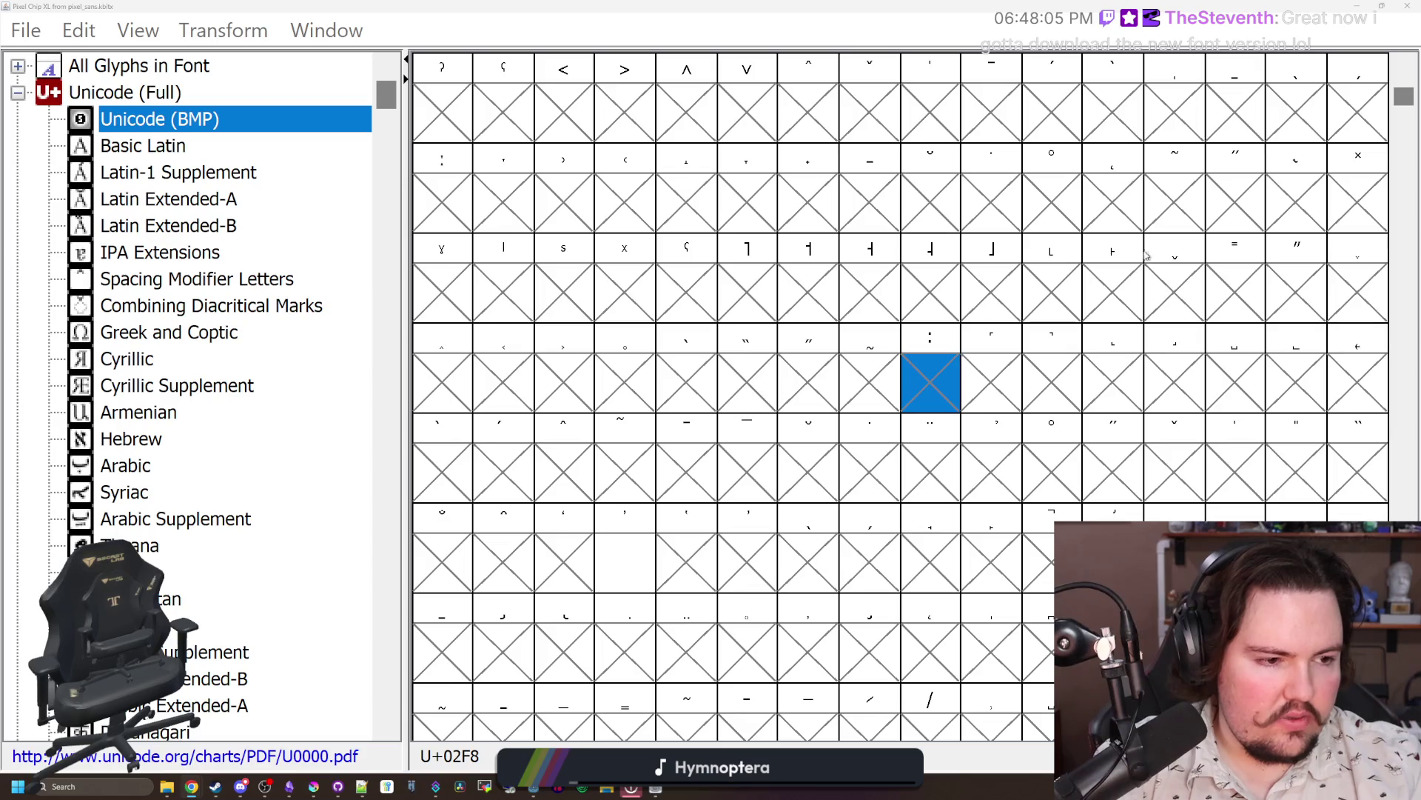
click(1072, 190)
Step: Browse the Latin-1, Latin Extended and Cyrillic glyphs in the grid down to Arabic
key(Up)
key(Up)
key(Up)
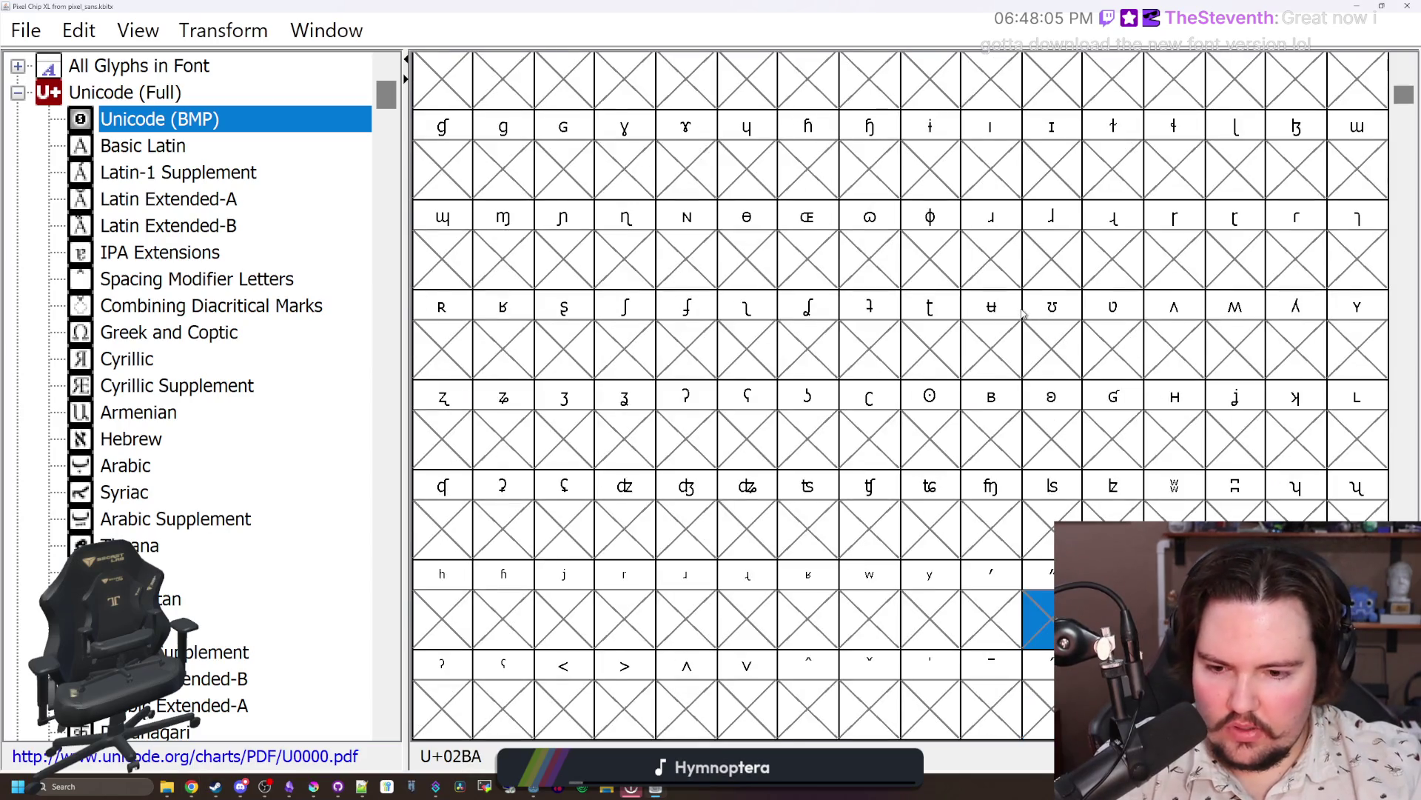
key(Up)
key(Up)
key(Up)
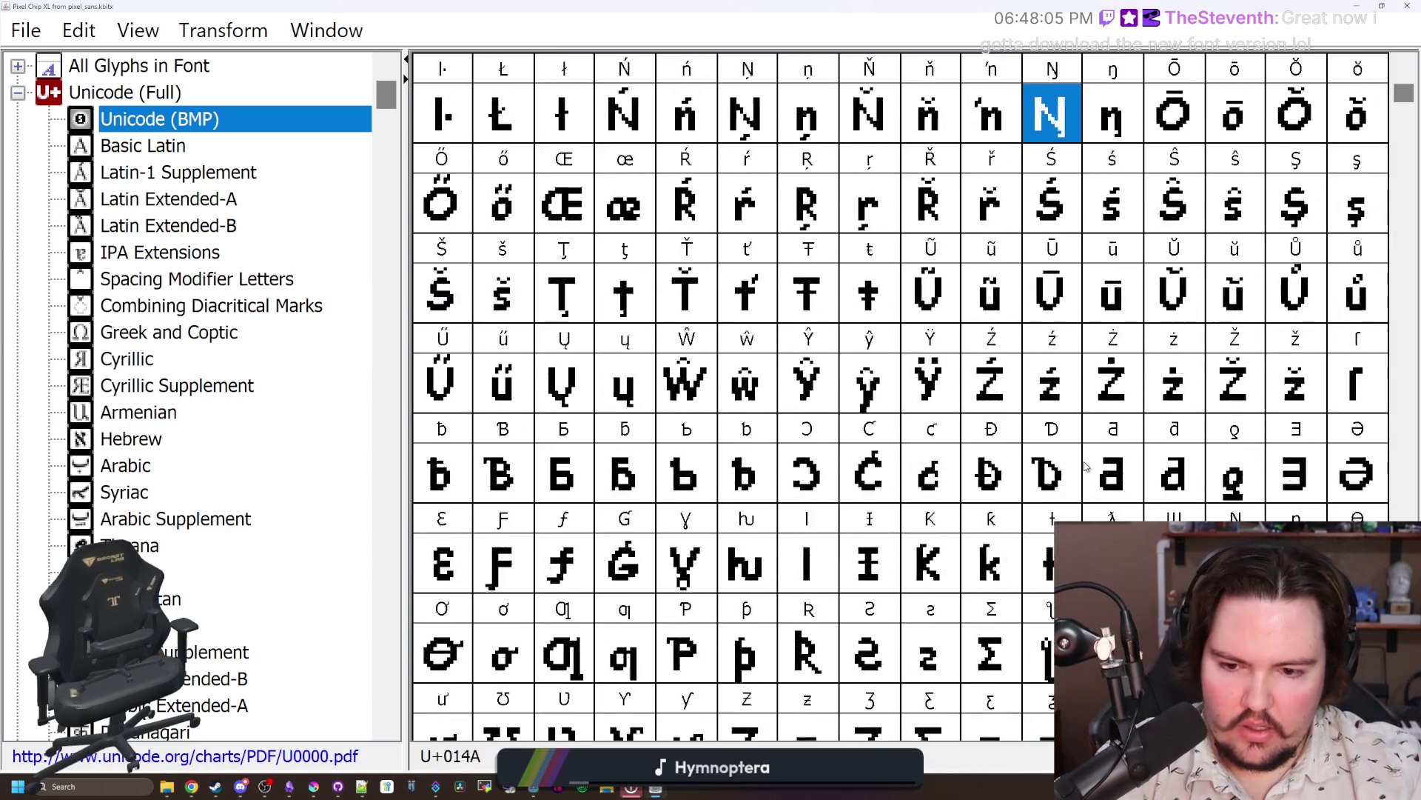
key(Up)
key(Down)
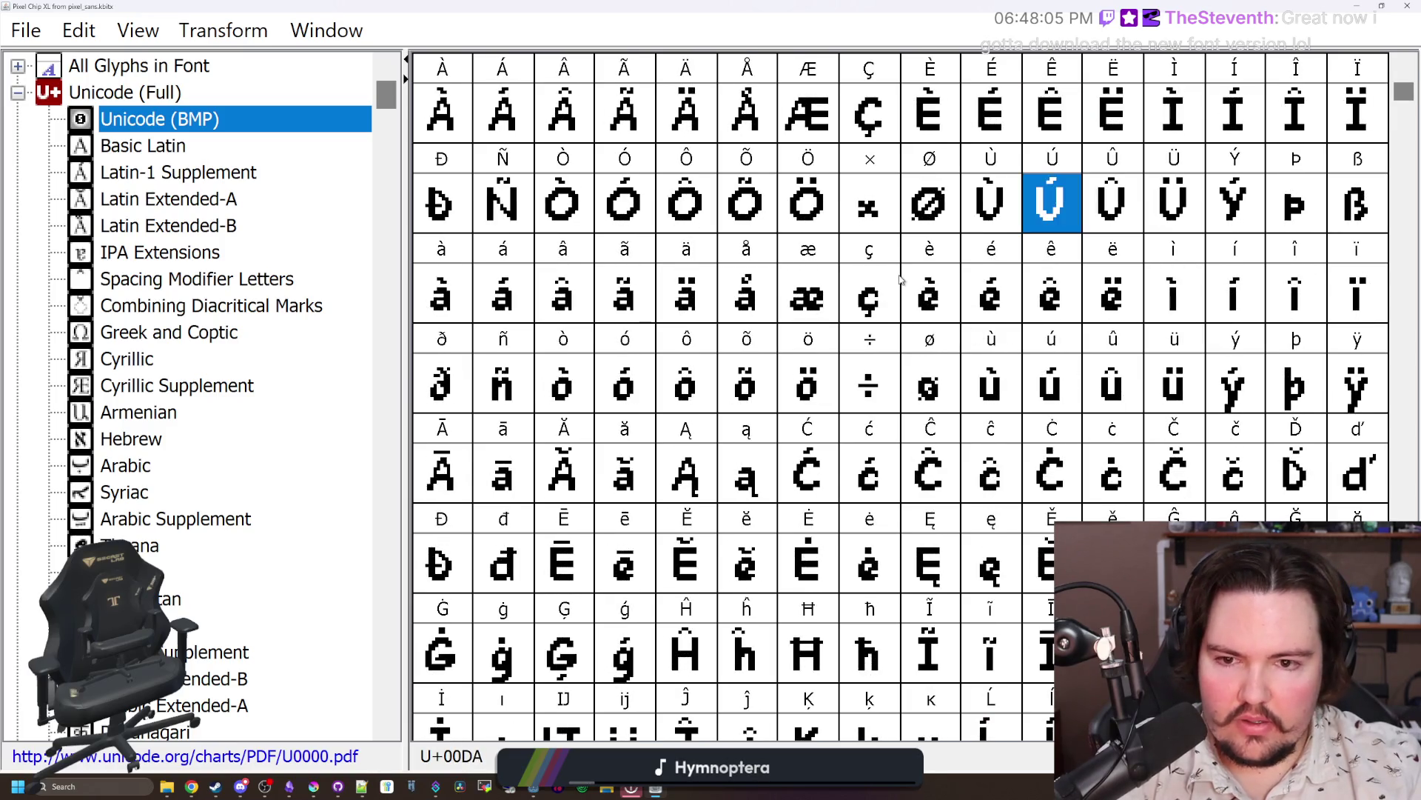
key(Left)
key(Left)
key(Left)
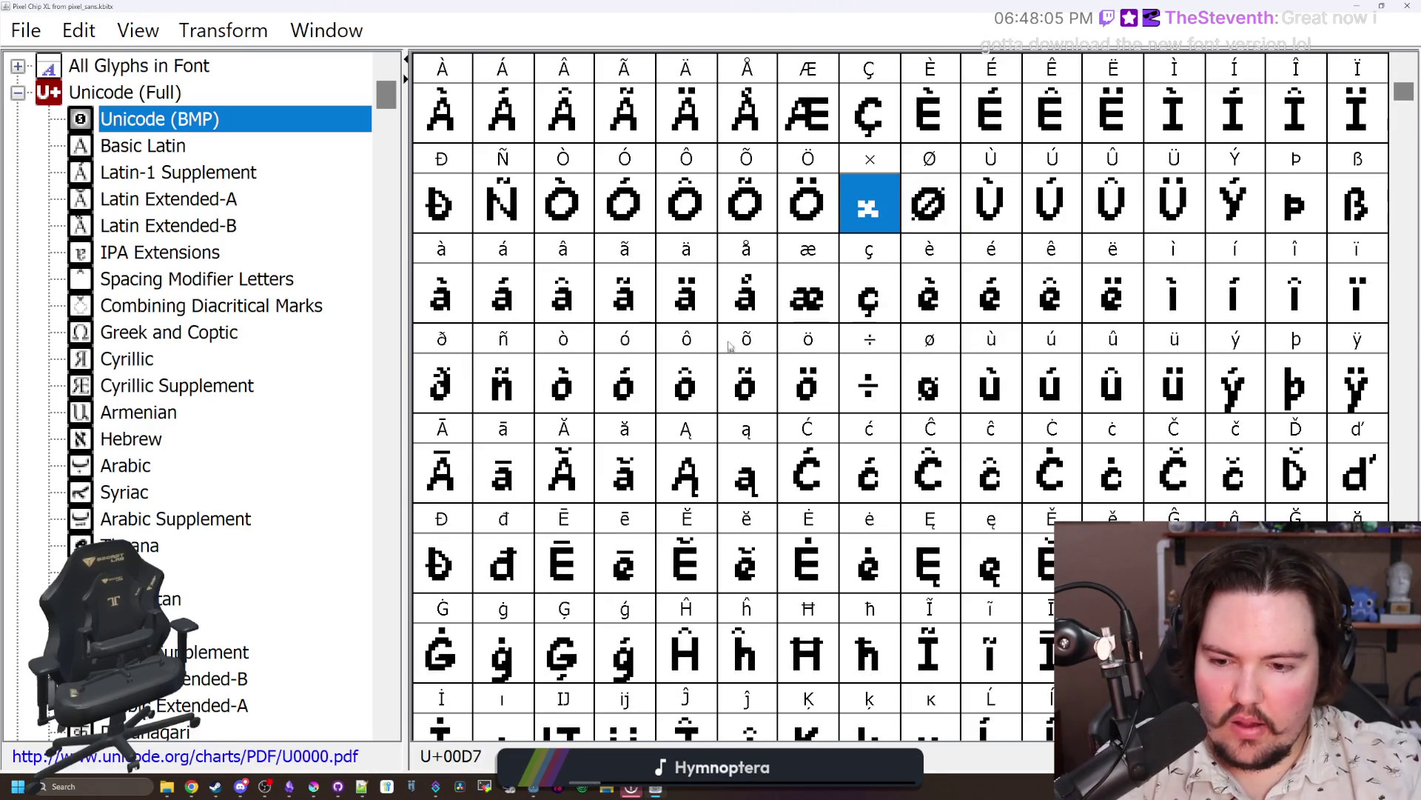
key(Left)
key(Right)
key(Right)
key(Right)
key(Right)
key(Down)
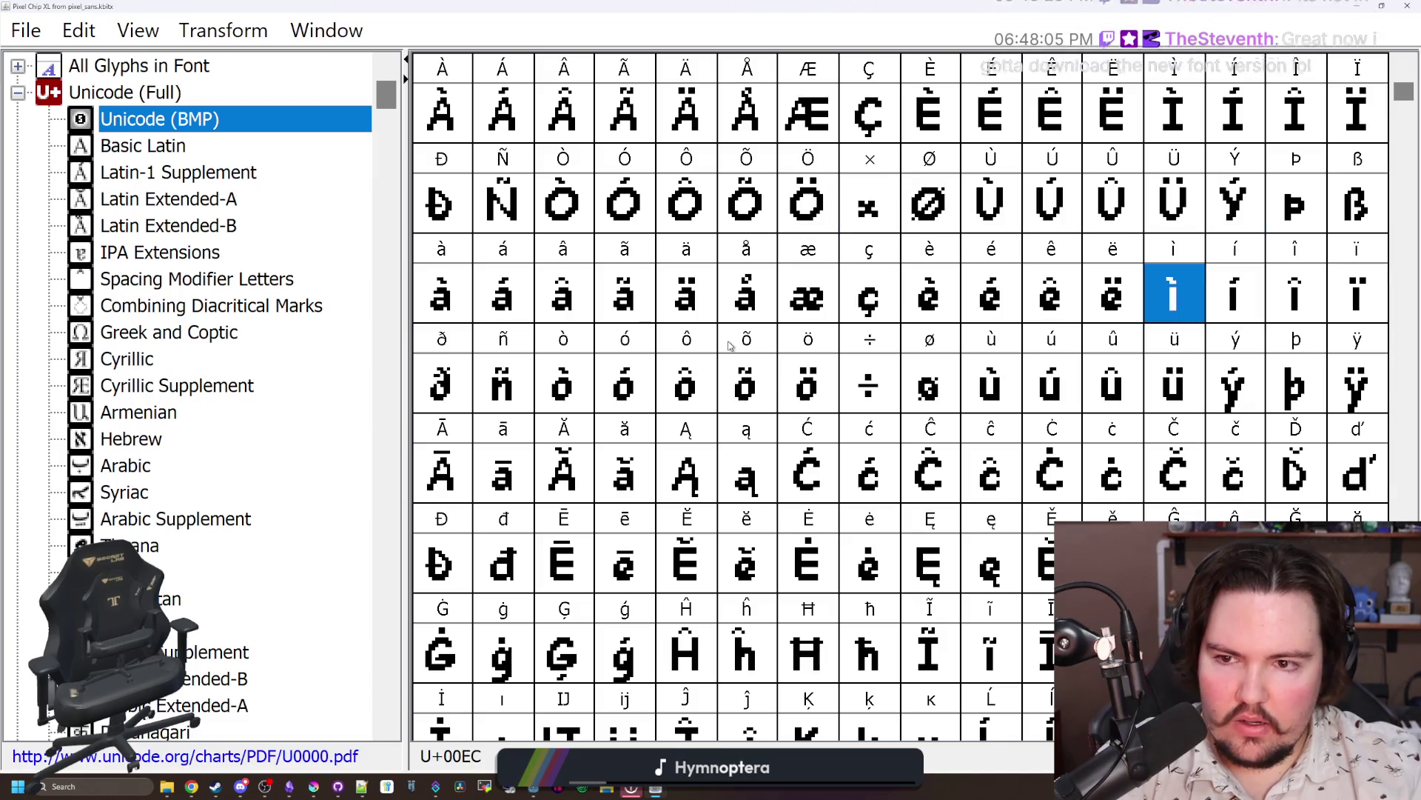
key(Left)
key(Left)
key(Left)
key(Left)
key(Left)
key(Left)
key(Right)
key(Right)
key(Down)
key(Down)
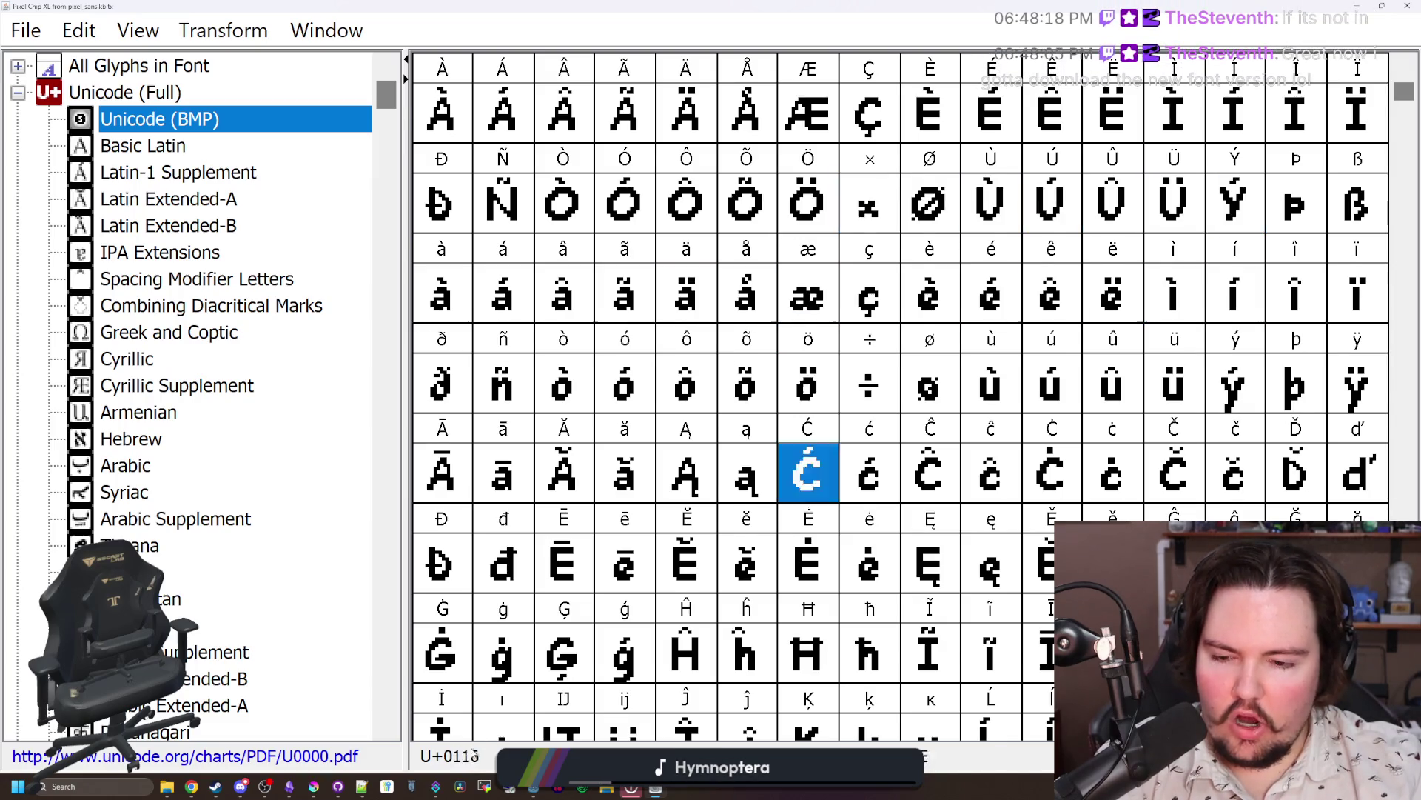
key(Down)
key(Down)
key(Down)
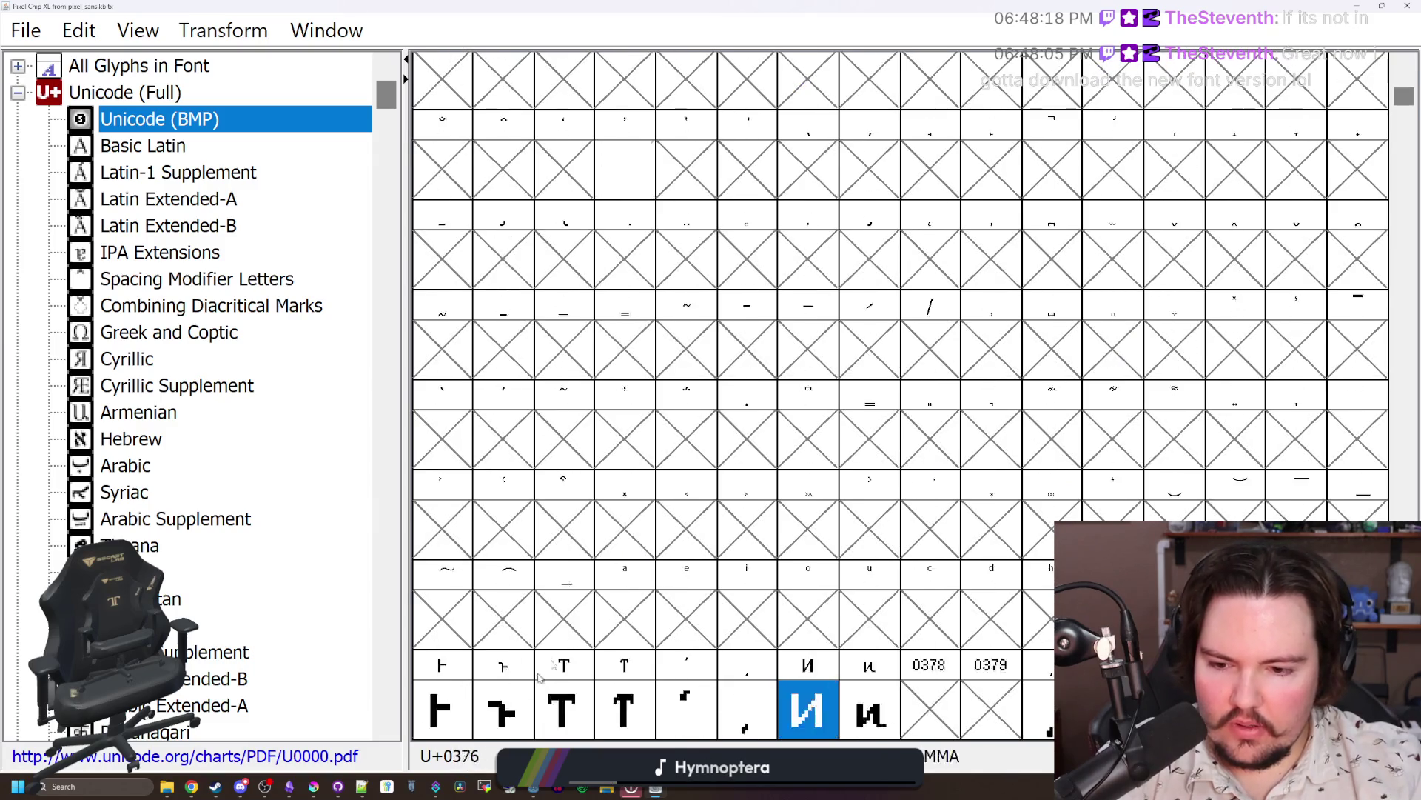
key(Down)
key(Down)
key(Down)
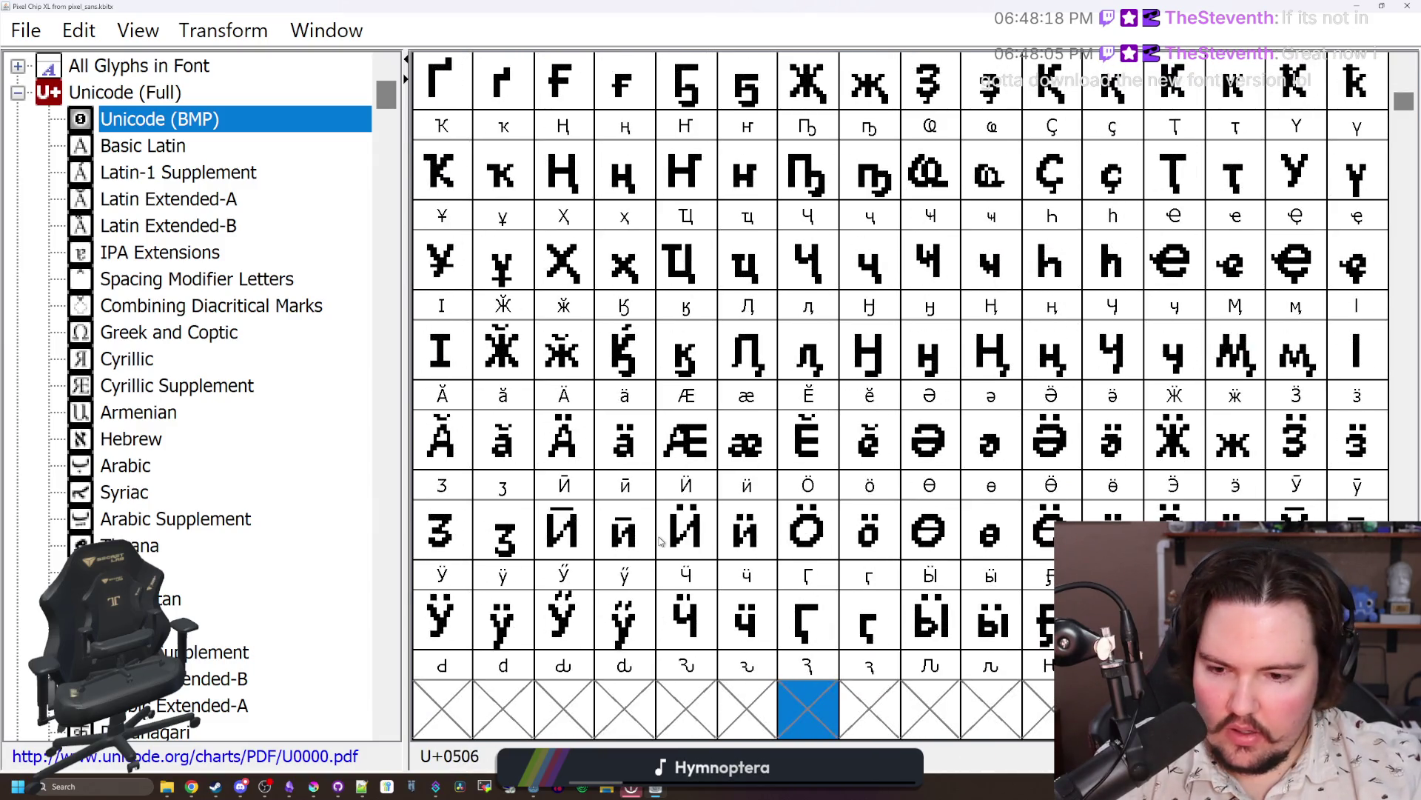
key(Down)
key(Down)
key(Down)
key(Left)
key(Up)
key(Up)
key(Up)
key(Up)
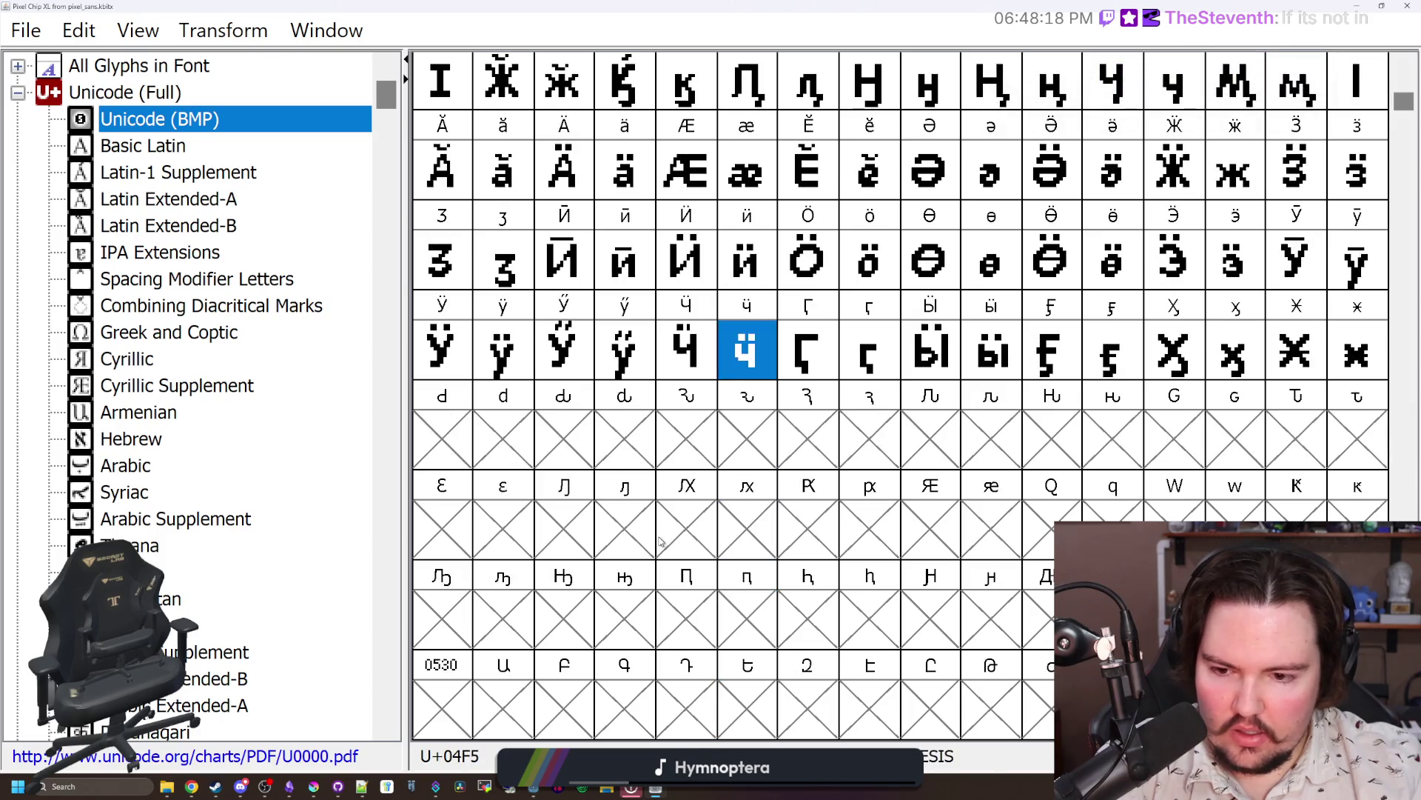
key(Up)
key(Down)
key(Down)
key(Down)
key(Down)
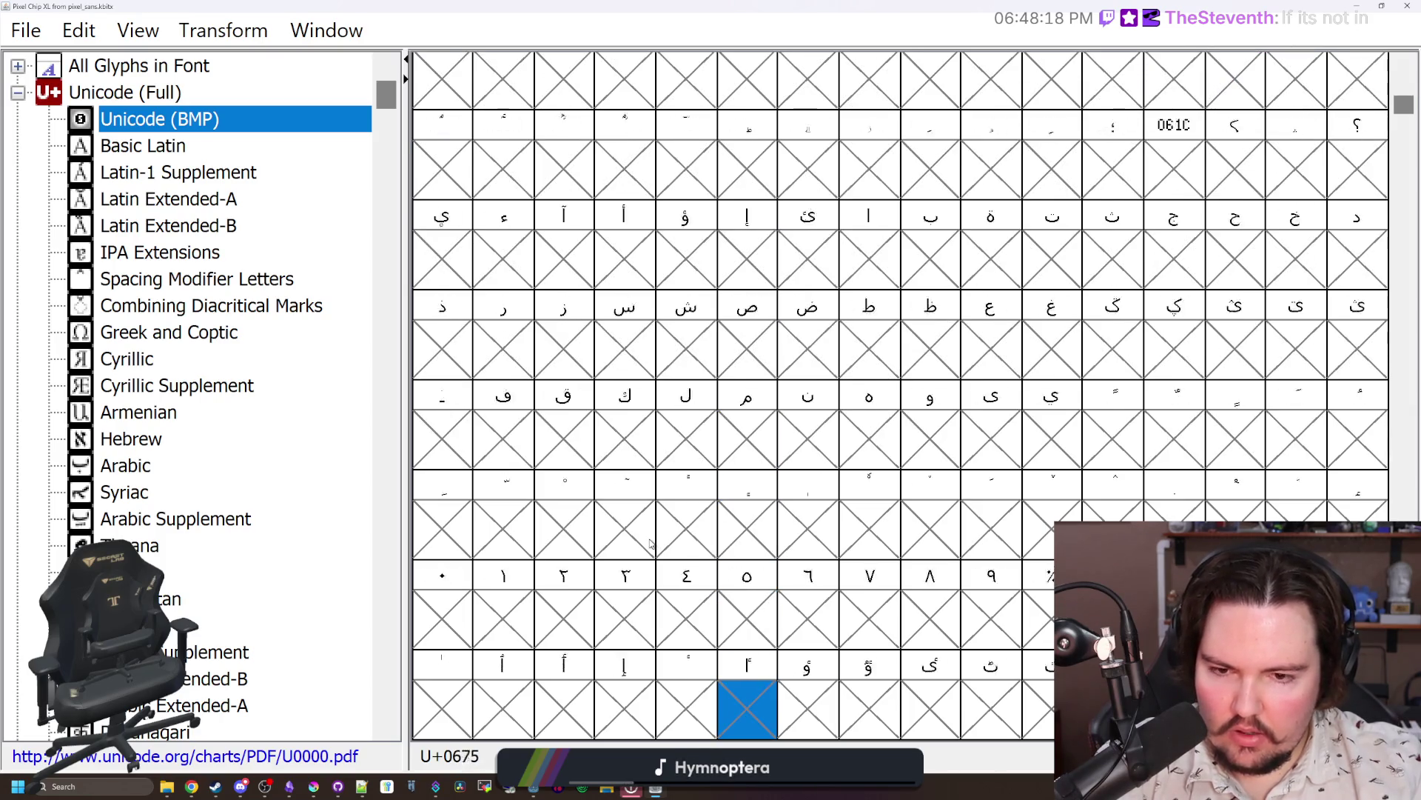
key(Down)
key(Down)
key(Down)
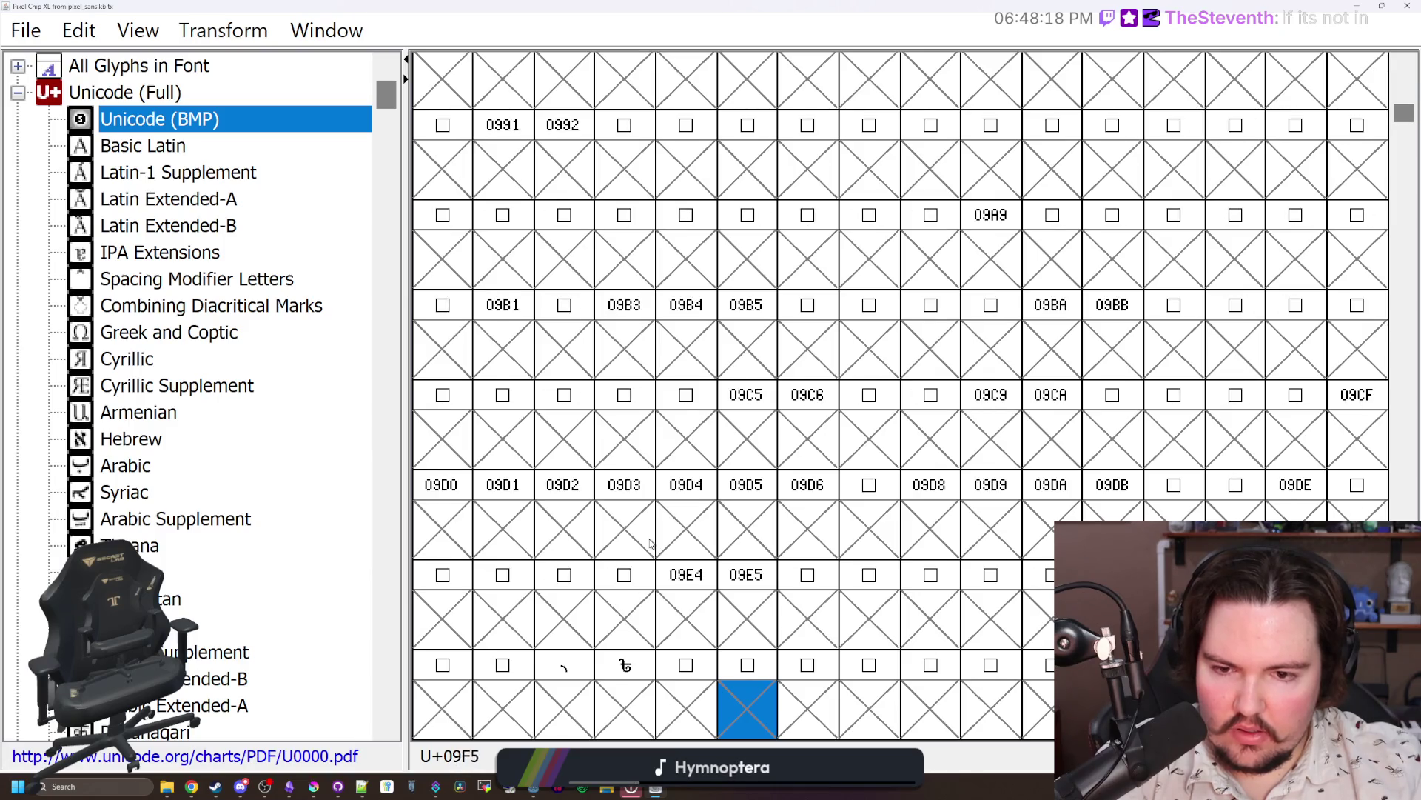
Step: Pass through the Syriac and Arabic Extended-A blocks, then type 'math' to reach Mathematical Operators
click(259, 496)
scroll(250, 481, down, 3)
click(249, 490)
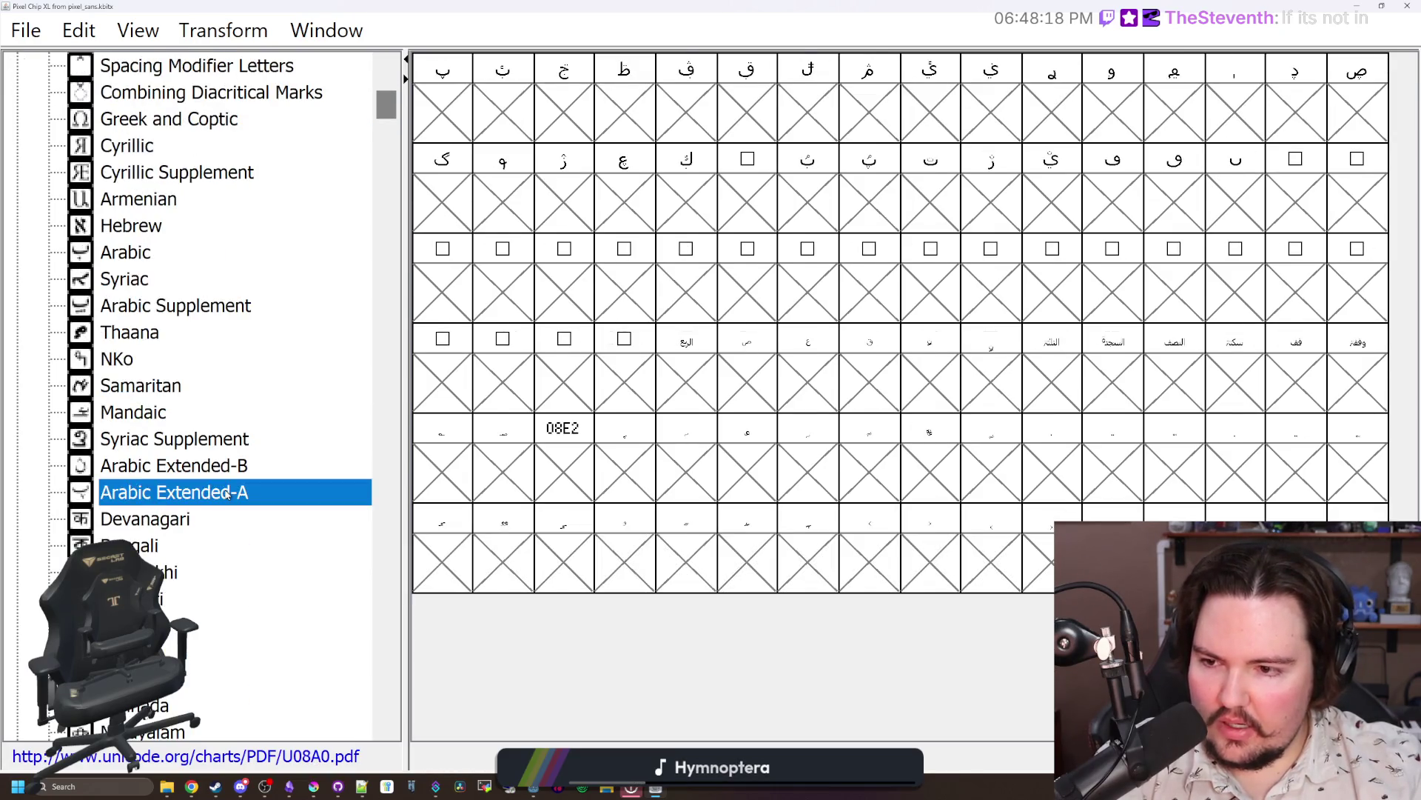
scroll(248, 474, down, 4)
scroll(288, 454, down, 5)
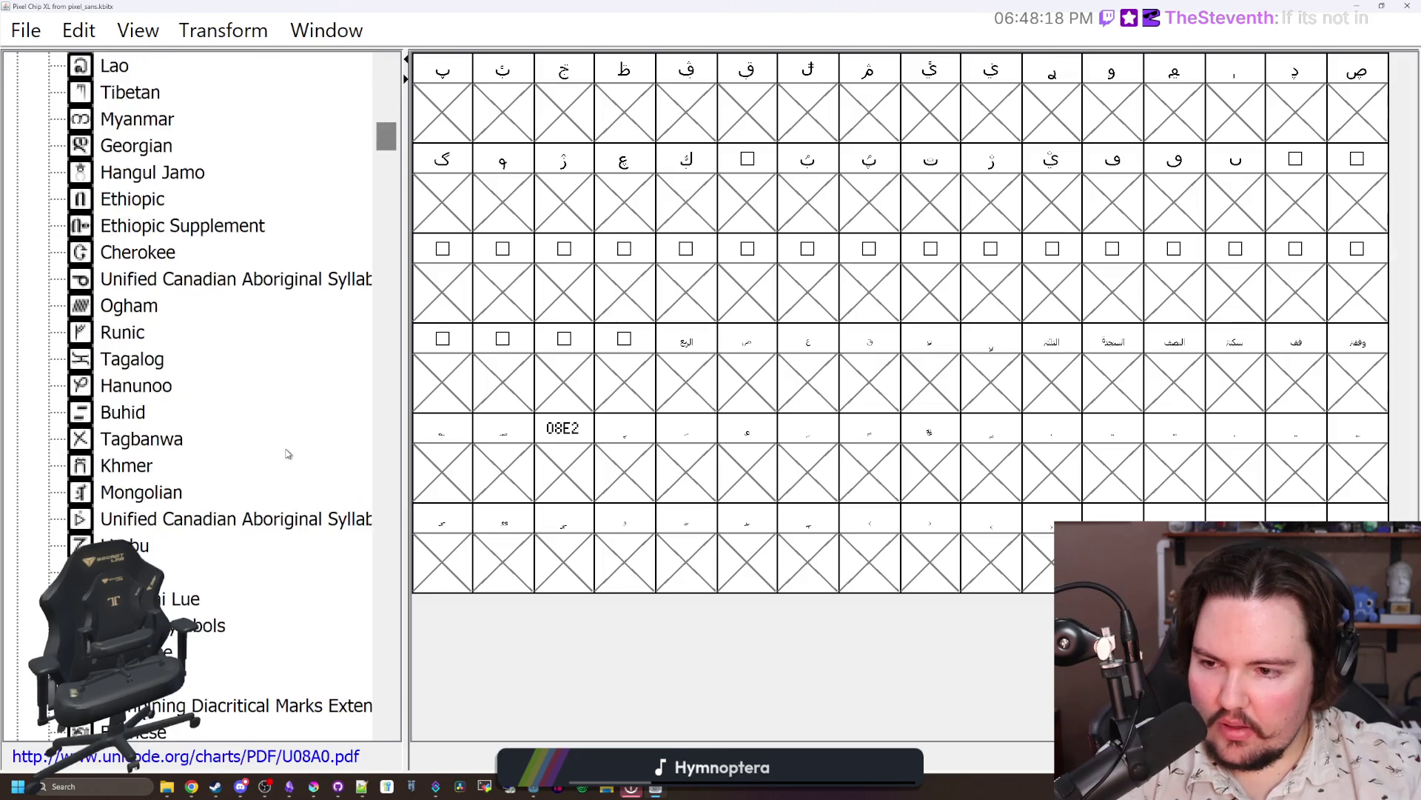
text(math)
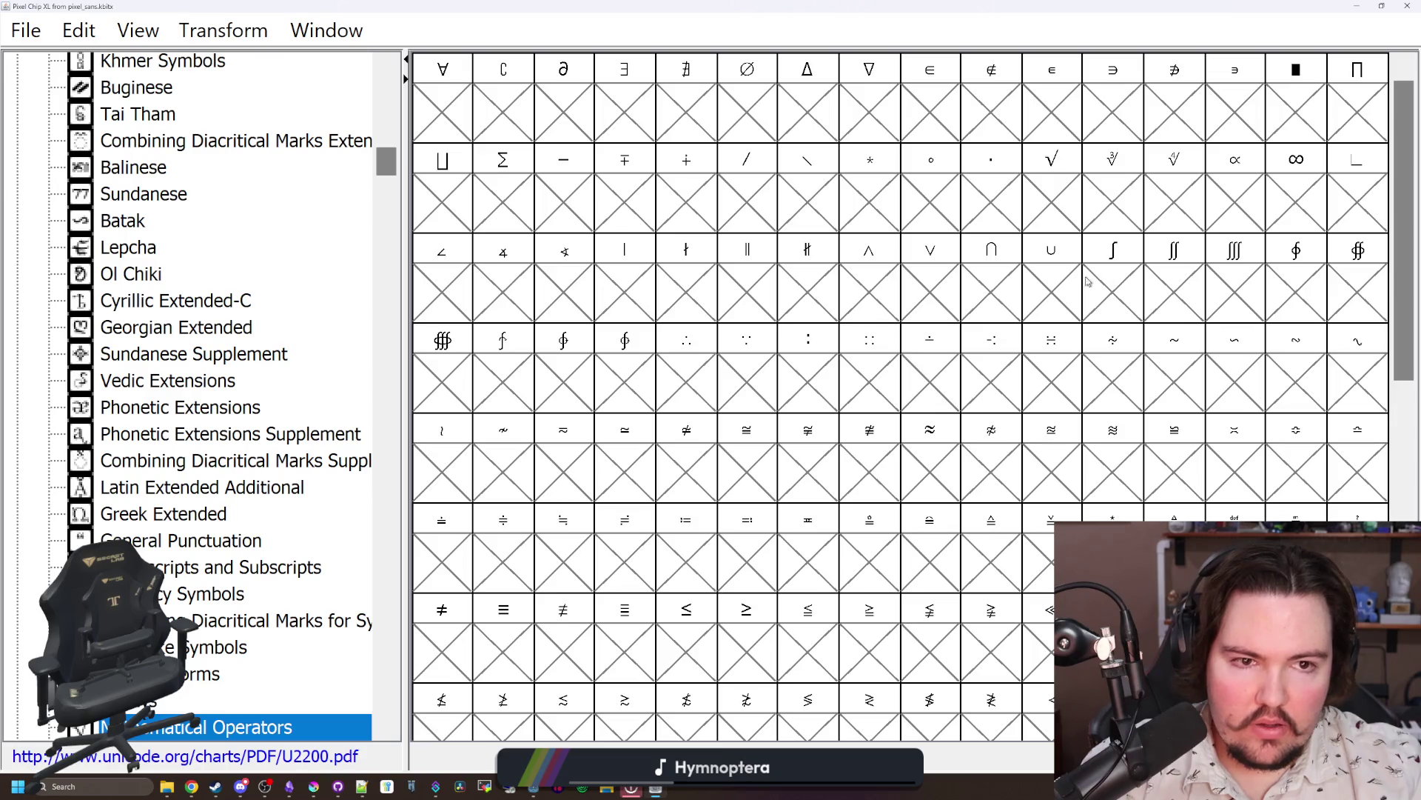
Step: Compare the ∞, ∝ and ∎ cells, then open the empty U+221E INFINITY glyph in the editor
click(1306, 210)
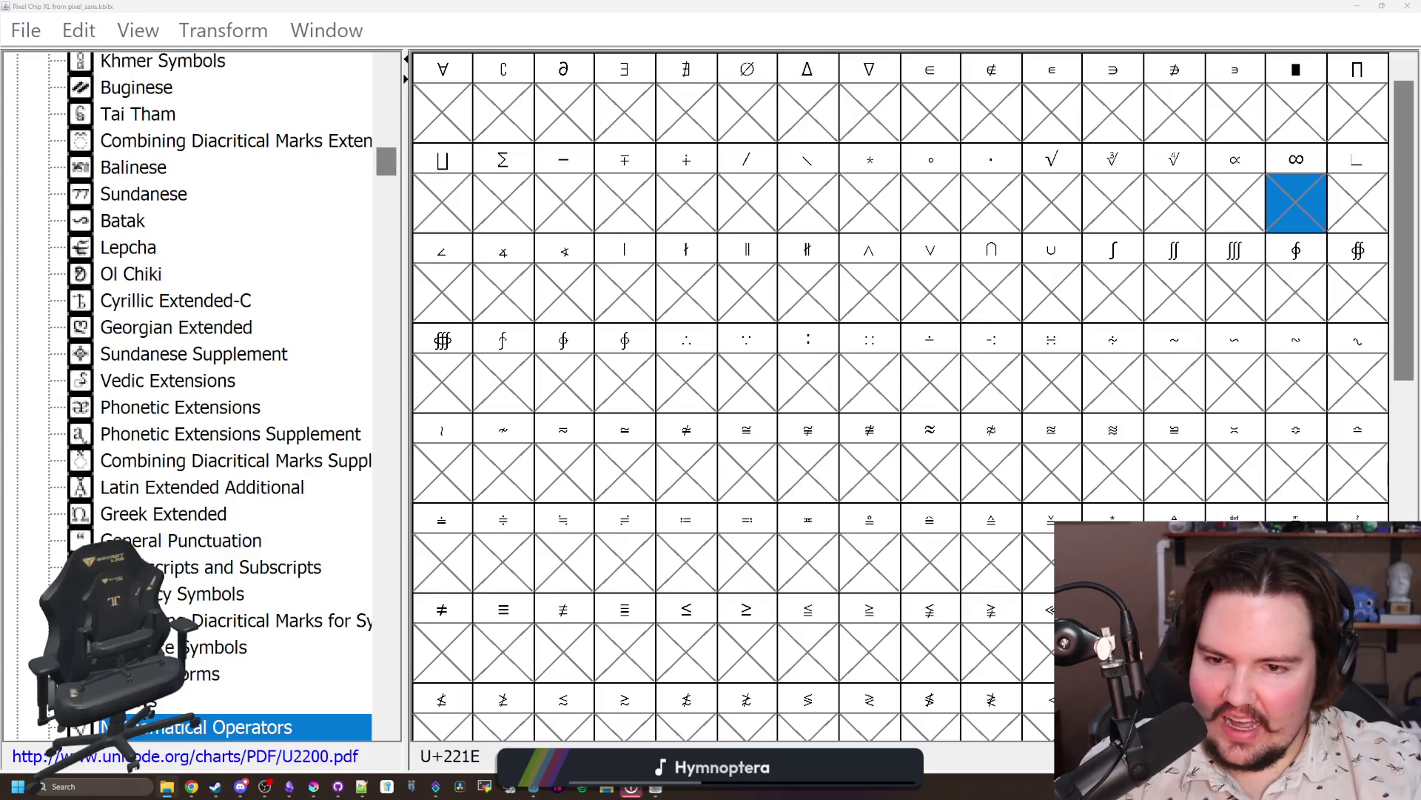
scroll(747, 420, down, 10)
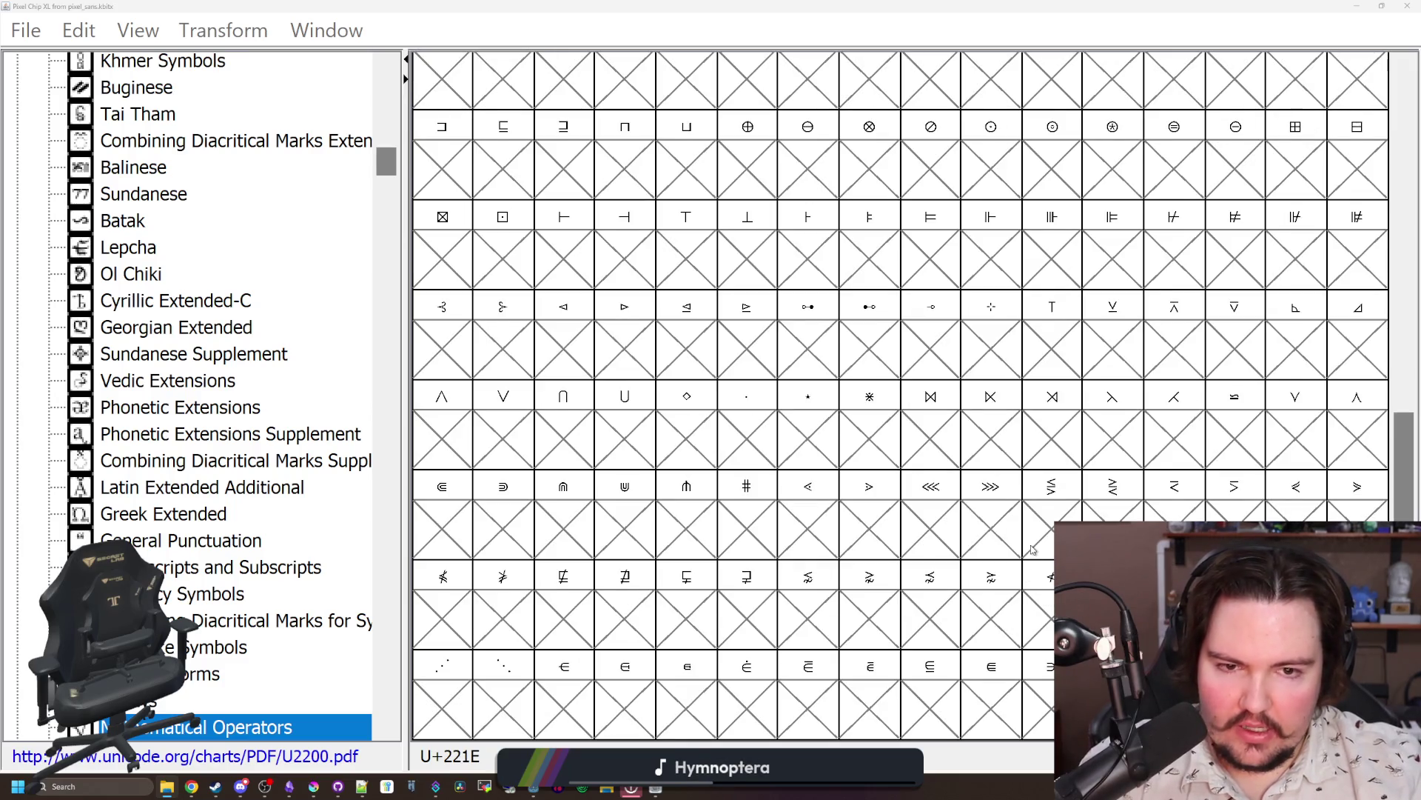
scroll(1033, 549, up, 10)
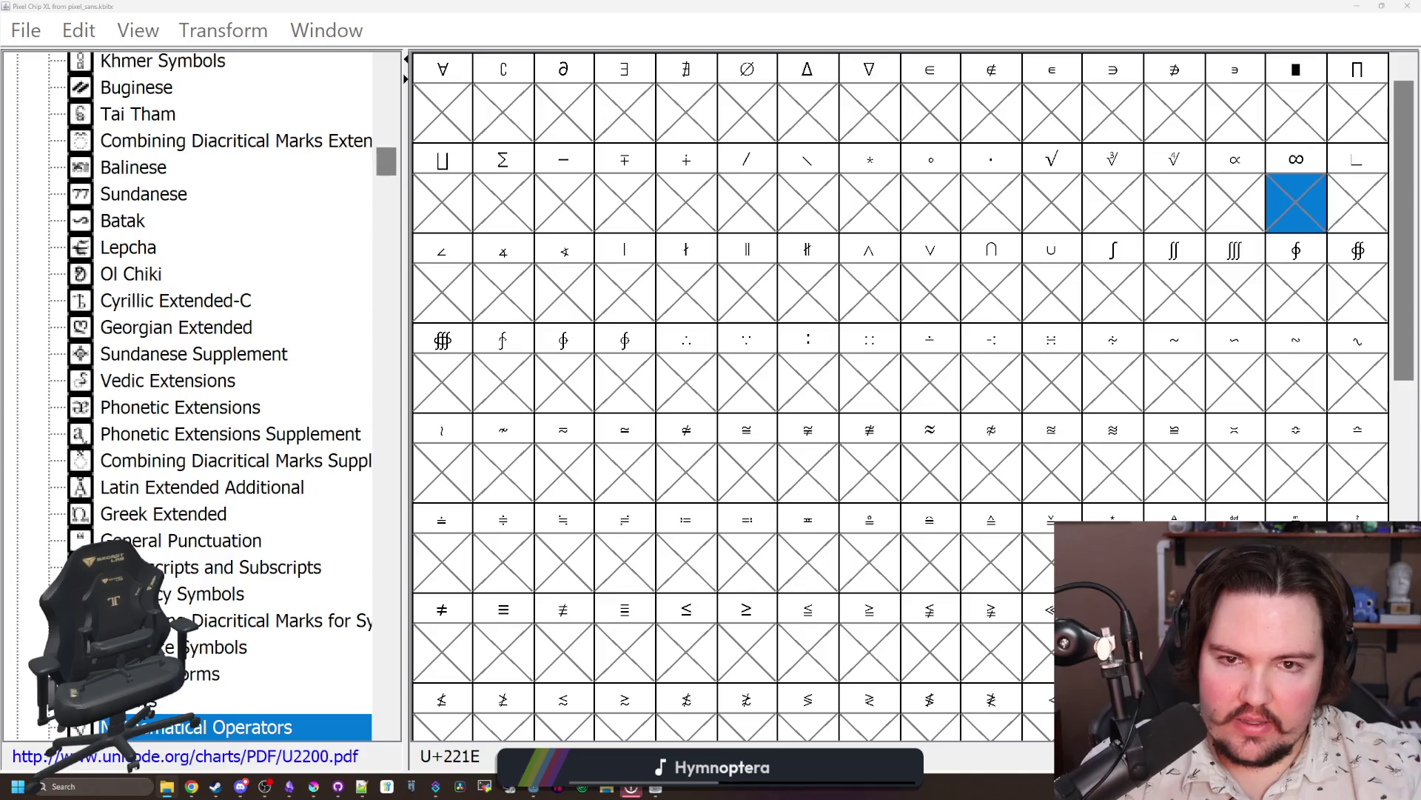
click(1300, 137)
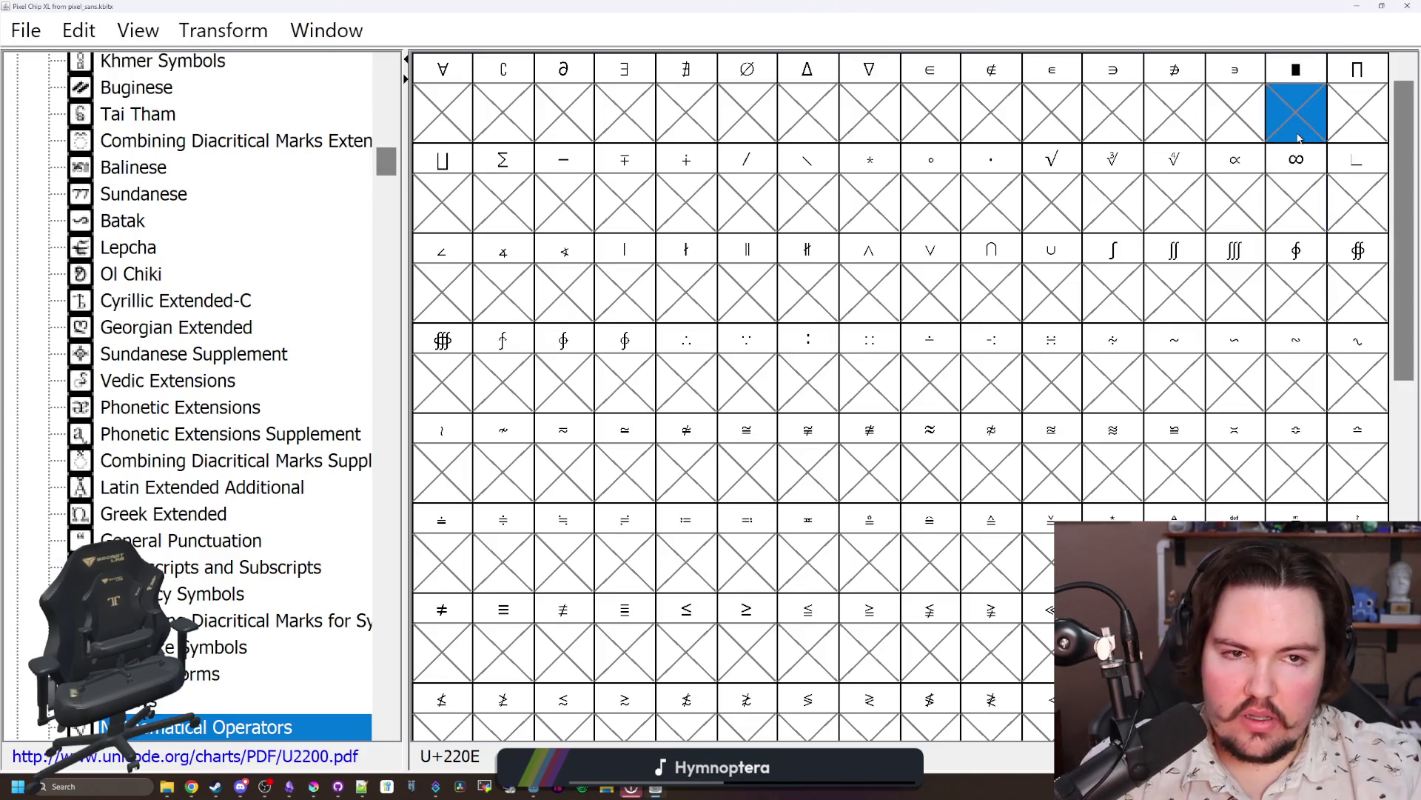
click(1259, 196)
click(1281, 198)
click(1253, 200)
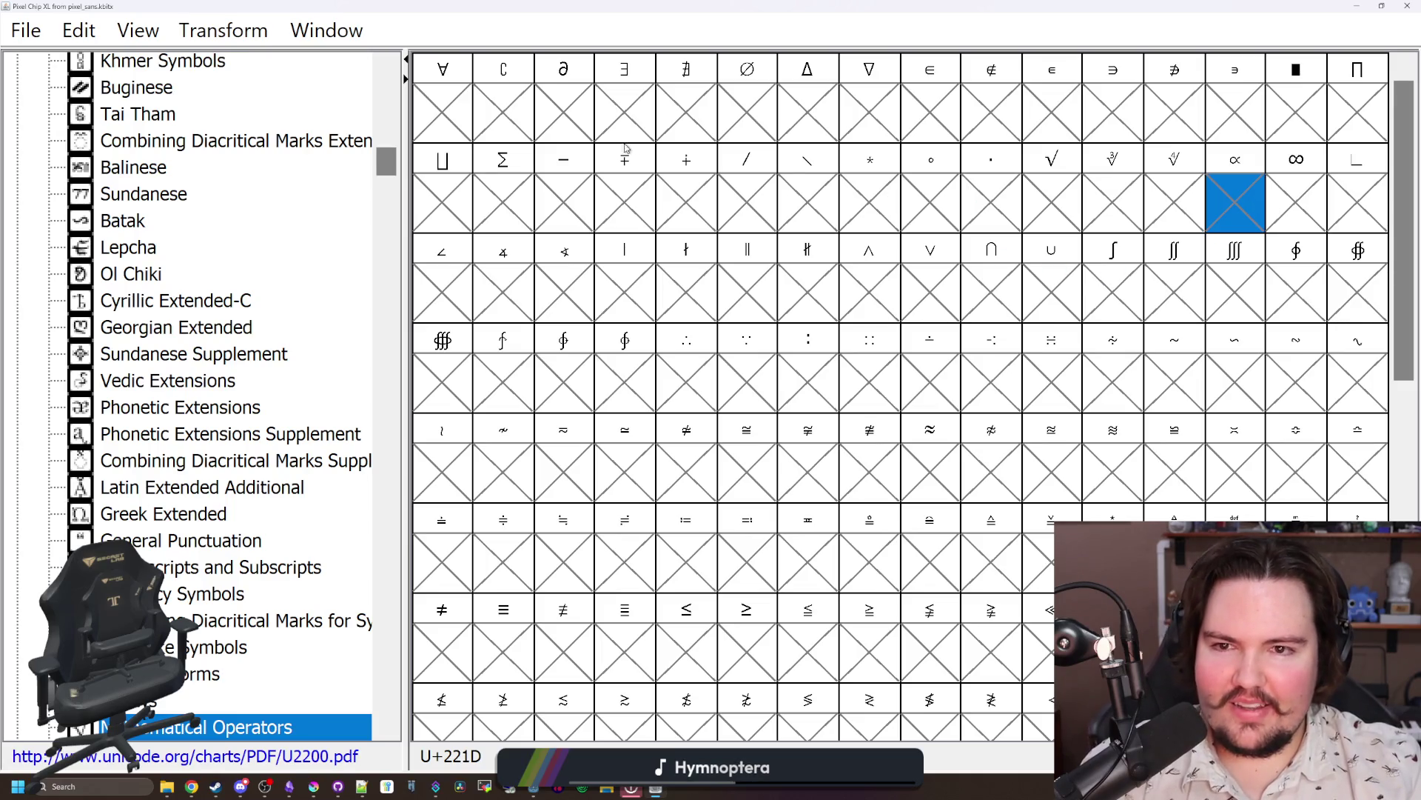
click(1296, 215)
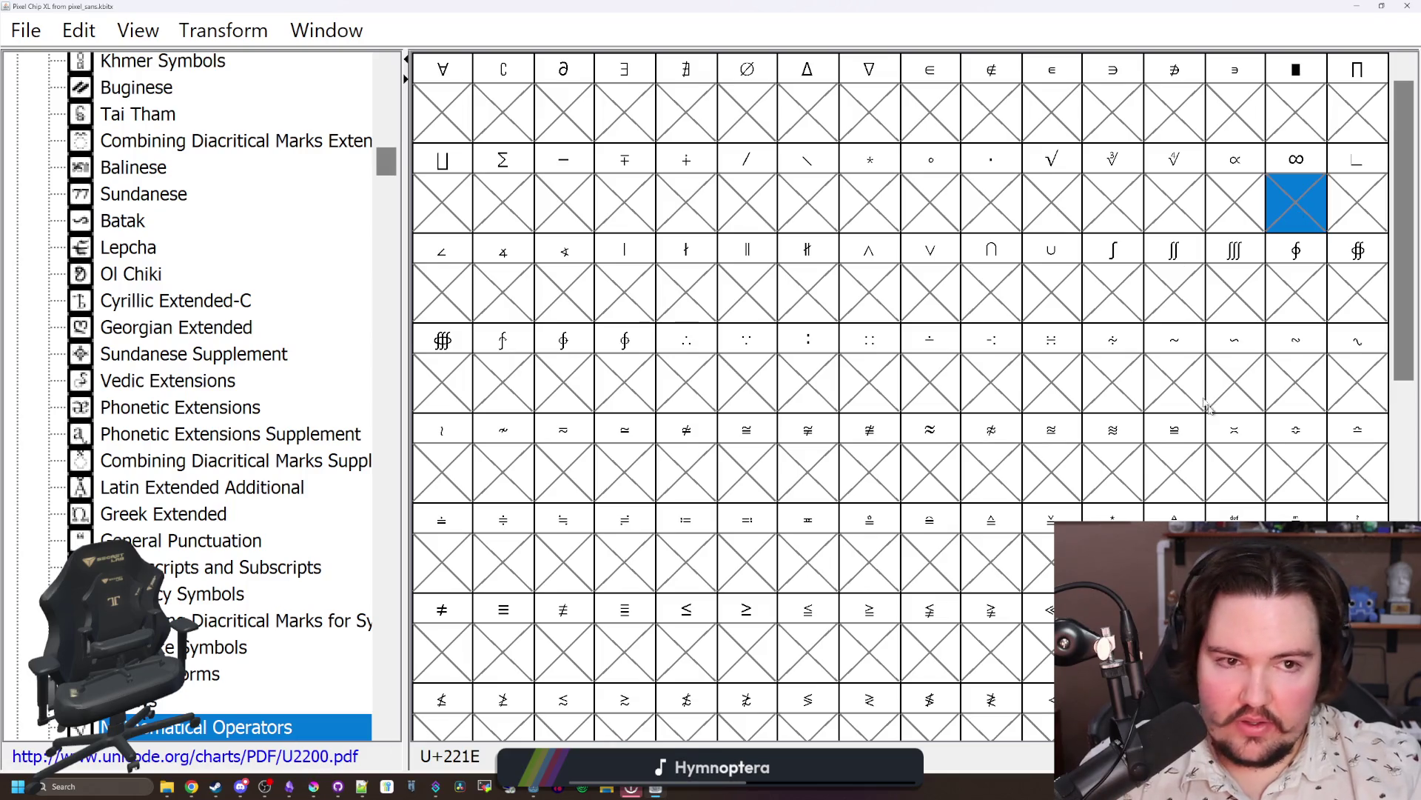
double_click(1303, 211)
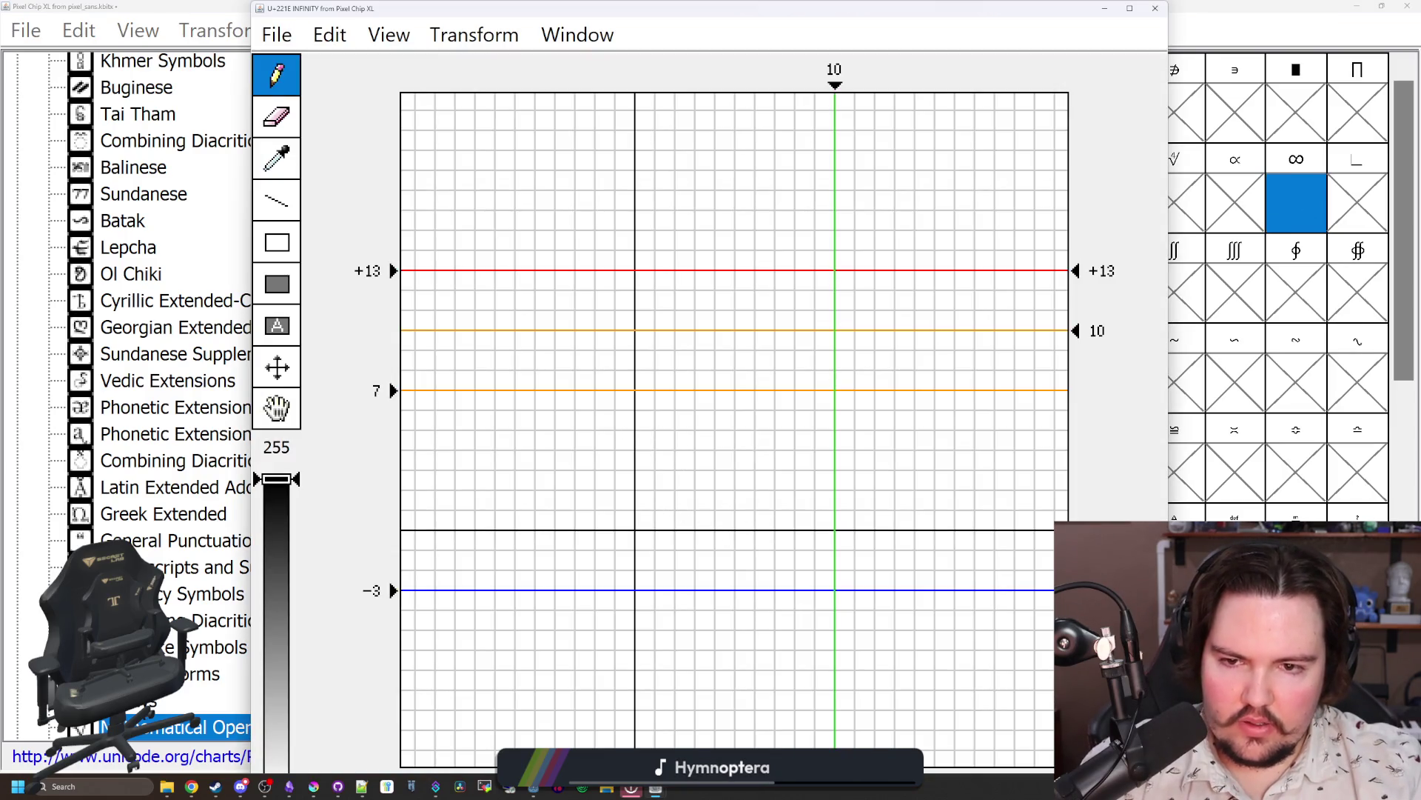
Step: Draw a rectangular outline on the baseline, split in two by a middle column
drag(644, 521, 644, 401)
drag(825, 401, 825, 521)
drag(665, 513, 815, 518)
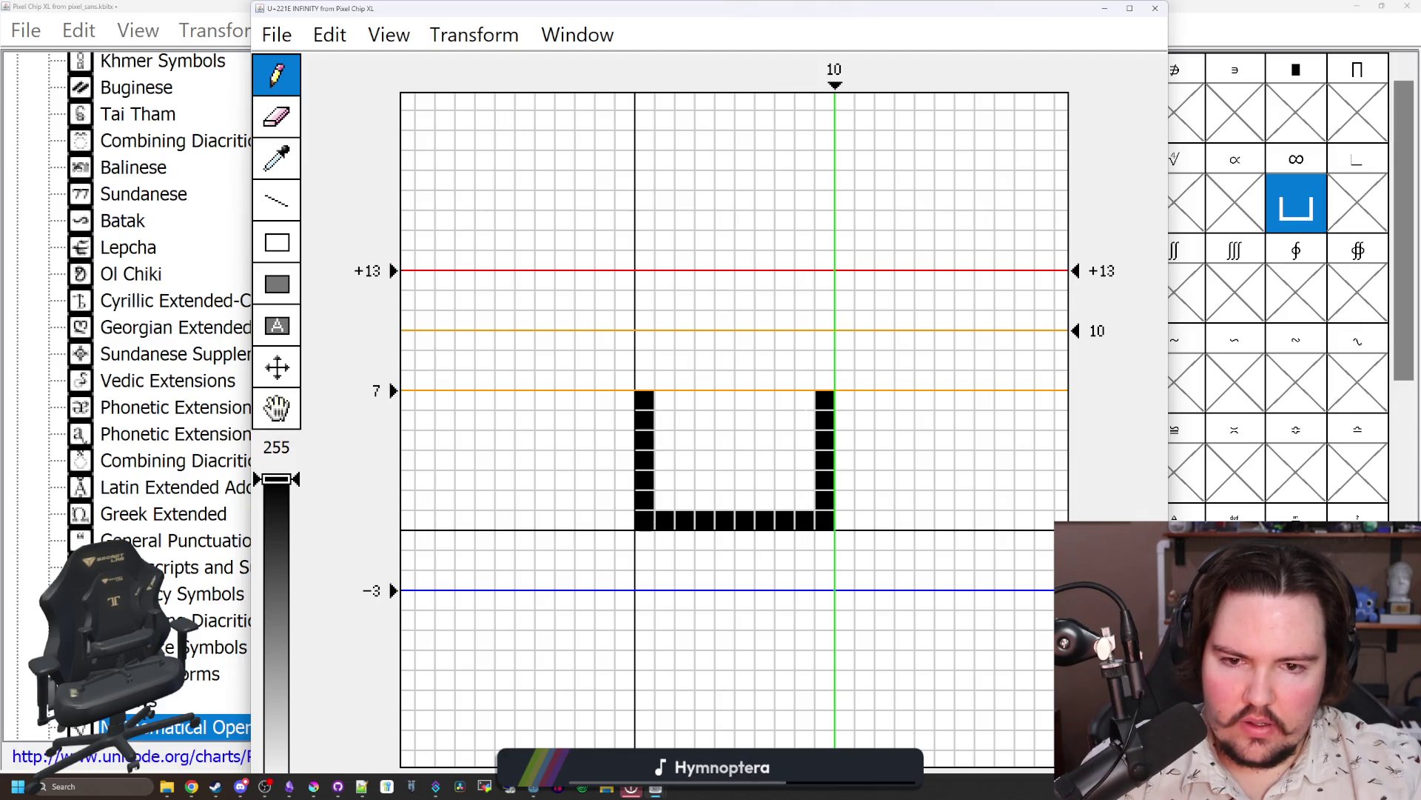
drag(815, 400, 654, 400)
drag(745, 420, 745, 500)
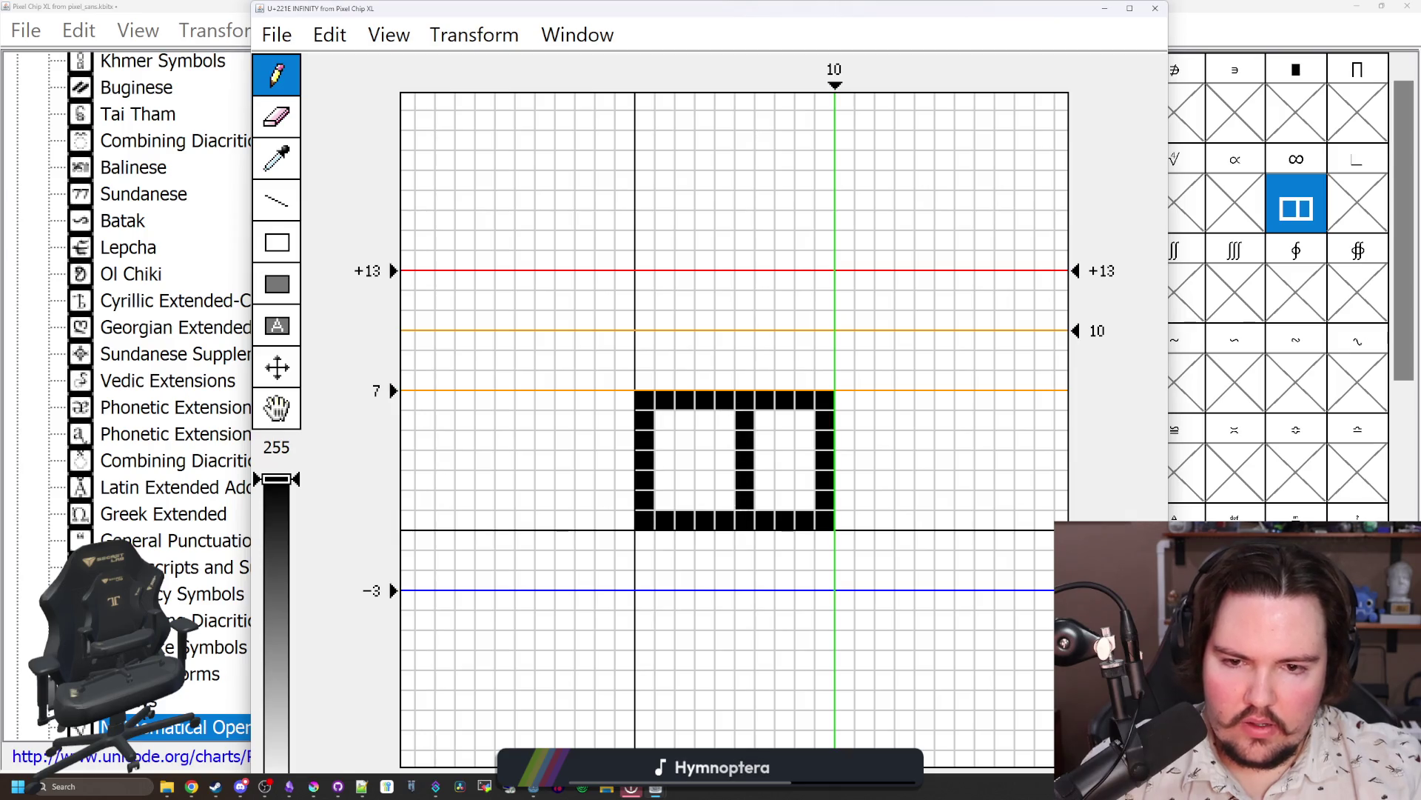
mouse_move(845, 521)
mouse_down()
mouse_move(845, 401)
mouse_move(824, 510)
mouse_up()
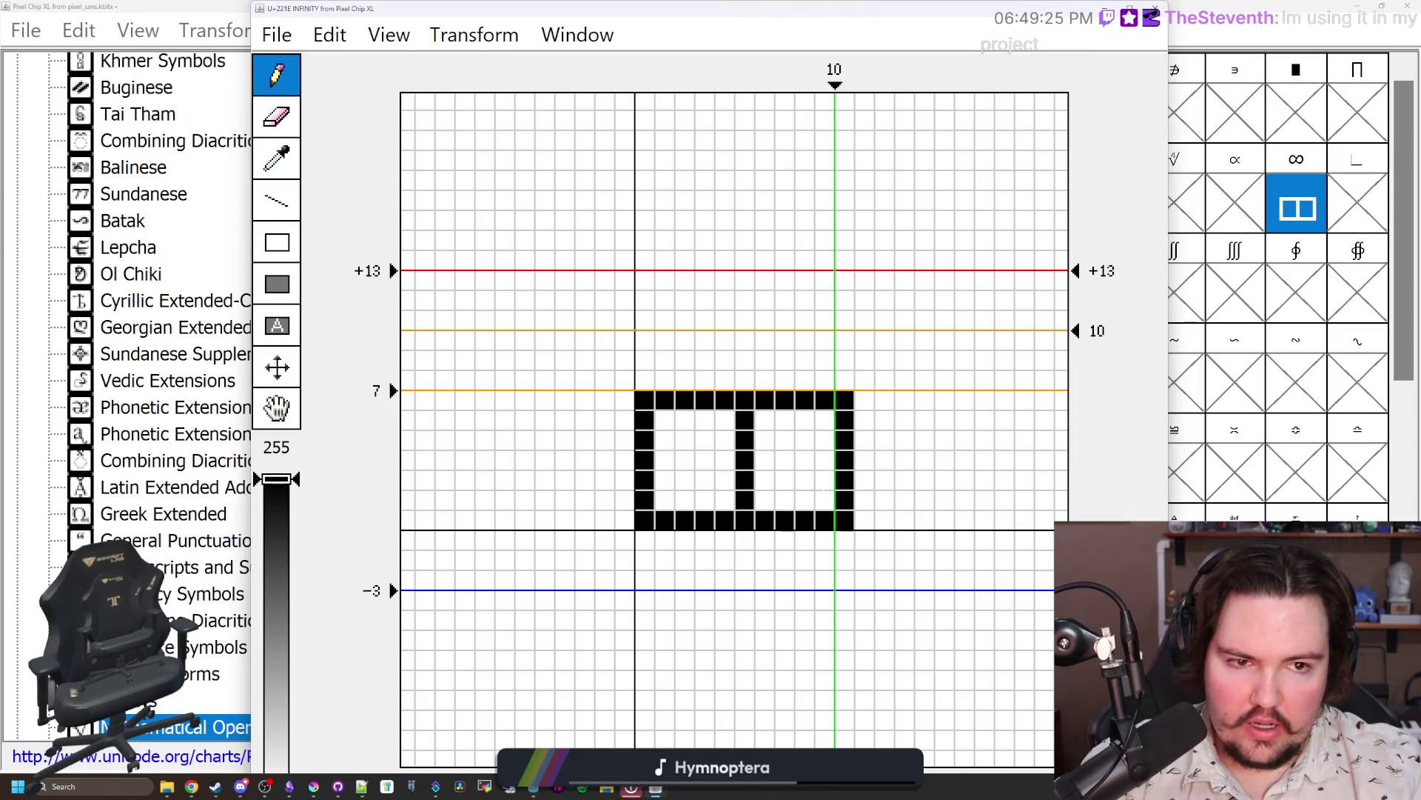
Step: Clear corner and middle pixels and thicken the inner strokes into two rounded loops
click(745, 400)
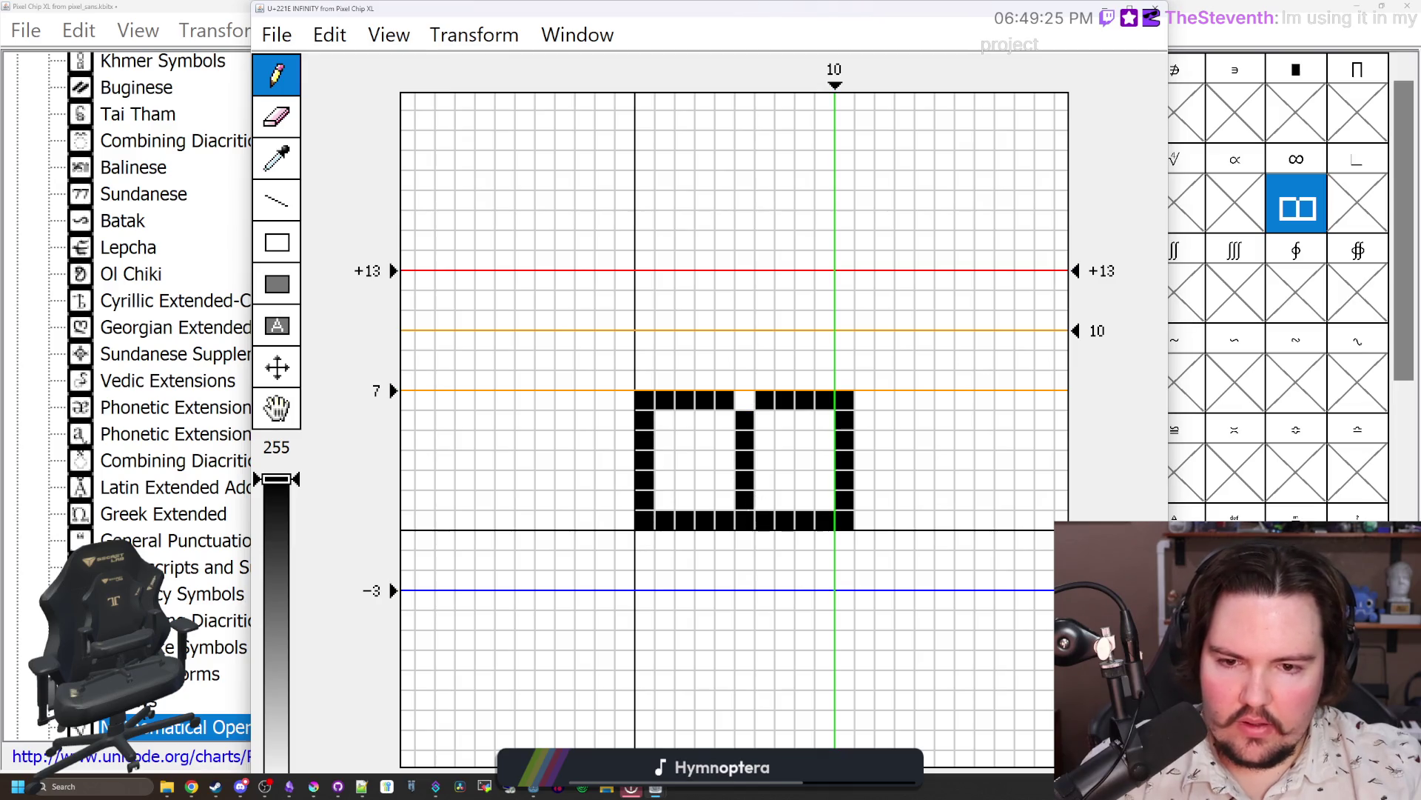
click(745, 520)
click(644, 521)
click(644, 400)
click(845, 401)
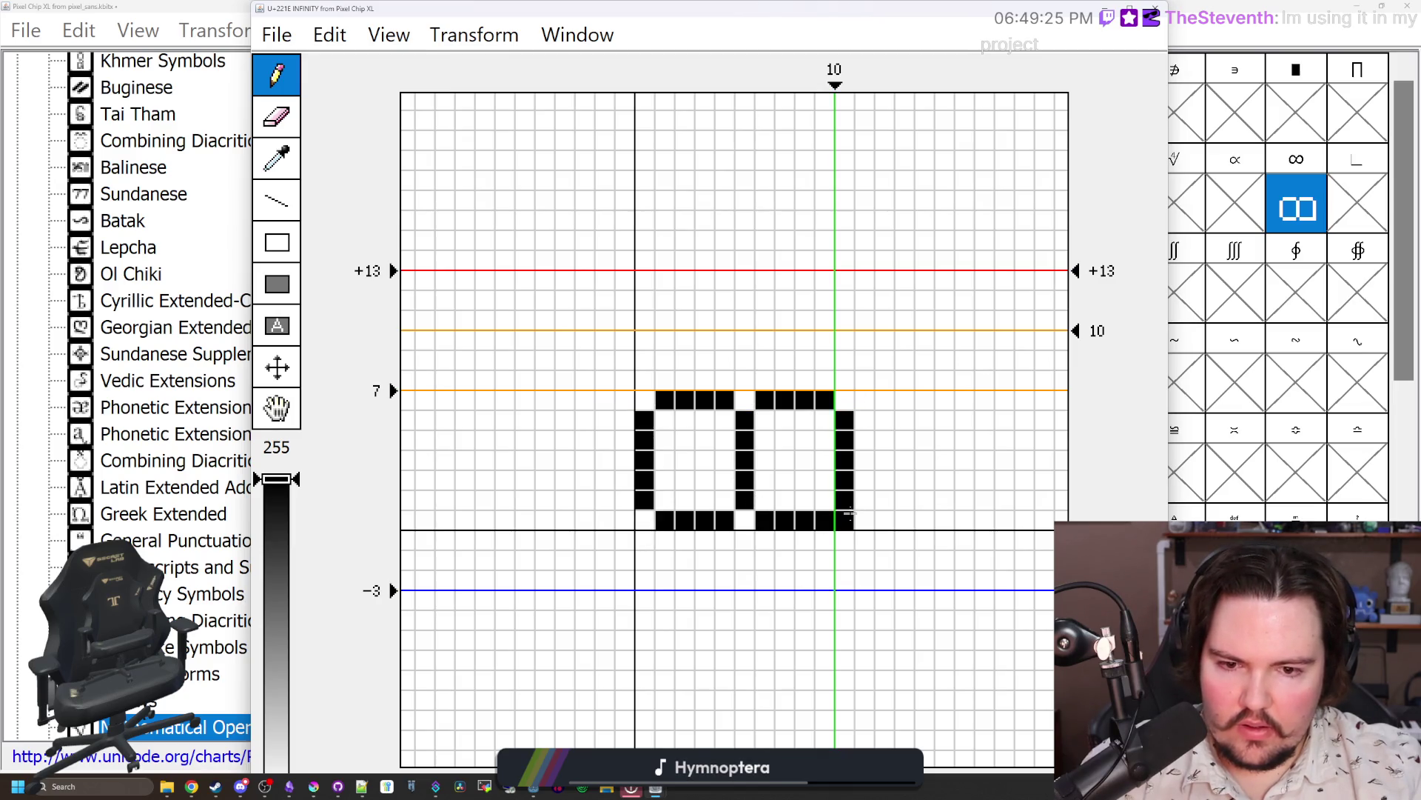
click(845, 521)
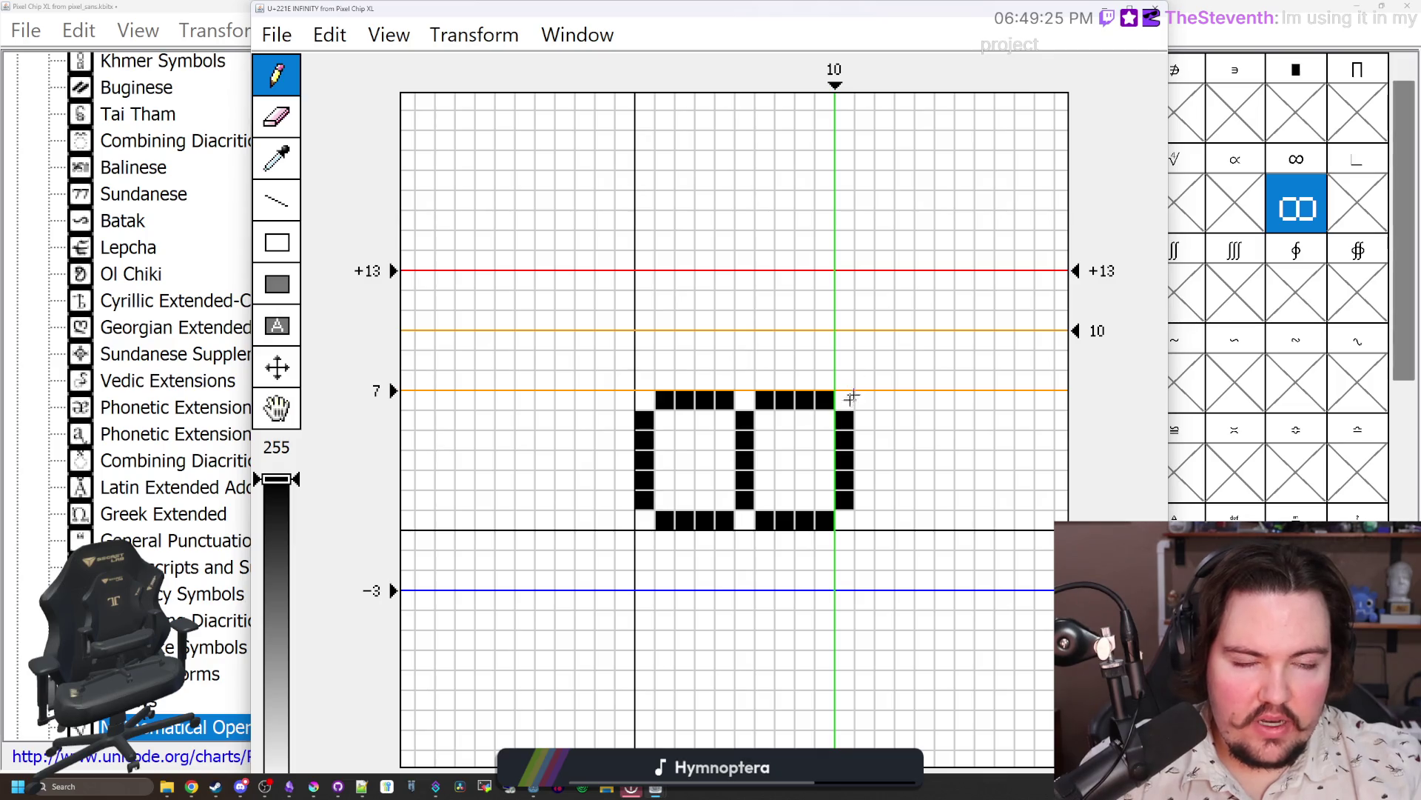
drag(725, 499, 786, 419)
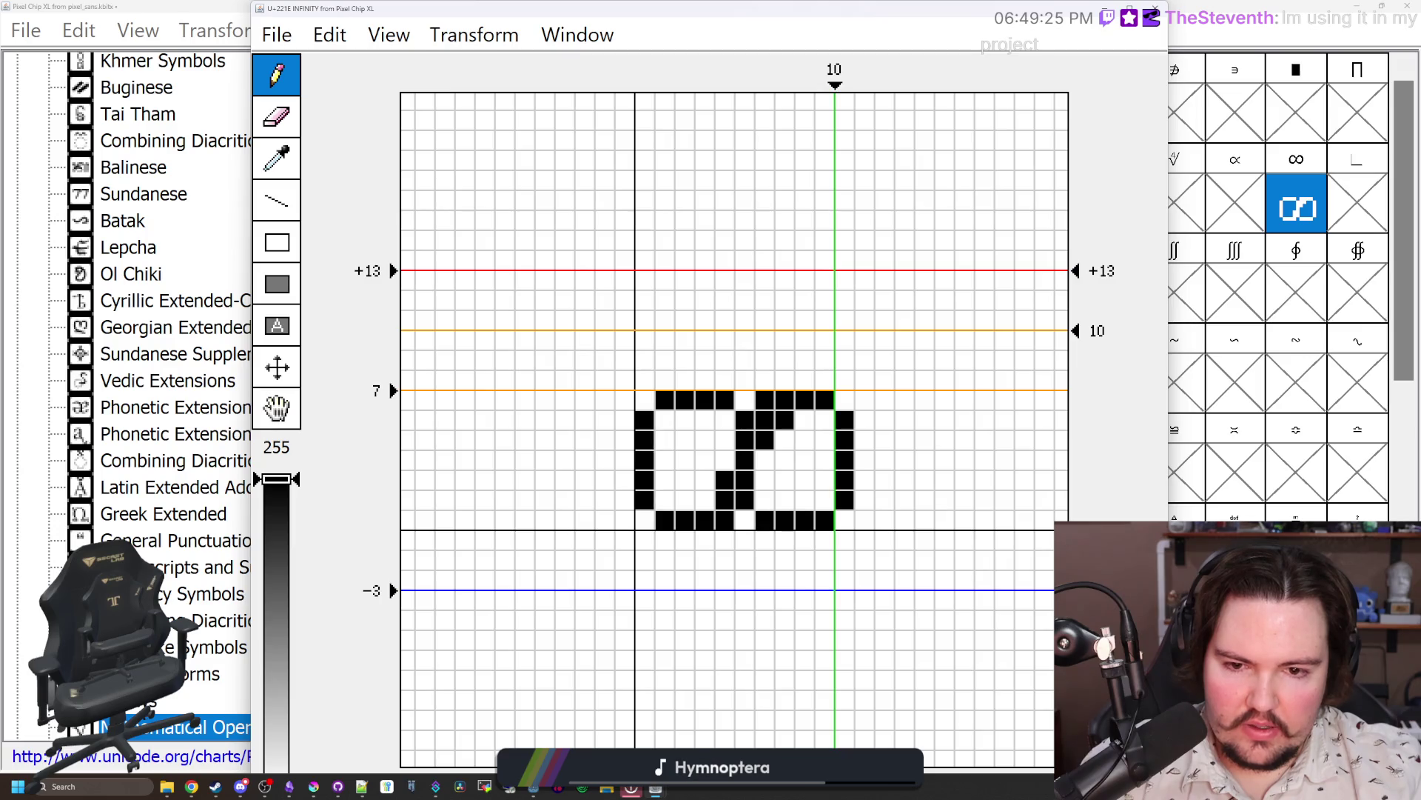
mouse_move(765, 501)
mouse_down()
mouse_move(807, 501)
mouse_move(825, 420)
mouse_move(804, 421)
mouse_up()
mouse_move(706, 500)
mouse_down()
mouse_move(664, 482)
mouse_move(665, 421)
mouse_move(726, 420)
mouse_up()
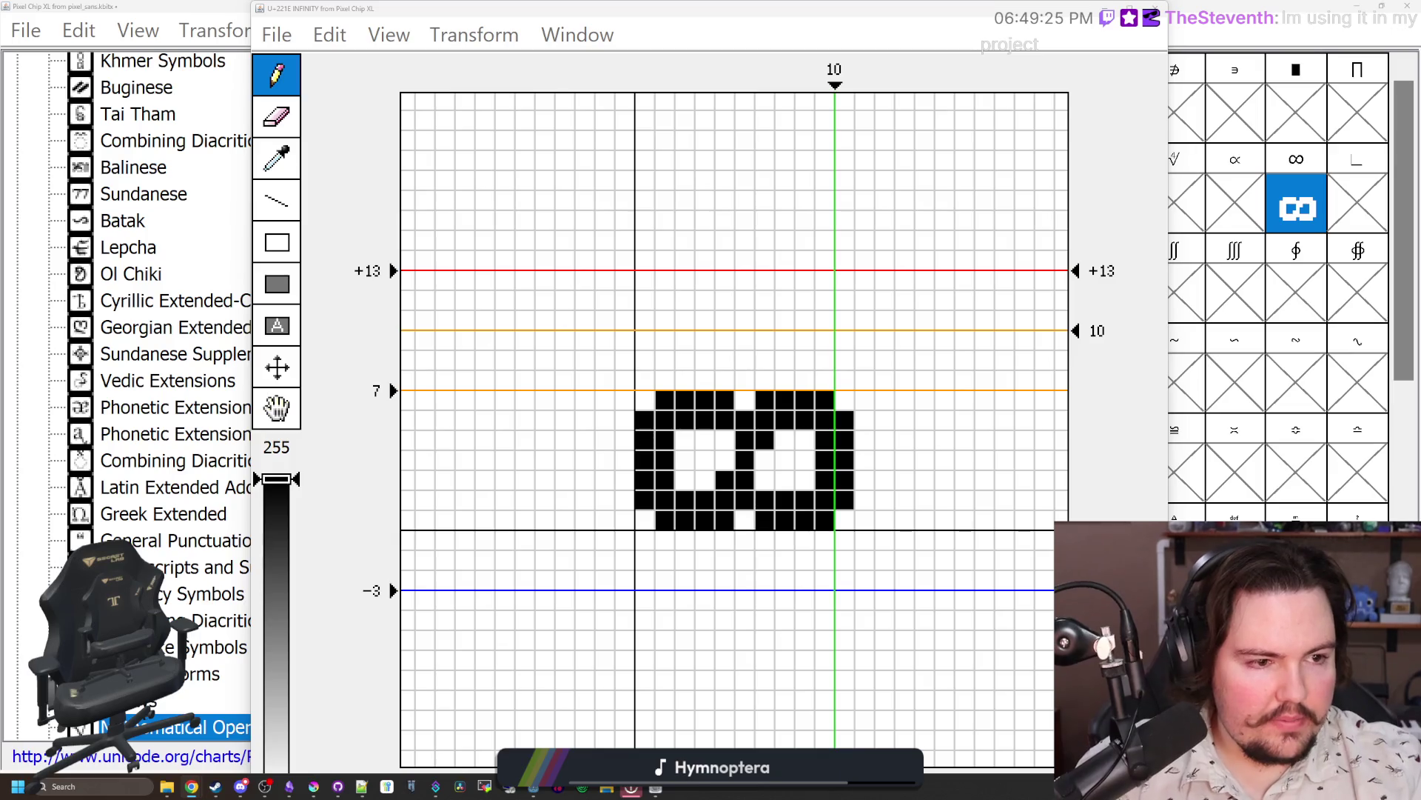
key(alt+Tab)
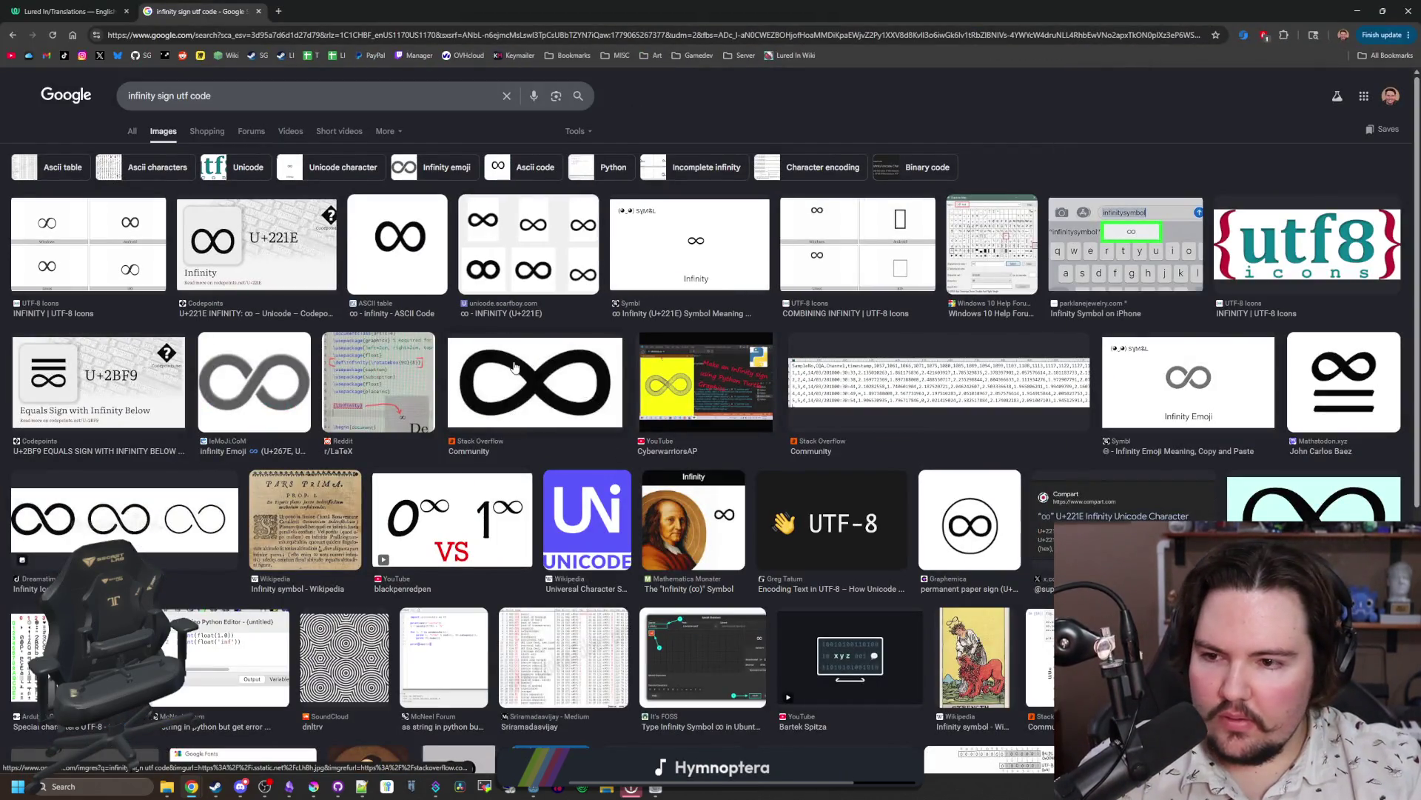
Step: Compare two infinity reference images in Chrome, then close the U+221E glyph editor
click(513, 417)
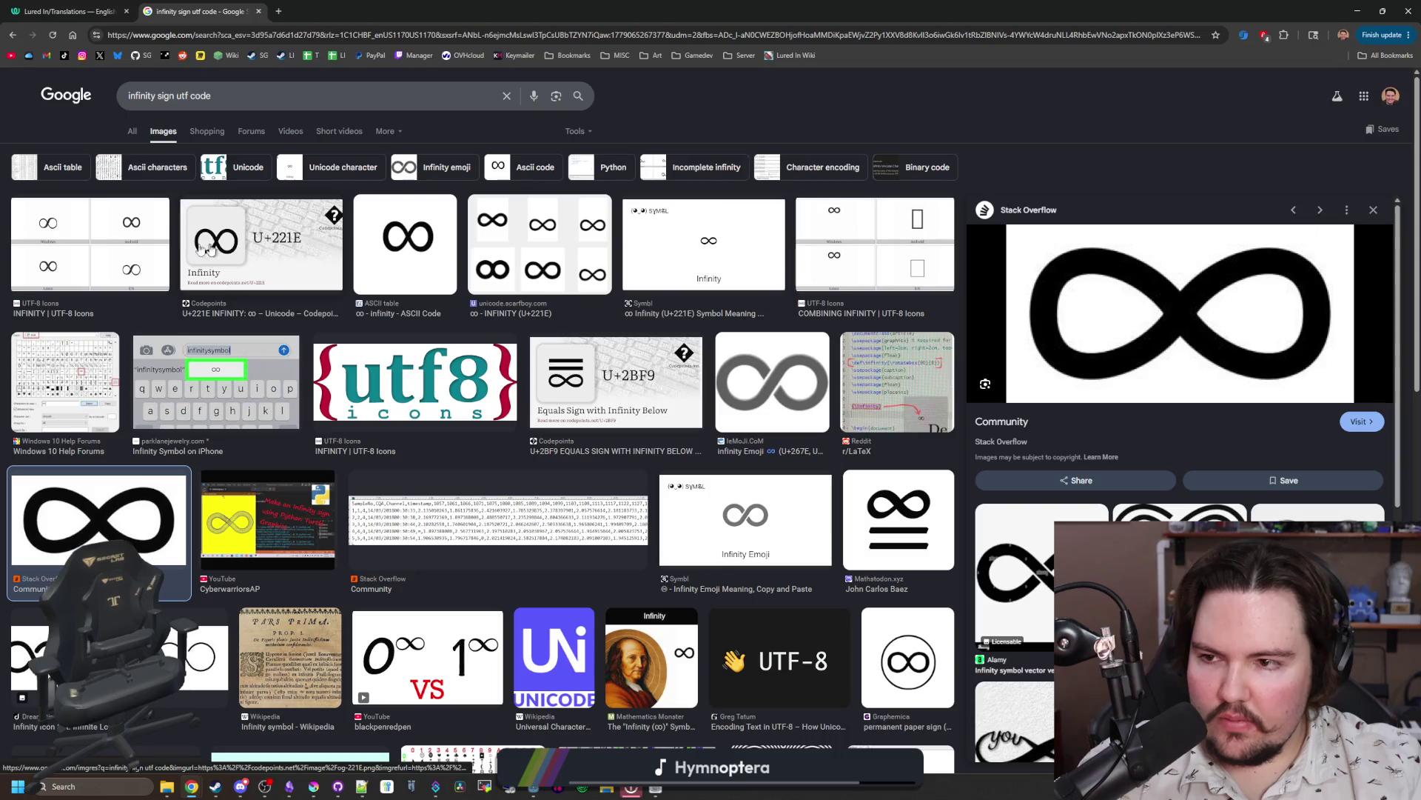
click(140, 251)
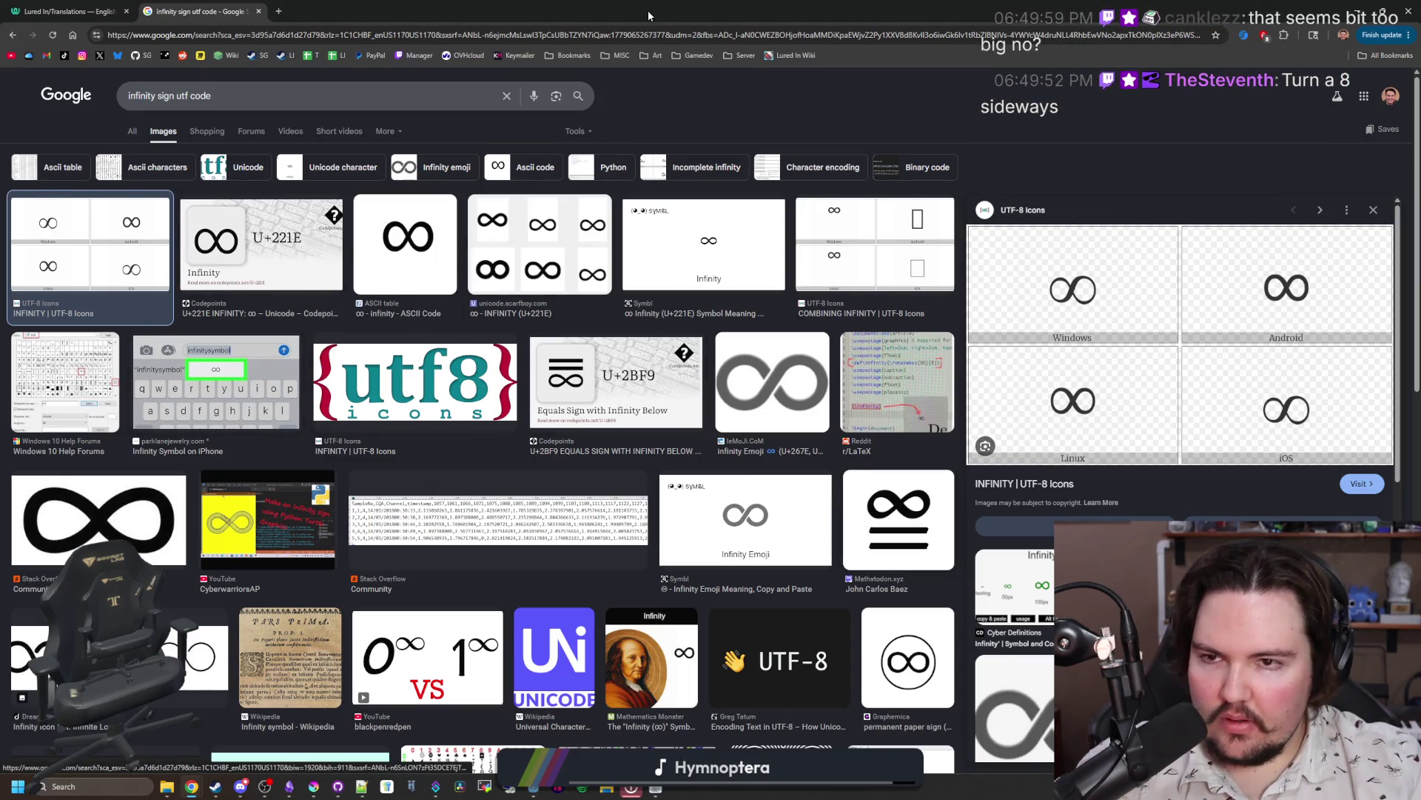
key(alt+Tab)
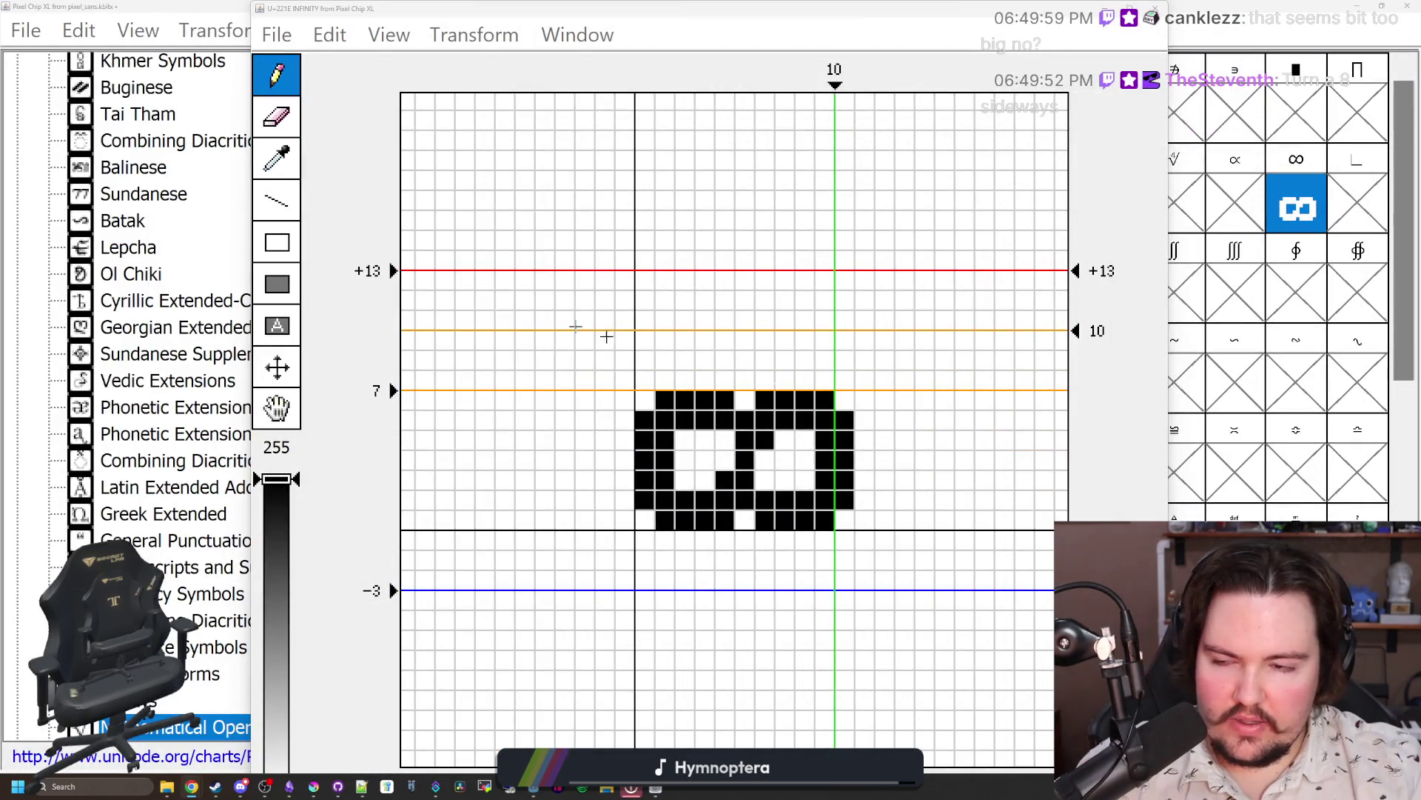
click(1158, 7)
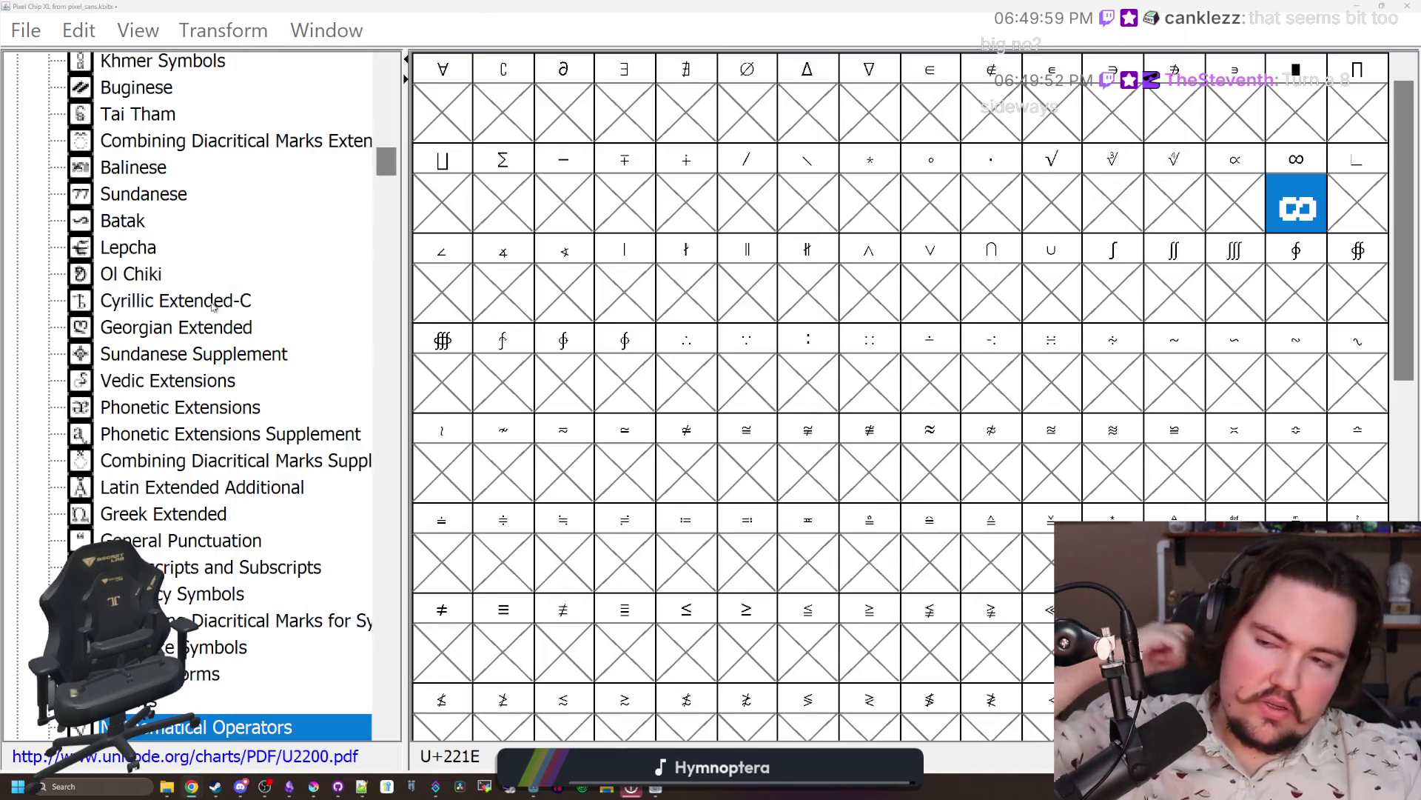
scroll(190, 146, up, 17)
Step: Replace the U+221E glyph in Mathematical Operators with the Basic Latin 8 and open it for editing
click(189, 145)
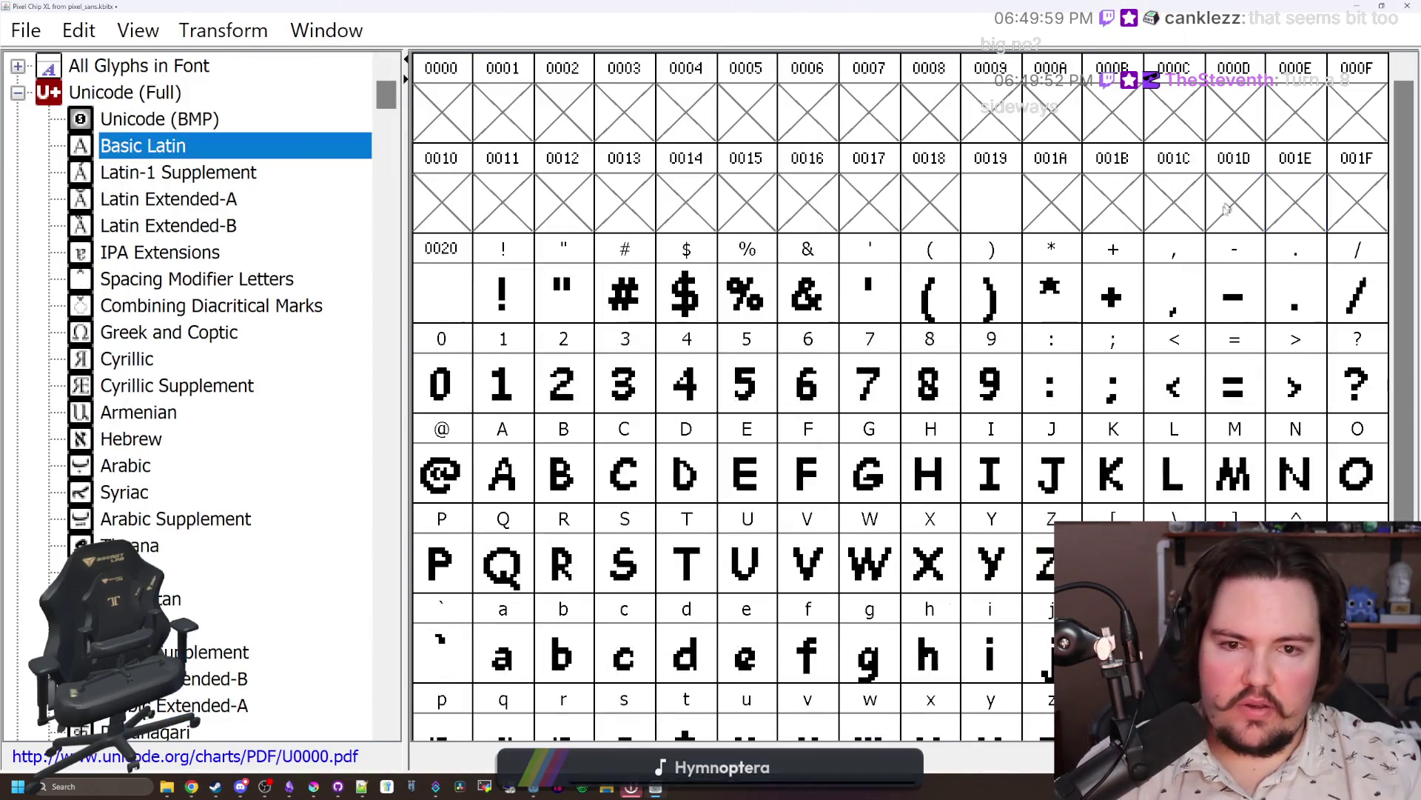
click(947, 374)
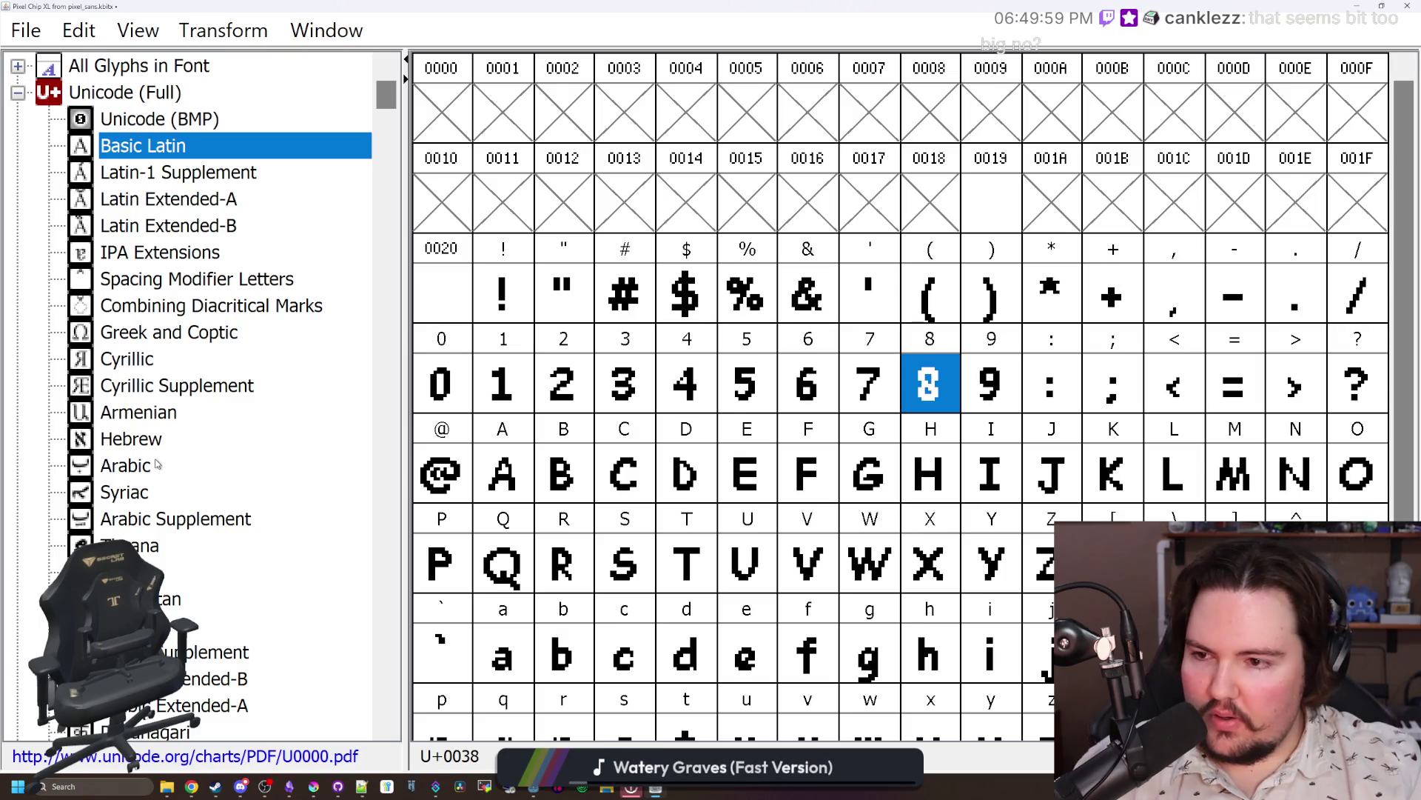
click(171, 445)
key(m)
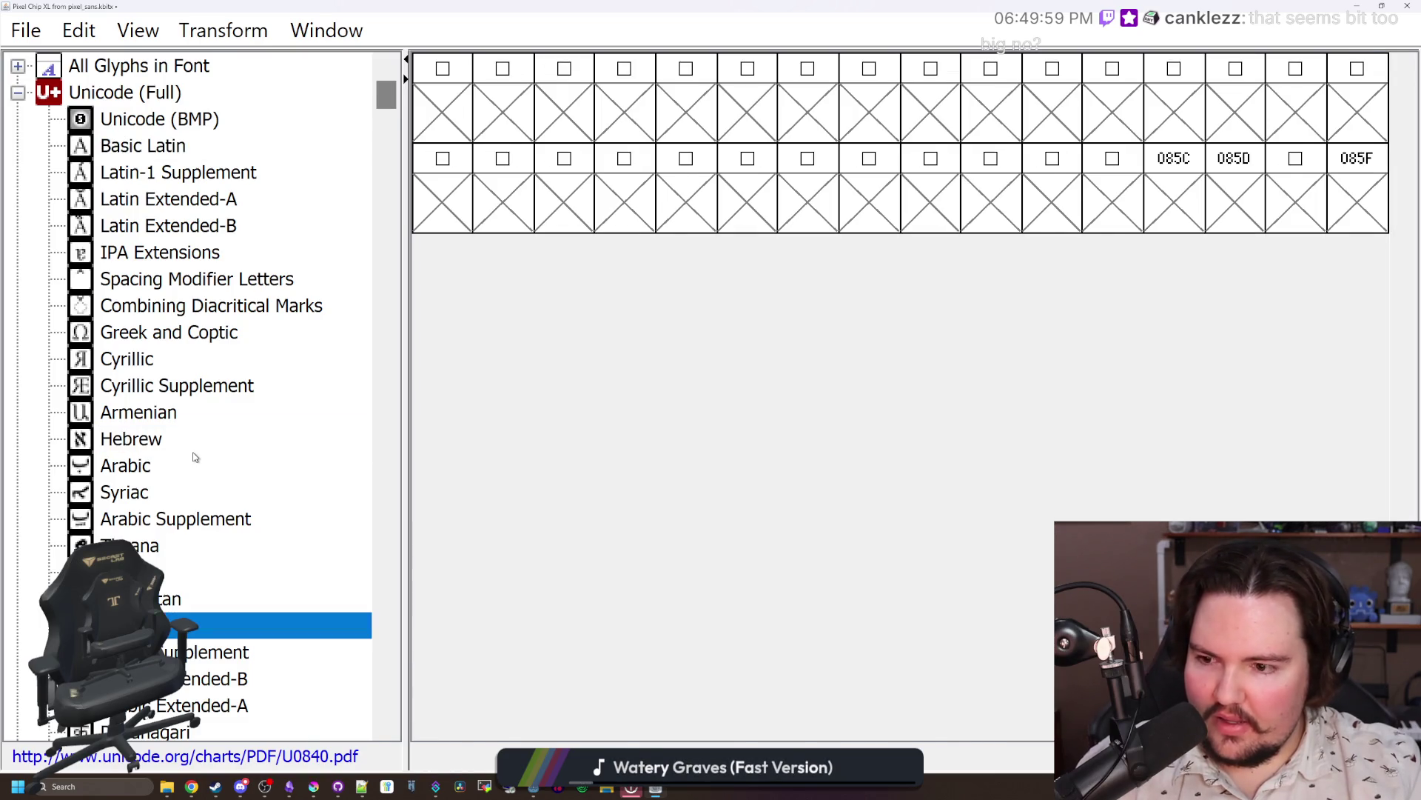
key(m)
key(m)
key(m)
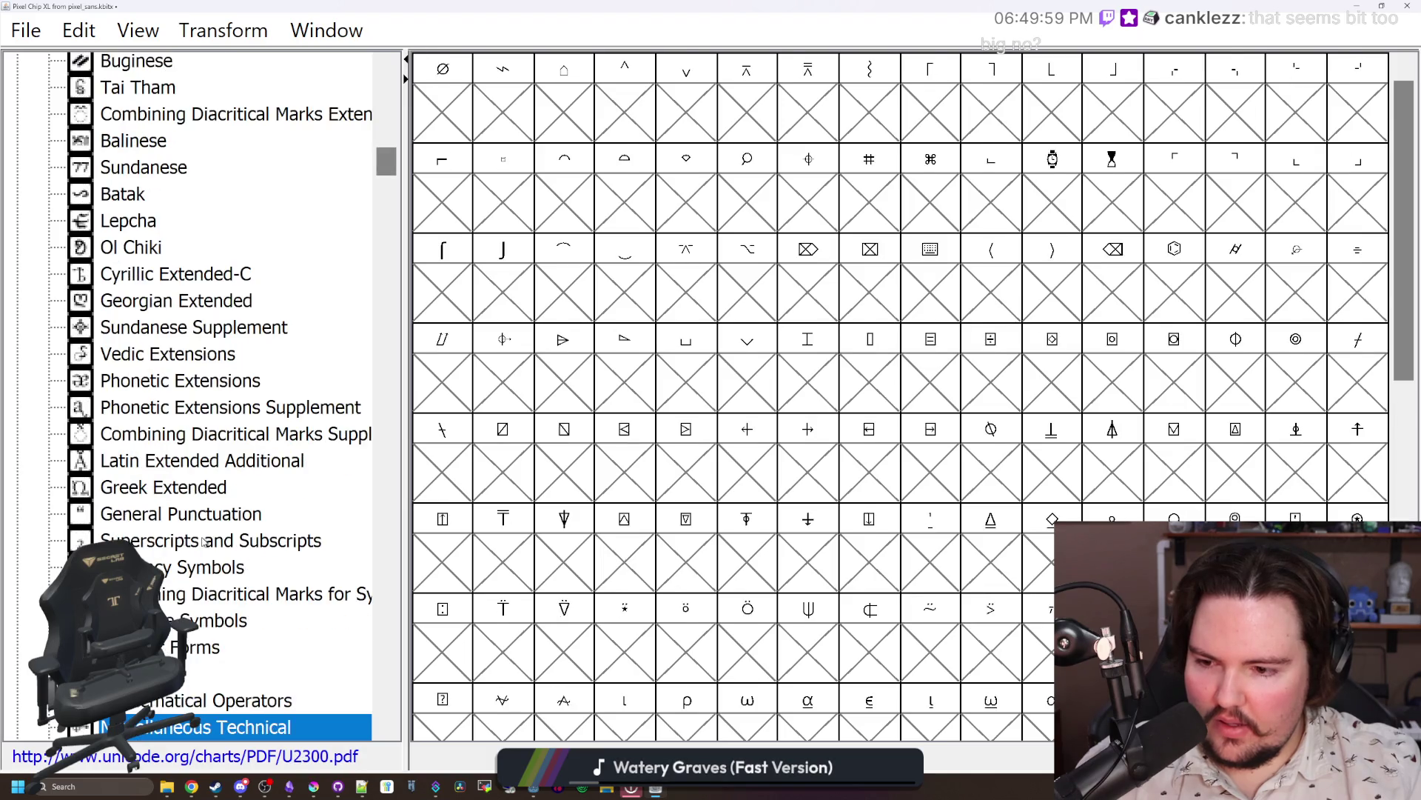
click(229, 699)
click(1307, 210)
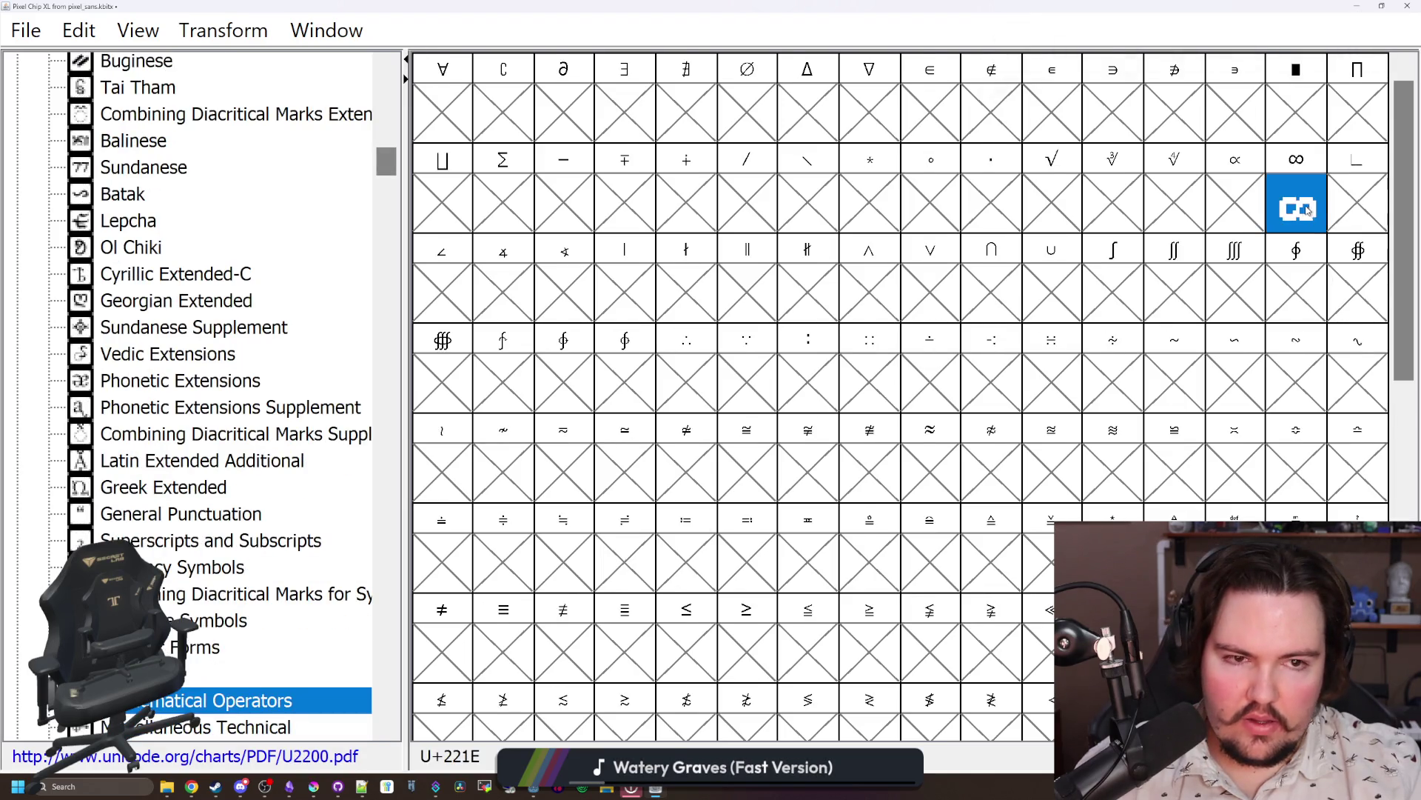
key(ctrl+r)
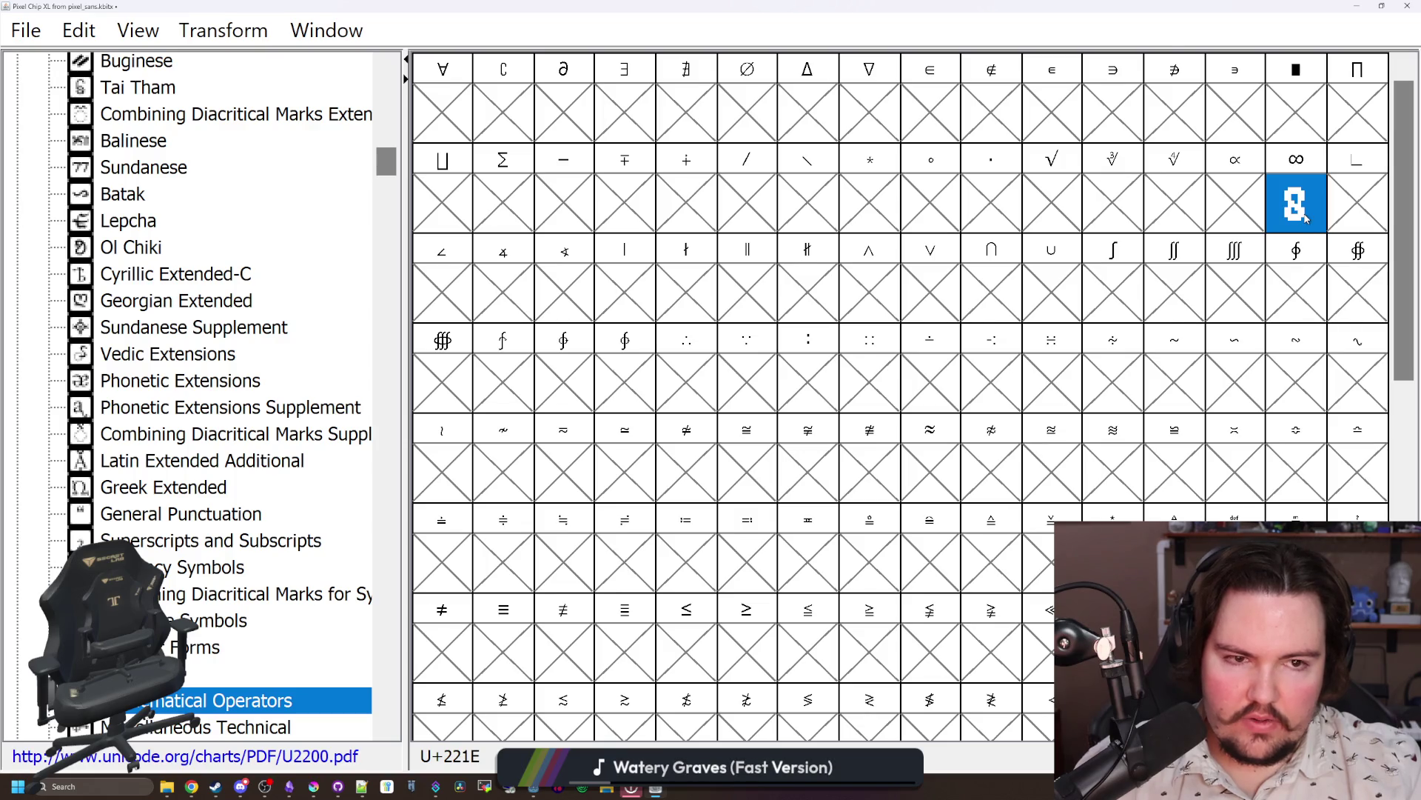
double_click(1308, 218)
Step: Dismiss the glyph transform list and undo two stray test pixels beside the 8
click(457, 41)
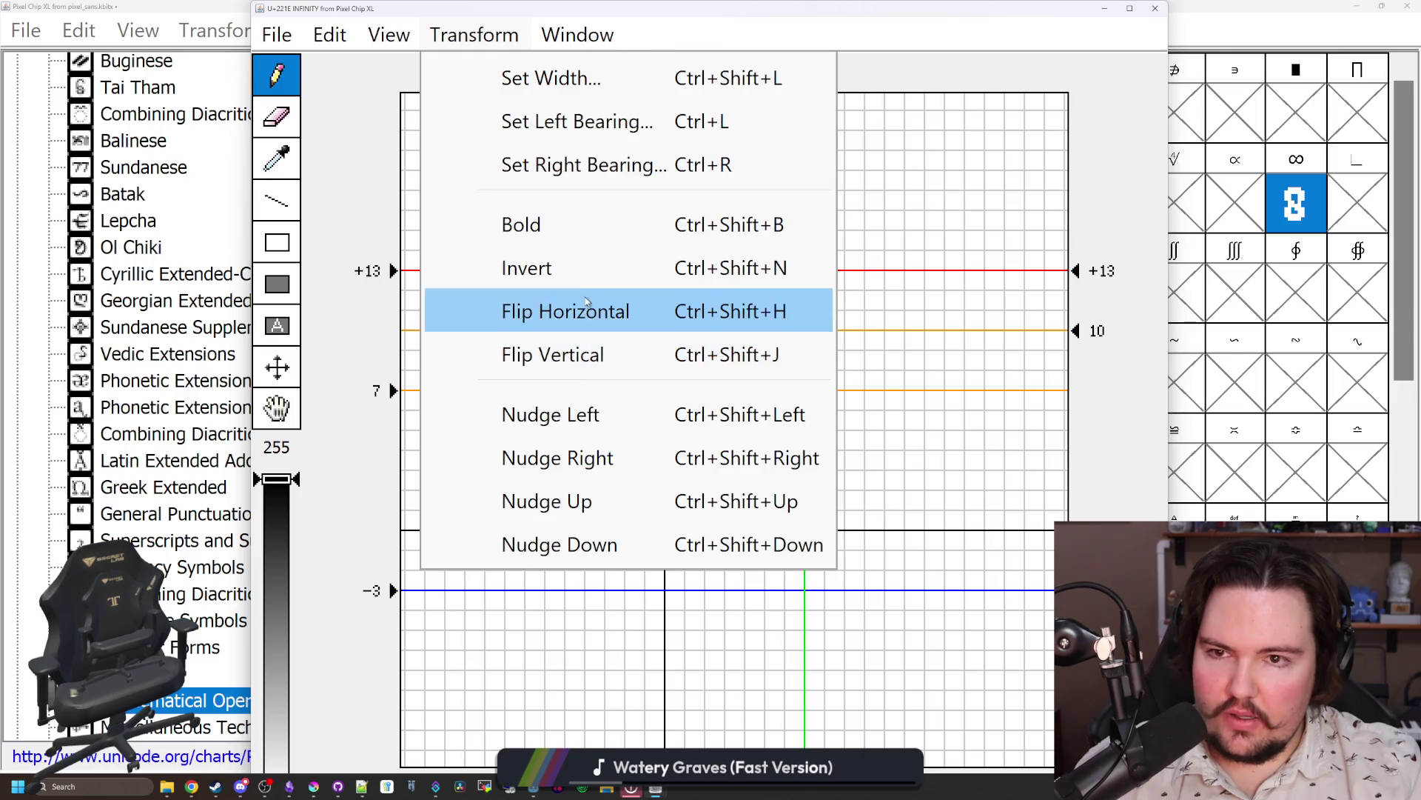
key(Escape)
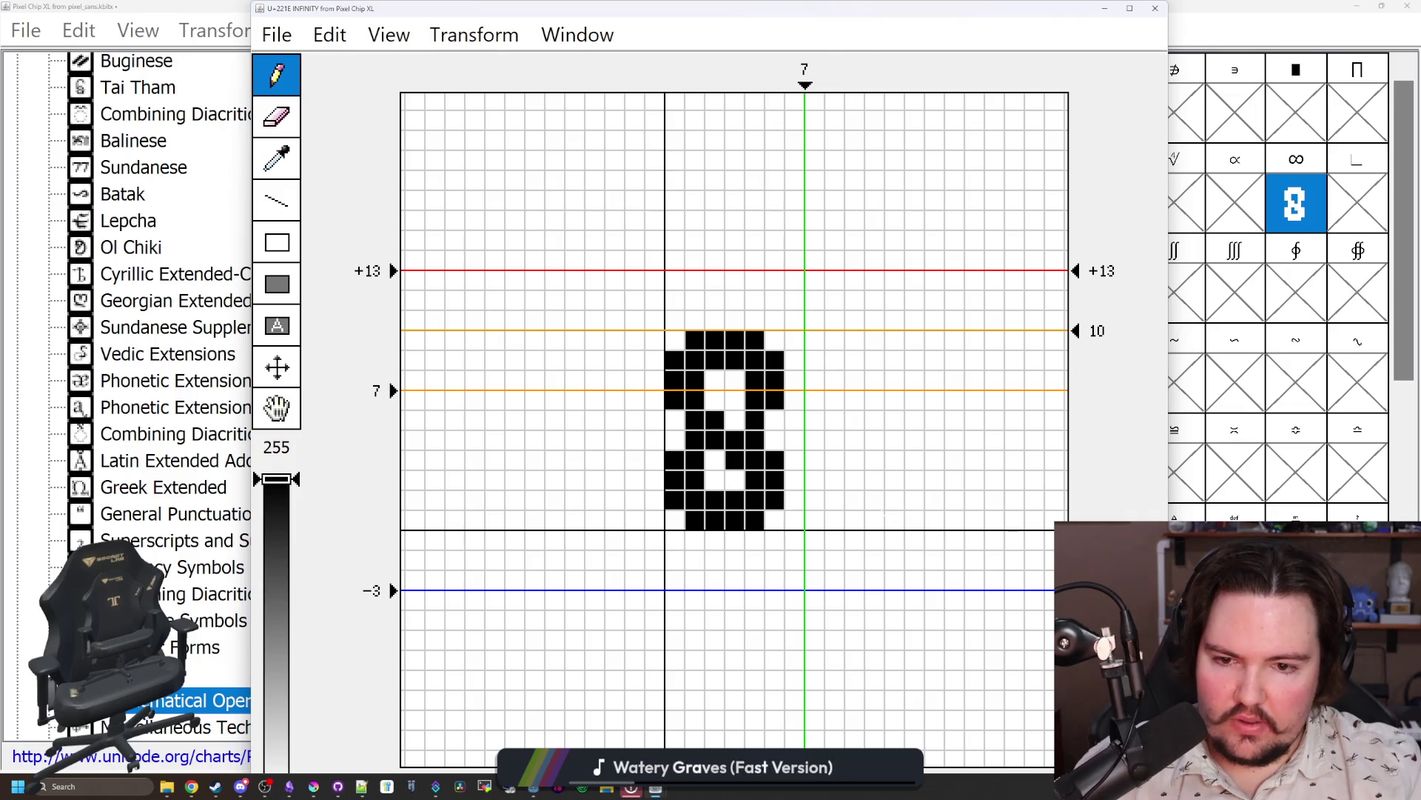
click(875, 519)
click(894, 500)
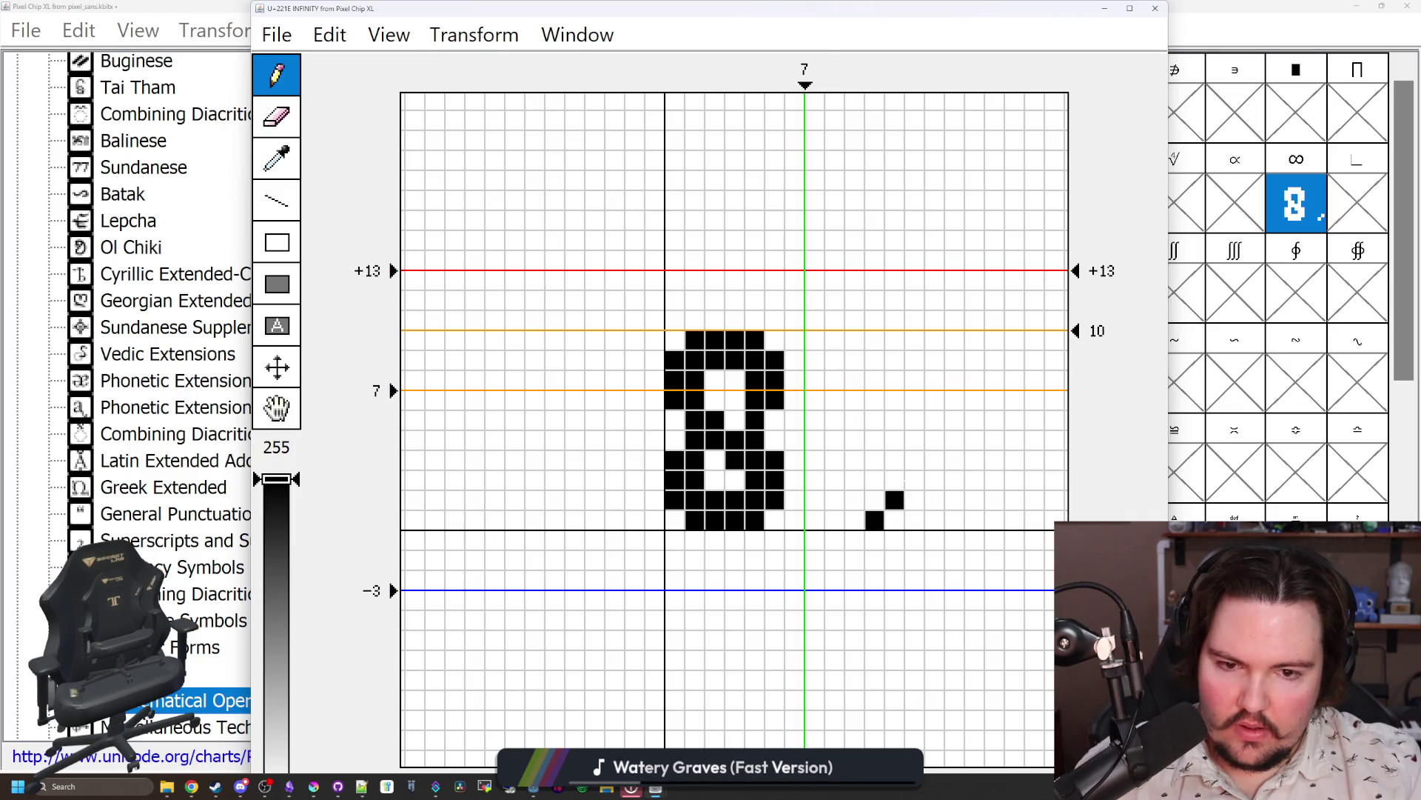
key(ctrl+z)
key(ctrl+z)
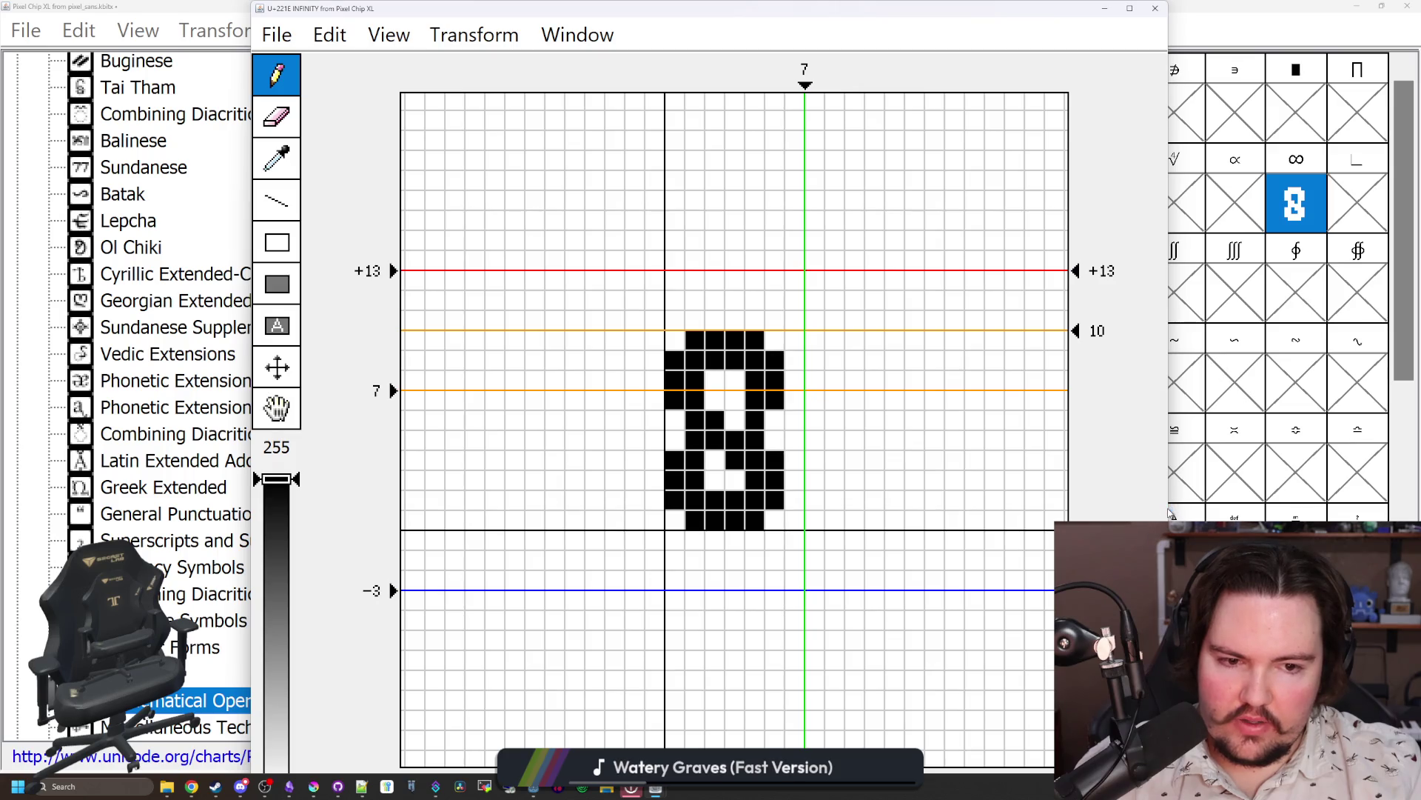
Step: Widen the infinity glyph editor window and move it left, undoing the trial strokes
drag(1170, 512, 1404, 512)
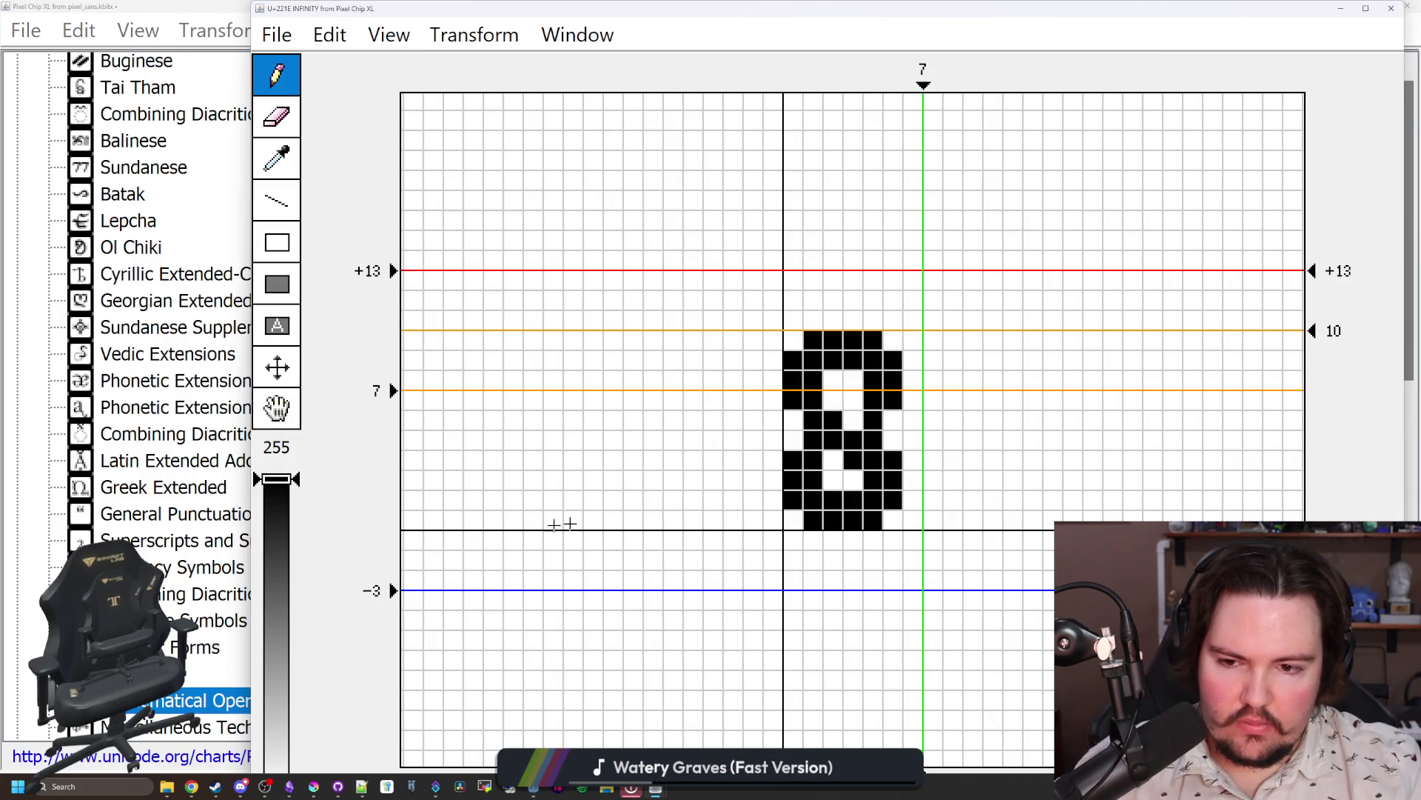
drag(870, 556, 751, 577)
key(ctrl+z)
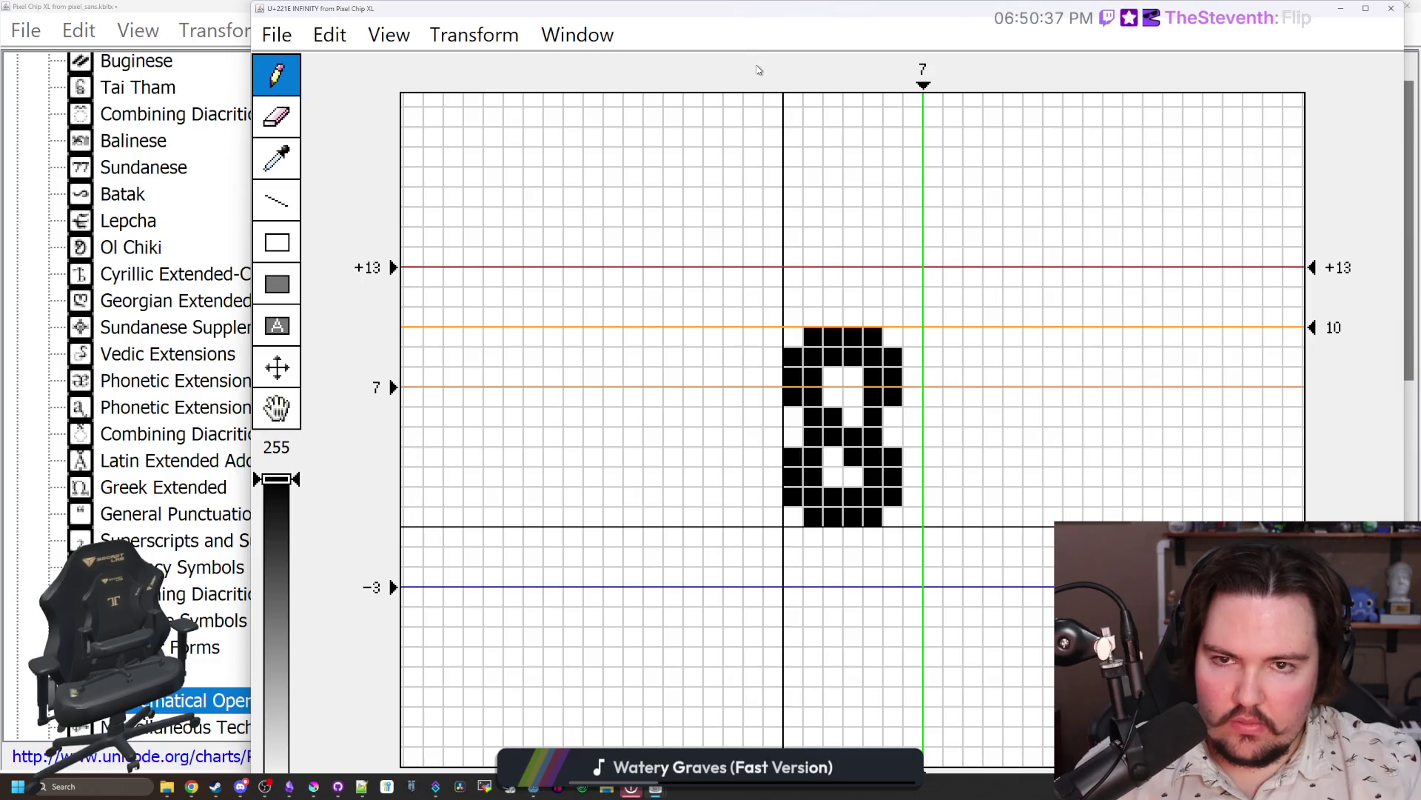
mouse_move(769, 9)
mouse_down()
mouse_move(551, 21)
mouse_move(595, 15)
mouse_up()
drag(996, 504, 1116, 504)
key(ctrl+z)
key(ctrl+z)
key(ctrl+z)
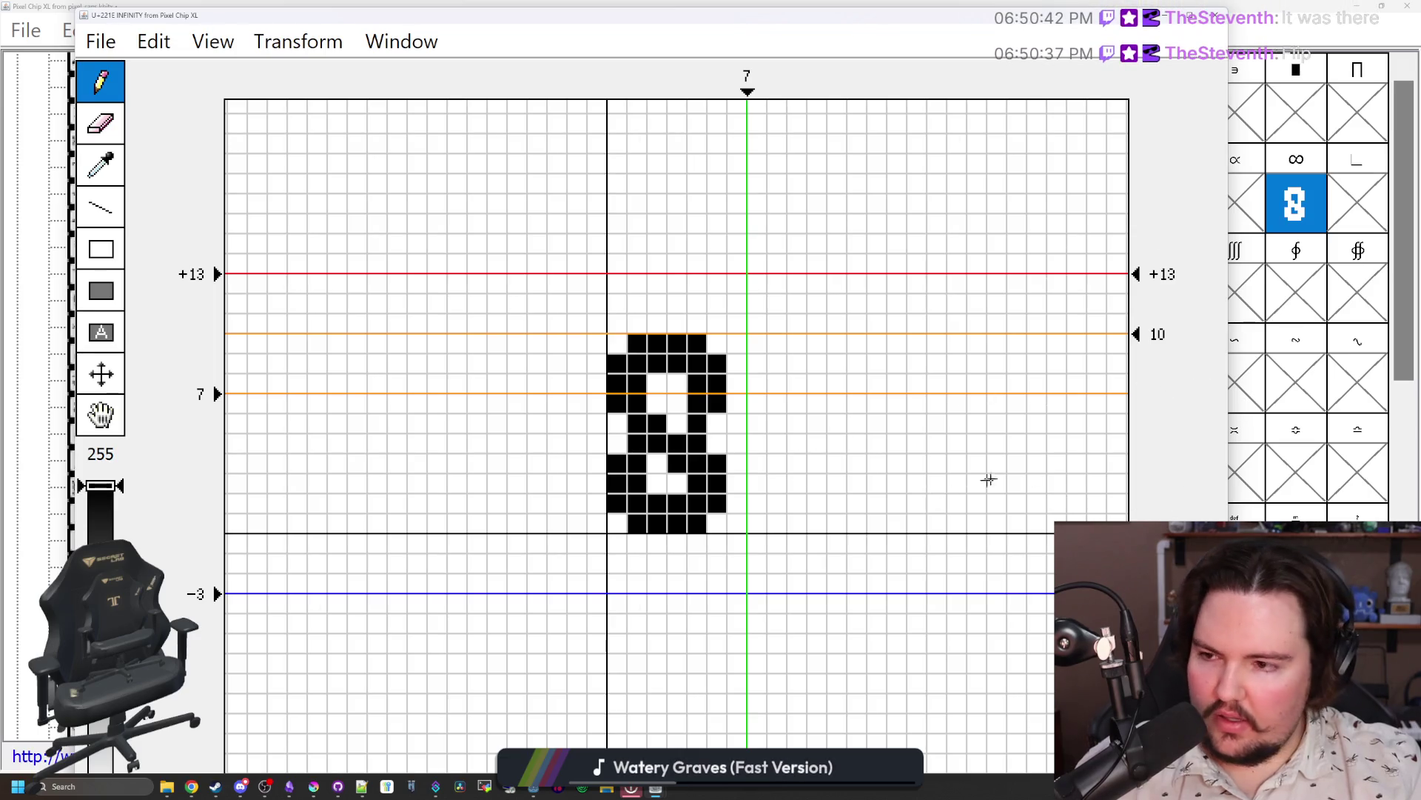
Step: Try Flip Horizontal from the transforms menu, leave the glyph unchanged, and pick the Move tool
click(213, 42)
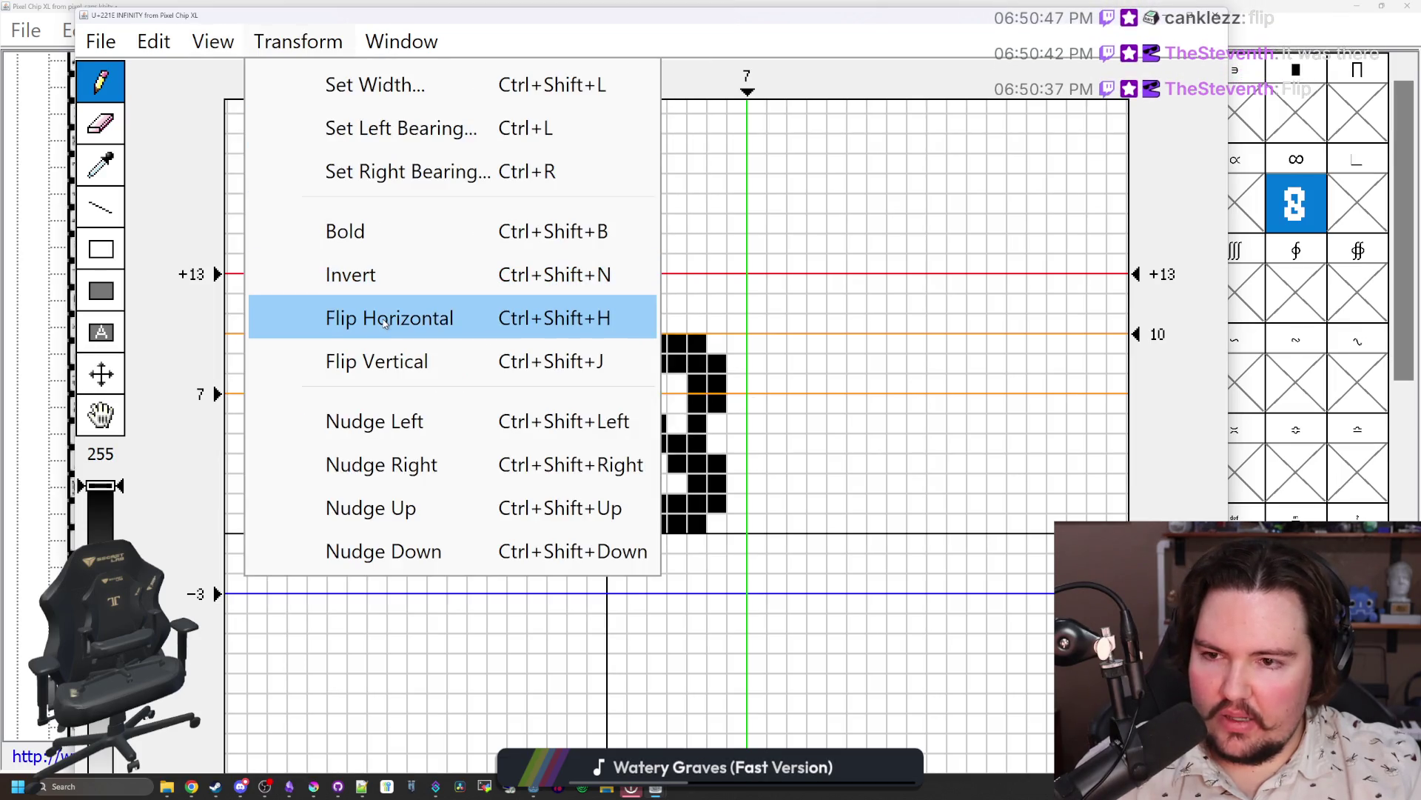
click(382, 318)
click(234, 42)
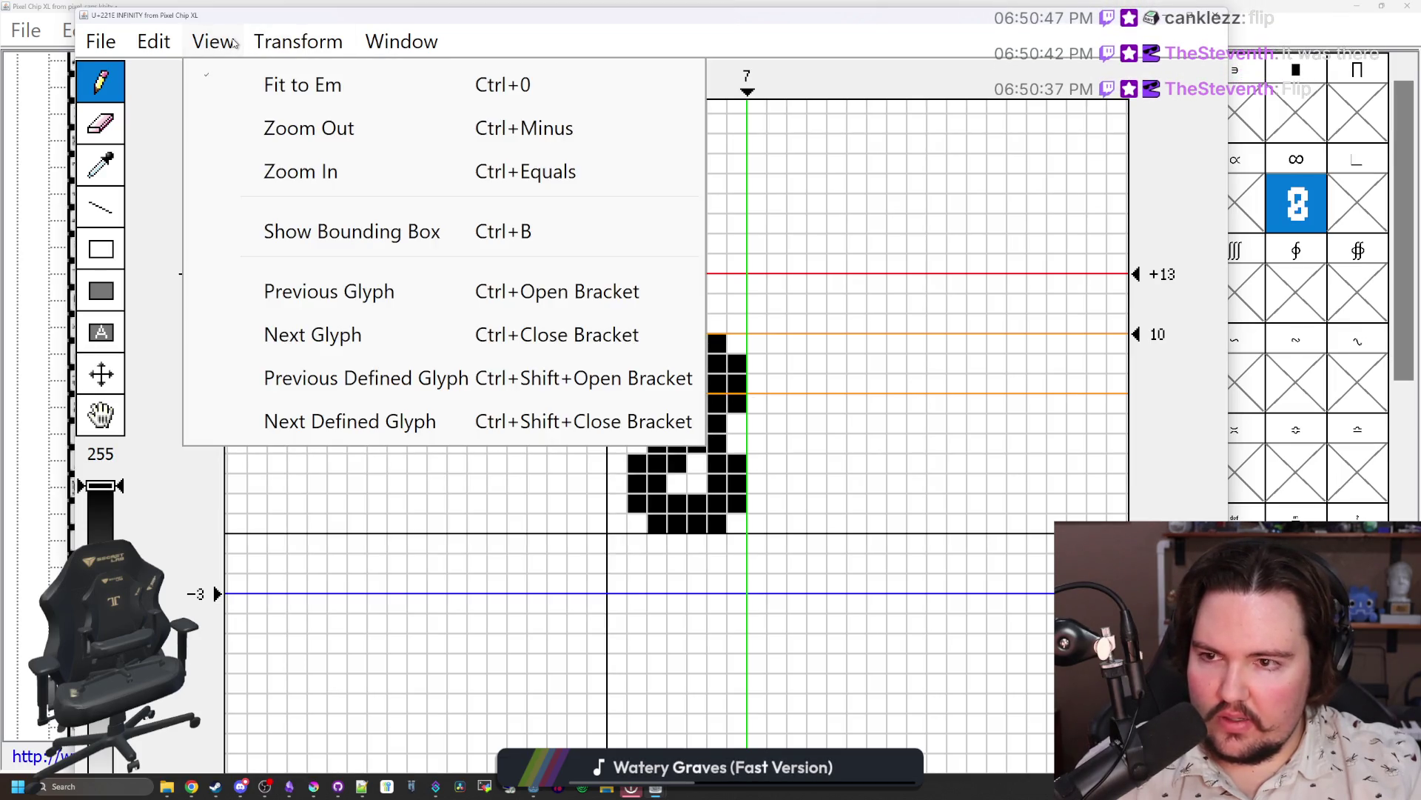
click(382, 318)
click(309, 34)
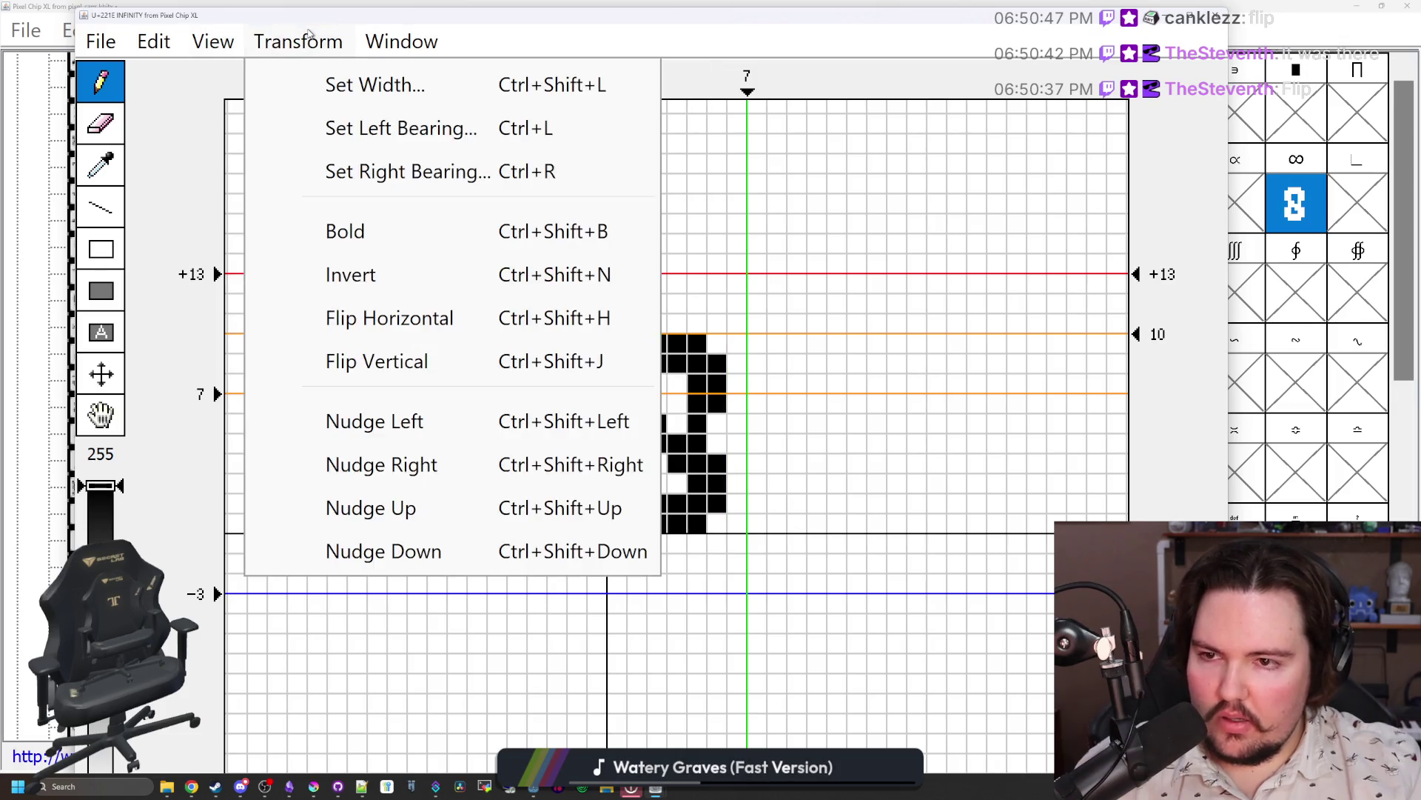
click(309, 34)
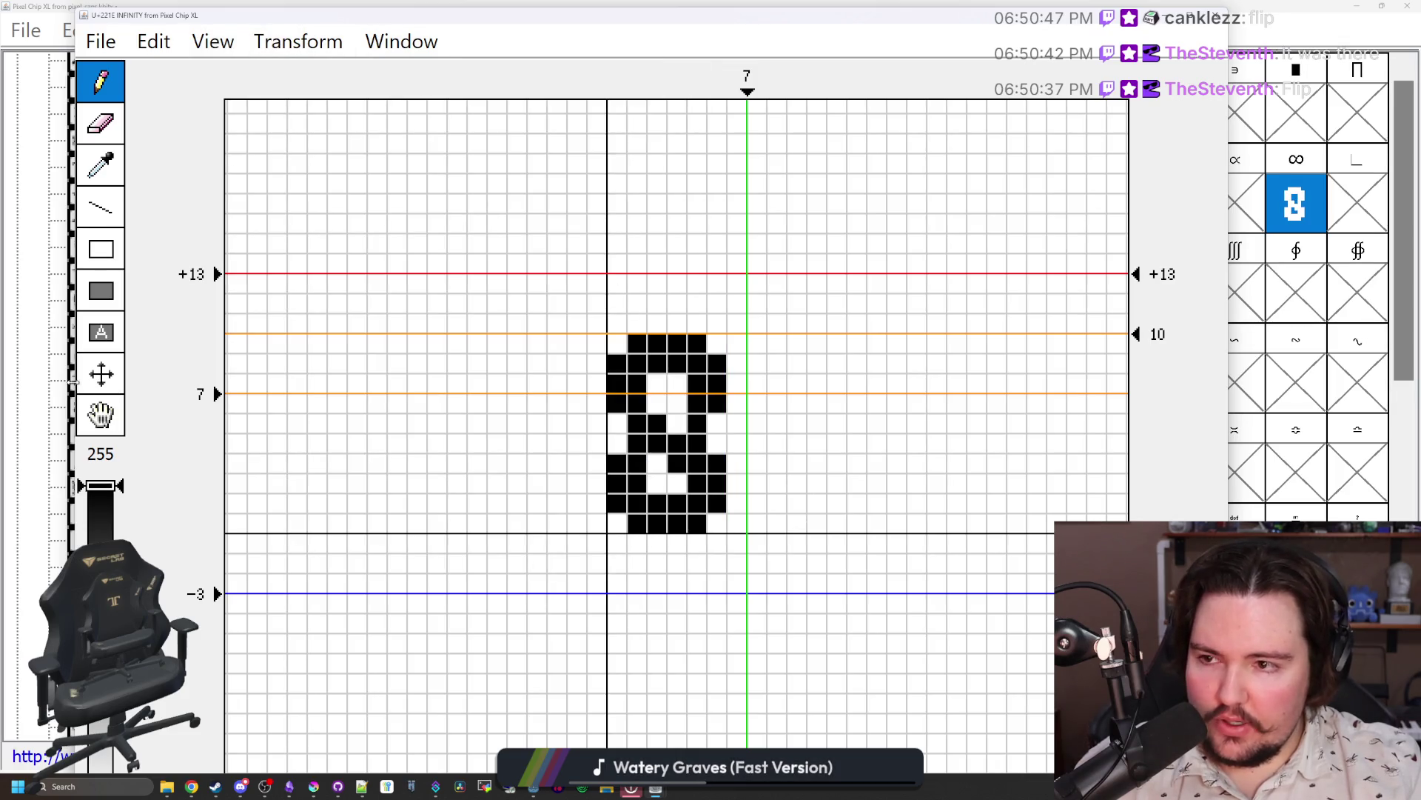
click(95, 379)
Step: Shift the 8 left and draw the first loop of a sideways infinity beside it
mouse_move(711, 439)
mouse_down()
mouse_move(652, 439)
mouse_move(671, 420)
mouse_move(530, 445)
mouse_move(696, 404)
mouse_move(715, 442)
mouse_move(509, 450)
mouse_up()
click(87, 72)
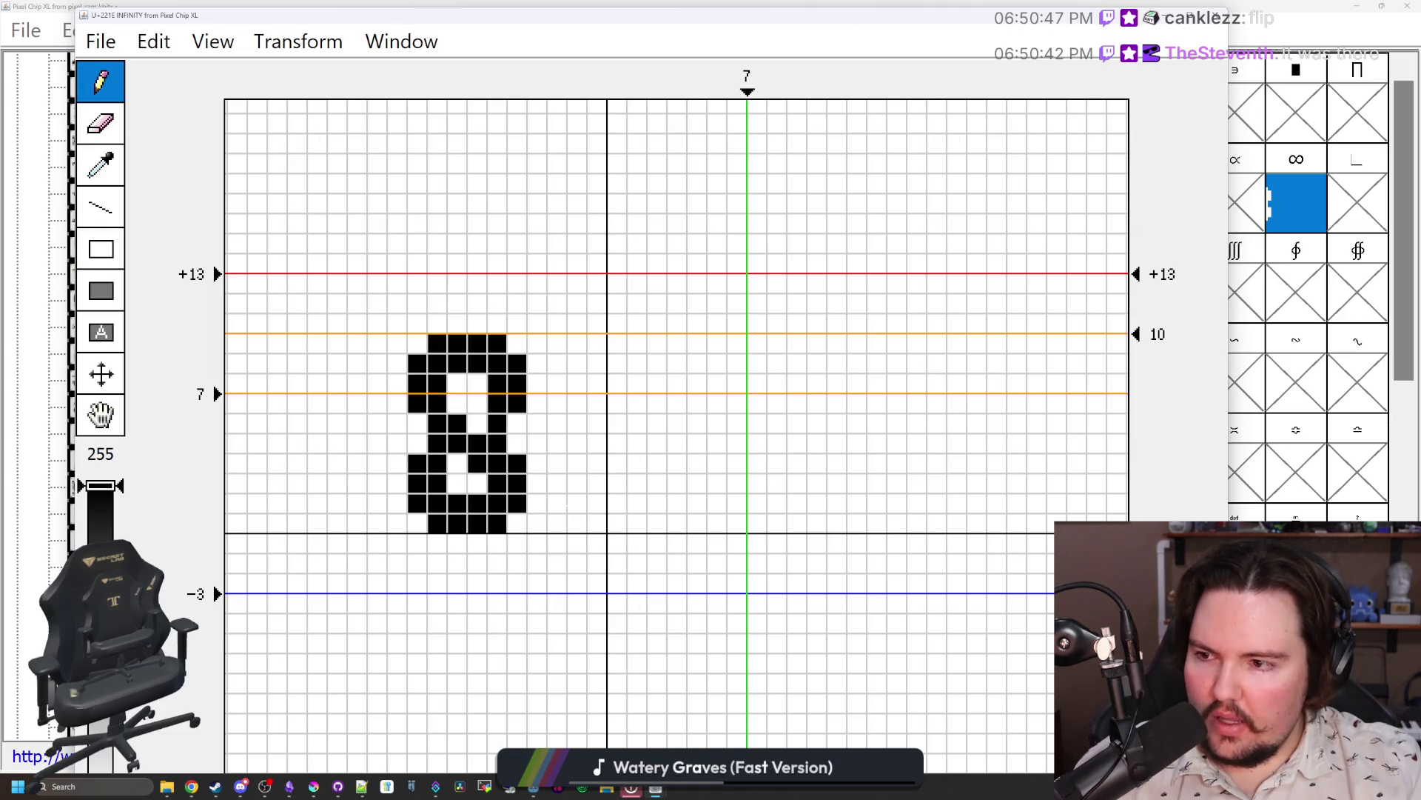
mouse_move(617, 503)
mouse_down()
mouse_move(616, 444)
mouse_move(656, 423)
mouse_move(656, 522)
mouse_up()
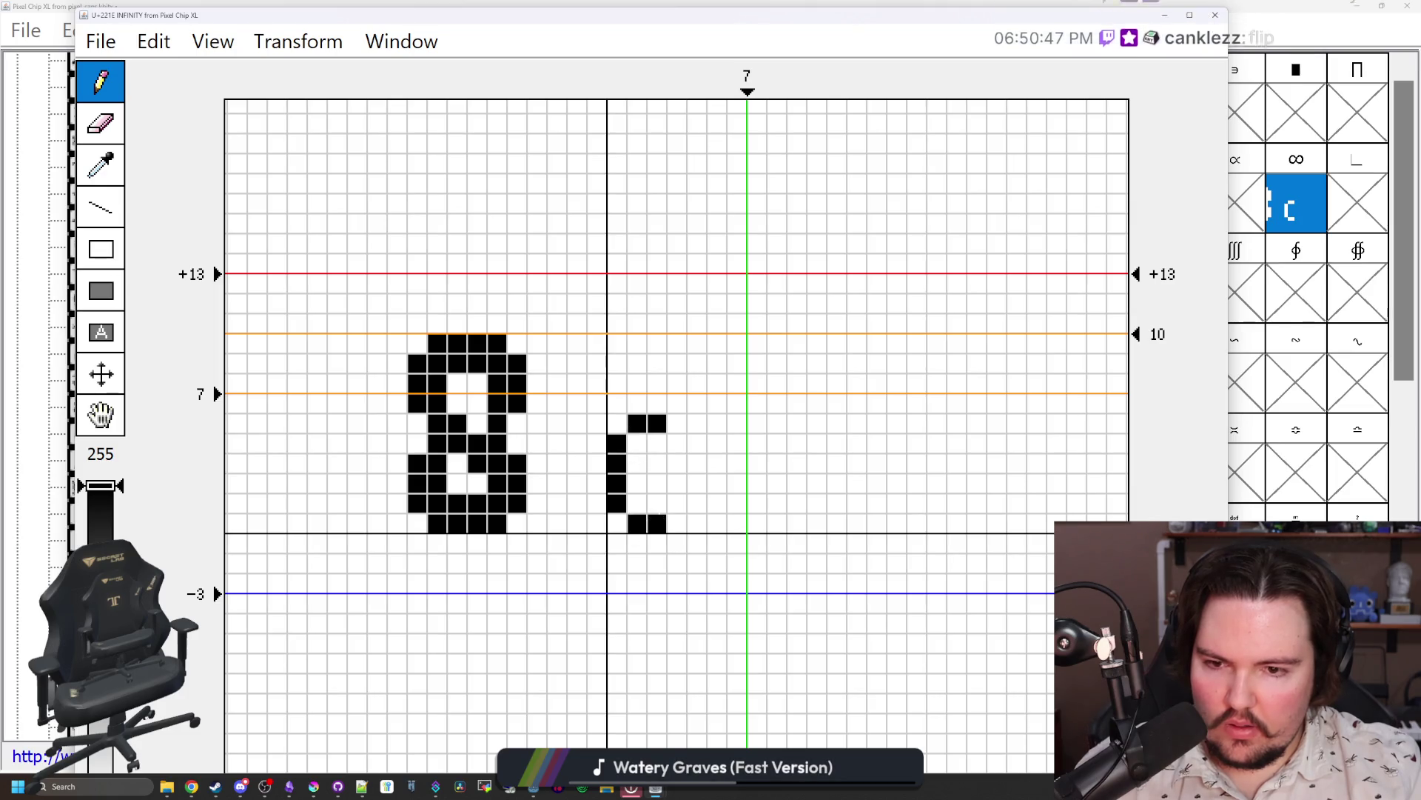
click(679, 516)
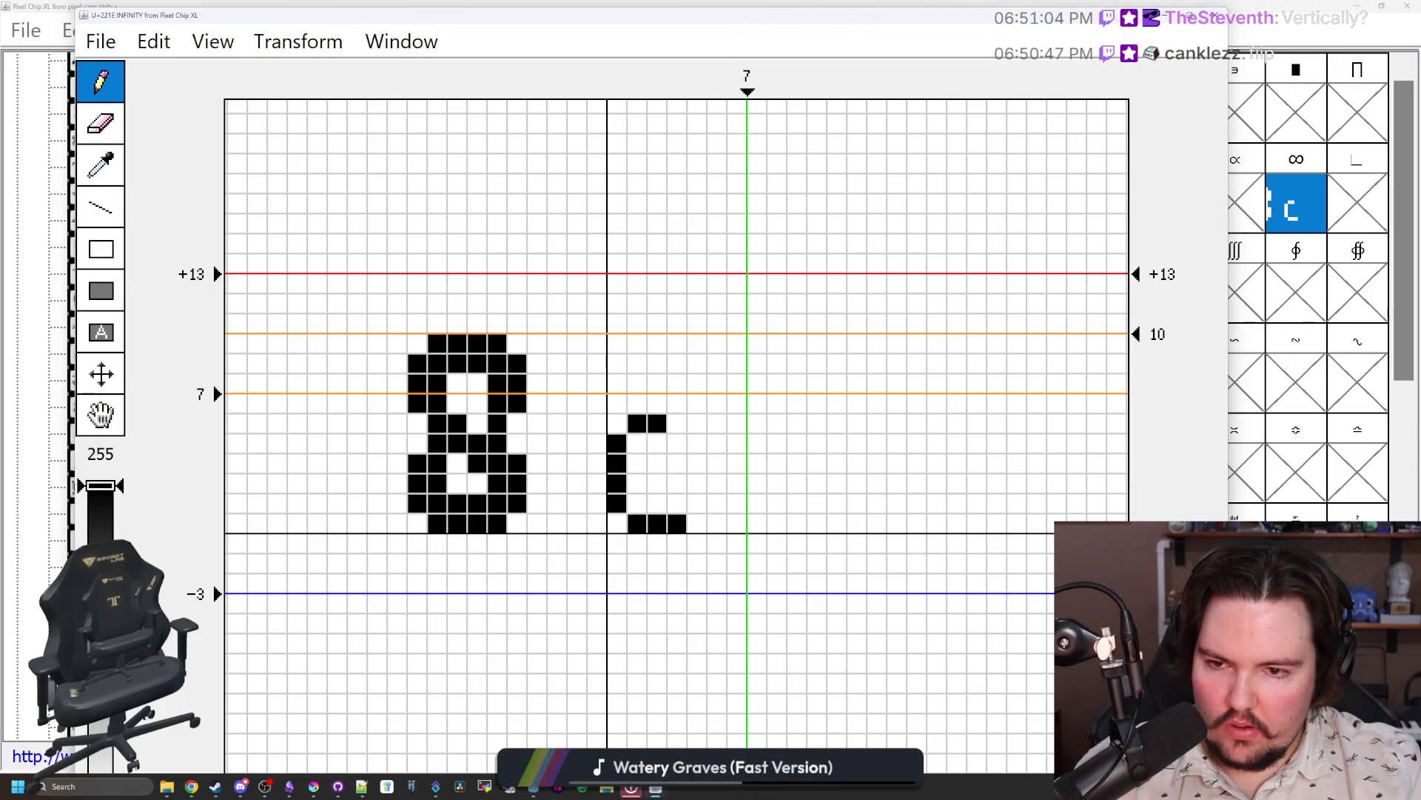
drag(677, 424, 697, 443)
click(716, 443)
drag(696, 503, 716, 504)
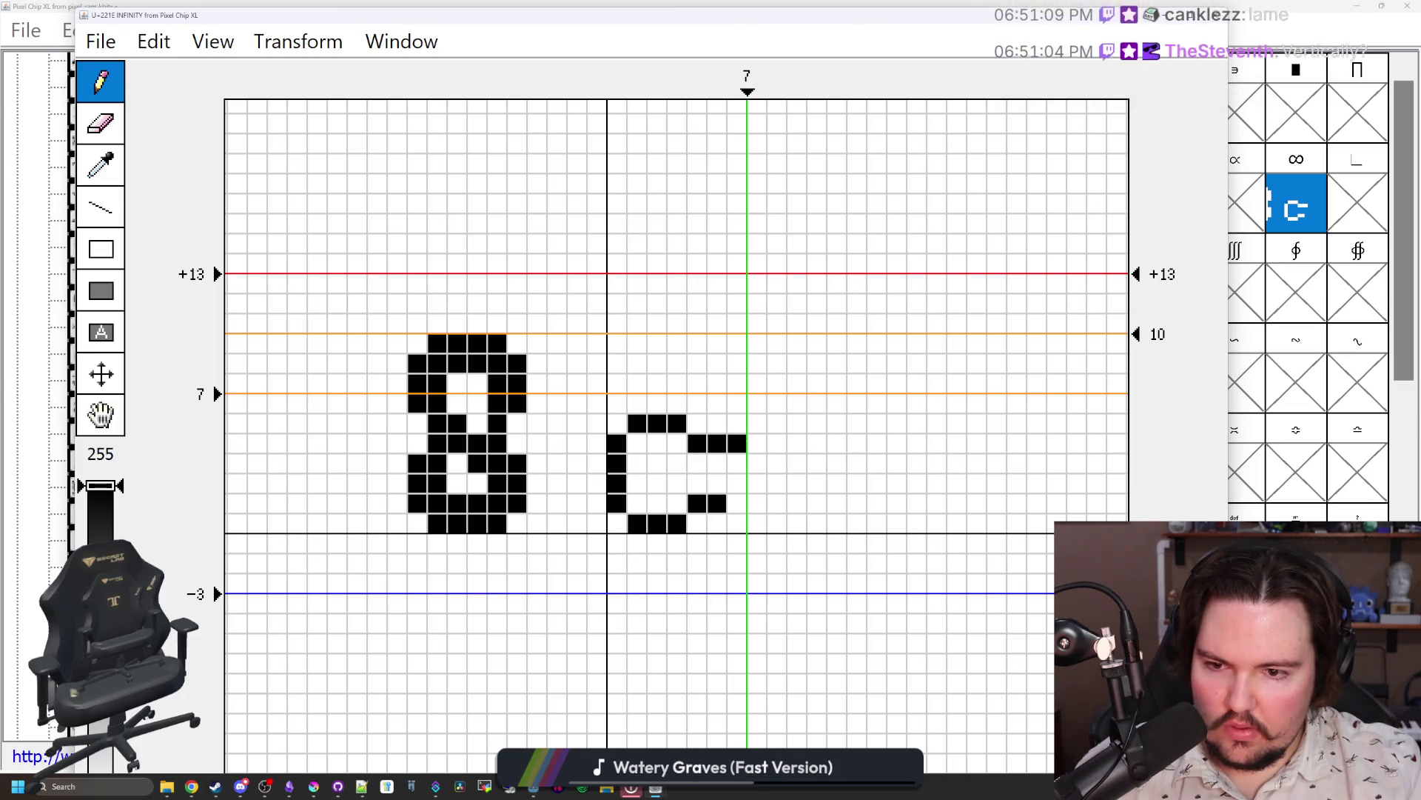
Step: Outline the second loop and refine the infinity's central crossing pixels
mouse_move(738, 424)
mouse_down()
mouse_move(777, 424)
mouse_move(796, 483)
mouse_move(796, 503)
mouse_move(738, 524)
mouse_up()
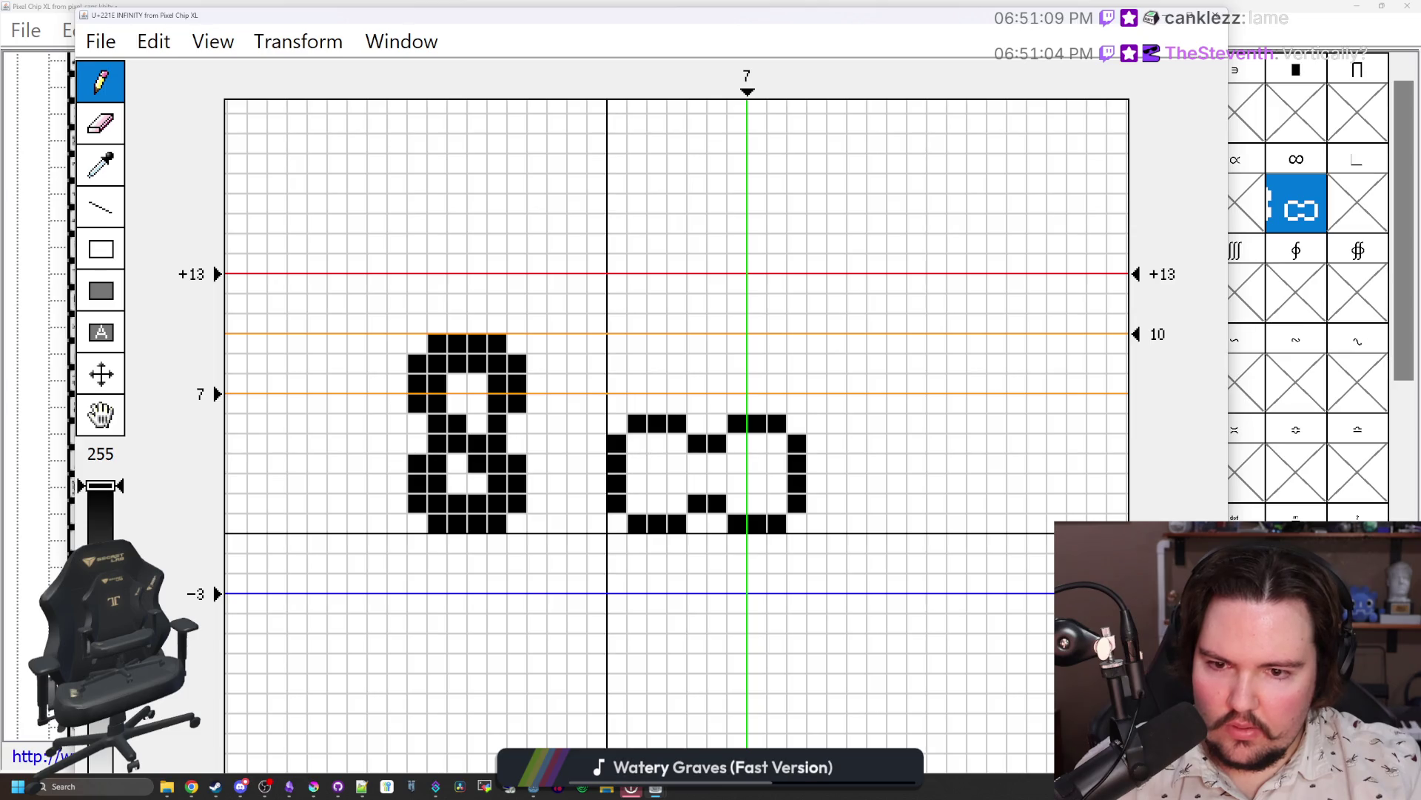
mouse_move(637, 443)
mouse_down()
mouse_move(677, 504)
mouse_move(646, 443)
mouse_up()
mouse_move(737, 443)
mouse_down()
mouse_move(777, 503)
mouse_move(756, 504)
mouse_up()
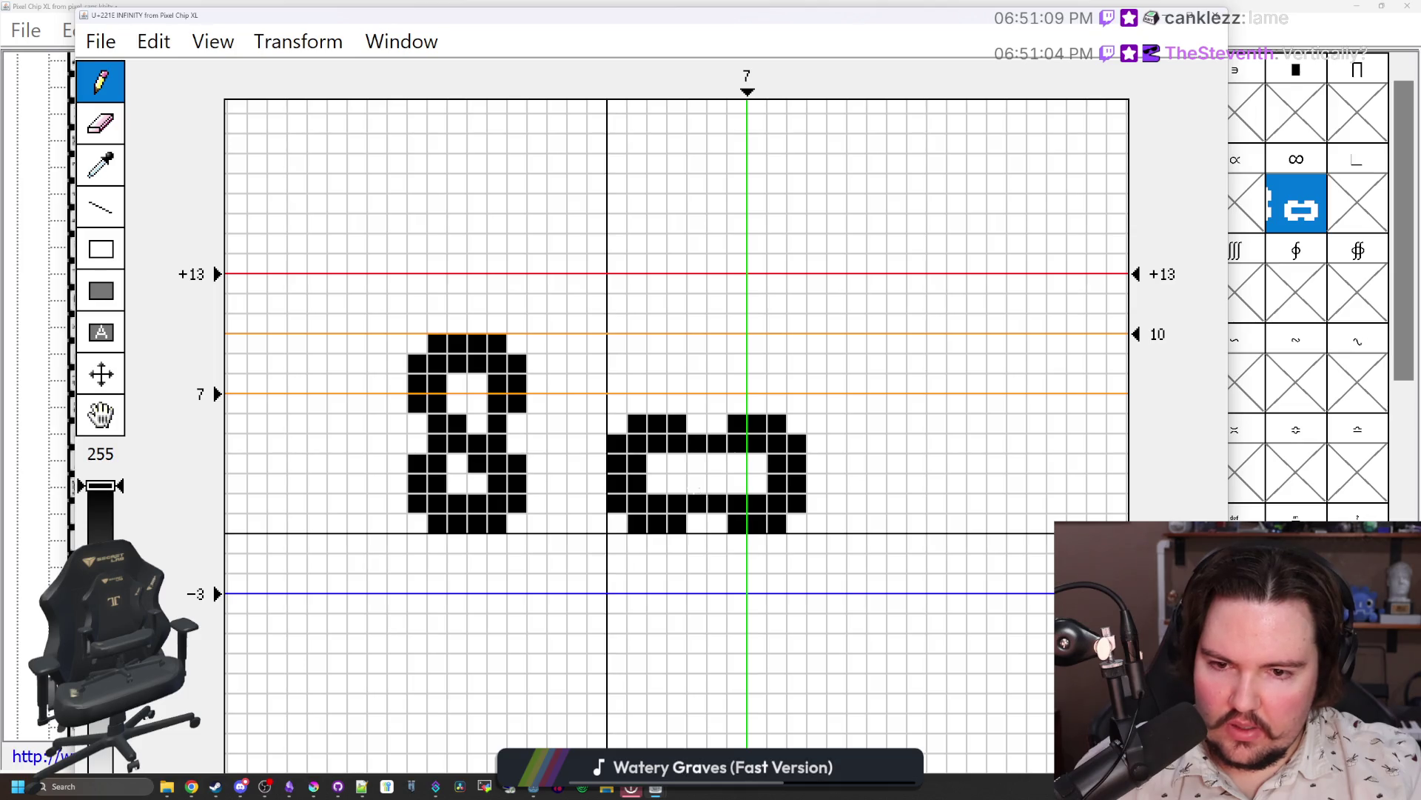
drag(676, 483, 716, 464)
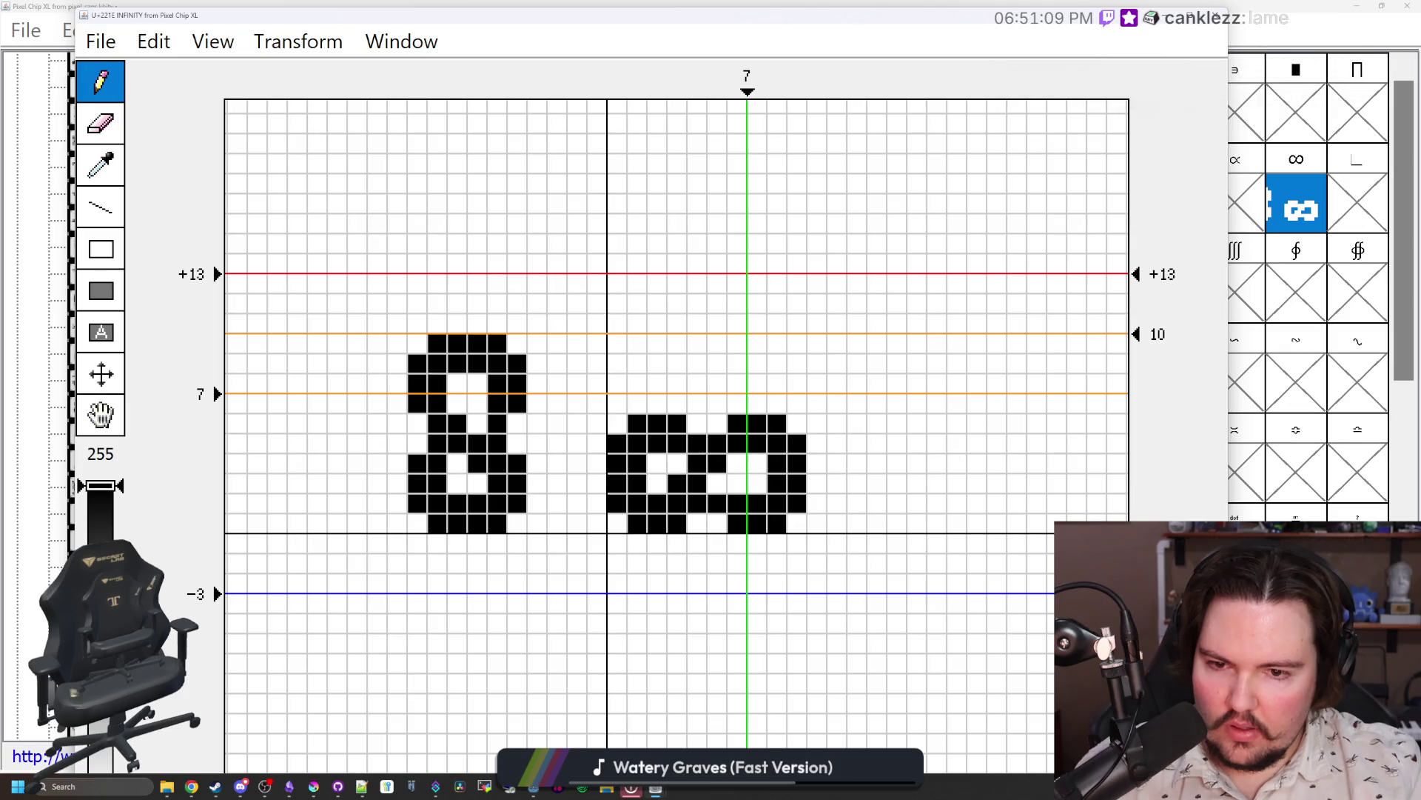
mouse_move(716, 482)
mouse_down()
mouse_move(735, 470)
mouse_move(690, 473)
mouse_up()
click(676, 482)
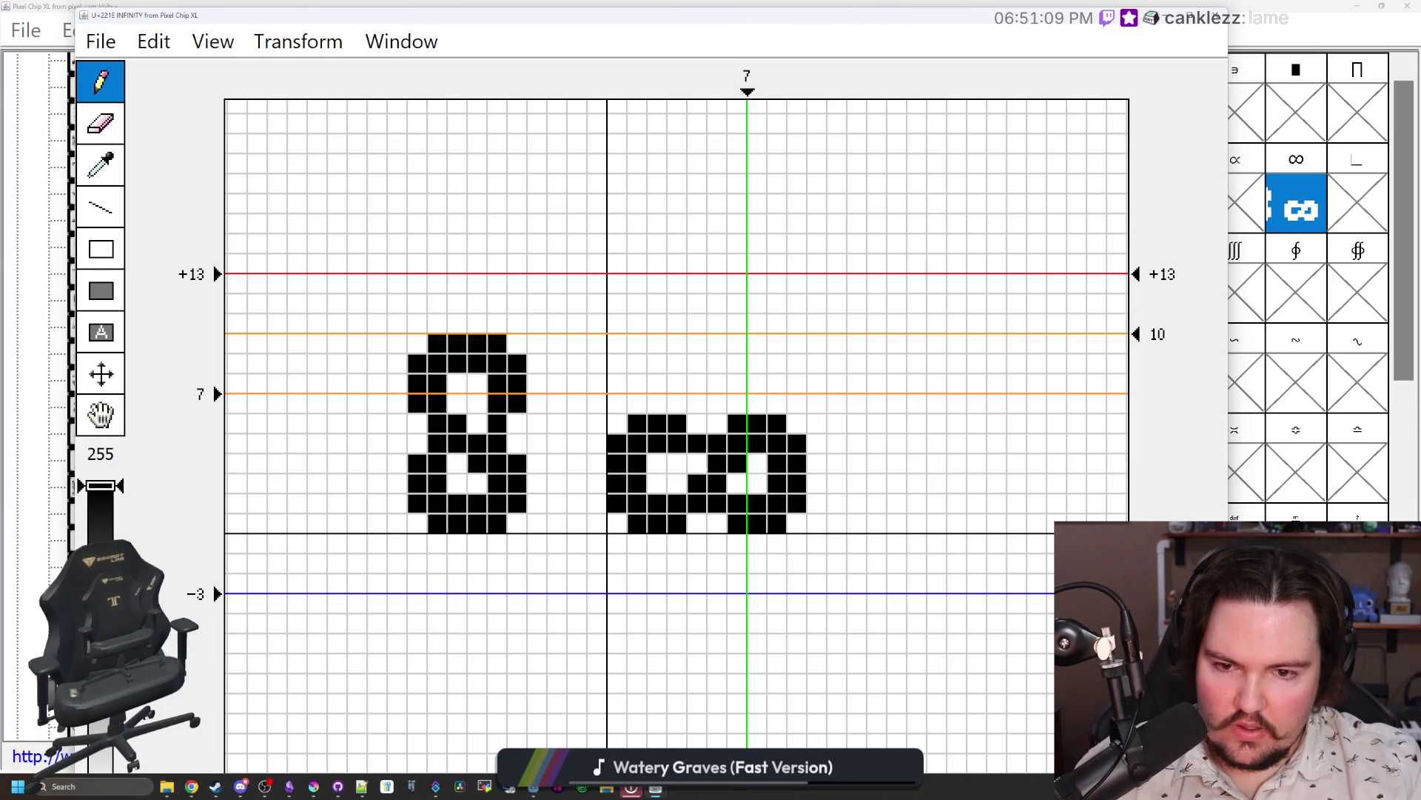
click(678, 483)
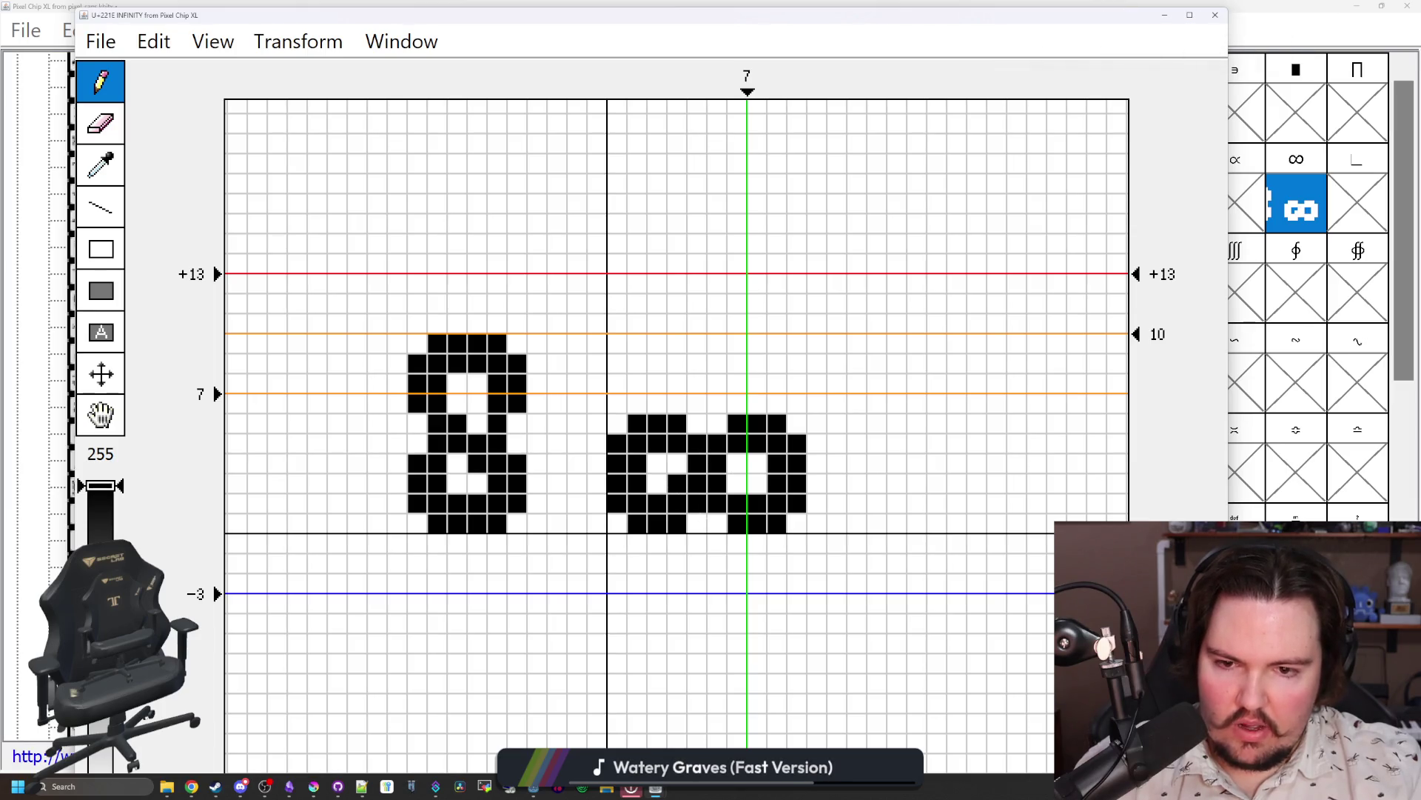
click(737, 462)
click(717, 483)
click(736, 463)
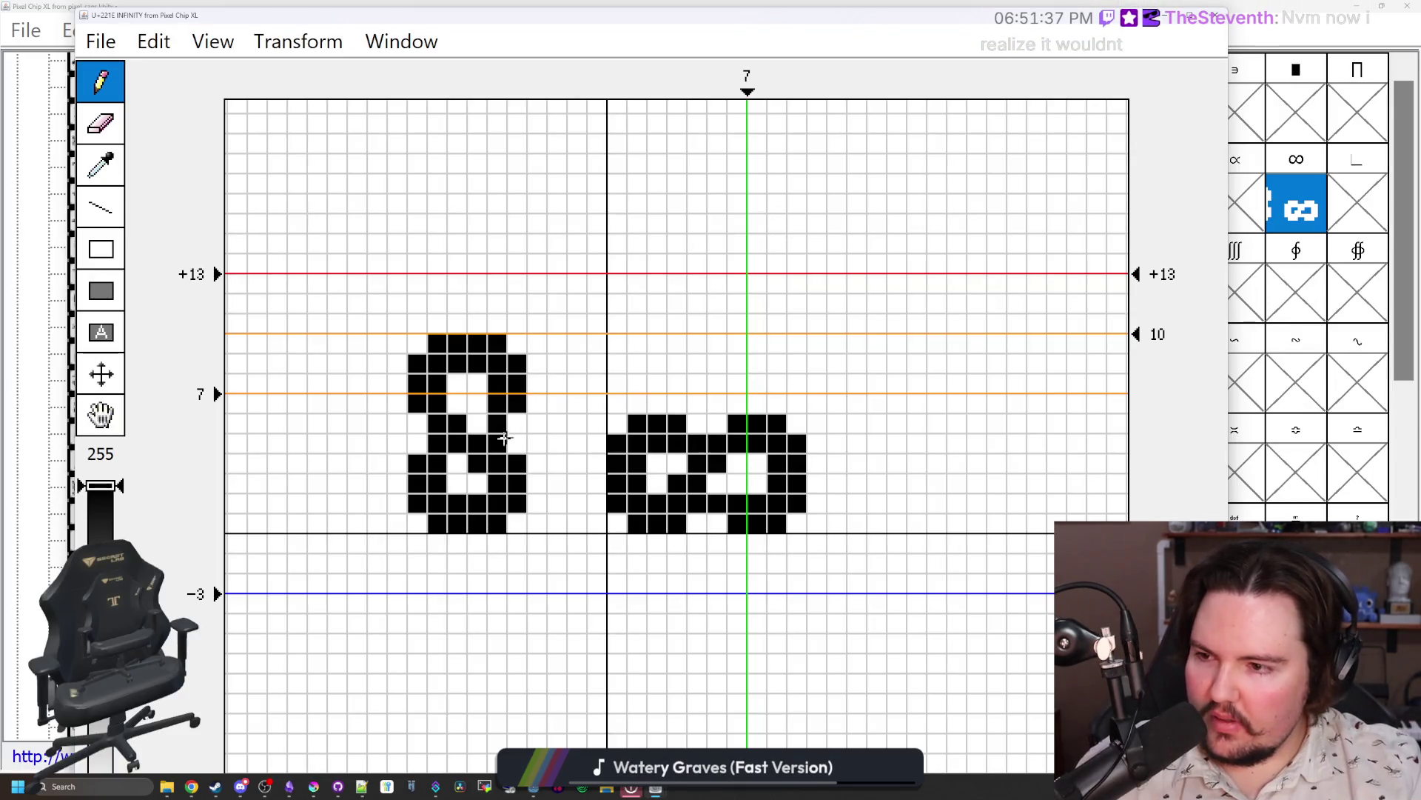
Step: Erase the old 8's pixels and add a new top row to the infinity
mouse_move(517, 383)
mouse_down()
mouse_move(516, 465)
mouse_move(476, 453)
mouse_move(496, 504)
mouse_up()
mouse_move(486, 430)
mouse_down()
mouse_move(486, 264)
mouse_move(437, 444)
mouse_move(393, 517)
mouse_move(412, 412)
mouse_move(458, 522)
mouse_up()
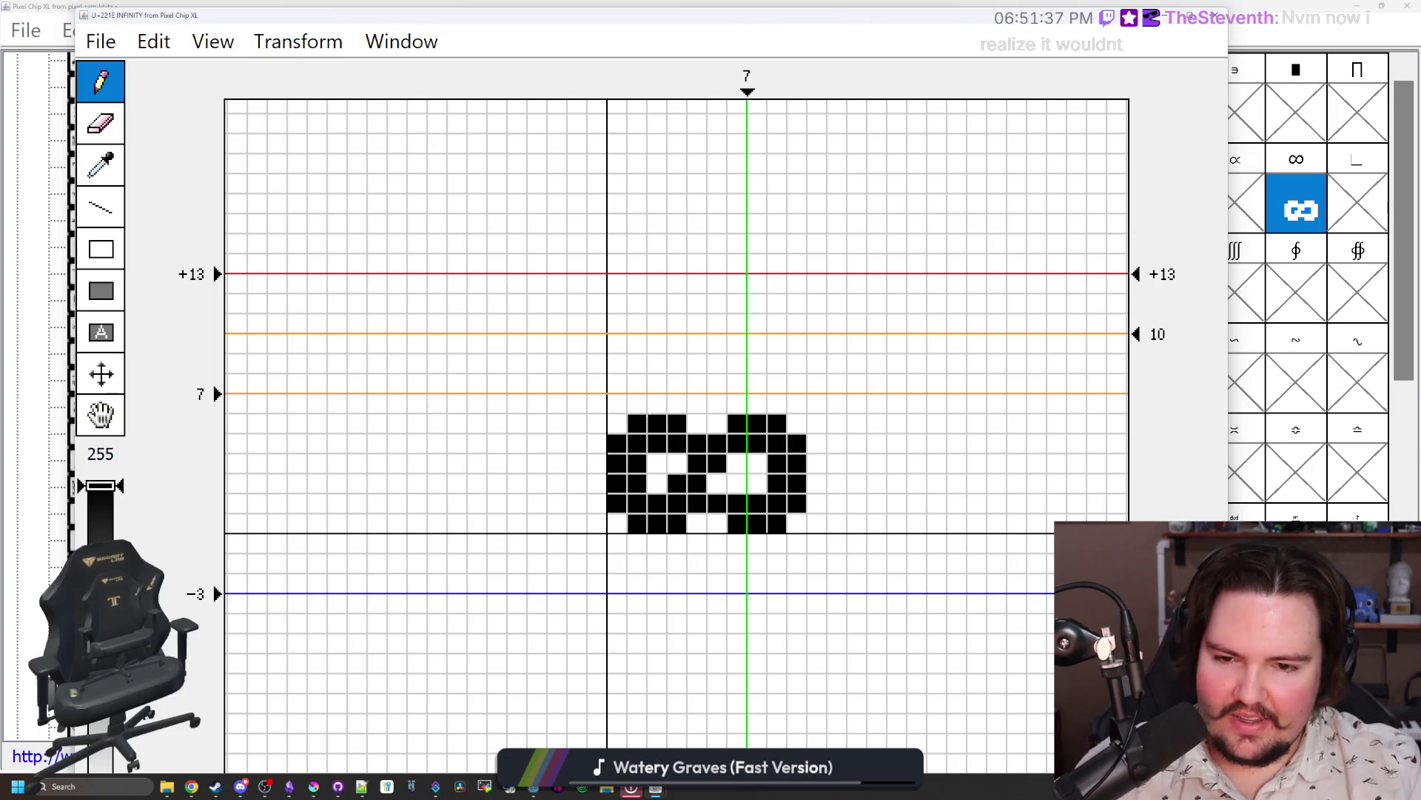
mouse_move(657, 404)
mouse_down()
mouse_move(696, 424)
mouse_move(806, 404)
mouse_move(836, 424)
mouse_move(836, 504)
mouse_move(796, 524)
mouse_move(816, 423)
mouse_up()
Step: Round the infinity's outline by trimming its bottom row, bottom-left corner and right edge
click(736, 523)
click(696, 523)
click(636, 523)
click(616, 504)
click(816, 523)
click(836, 503)
click(836, 423)
click(815, 404)
Step: Hollow out both loop interiors and build a central crossing block
mouse_move(777, 443)
mouse_down()
mouse_move(776, 482)
mouse_move(797, 463)
mouse_up()
click(757, 482)
click(717, 464)
mouse_move(696, 463)
mouse_down()
mouse_move(697, 483)
mouse_move(736, 482)
mouse_up()
click(676, 482)
click(676, 443)
click(695, 444)
click(736, 463)
click(716, 463)
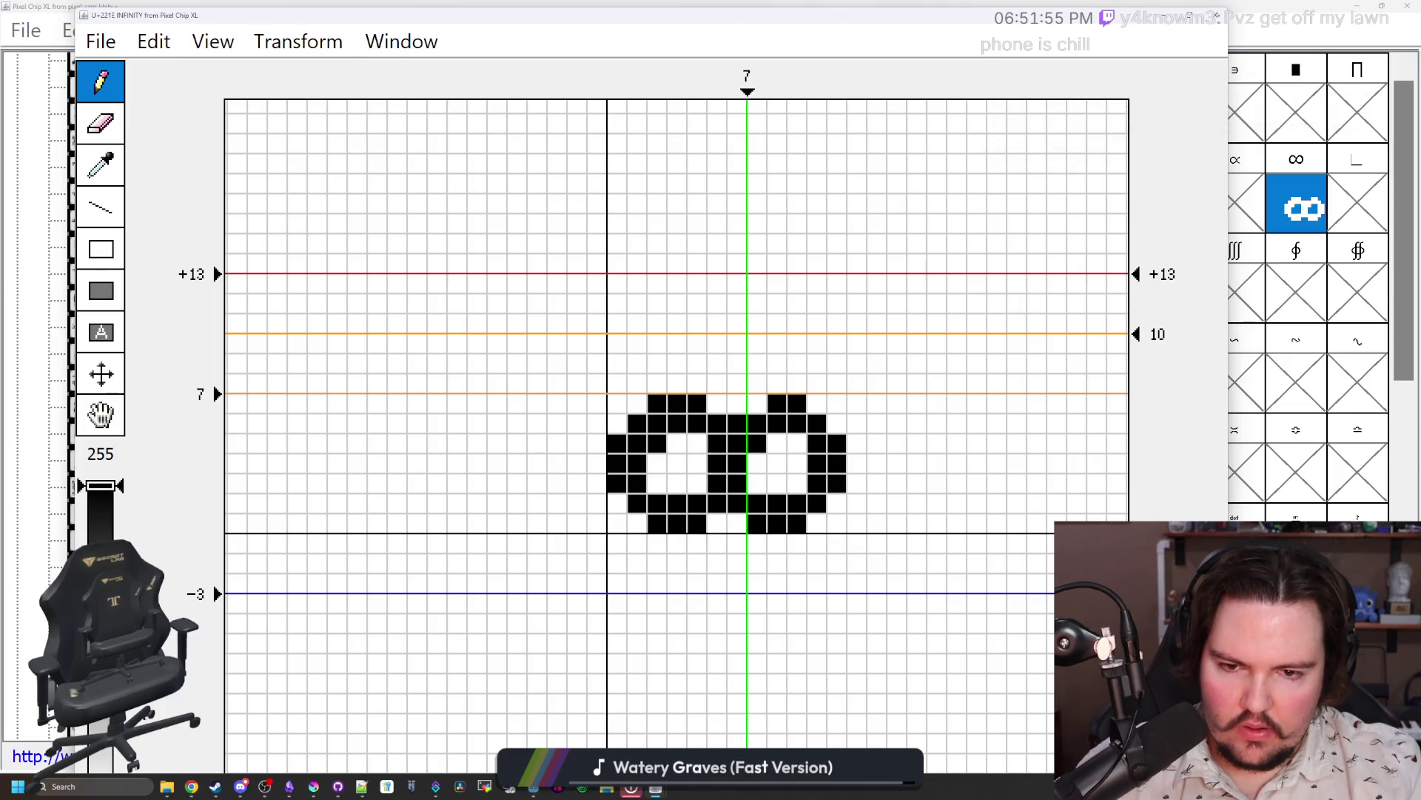
click(697, 483)
click(716, 444)
click(717, 444)
click(757, 444)
Step: Try diagonal crossing variations, adding and removing trial pixels around the centre
drag(718, 443, 698, 483)
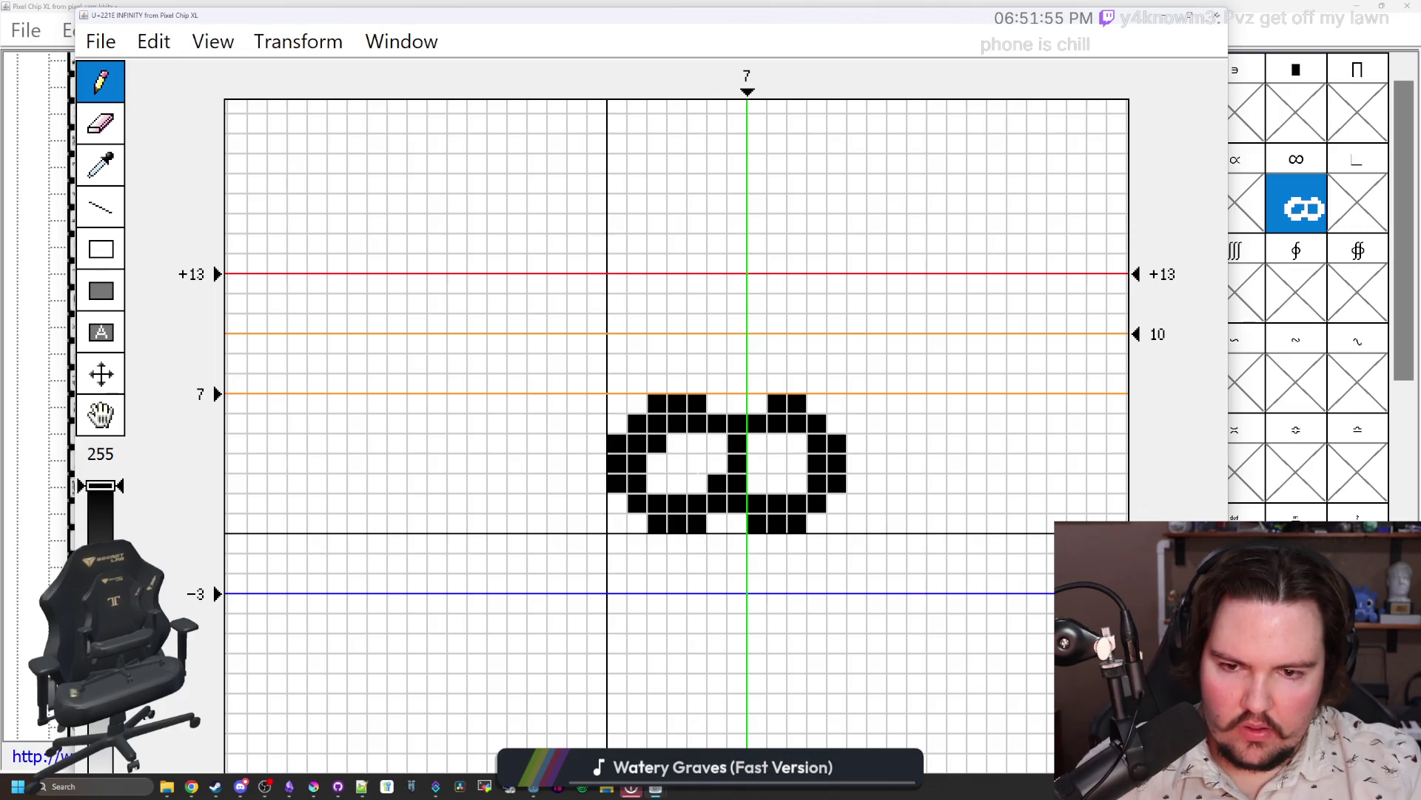
click(756, 463)
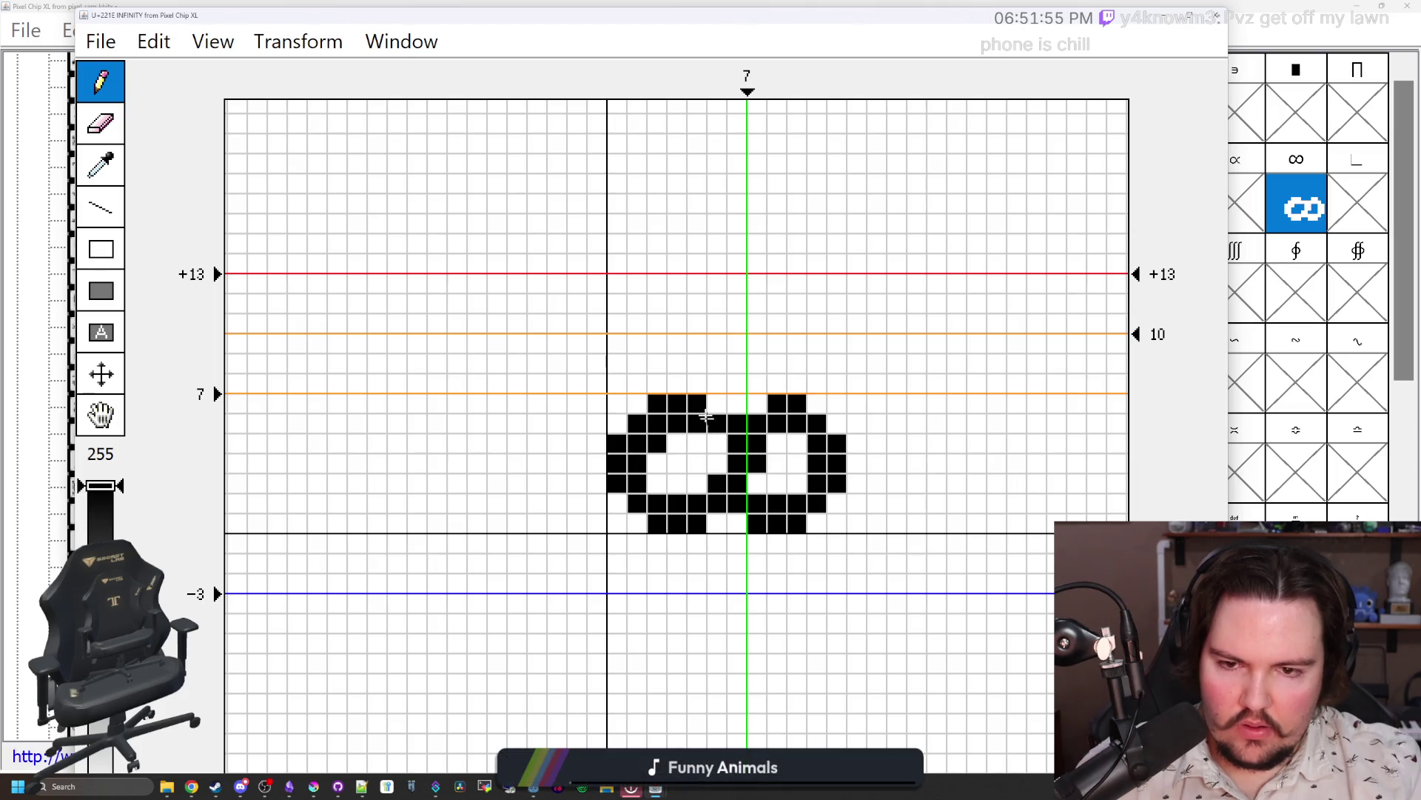
click(756, 402)
click(716, 444)
drag(756, 444, 755, 464)
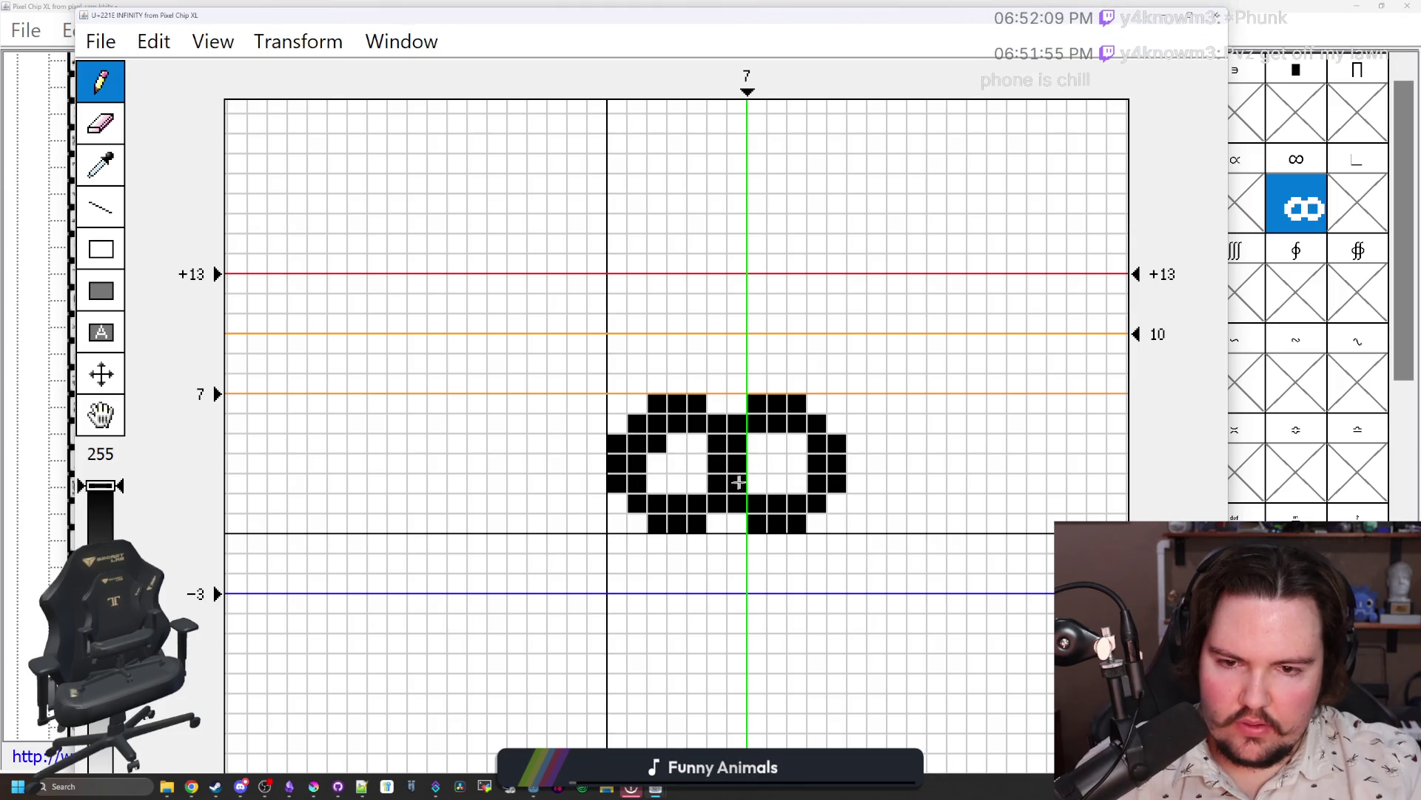
click(756, 443)
click(756, 482)
click(696, 483)
click(696, 443)
click(696, 483)
click(696, 443)
click(756, 443)
click(756, 482)
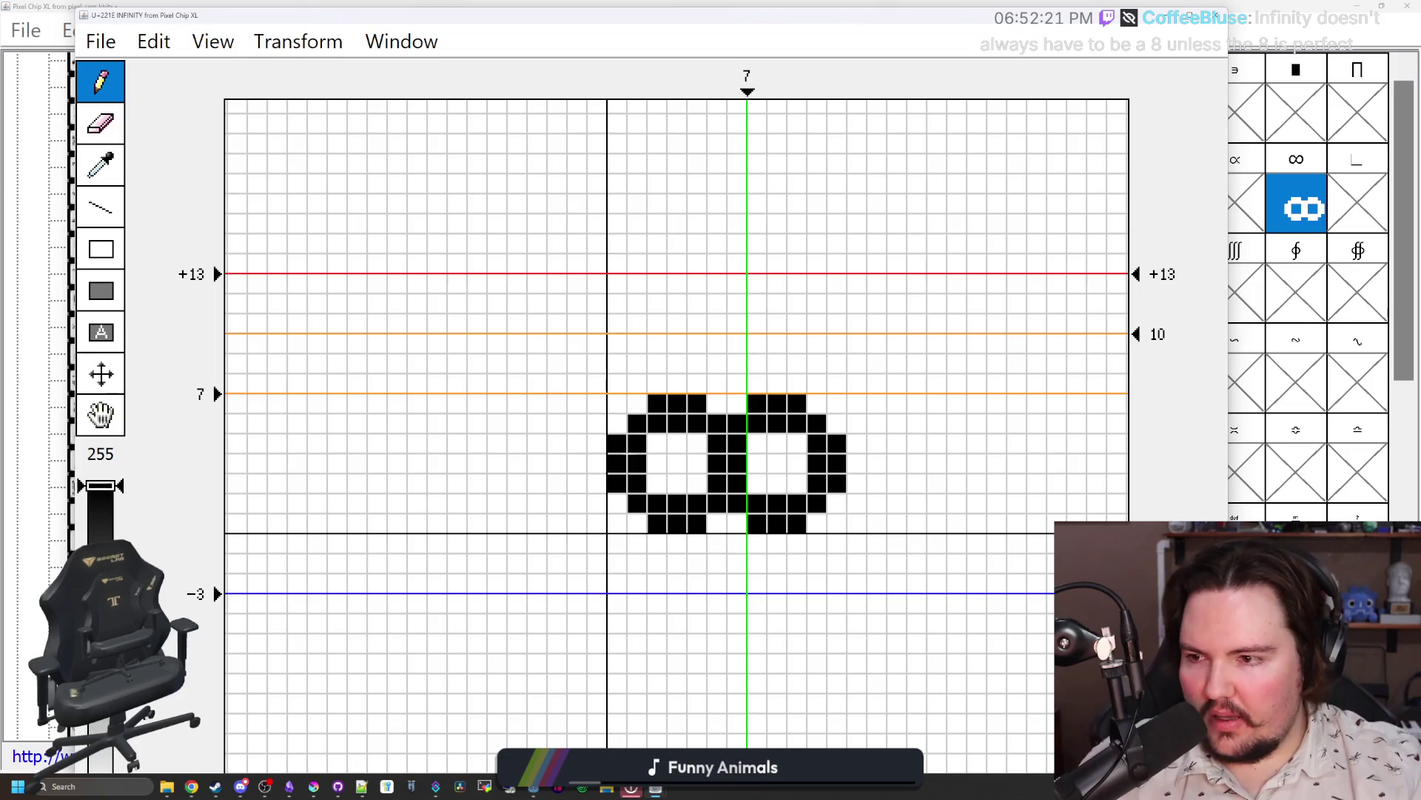
Step: Set the centre pixels into a diagonal crossing between the two loops
click(696, 483)
click(756, 443)
click(736, 483)
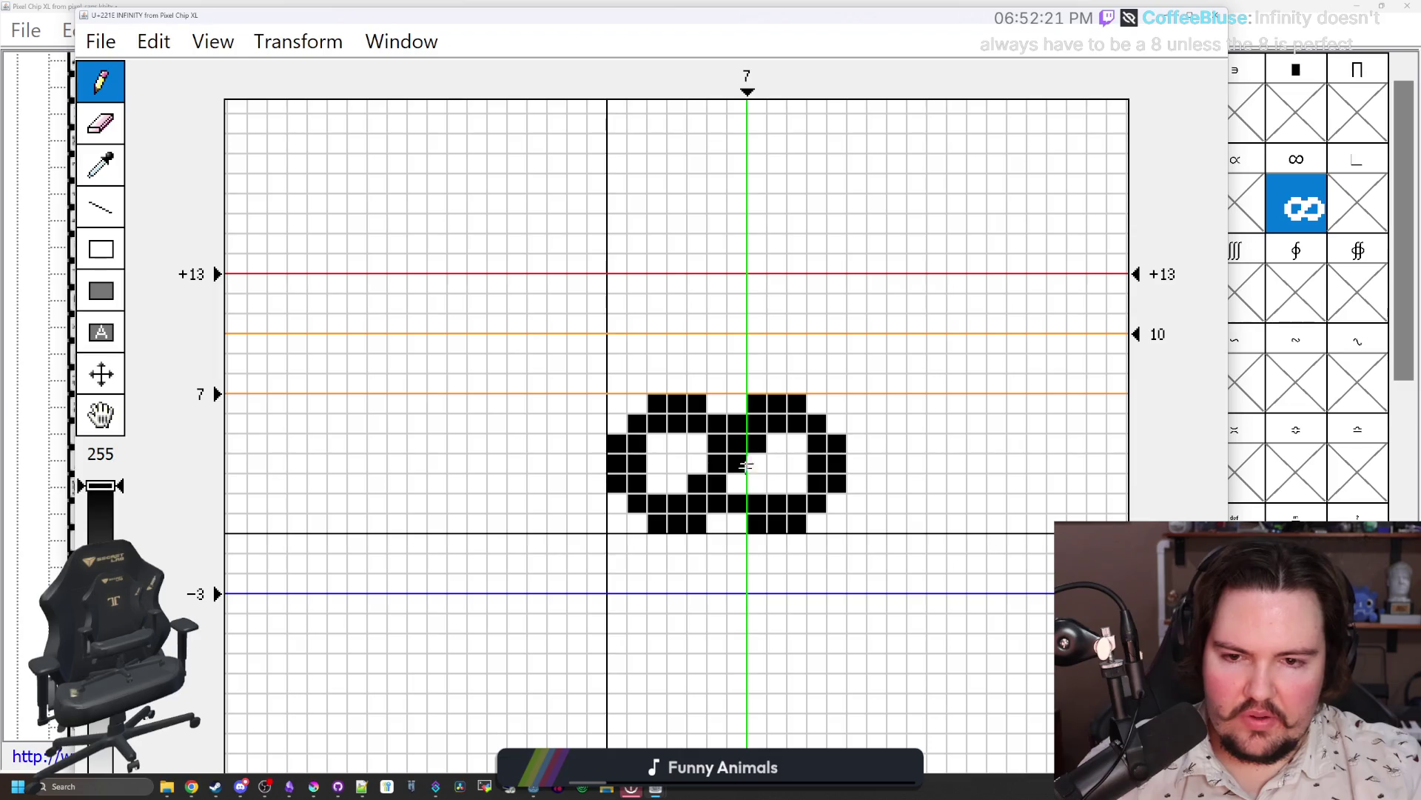
click(756, 443)
click(736, 462)
scroll(676, 433, down, 1)
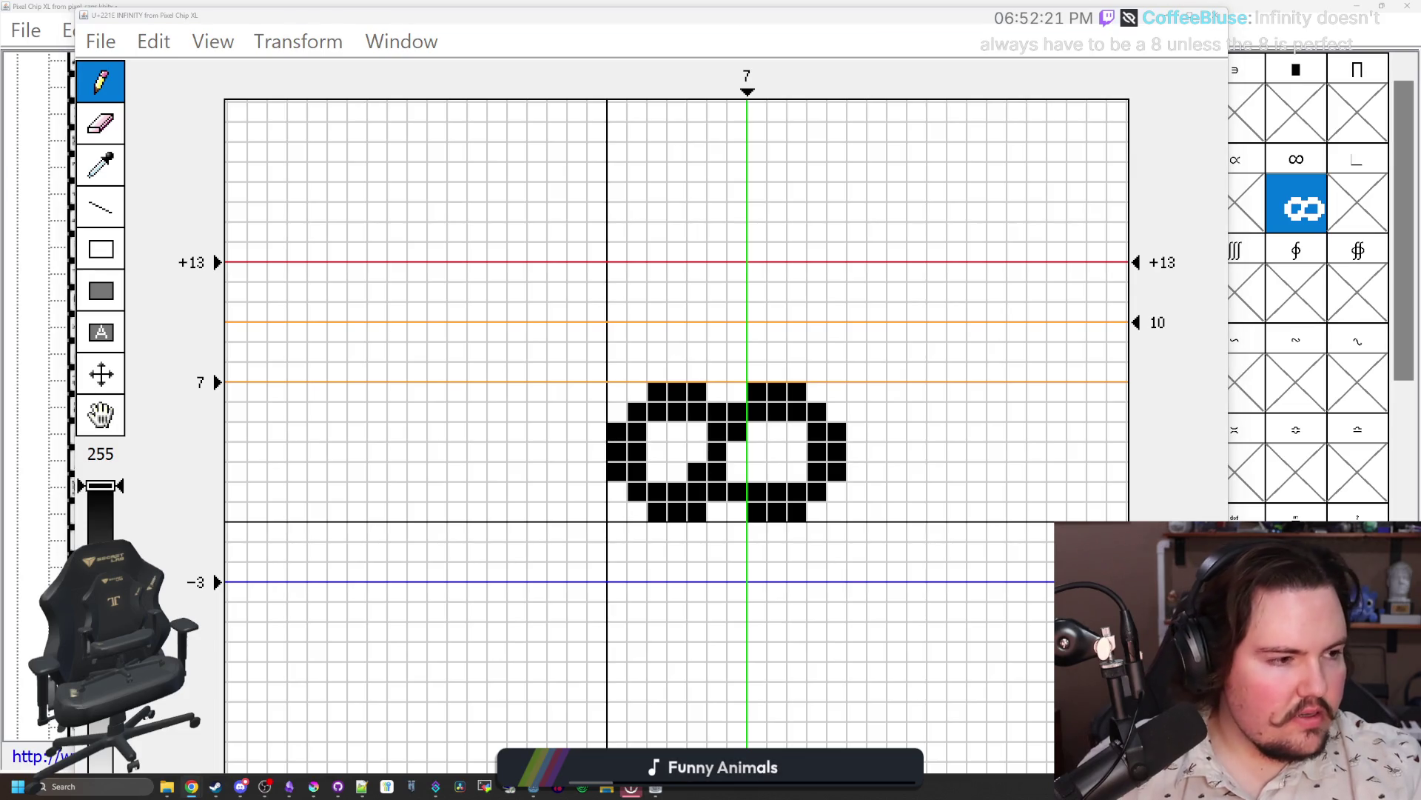
Step: Rework the infinity's centre crossing and remove the top row's end pixels
click(718, 472)
click(697, 471)
mouse_move(718, 451)
mouse_down()
mouse_move(718, 432)
mouse_move(737, 432)
mouse_move(717, 472)
mouse_move(736, 492)
mouse_up()
click(716, 432)
click(737, 431)
click(697, 511)
click(757, 512)
click(737, 412)
click(716, 411)
click(697, 392)
click(757, 392)
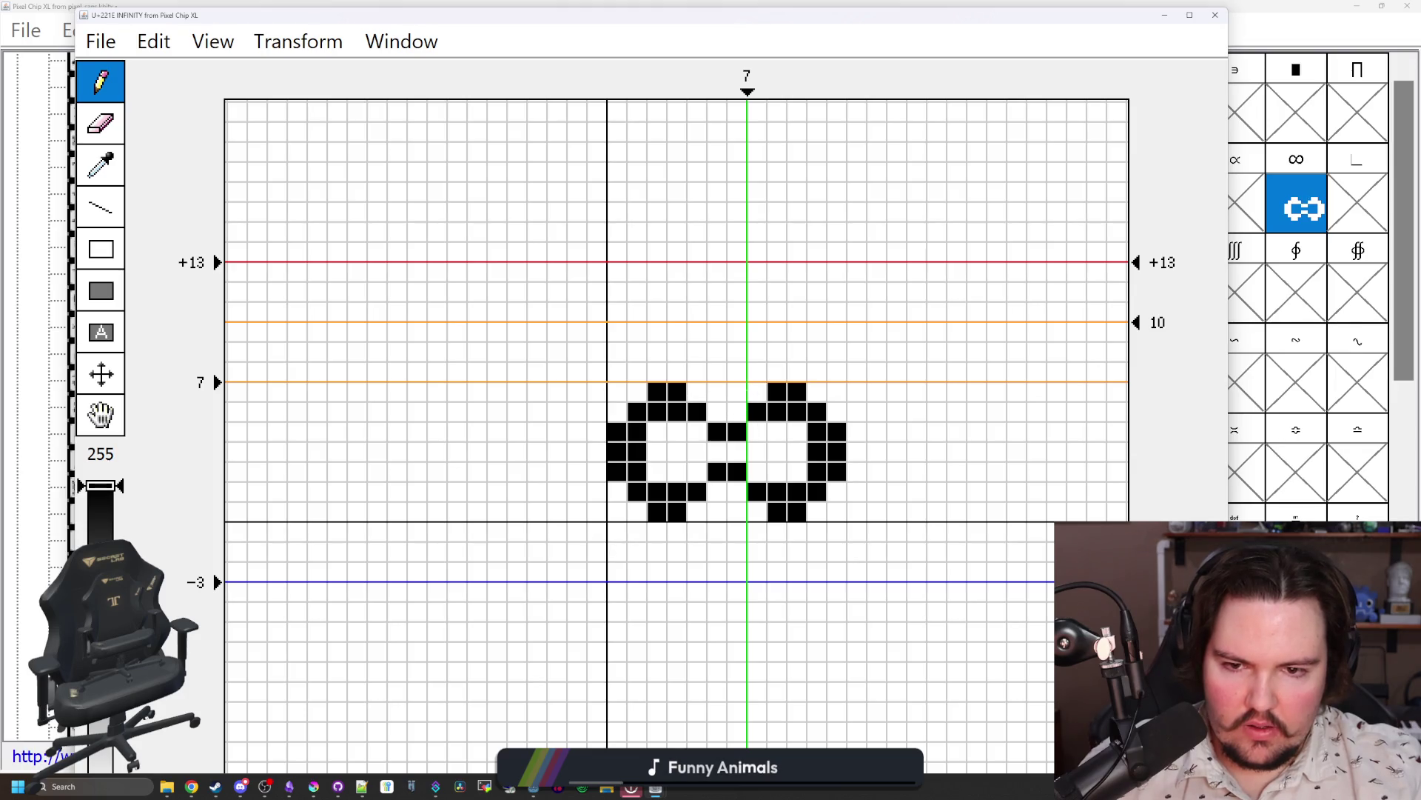
Step: Thicken the infinity's loops and complete its outer edges
drag(717, 452, 737, 452)
click(696, 472)
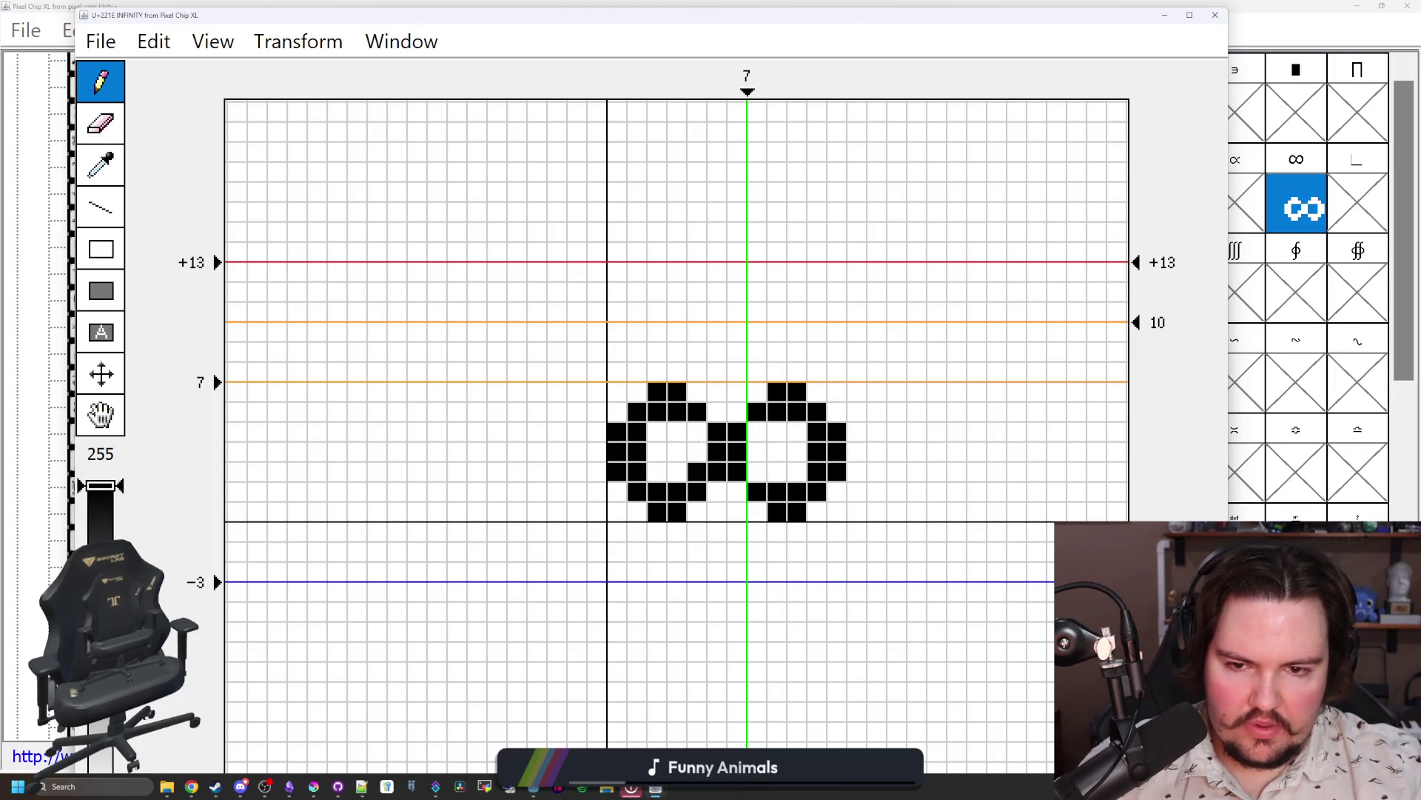
click(696, 432)
click(756, 432)
click(756, 471)
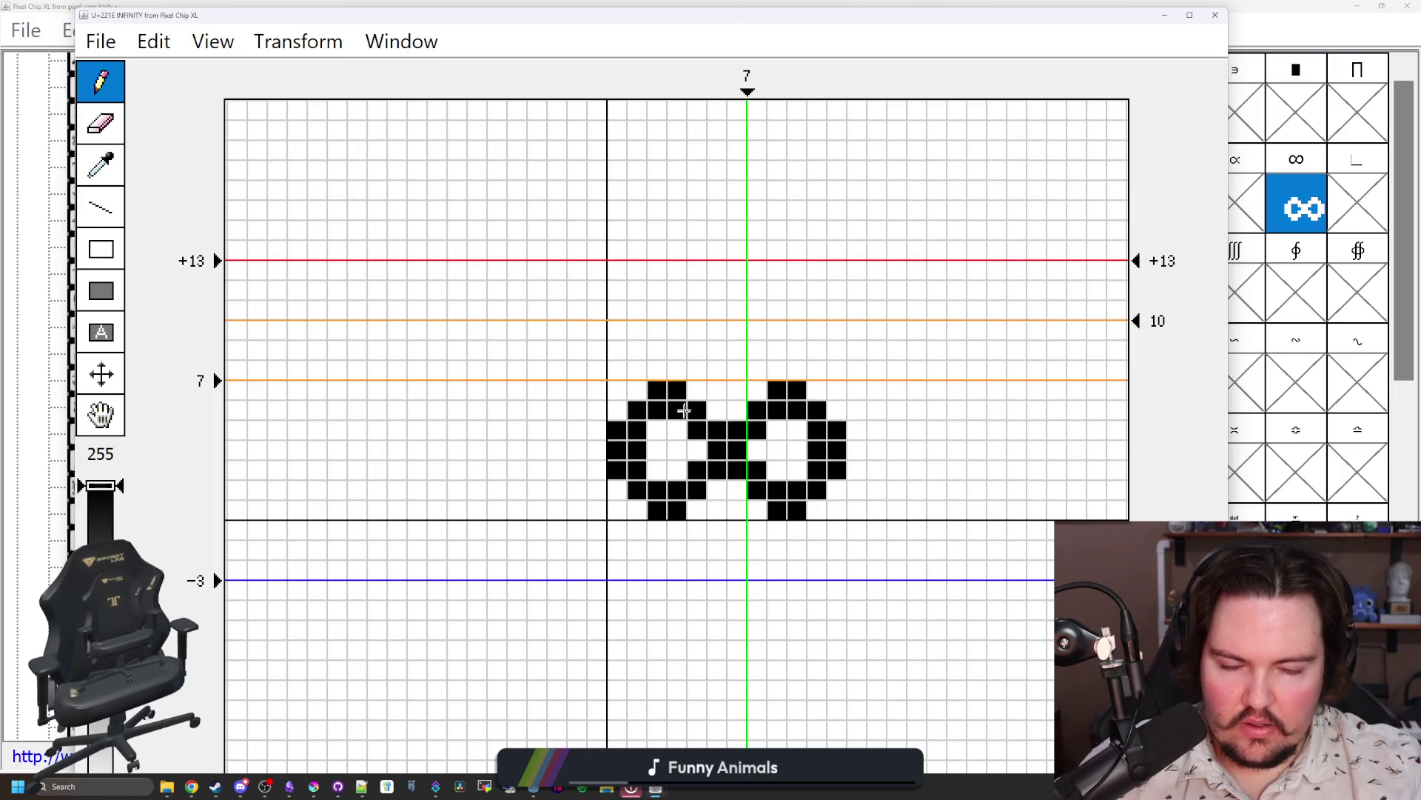
click(636, 390)
click(617, 409)
click(637, 510)
click(617, 489)
click(816, 509)
click(835, 489)
click(836, 409)
click(815, 391)
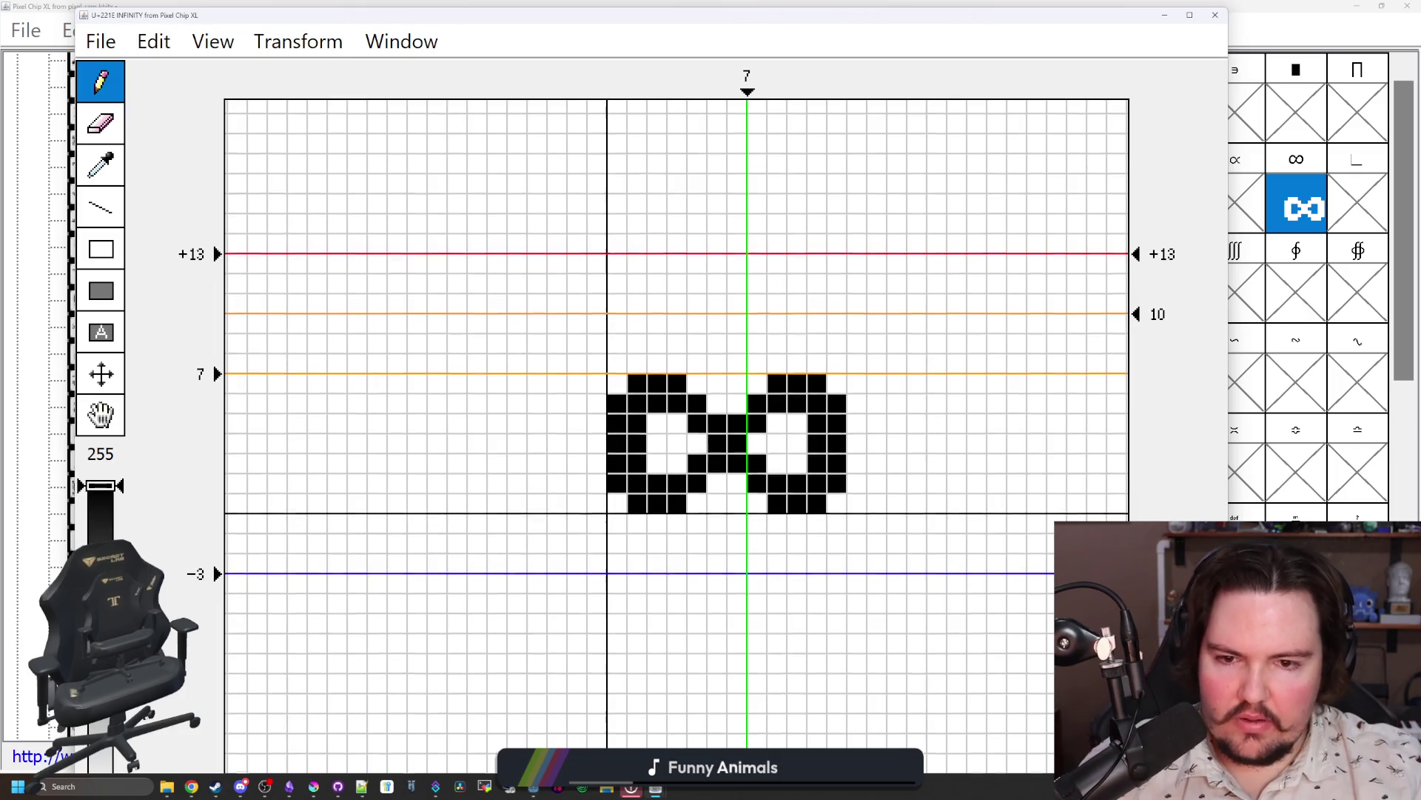
Step: Widen the glyph's advance width from 7 to 13 and fill the middle gaps
drag(748, 94, 866, 94)
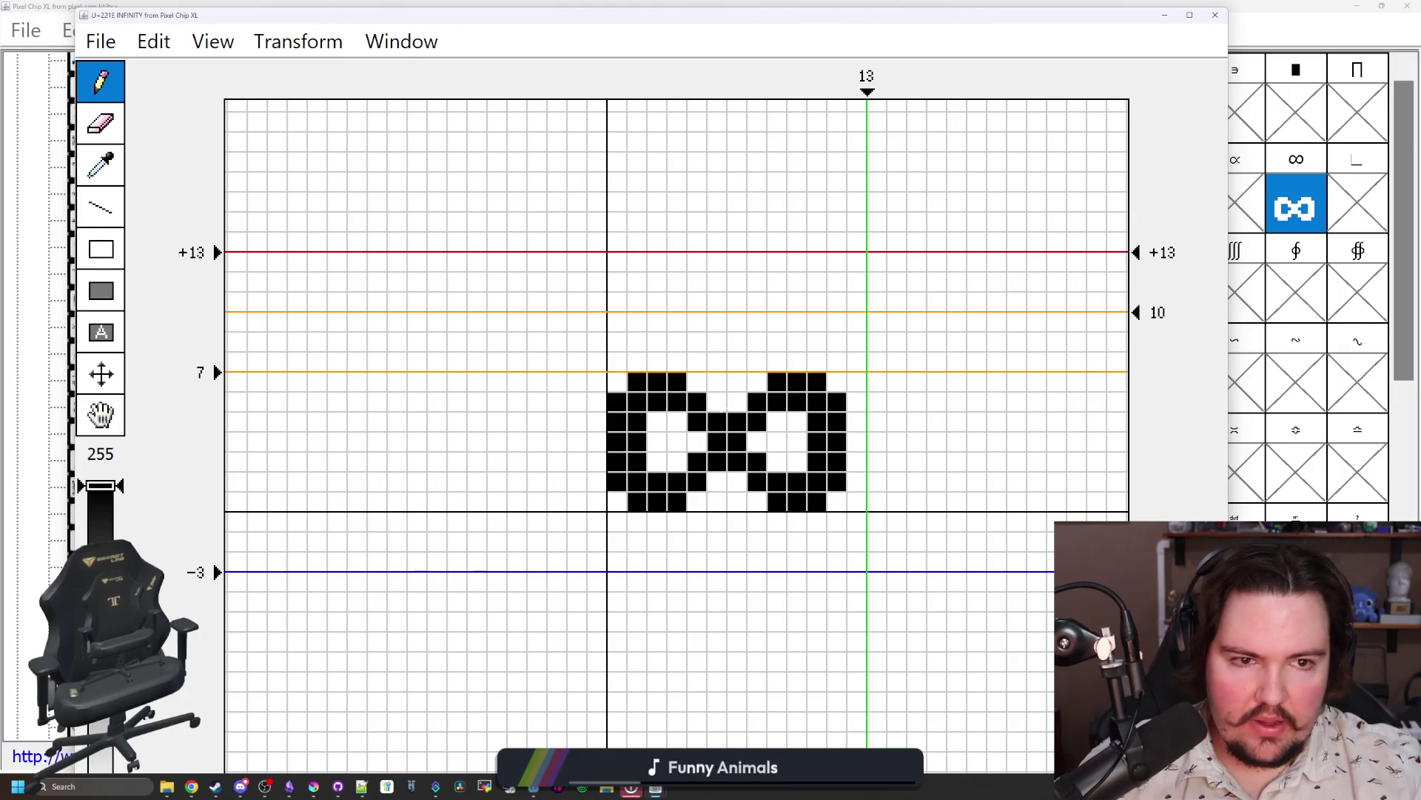
click(716, 400)
click(697, 381)
click(737, 481)
click(758, 501)
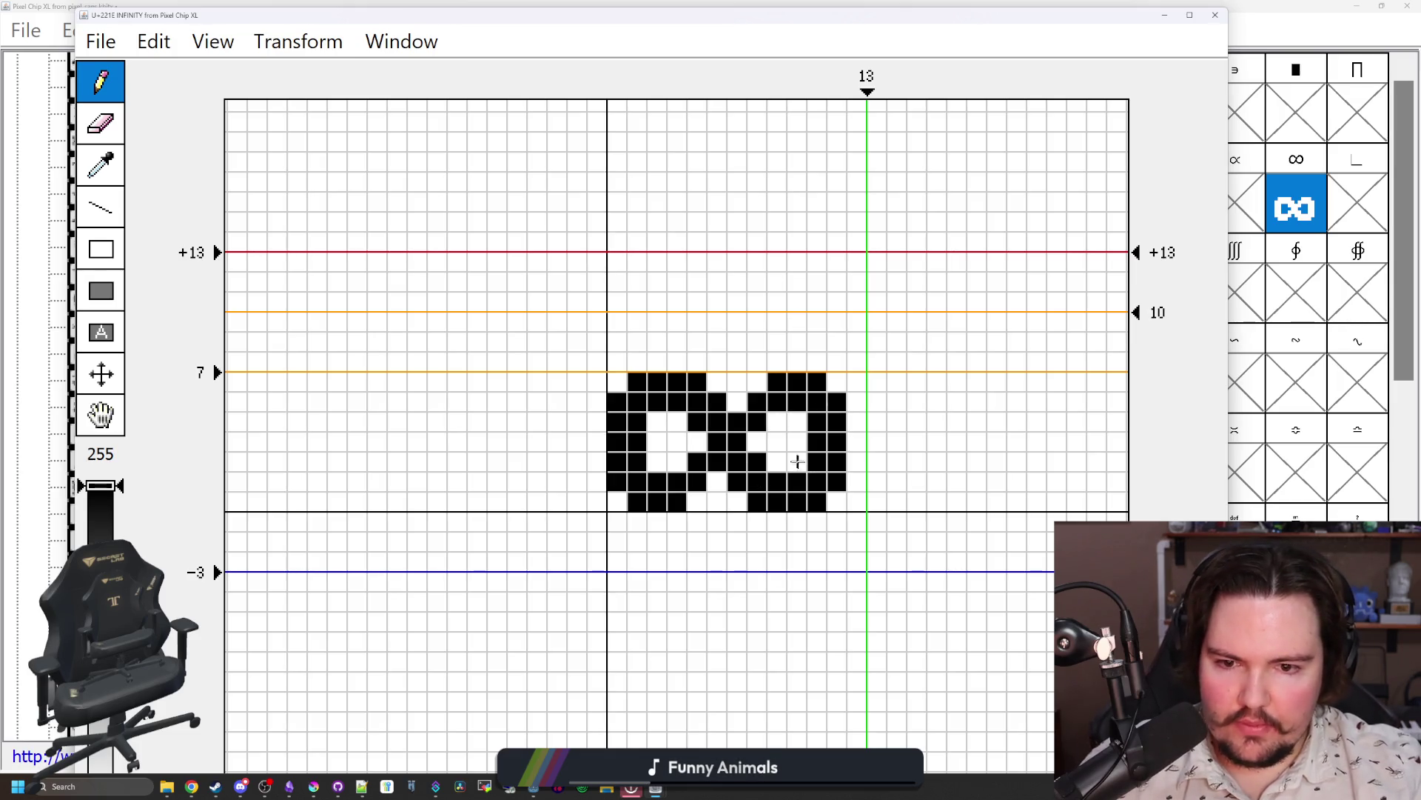
Step: Add pixels inside each loop, trim the outer corners, and undo the last two edits
click(796, 420)
click(656, 420)
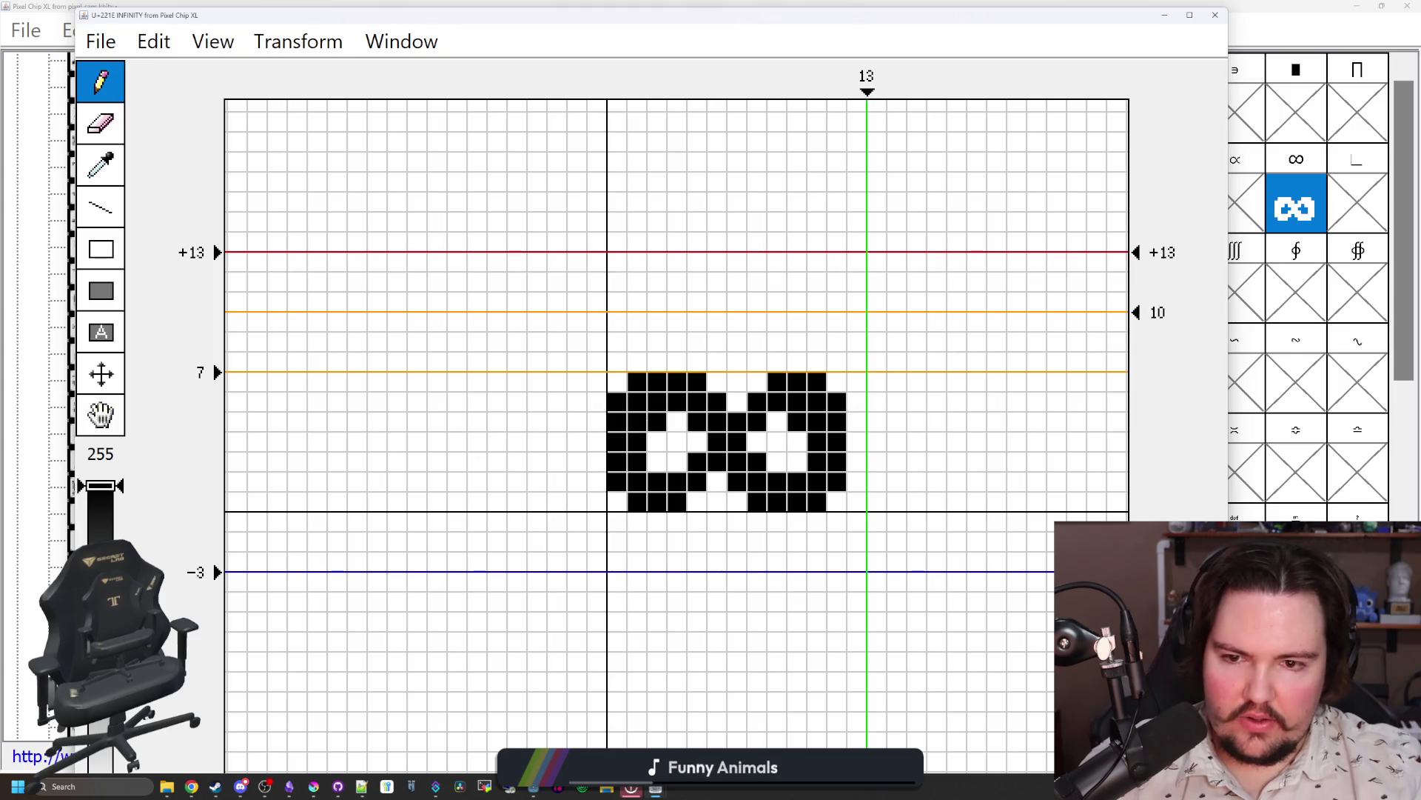
click(656, 421)
click(796, 421)
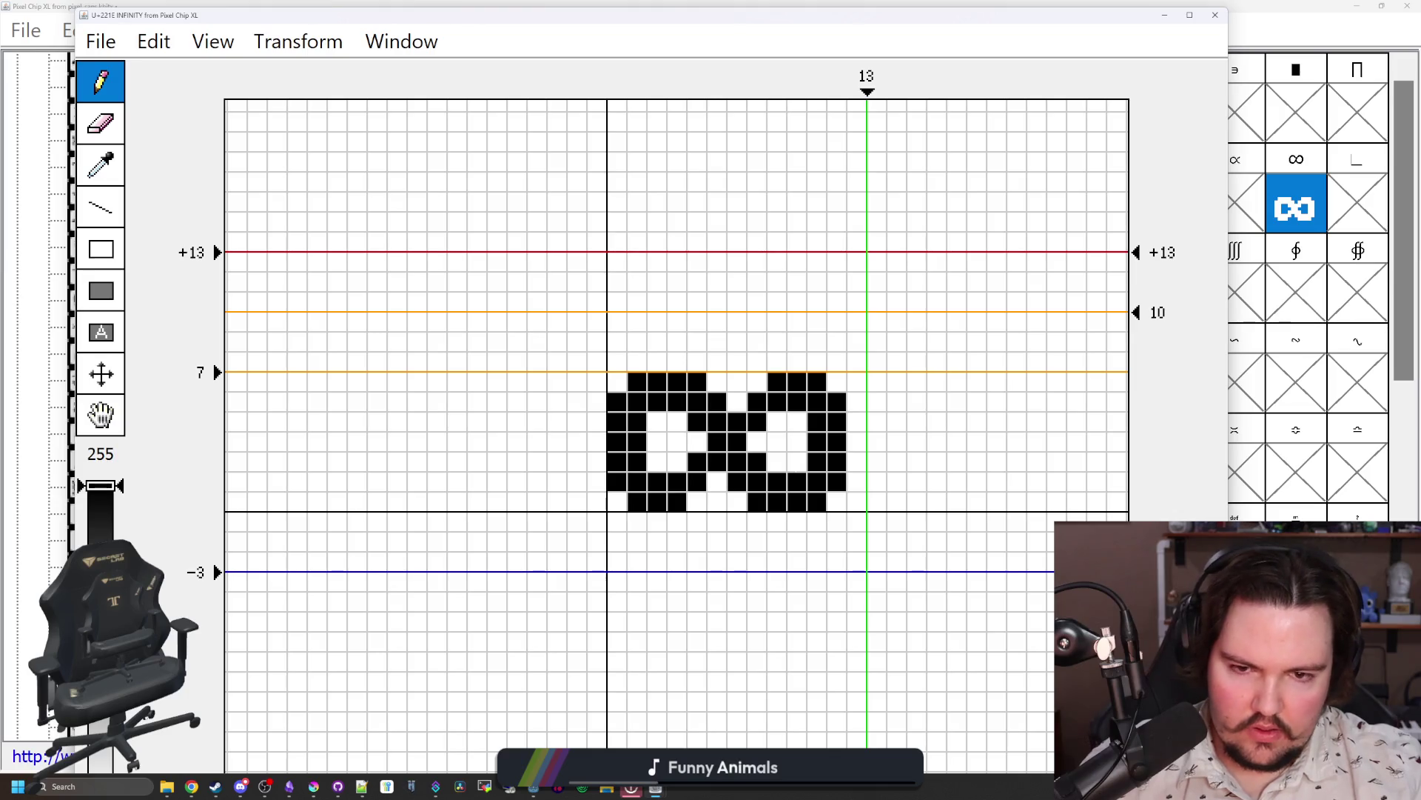
click(796, 421)
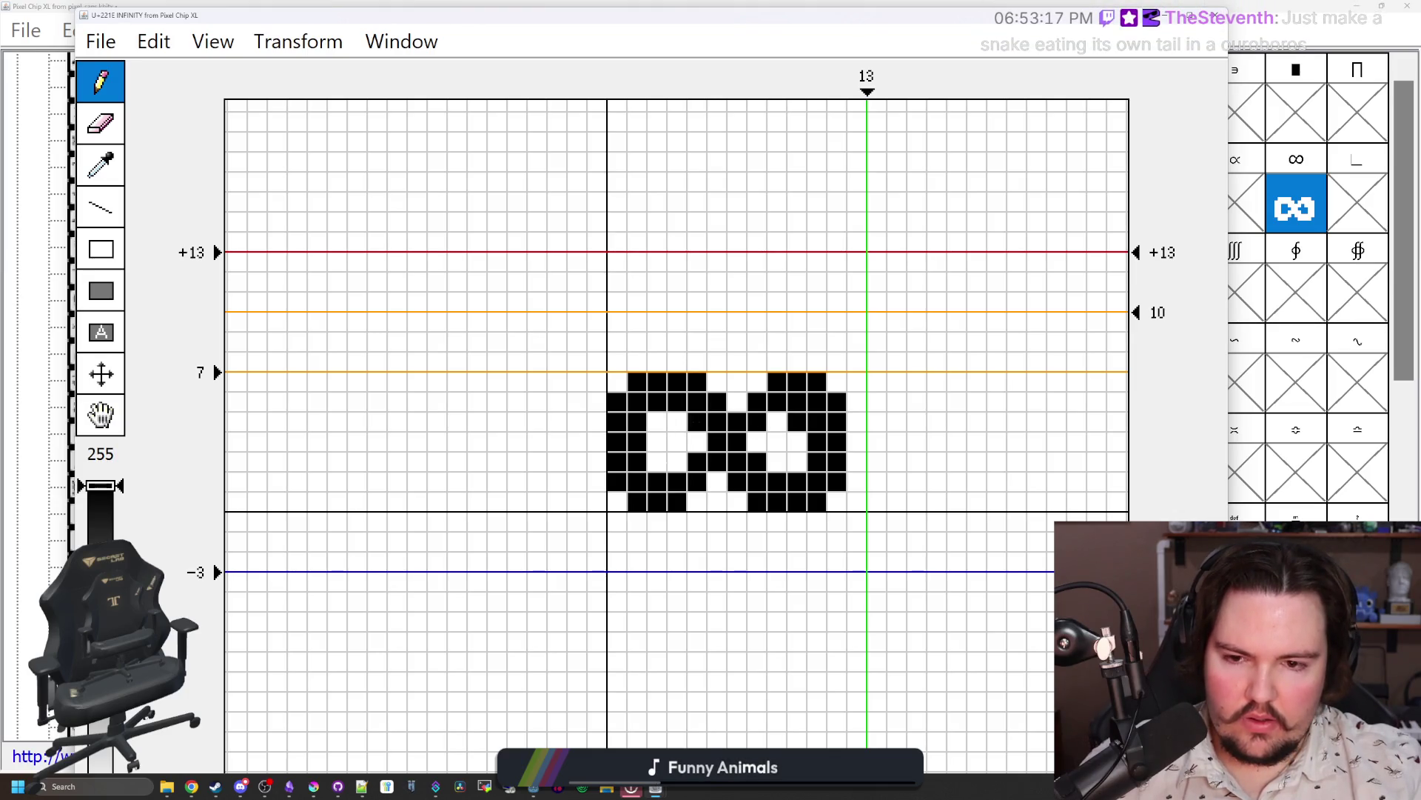
click(655, 460)
click(637, 501)
click(618, 482)
click(836, 400)
click(817, 381)
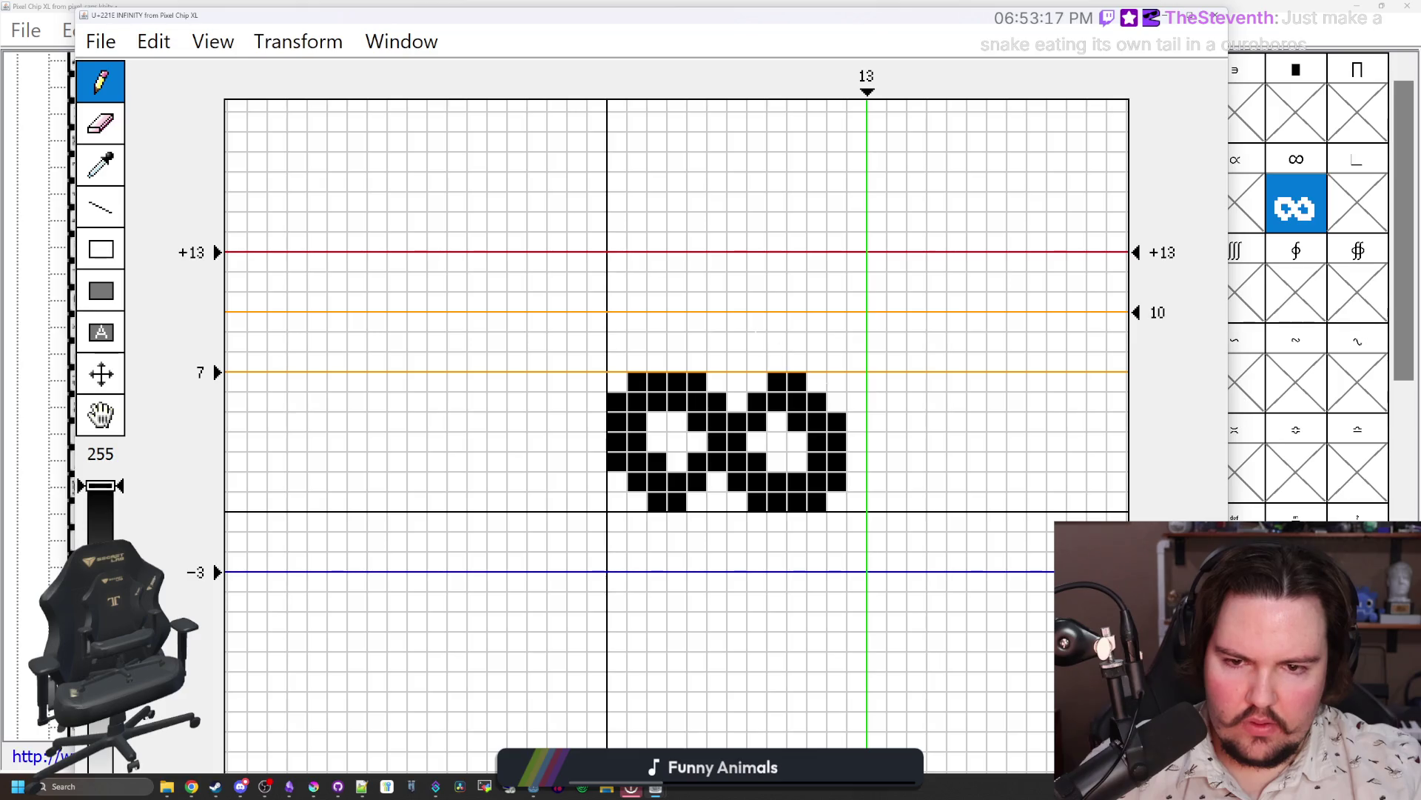
key(ctrl+z)
key(ctrl+z)
key(ctrl+z)
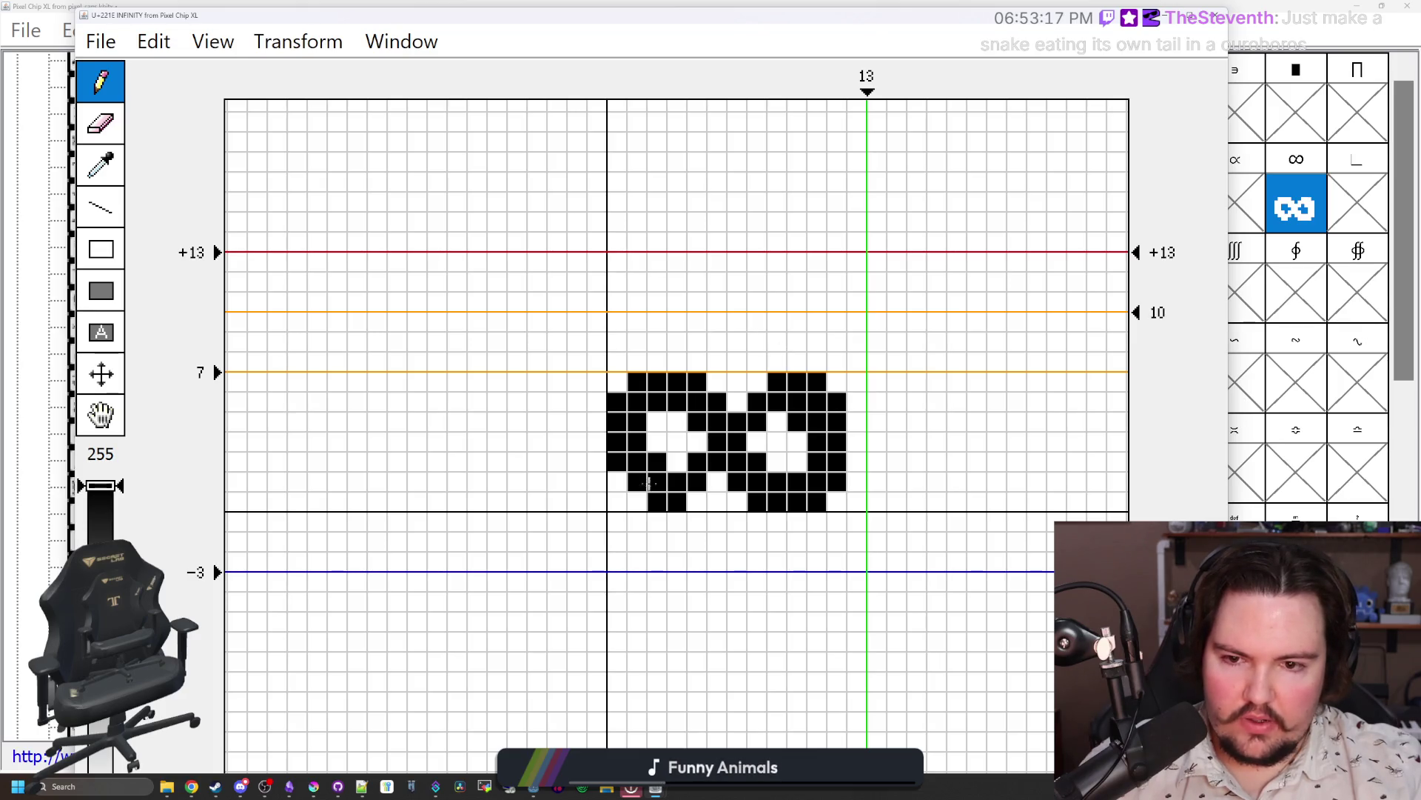
key(ctrl+z)
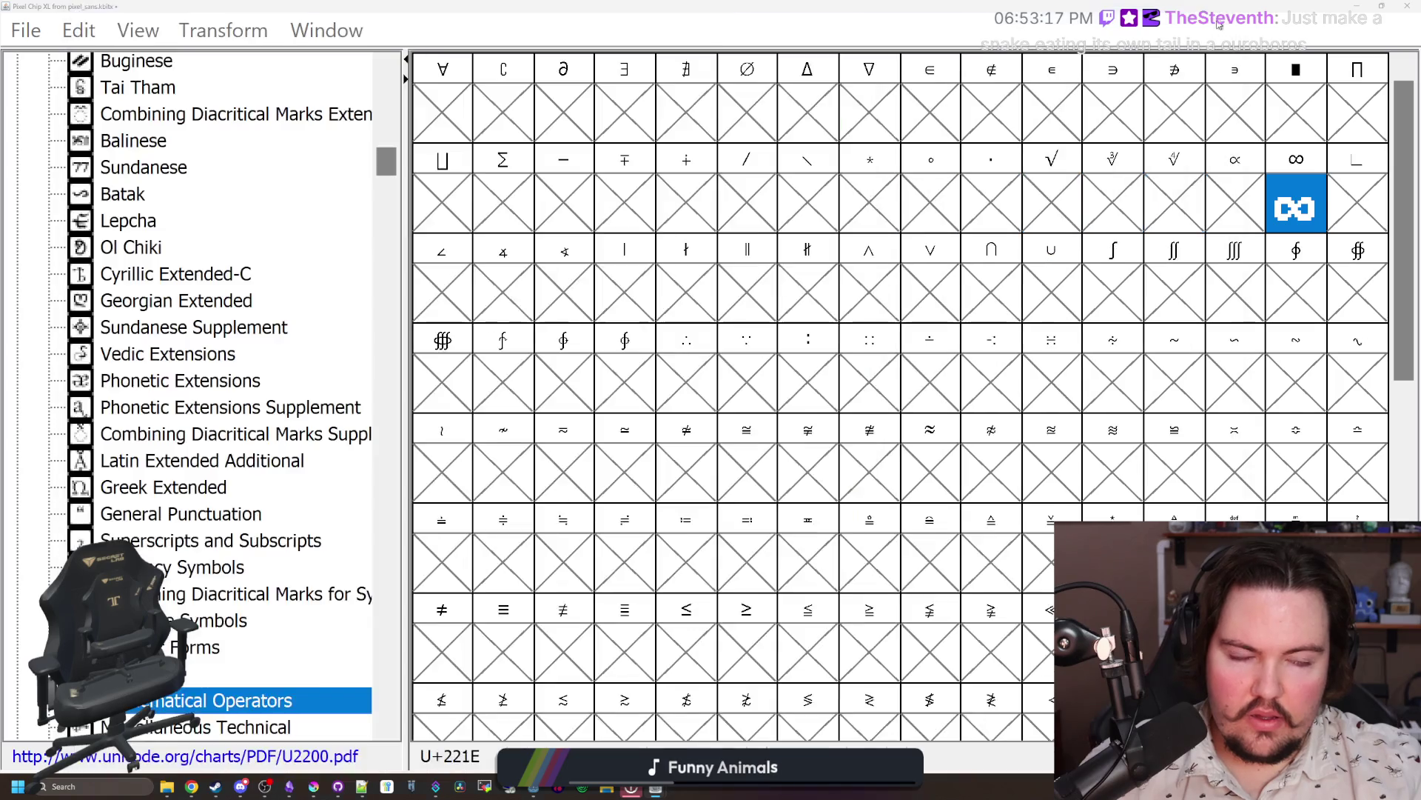
Step: Close the infinity glyph editor and select the ∧ cell in the grid
click(1223, 23)
click(1285, 277)
drag(1284, 276, 898, 286)
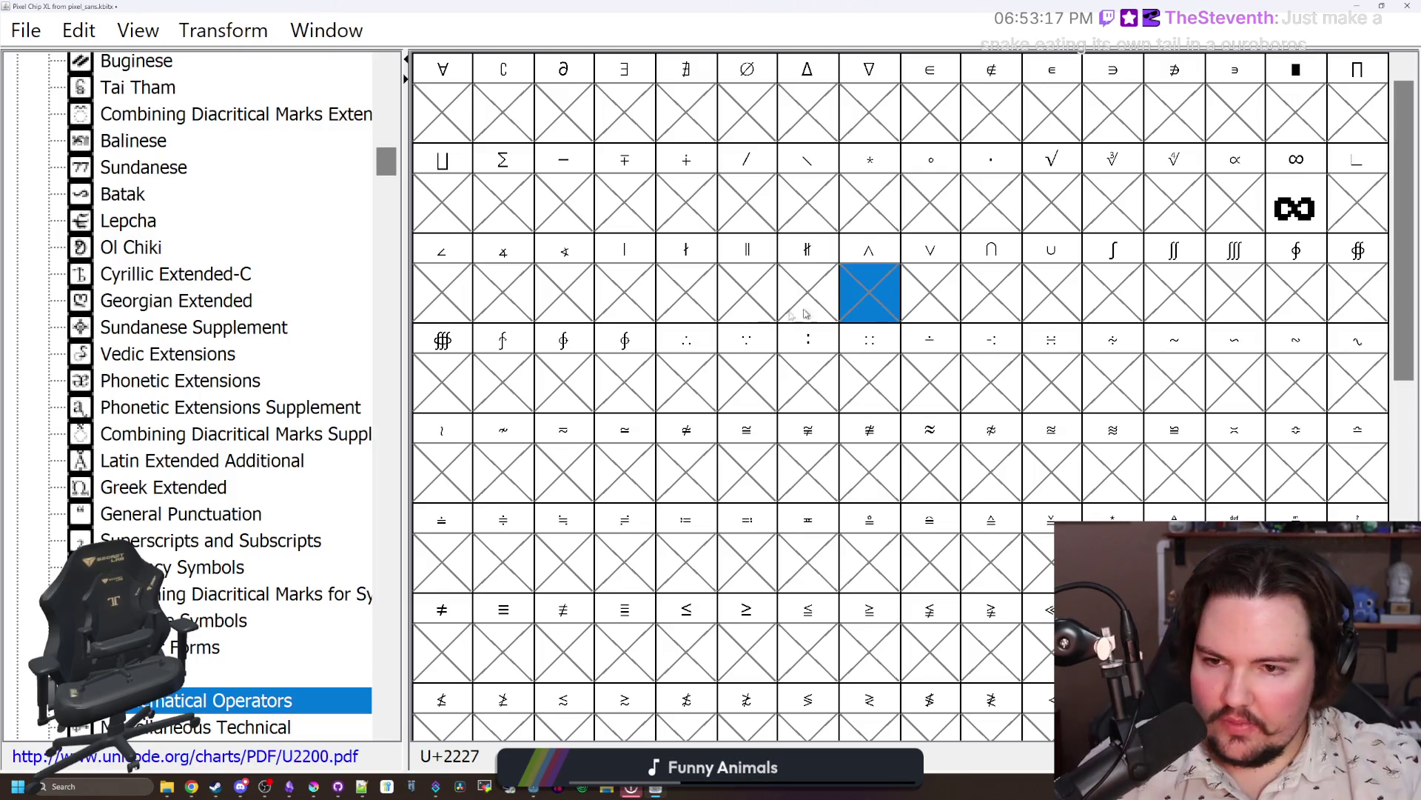
click(560, 278)
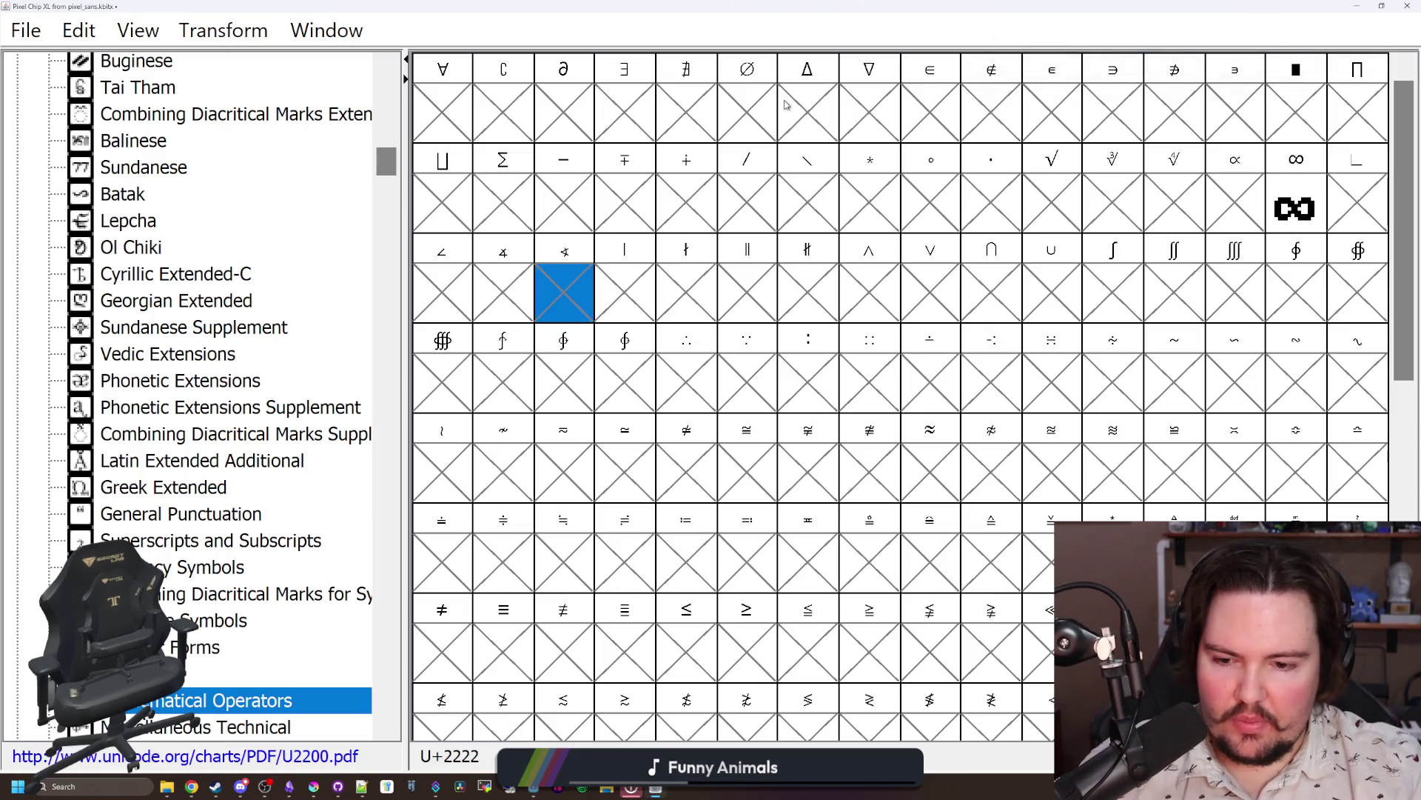
click(809, 111)
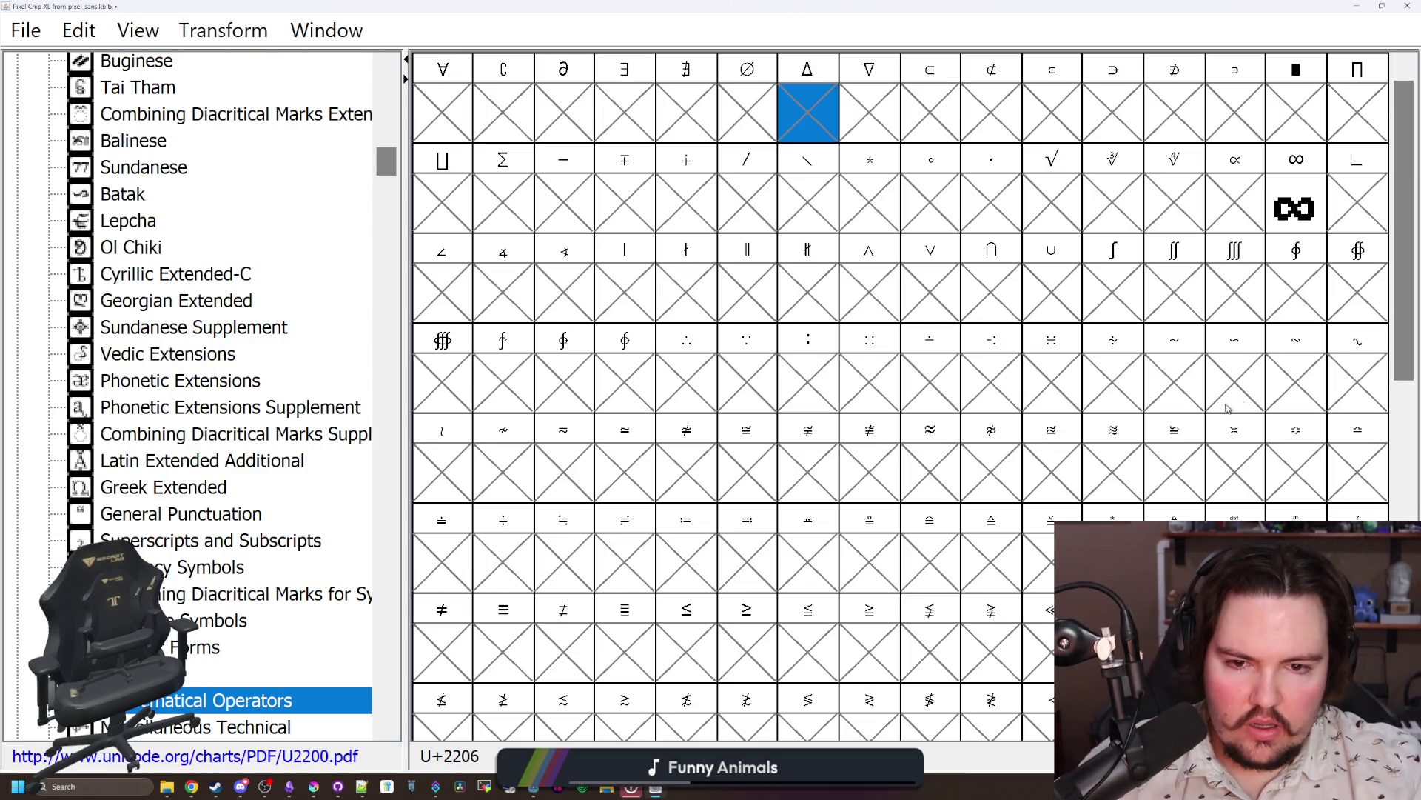
click(919, 459)
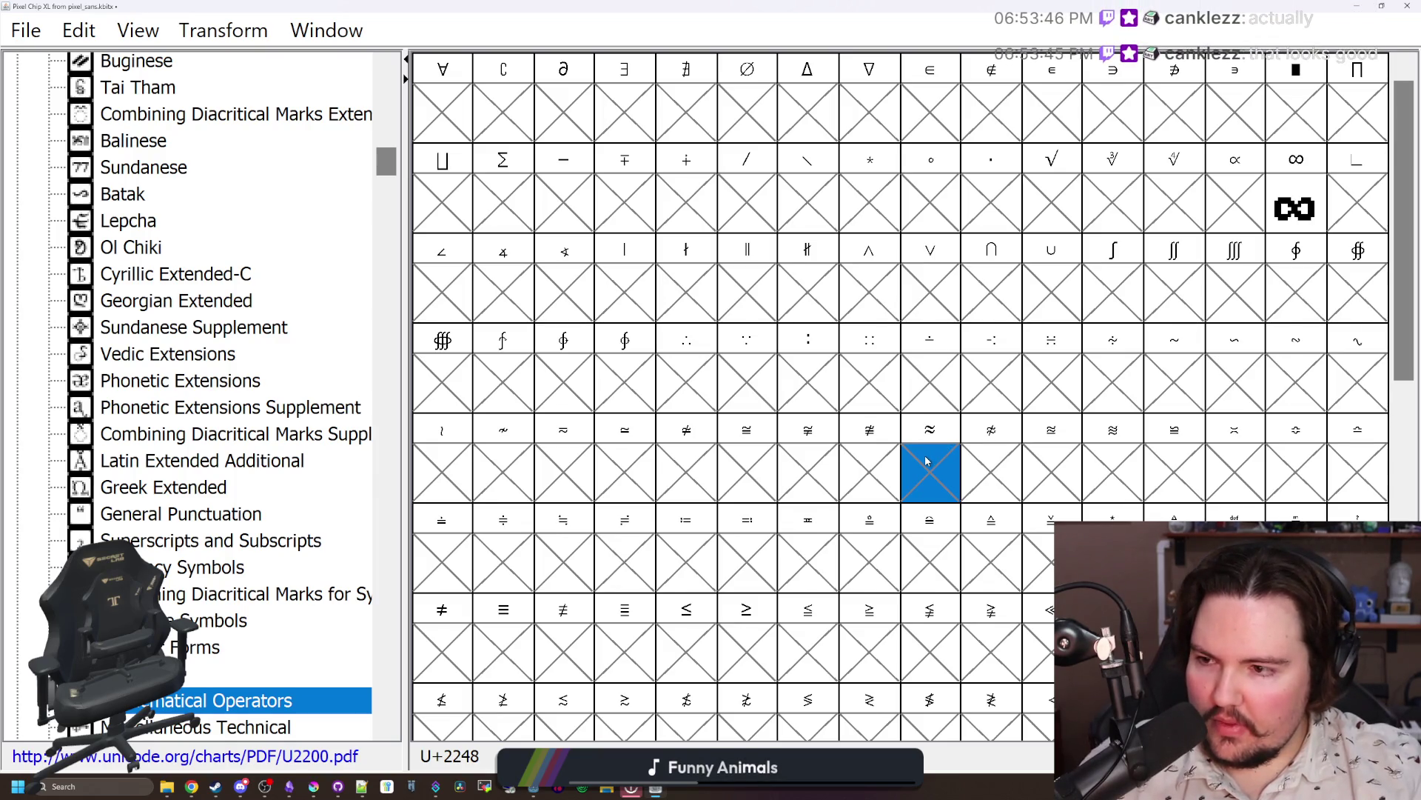
scroll(926, 460, down, 2)
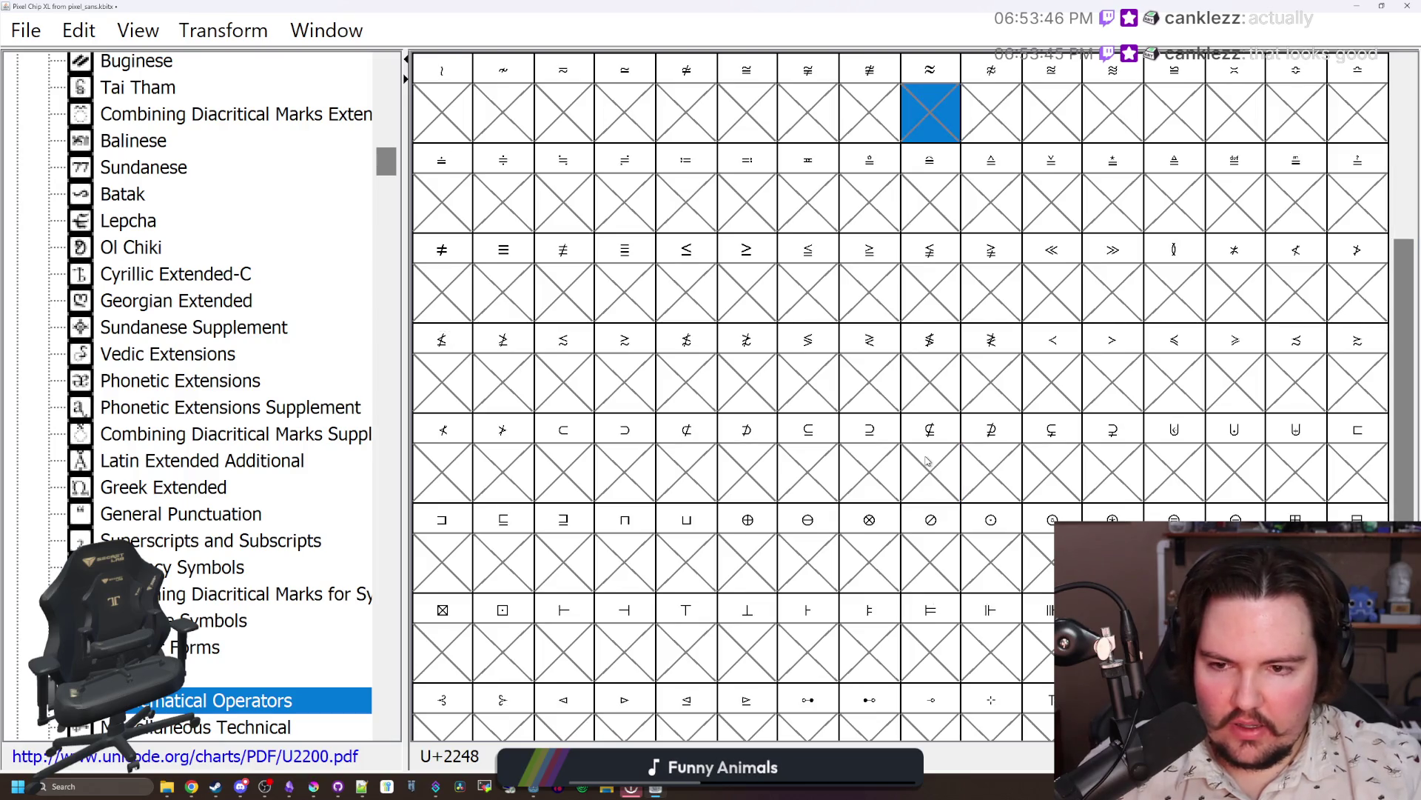
scroll(926, 460, down, 2)
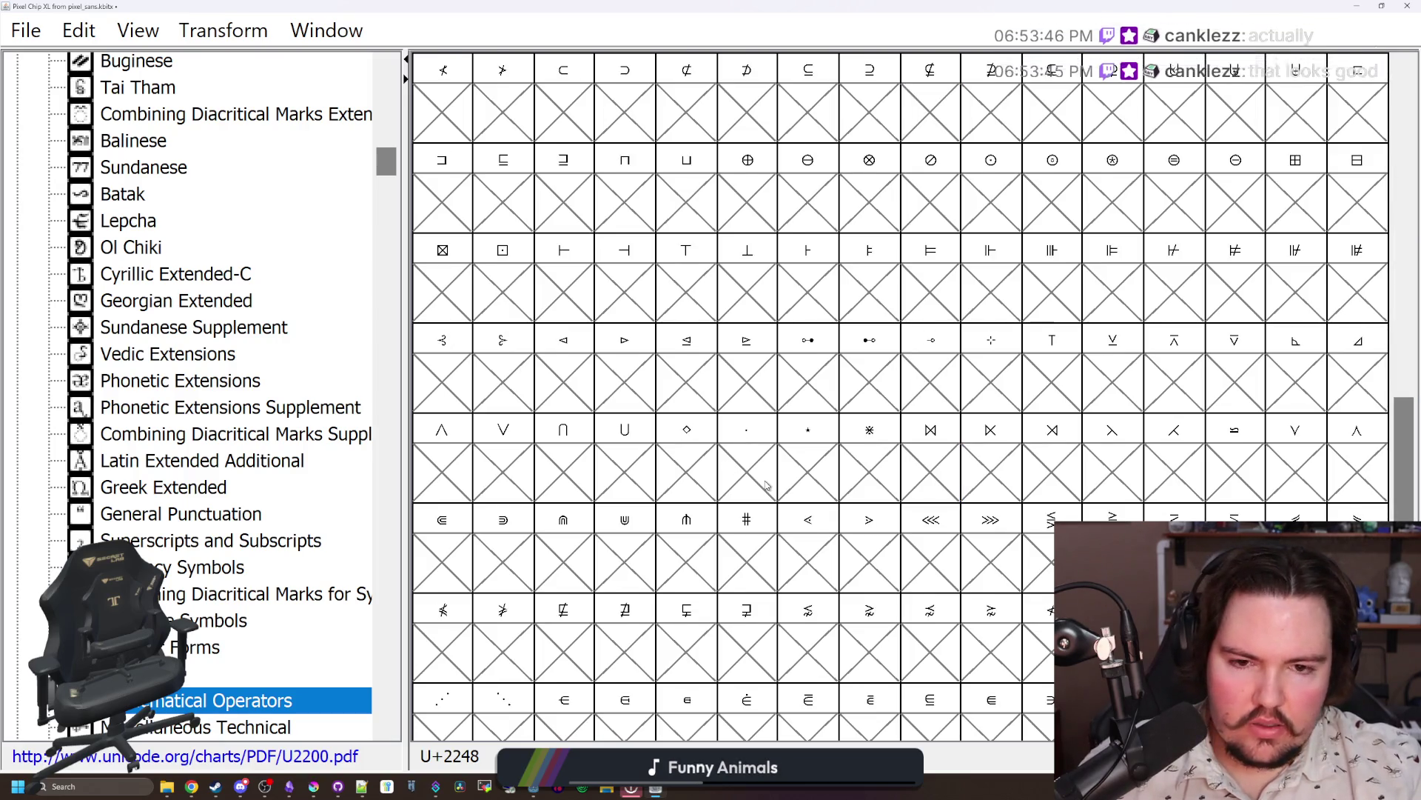
scroll(766, 484, down, 1)
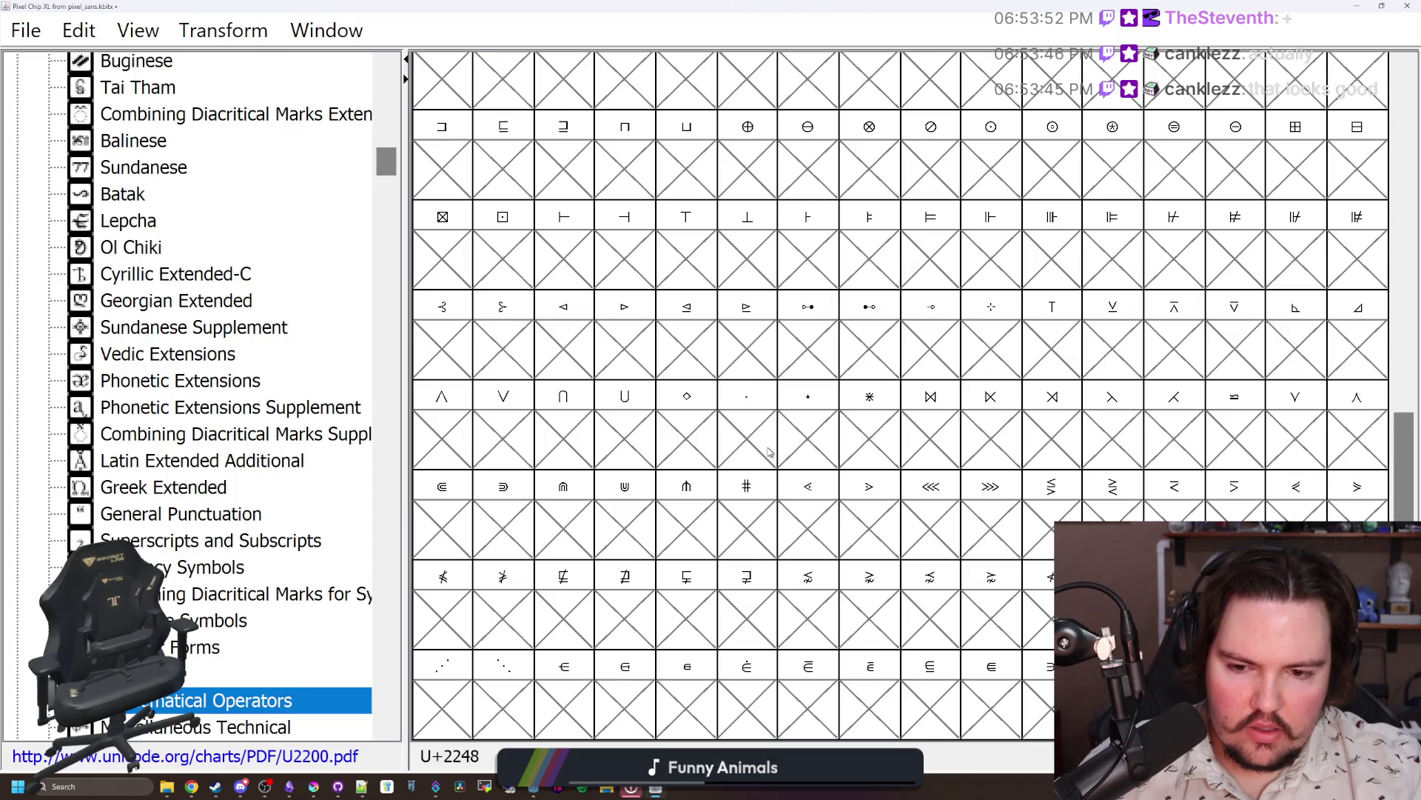
scroll(770, 452, up, 4)
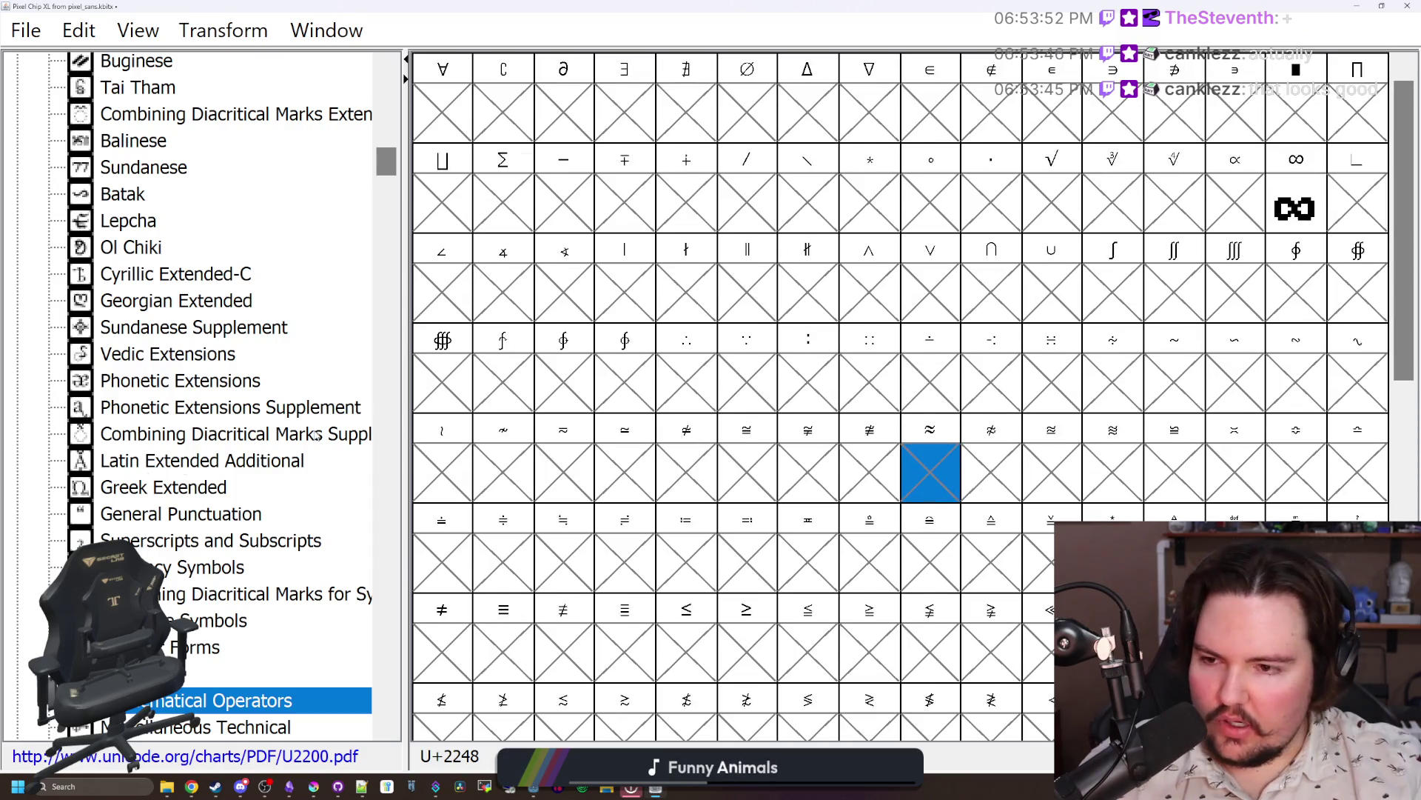
scroll(98, 531, down, 1)
key(Down)
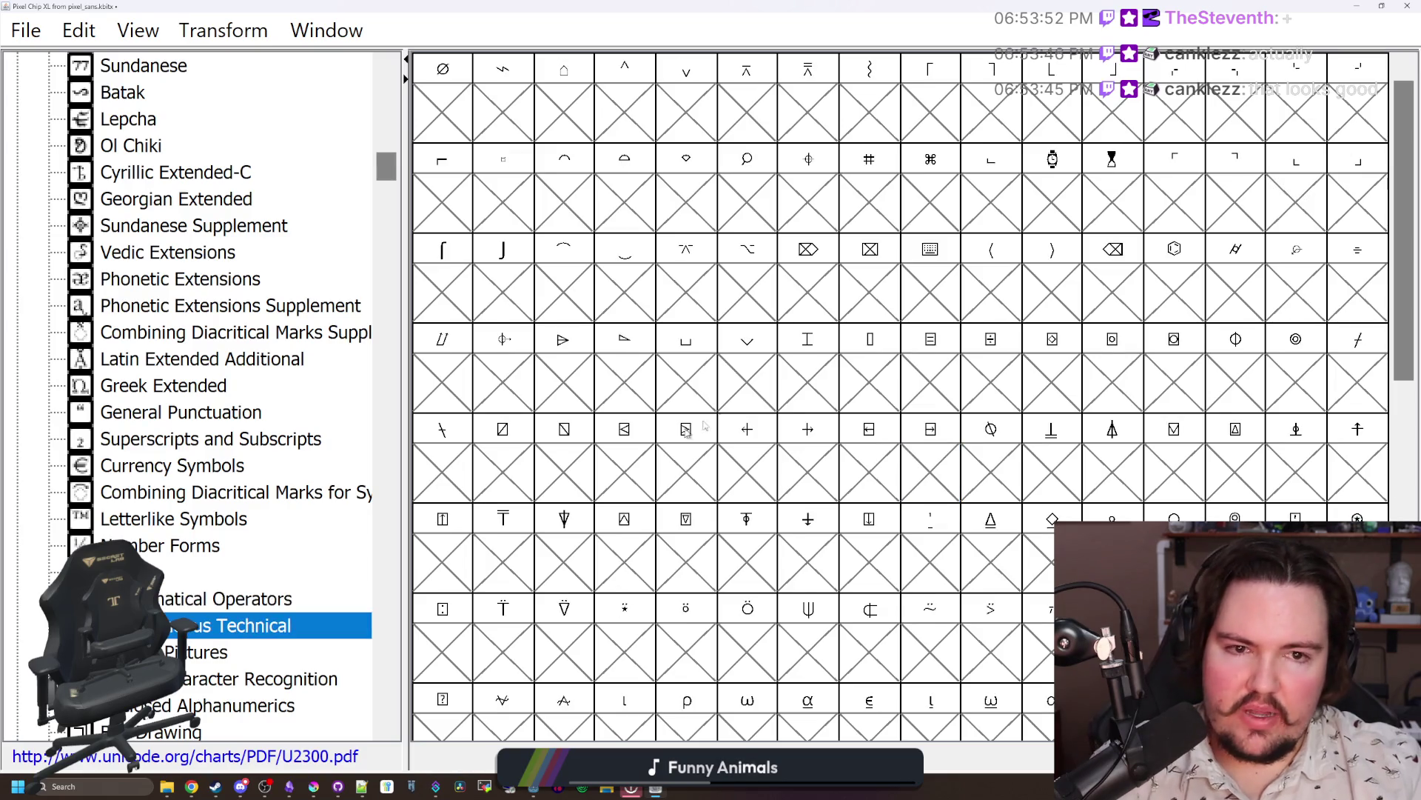
scroll(801, 307, down, 4)
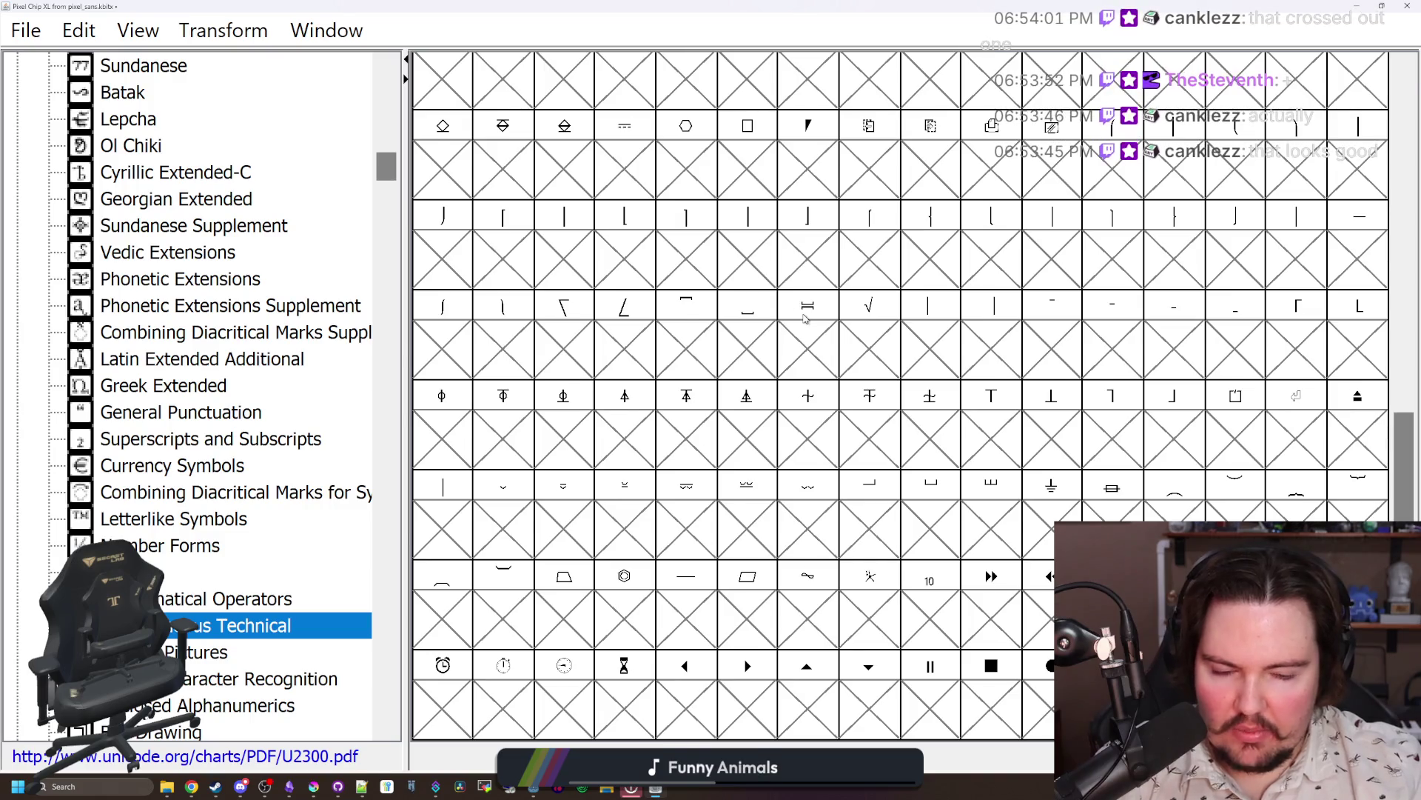
key(Down)
key(Up)
scroll(703, 407, down, 3)
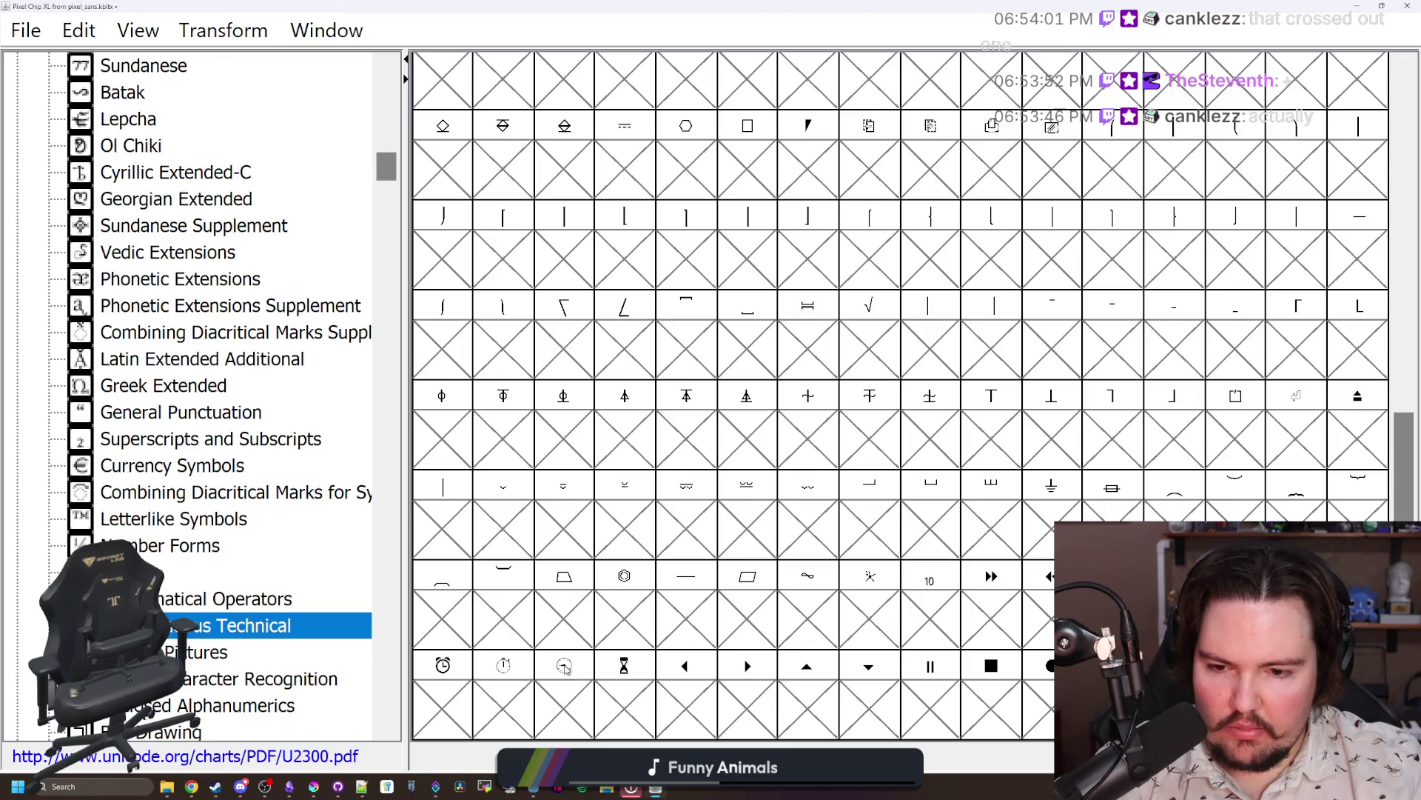
key(Down)
key(Down)
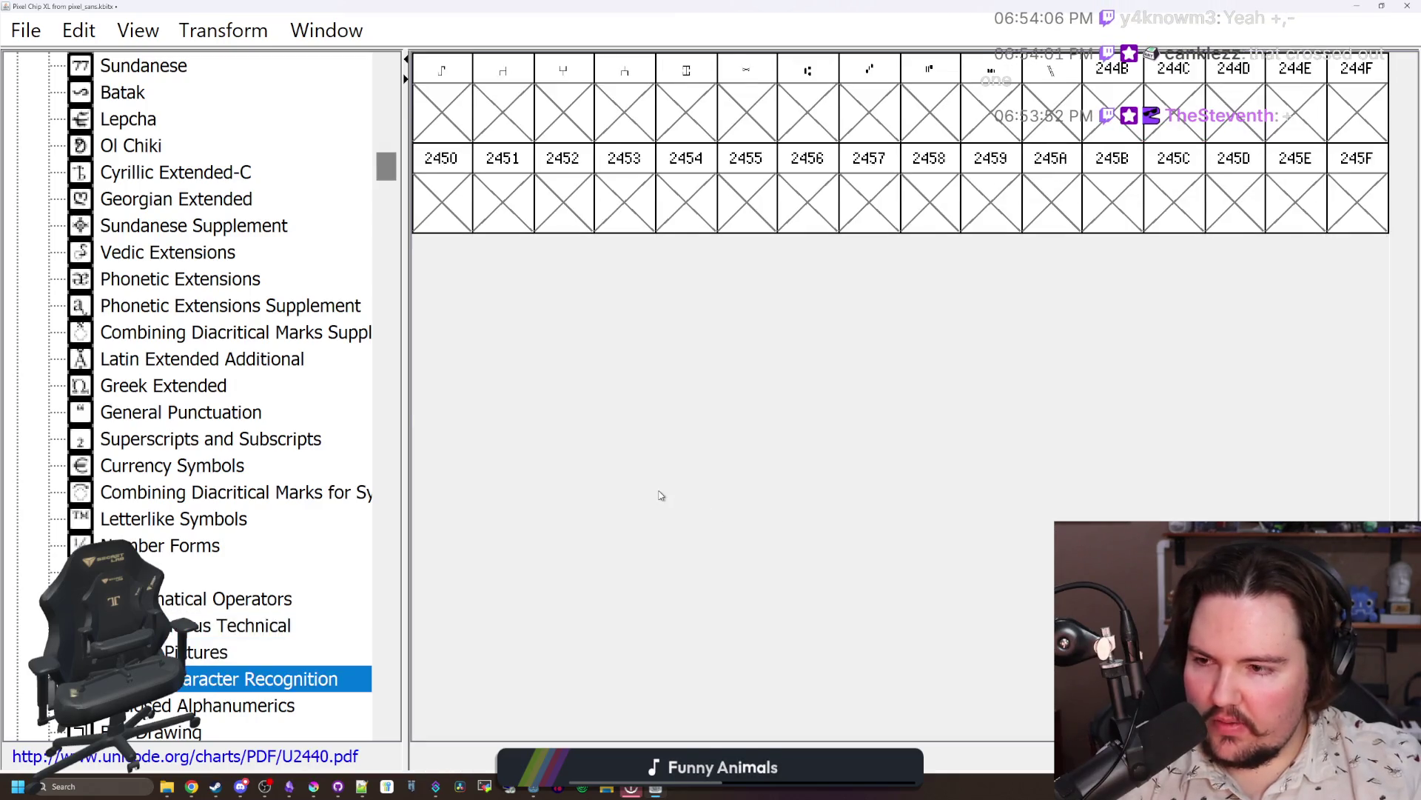
key(Up)
key(Up)
key(Up)
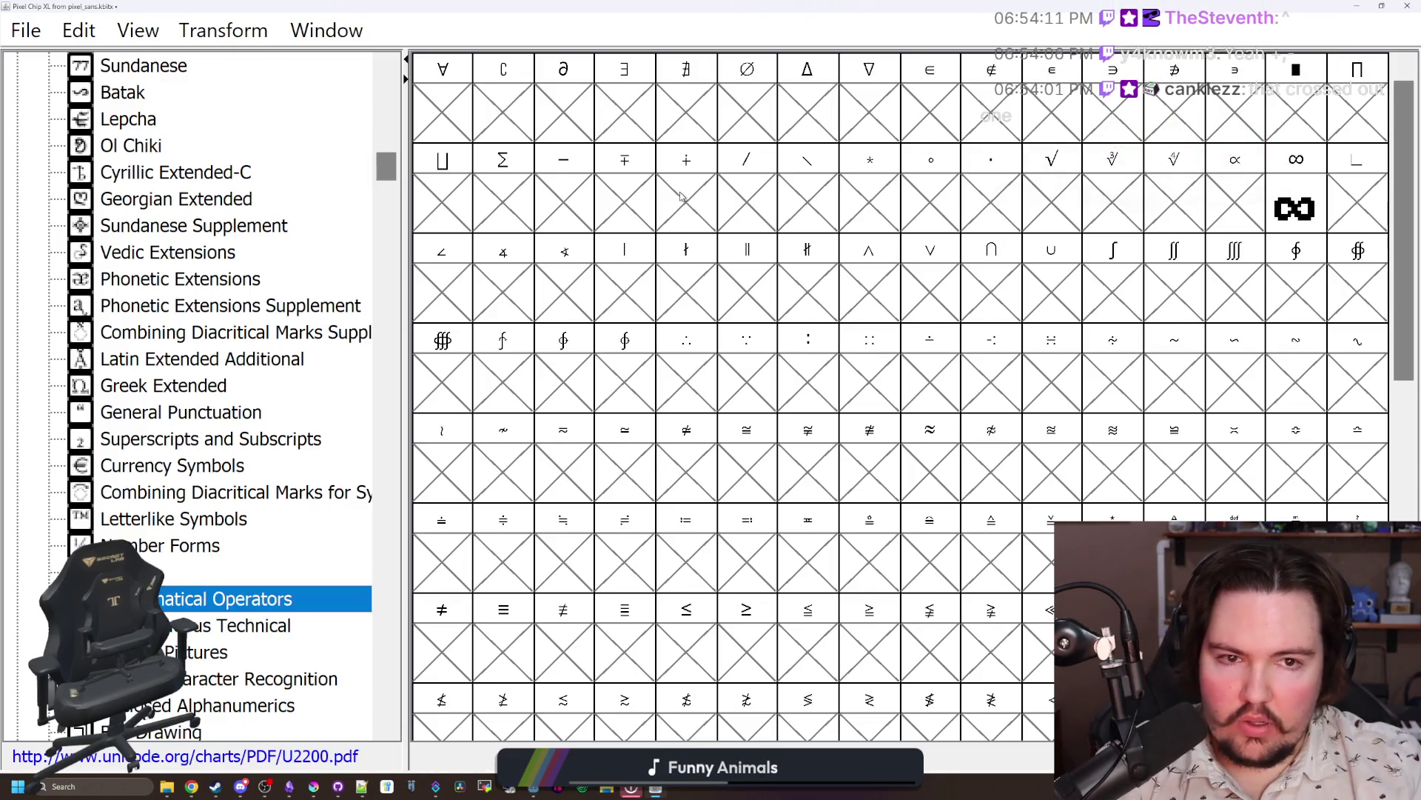
Step: Inspect the ∓, ≠ and U+223C tilde operator cells in Mathematical Operators
click(650, 207)
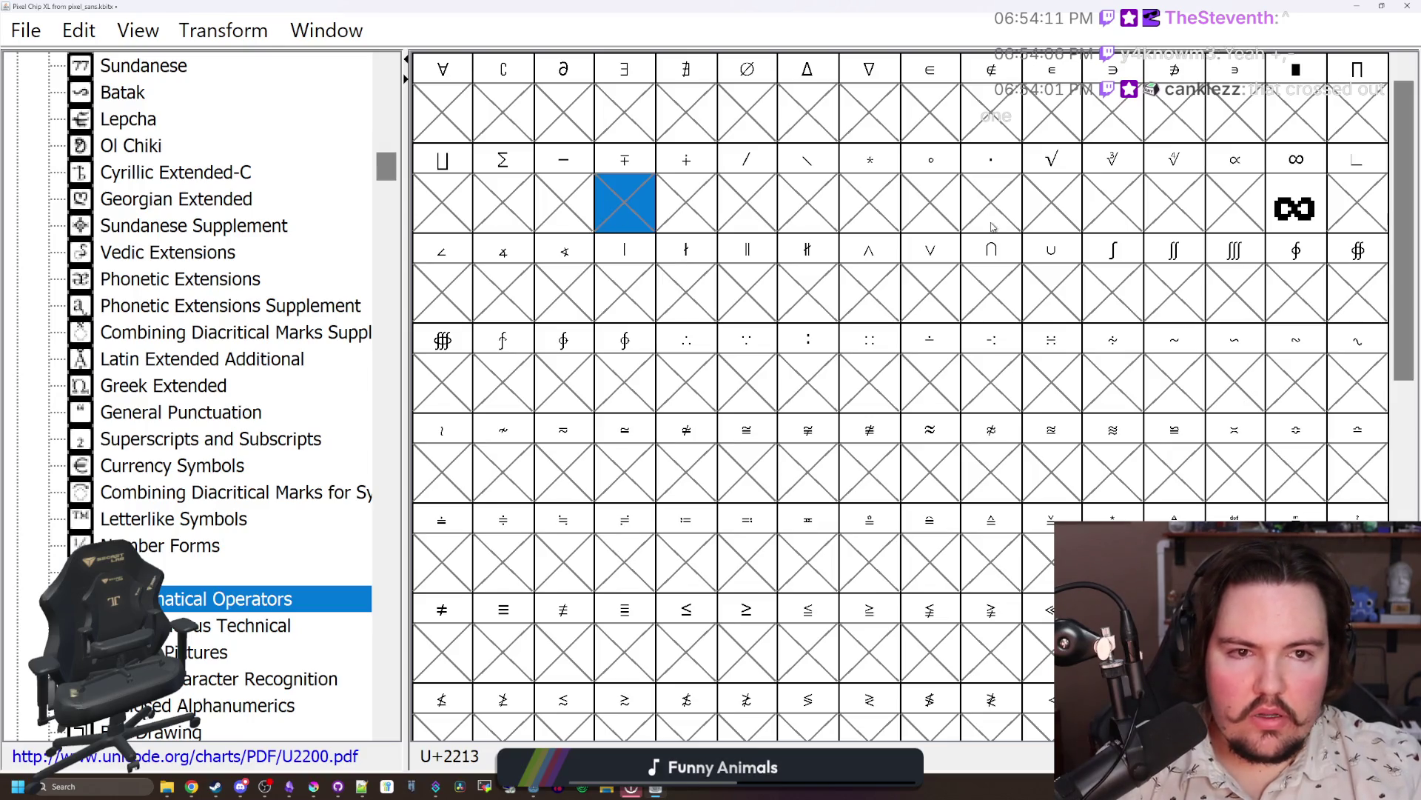
scroll(792, 370, down, 5)
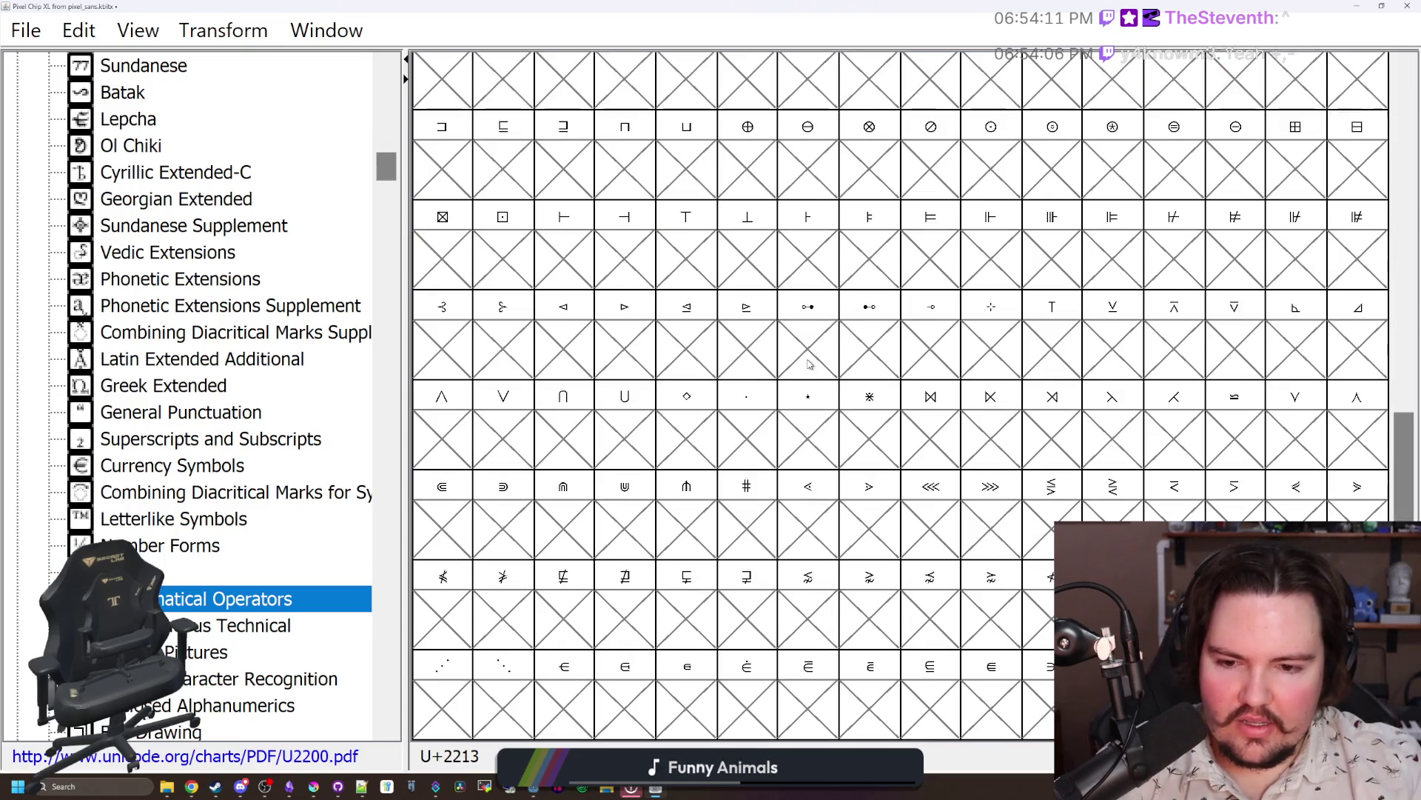
scroll(740, 370, up, 5)
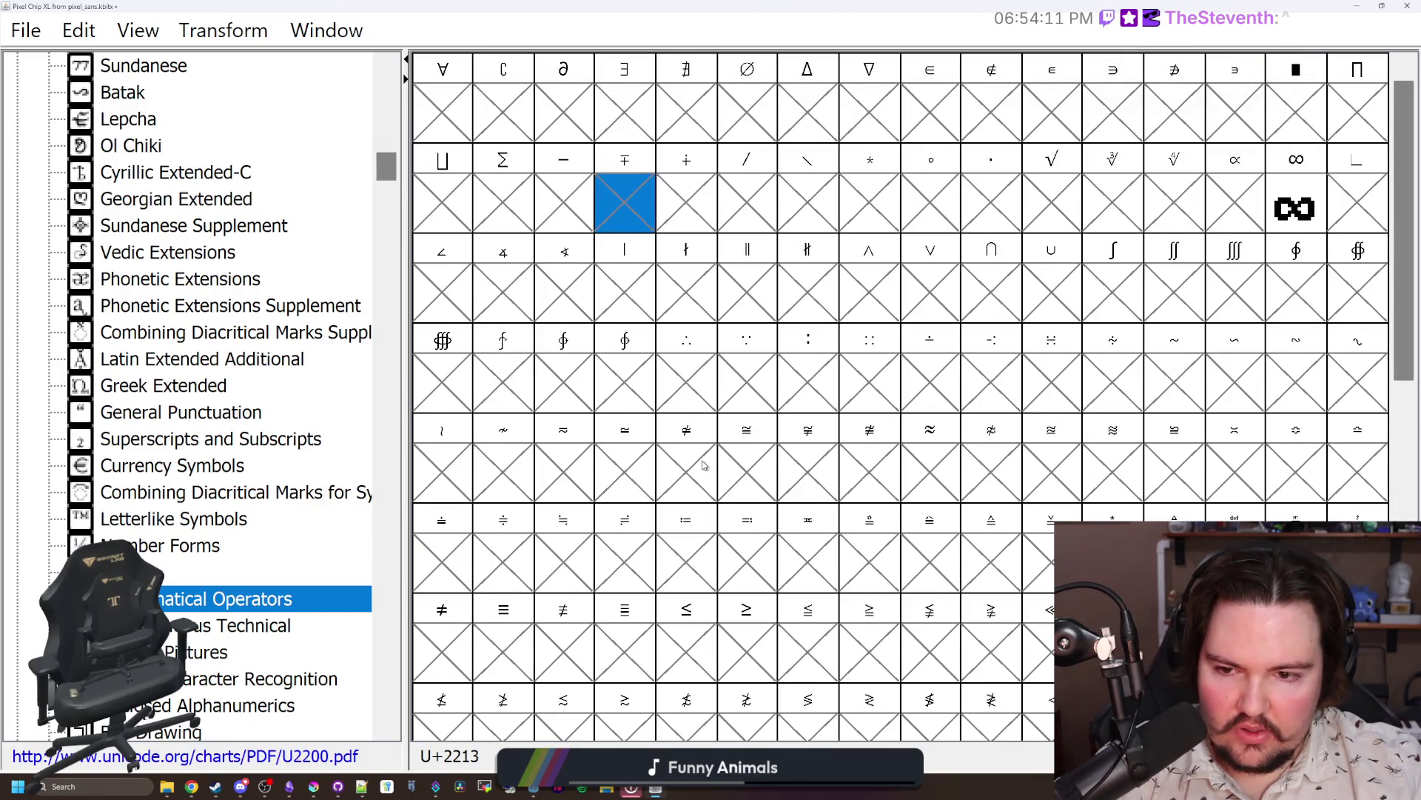
click(439, 649)
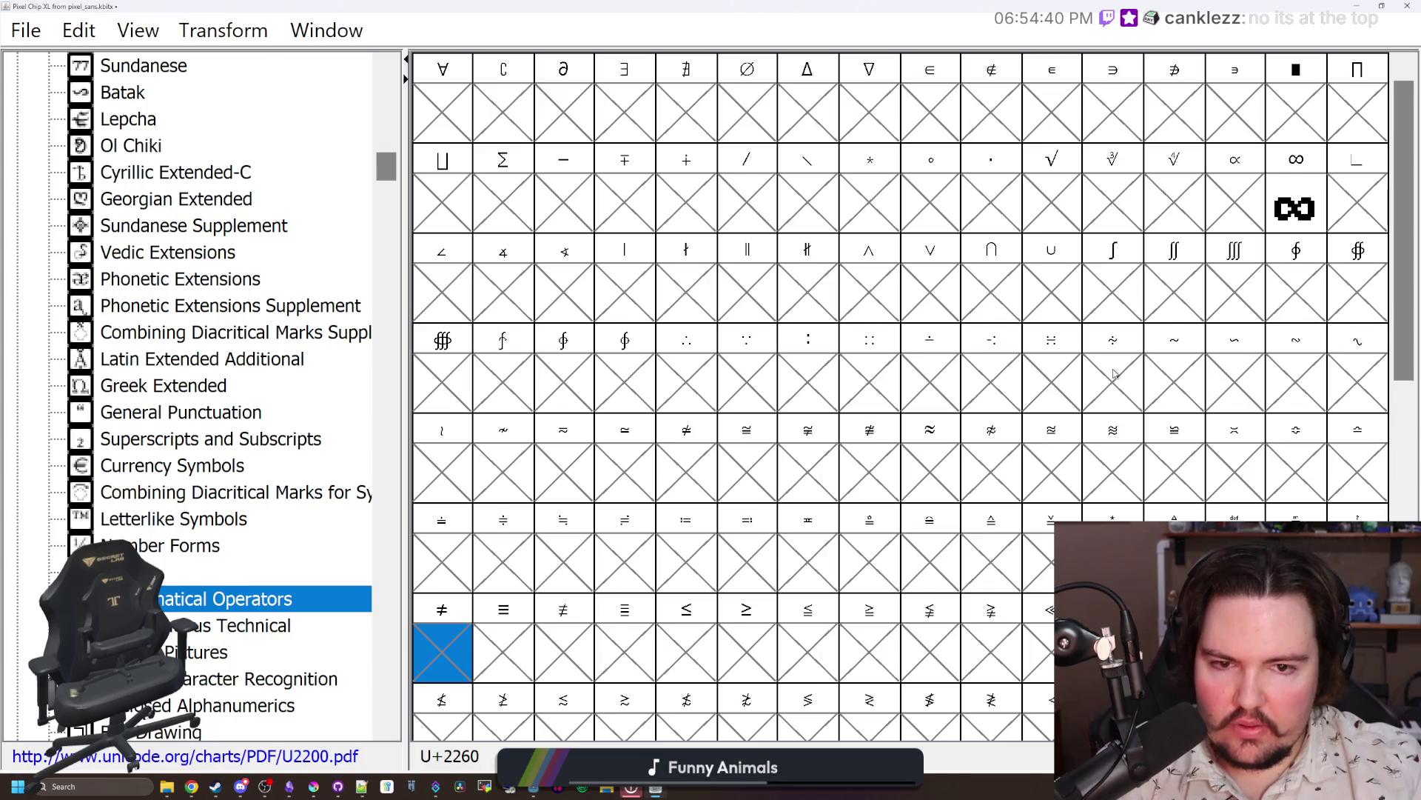
click(1167, 371)
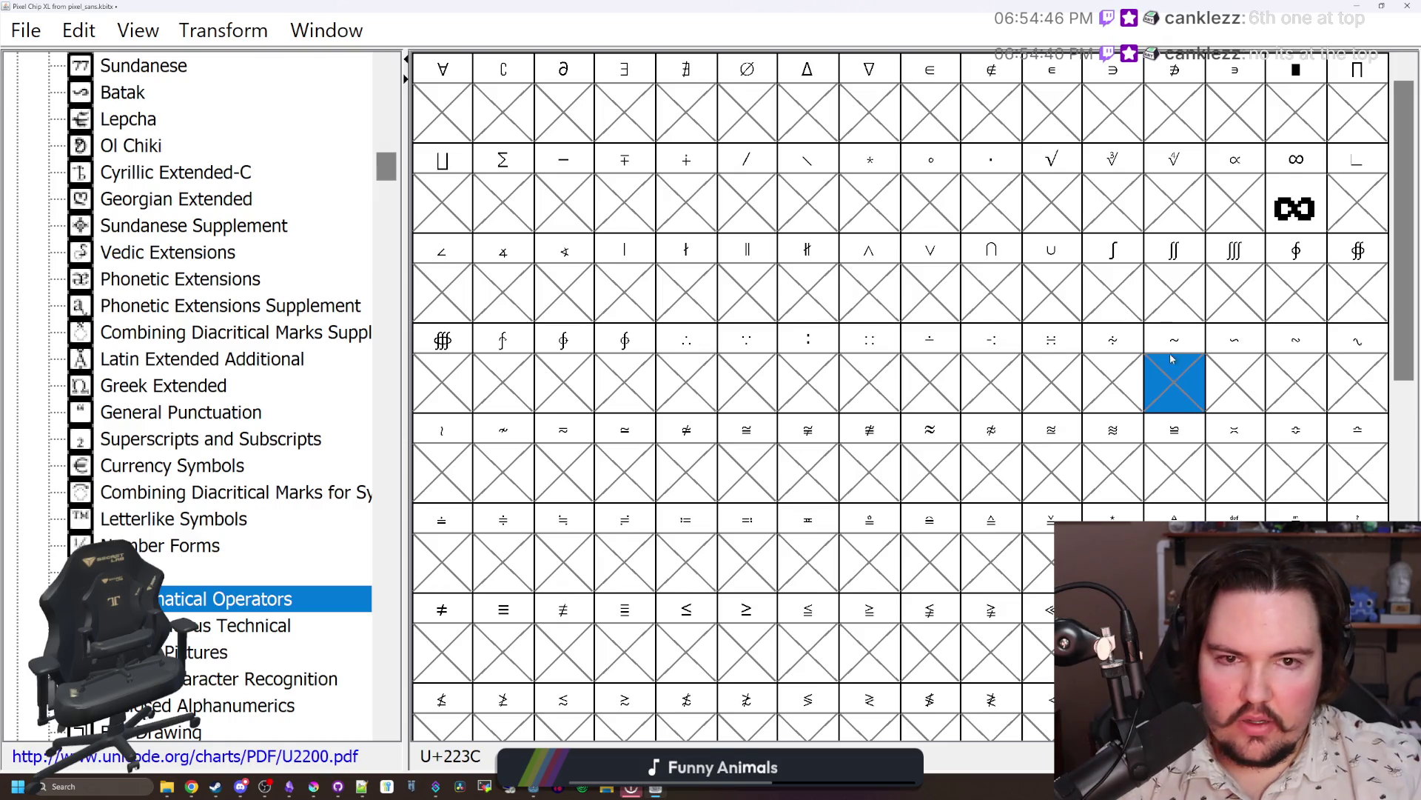
Step: Step through the empty set, square root and not-equal cells, then open Basic Latin
click(461, 111)
key(Right)
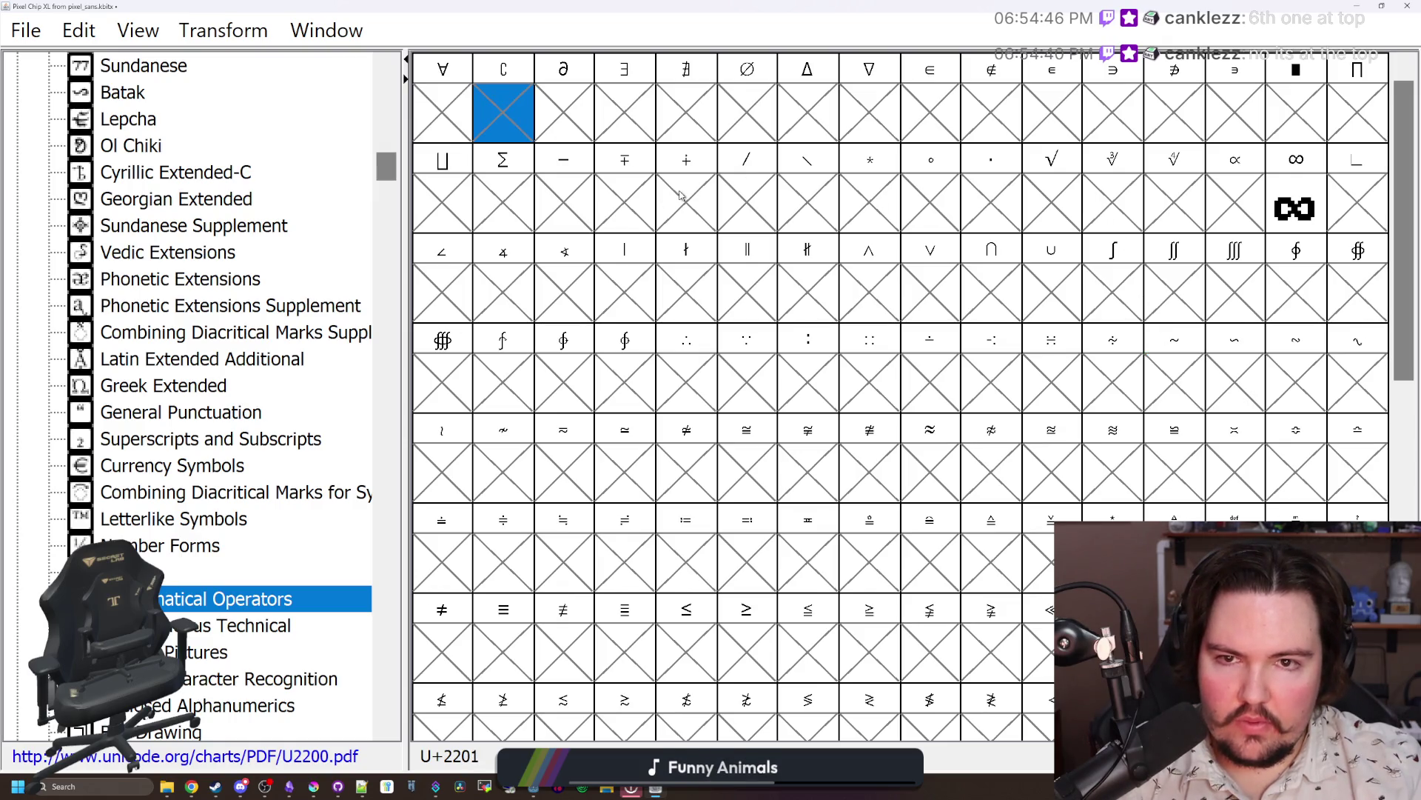
key(Right)
key(Right)
key(Right)
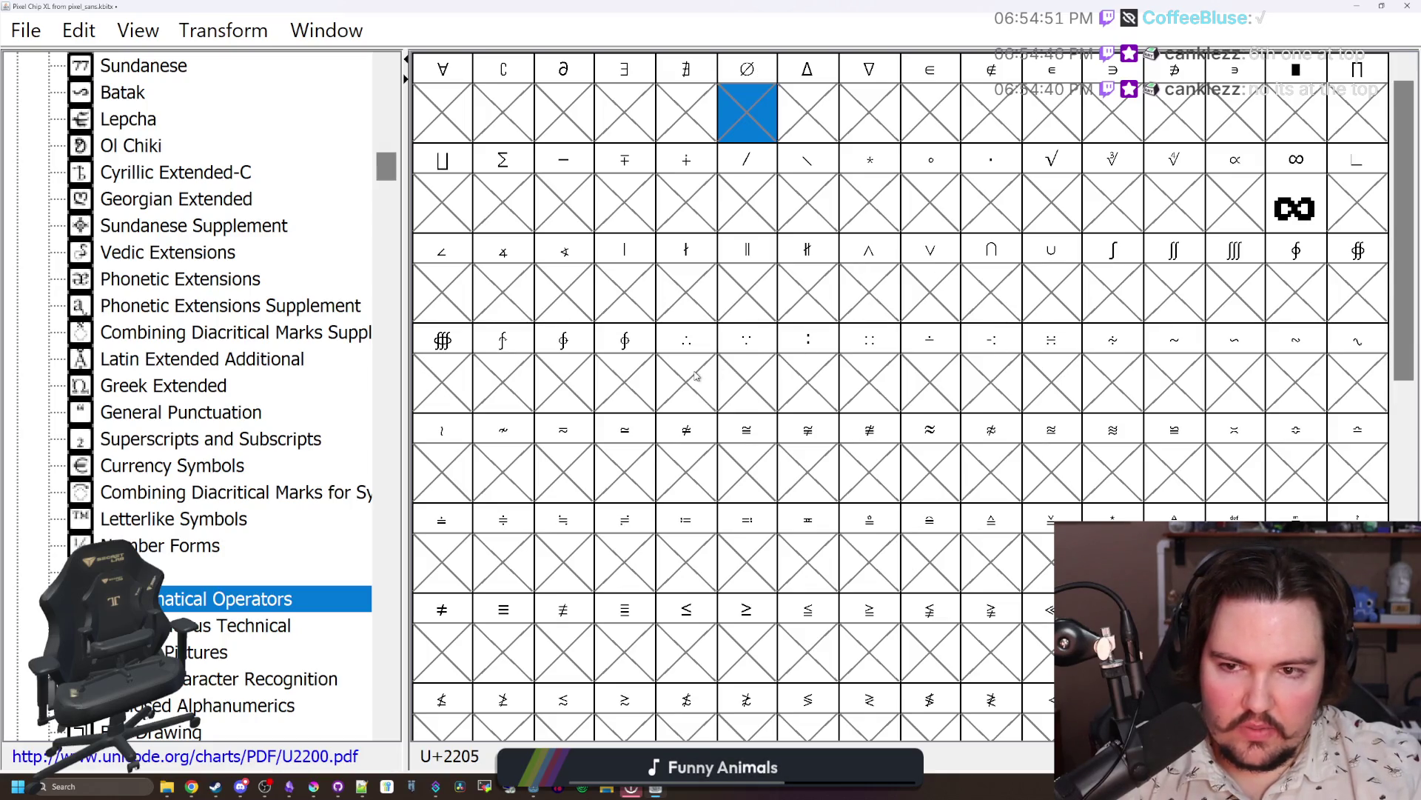
click(1070, 206)
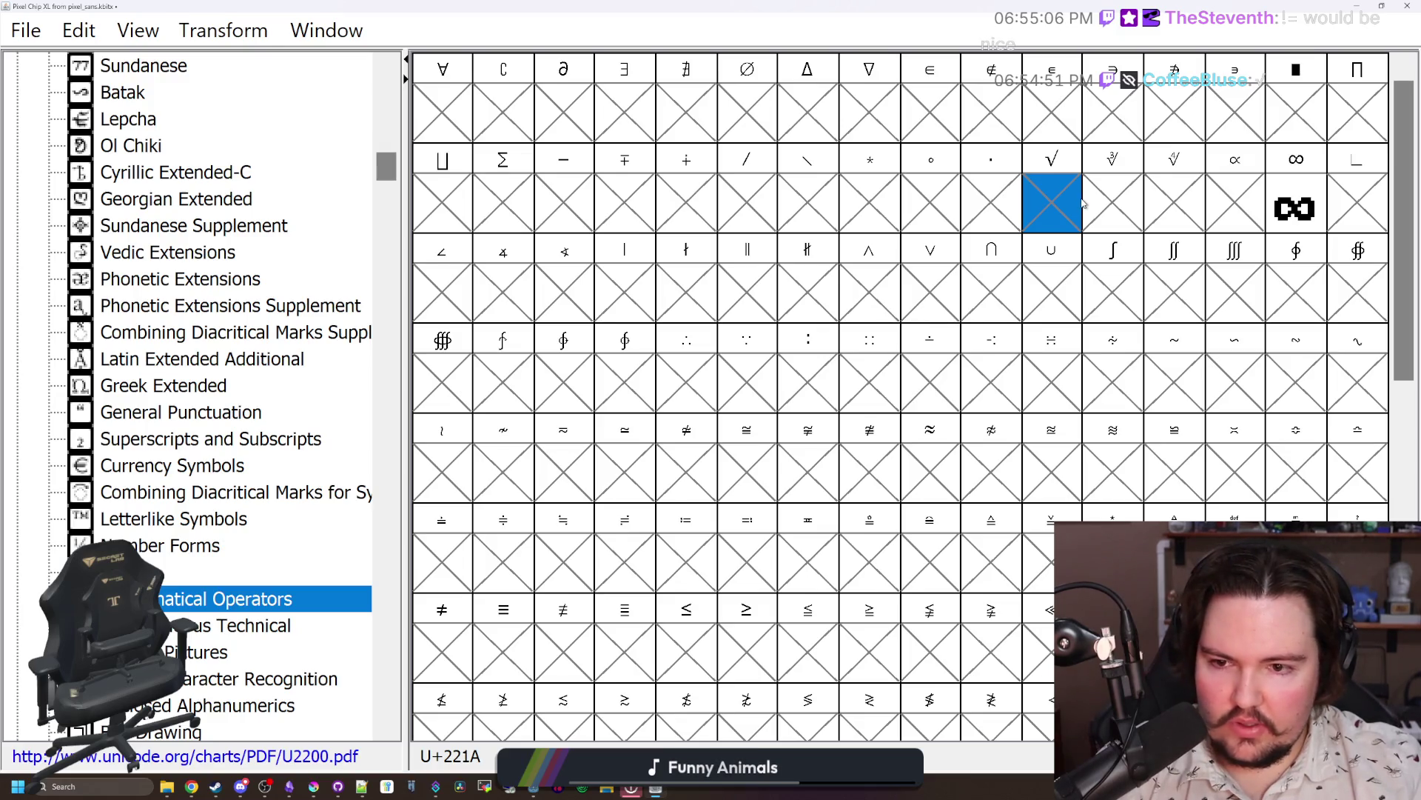
click(445, 648)
scroll(277, 240, up, 2)
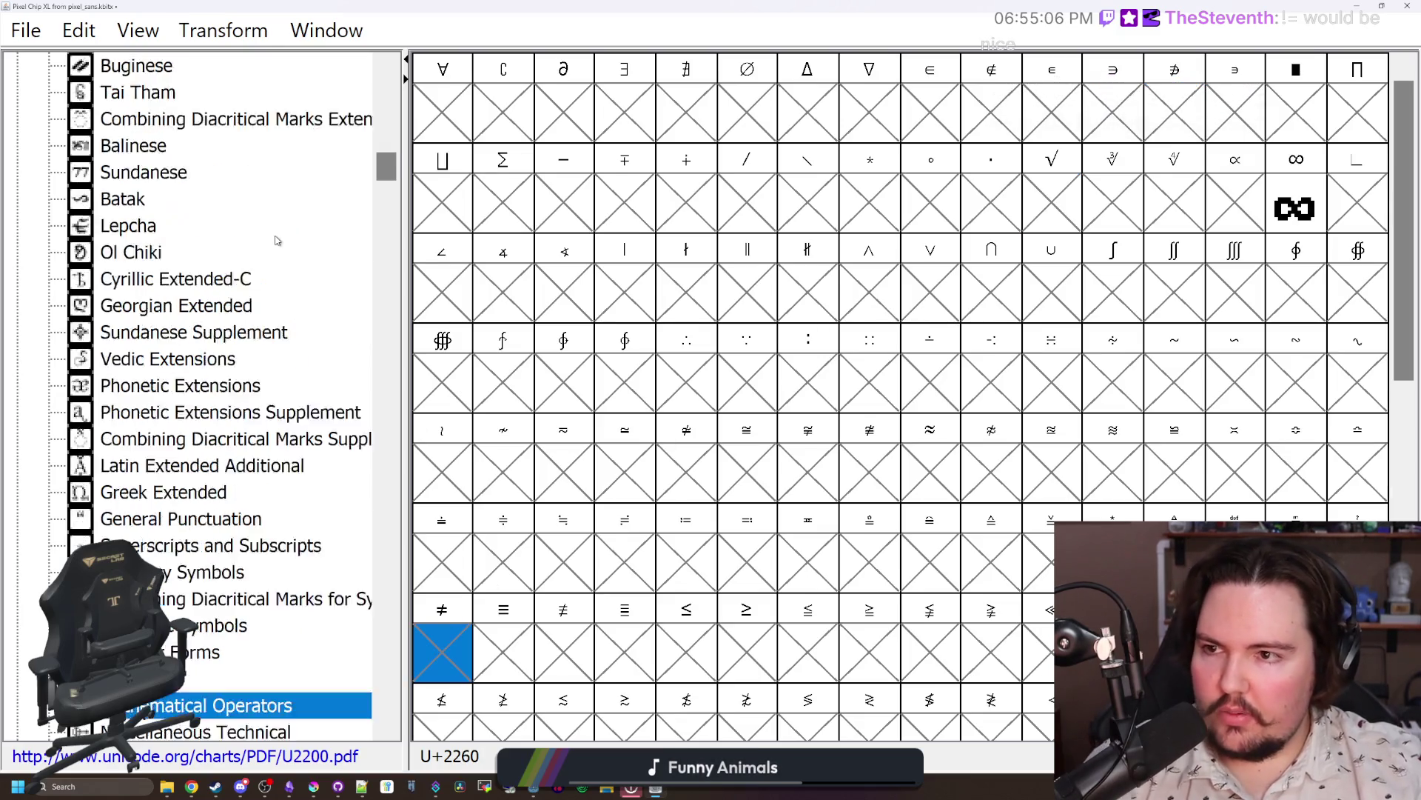
scroll(277, 241, up, 15)
click(169, 145)
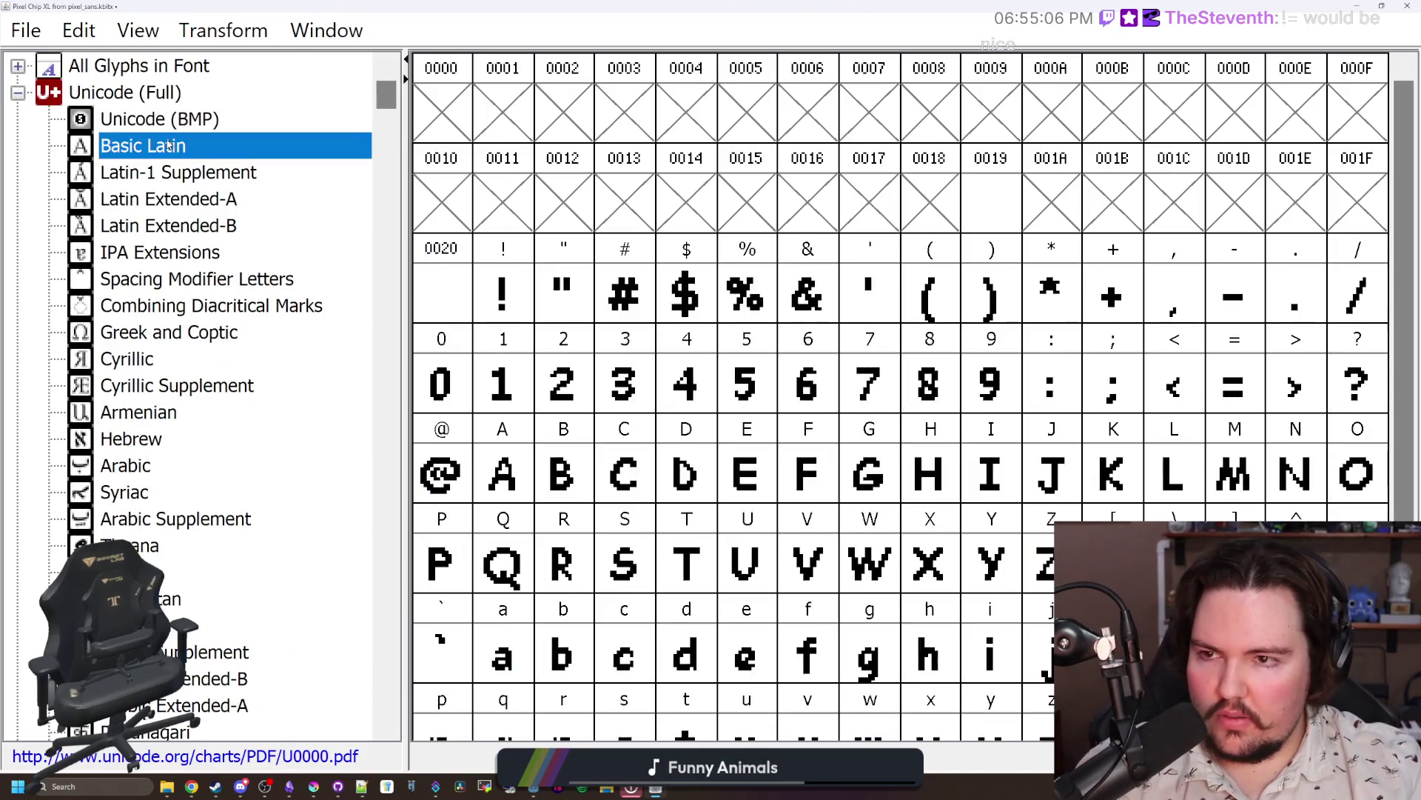
Step: Check the existing = glyph, then jump down the block list with M toward Mathematical Operators
click(1234, 383)
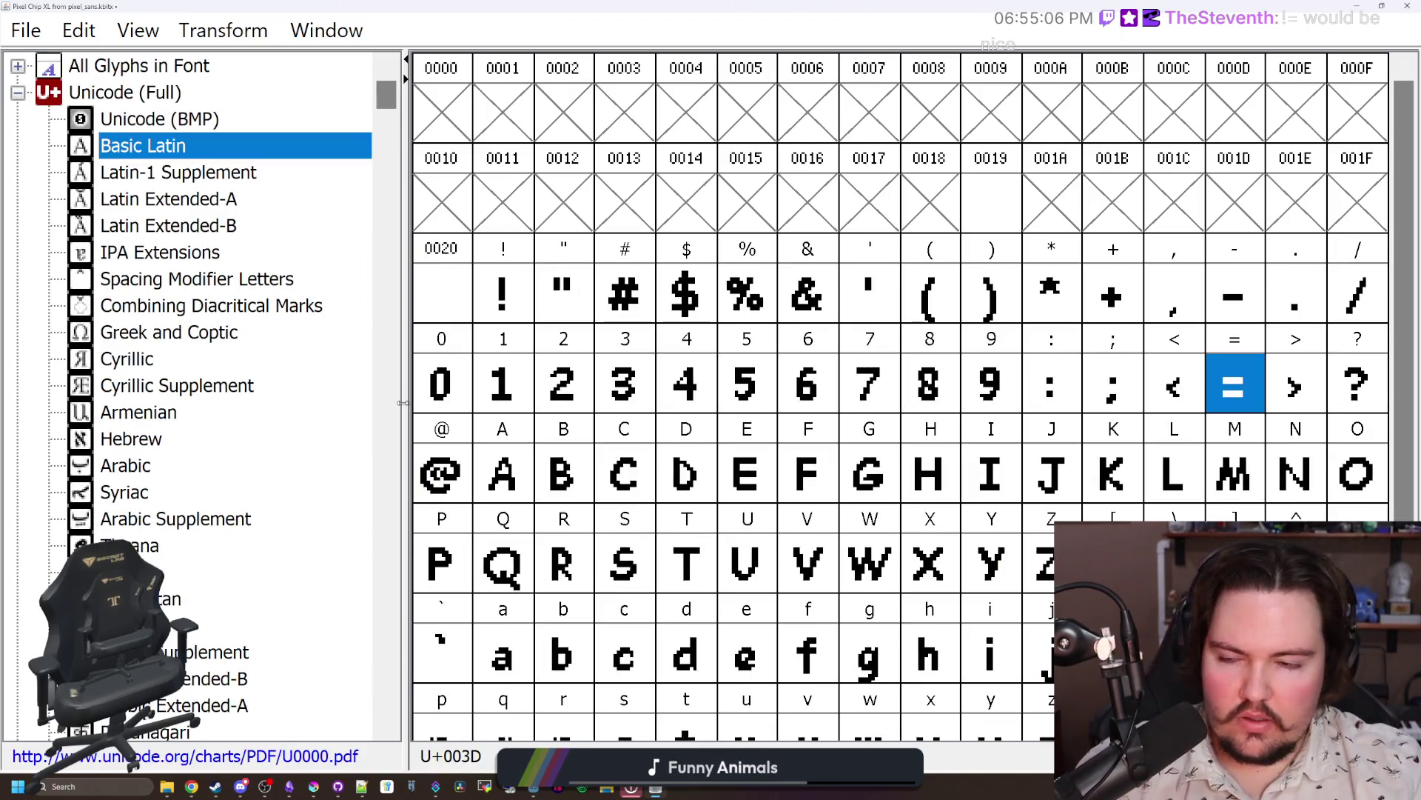
click(249, 368)
key(m)
key(m)
key(m)
key(m)
key(m)
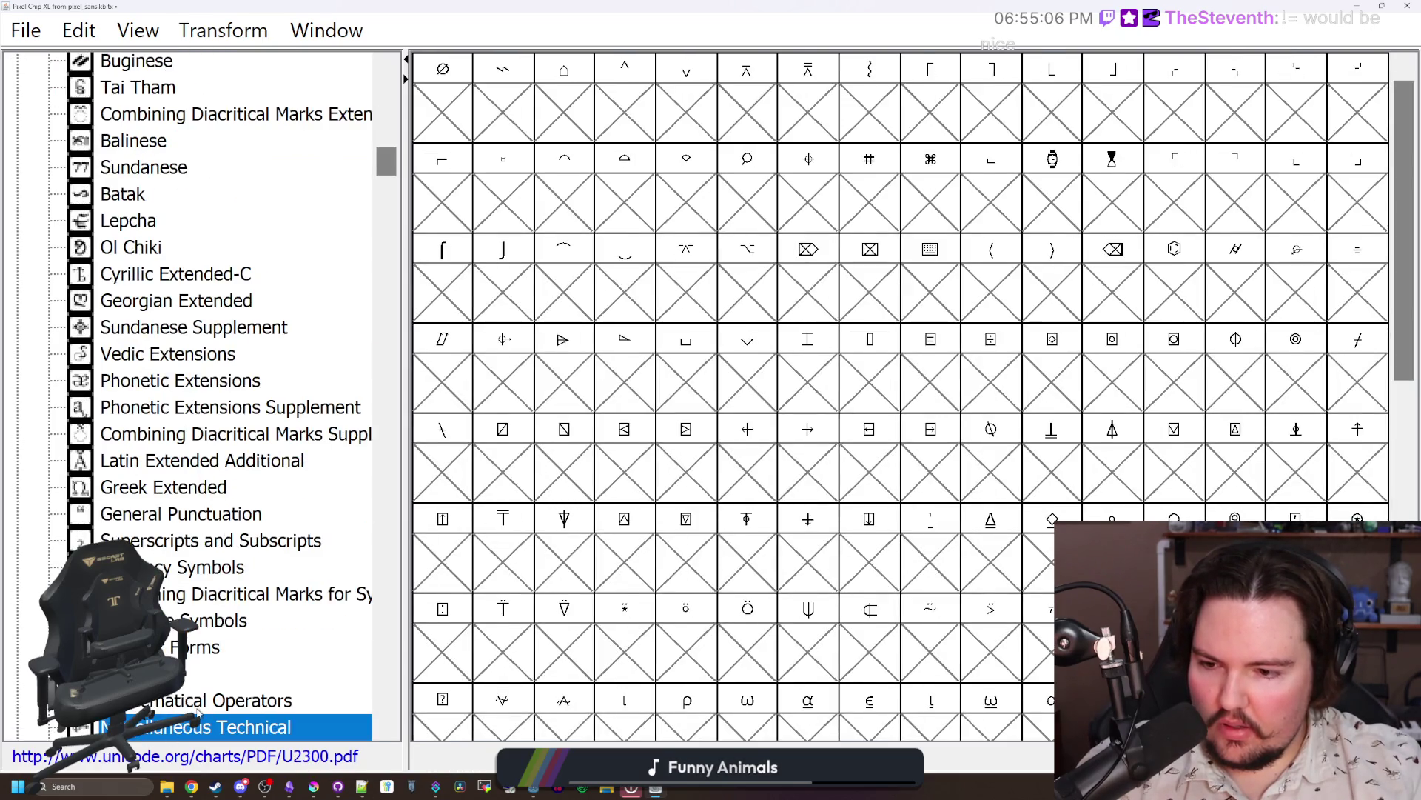
click(197, 705)
Step: Start the ≠ slash with pixels above, between and below the two bars, then preview it
double_click(458, 657)
click(715, 520)
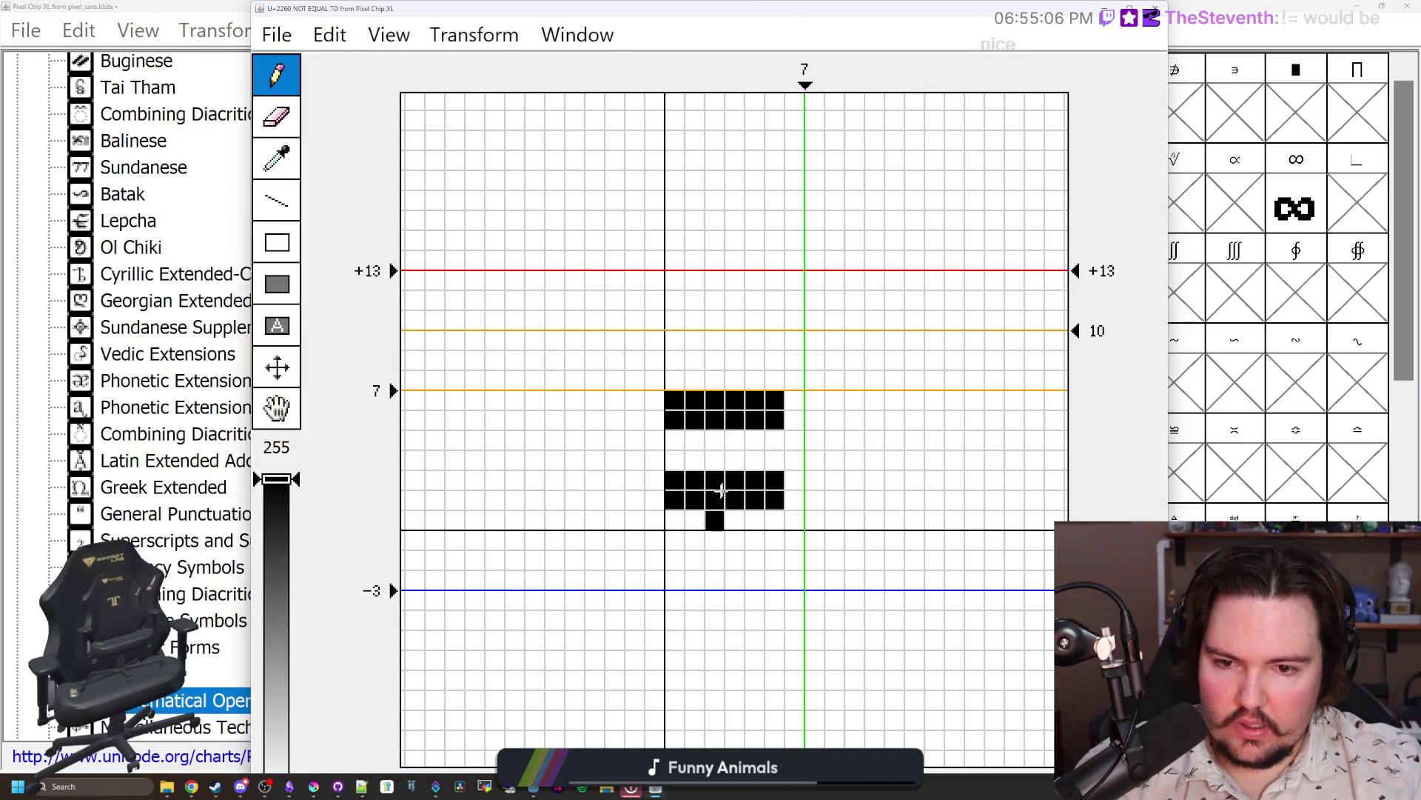
mouse_move(715, 440)
mouse_down()
mouse_move(715, 461)
mouse_move(734, 460)
mouse_move(715, 441)
mouse_up()
key(ctrl+z)
click(754, 381)
click(694, 520)
click(734, 381)
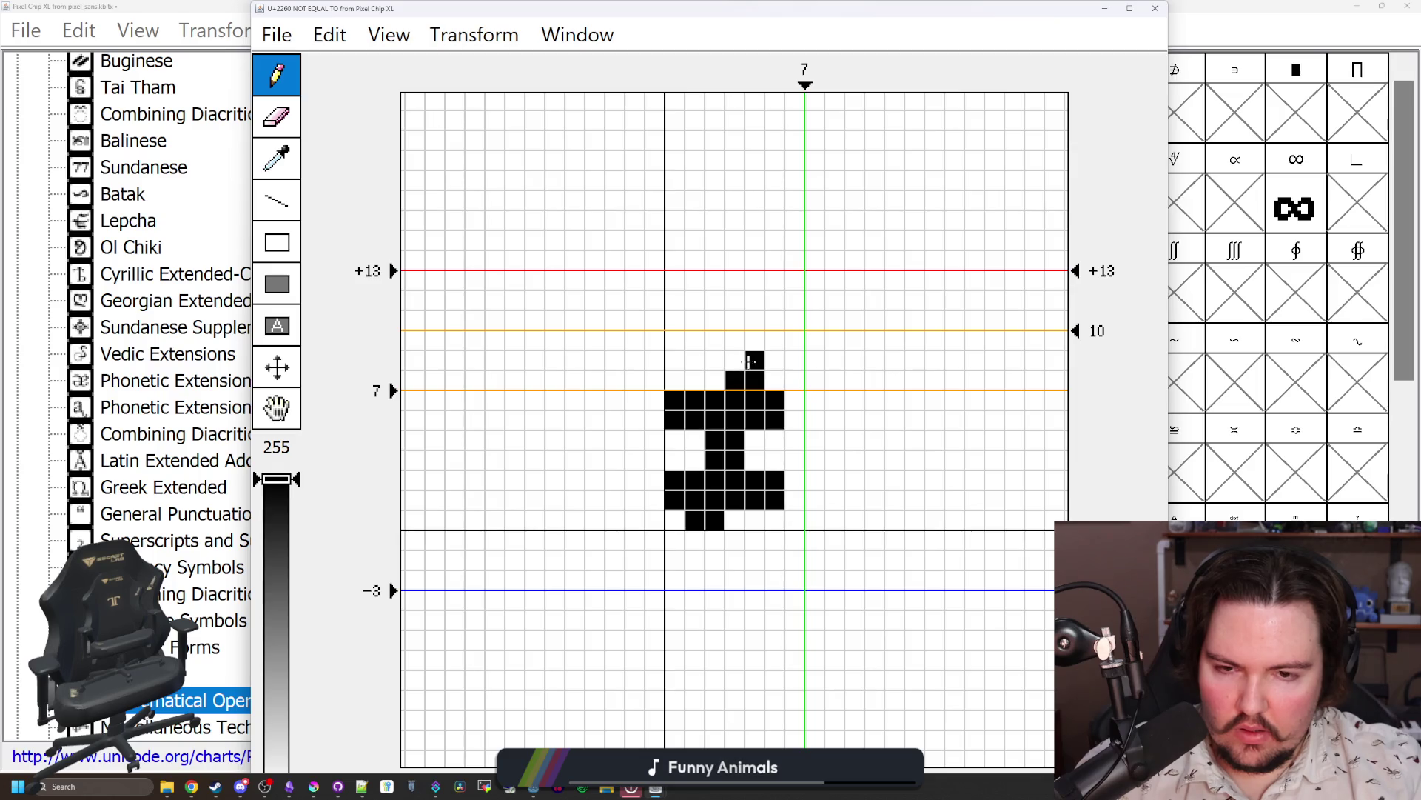
click(1155, 8)
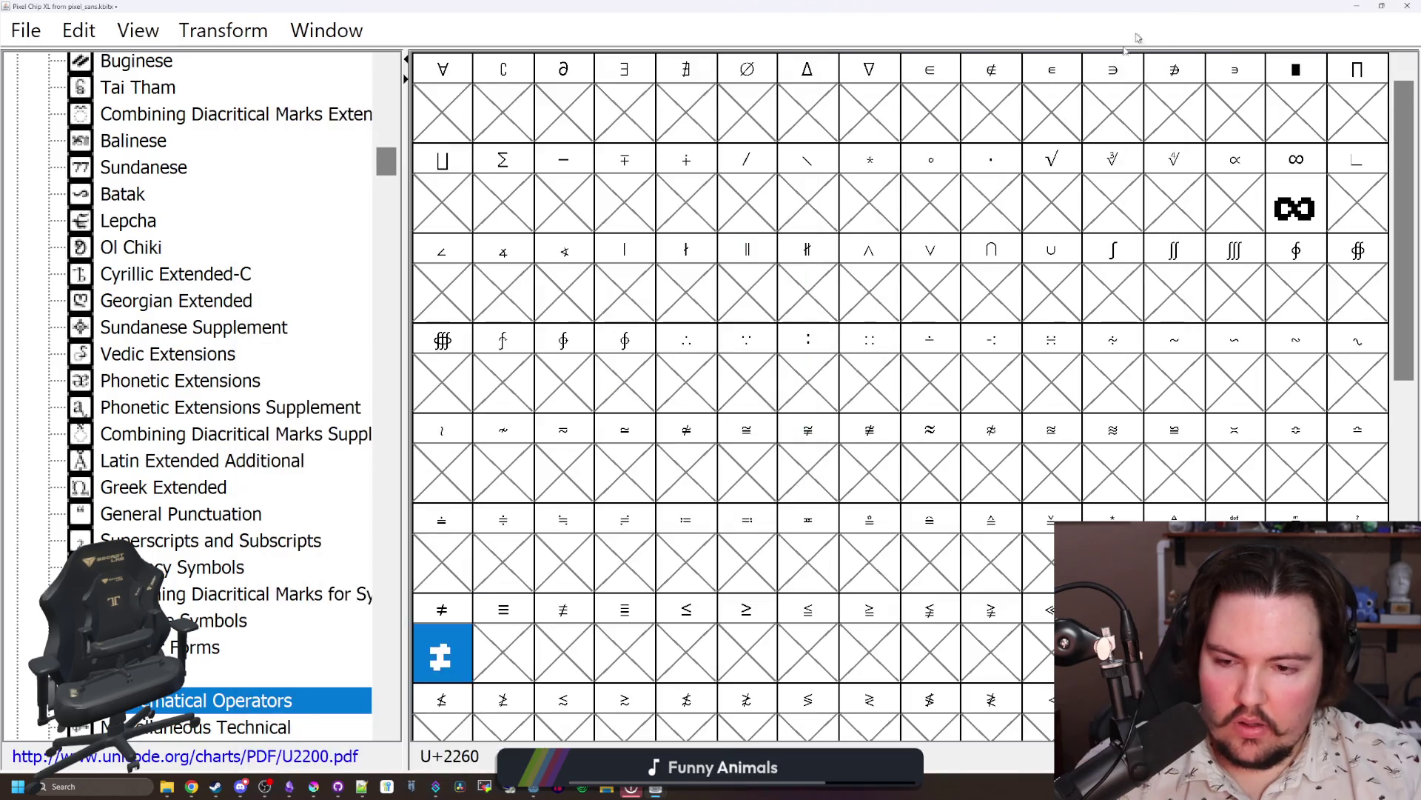
Step: Rework the slash pixels into a stepped diagonal across the bars and preview again
double_click(465, 649)
click(734, 460)
drag(714, 440, 714, 460)
click(694, 520)
click(754, 380)
click(734, 381)
click(695, 520)
click(714, 460)
click(735, 440)
click(754, 381)
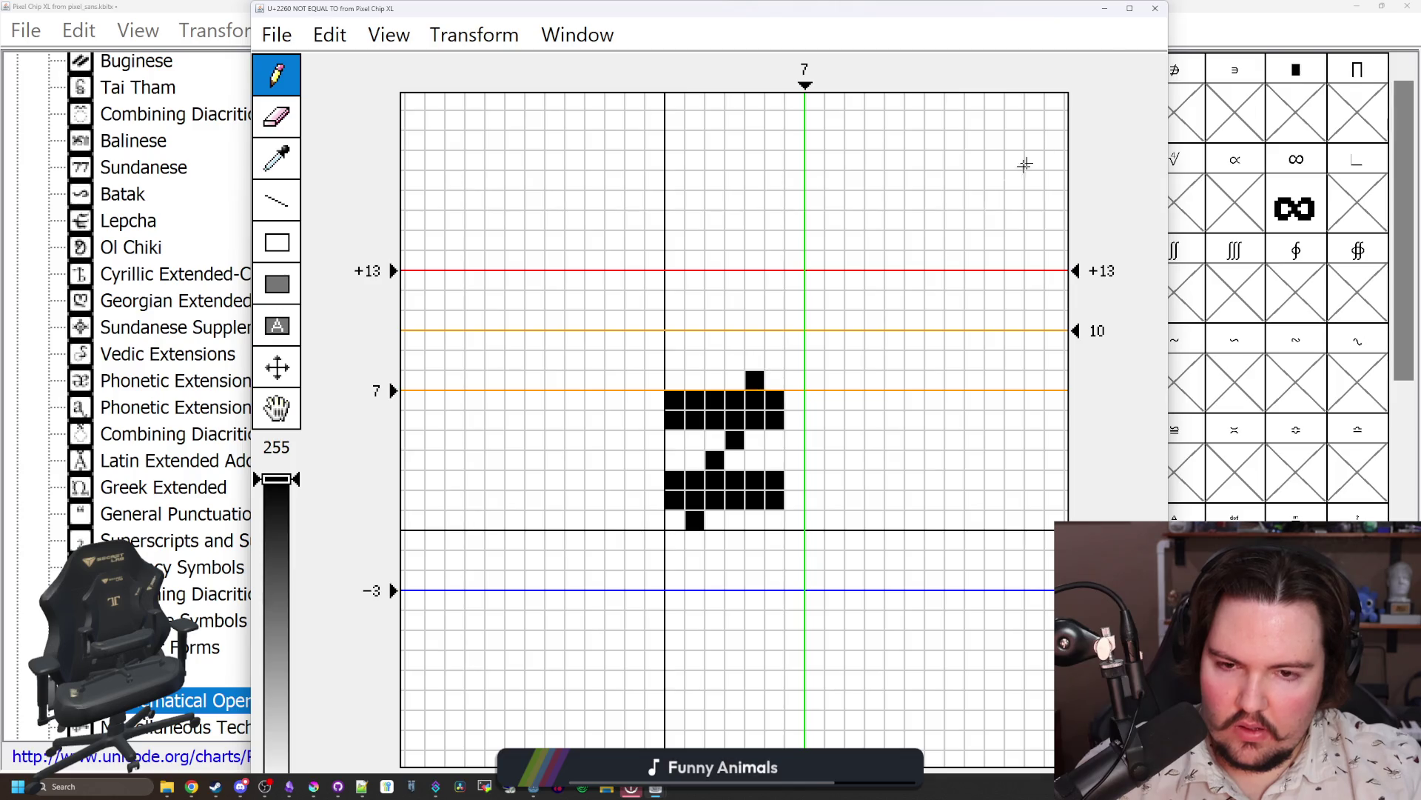
click(1146, 12)
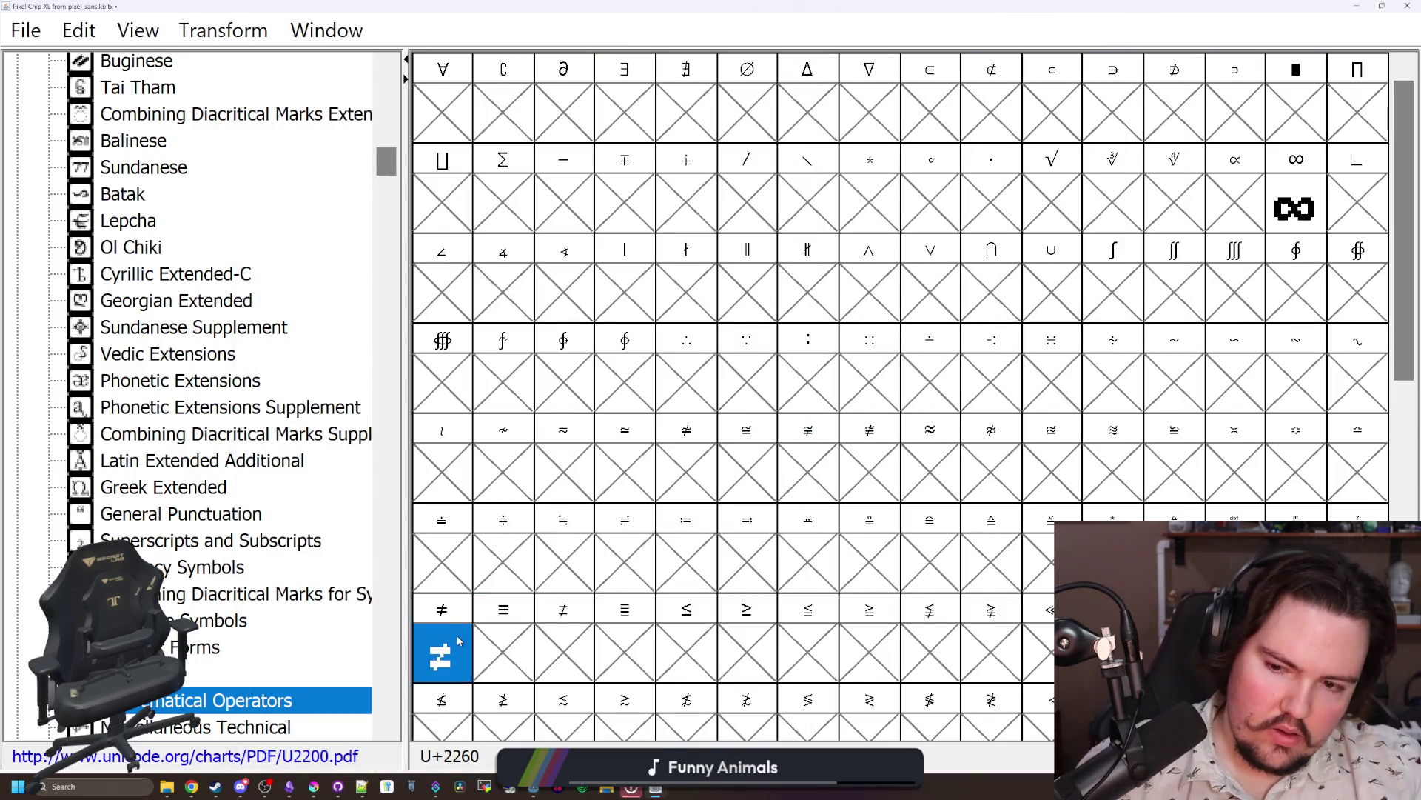
Step: Redraw the slash as two-pixel stems between and above the bars, plus a bottom pixel
double_click(458, 640)
click(735, 441)
click(715, 461)
click(694, 520)
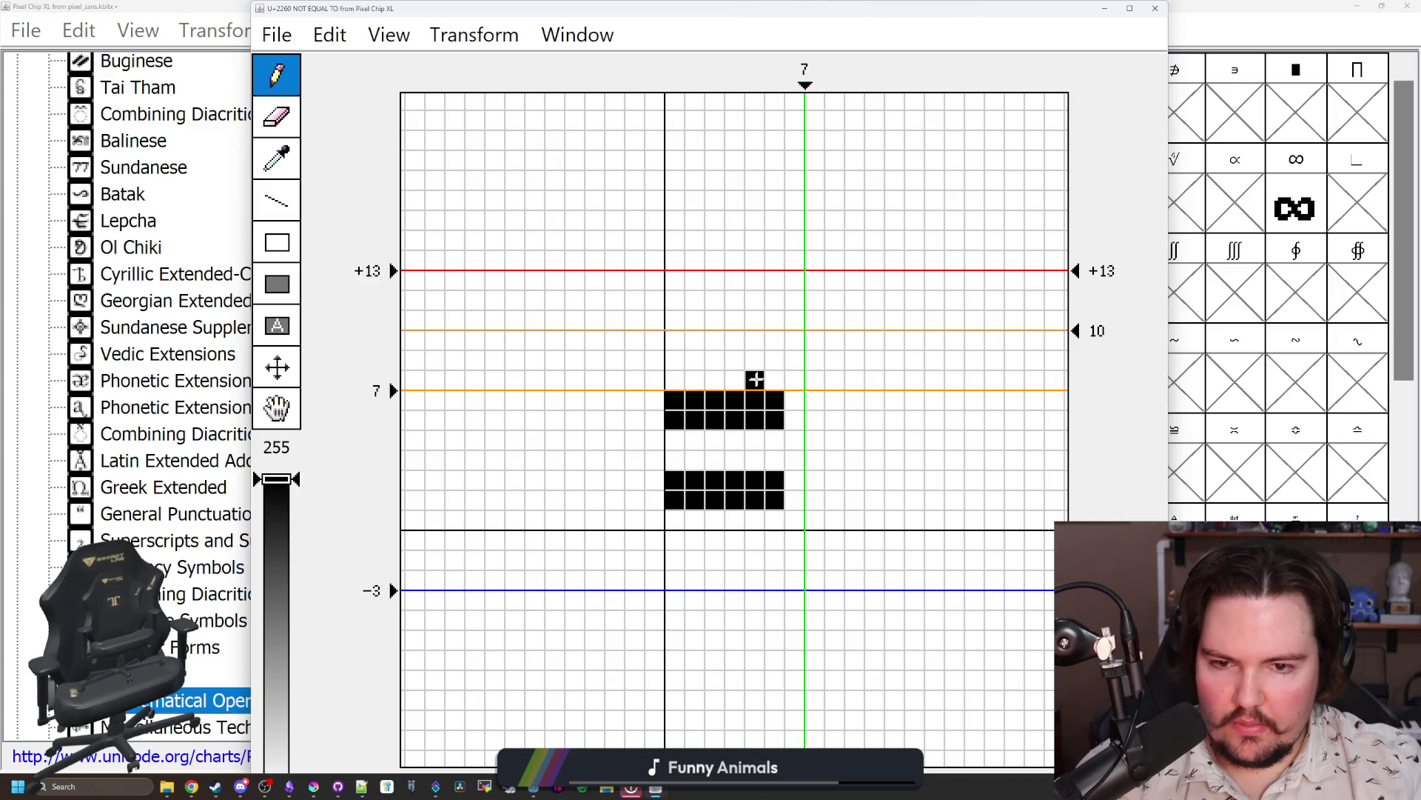
click(715, 521)
drag(714, 441, 715, 460)
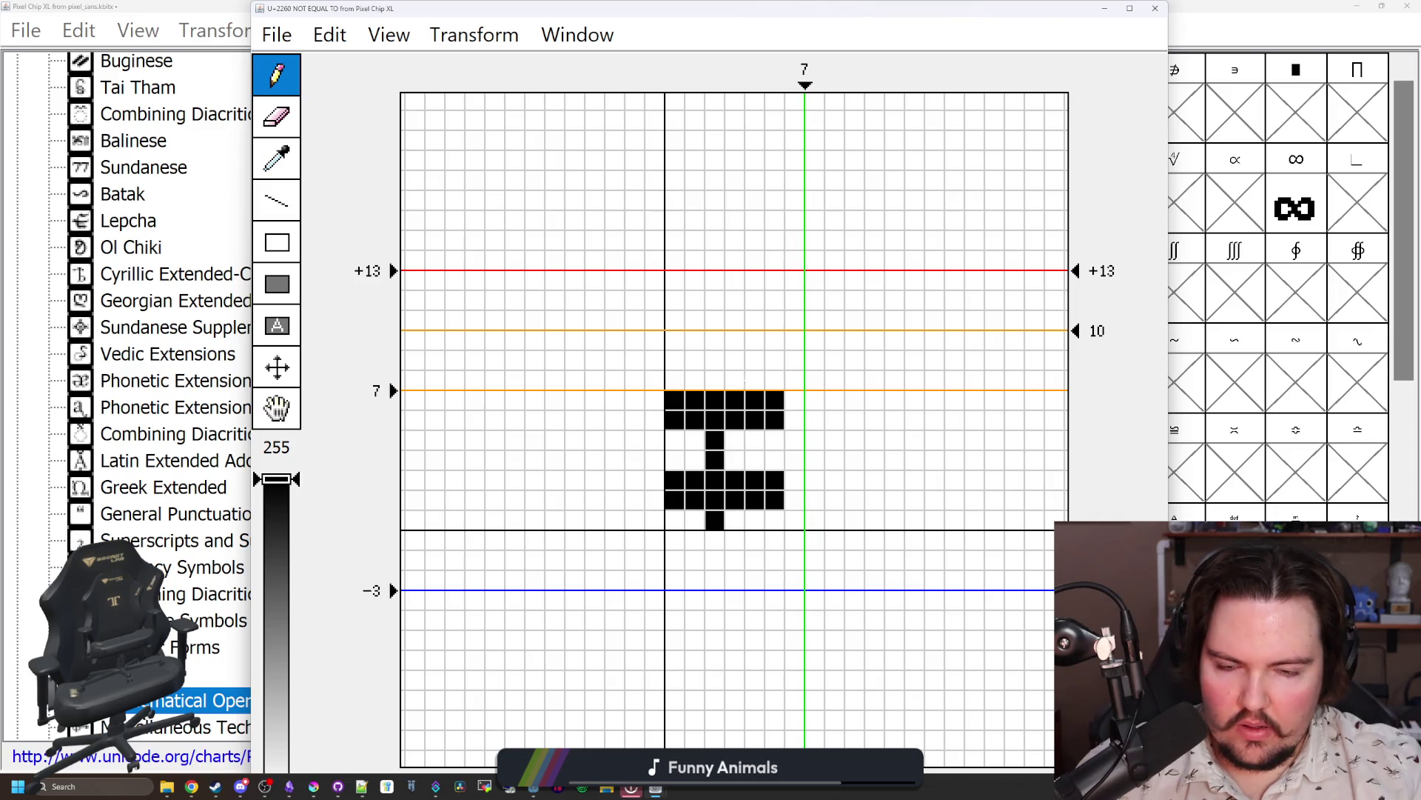
drag(734, 361, 735, 381)
click(695, 520)
click(715, 521)
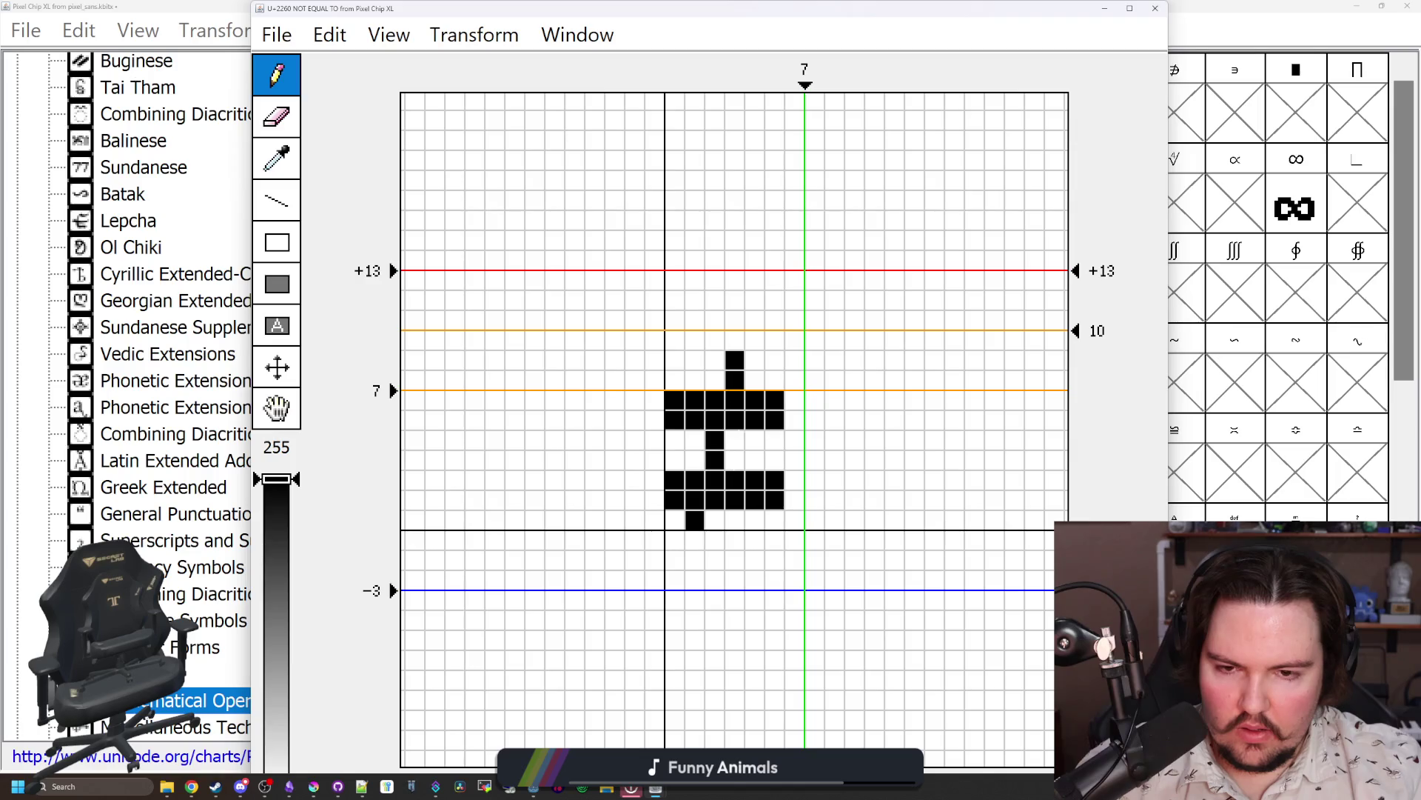
Step: Extend both bars of ≠ one pixel right and set the advance width to 8
click(794, 500)
click(795, 481)
click(795, 420)
click(795, 401)
drag(809, 86, 825, 86)
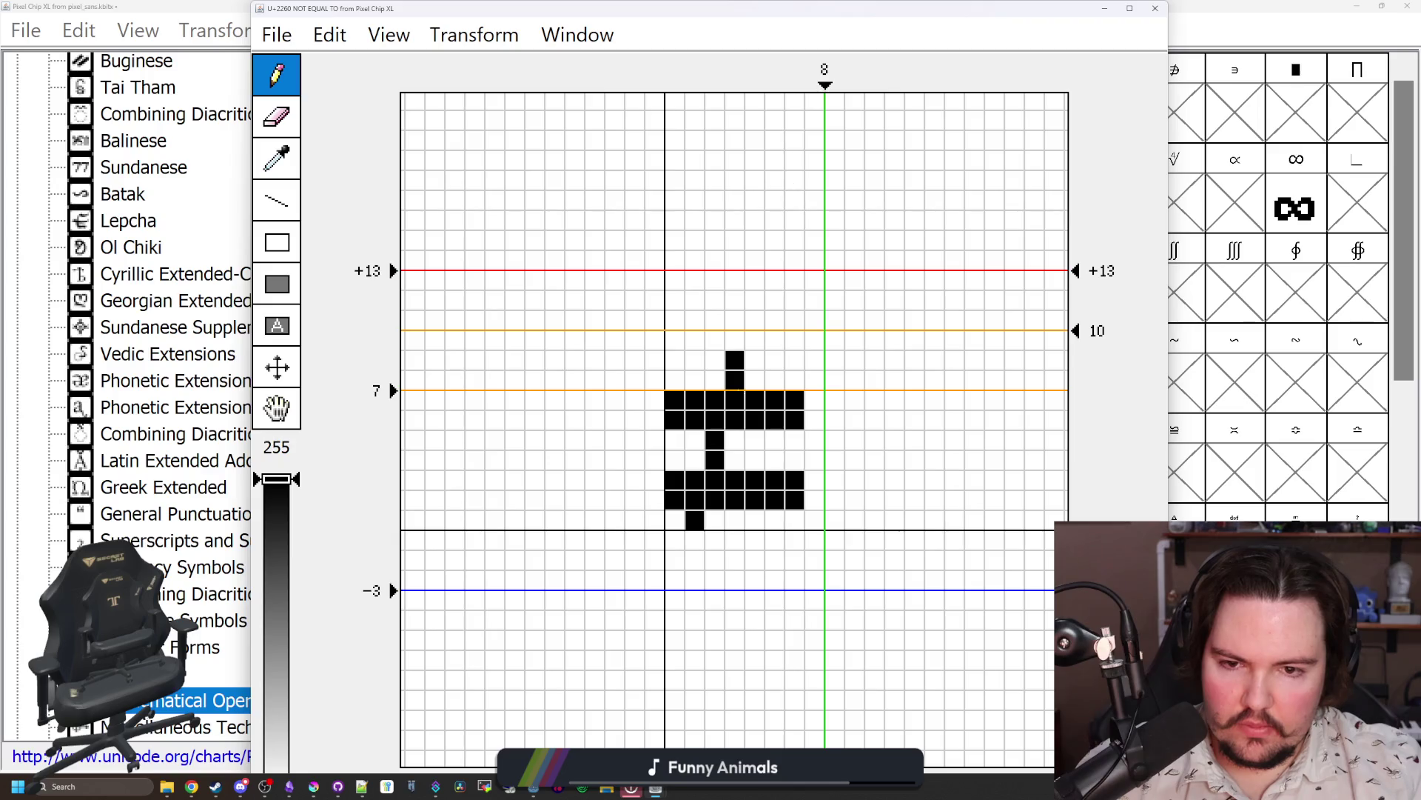
Step: Thicken the diagonal stroke, remove stray pixels between the bars, and preview the glyph
drag(754, 361, 754, 380)
drag(734, 440, 734, 460)
click(714, 521)
click(715, 520)
drag(754, 360, 734, 361)
click(754, 441)
click(715, 441)
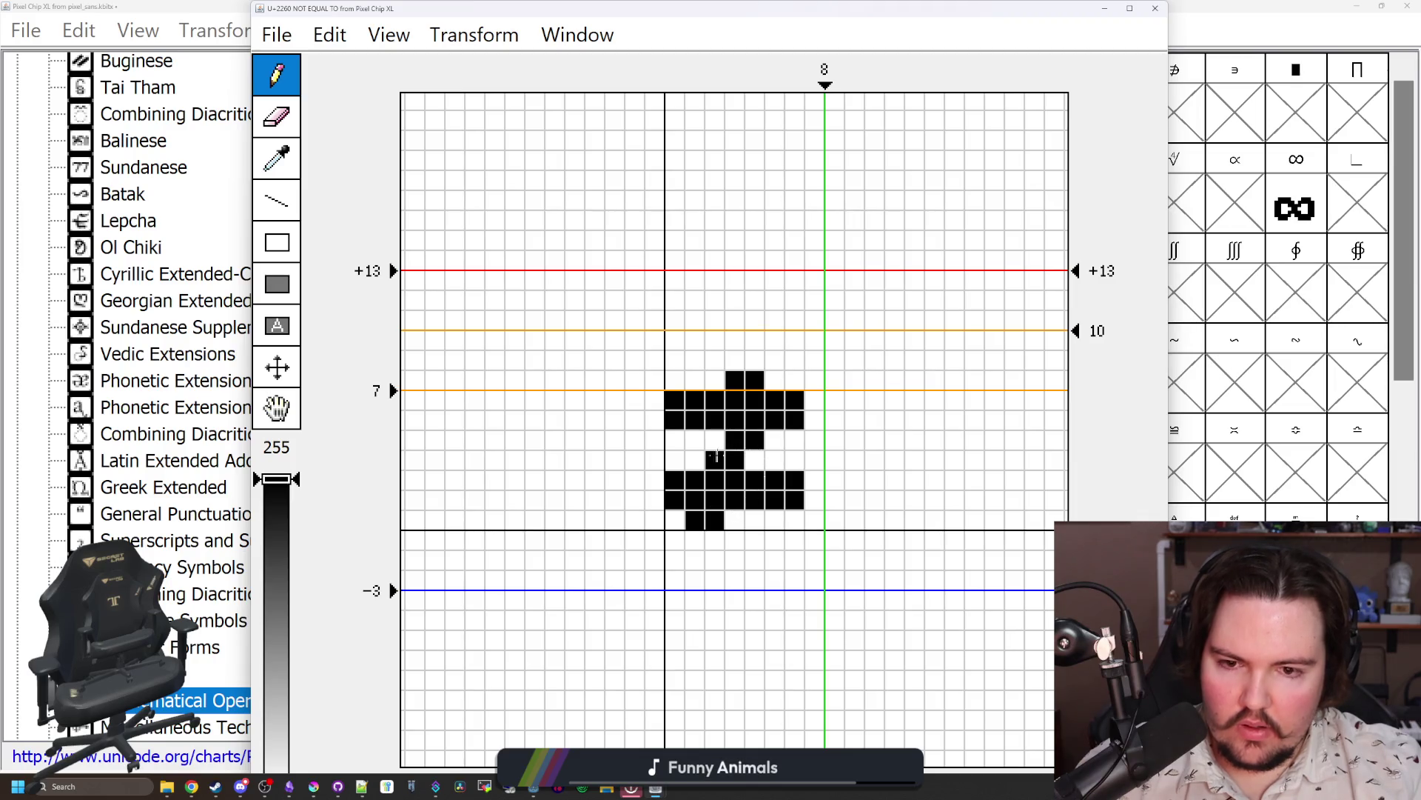
click(1155, 8)
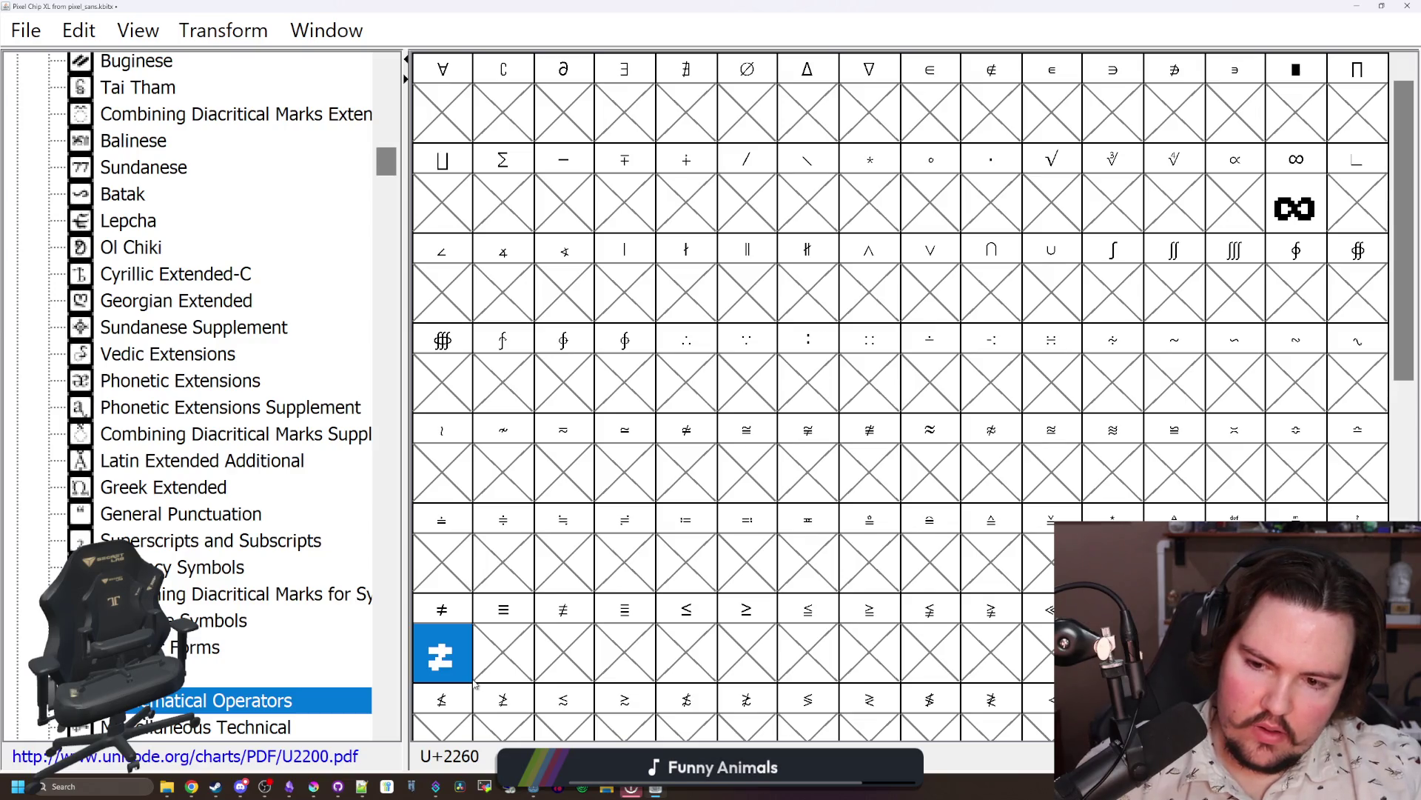
Step: Trim the stroke's bottom-left and top-left end pixels to finish the ≠ glyph
double_click(442, 655)
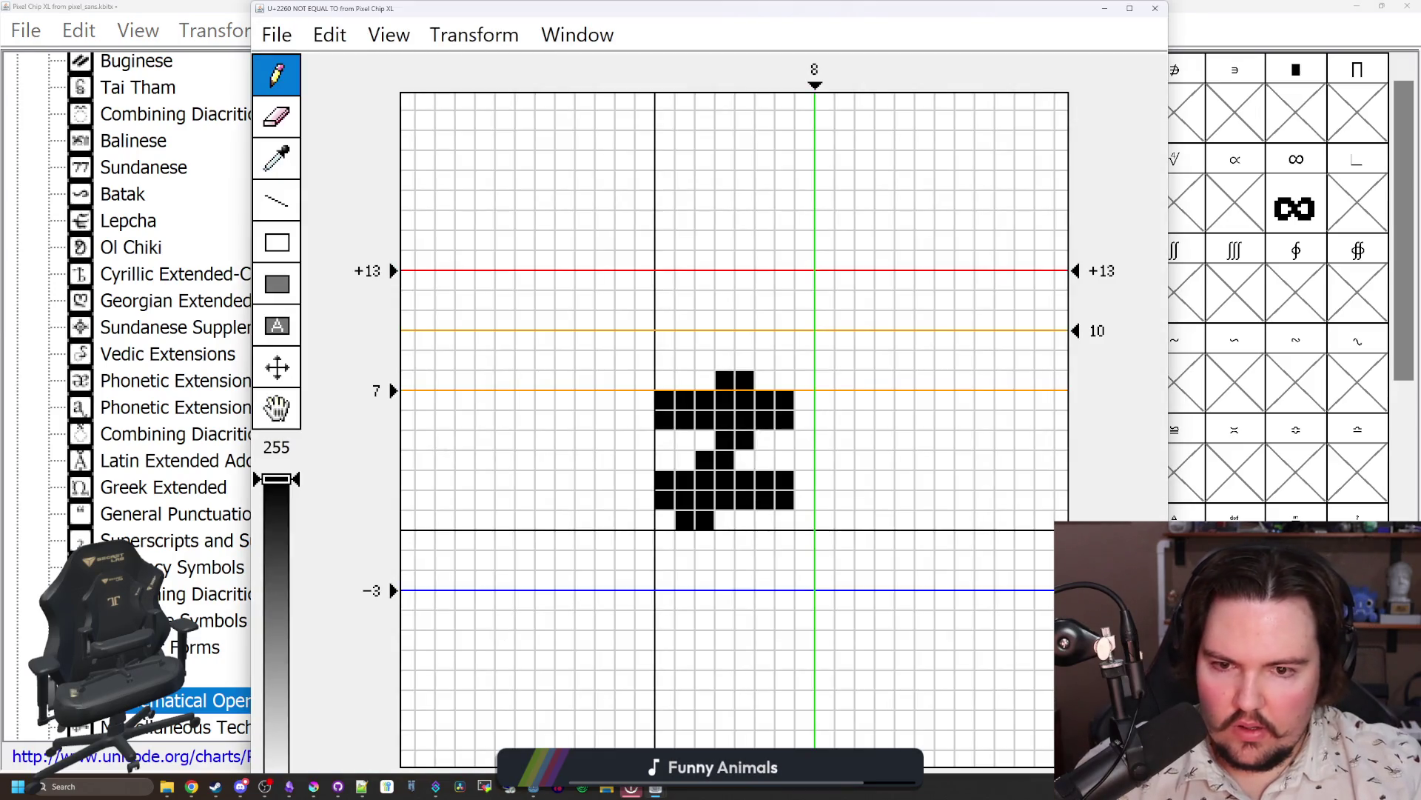
click(1155, 8)
double_click(463, 647)
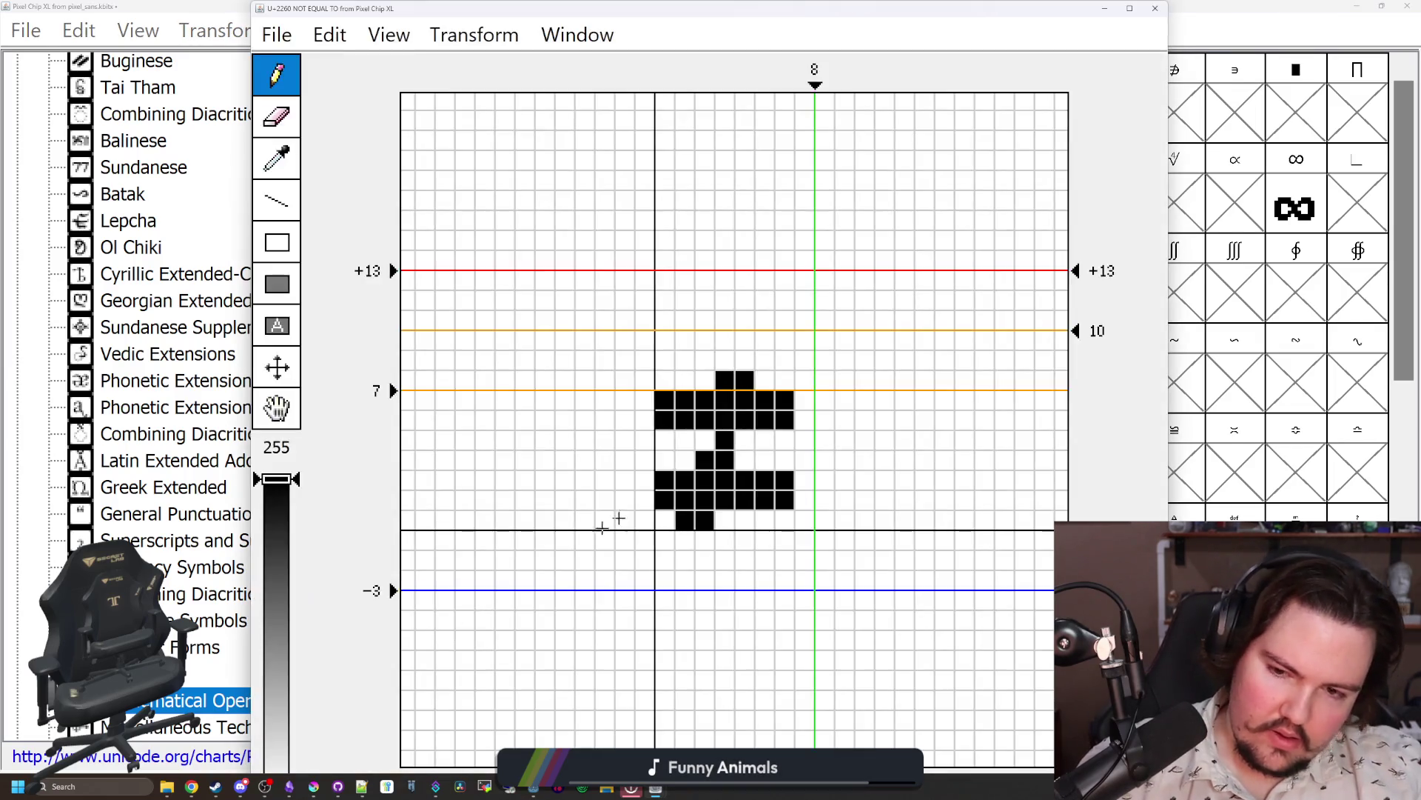
click(685, 520)
click(724, 381)
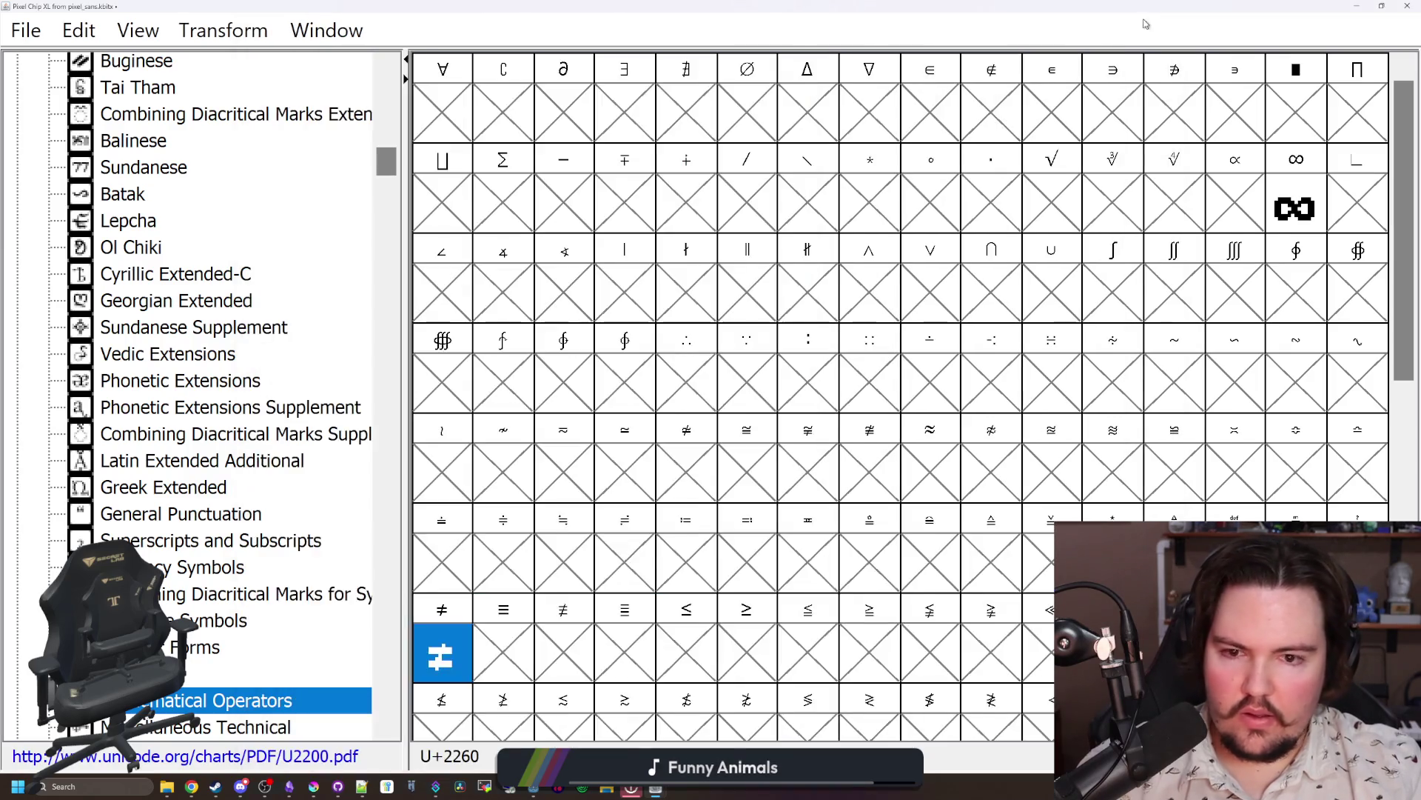
click(1155, 8)
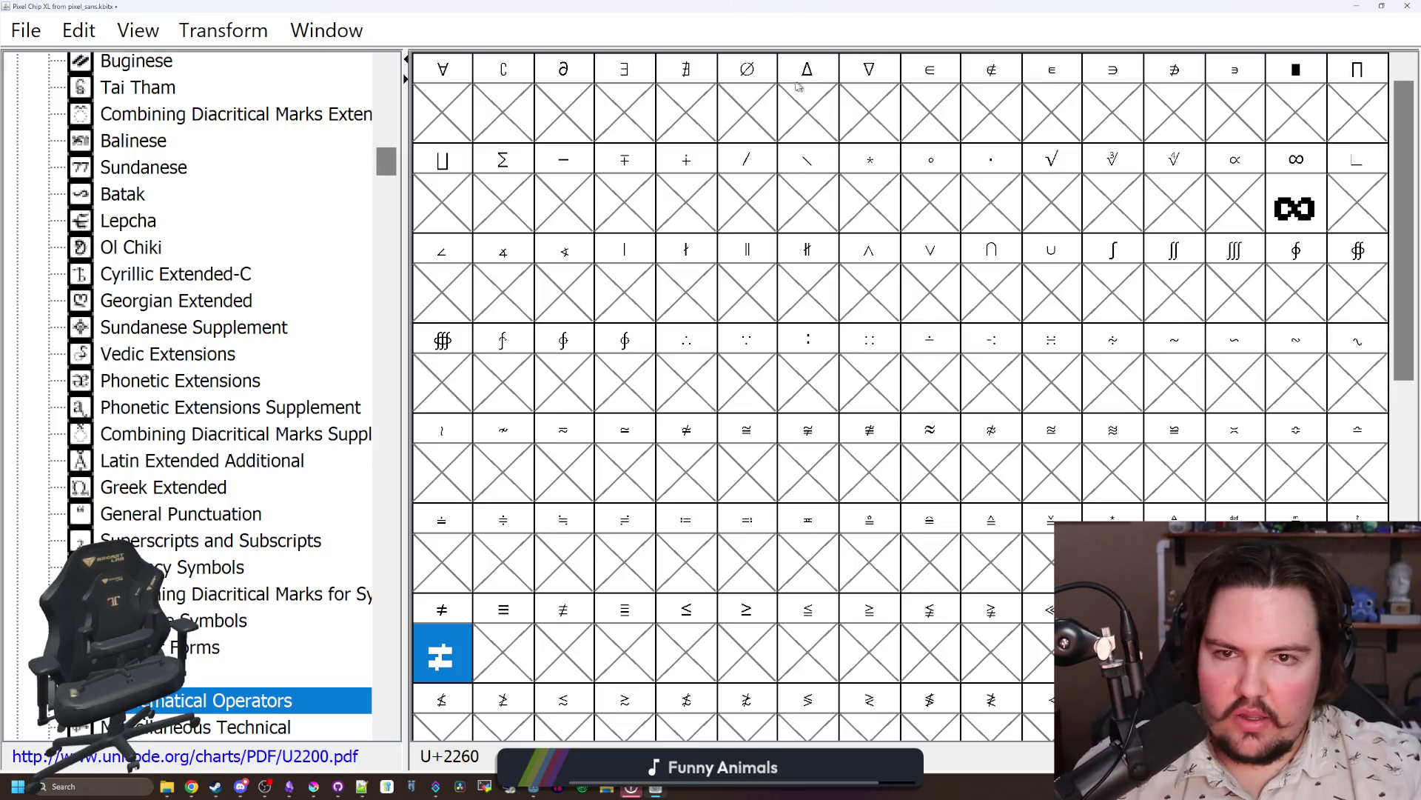
click(760, 92)
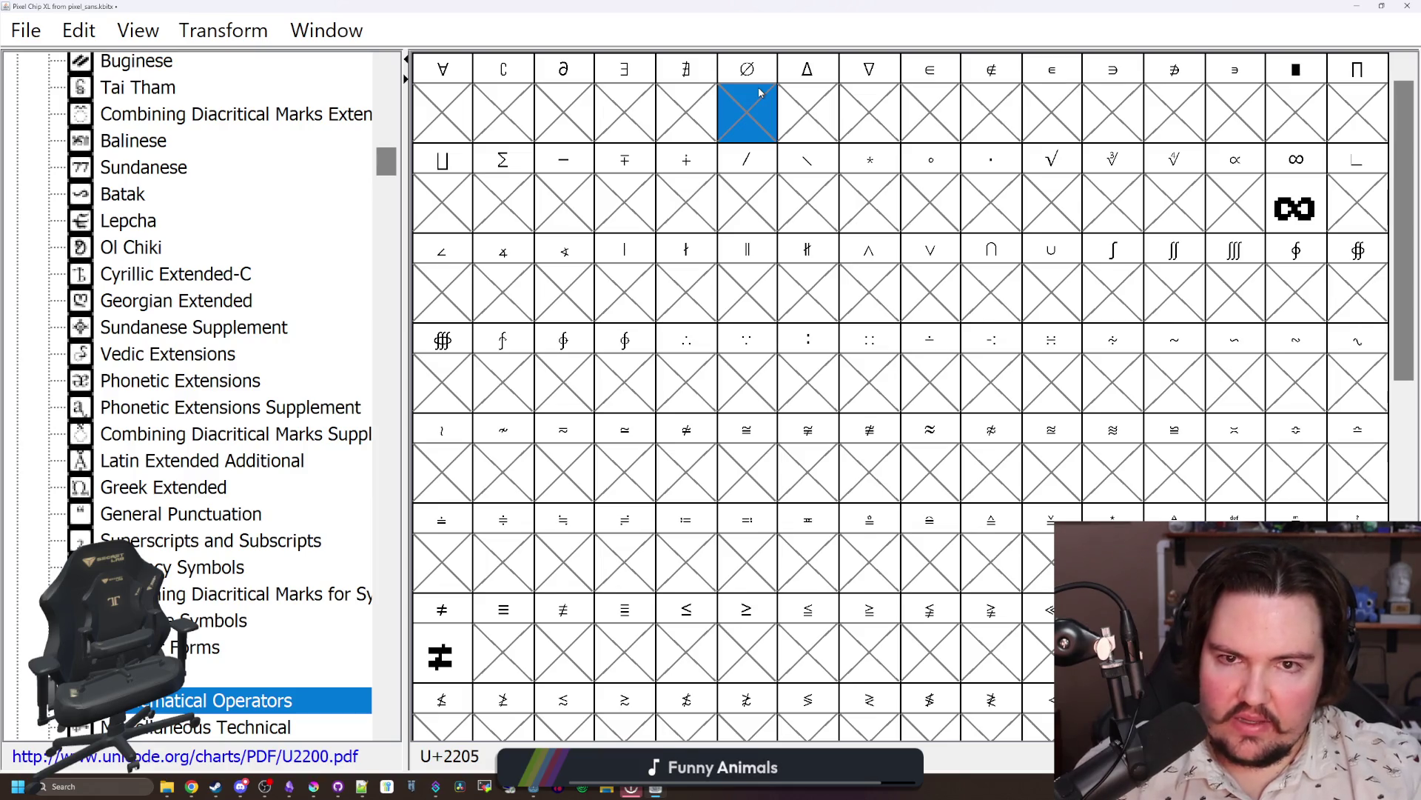
Step: Check the O glyph in Basic Latin for reference, then return to Mathematical Operators
scroll(188, 212, up, 15)
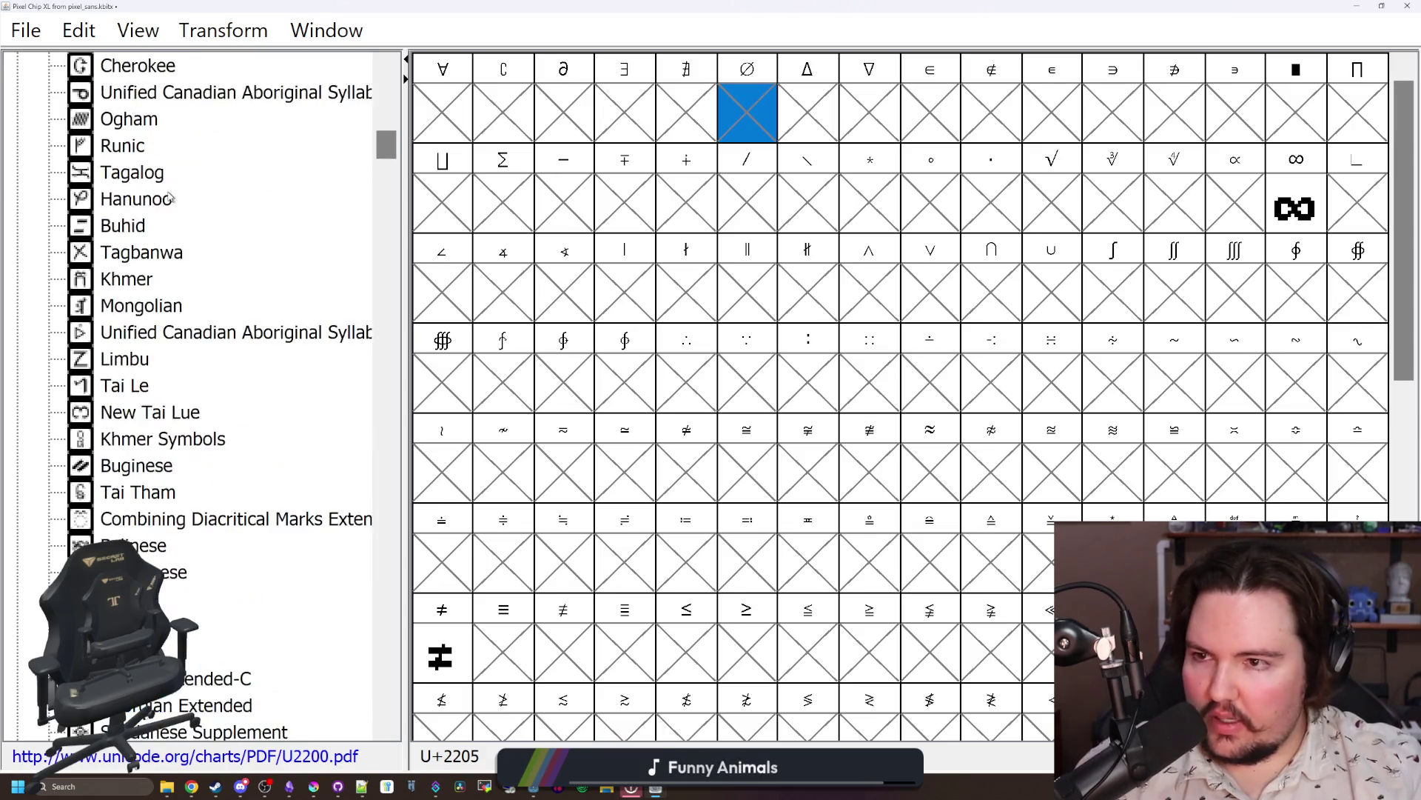
click(163, 146)
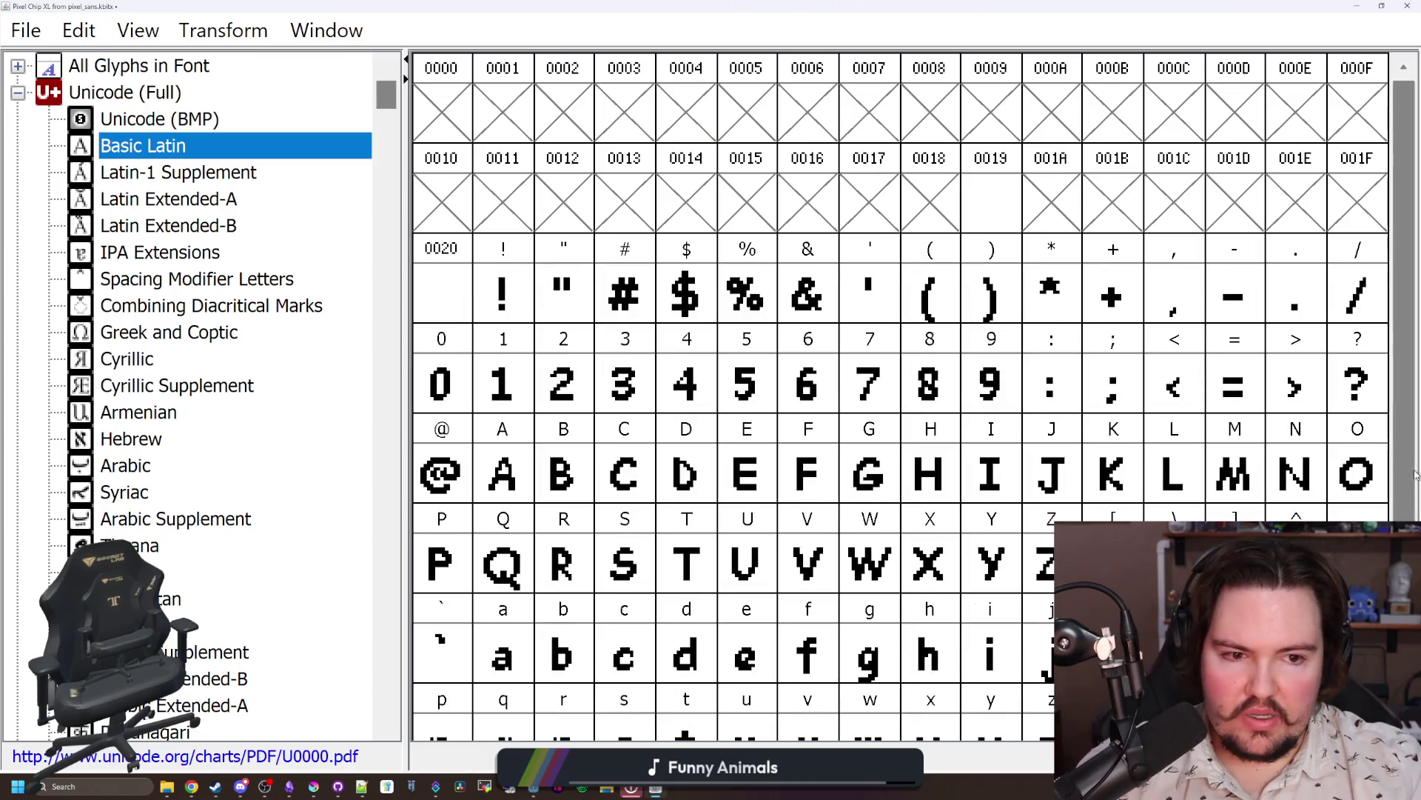
key(shift+o)
scroll(189, 457, down, 7)
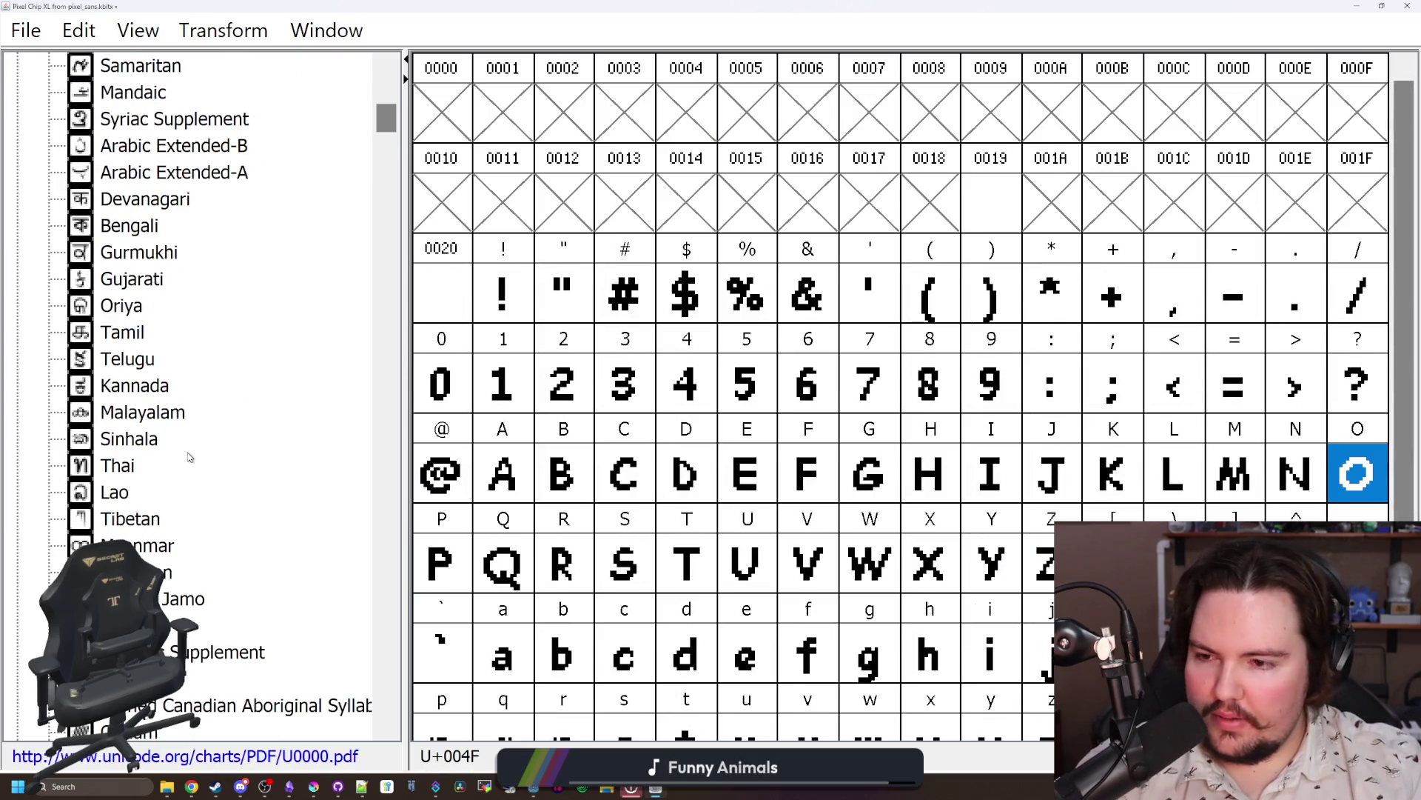
click(190, 460)
key(Down)
key(Down)
key(Down)
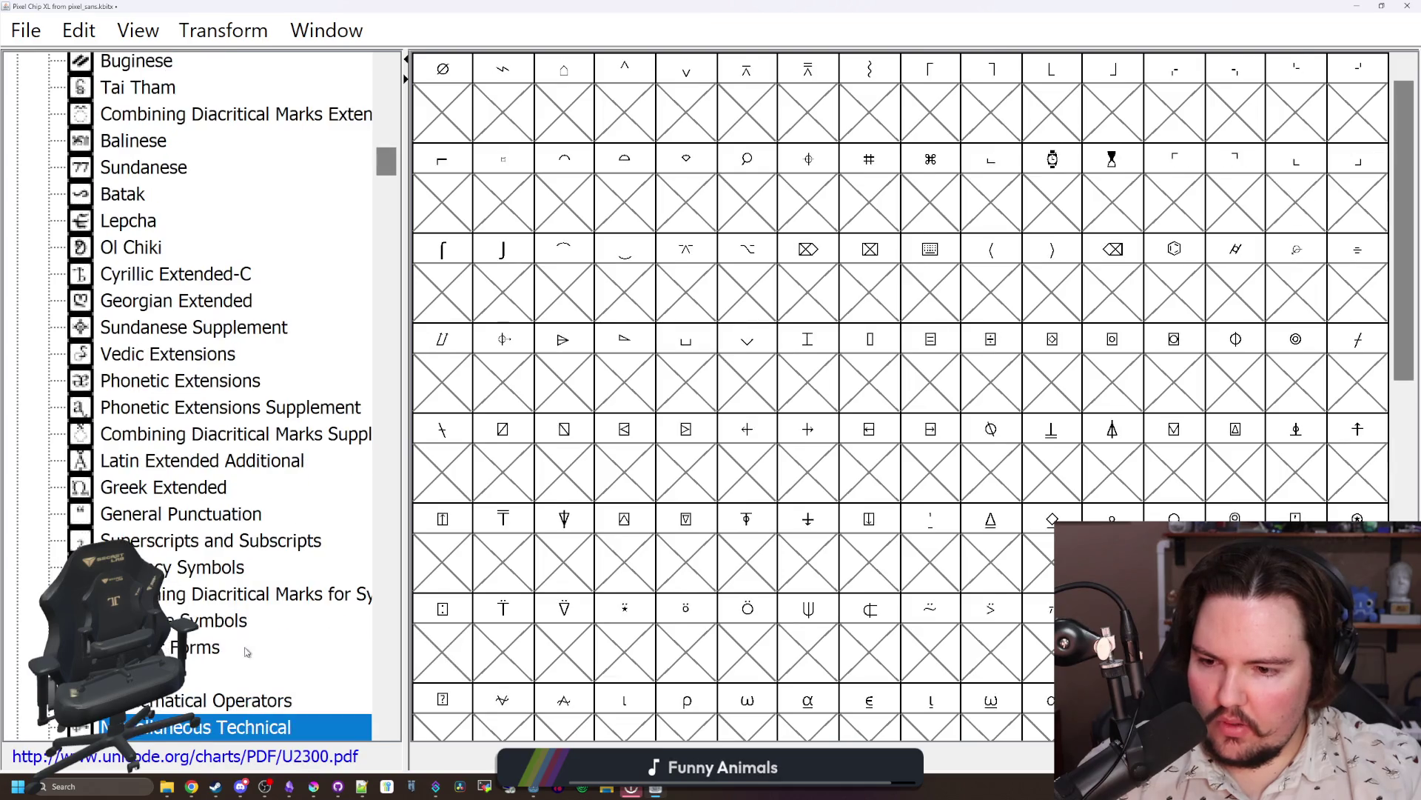
click(257, 696)
Step: Give ∅ a bottom-left ring pixel and a four-pixel diagonal slash through the ring
double_click(735, 125)
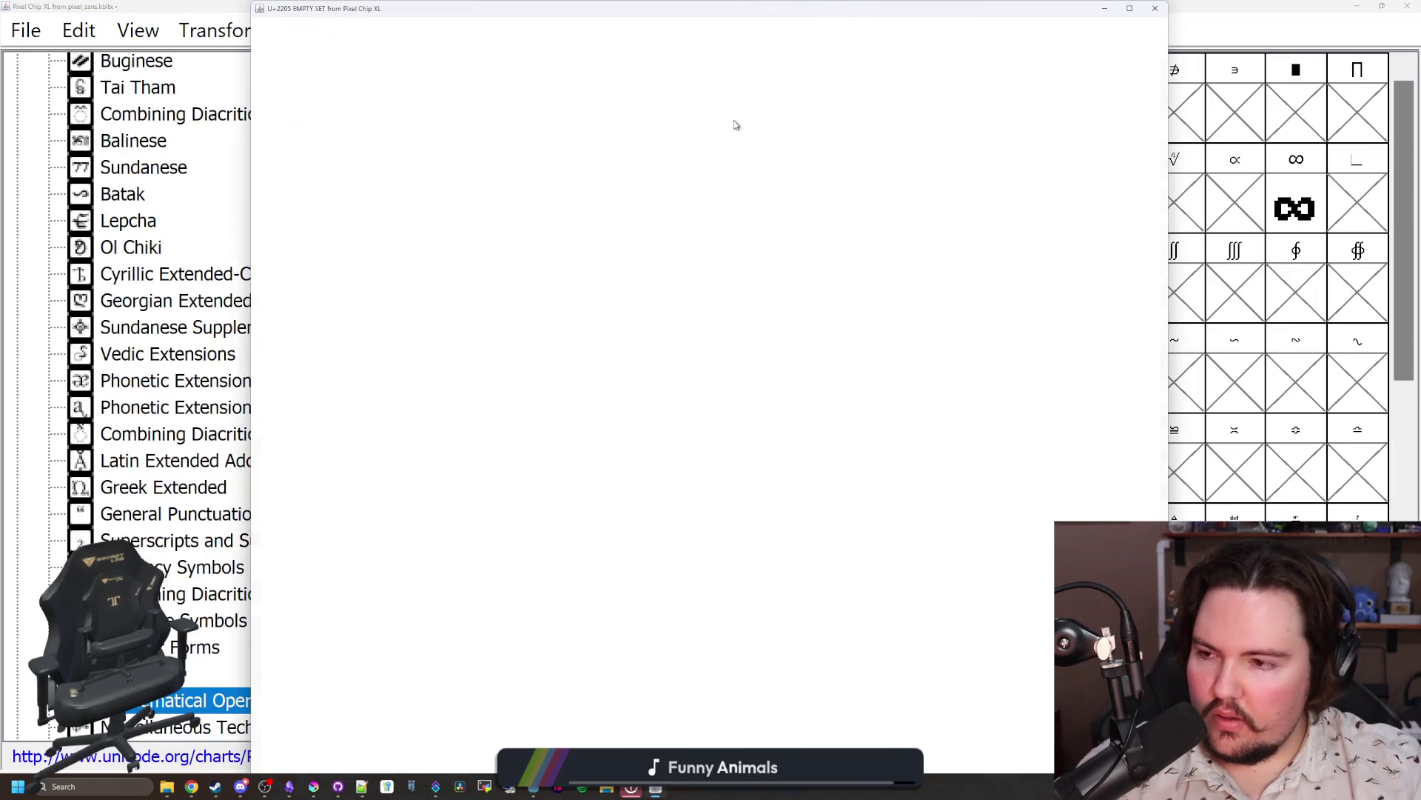
click(634, 520)
click(695, 460)
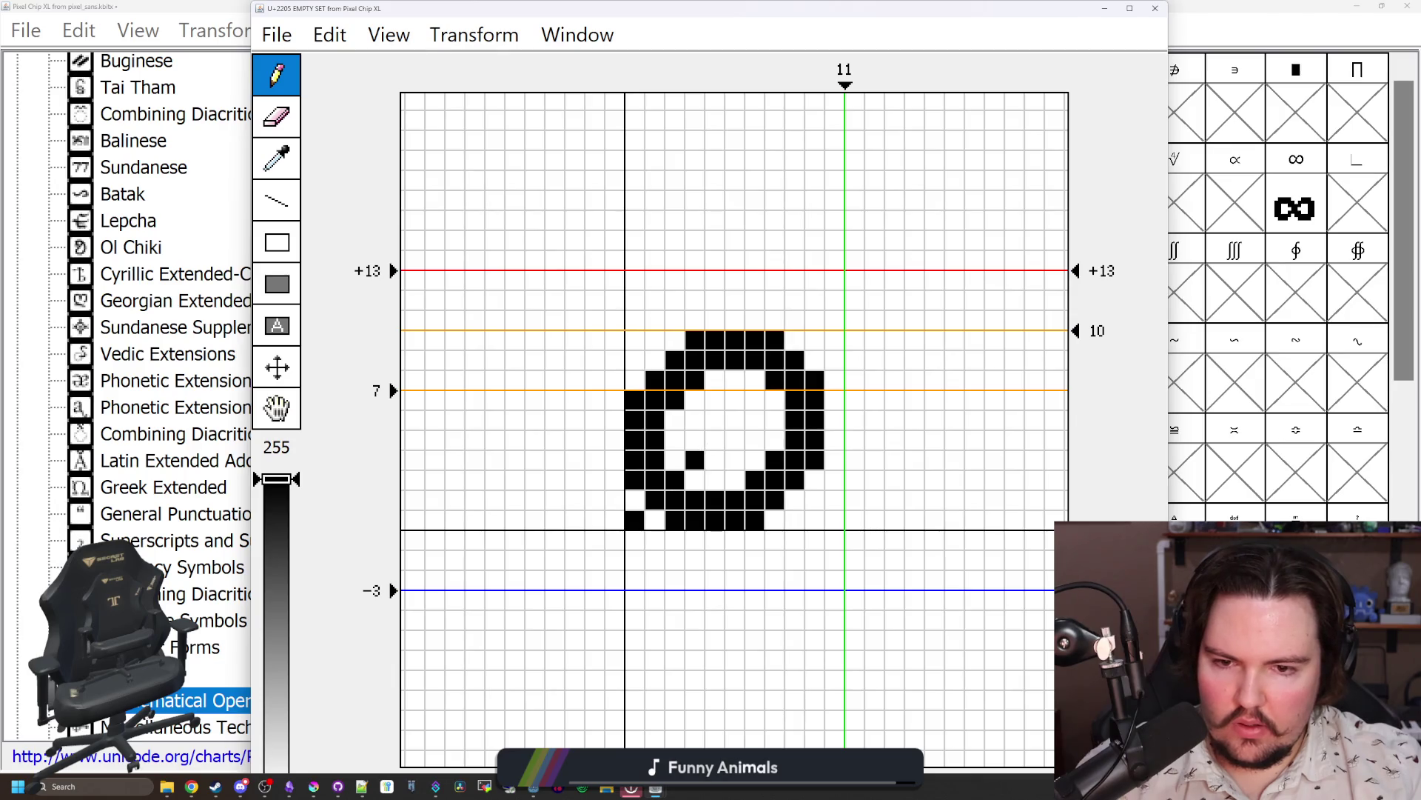
click(714, 440)
click(735, 419)
click(755, 400)
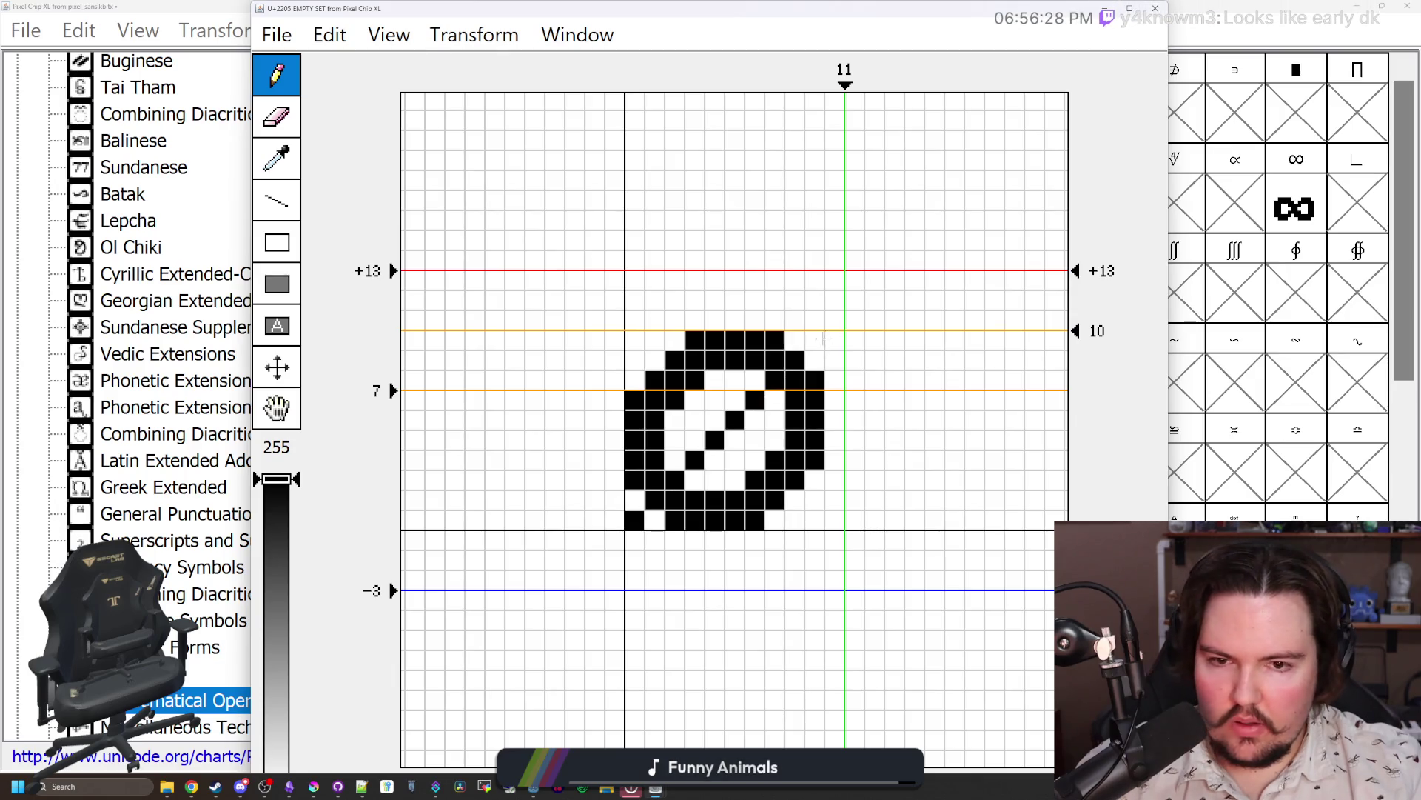
click(1155, 8)
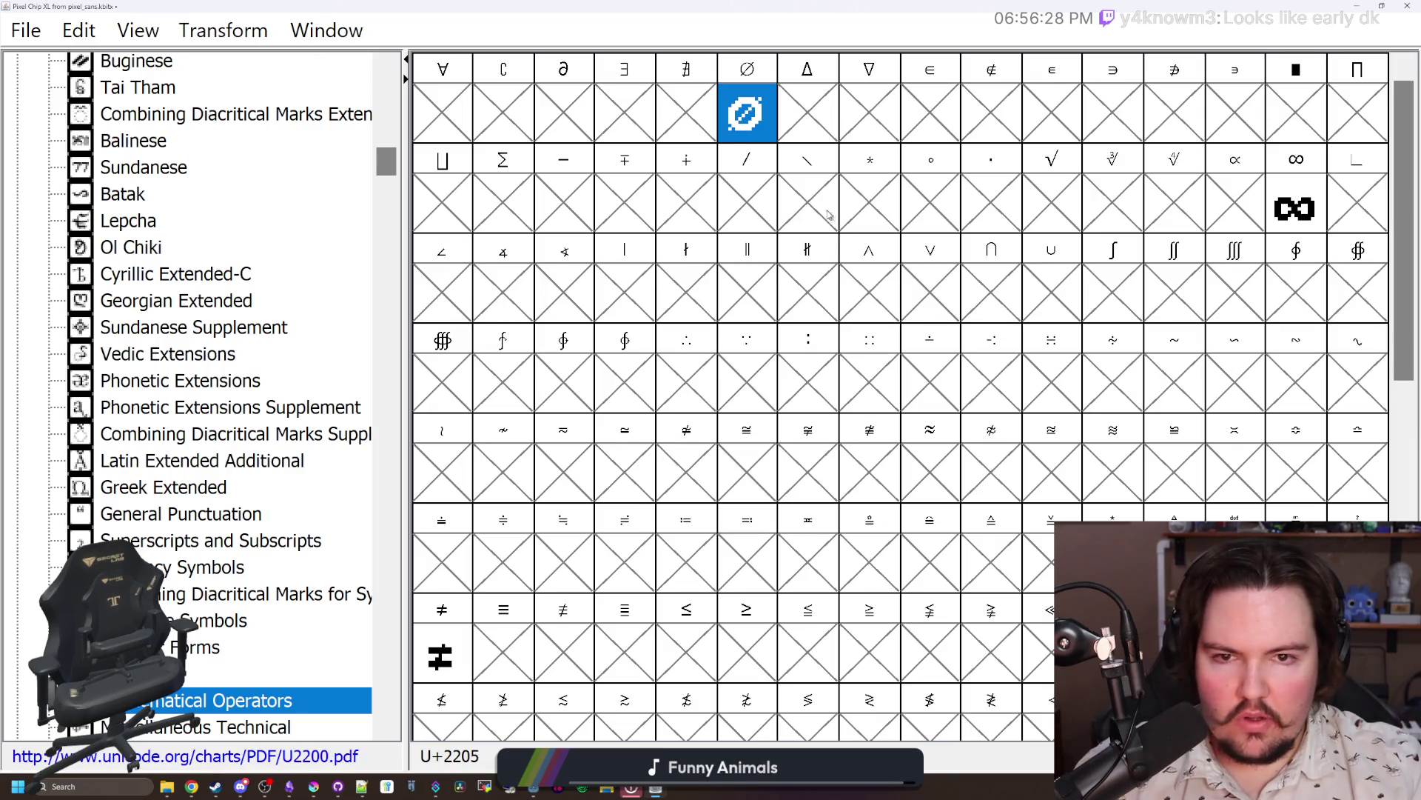
click(827, 214)
click(1285, 193)
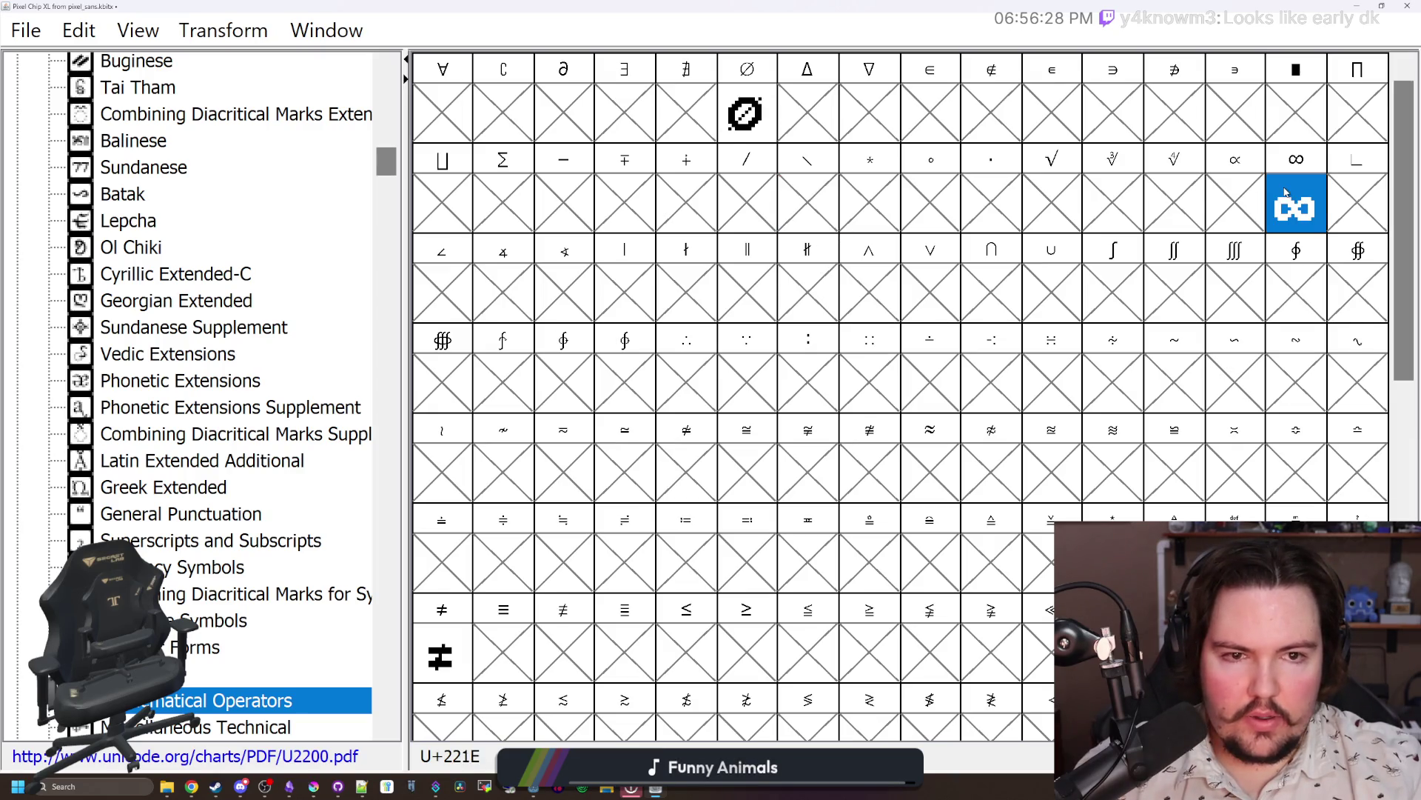
Step: Copy the V glyph from Basic Latin into the U+221A square root slot
click(1066, 201)
scroll(142, 235, up, 9)
scroll(142, 235, up, 5)
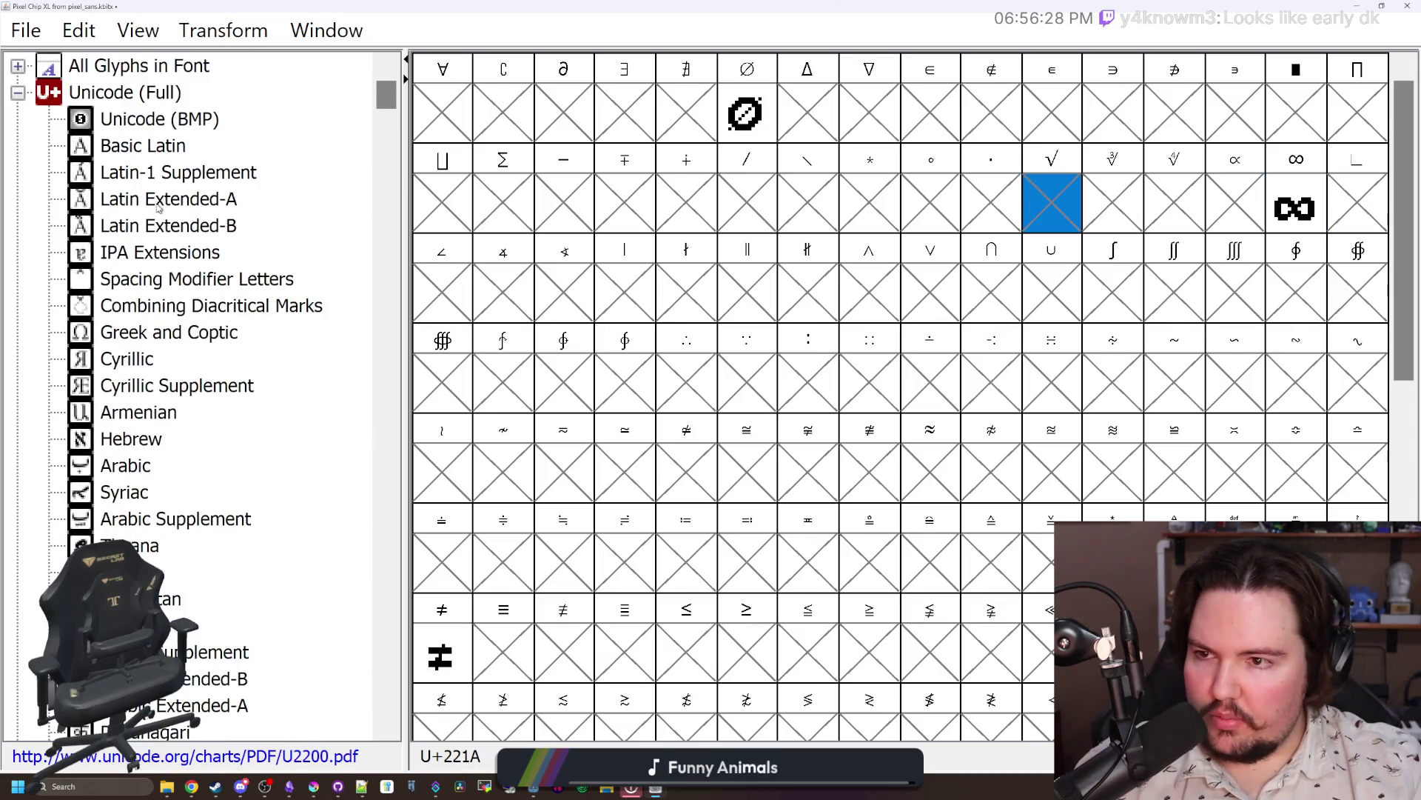
click(172, 151)
scroll(862, 494, down, 1)
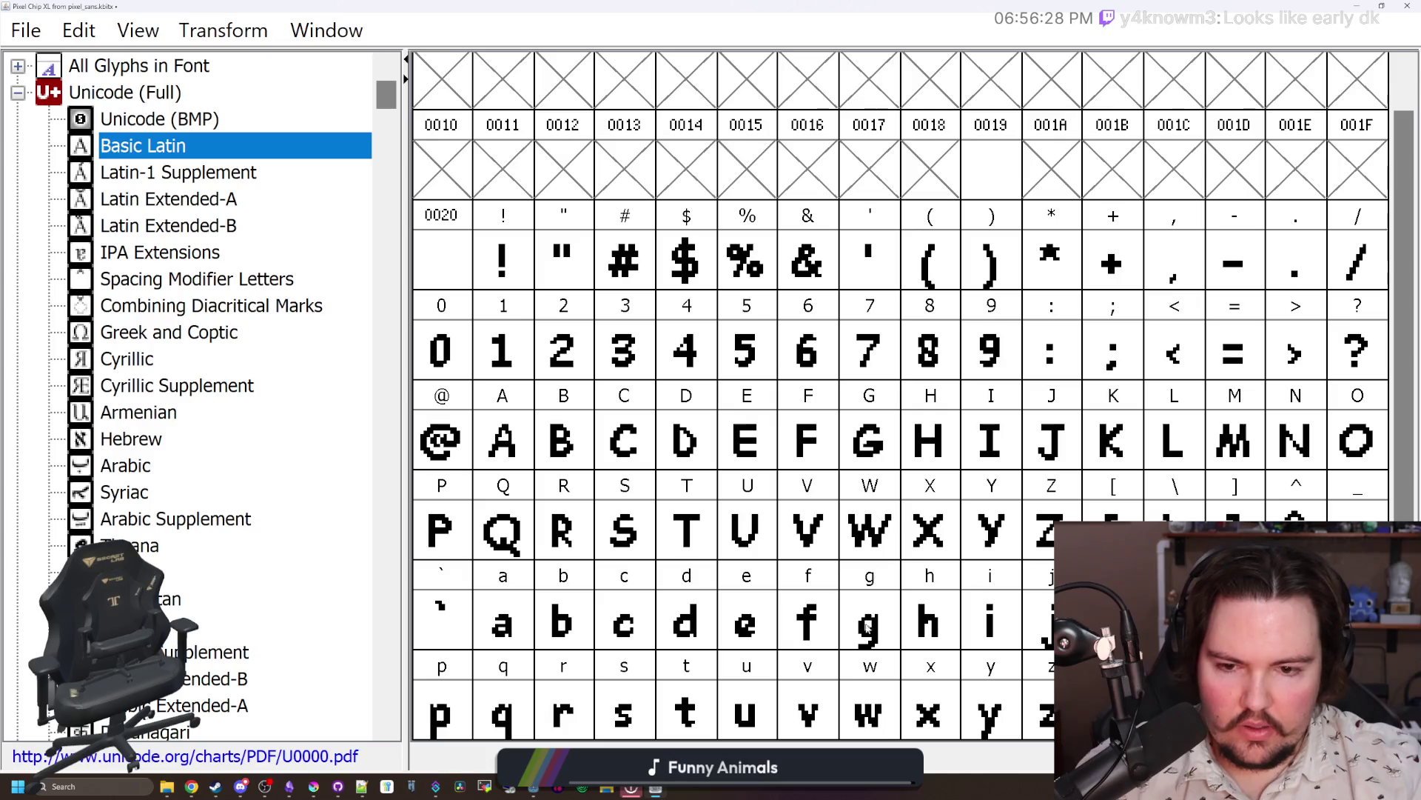
click(796, 518)
scroll(276, 481, down, 7)
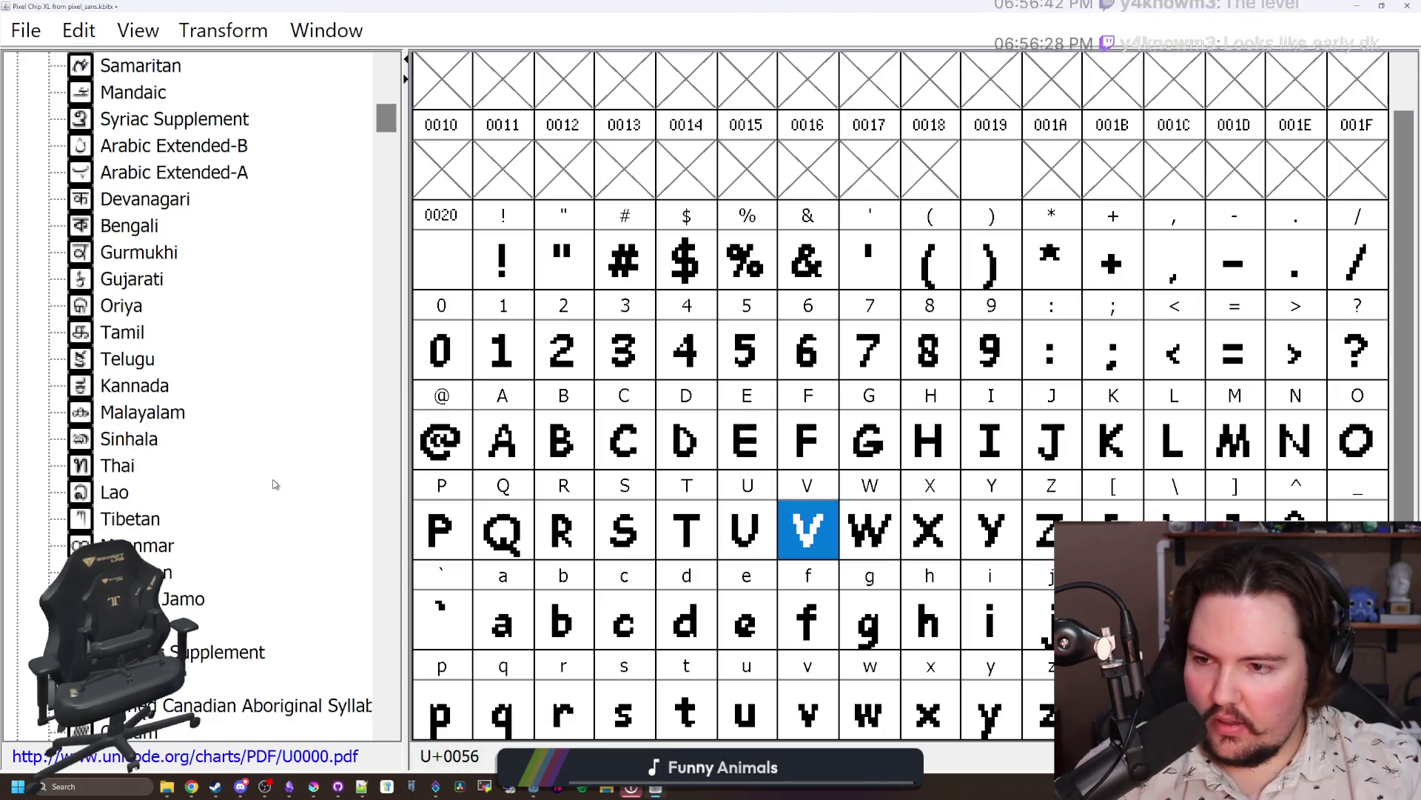
click(190, 421)
key(Down)
key(Down)
key(Down)
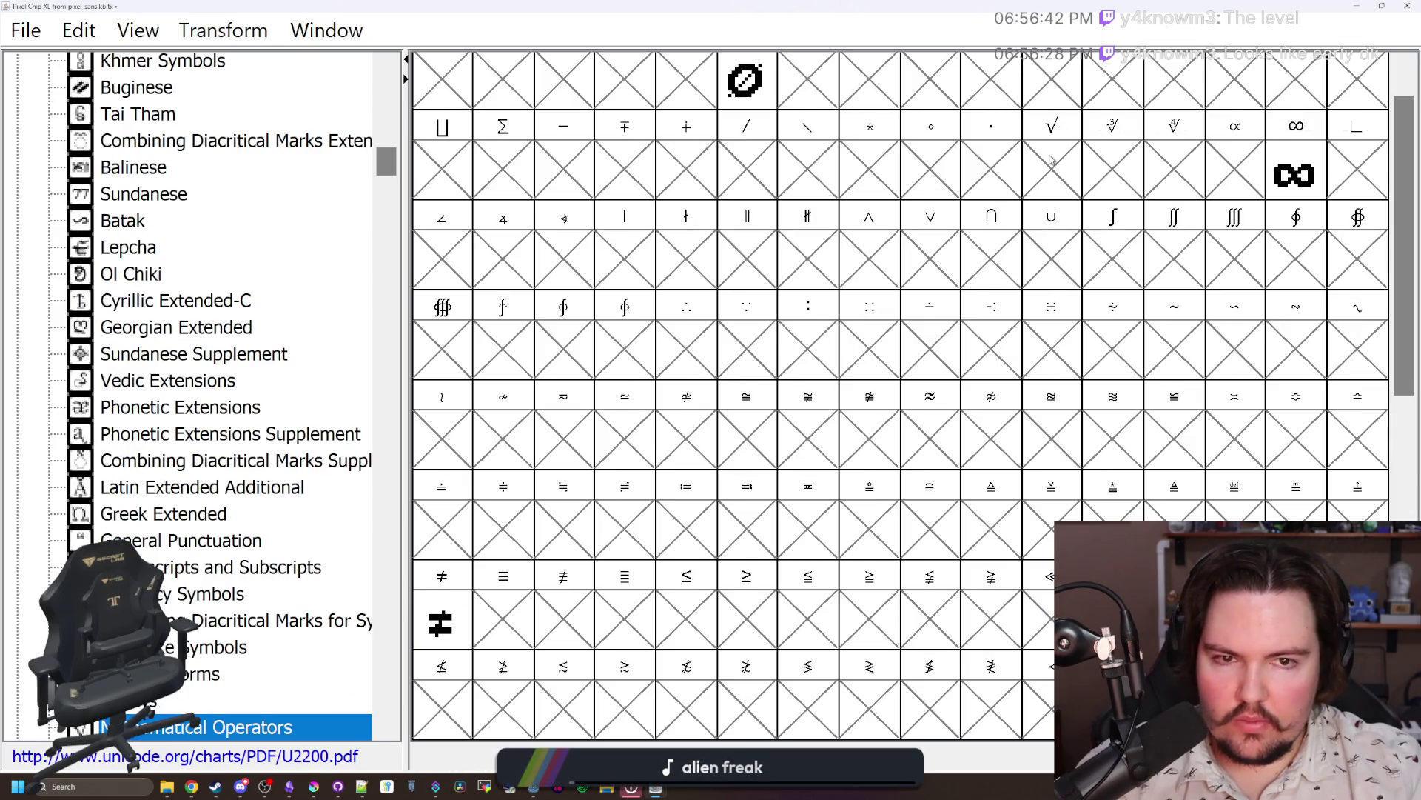
click(1052, 159)
key(ctrl+v)
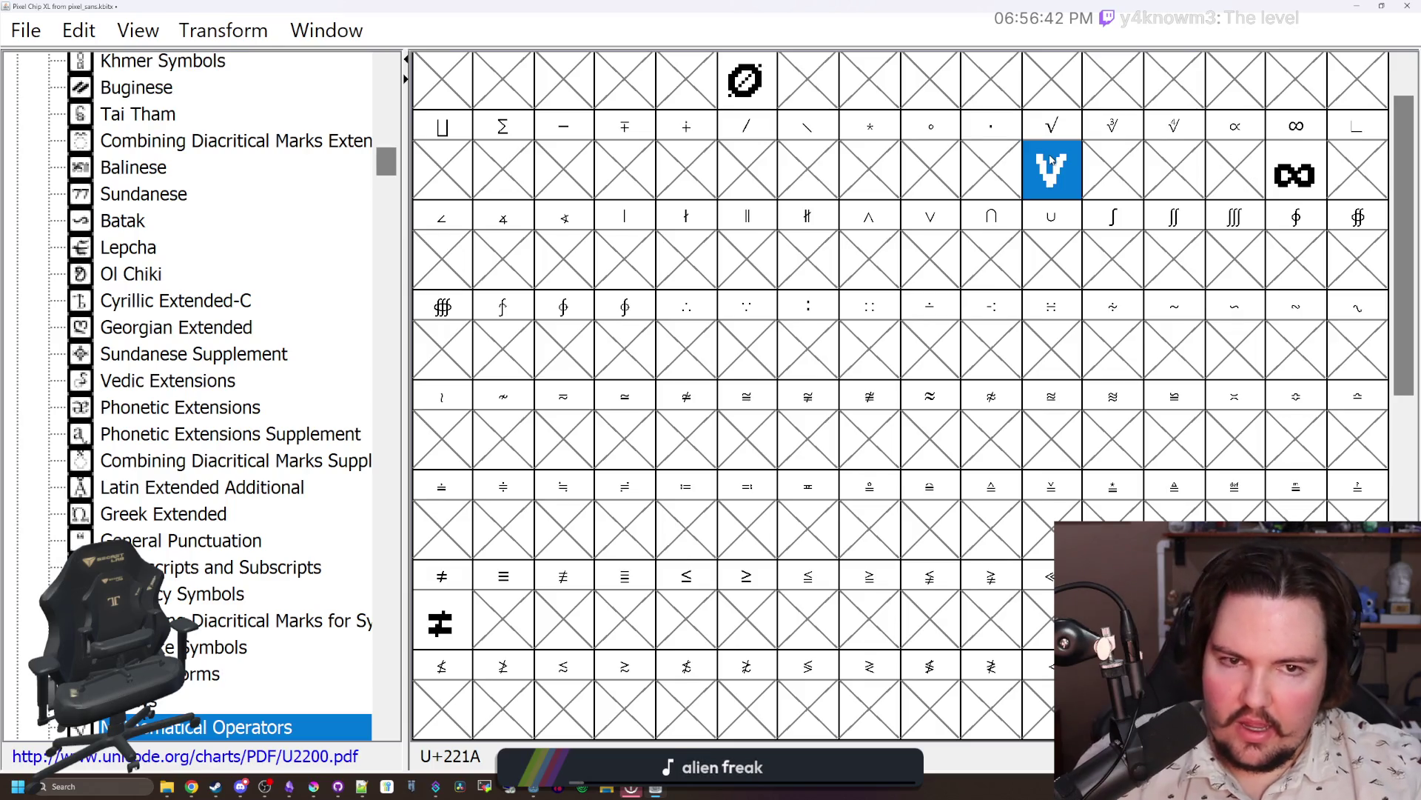
Step: Extend the V's right arm upward and reshape its lower-left tail into a radical
double_click(1052, 159)
drag(977, 15, 669, 188)
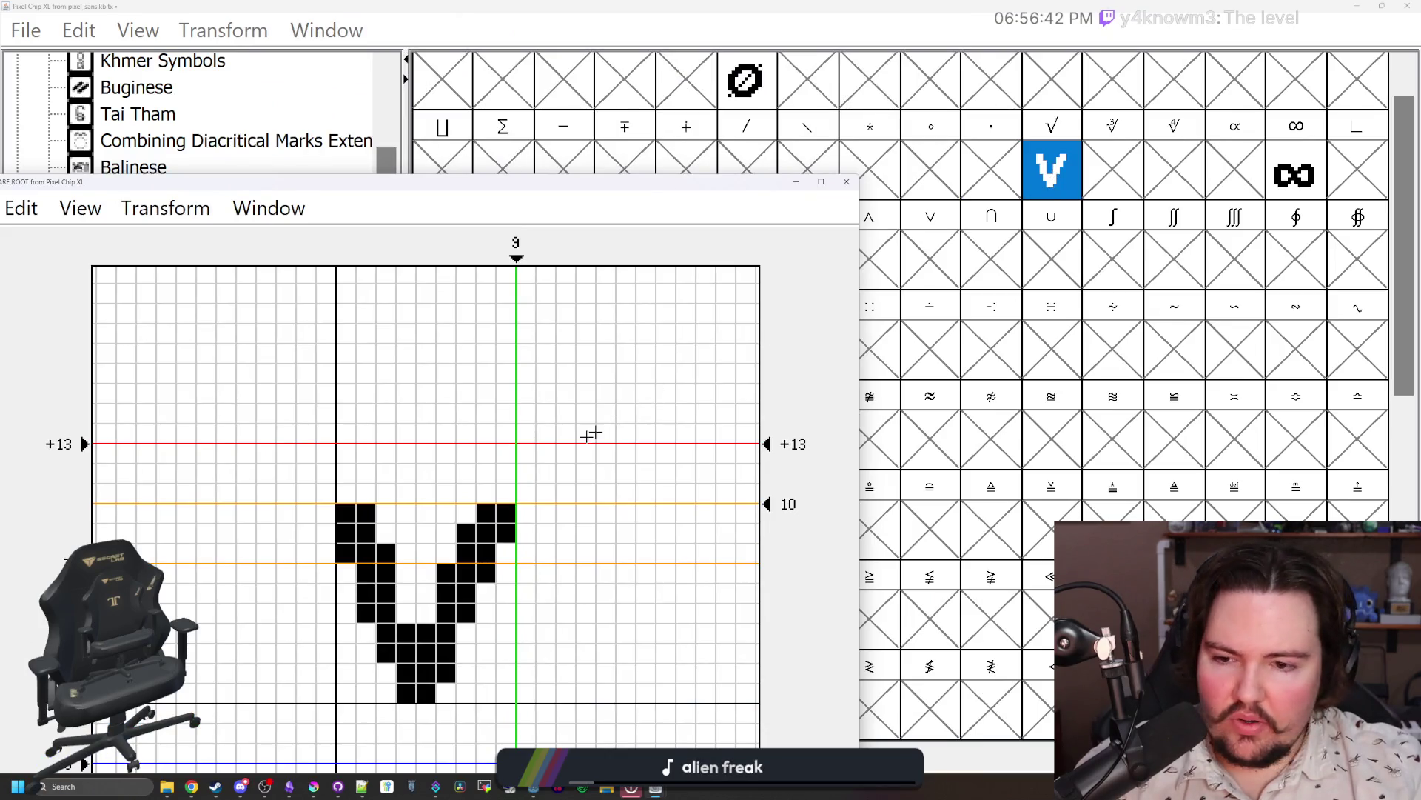
drag(487, 494, 526, 474)
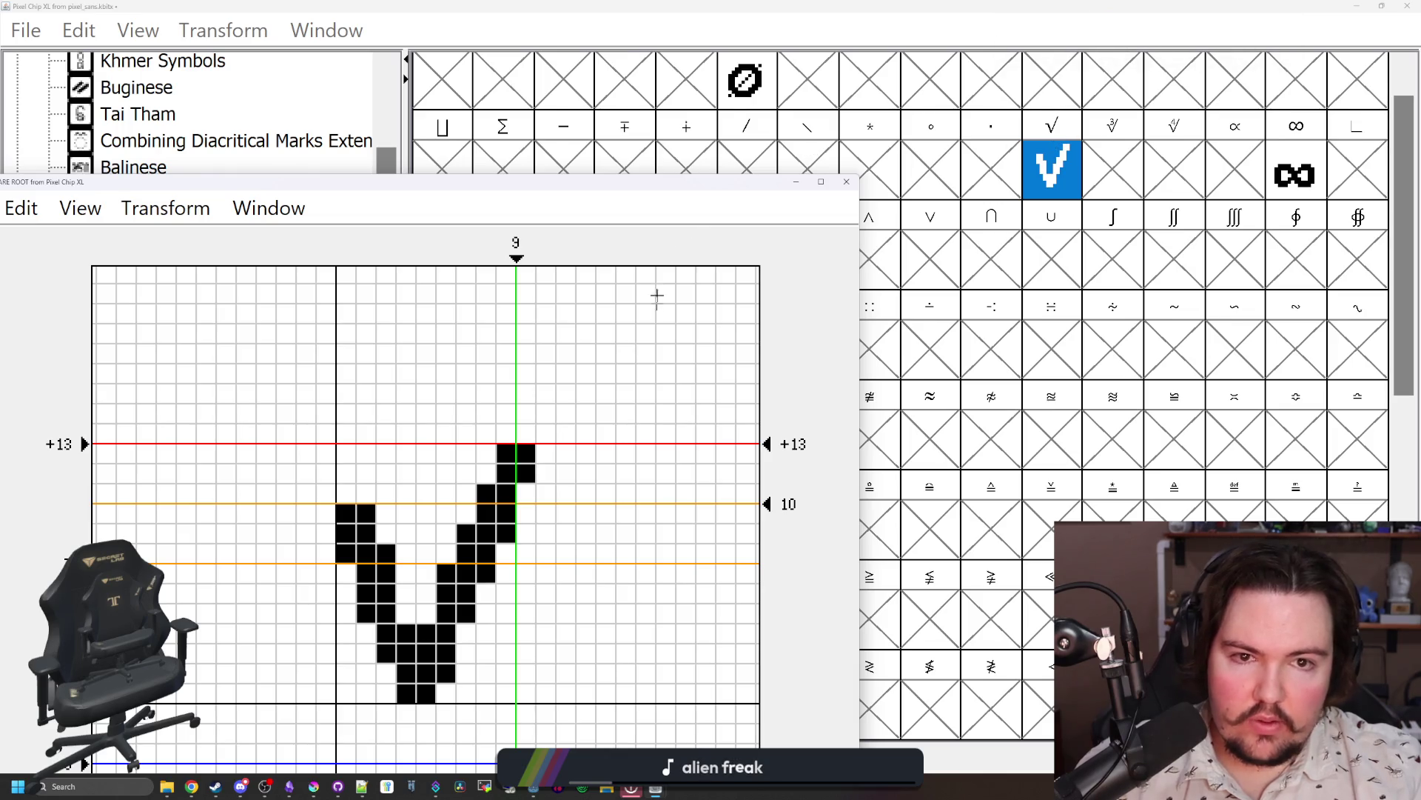
mouse_move(346, 574)
mouse_down()
mouse_move(327, 589)
mouse_move(345, 593)
mouse_move(355, 518)
mouse_up()
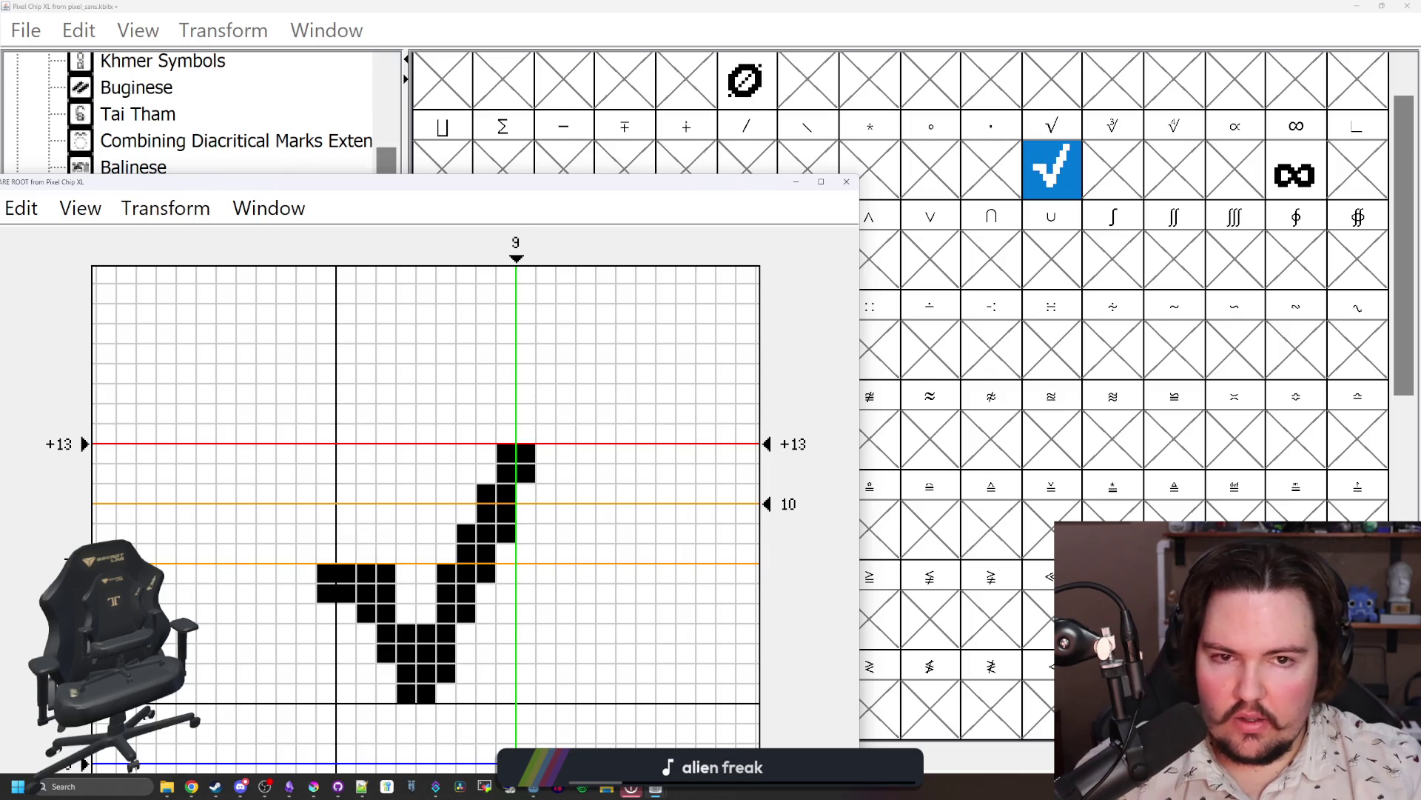
click(385, 574)
click(327, 593)
mouse_move(326, 593)
mouse_down()
mouse_move(307, 574)
mouse_move(307, 593)
mouse_up()
click(385, 574)
click(403, 616)
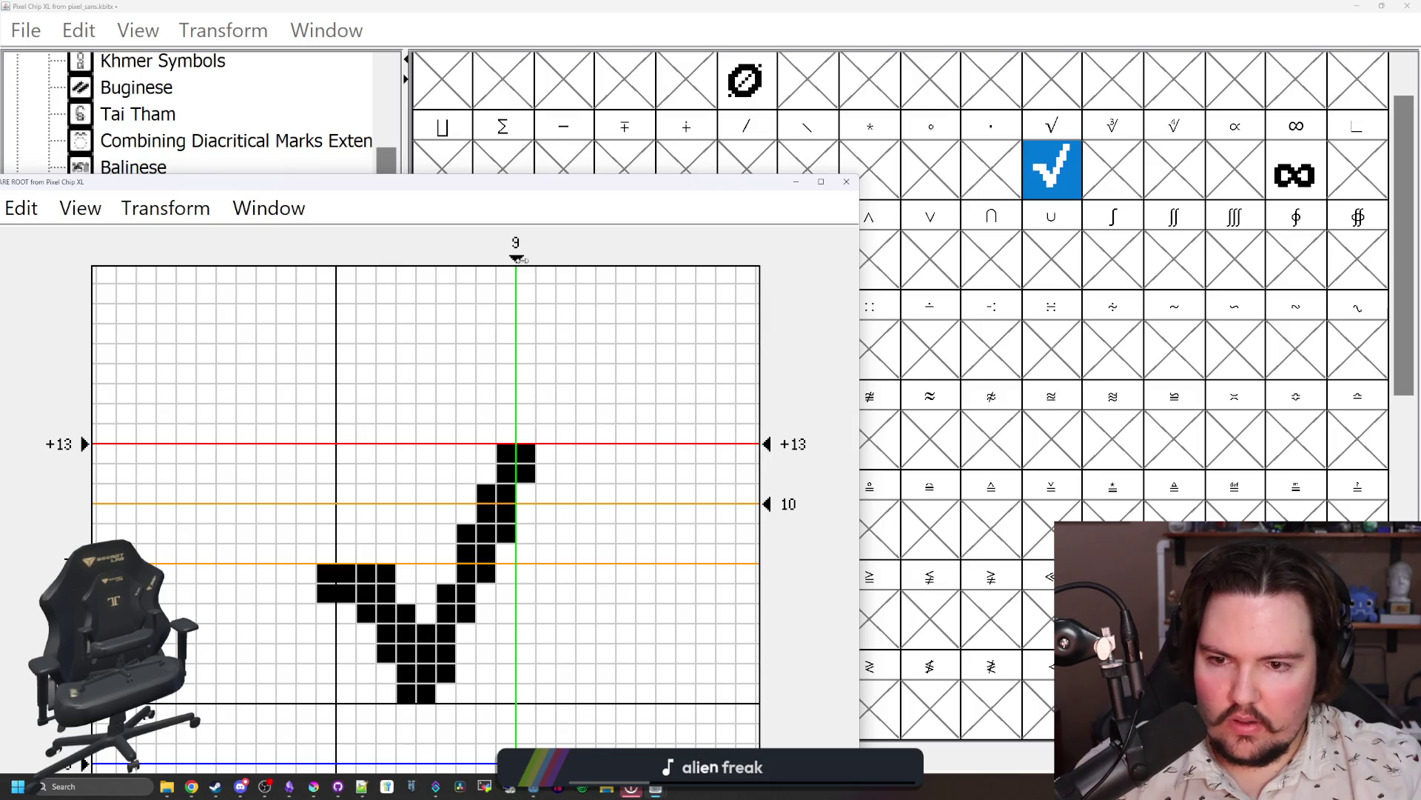
Step: Widen the square root glyph's advance width to 12
drag(520, 259, 556, 258)
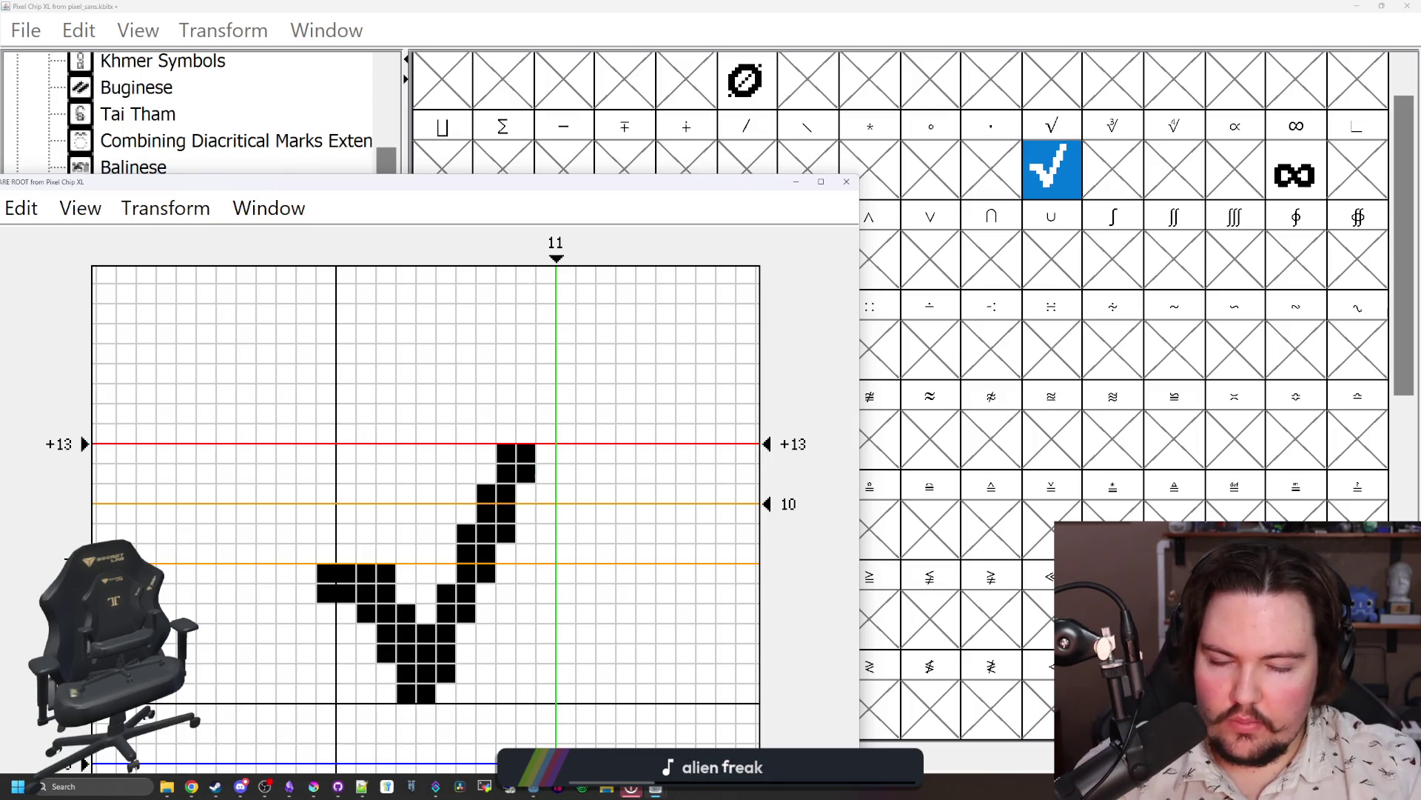
key(Right)
key(Right)
key(Left)
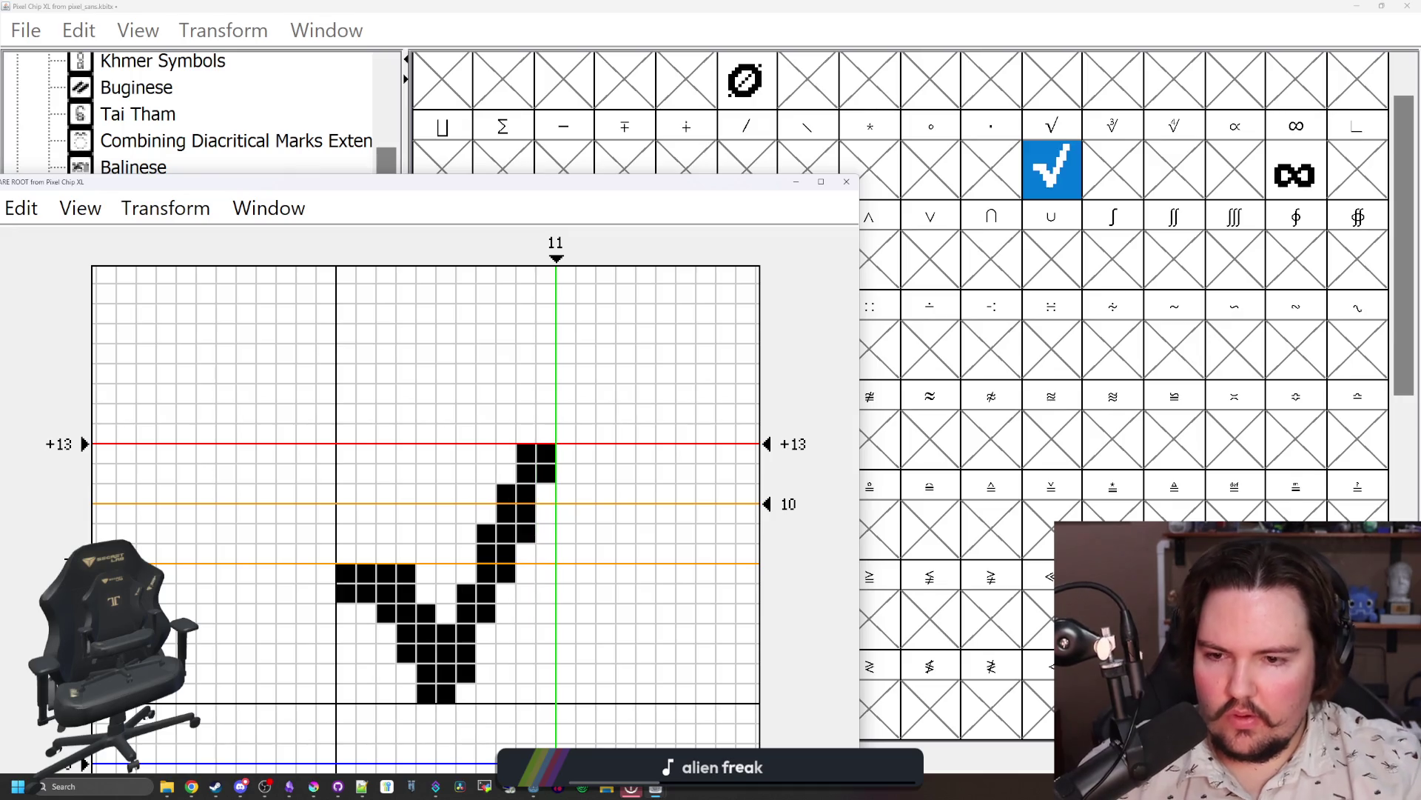
drag(556, 258, 575, 259)
click(846, 181)
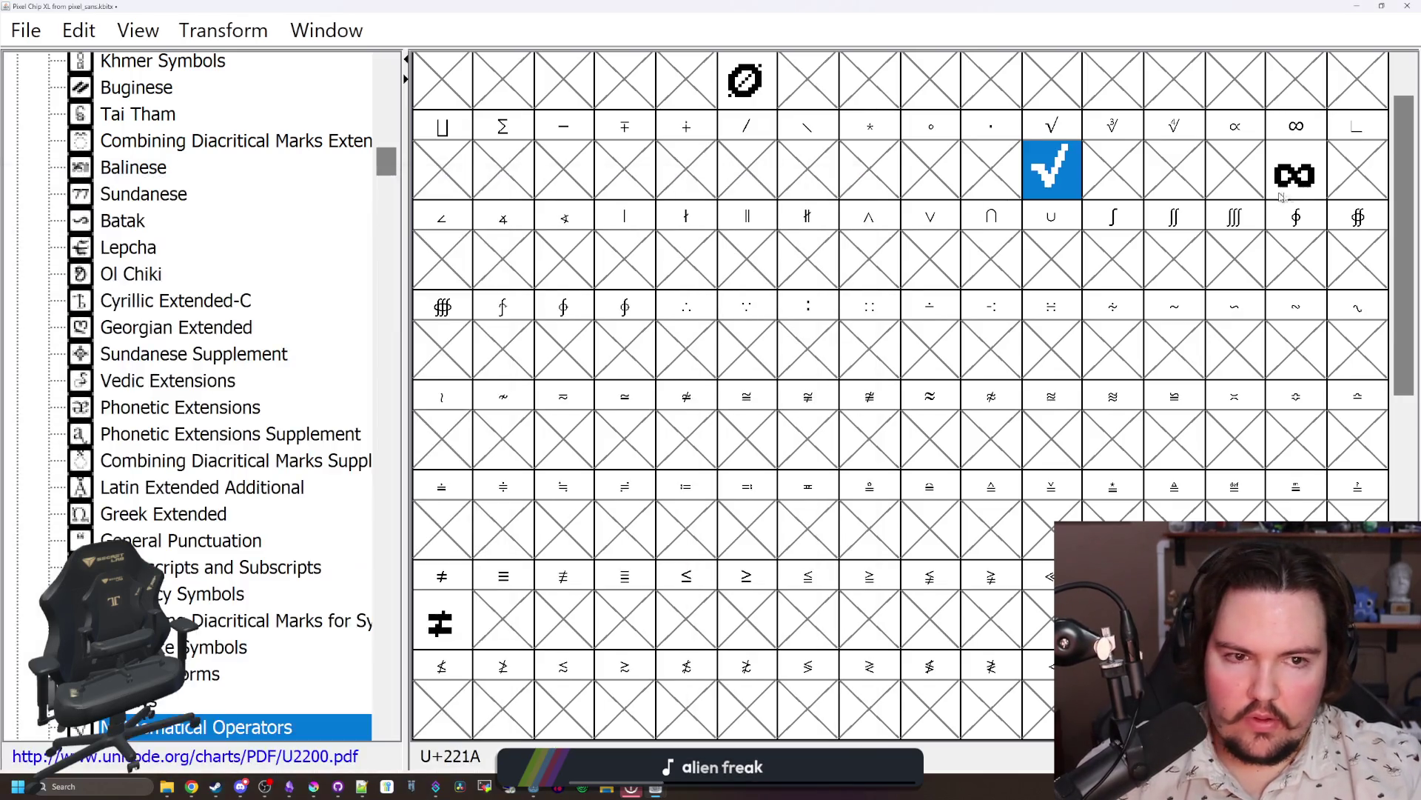
Step: Inspect the finished ∞ and ≠ glyphs
double_click(1281, 194)
click(1156, 9)
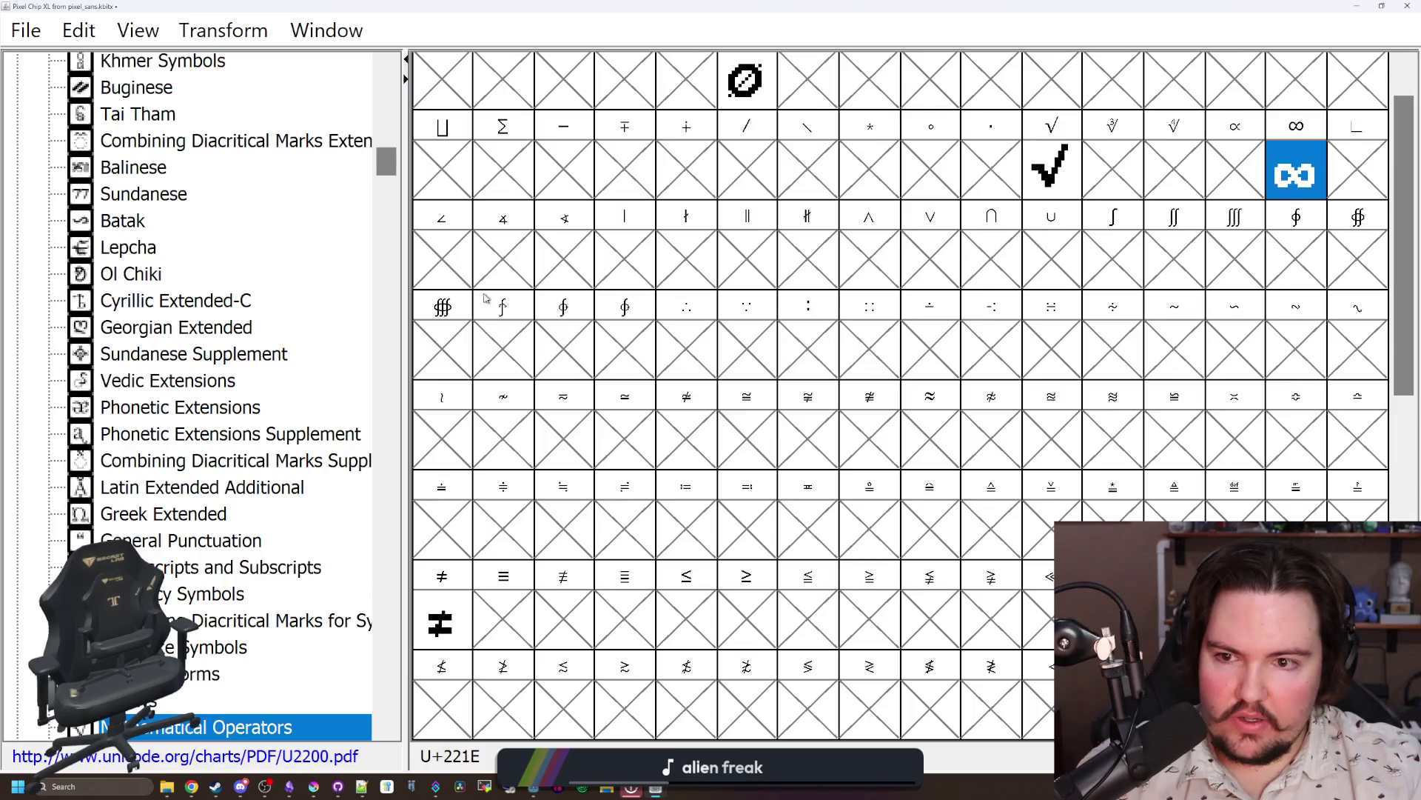
double_click(442, 626)
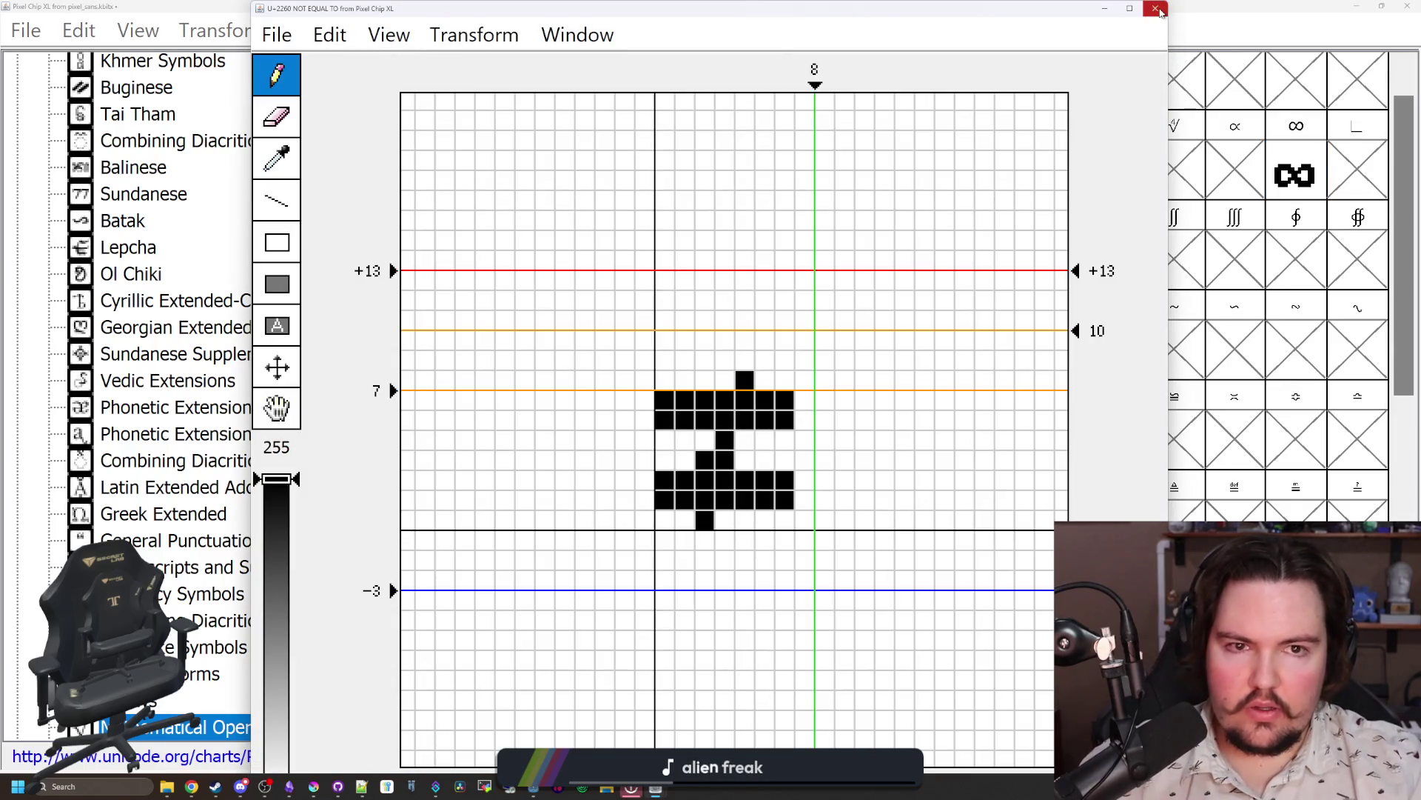
click(1157, 9)
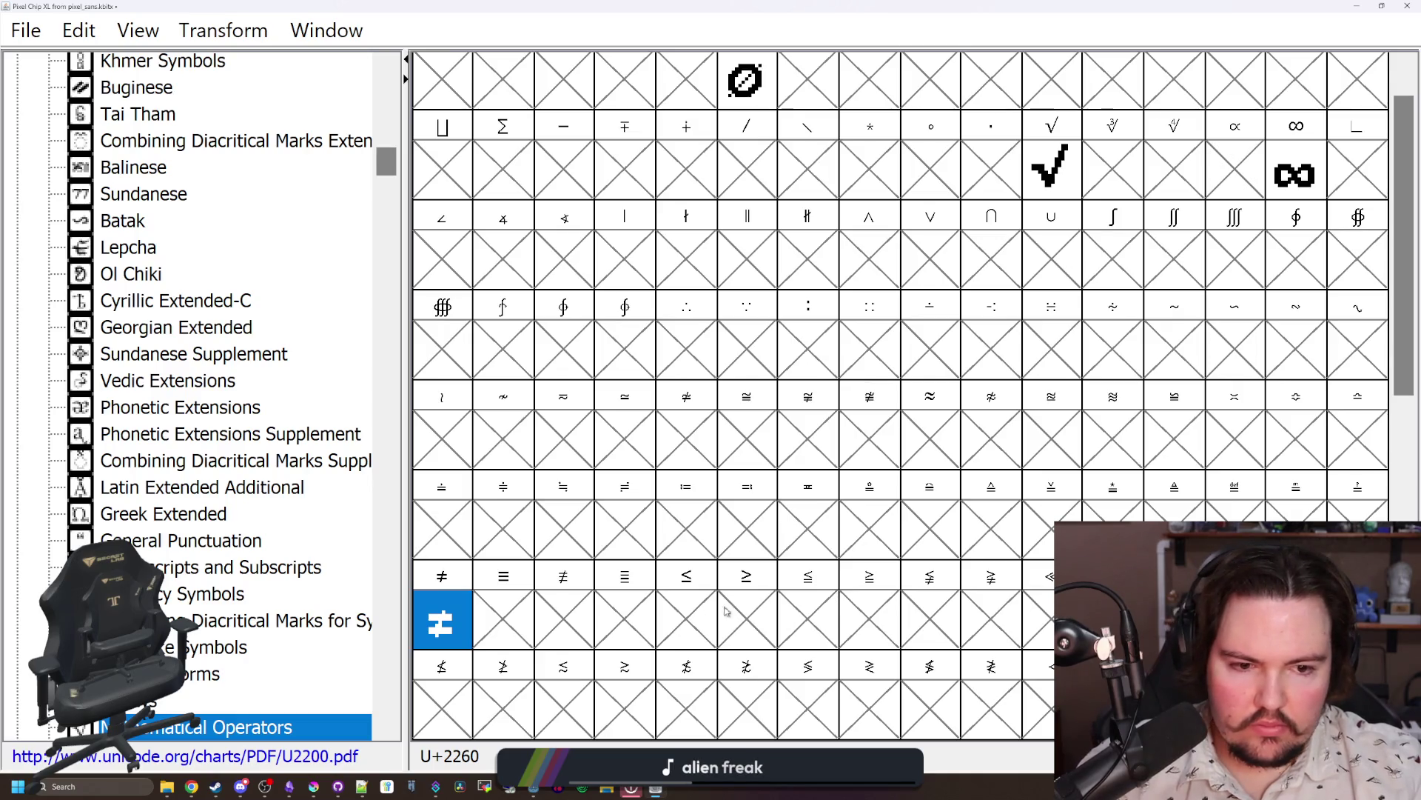
Step: Copy the < glyph from the Basic Latin block
click(693, 607)
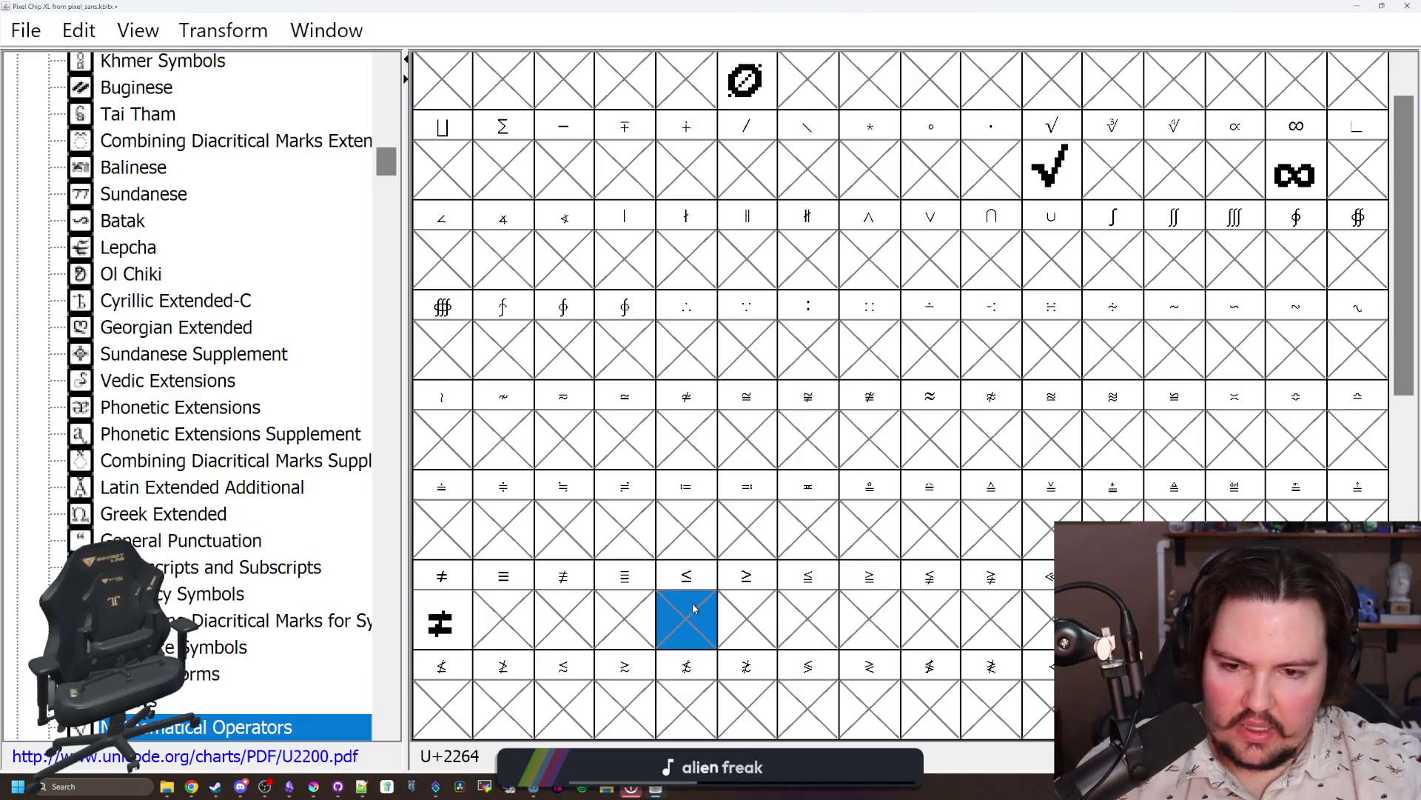
scroll(705, 616, down, 4)
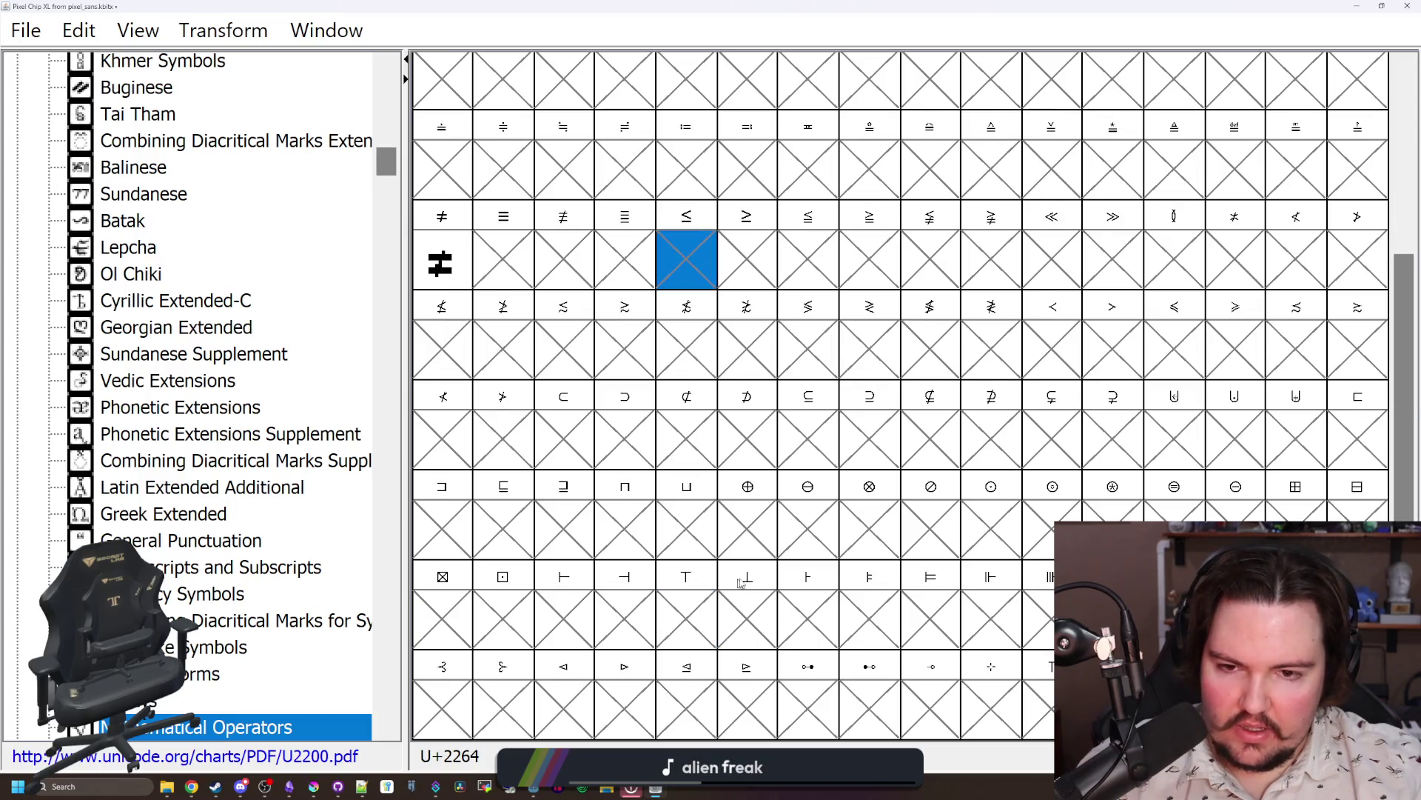
scroll(744, 581, down, 4)
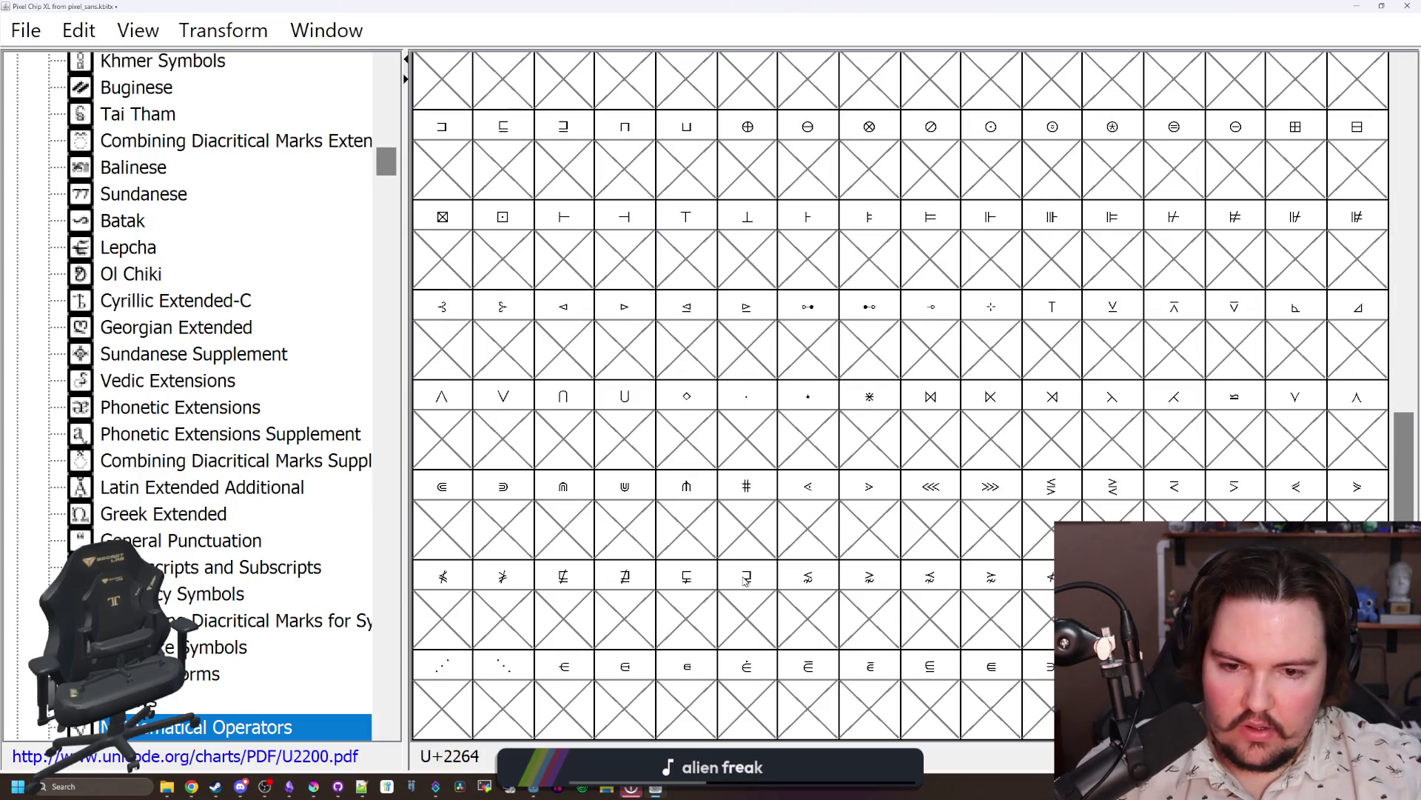
scroll(744, 582, up, 5)
scroll(185, 370, up, 15)
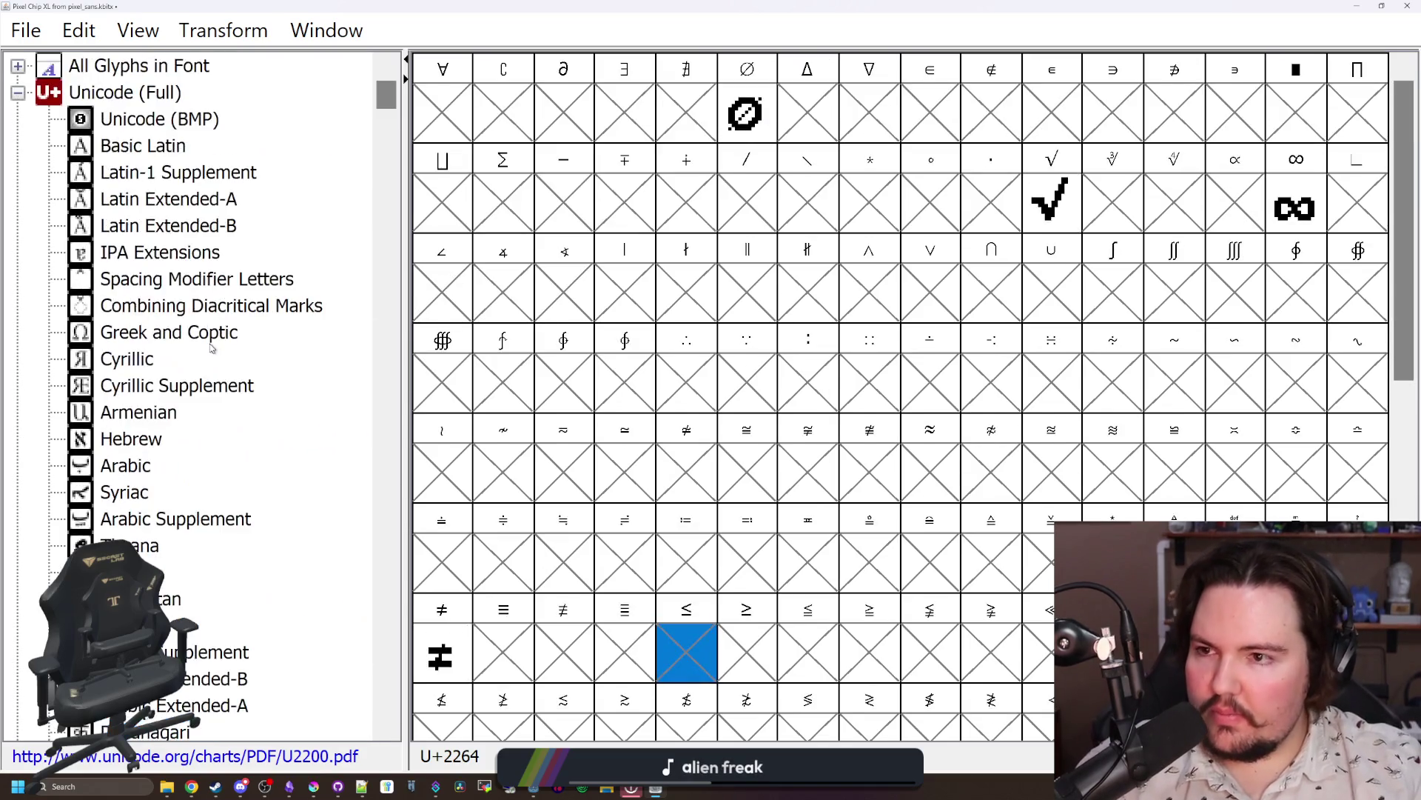
click(143, 146)
scroll(764, 403, down, 1)
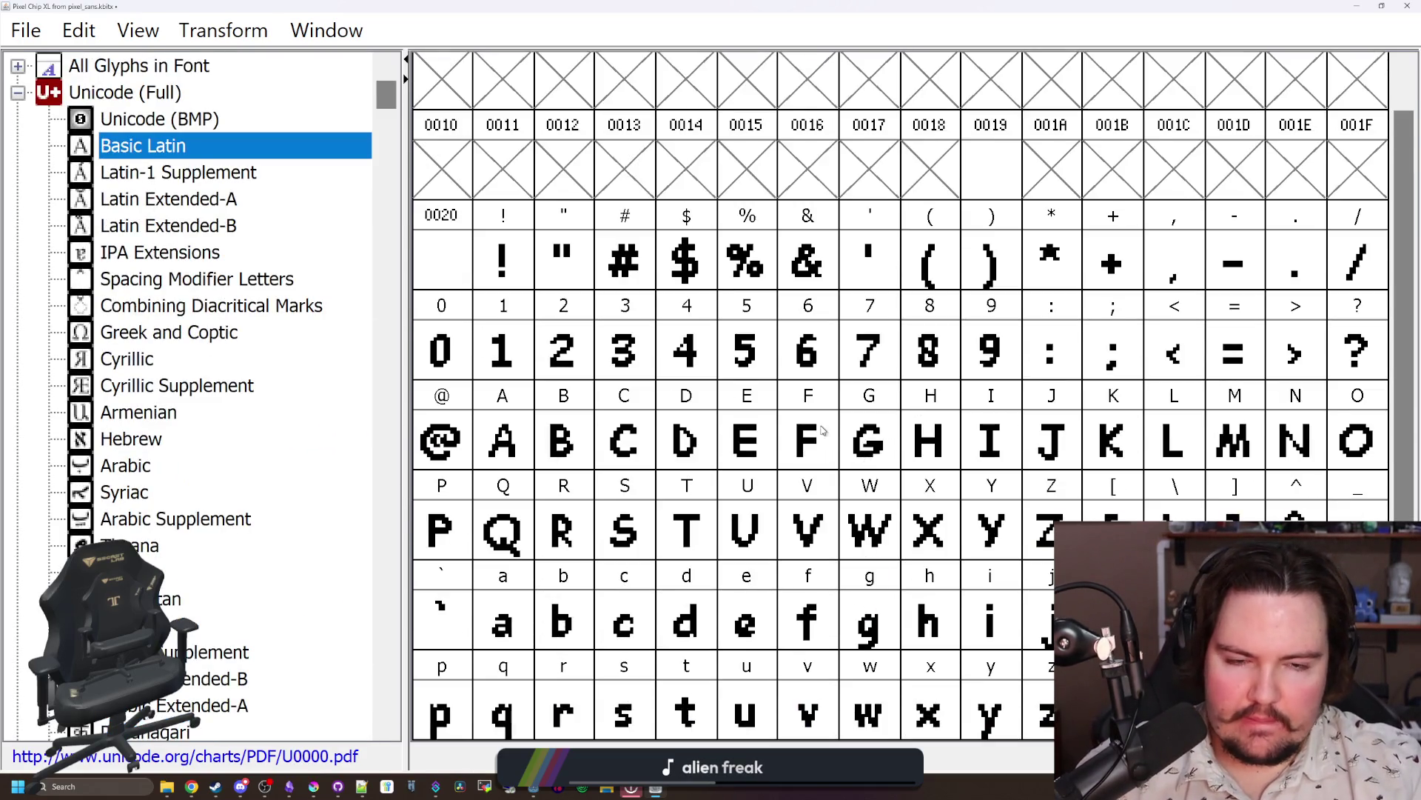
click(151, 172)
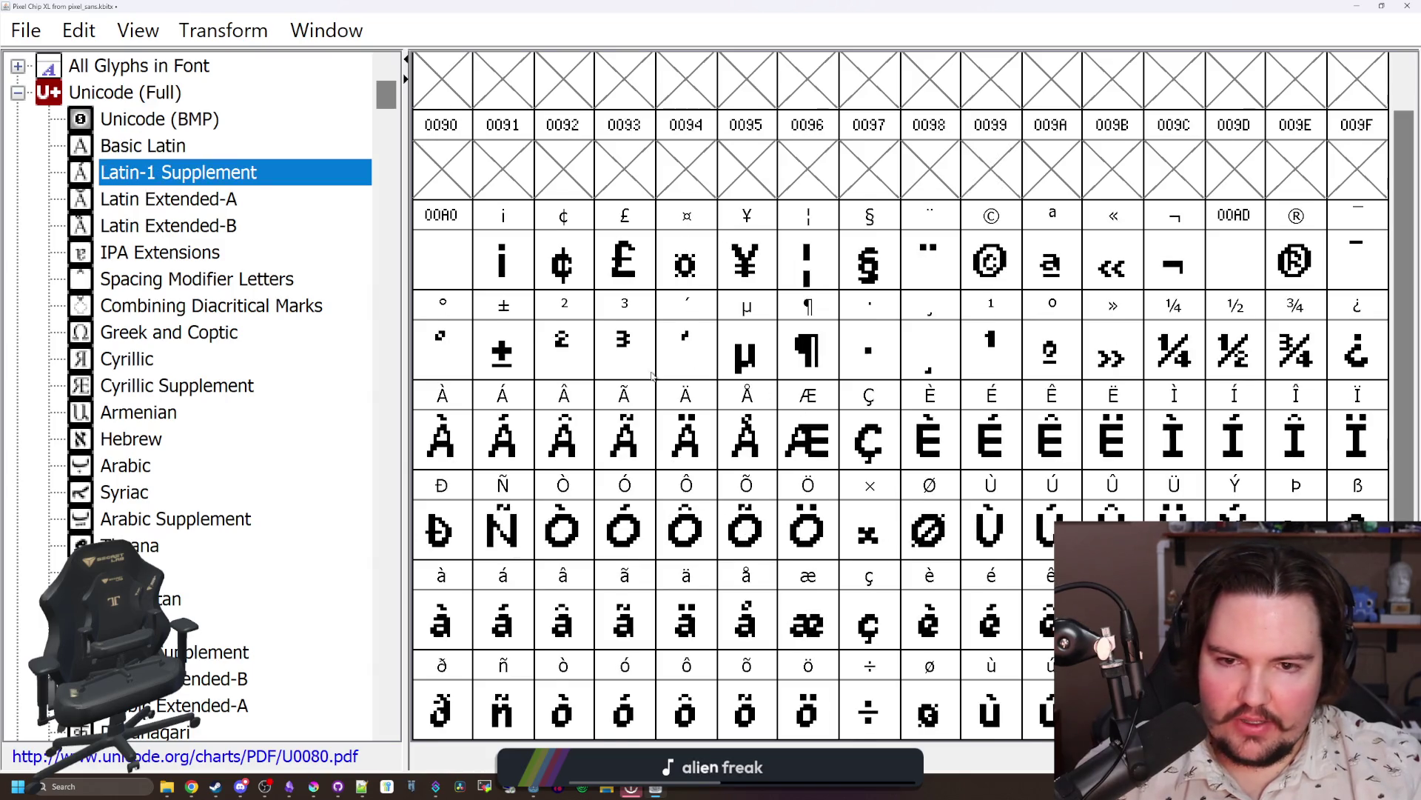
key(Up)
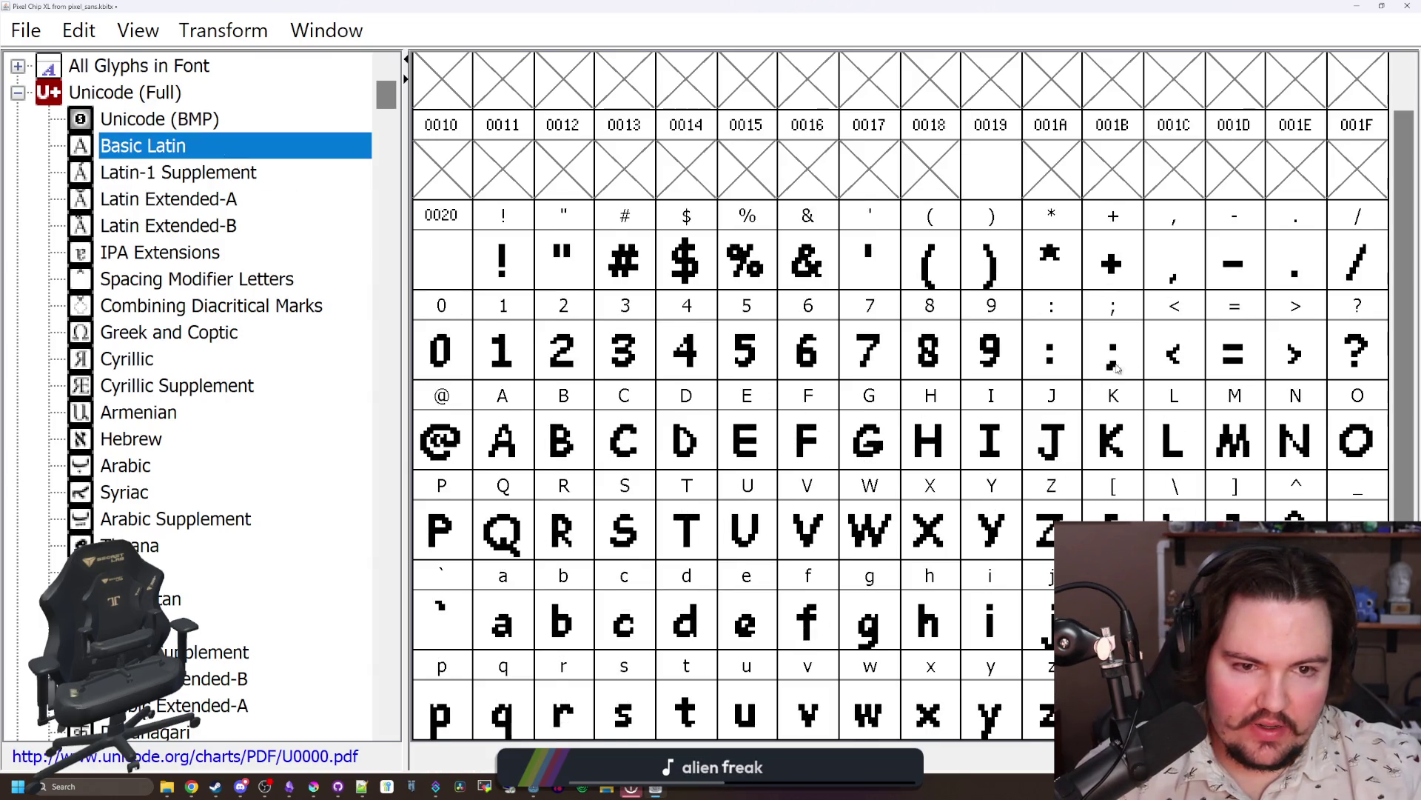
click(1157, 351)
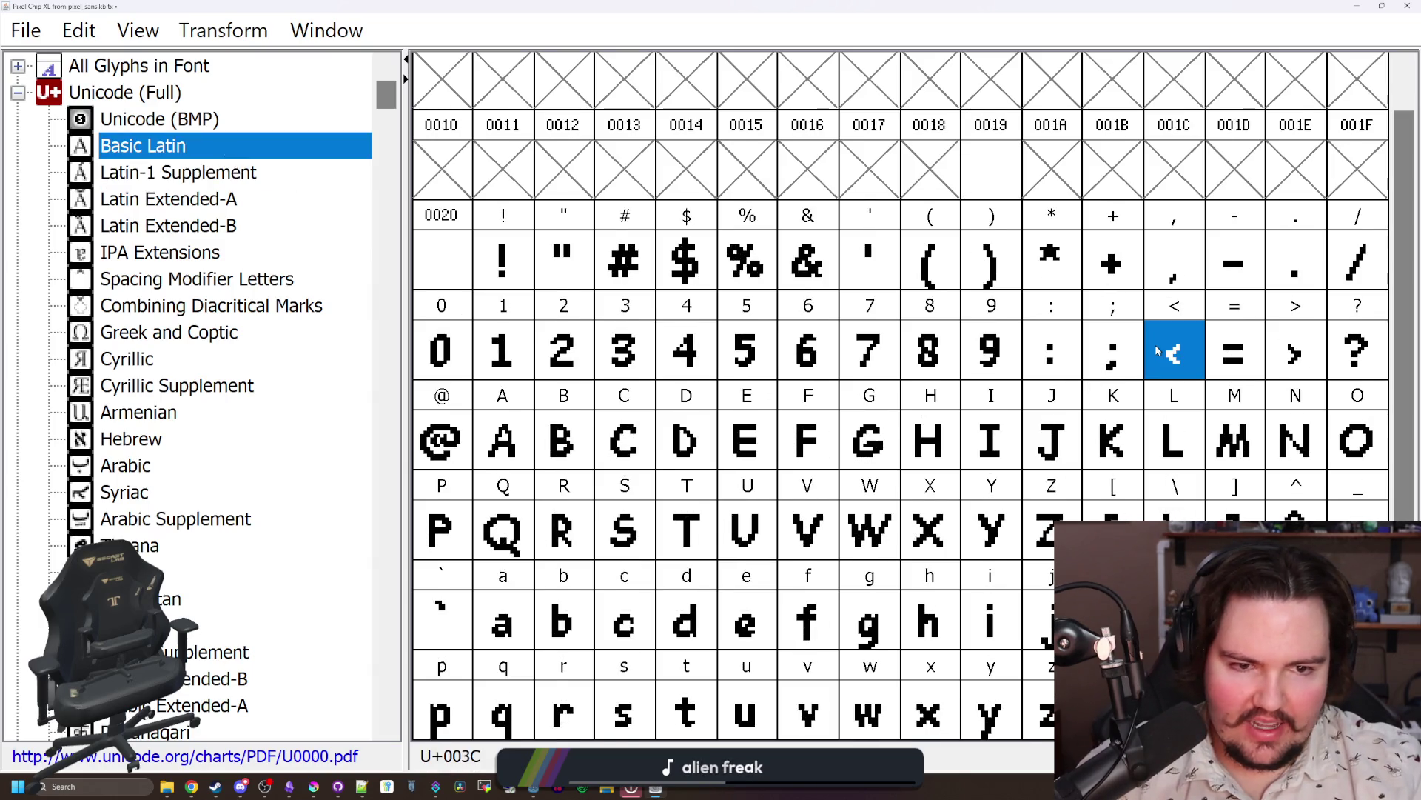
Step: Paste < into the ≤ (U+2264) and ≥ (U+2265) slots, flipping the ≥ copy horizontally
click(165, 415)
key(Down)
key(Down)
key(Down)
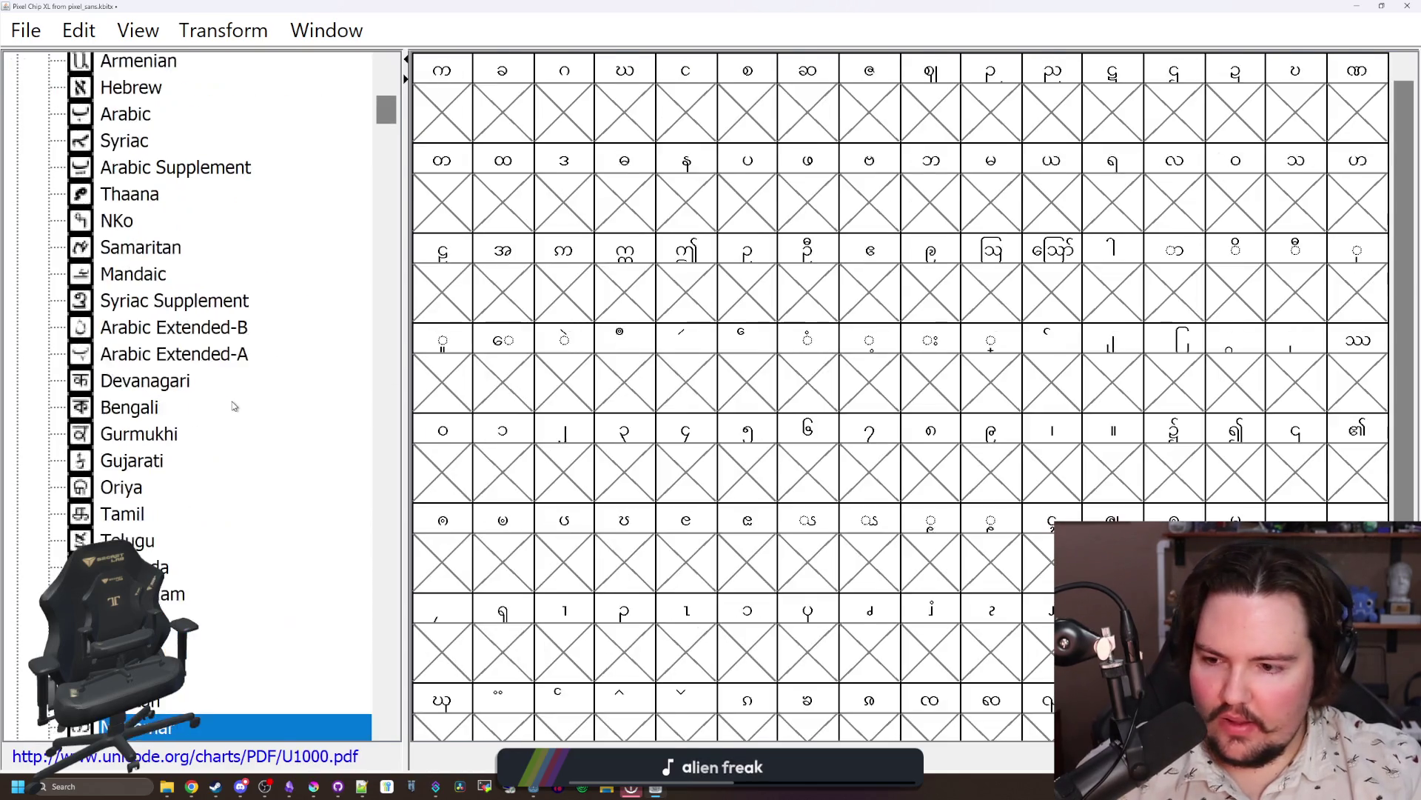
key(Down)
key(Down)
key(Down)
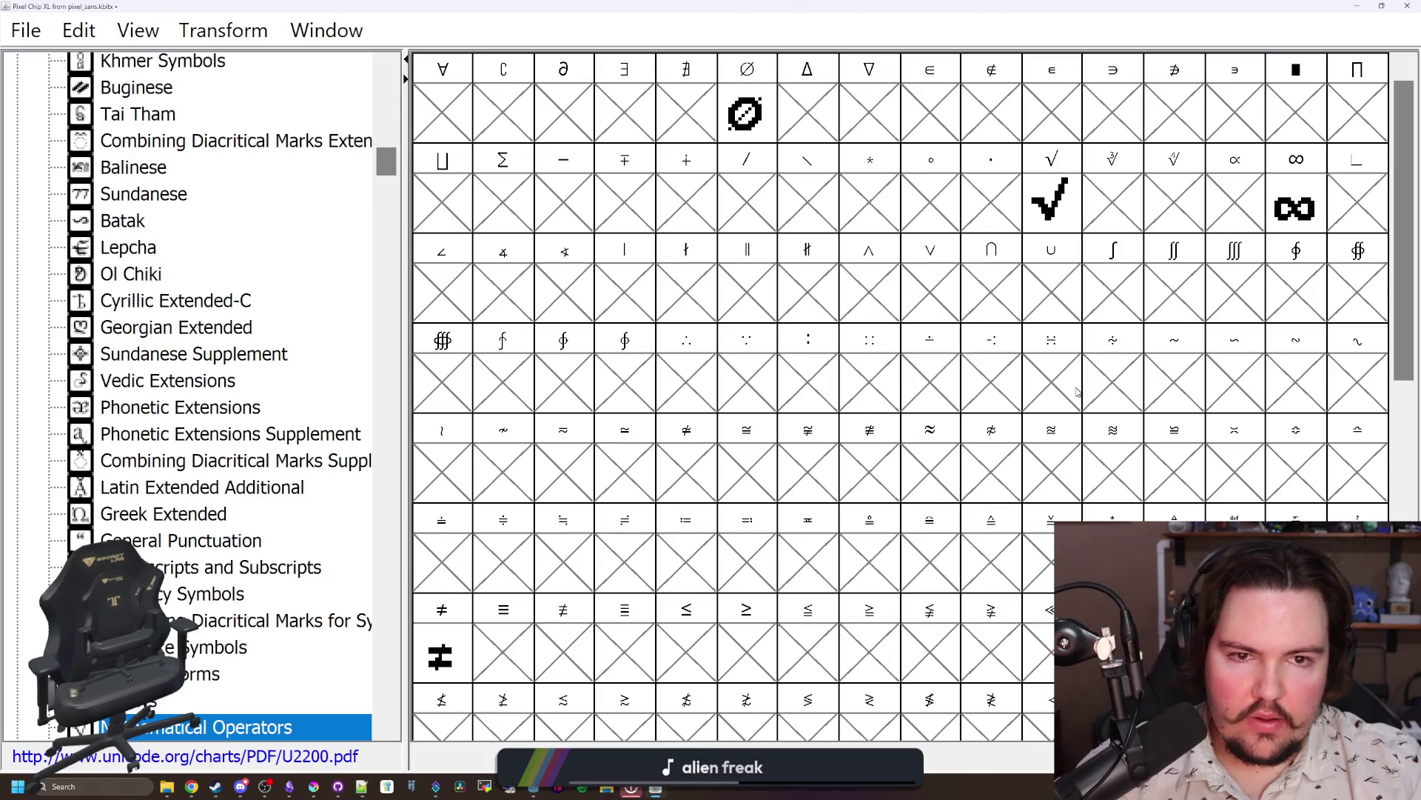
click(696, 644)
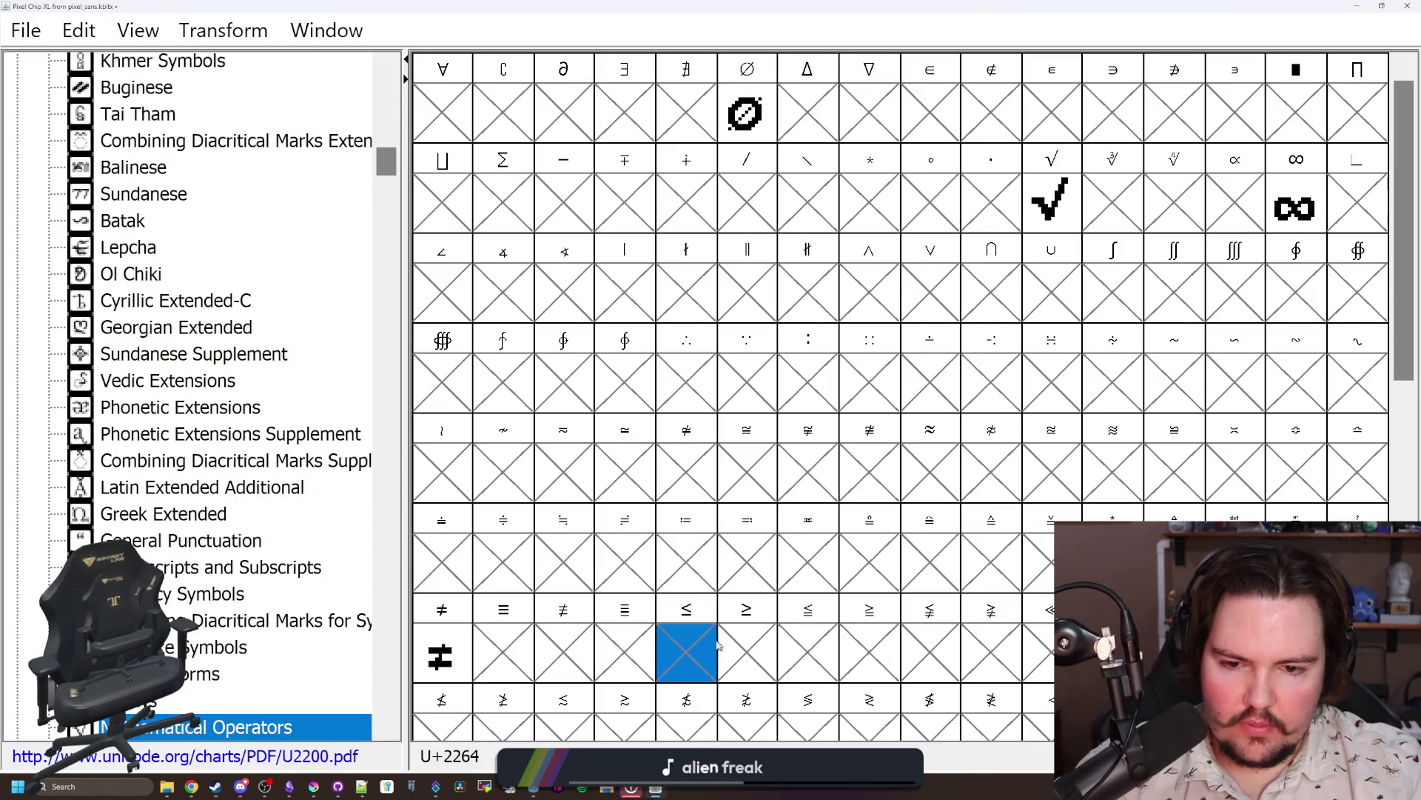
key(ctrl+v)
click(762, 641)
key(ctrl+v)
click(214, 26)
click(326, 304)
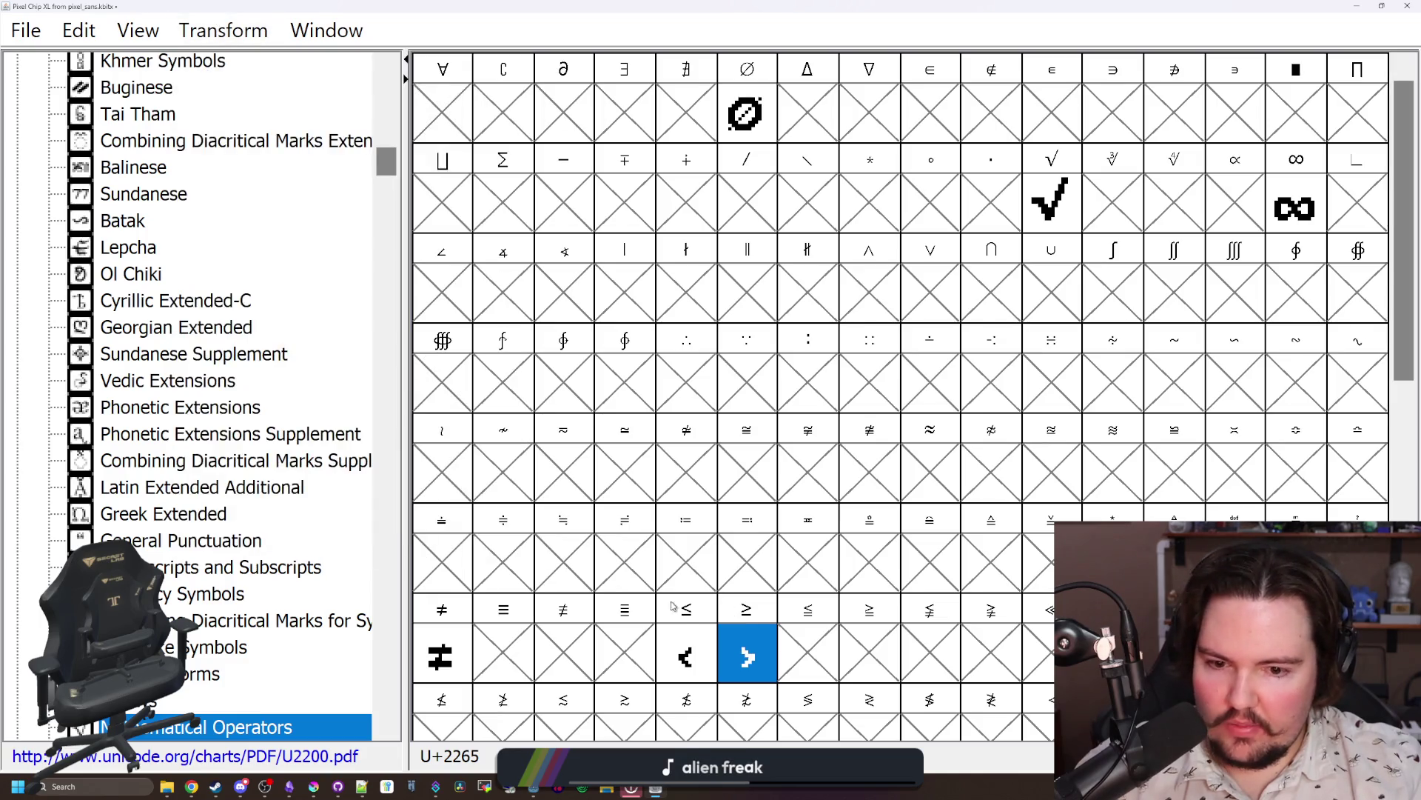
Step: In the ≤ glyph, raise the < shape one pixel and draw a five-pixel underline beneath it
double_click(687, 657)
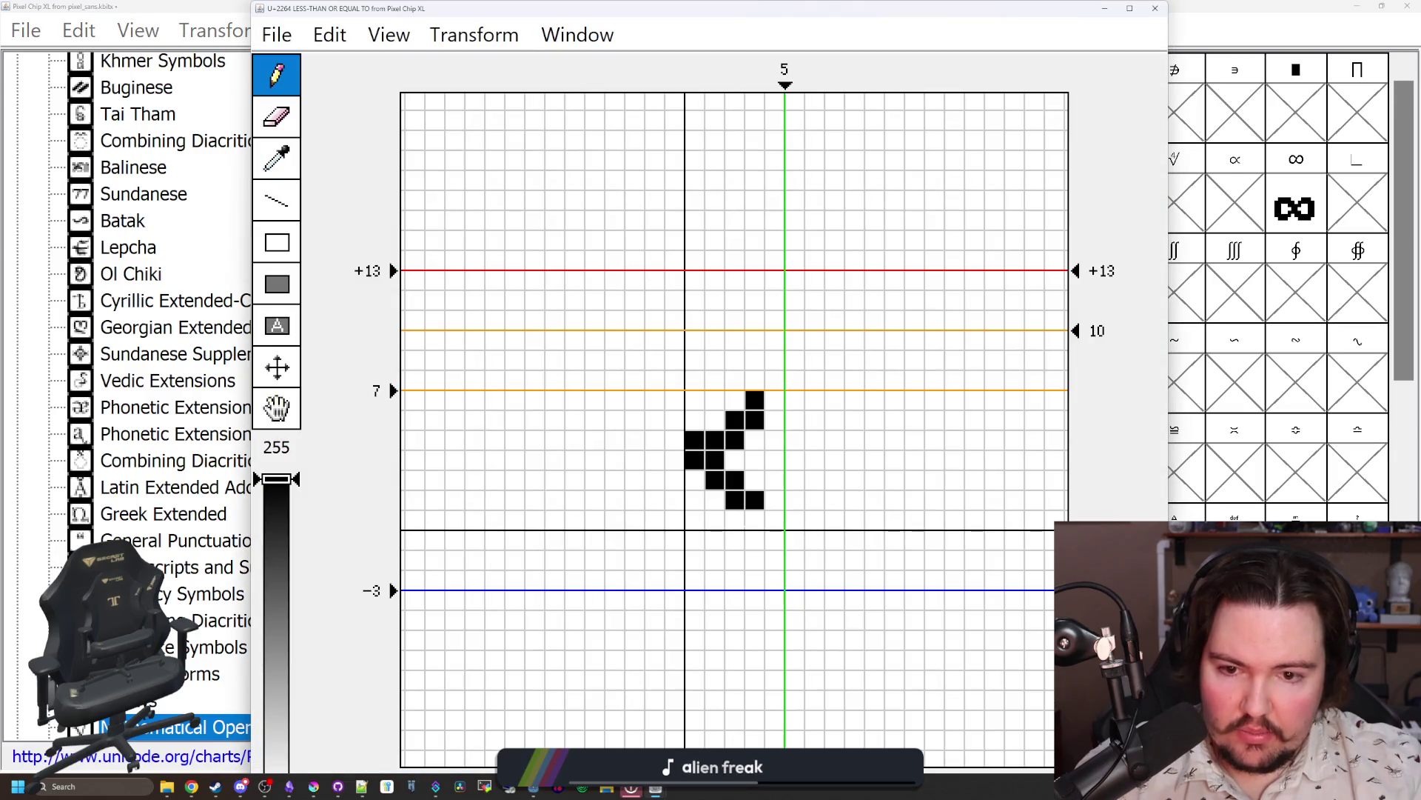
key(Up)
drag(693, 520, 775, 521)
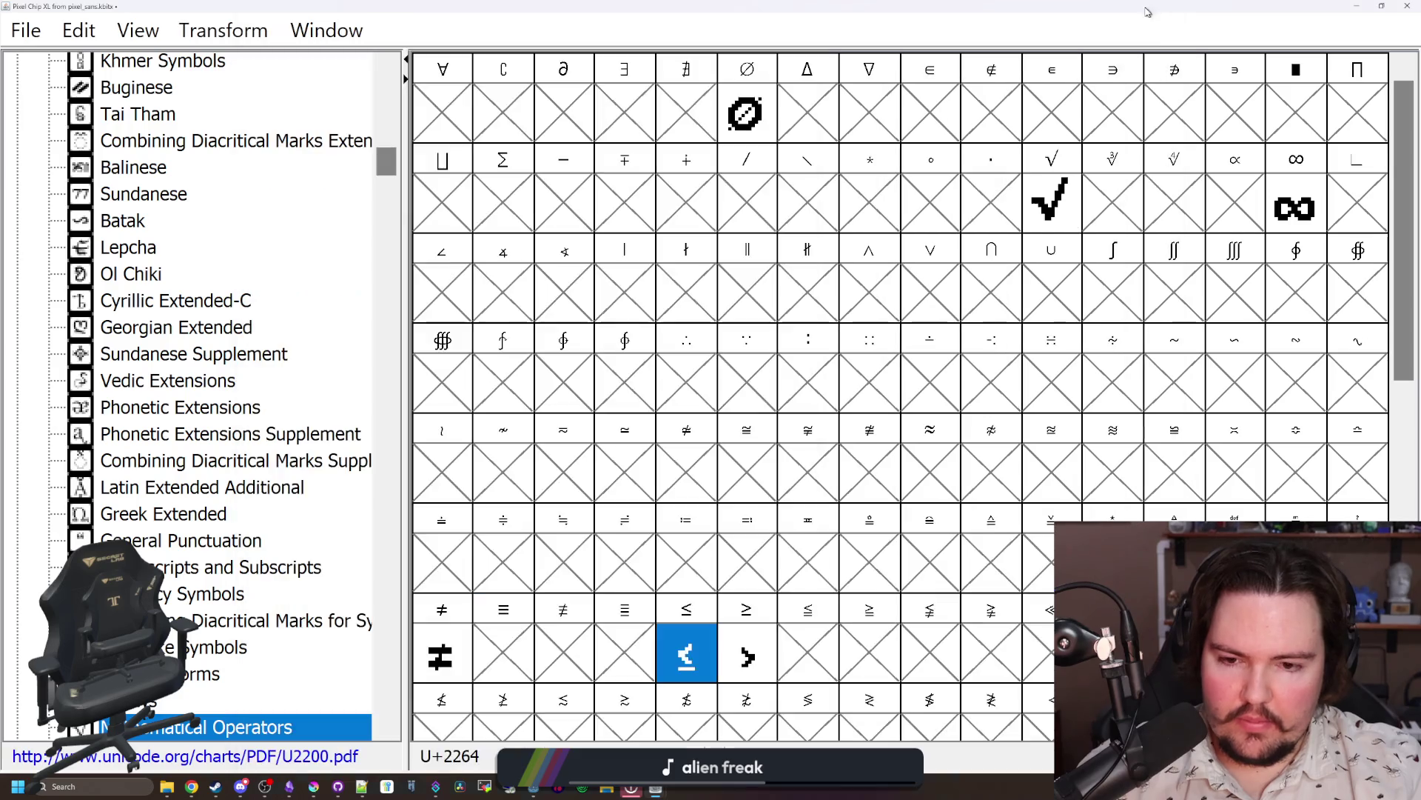
click(1155, 8)
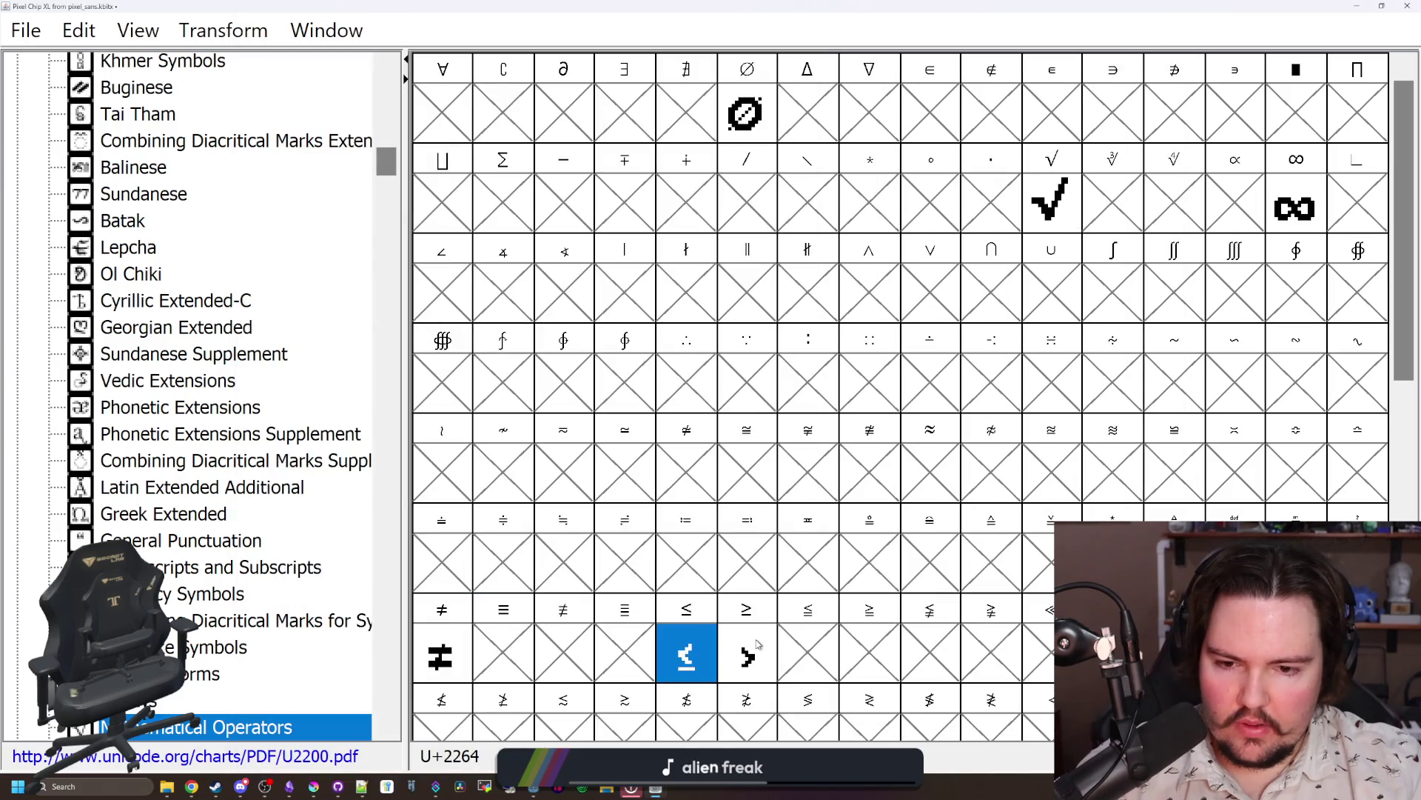
Step: In the ≥ glyph, raise the > shape, add an underline, and keep advance width 5
double_click(758, 644)
key(Up)
drag(694, 520, 774, 520)
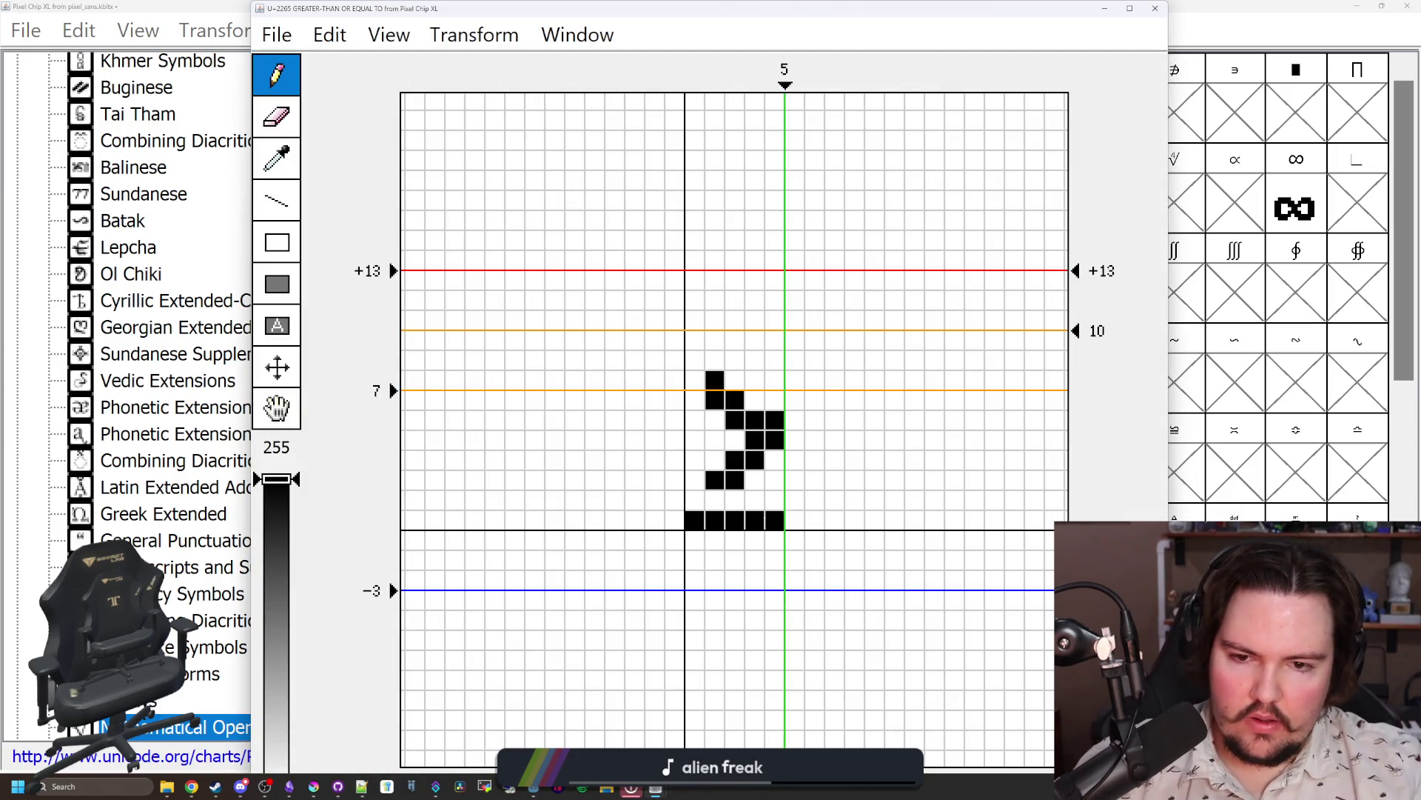
drag(785, 86, 795, 86)
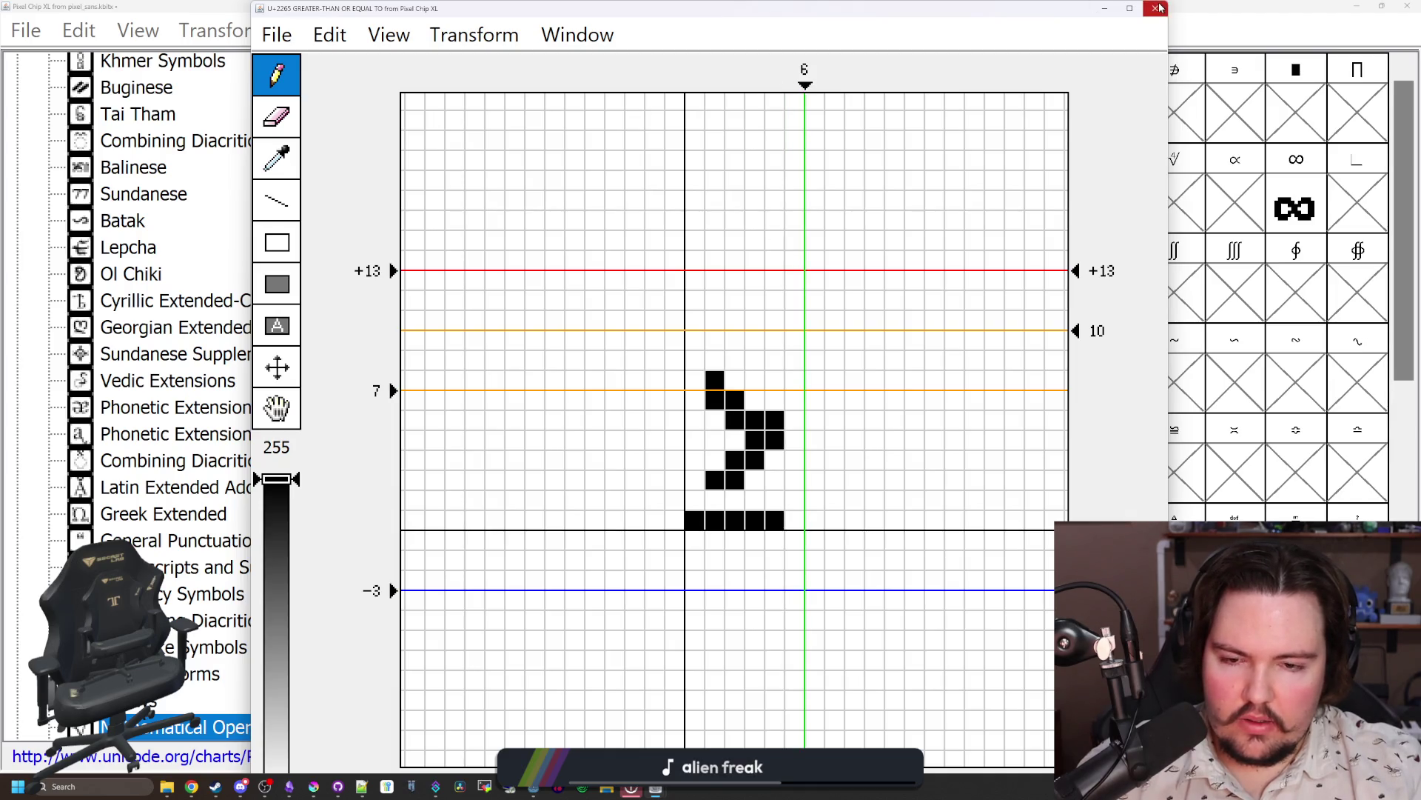
key(Left)
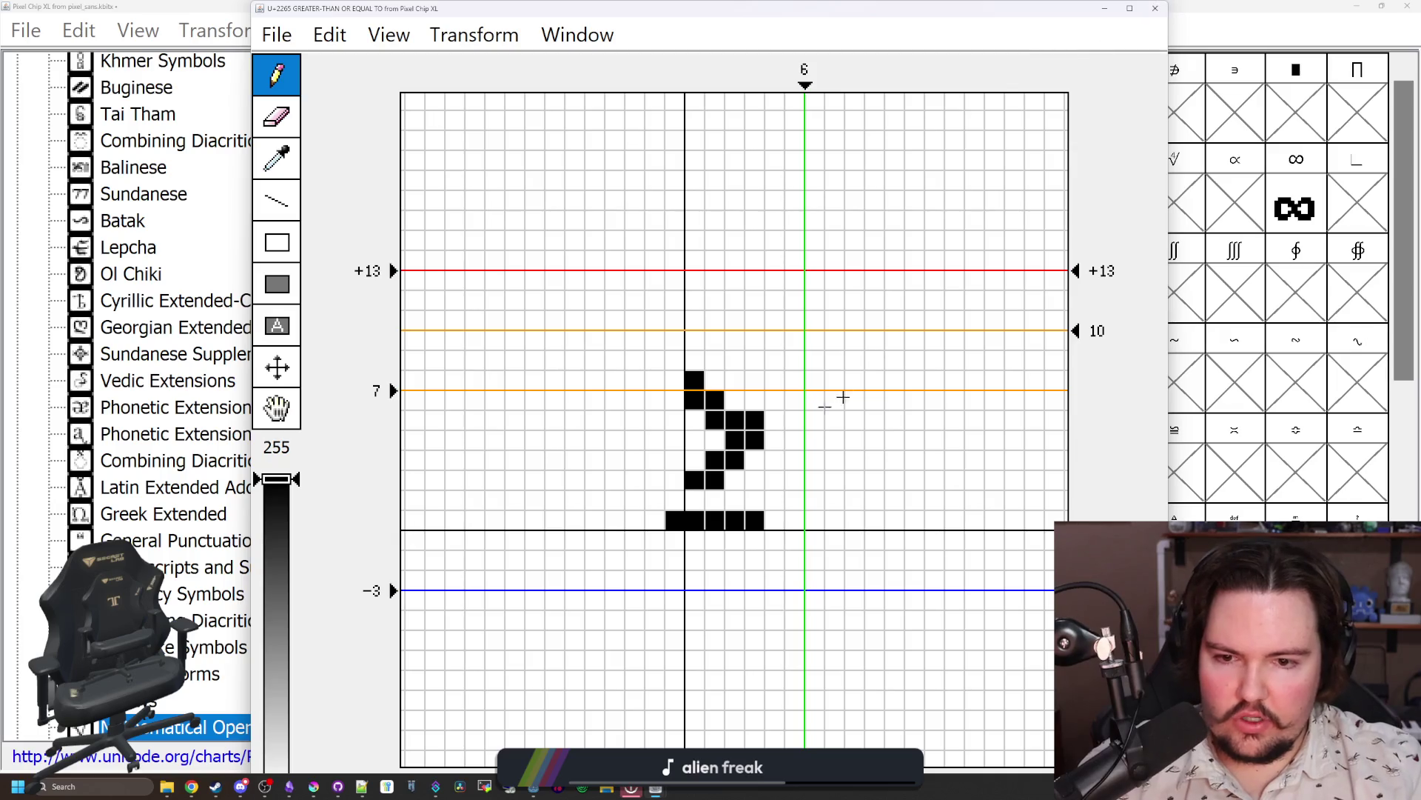
click(674, 520)
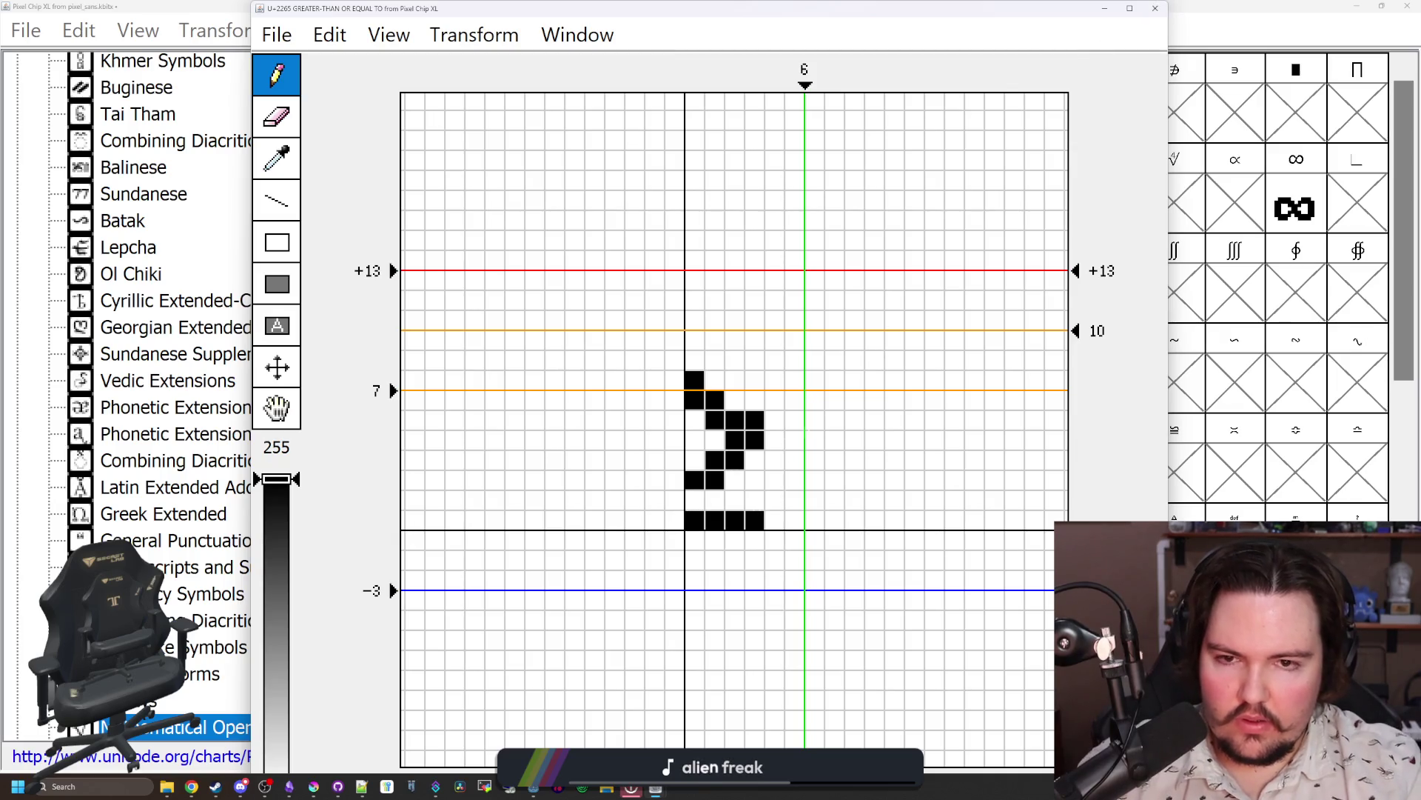
drag(807, 83, 785, 83)
click(1153, 9)
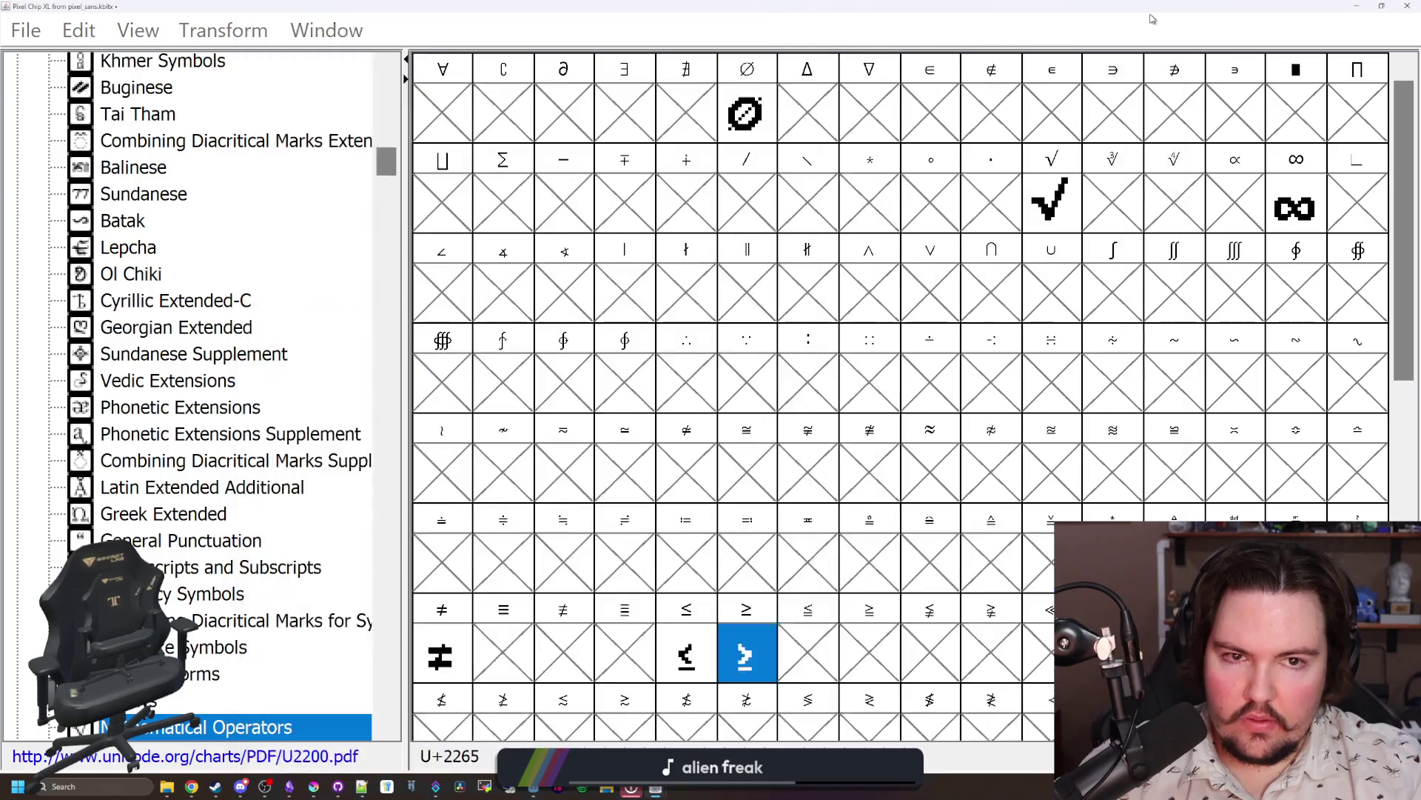
Step: Recheck the ≤ underline, trying then undoing an extra pixel at its left end
double_click(709, 638)
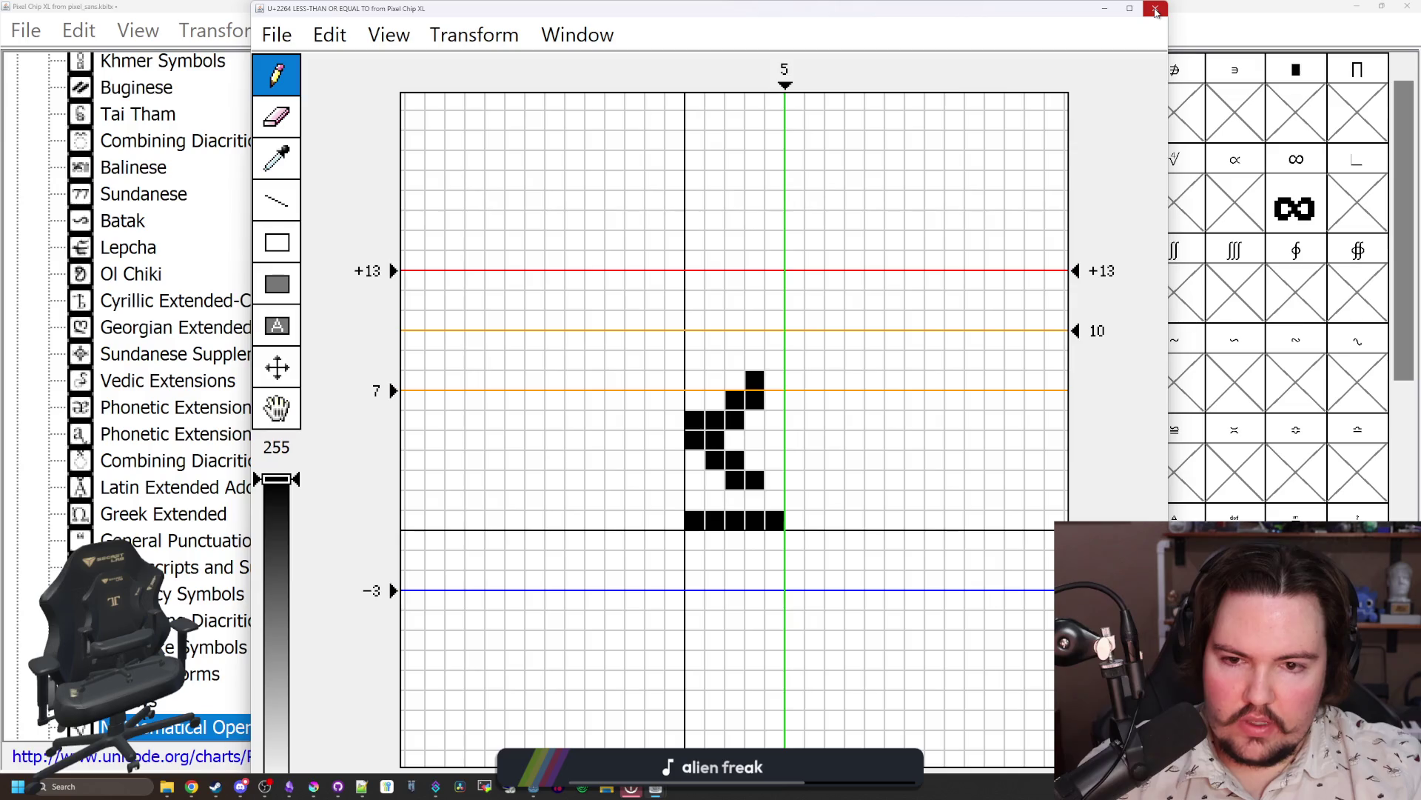
click(675, 519)
key(ctrl+z)
click(1155, 8)
Step: Extend the ≥ underline one pixel left, ending with the glyph realigned at advance width 5
double_click(745, 651)
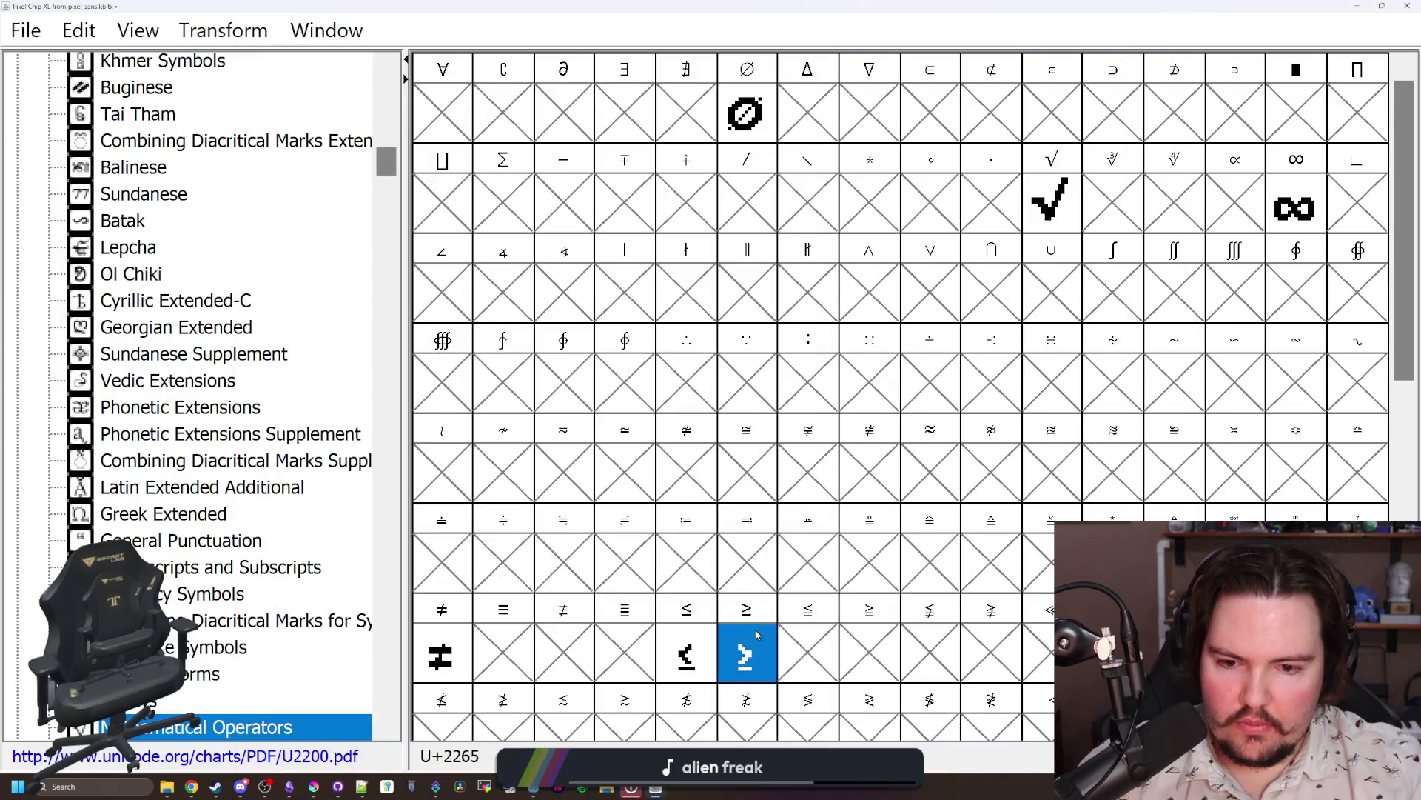
click(674, 520)
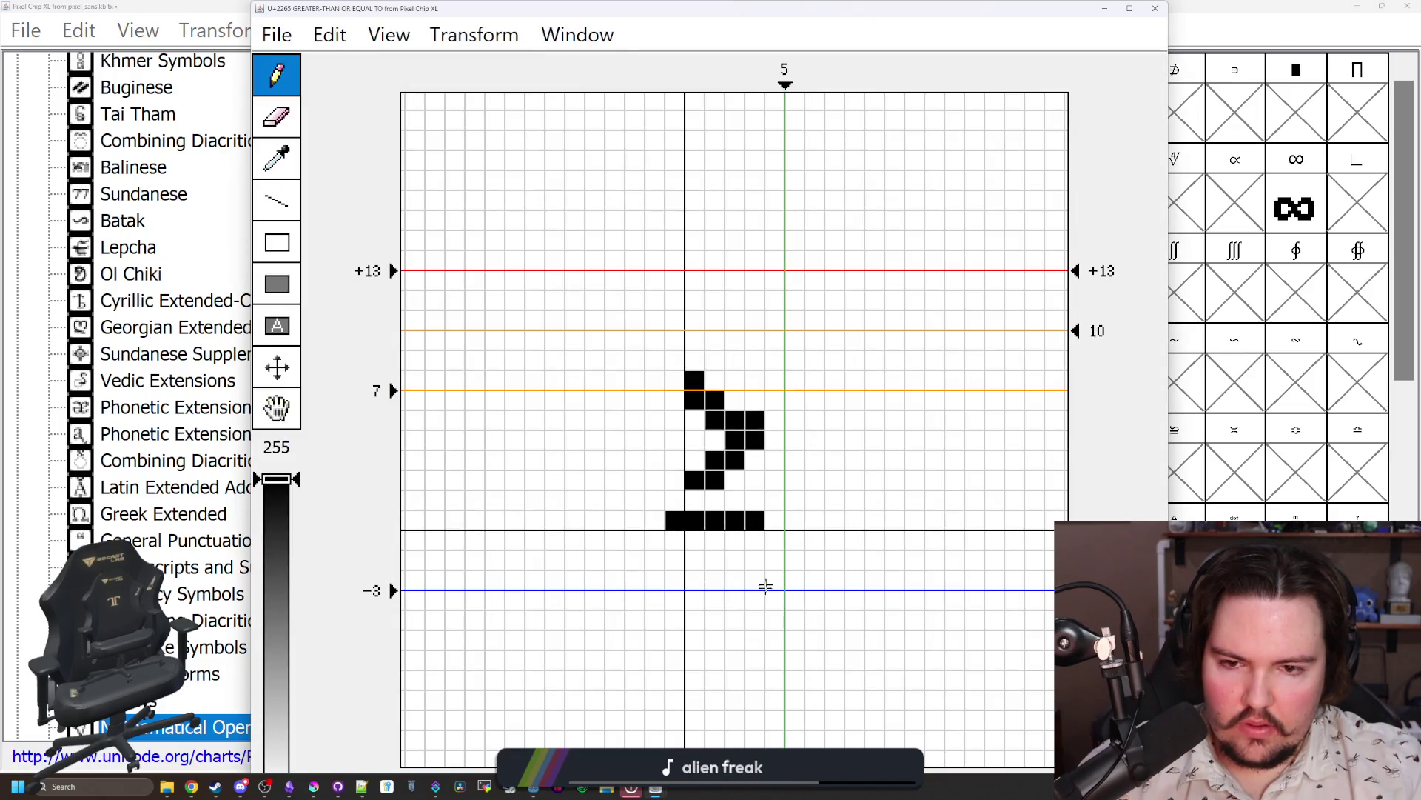
key(ctrl+Right)
drag(784, 84, 805, 85)
click(1155, 8)
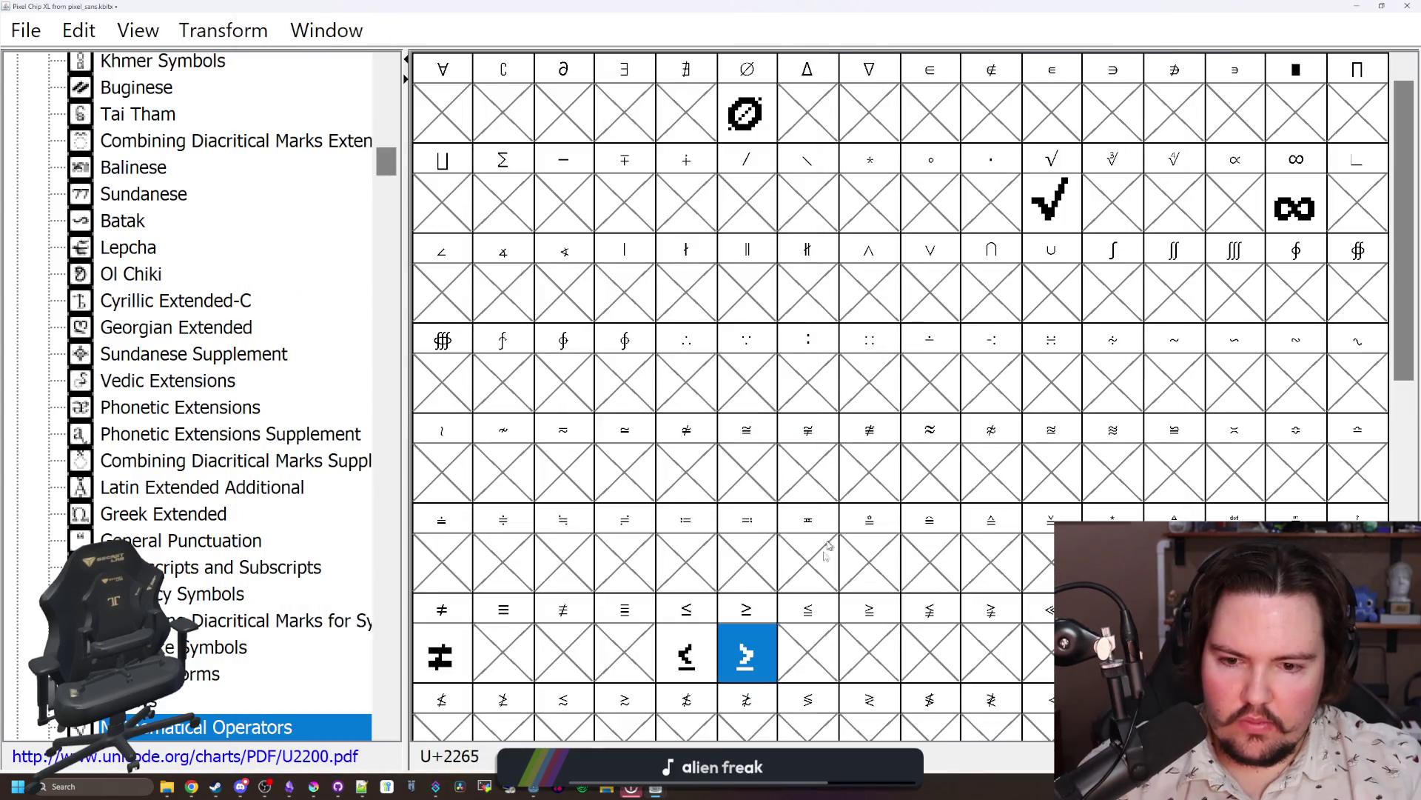
double_click(739, 669)
key(ctrl+Left)
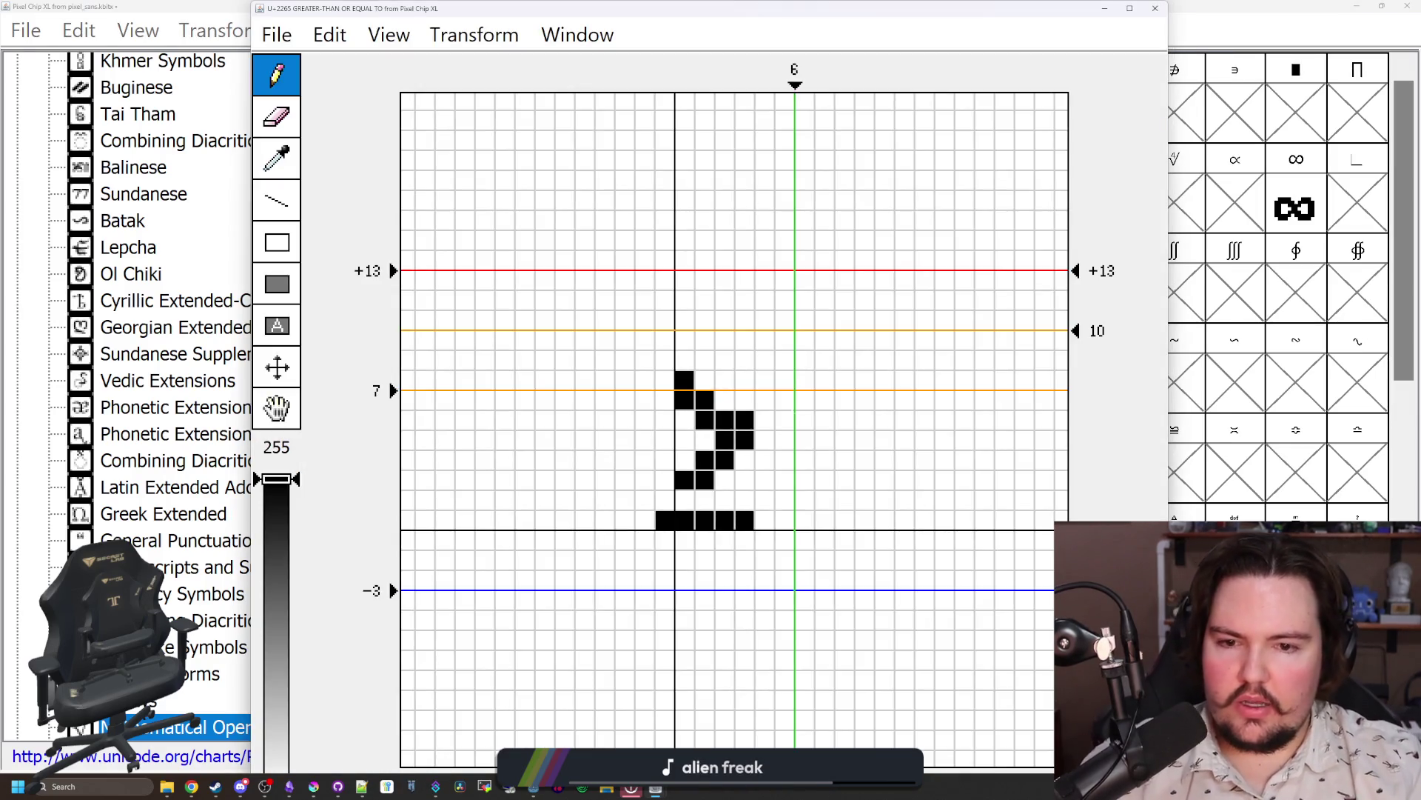
drag(795, 85, 774, 84)
click(1154, 8)
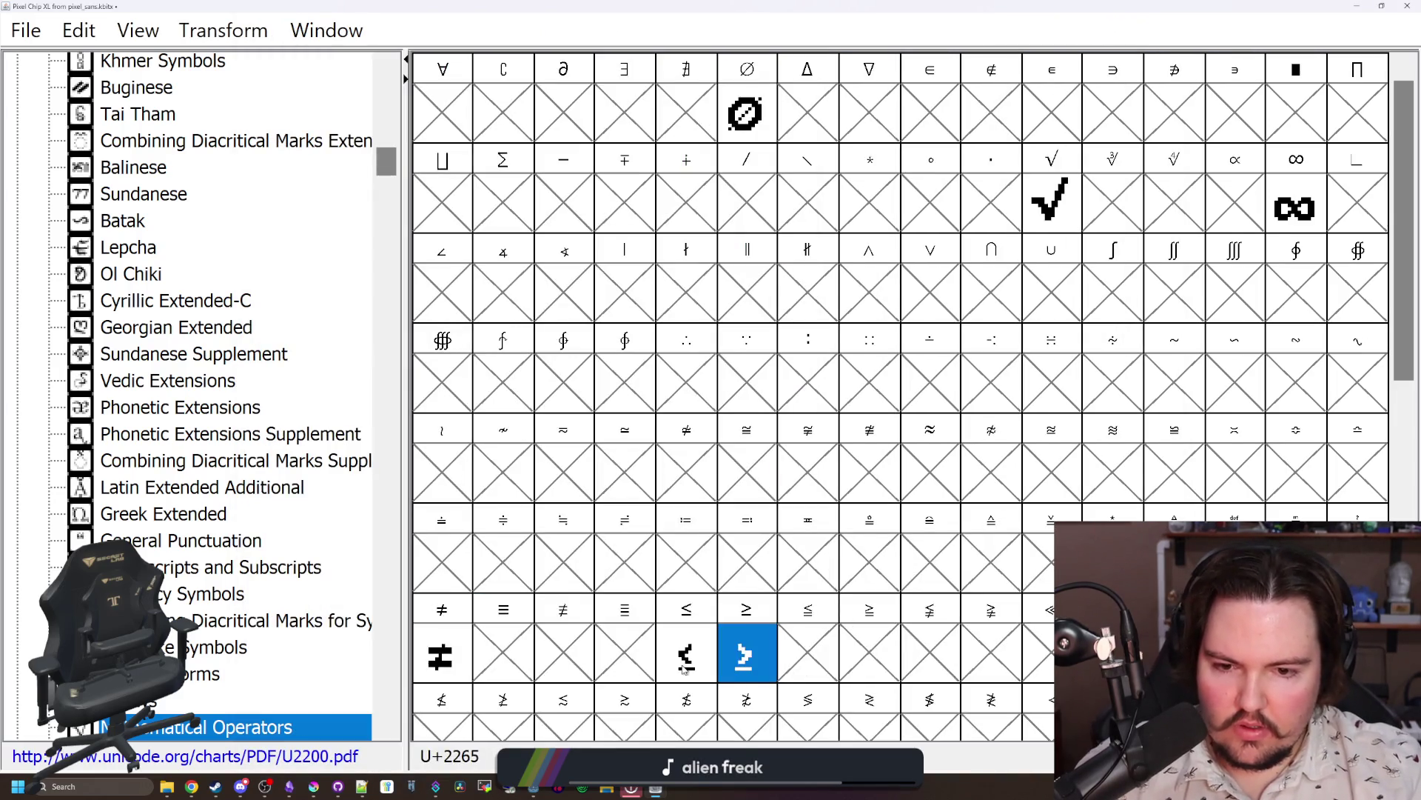
Step: Check the finished ≥ glyph once more and move on to glyph U+2266
click(638, 667)
double_click(761, 680)
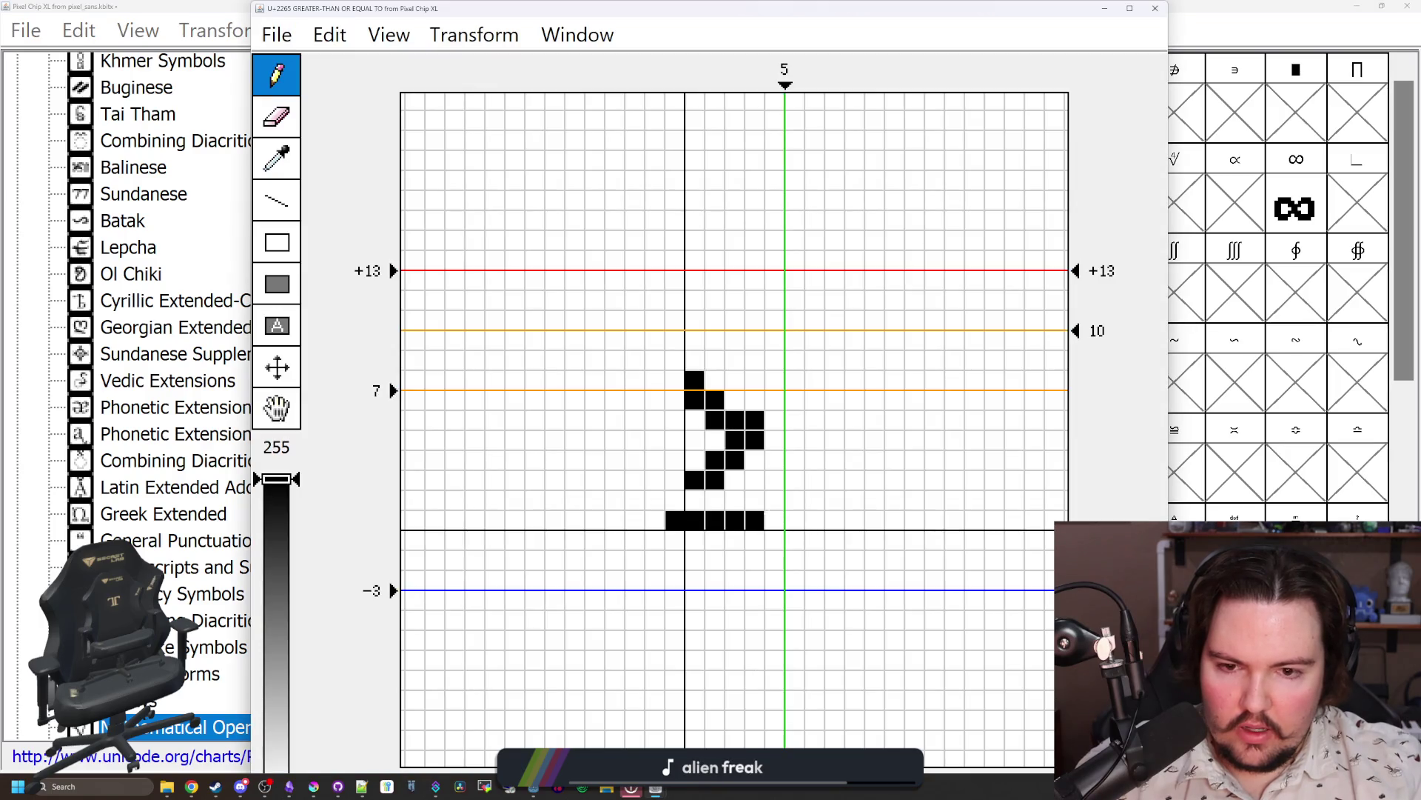
click(1157, 9)
click(812, 658)
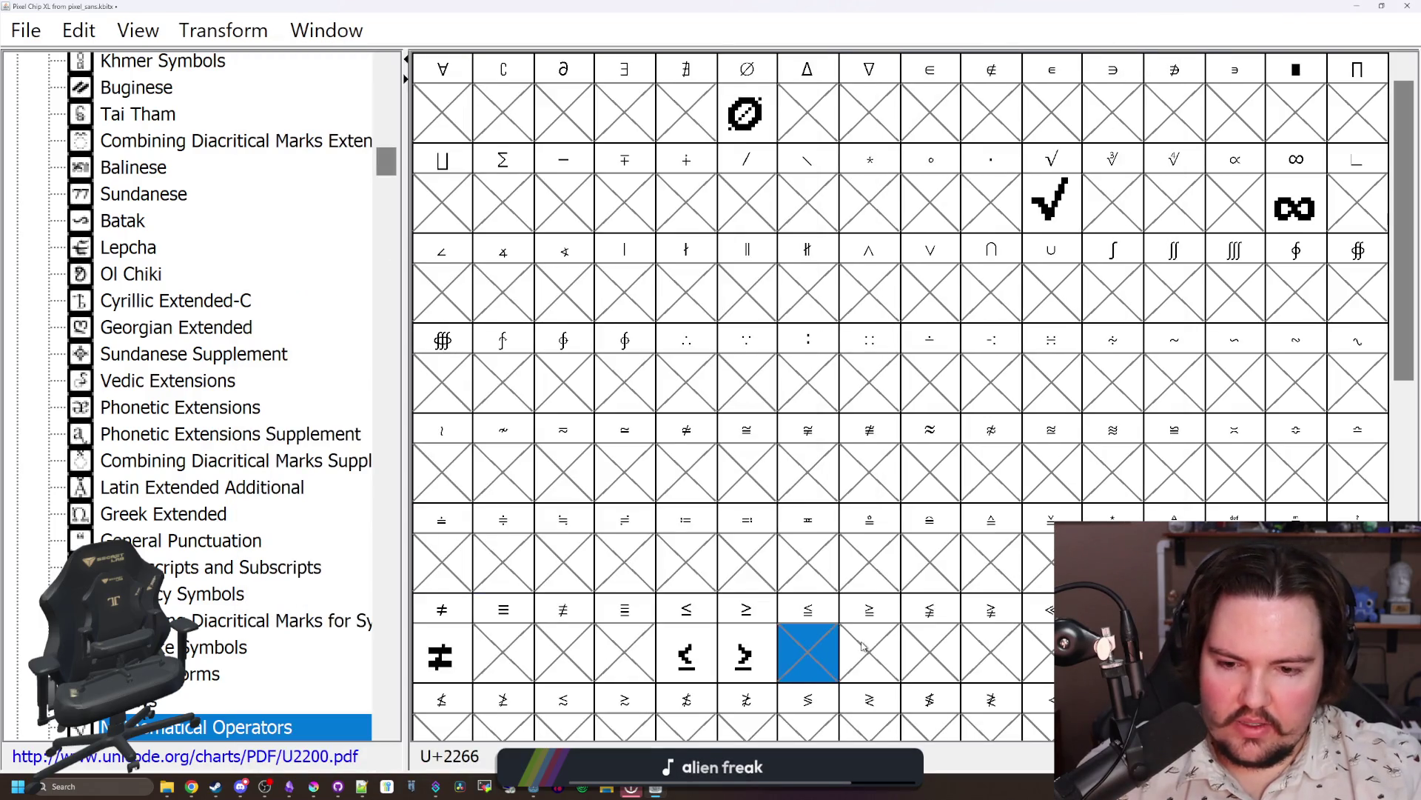
click(878, 647)
key(Right)
key(Right)
key(Right)
click(945, 621)
click(999, 633)
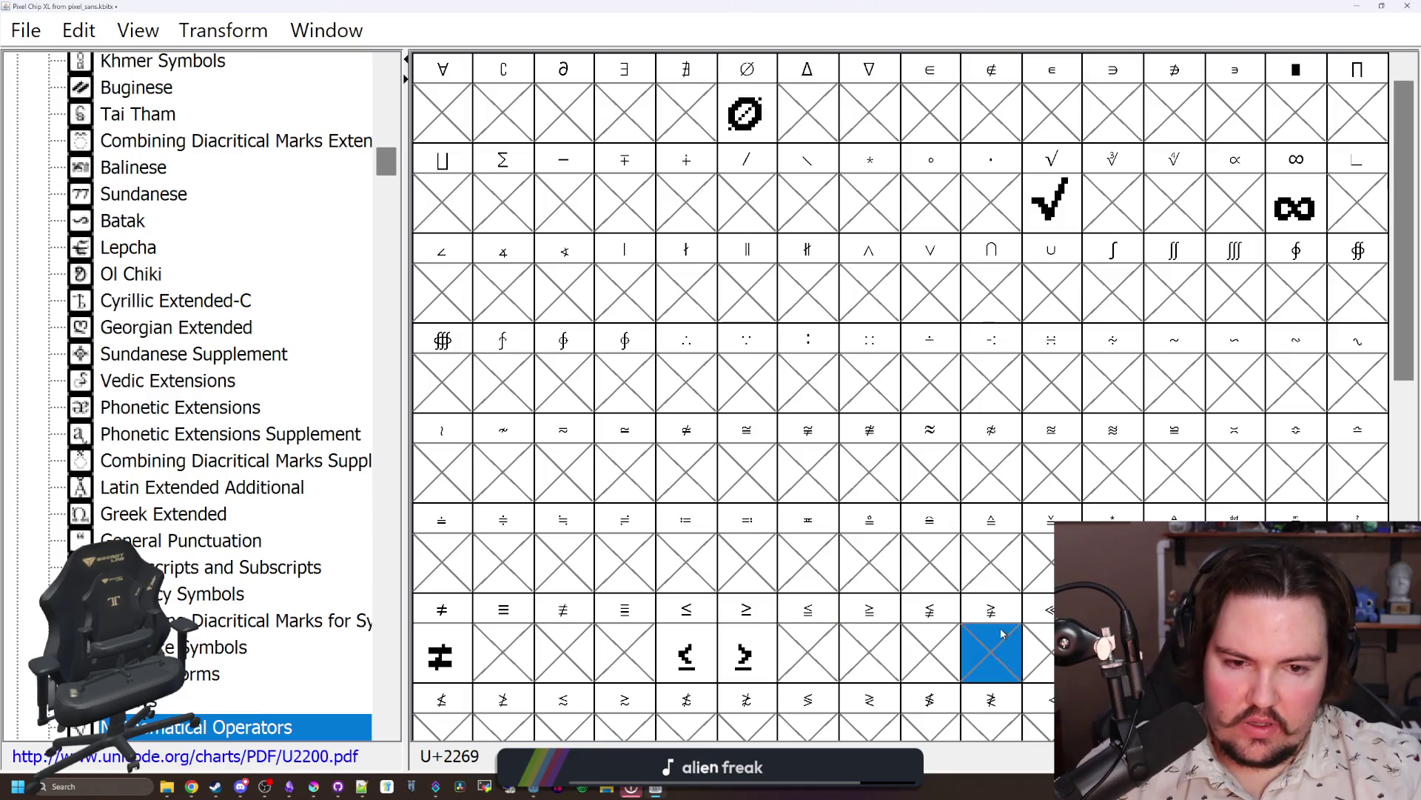
scroll(1001, 633, down, 4)
click(935, 291)
click(874, 297)
click(927, 292)
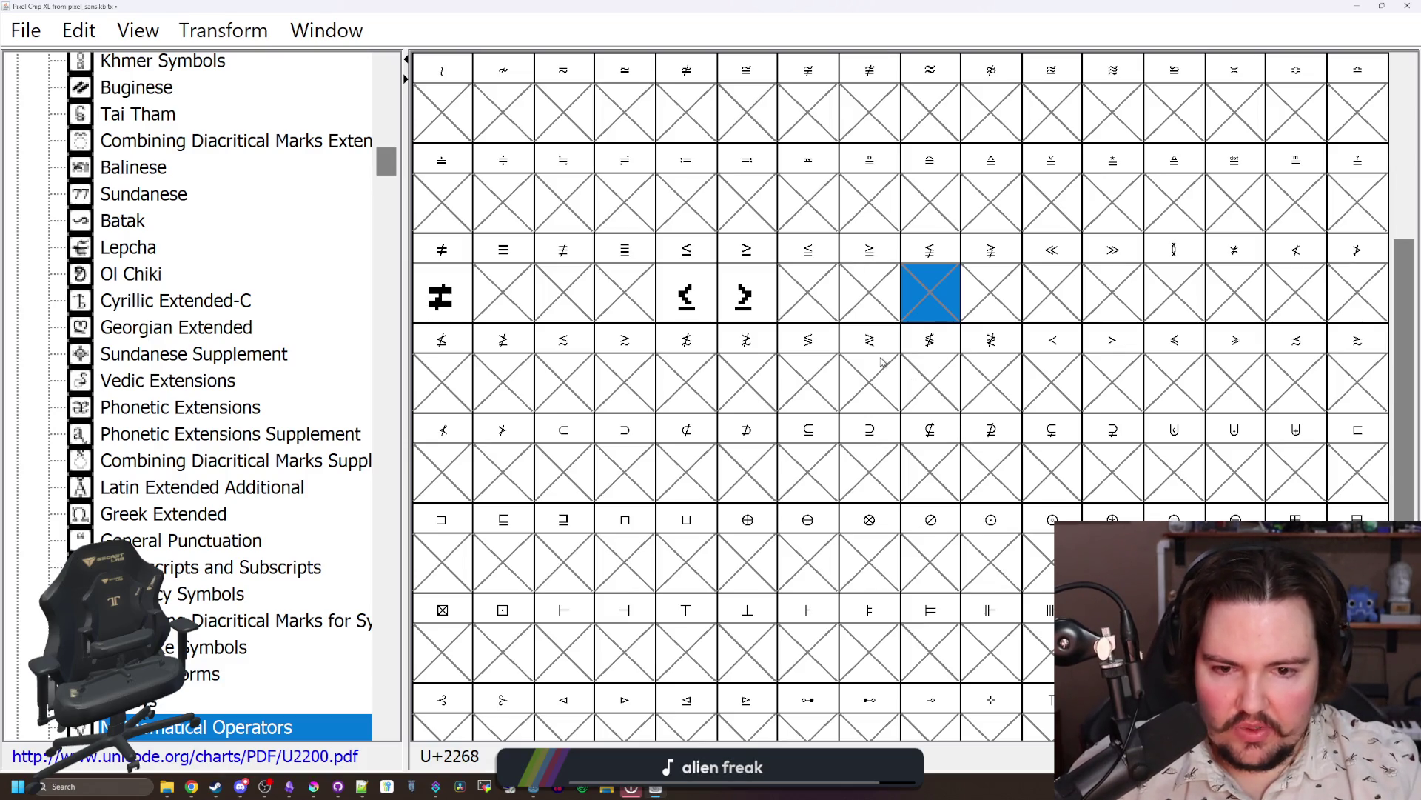
click(883, 550)
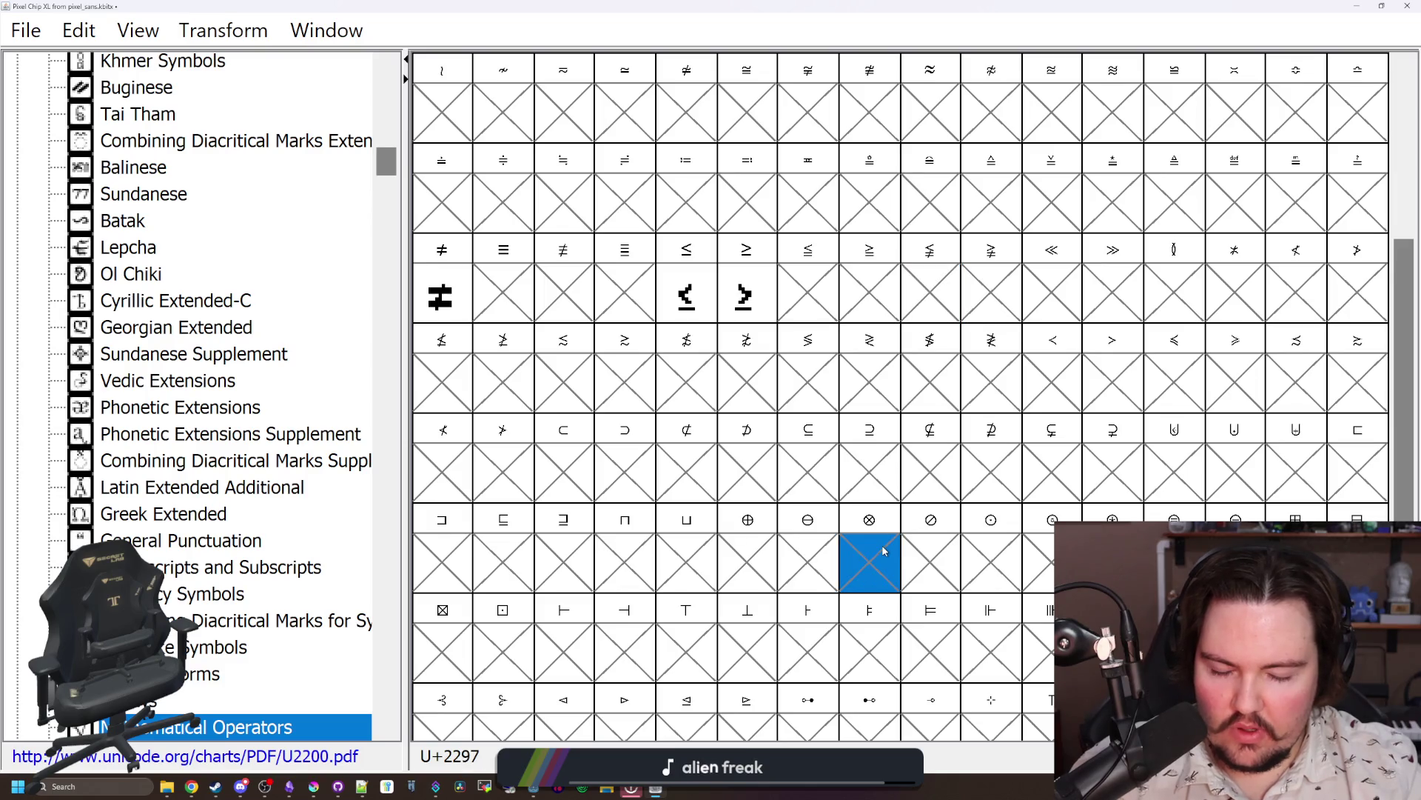
scroll(883, 550, down, 4)
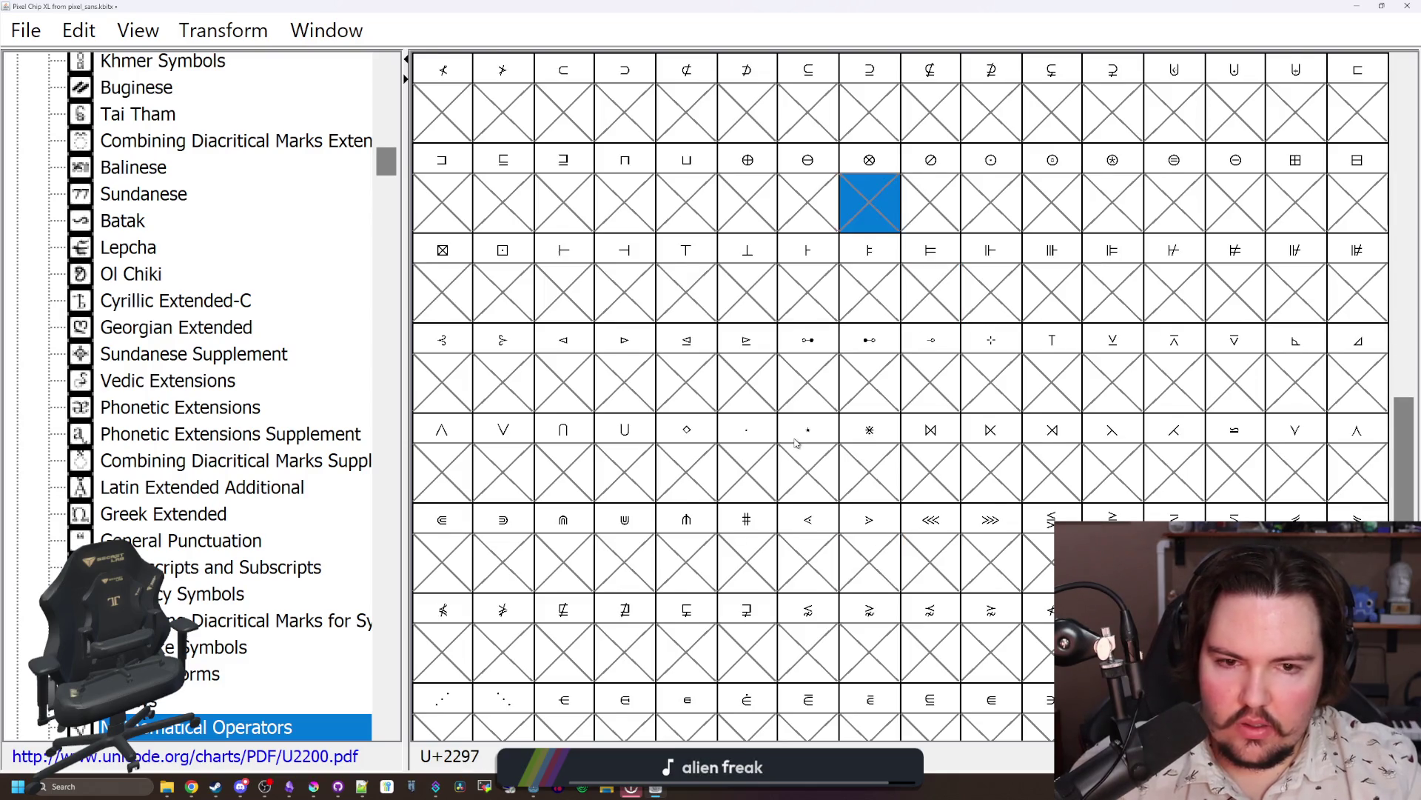
scroll(794, 437, down, 1)
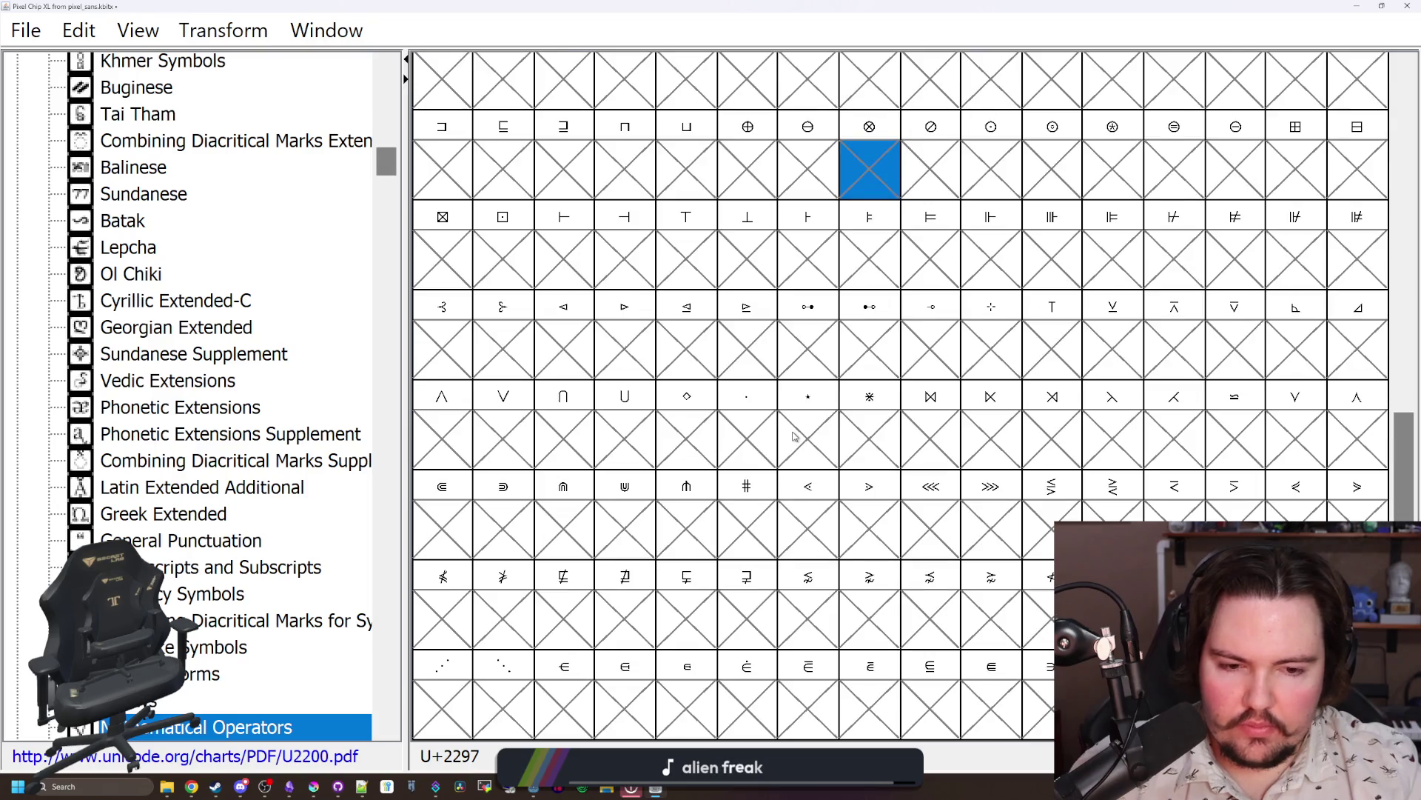
scroll(794, 437, up, 10)
mouse_move(859, 300)
mouse_down()
mouse_move(855, 191)
mouse_move(828, 197)
mouse_up()
click(762, 212)
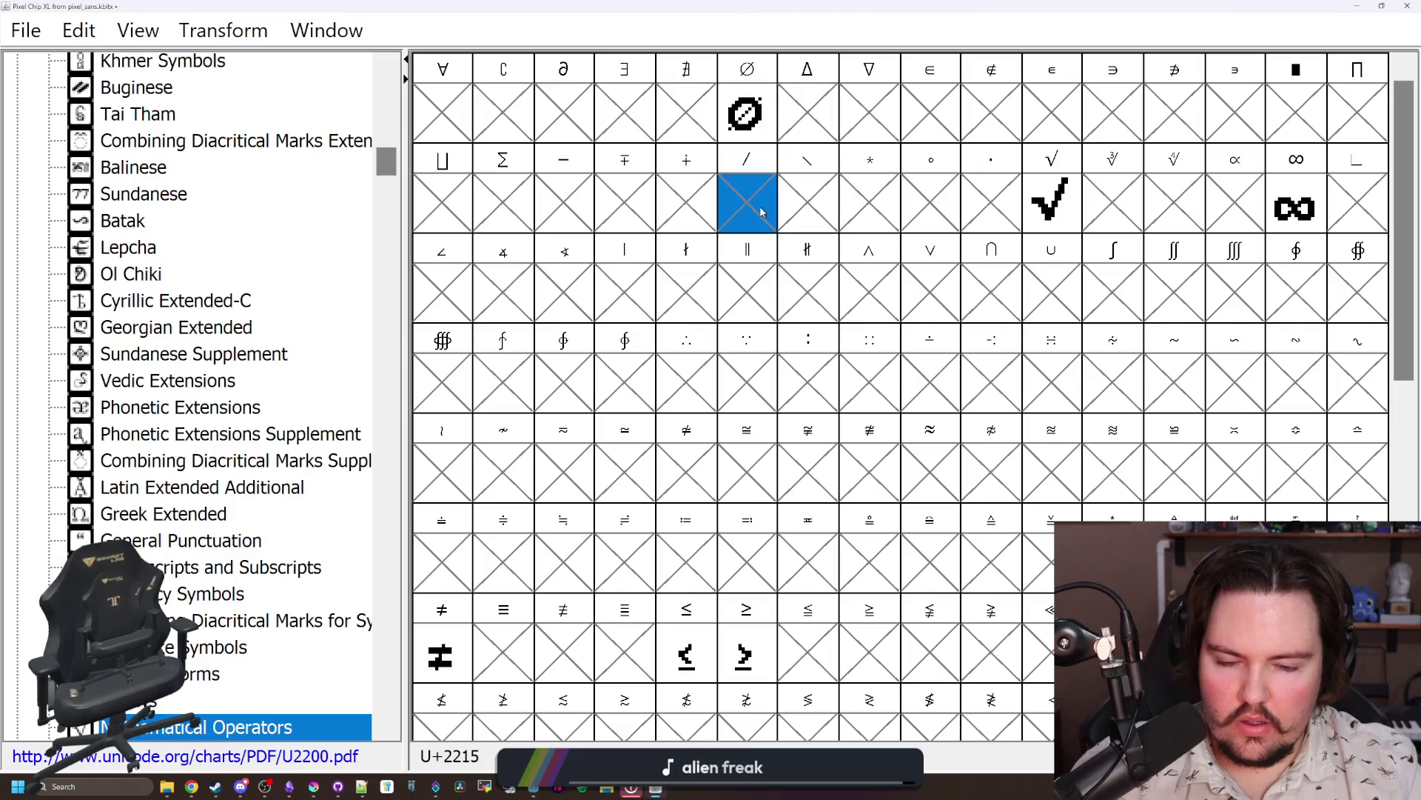
click(685, 219)
click(735, 212)
click(706, 212)
click(653, 209)
click(522, 192)
click(467, 200)
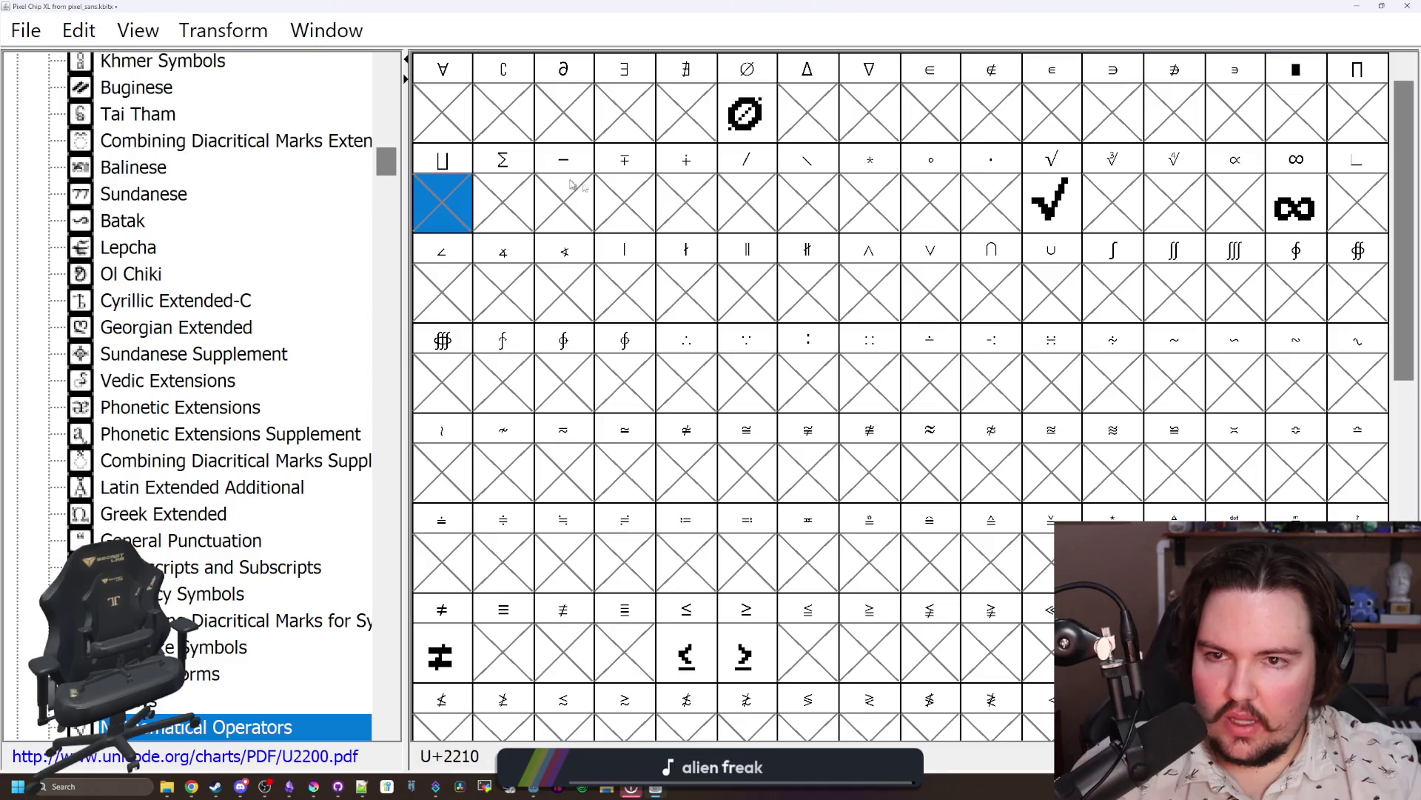
click(613, 193)
click(524, 196)
click(740, 194)
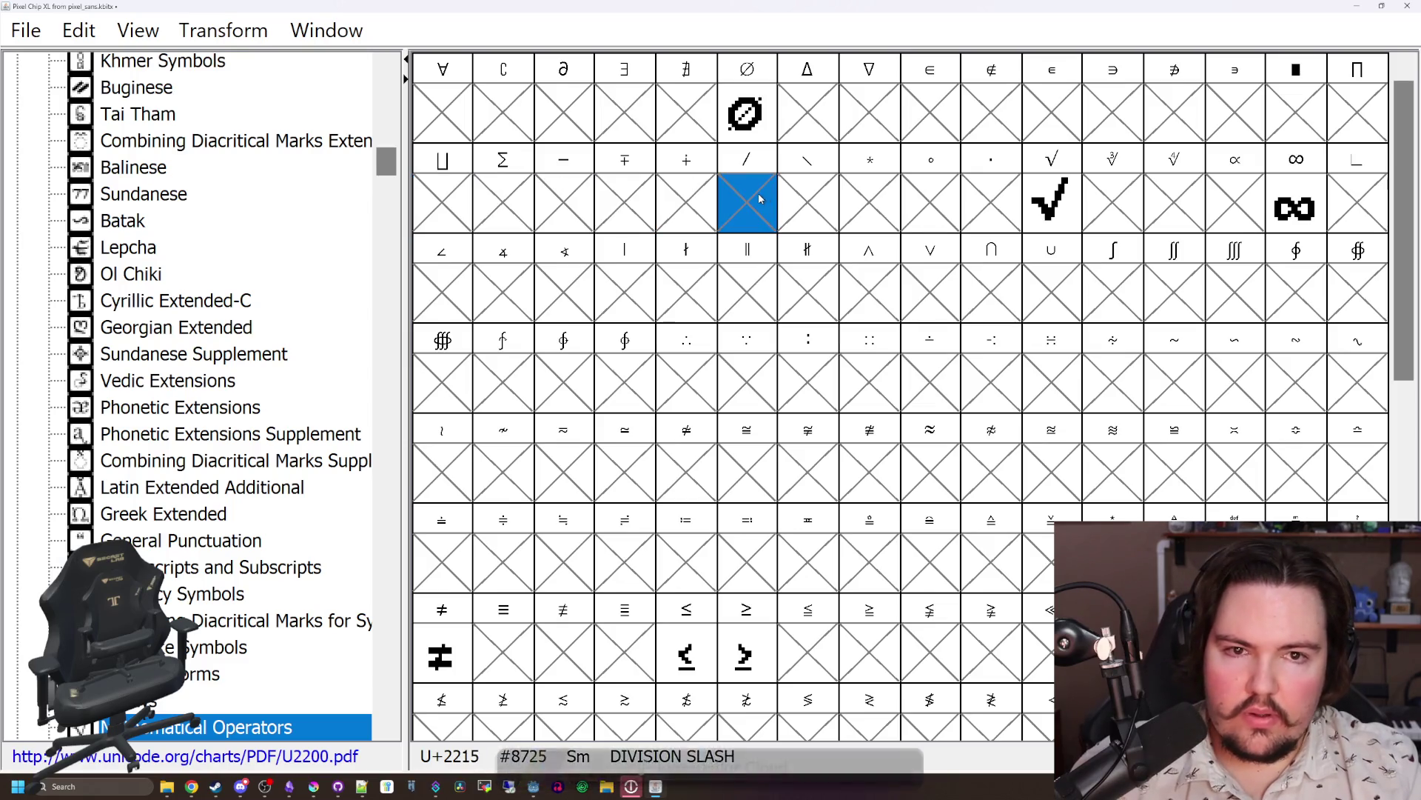
scroll(285, 198, up, 20)
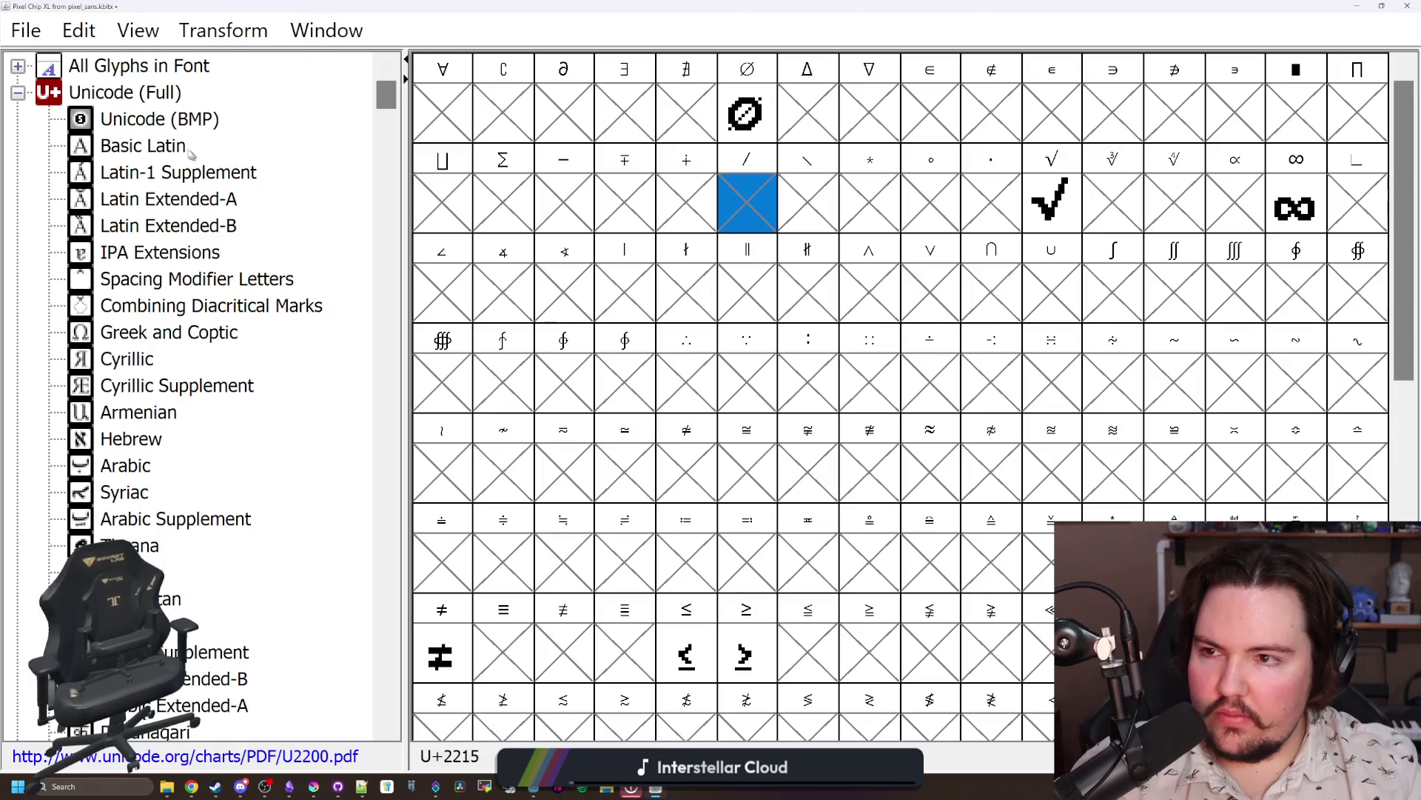
Step: Select the regular / glyph in Basic Latin and return to Mathematical Operators
click(196, 157)
click(1371, 309)
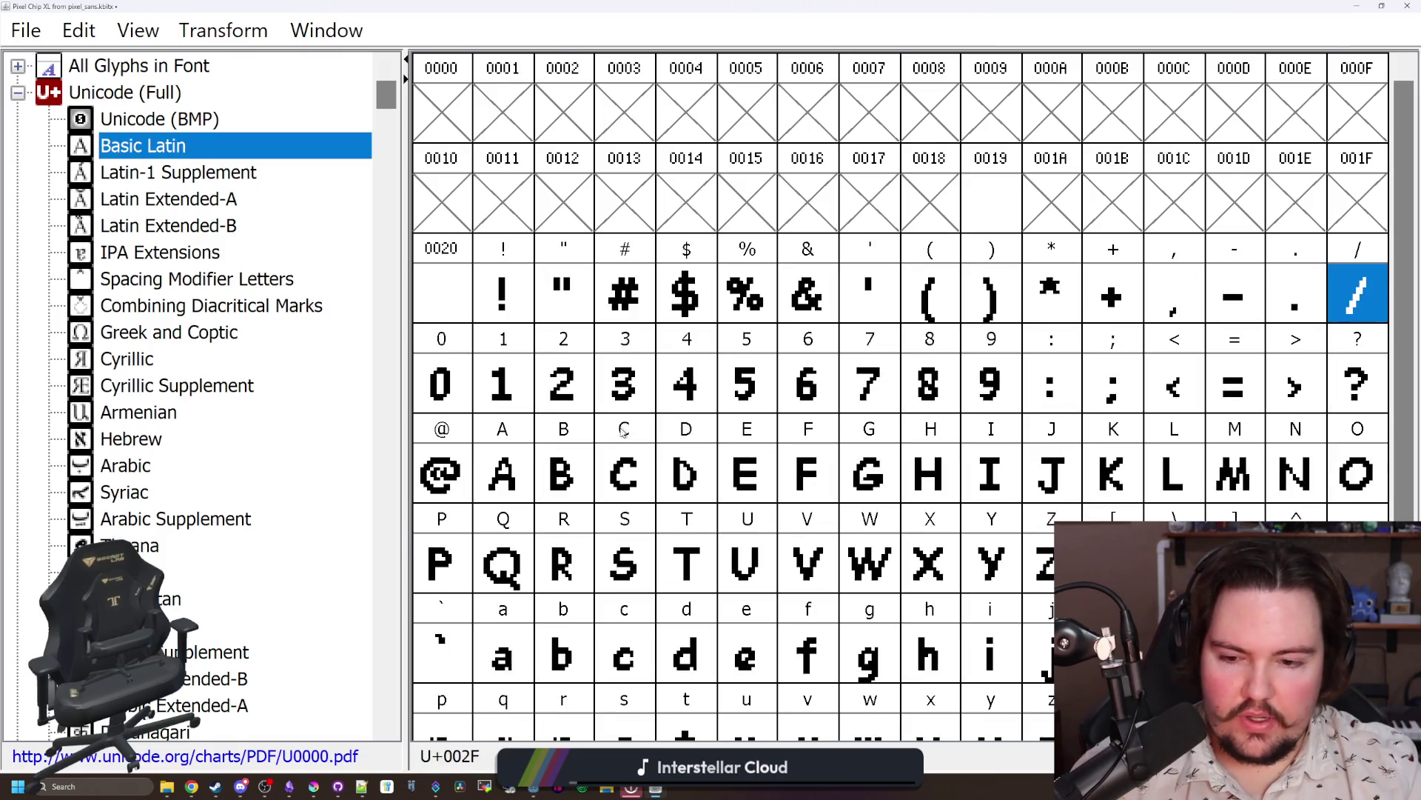
click(220, 377)
key(Down)
key(Down)
key(Down)
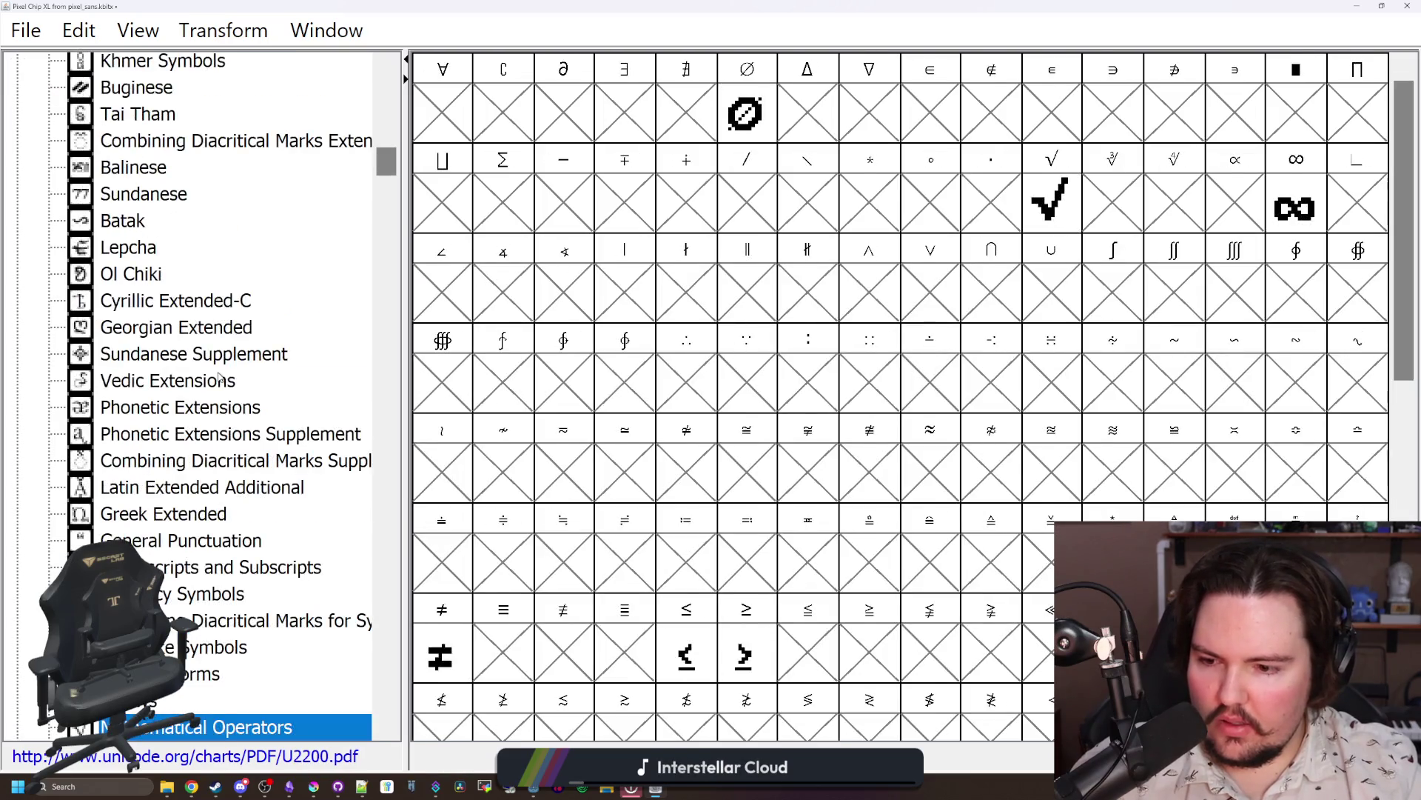
Step: Select the U+2215 division slash cell, then check the set minus, ring, bullet and ∩ glyphs
click(742, 222)
click(823, 228)
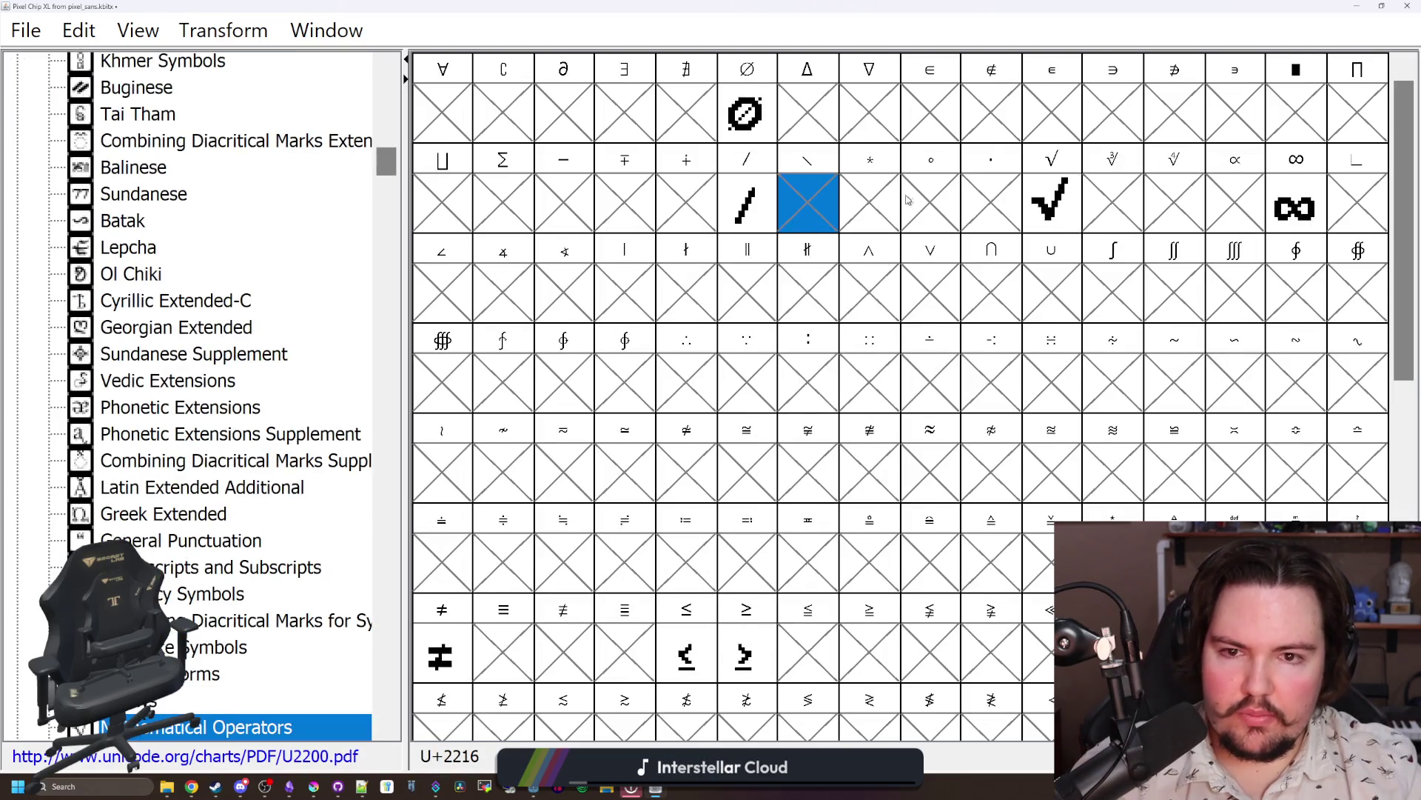
click(984, 197)
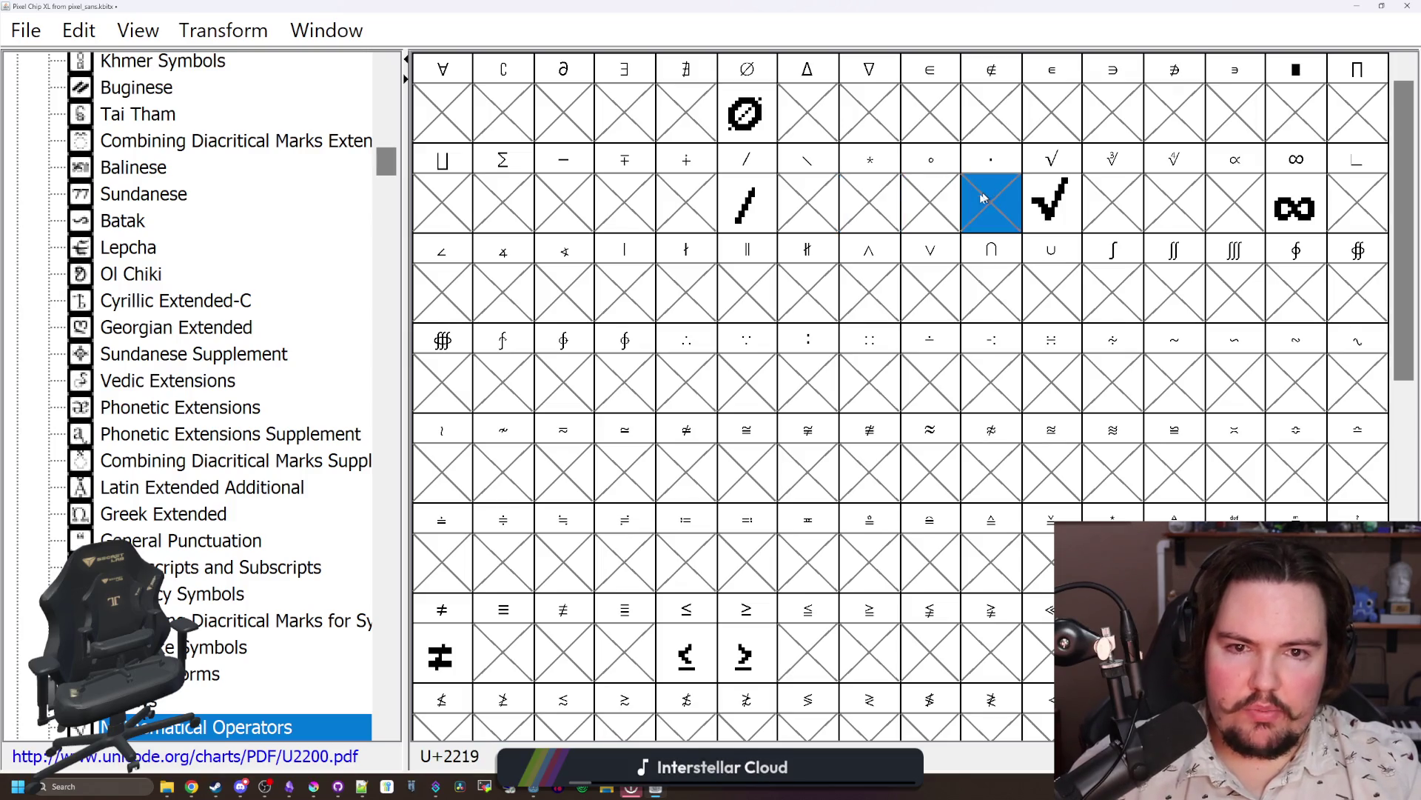
click(951, 202)
click(1004, 199)
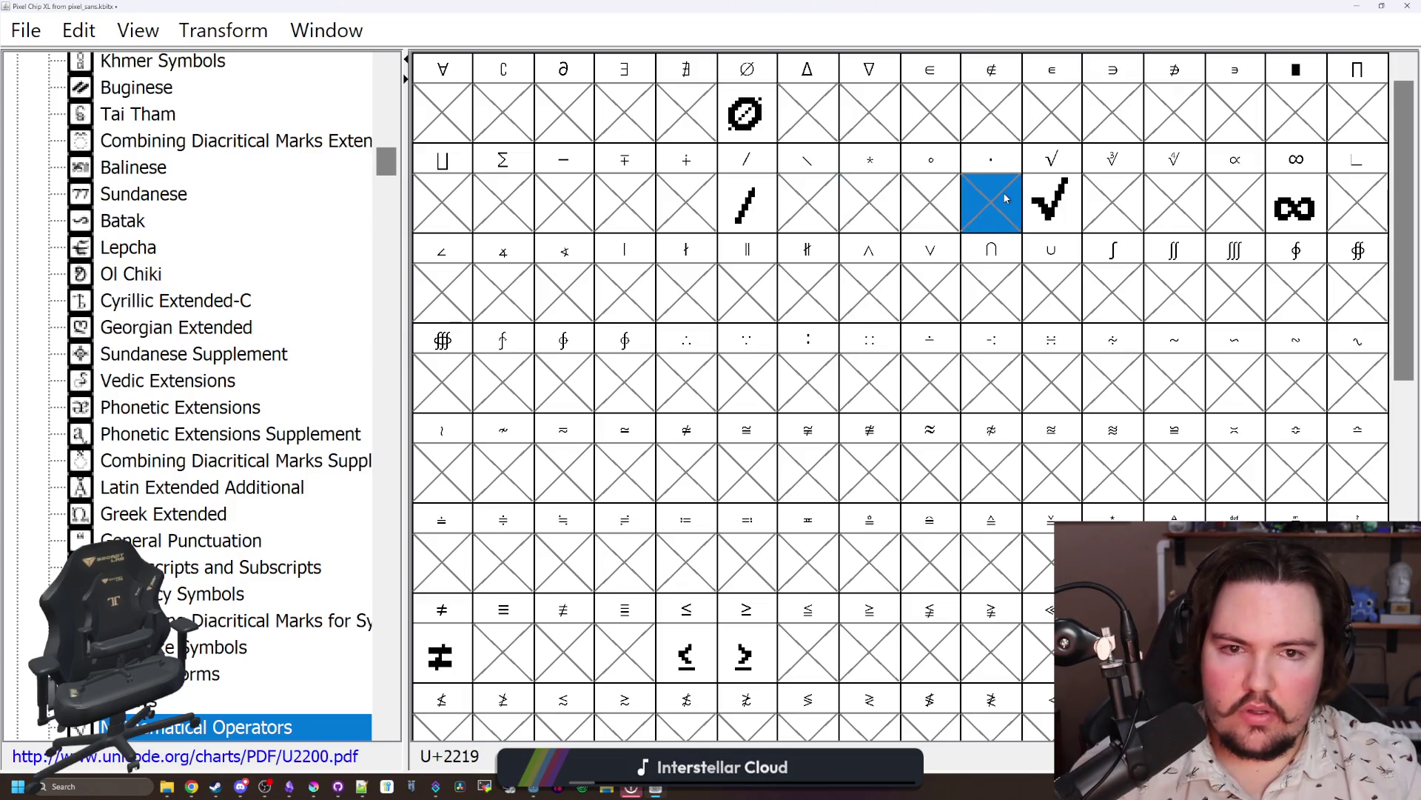
click(999, 309)
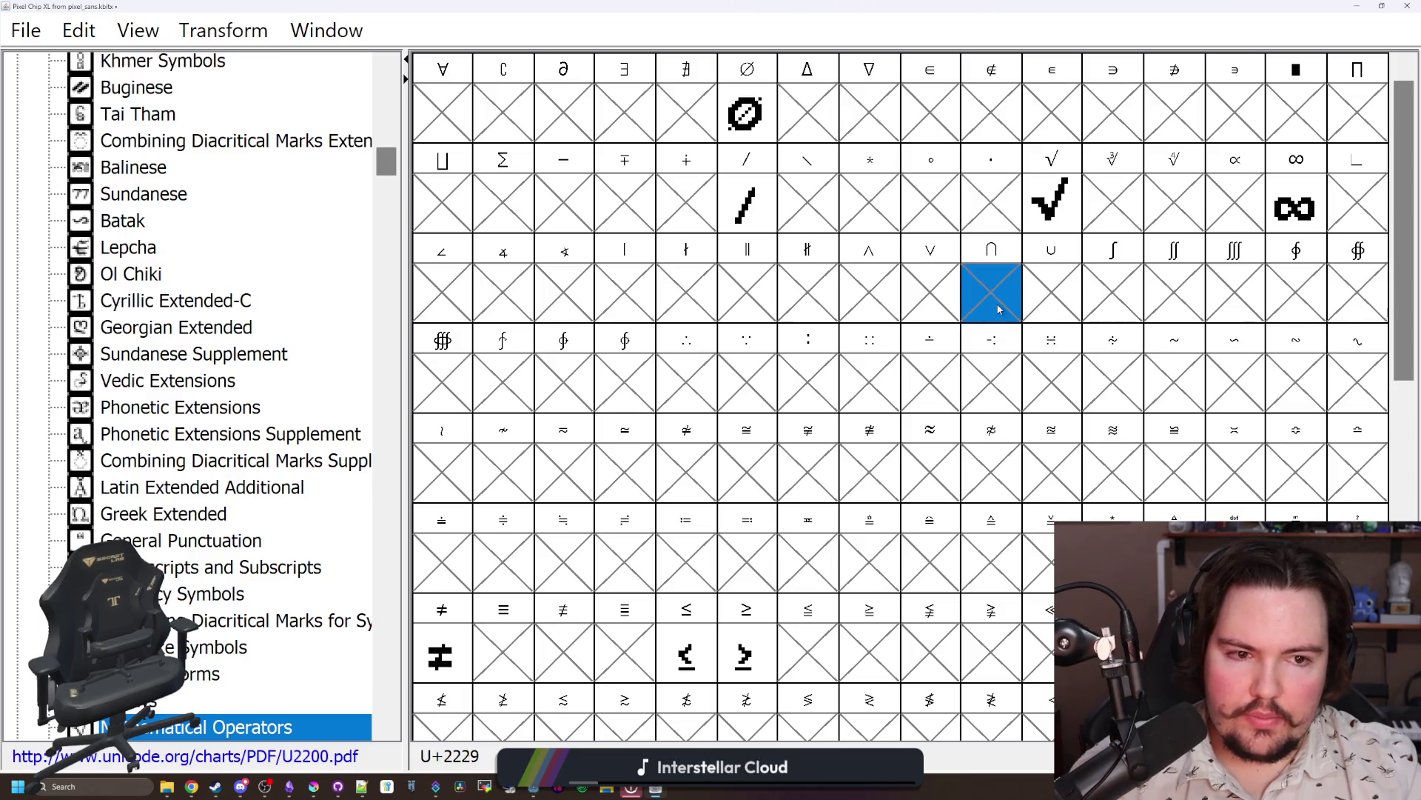
click(999, 194)
click(944, 191)
click(998, 192)
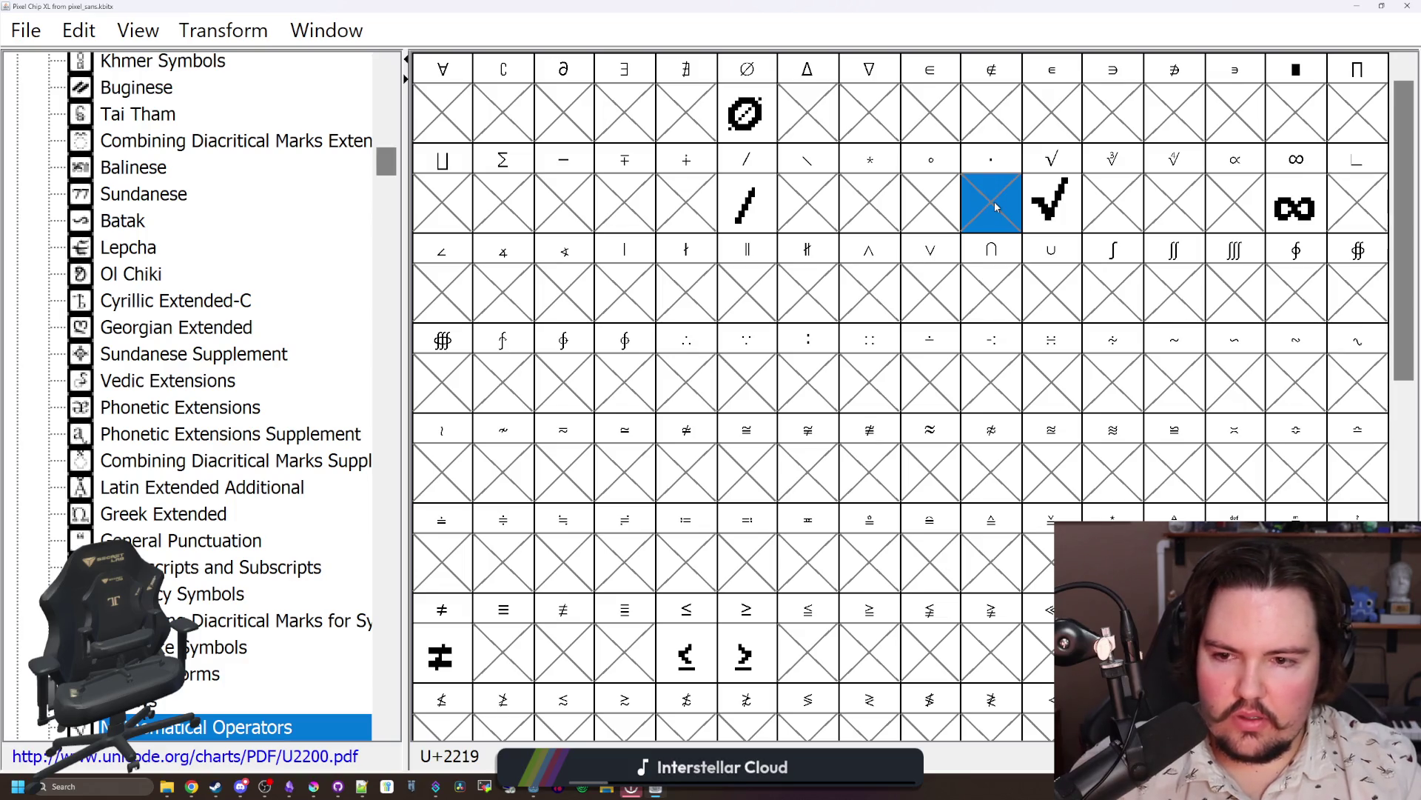
scroll(855, 345, down, 5)
Step: Browse the Miscellaneous Technical block chart and inspect the glyph at U+2388
click(744, 356)
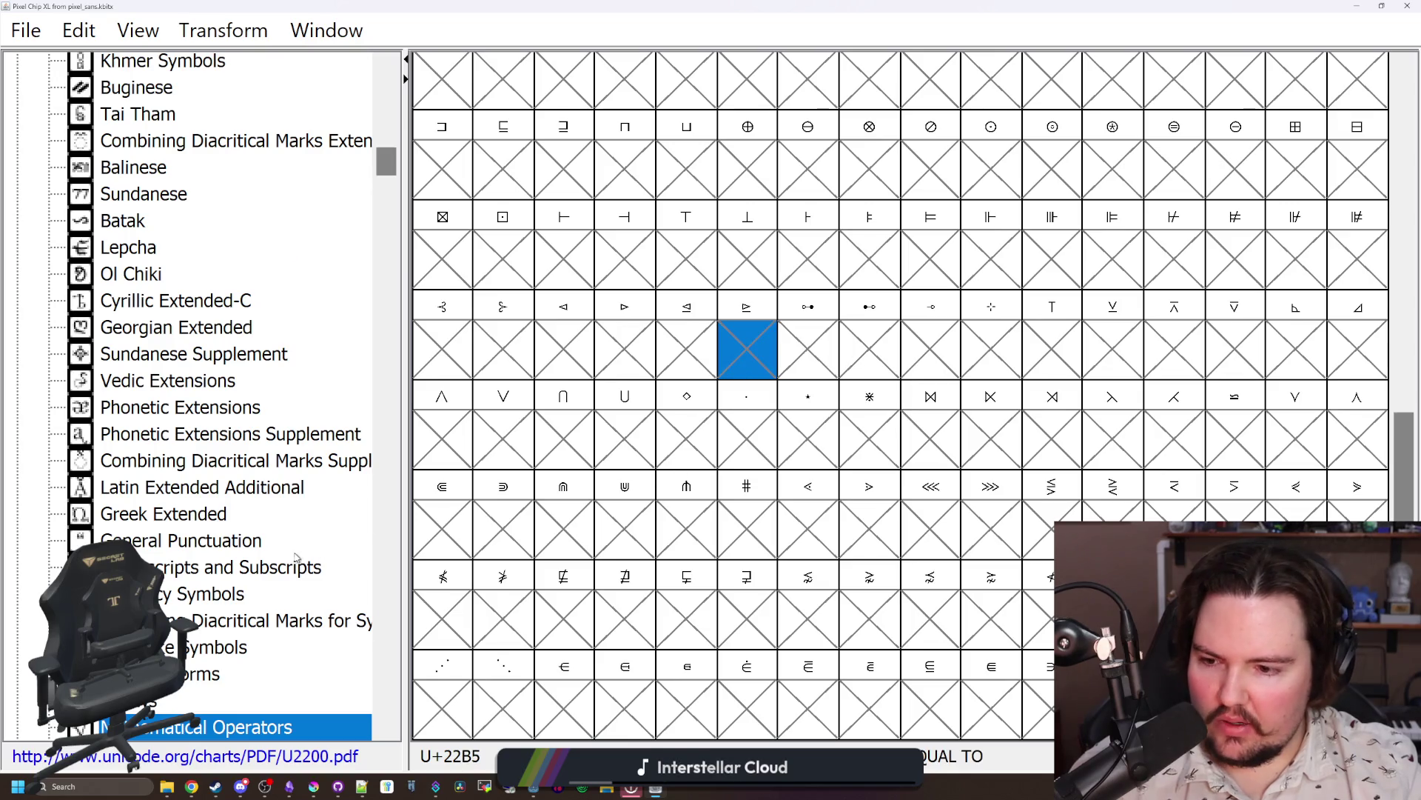
scroll(203, 594, down, 3)
click(204, 572)
click(207, 546)
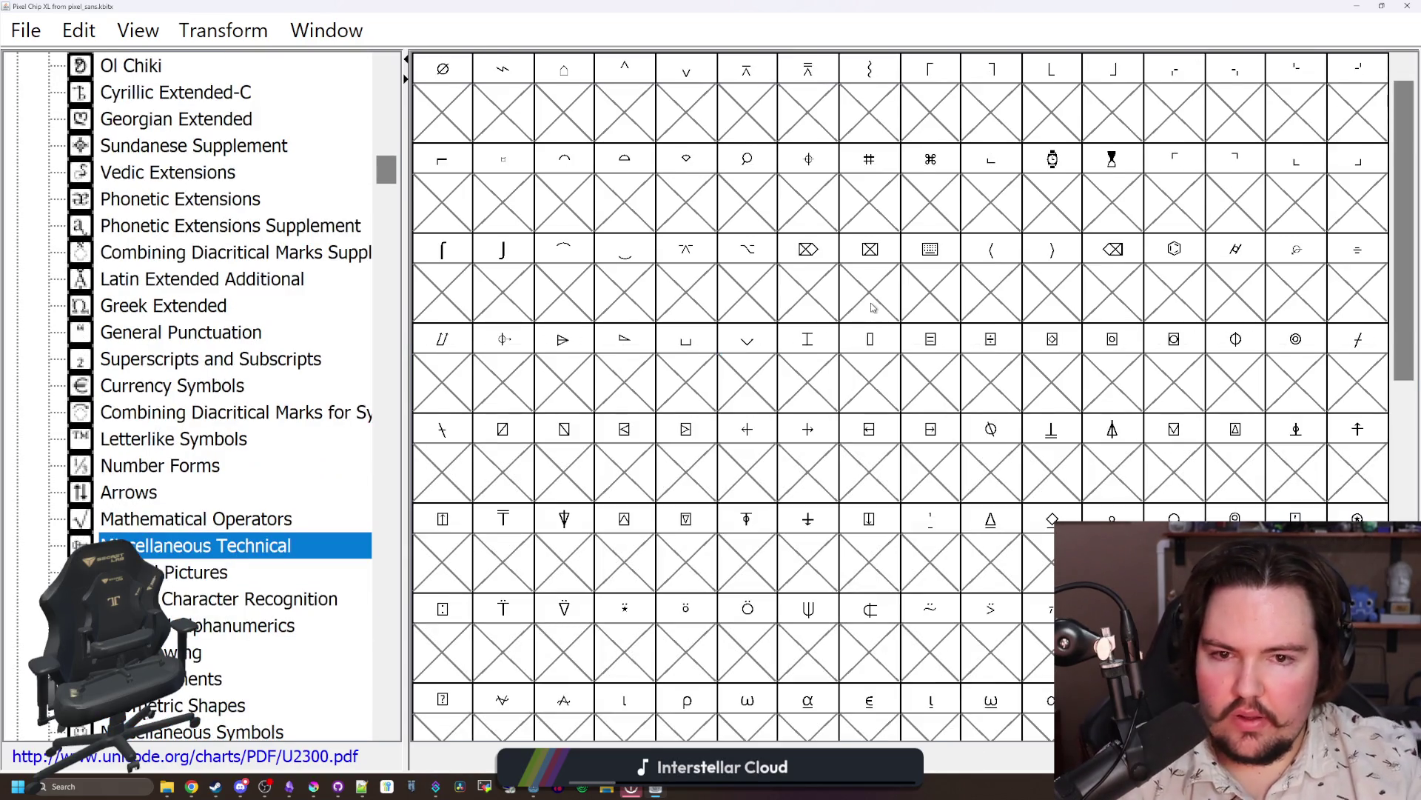
scroll(878, 309, down, 5)
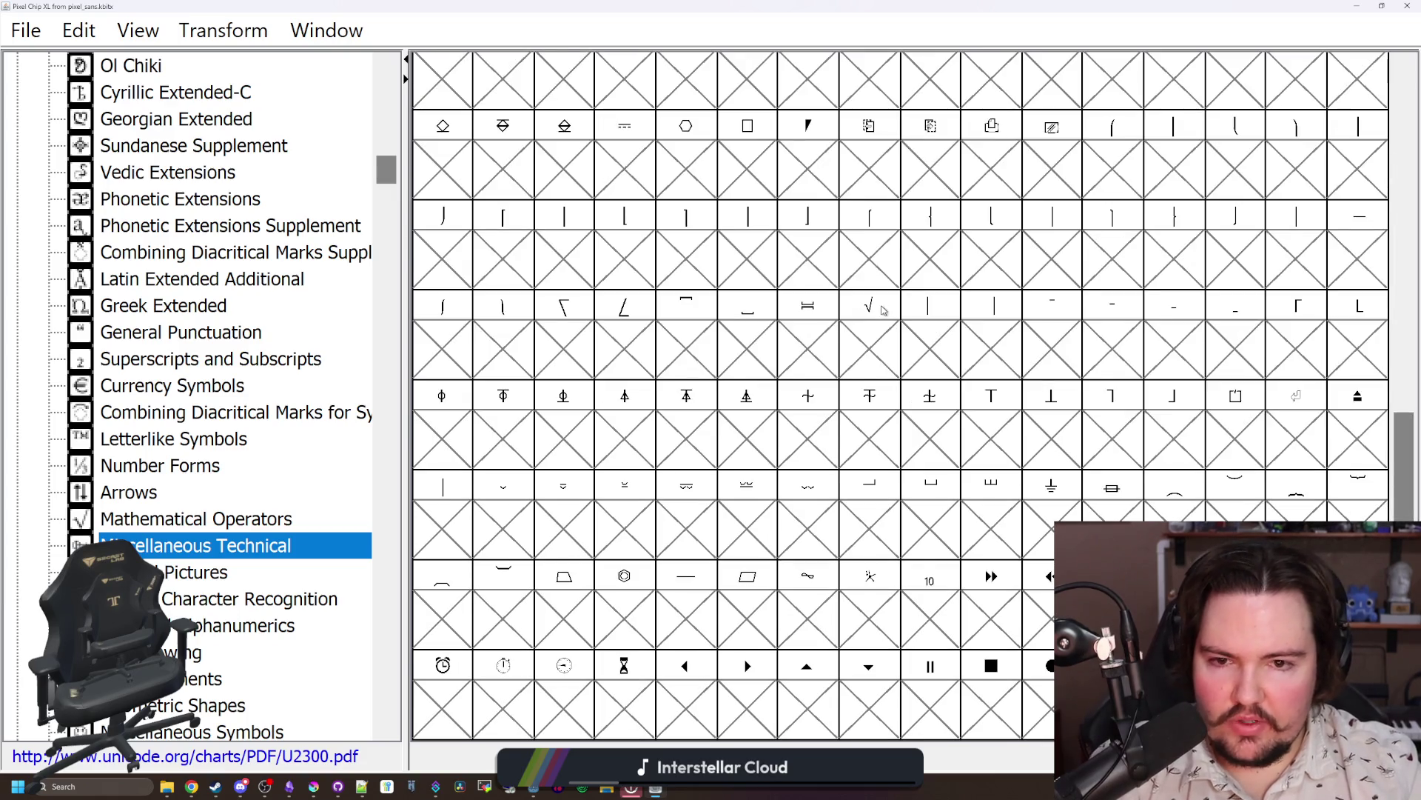
scroll(883, 309, up, 5)
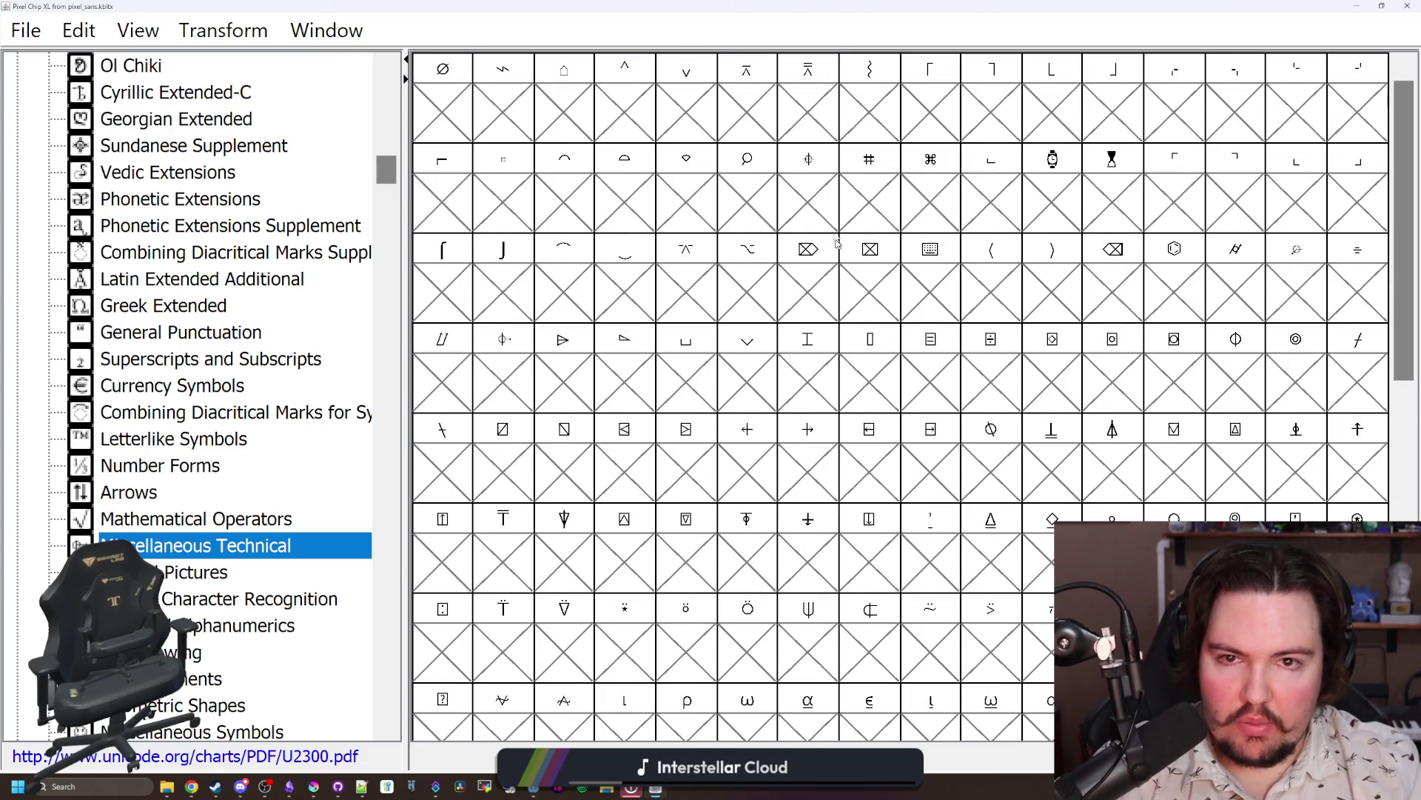
scroll(984, 246, down, 5)
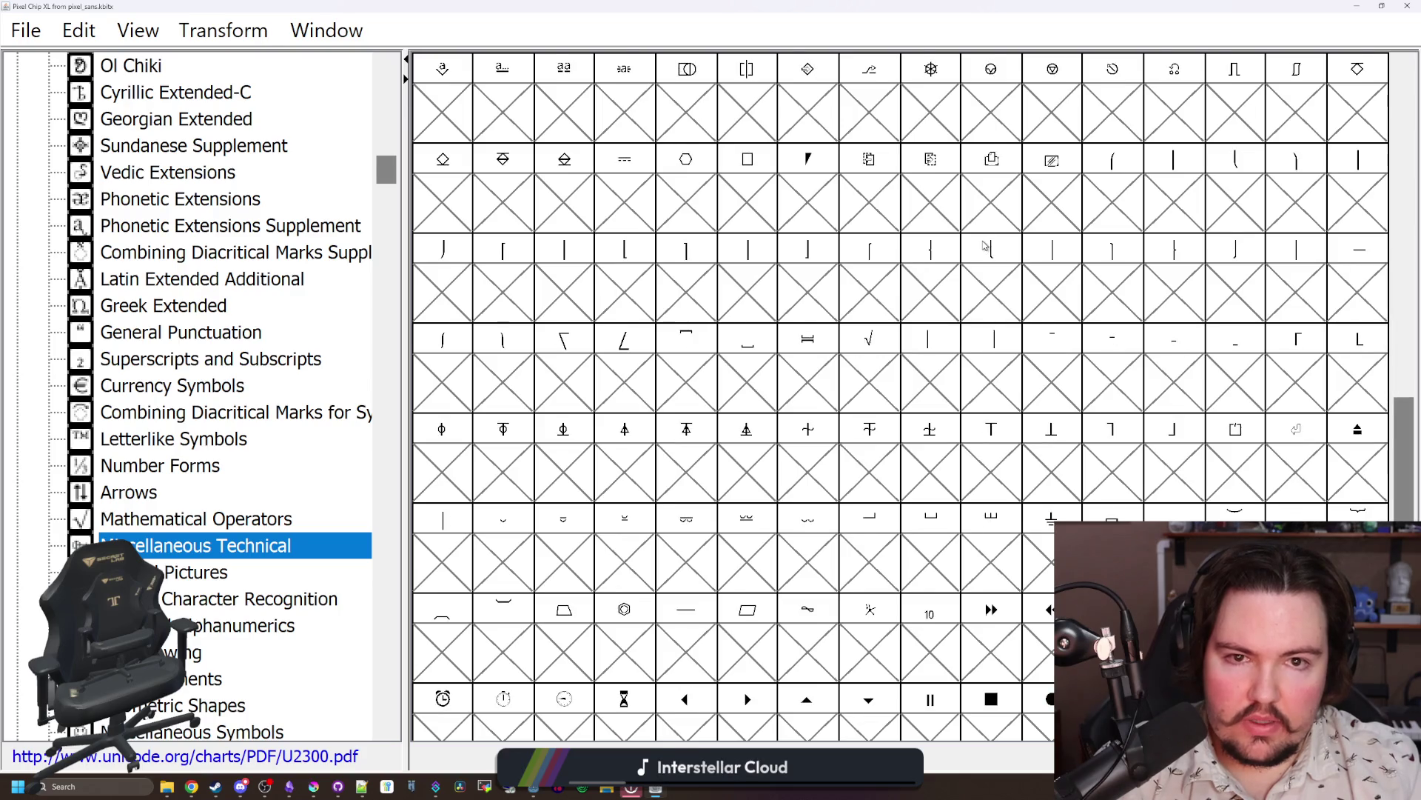
click(937, 108)
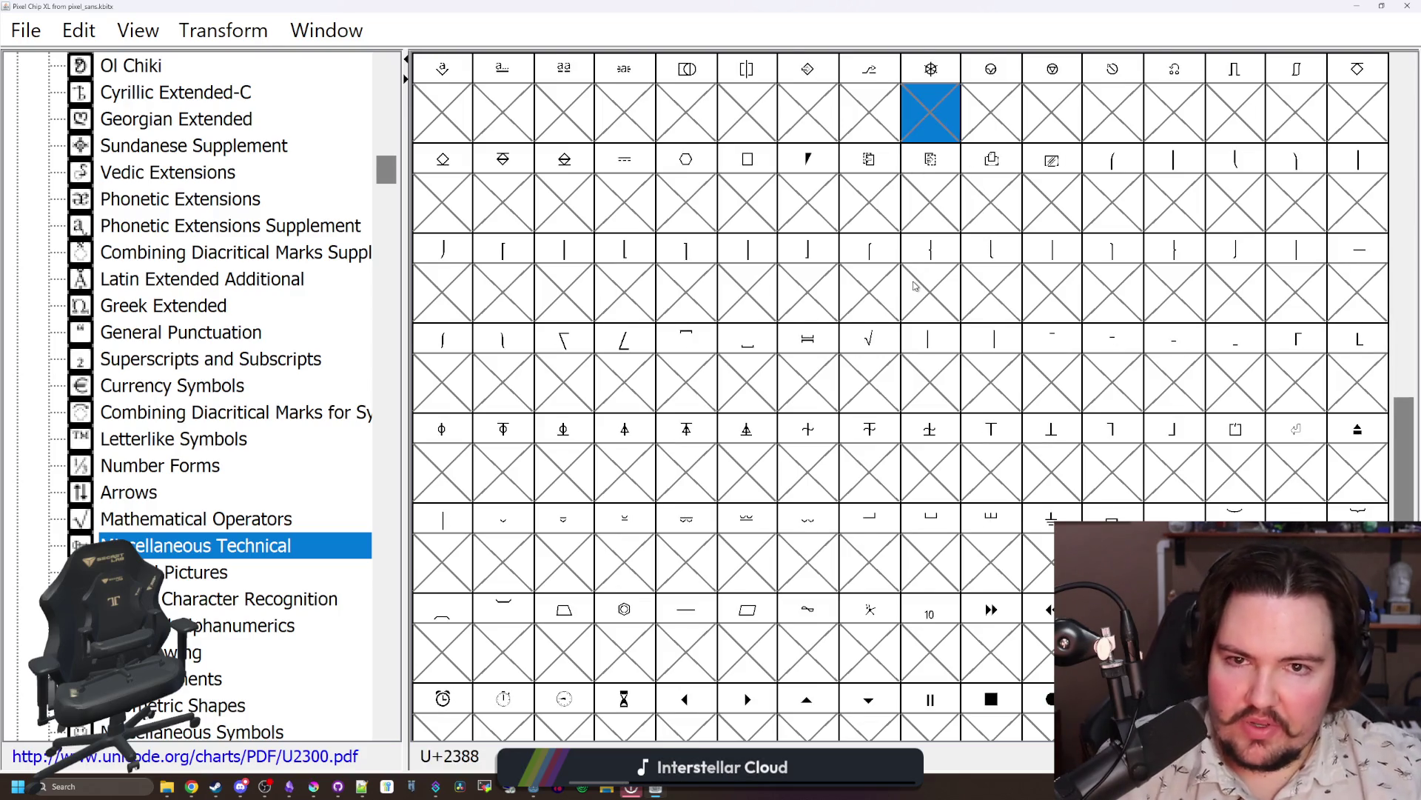
scroll(915, 285, down, 1)
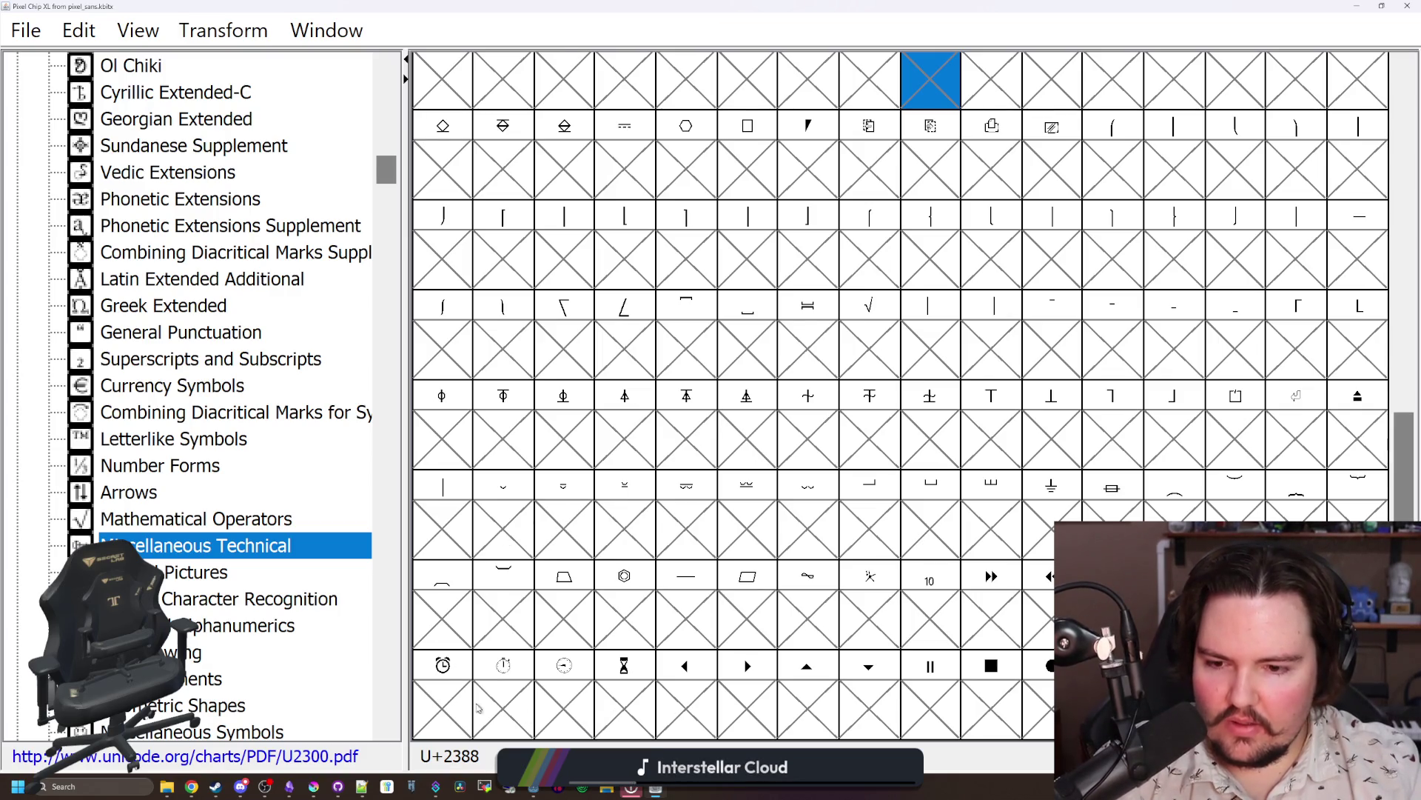
Step: Step through Control Pictures and Block Elements to Dingbats, inspecting U+2749, U+2797 and U+2795
click(238, 571)
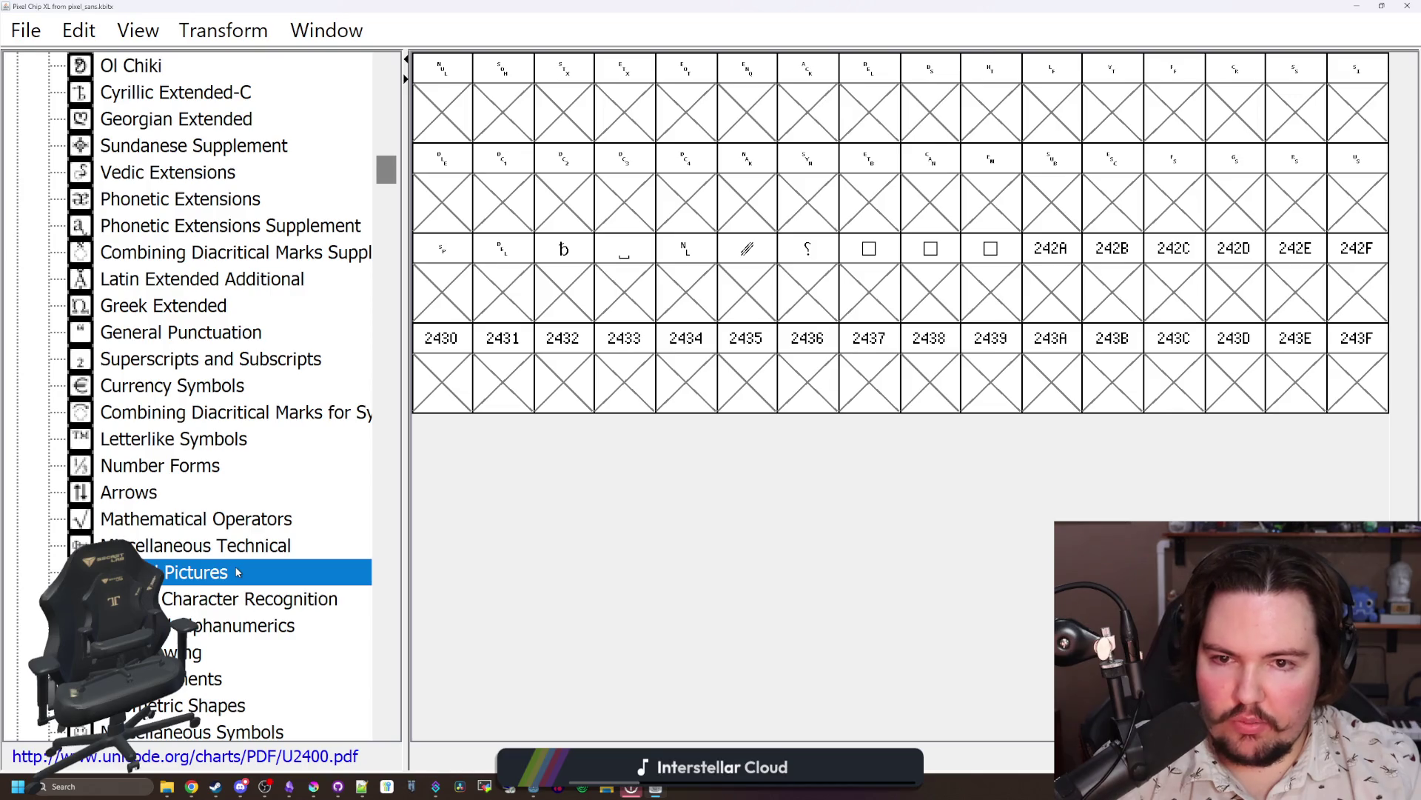
key(Down)
key(Down)
key(Down)
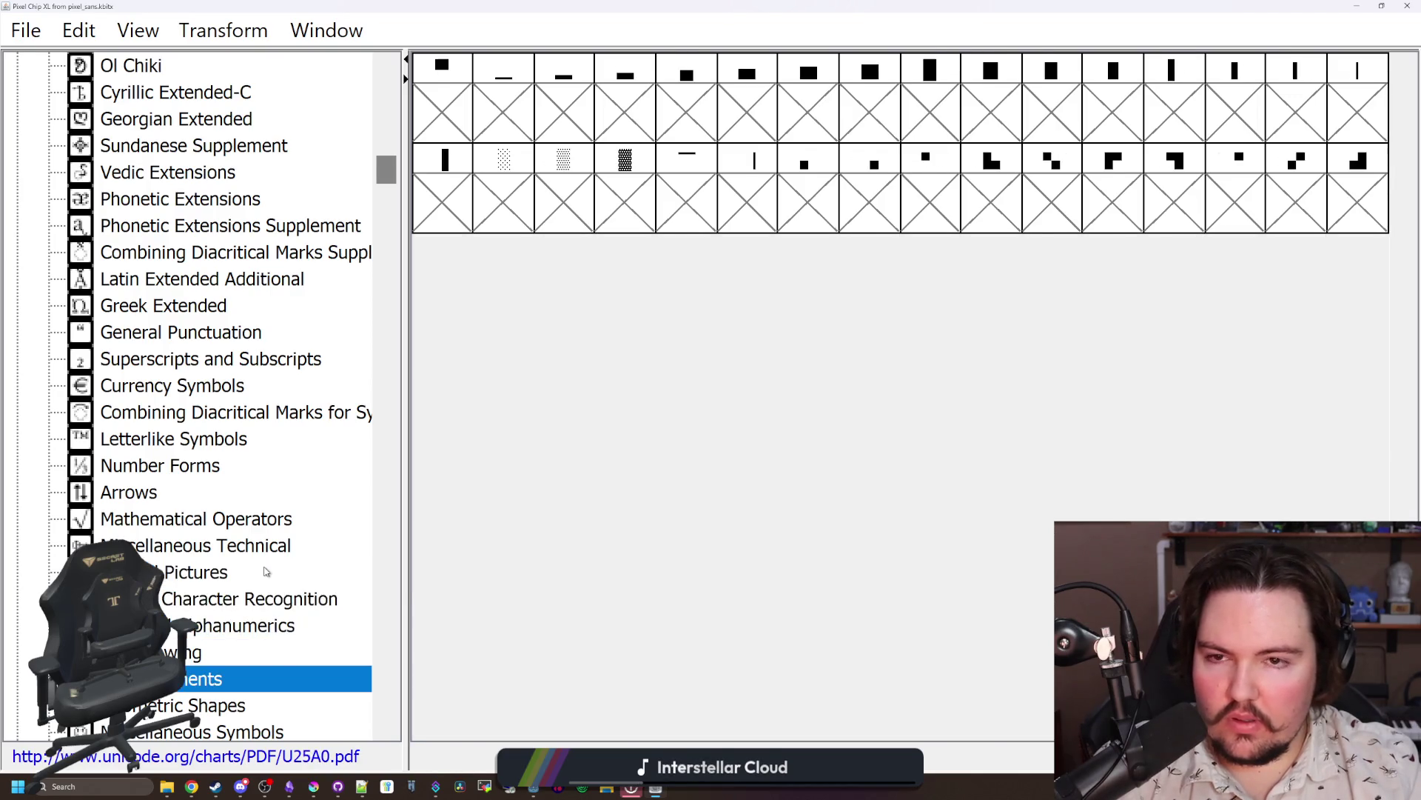
key(Down)
key(Down)
key(Down)
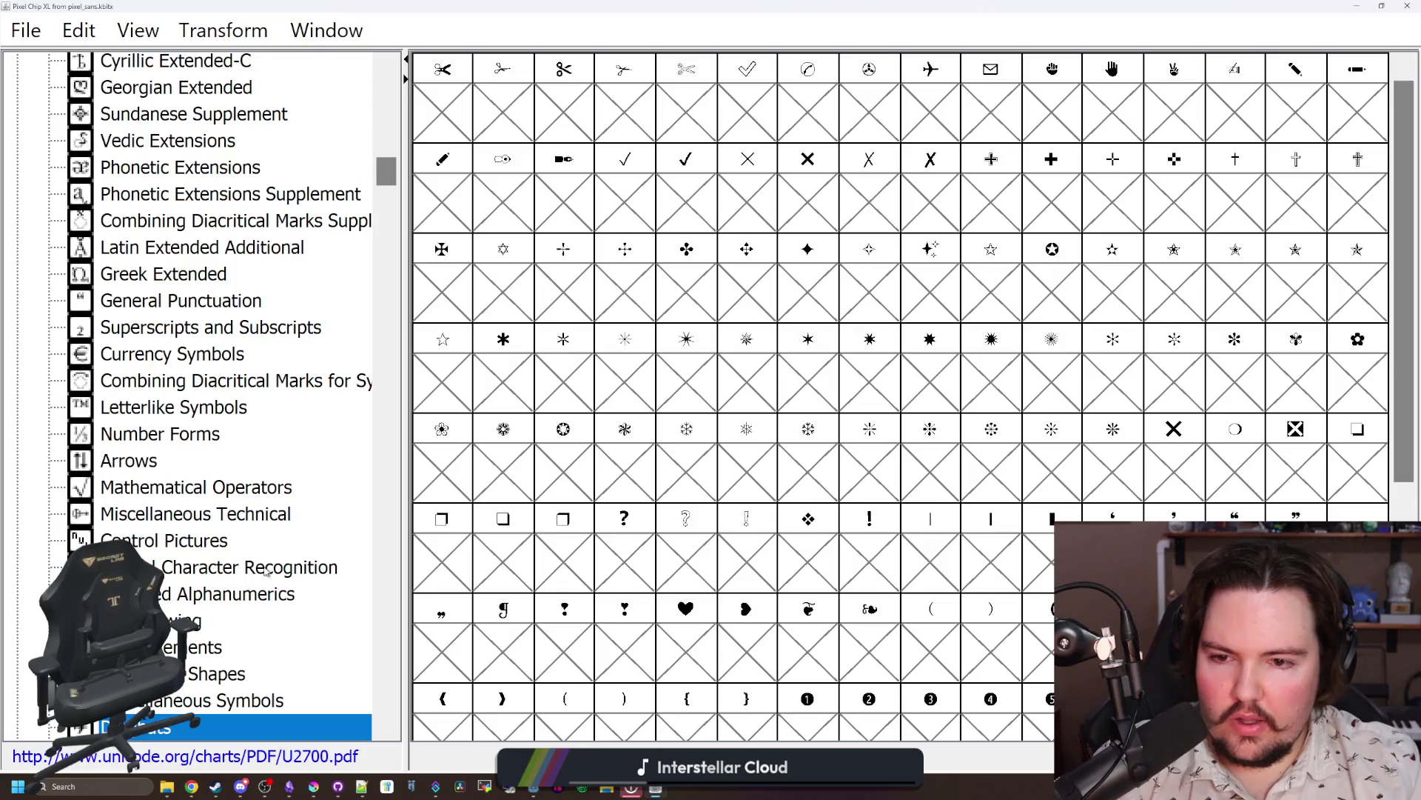
scroll(248, 567, down, 3)
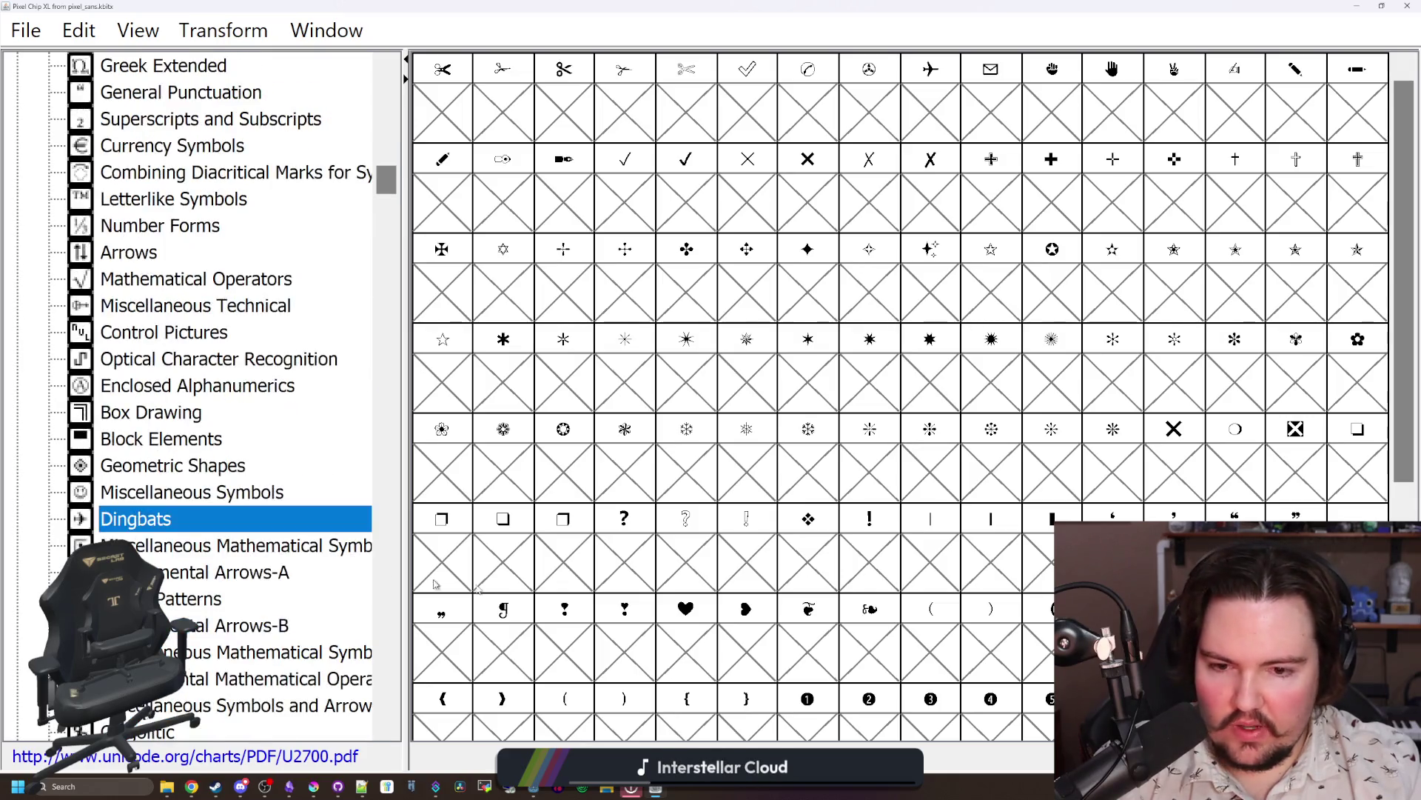
click(979, 486)
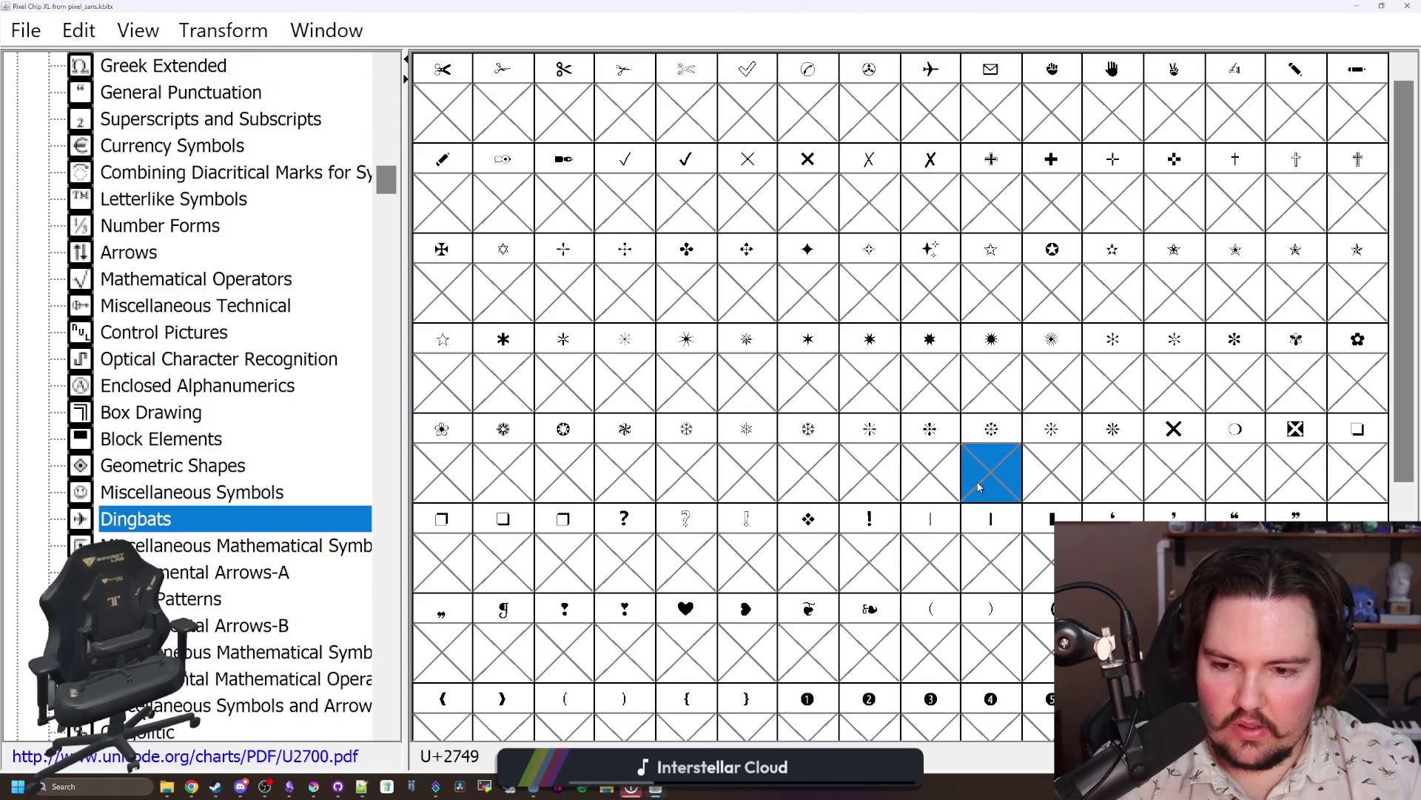
scroll(978, 487, down, 4)
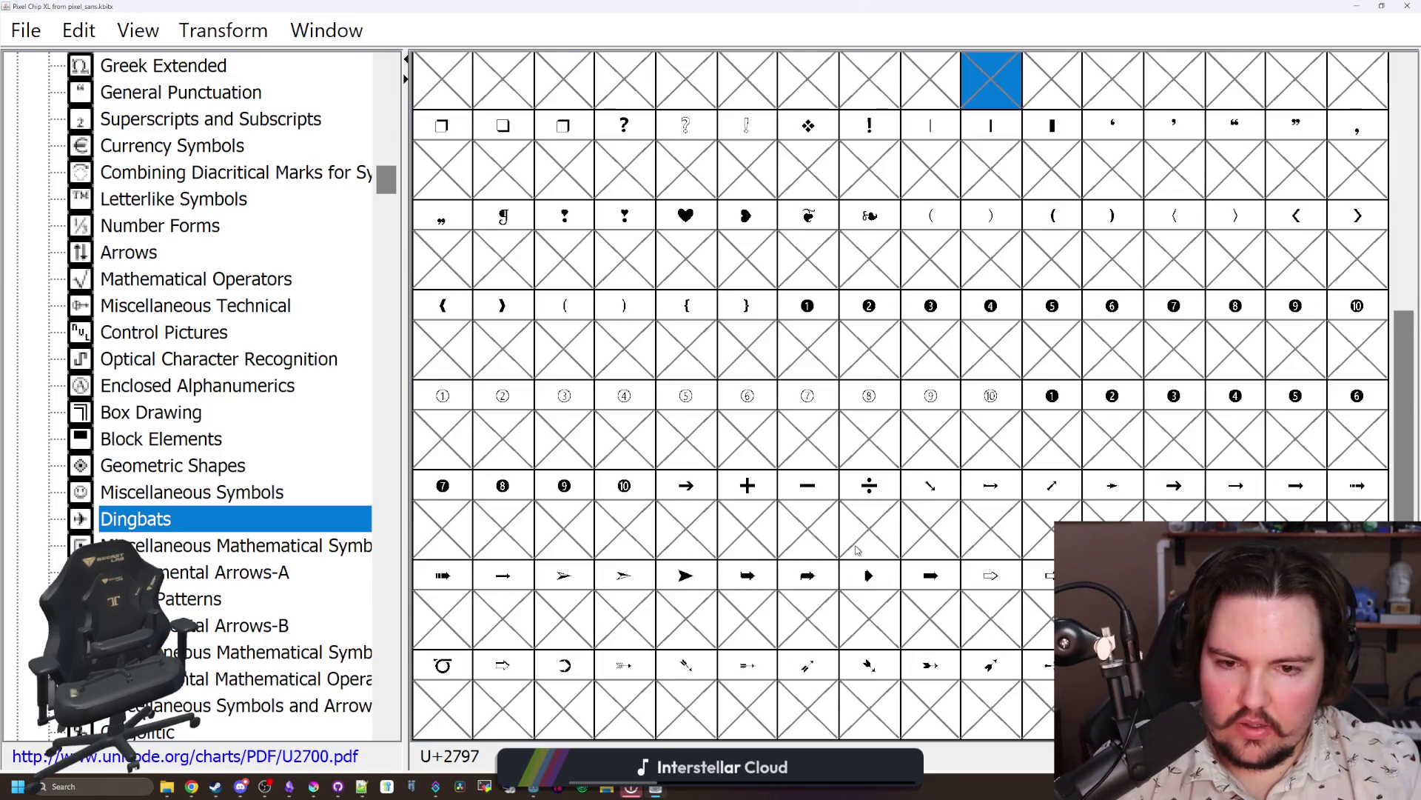
click(857, 547)
click(743, 524)
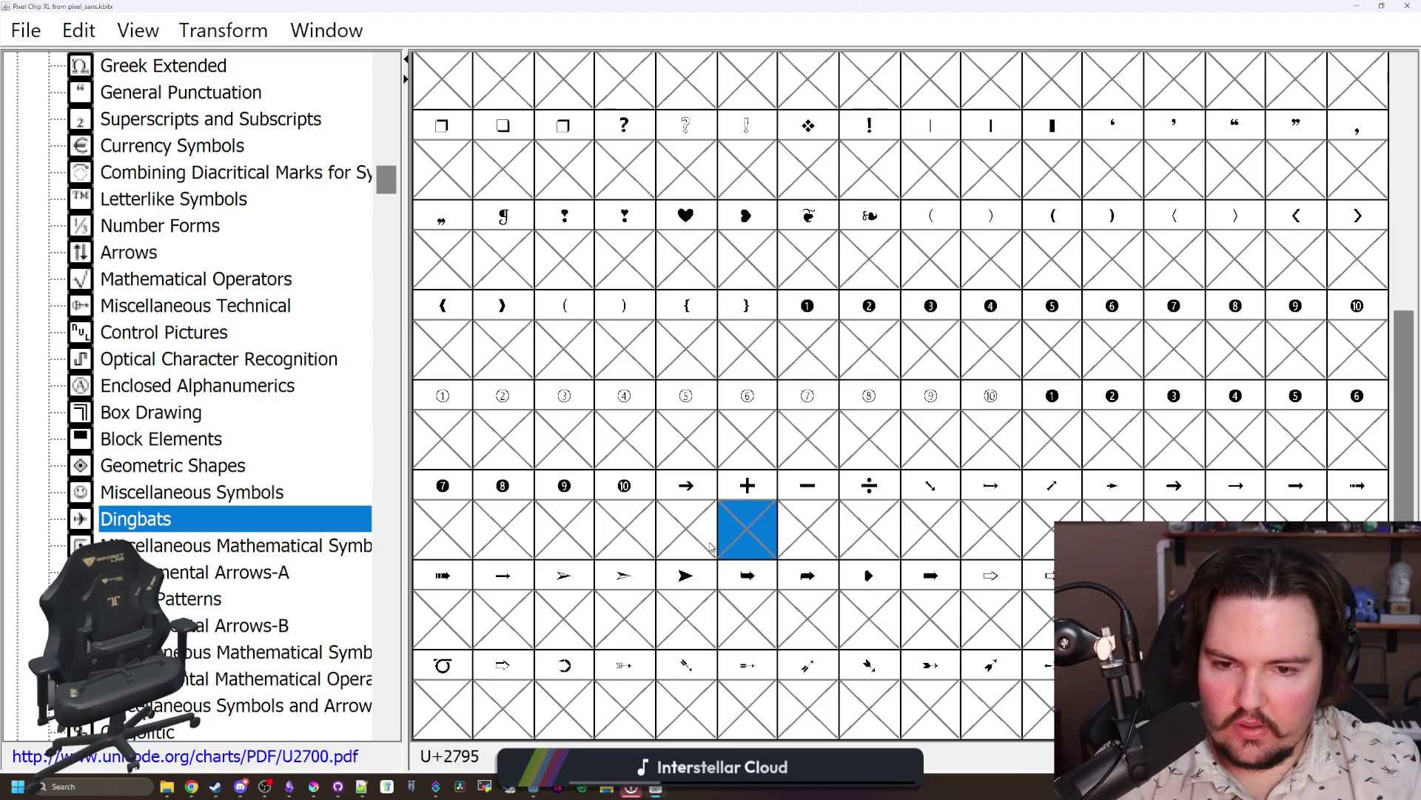
Step: Browse the Miscellaneous Mathematical Symbols blocks, inspecting U+29F0–U+29F3, U+2995 and U+2984
click(302, 548)
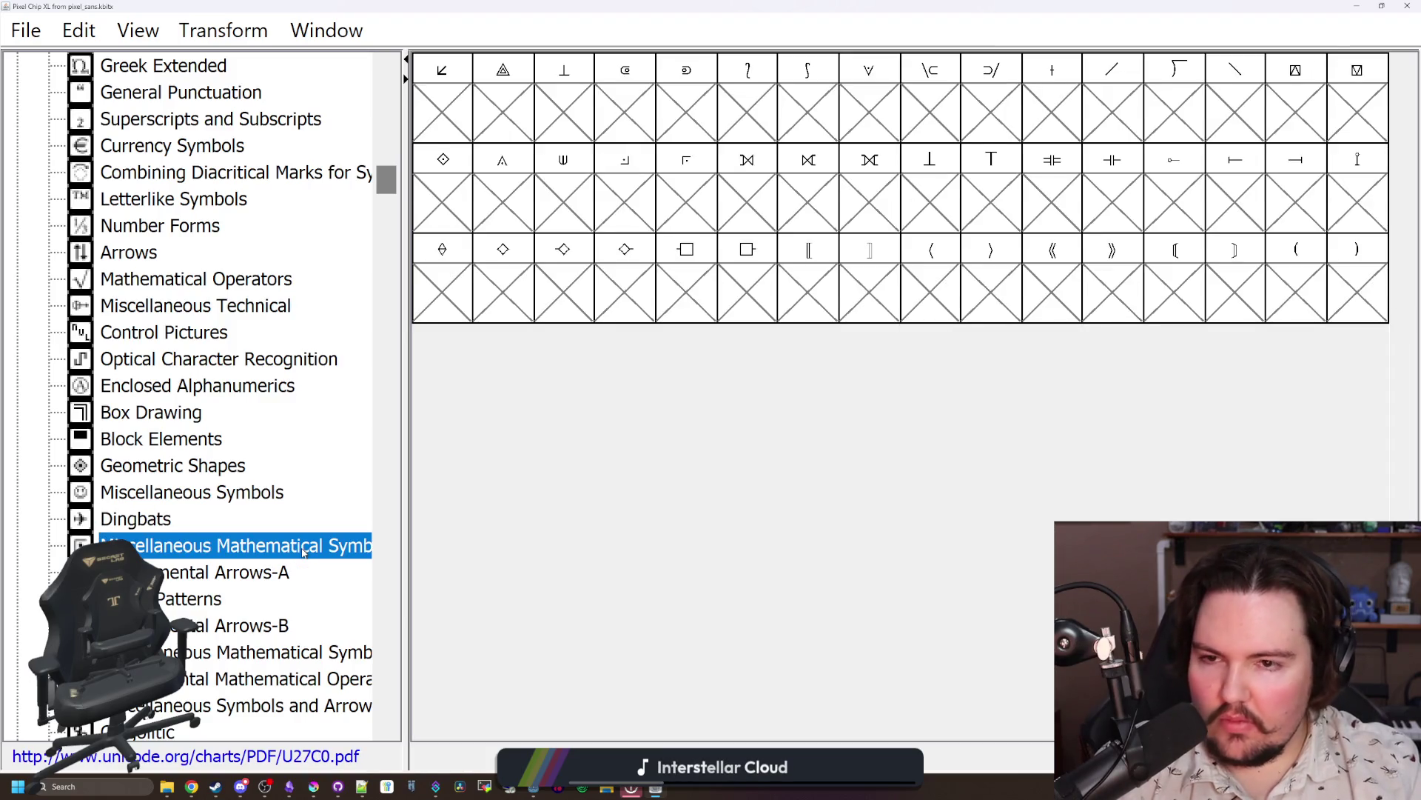
key(Down)
key(Down)
key(Down)
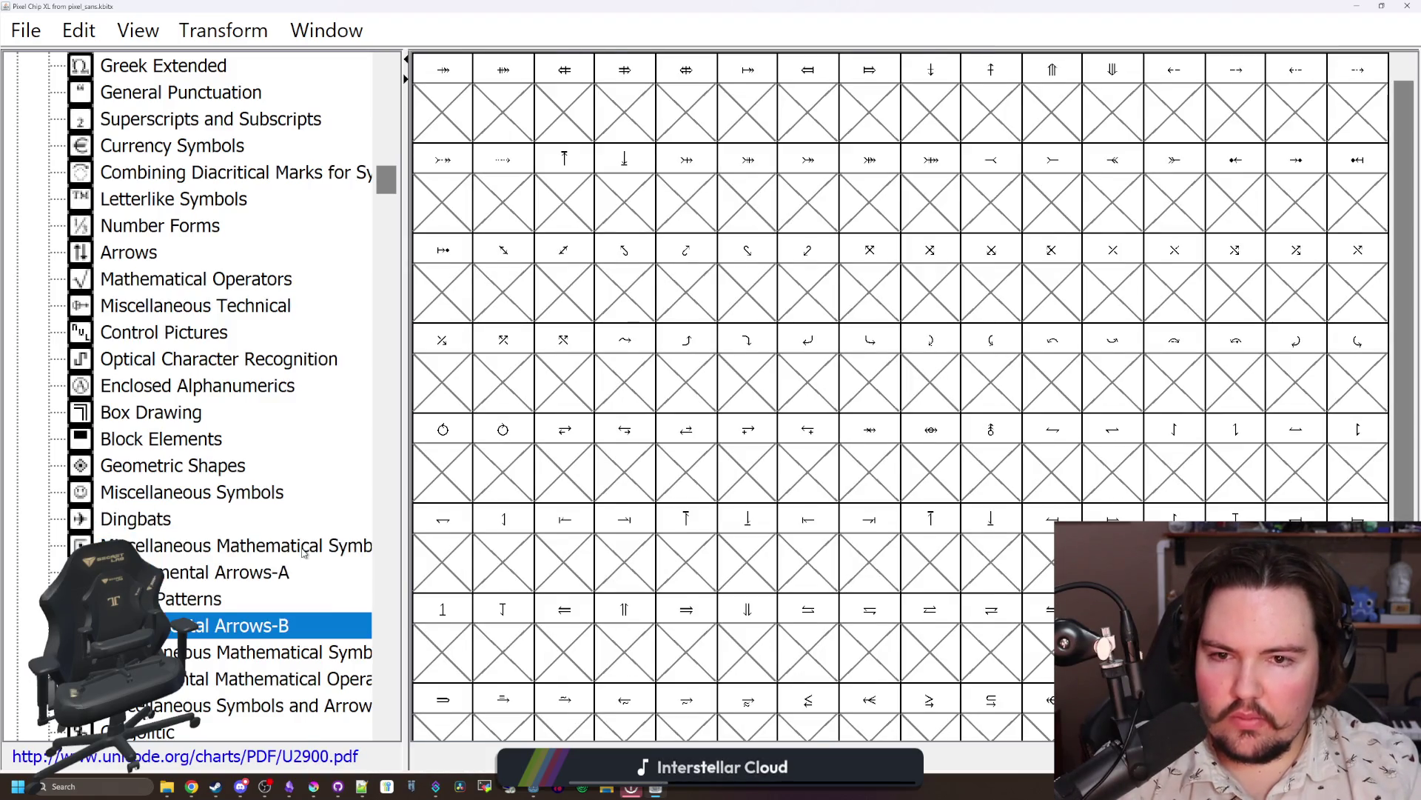
key(Down)
key(Down)
key(Up)
scroll(620, 485, down, 1)
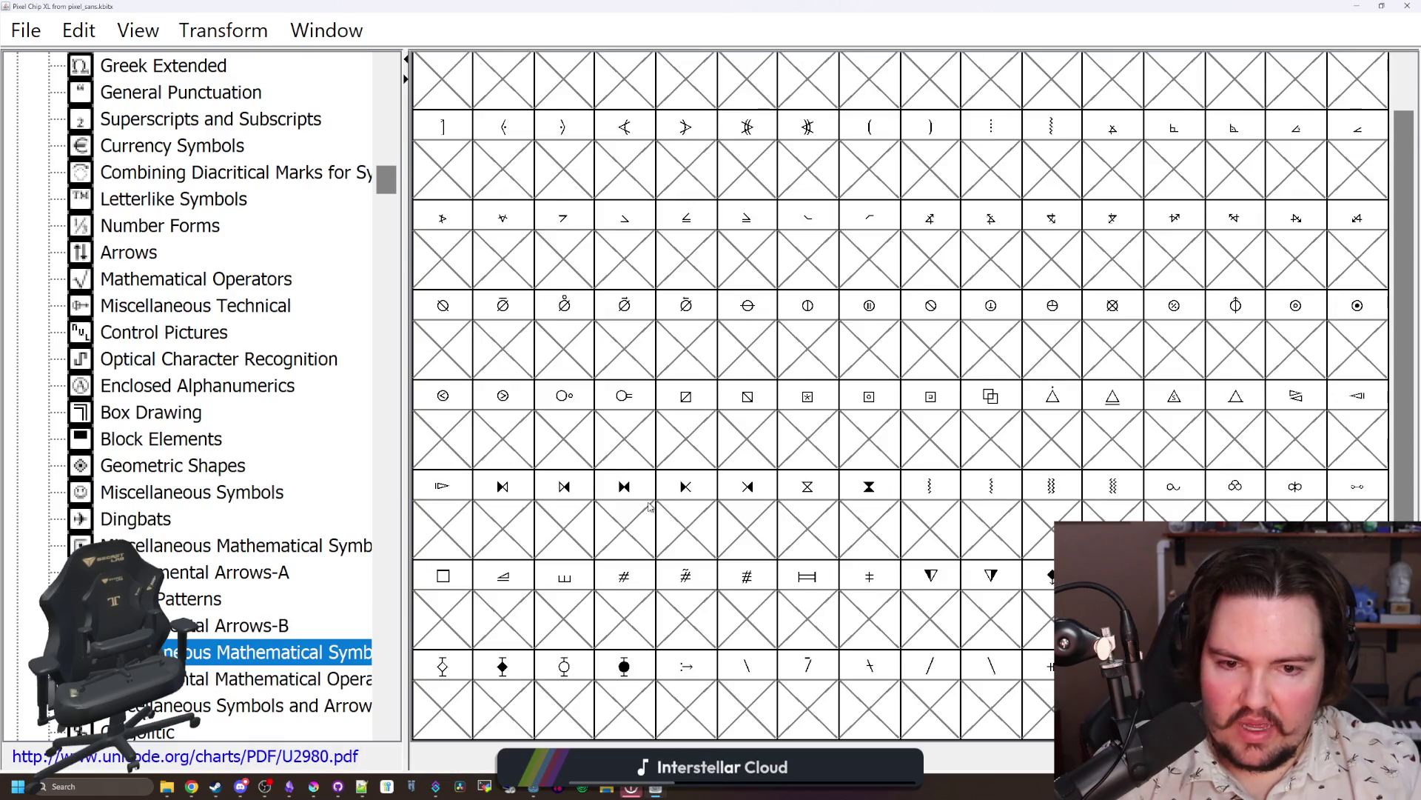
click(472, 720)
click(501, 711)
click(564, 703)
click(624, 693)
scroll(668, 666, up, 1)
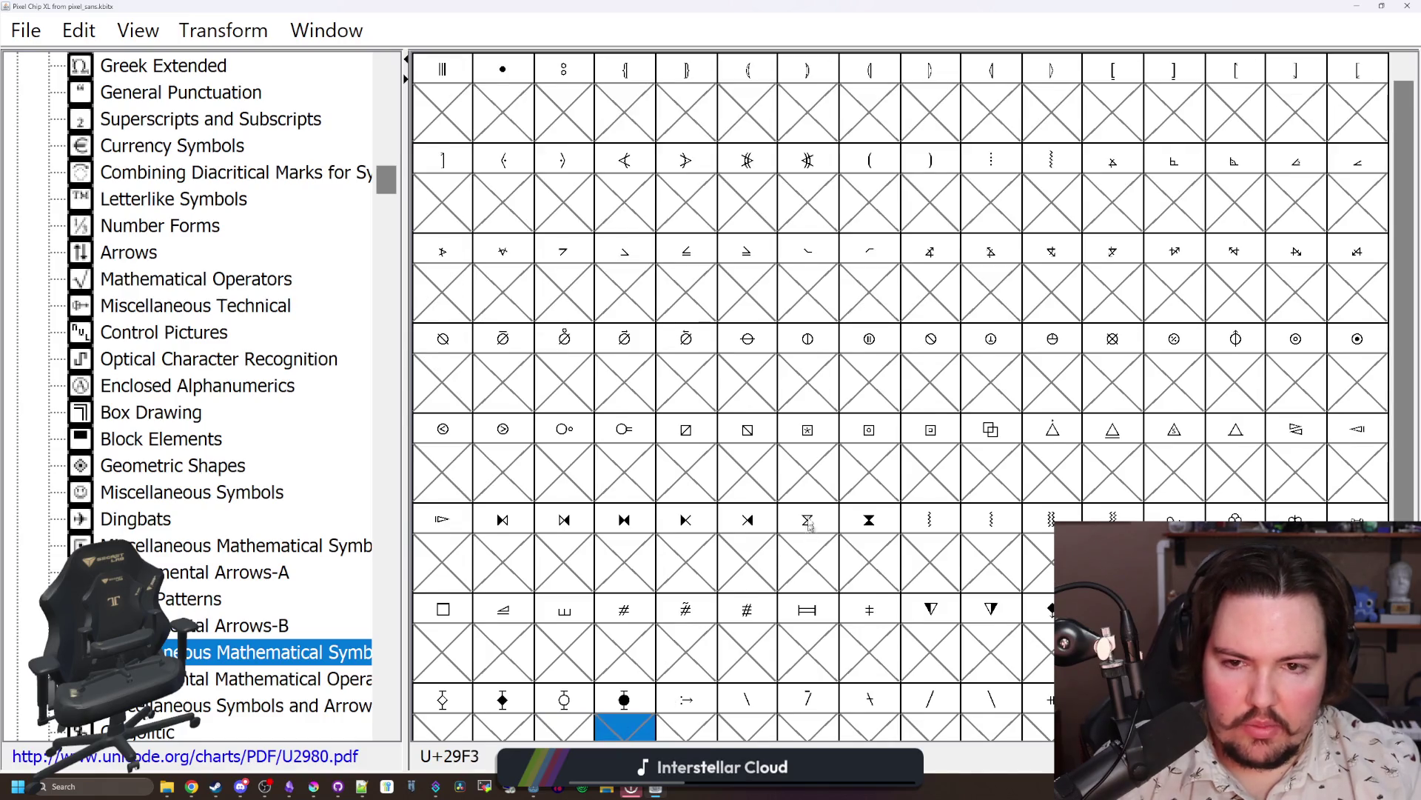
click(764, 216)
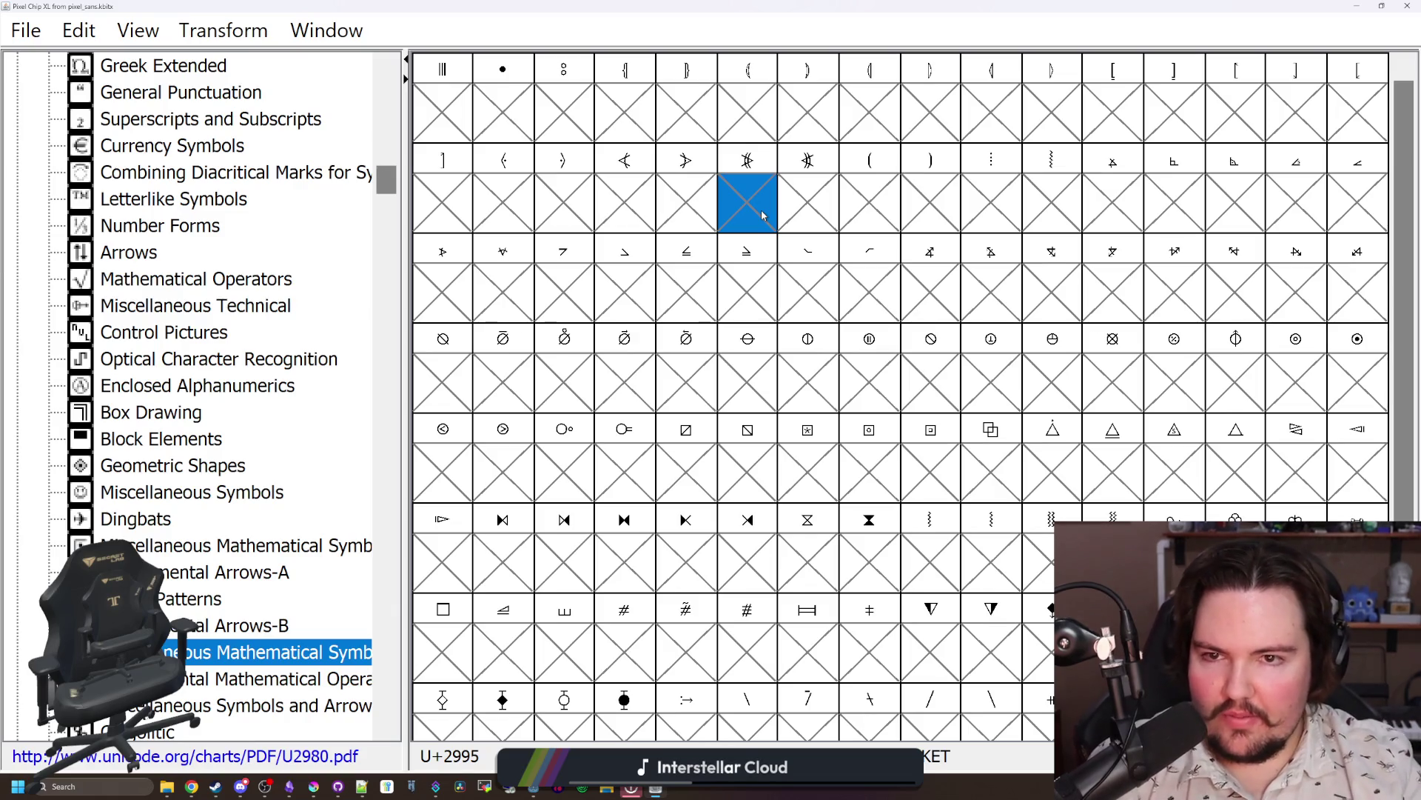
click(678, 81)
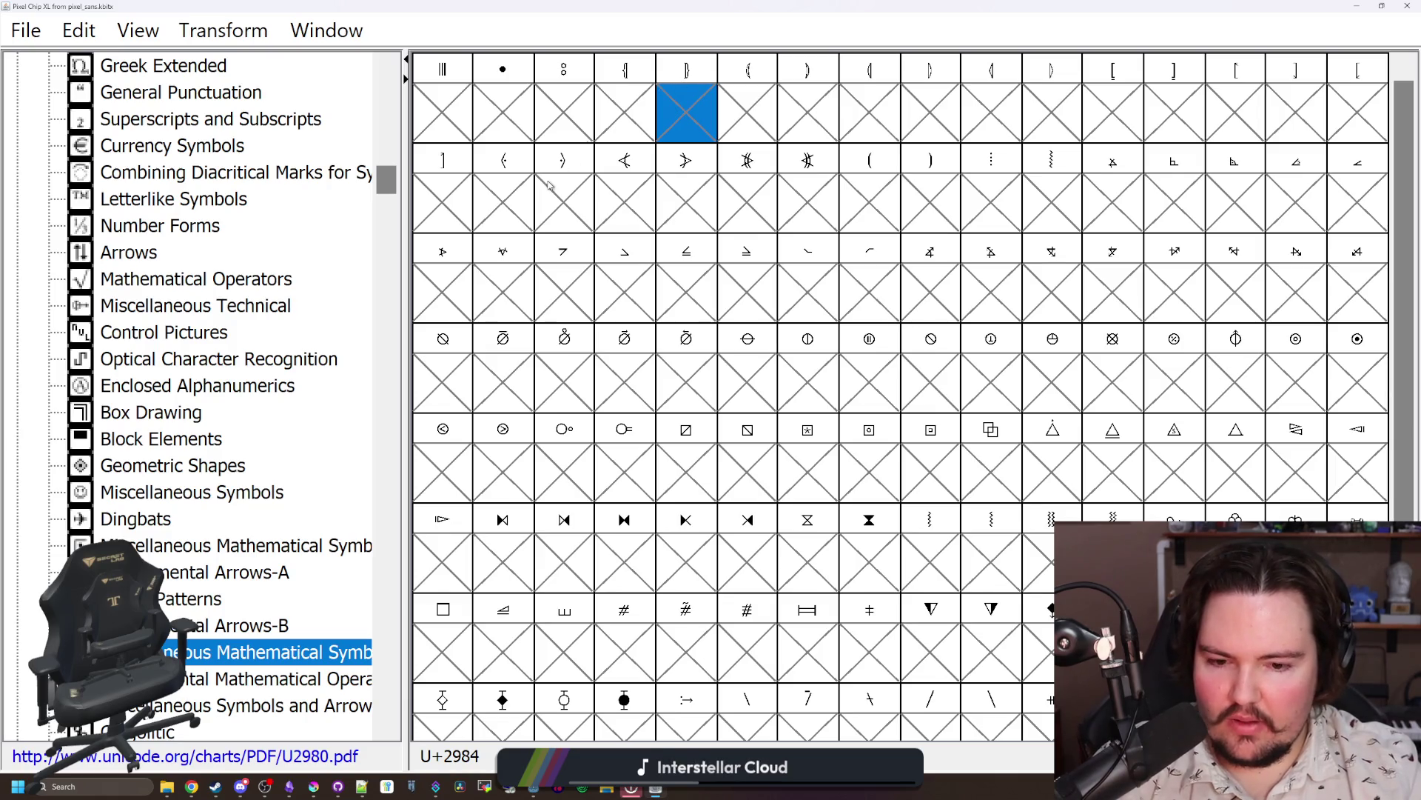
Step: Open Supplemental Mathematical Operators, inspect U+2A12 and U+2A0C, then show Miscellaneous Symbols and Arrows
key(Down)
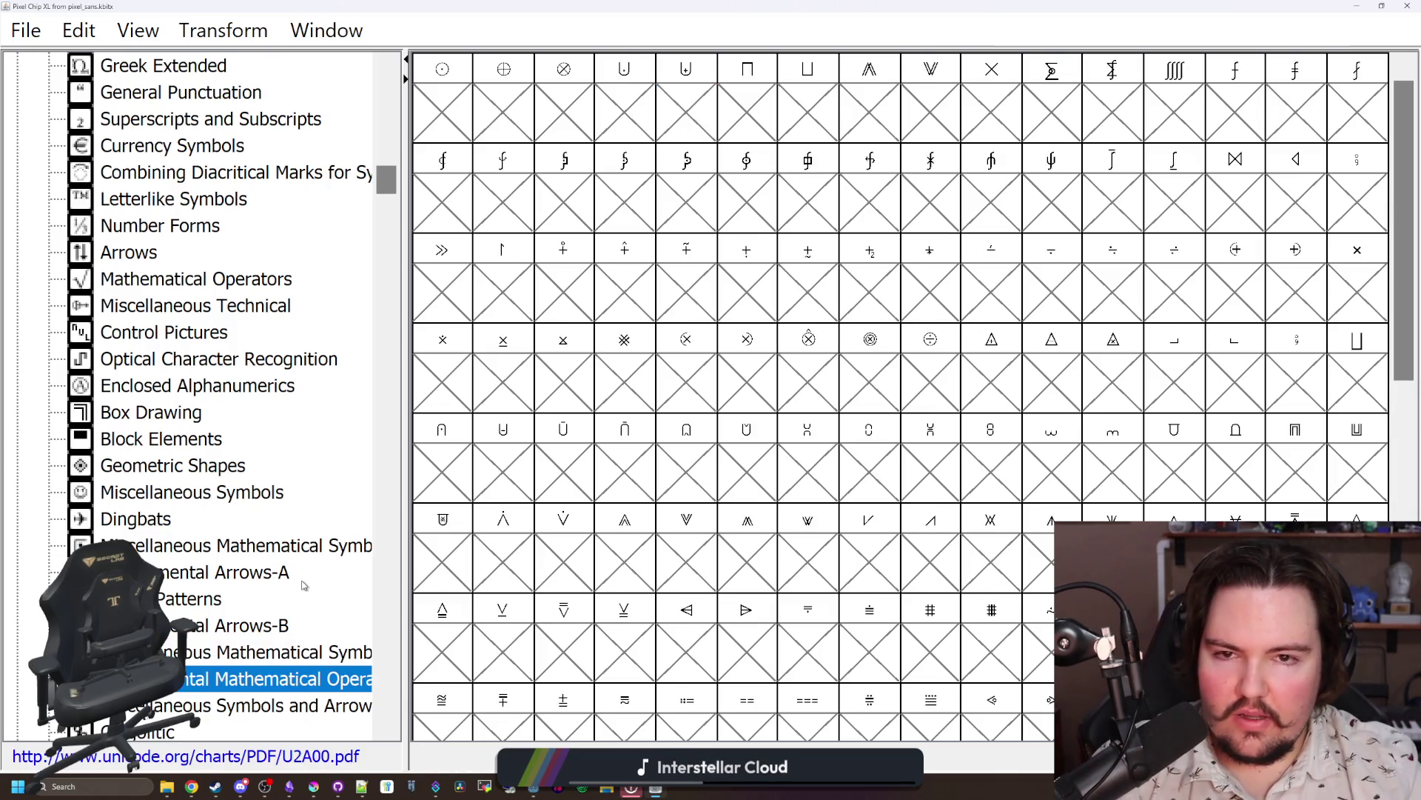
click(563, 189)
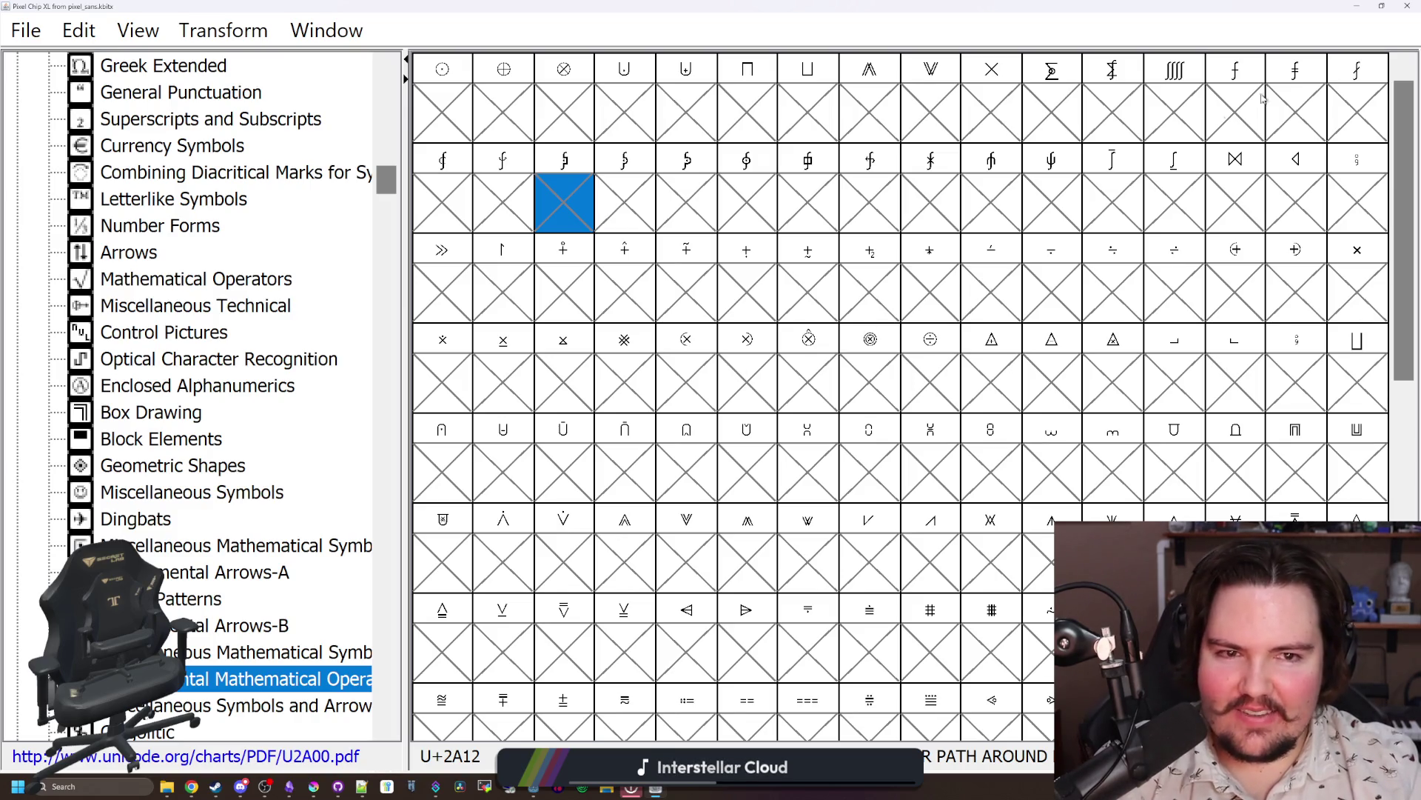
click(1189, 93)
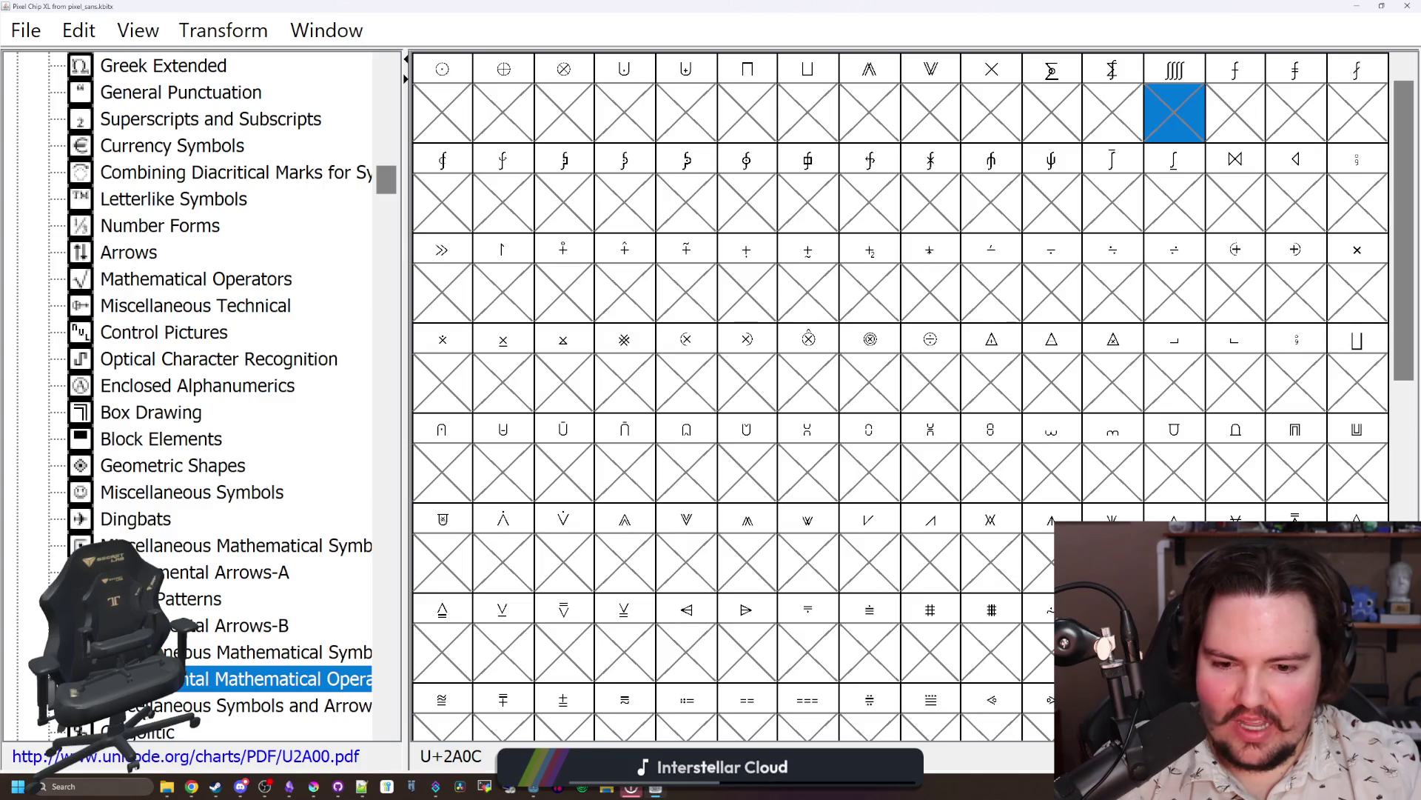
scroll(838, 528, down, 5)
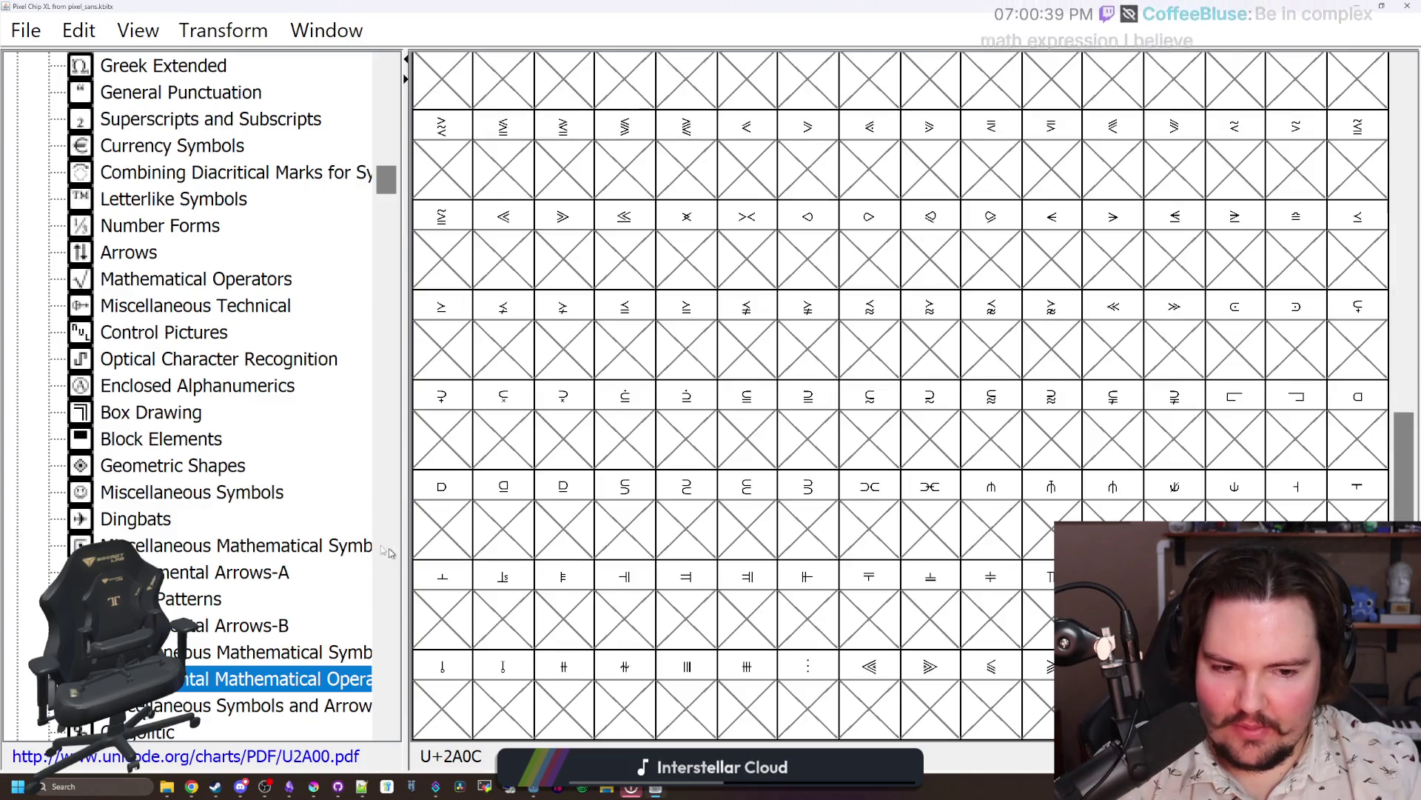
scroll(258, 589, down, 1)
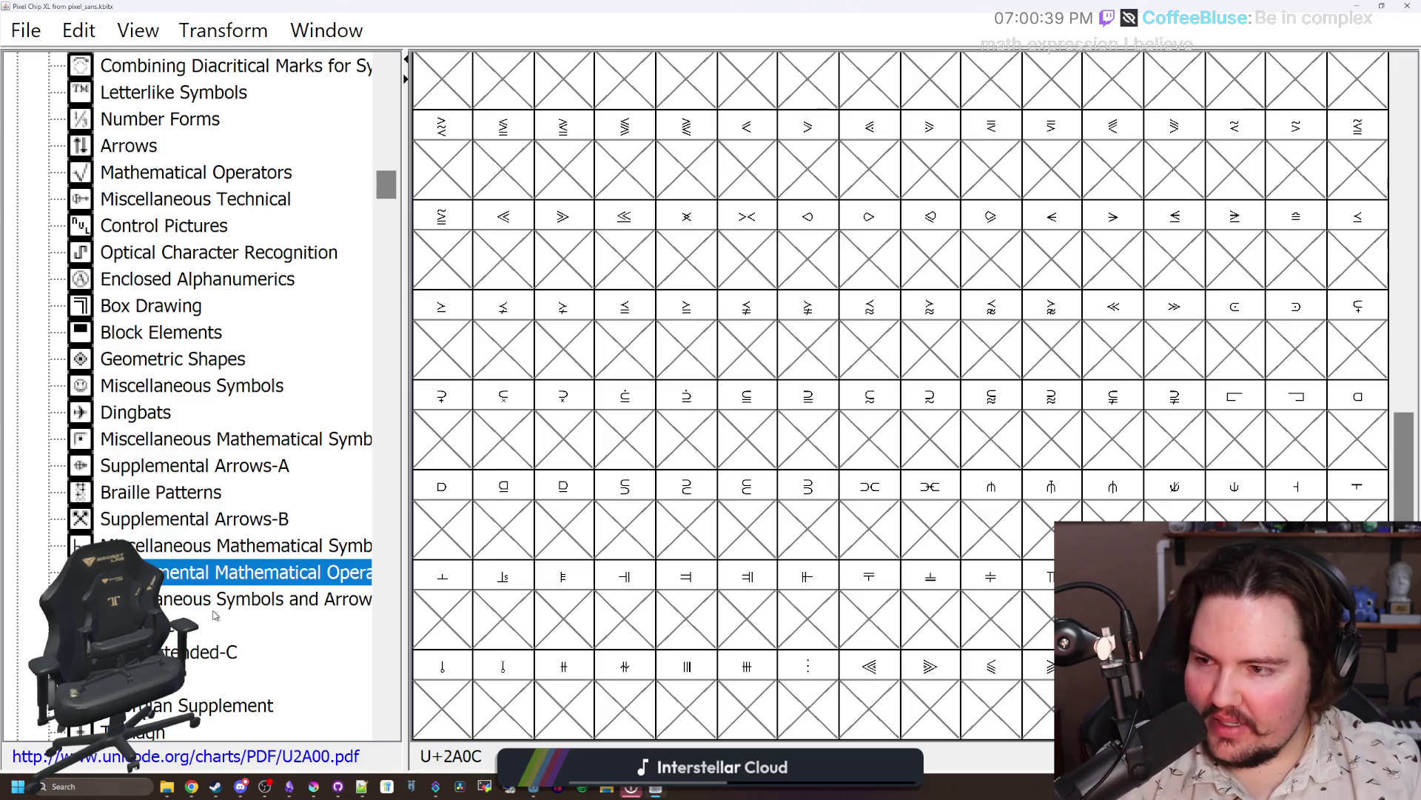
click(227, 597)
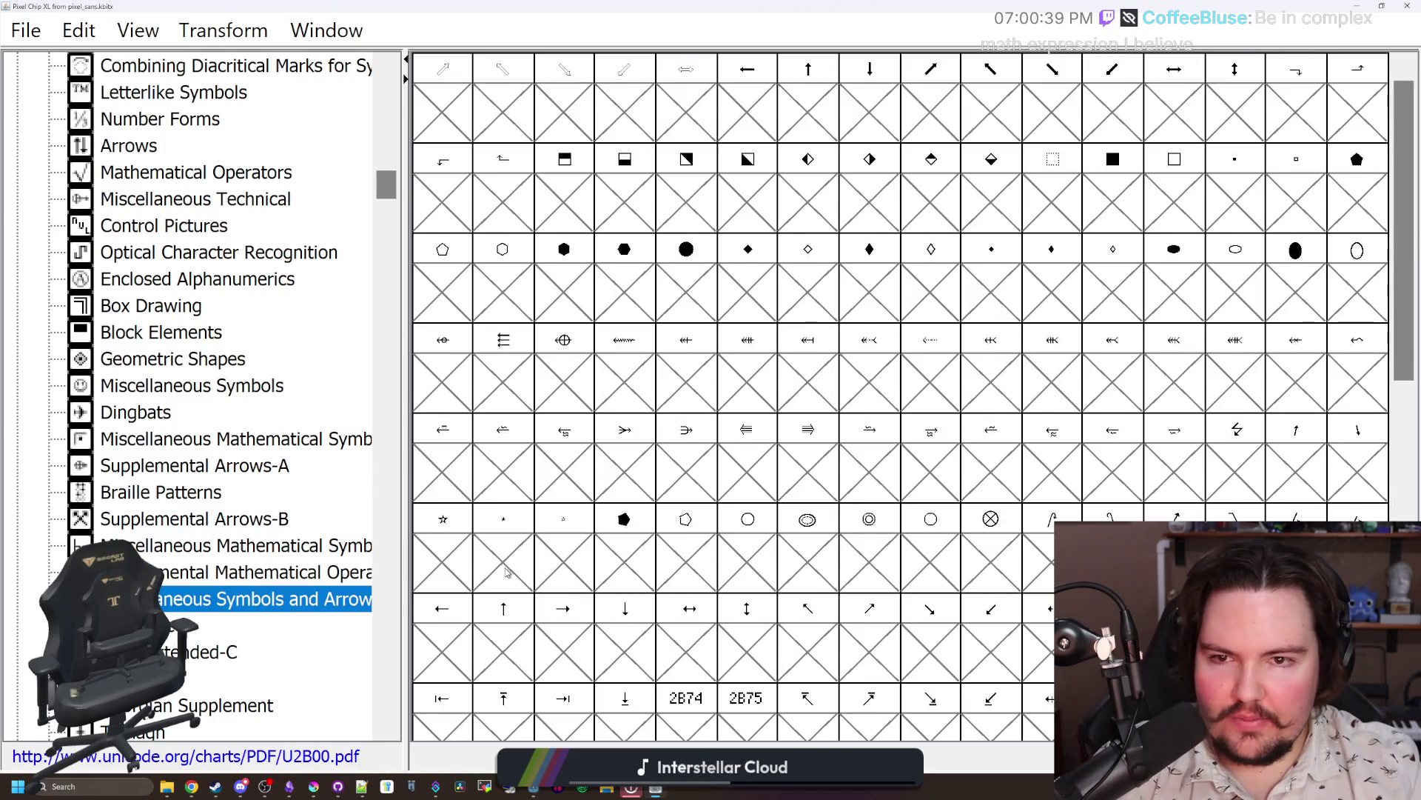
Step: Step through Latin Extended-C, Georgian Supplement, Hiragana, Katakana and Bopomofo block charts
scroll(507, 571, down, 5)
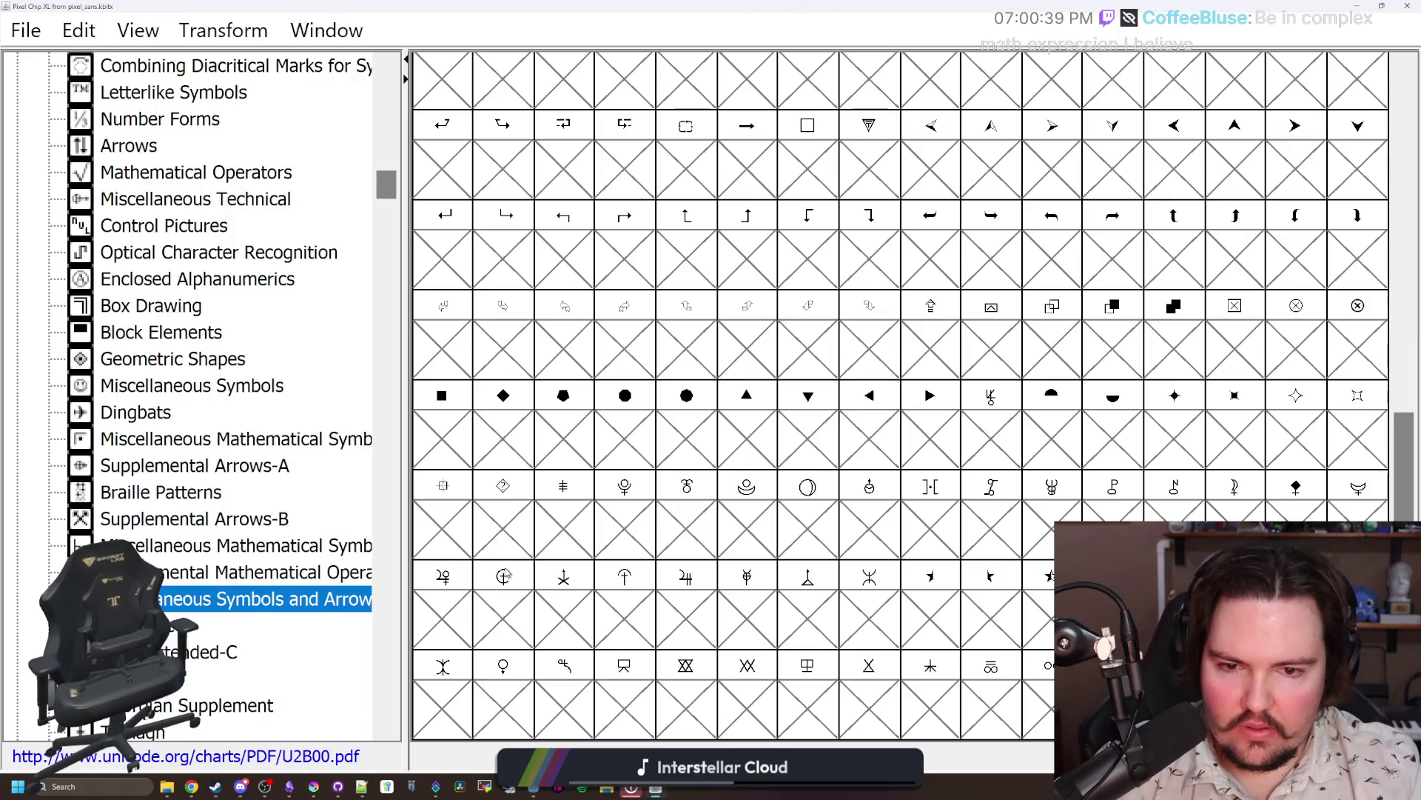
key(Down)
key(Down)
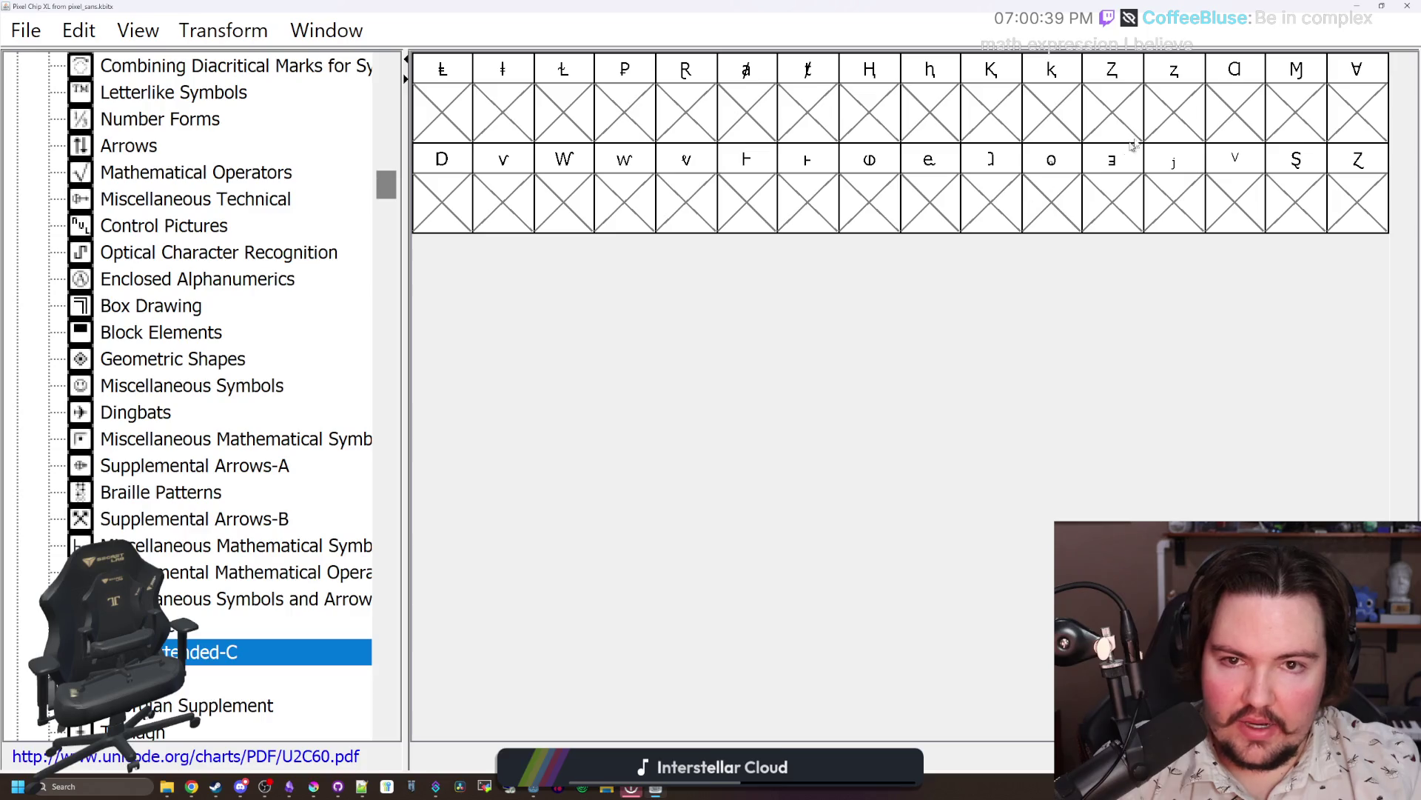
key(Down)
key(Down)
key(Down)
key(Down)
key(Down)
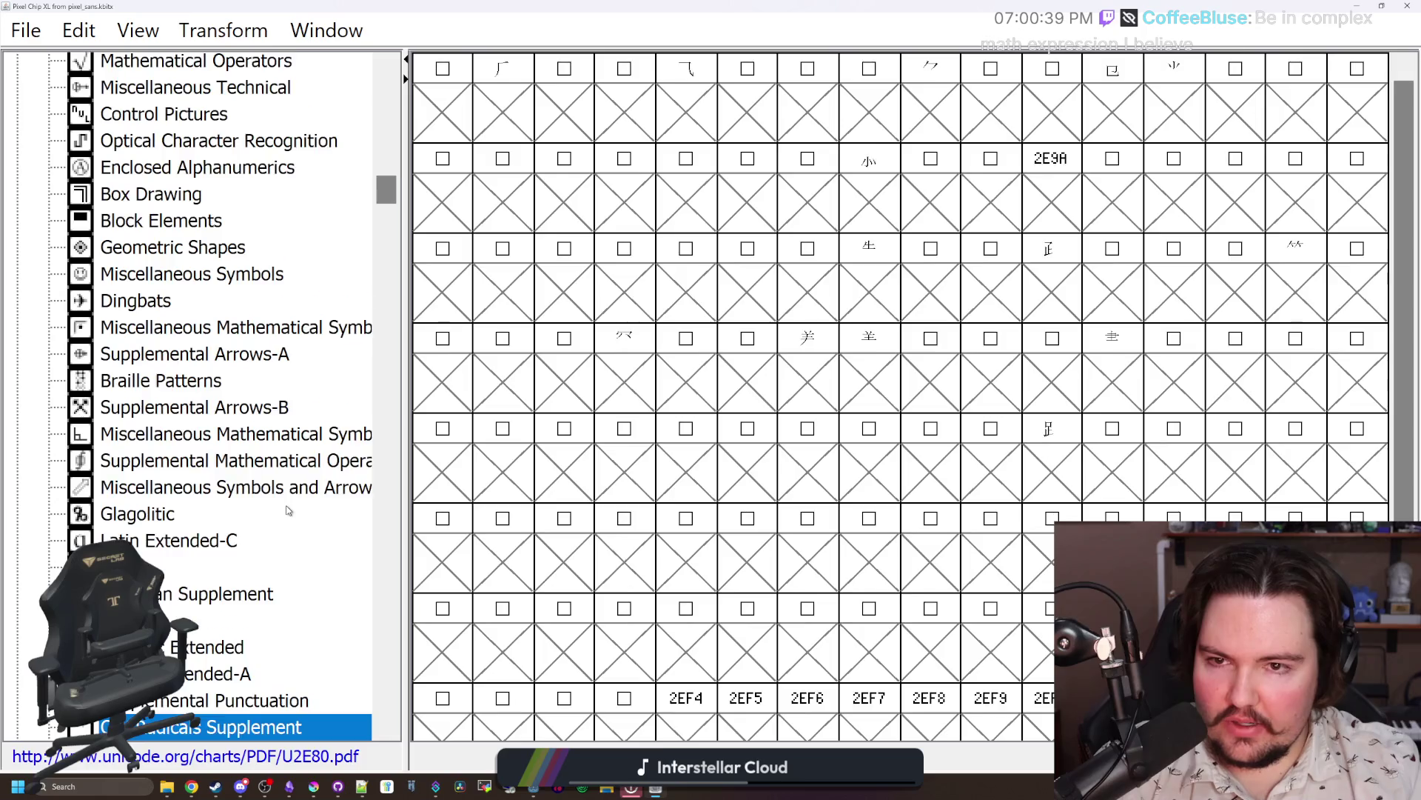
key(Down)
key(Down)
key(Down)
key(Down)
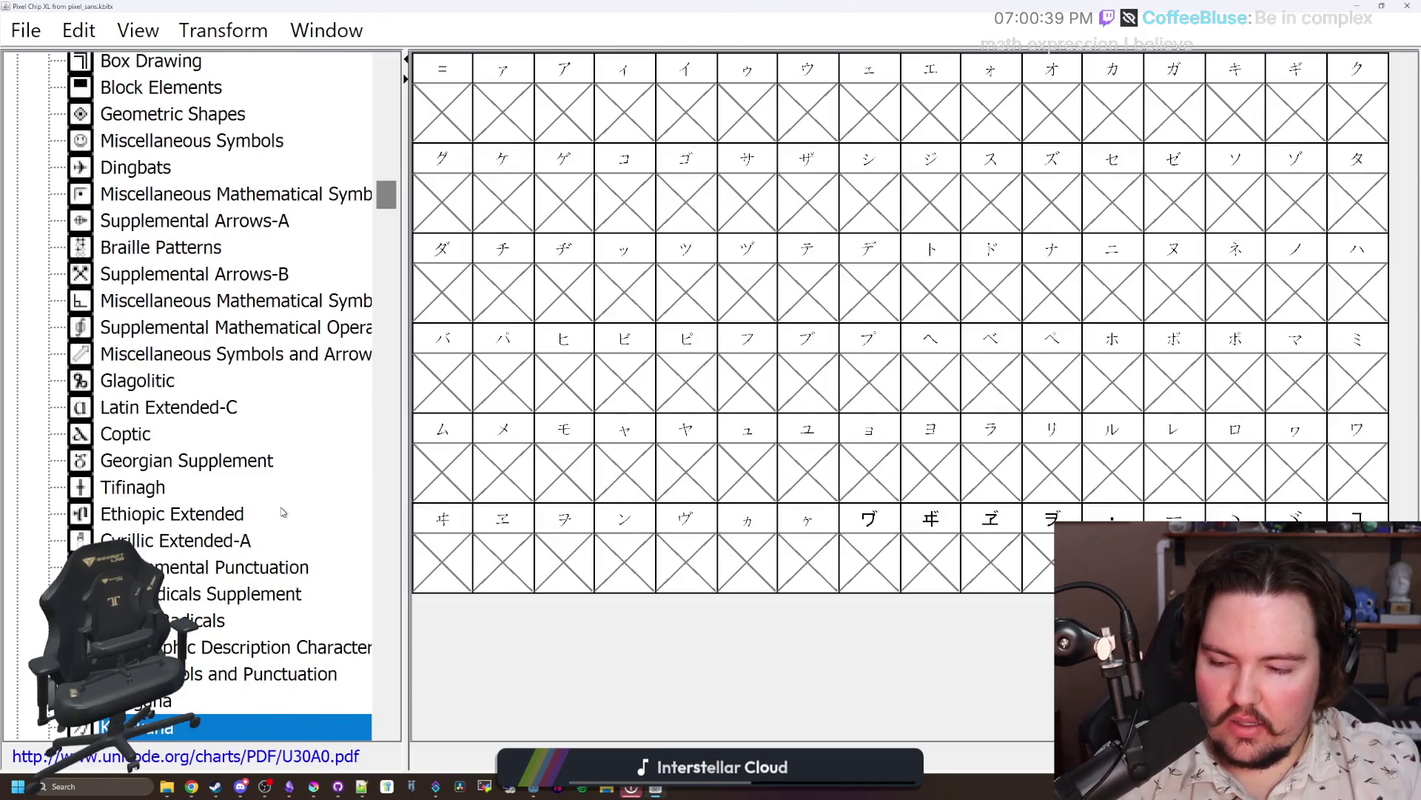
key(Up)
key(Down)
key(Down)
key(Down)
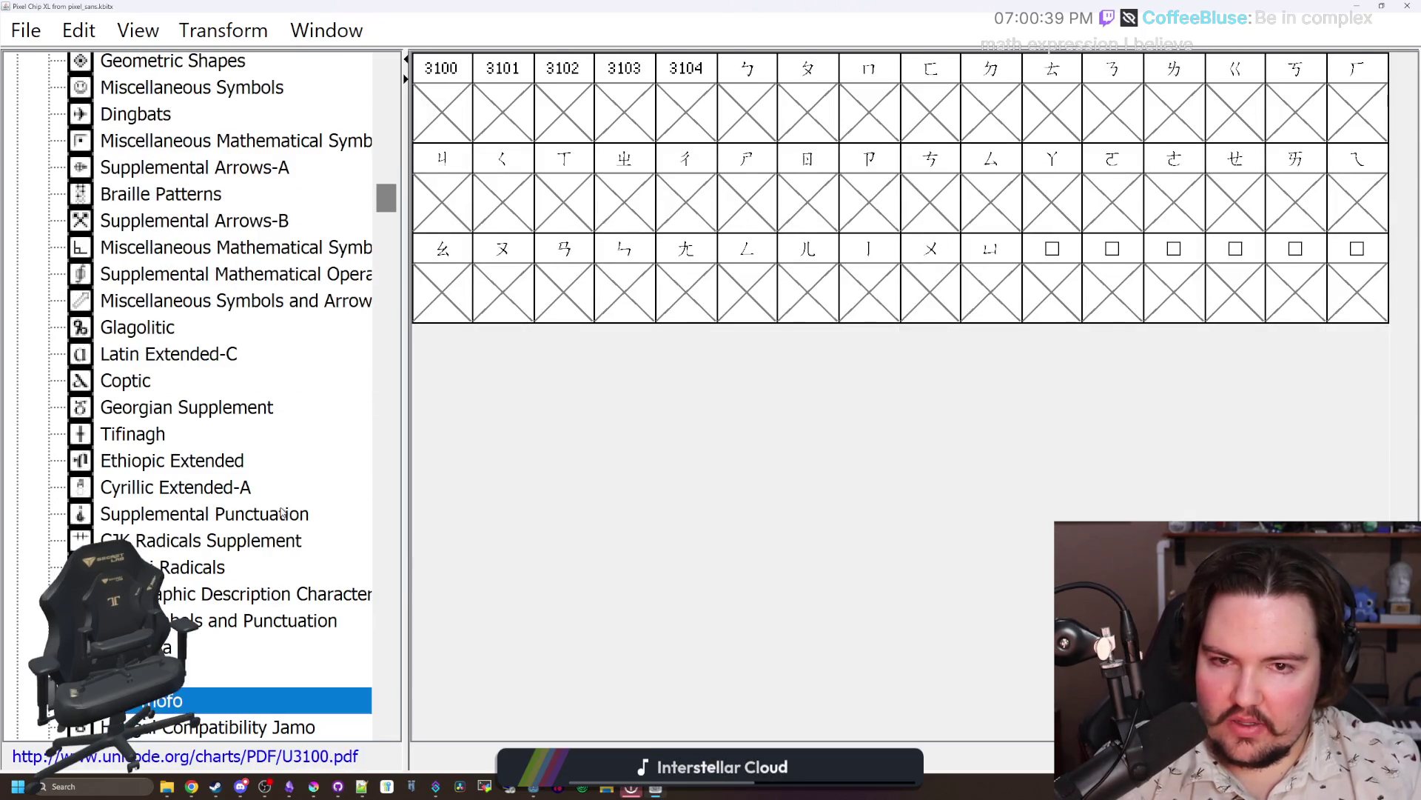
key(Up)
key(Up)
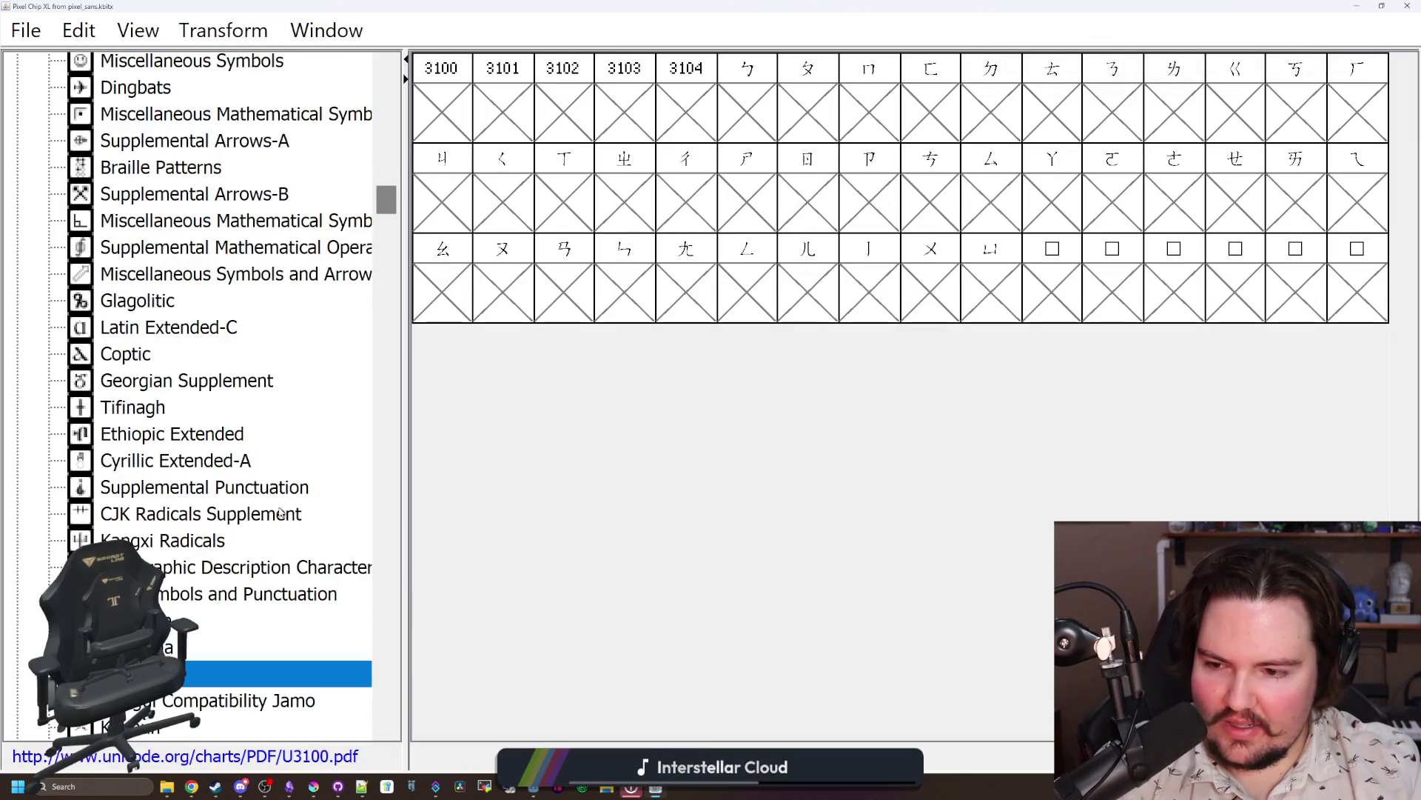
Step: Continue from Hangul Compatibility Jamo through Vai and Halfwidth Forms into supplementary-plane blocks up to Kana Extended-B
key(Down)
key(Up)
key(Down)
key(Down)
key(Down)
key(Down)
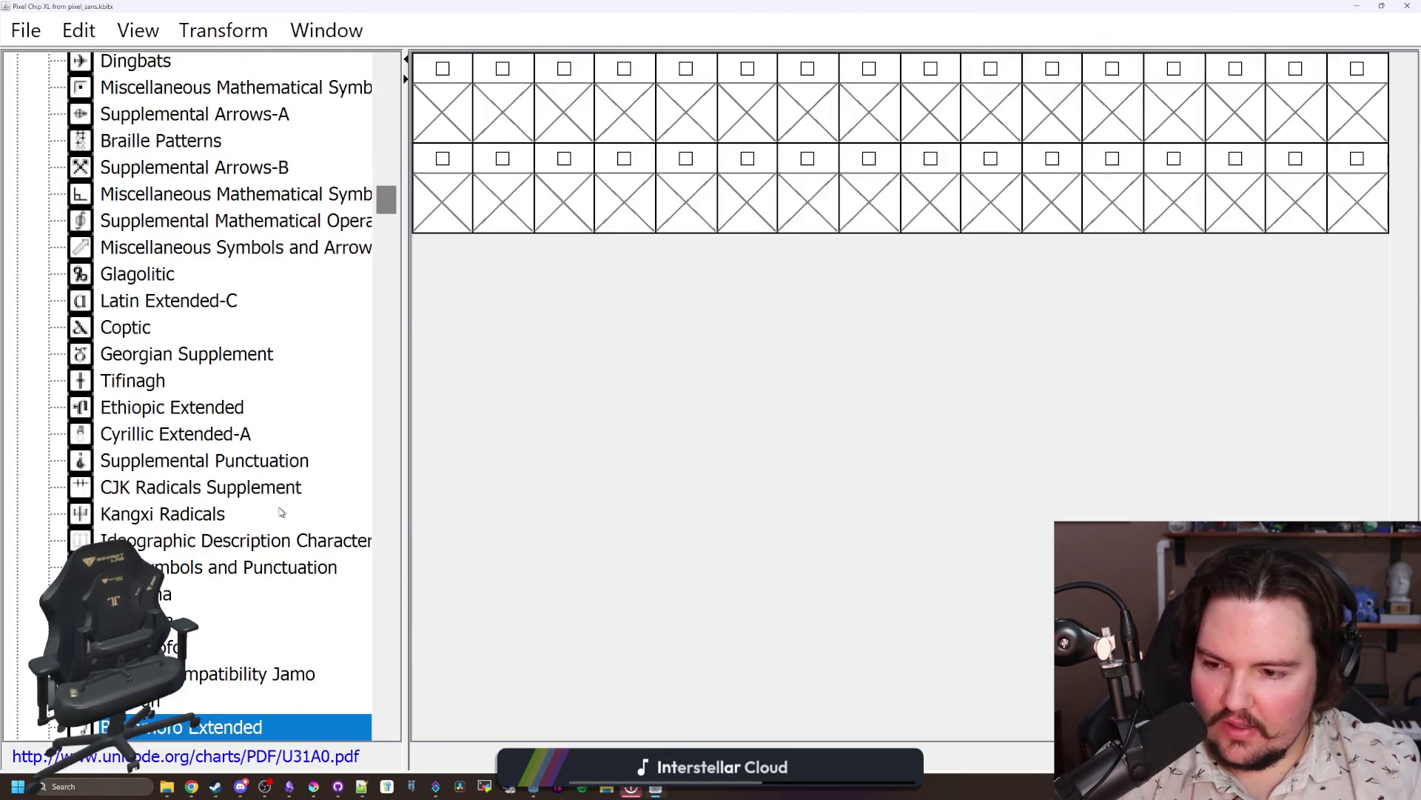
key(Down)
key(Down)
key(Down)
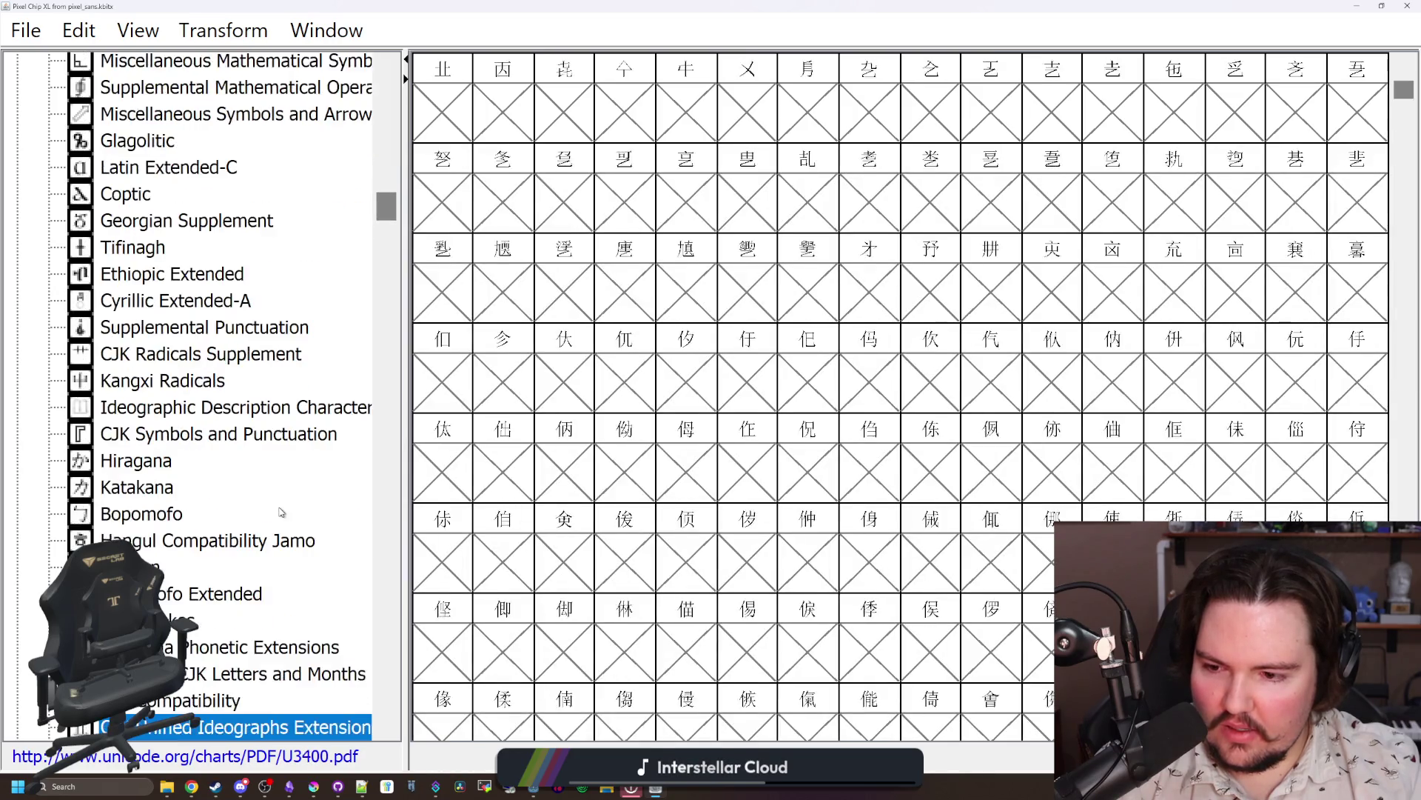
key(Down)
key(Down)
key(Down)
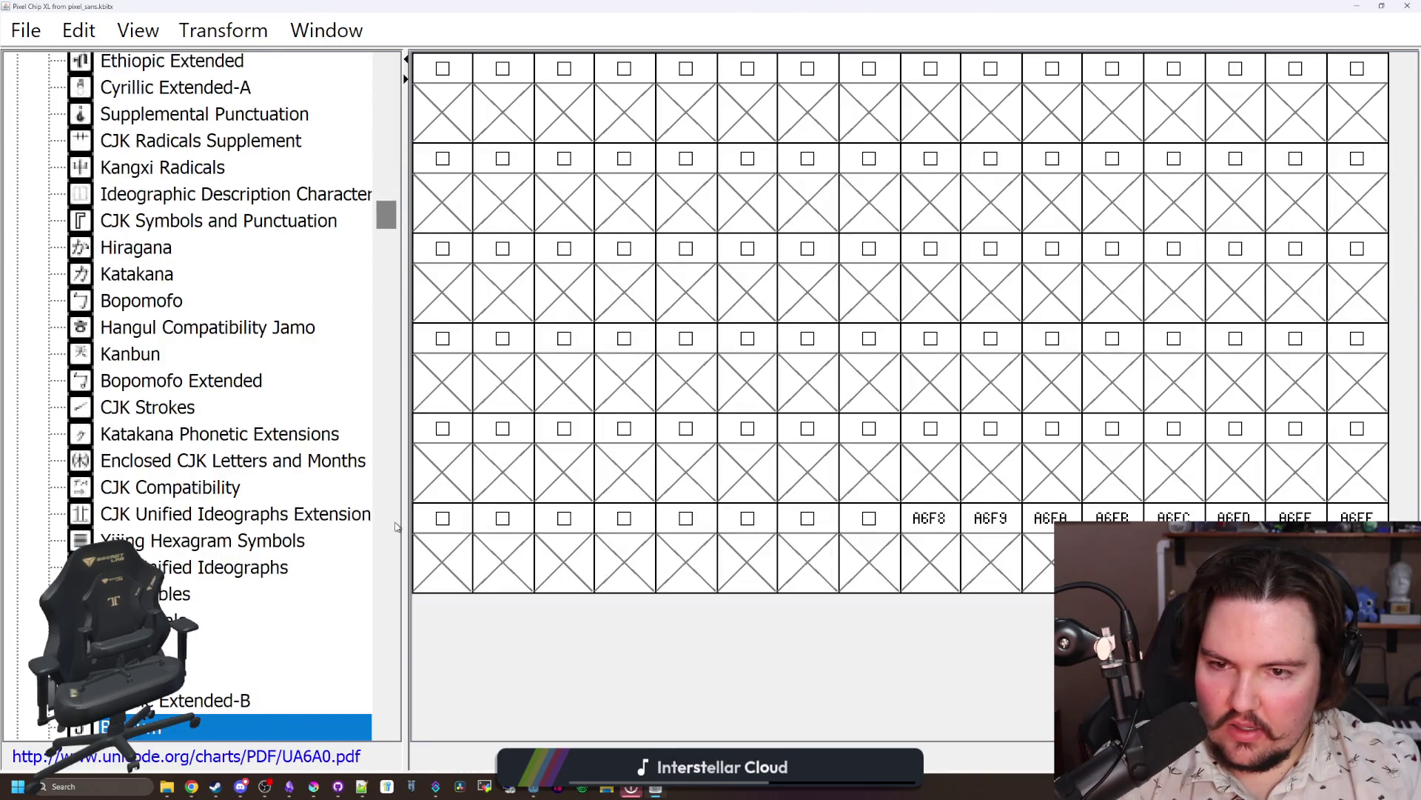
key(Down)
key(Down)
key(Down)
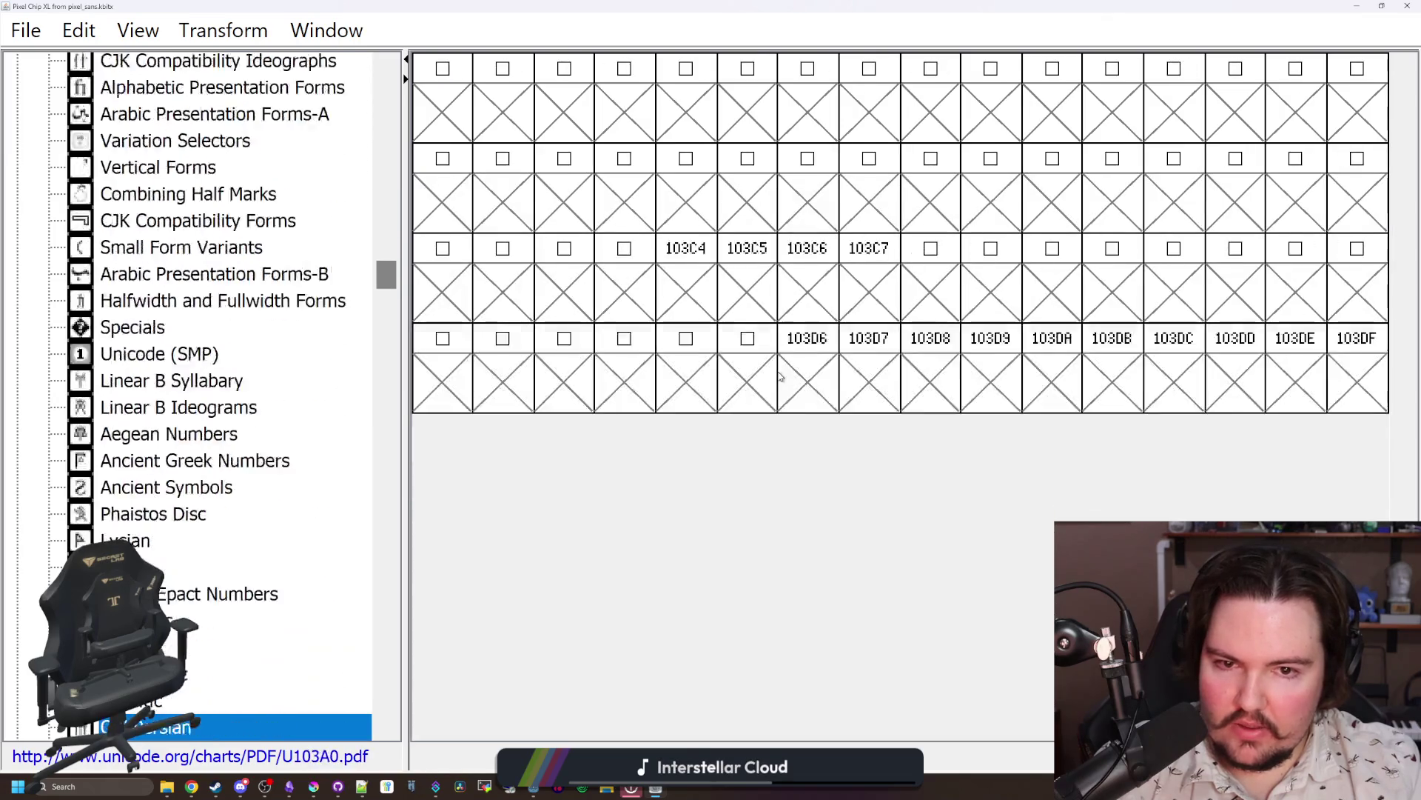
key(Down)
key(Down)
key(Down)
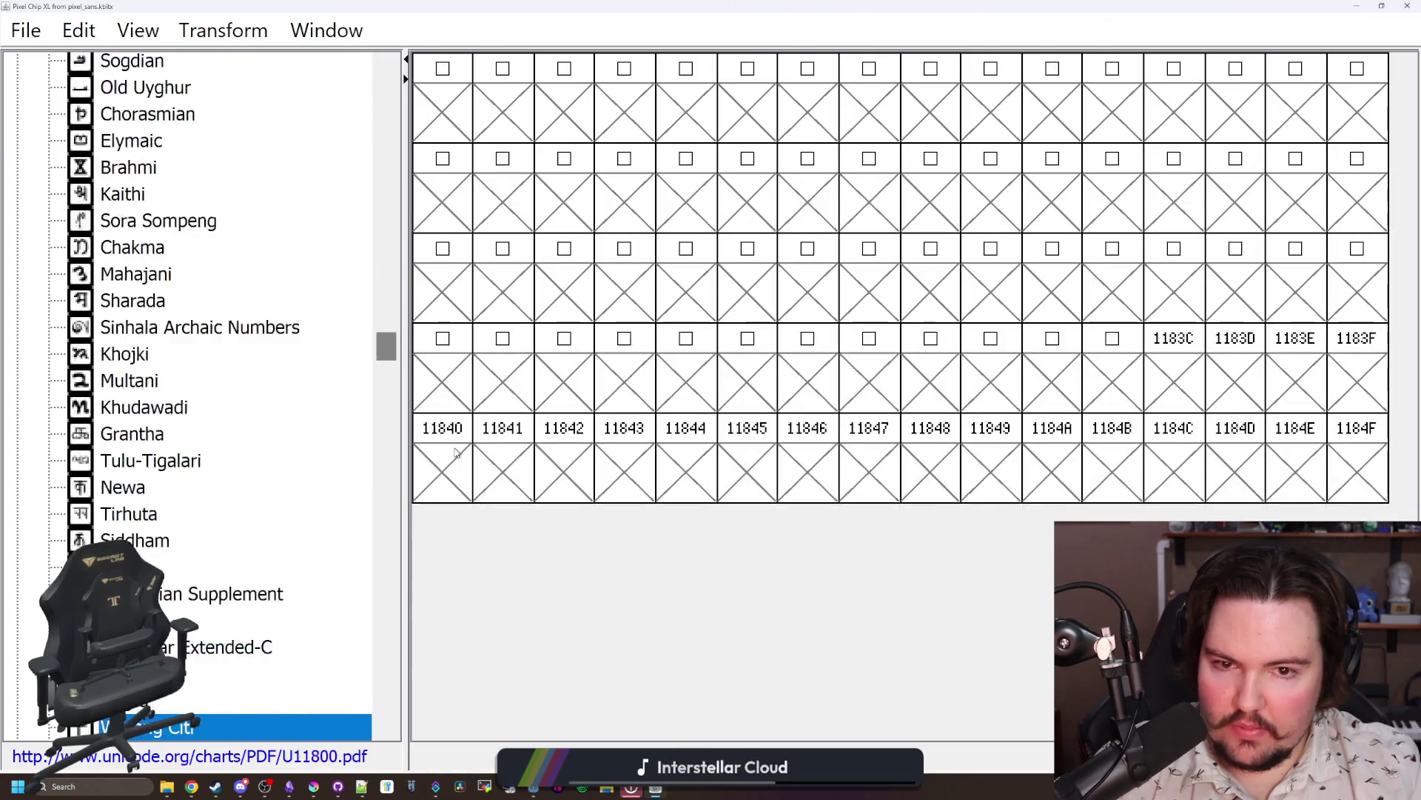
key(Down)
key(Down)
key(Down)
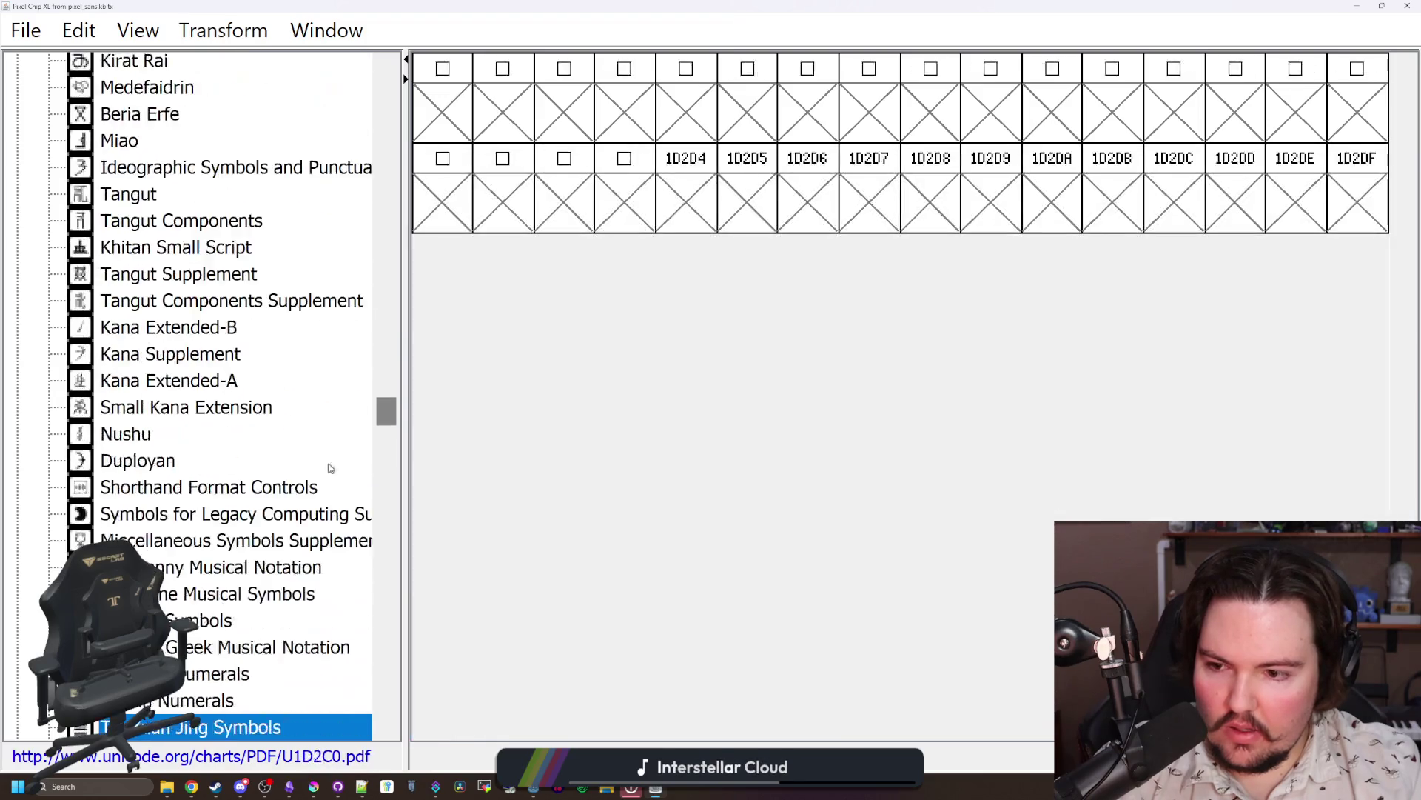
drag(383, 433, 353, 509)
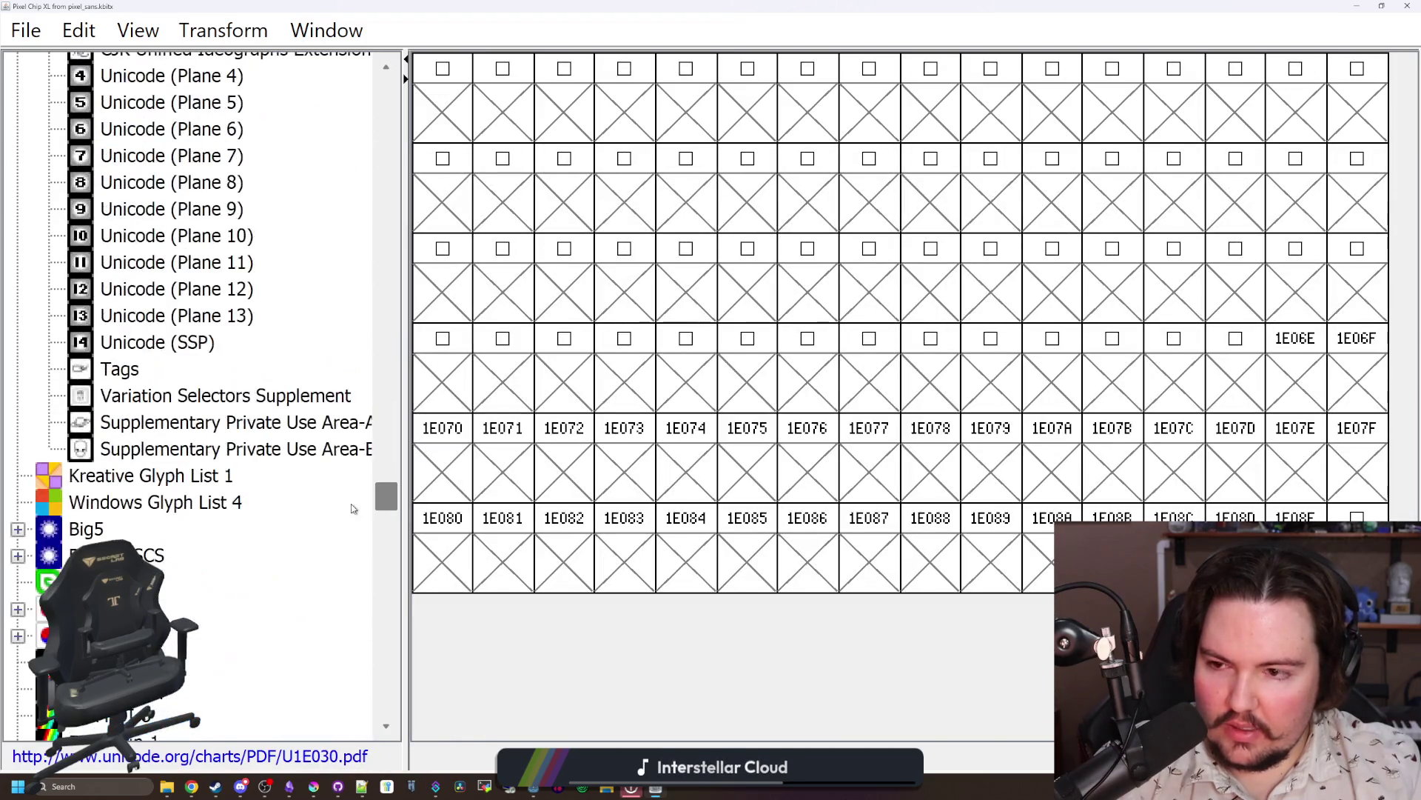
Step: Scroll through the GB2312 and GBK encoding glyph charts
scroll(353, 508, down, 5)
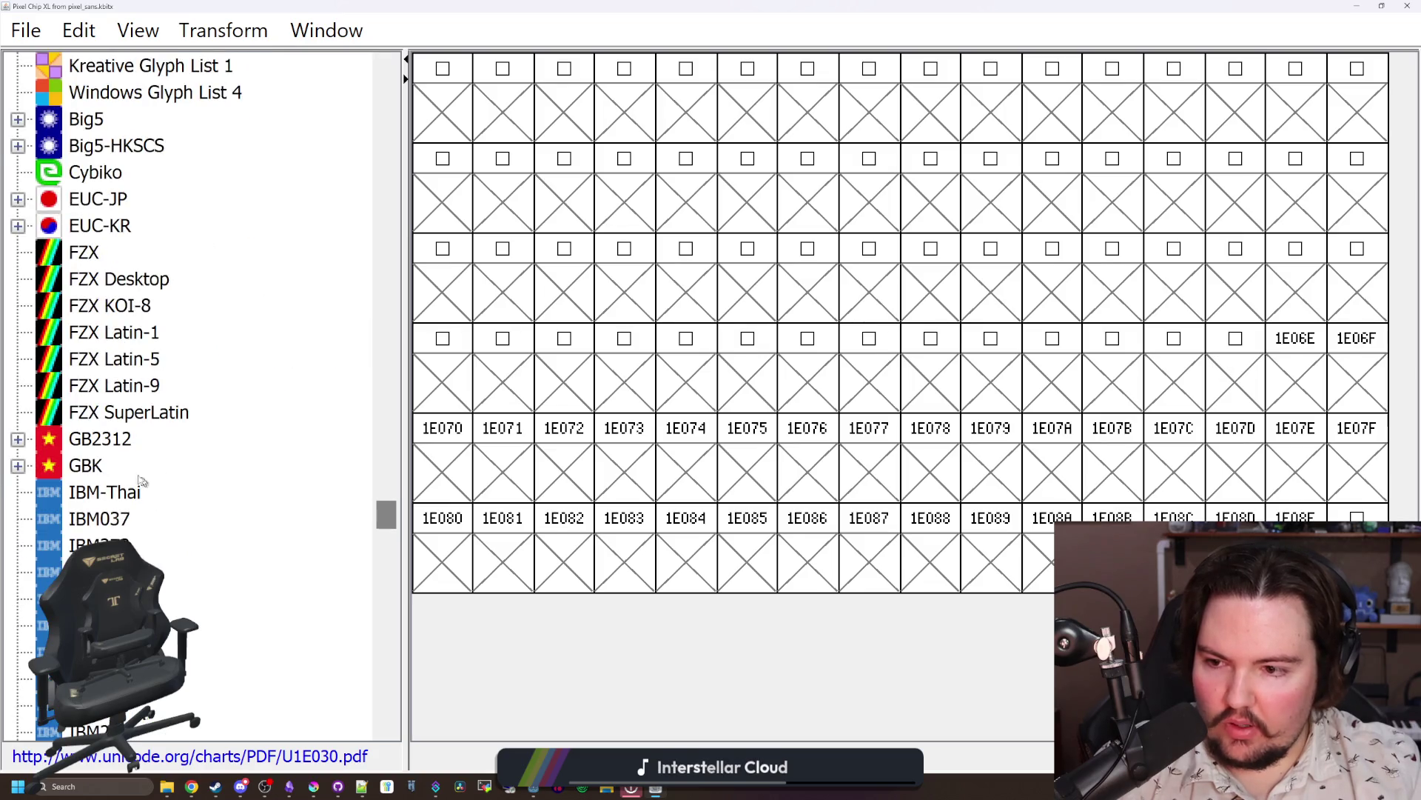
click(126, 441)
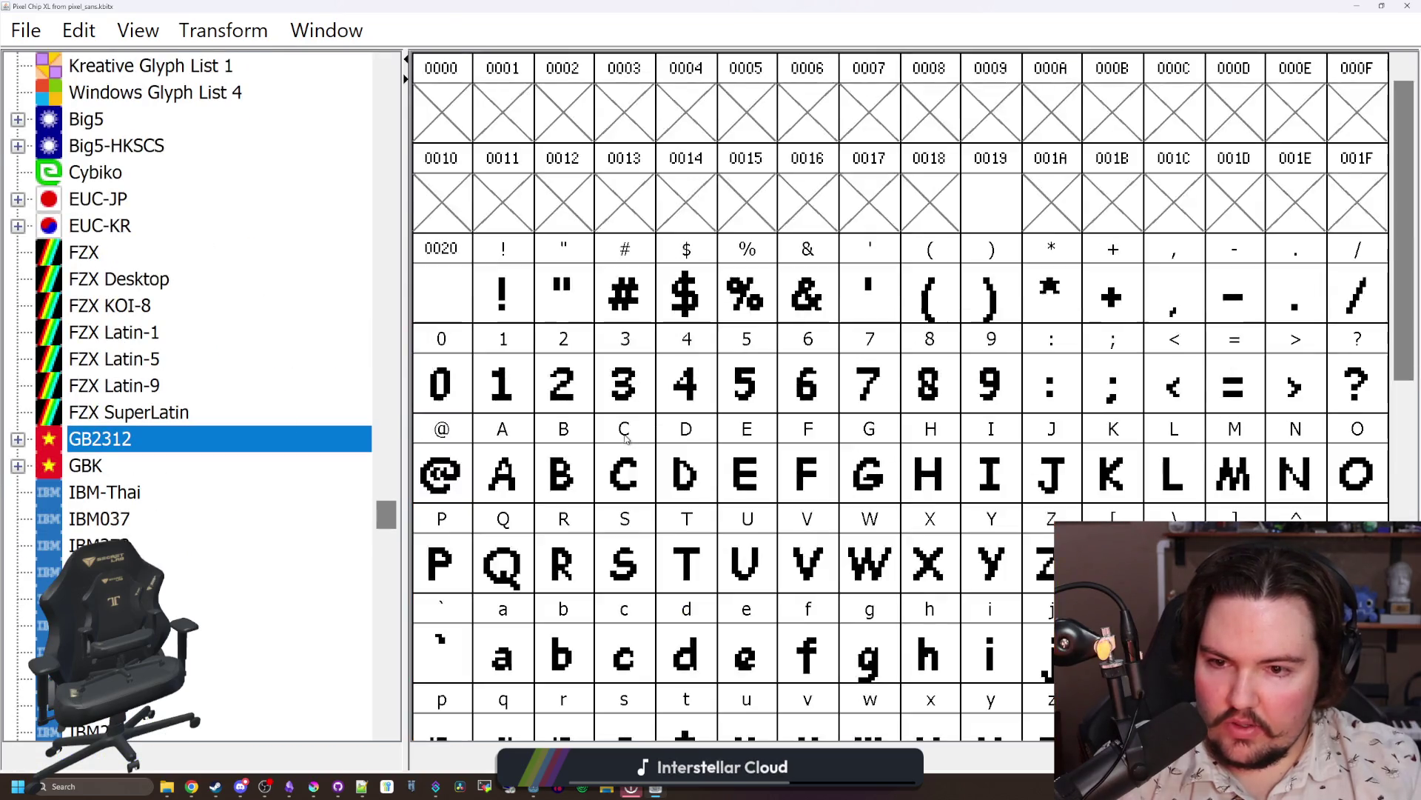
scroll(626, 440, down, 2)
scroll(626, 440, down, 2)
scroll(625, 439, up, 5)
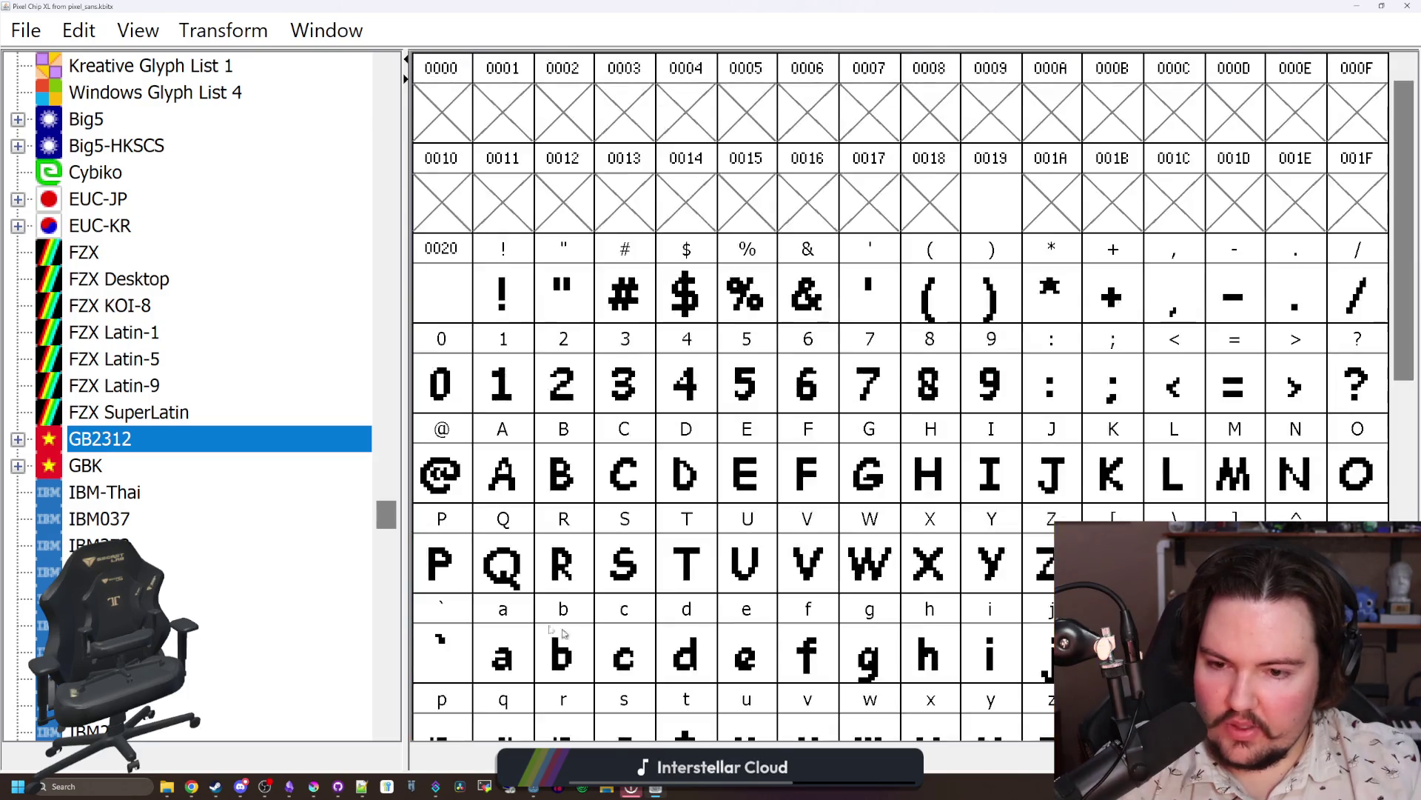
click(118, 473)
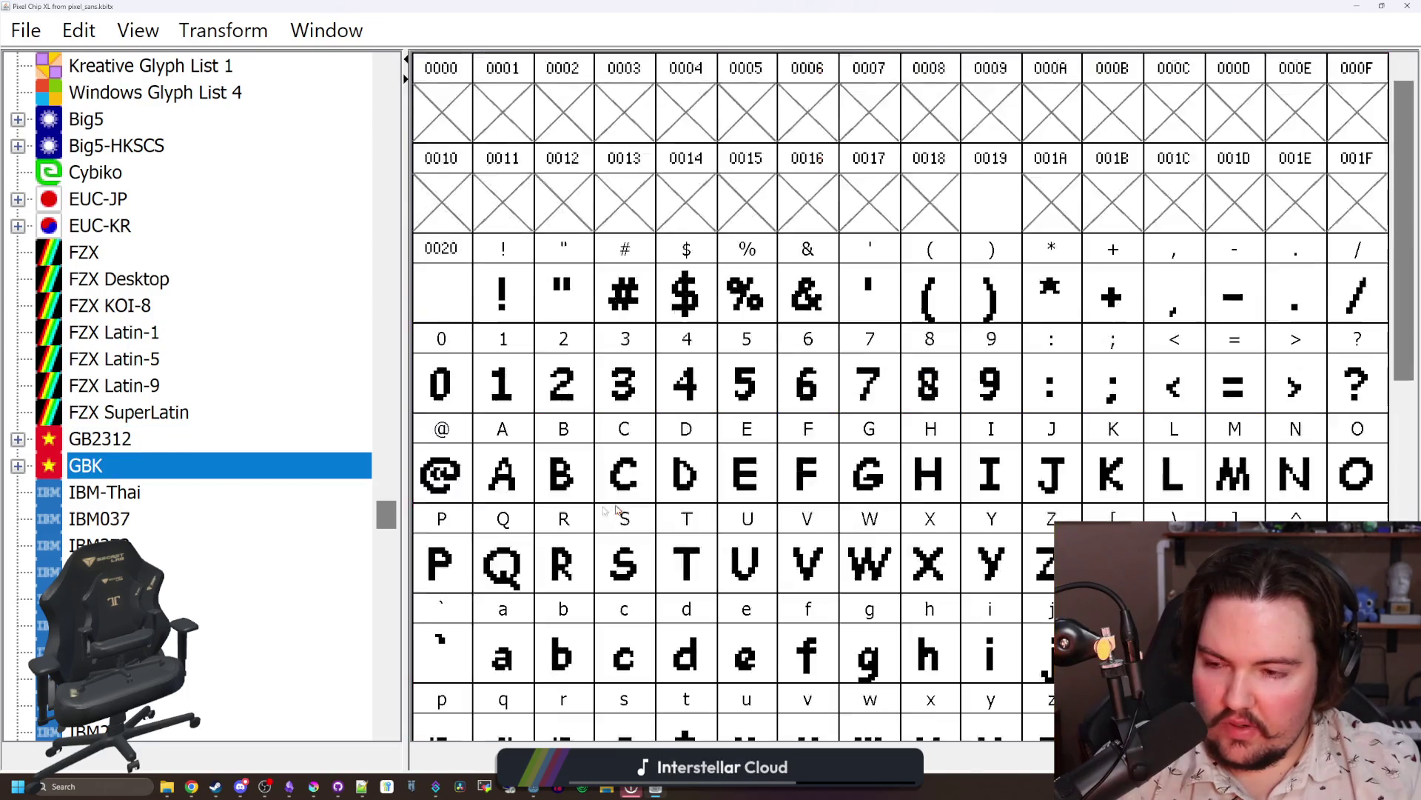
scroll(87, 495, down, 6)
scroll(87, 495, down, 20)
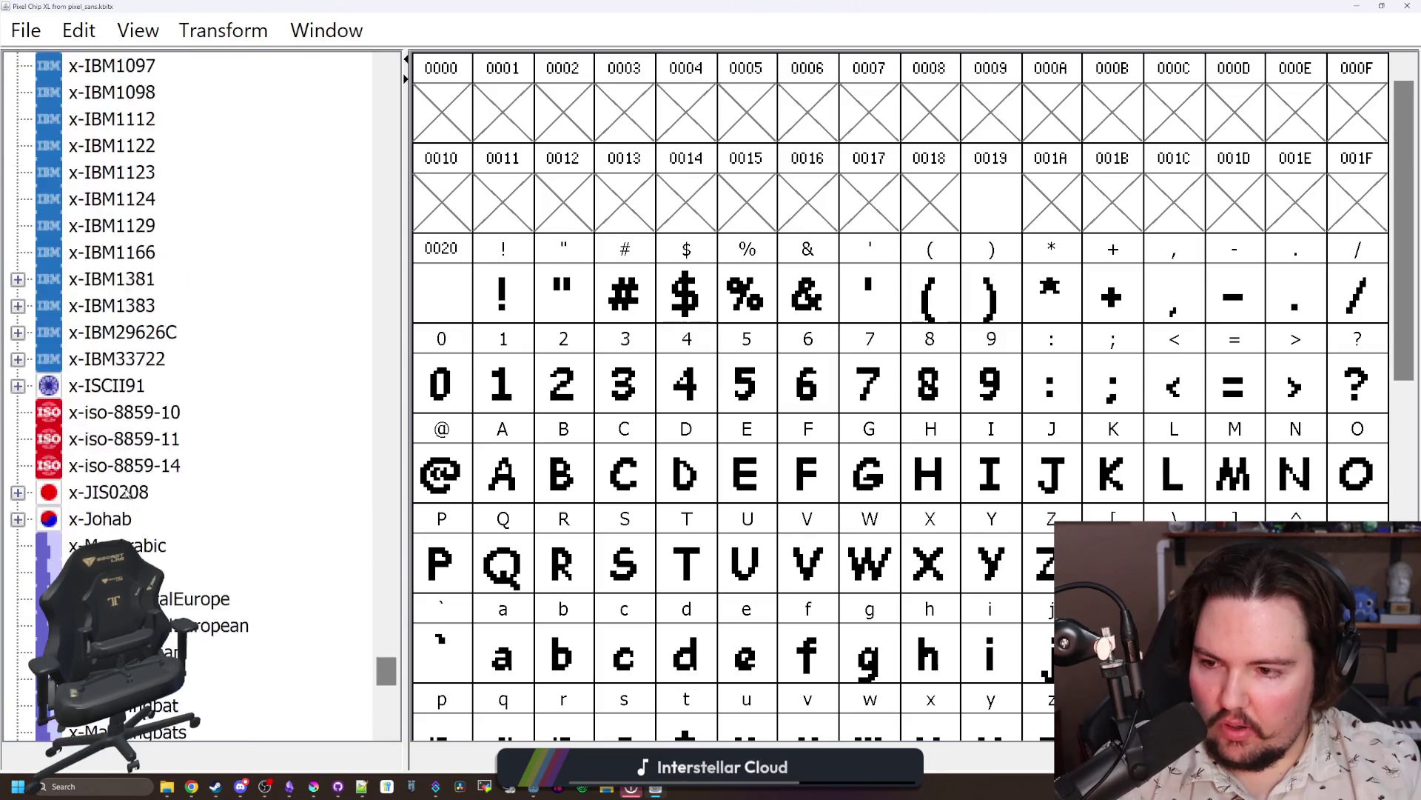
scroll(130, 490, up, 20)
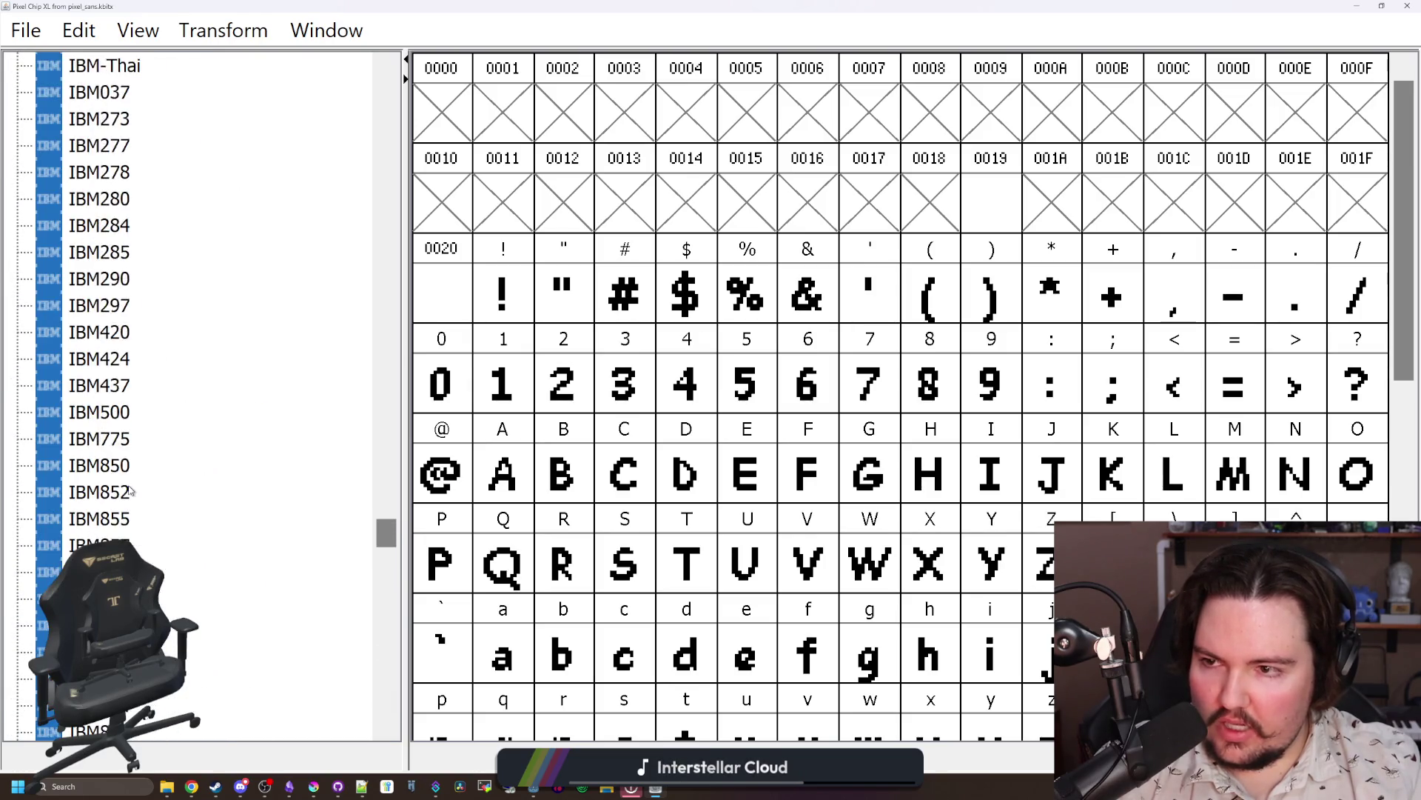
scroll(129, 490, down, 3)
Step: Expand GBK, step through its subtables 8F–FE and the IBM273/IBM277 codepages, then show Unicode (Full)
double_click(171, 465)
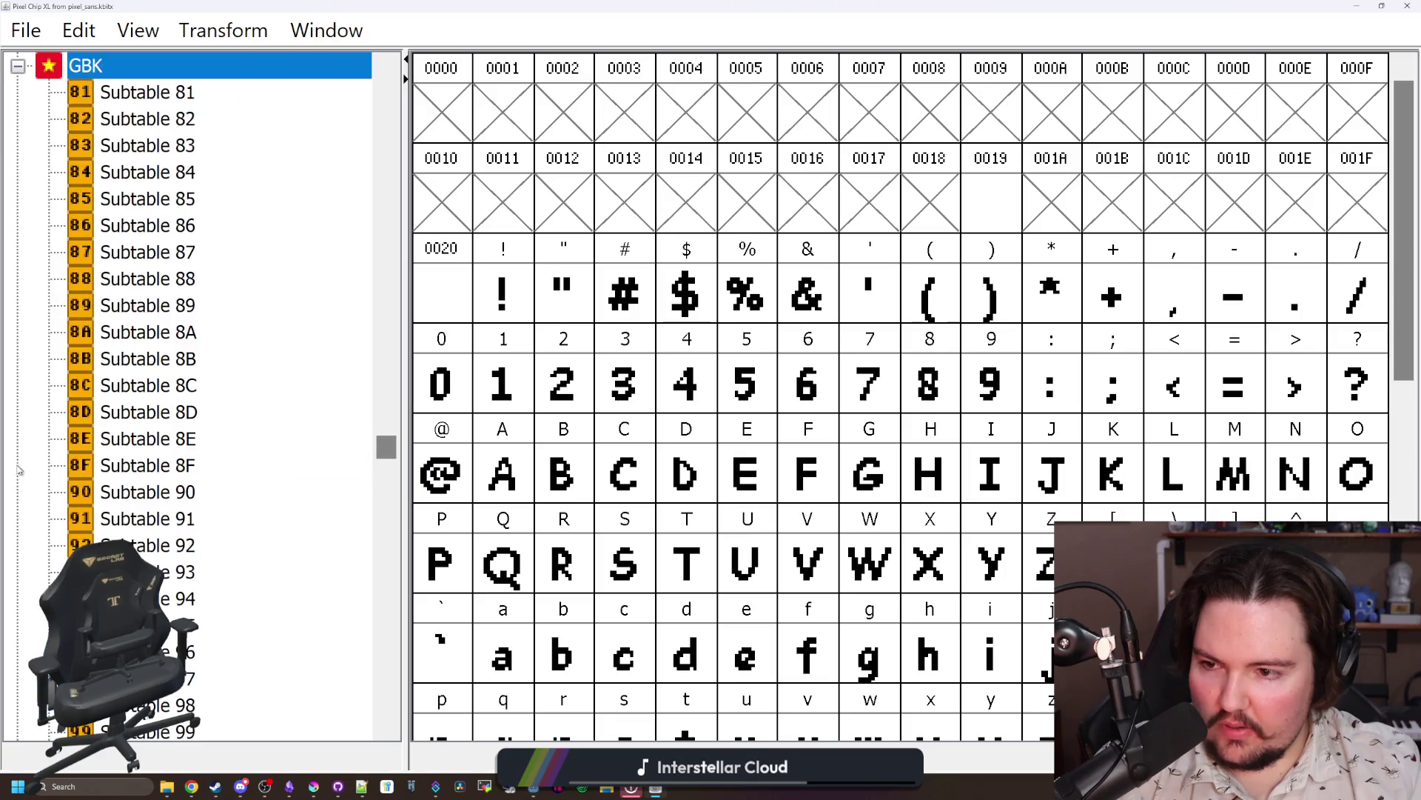
click(172, 464)
key(Down)
key(Down)
key(Down)
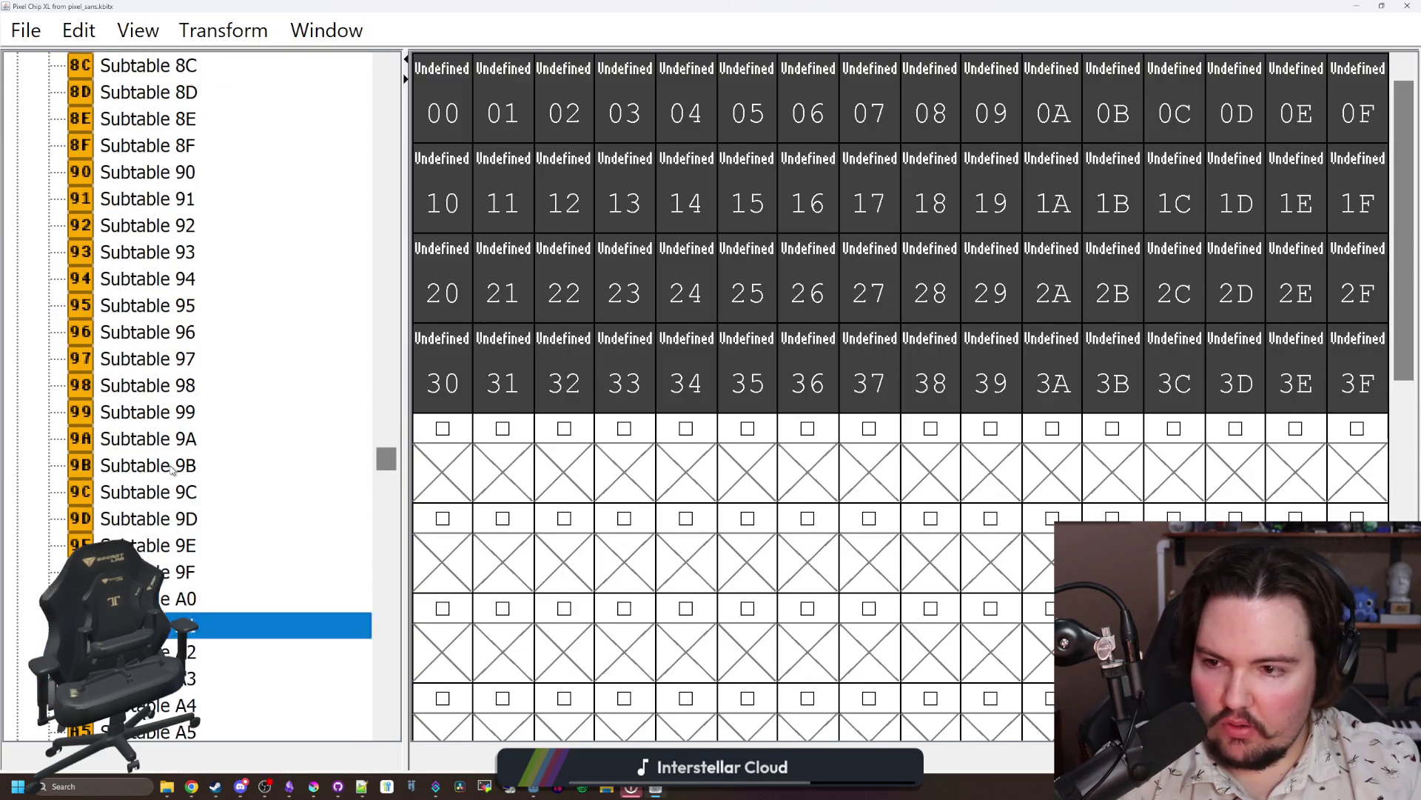
key(Down)
key(Down)
key(Down)
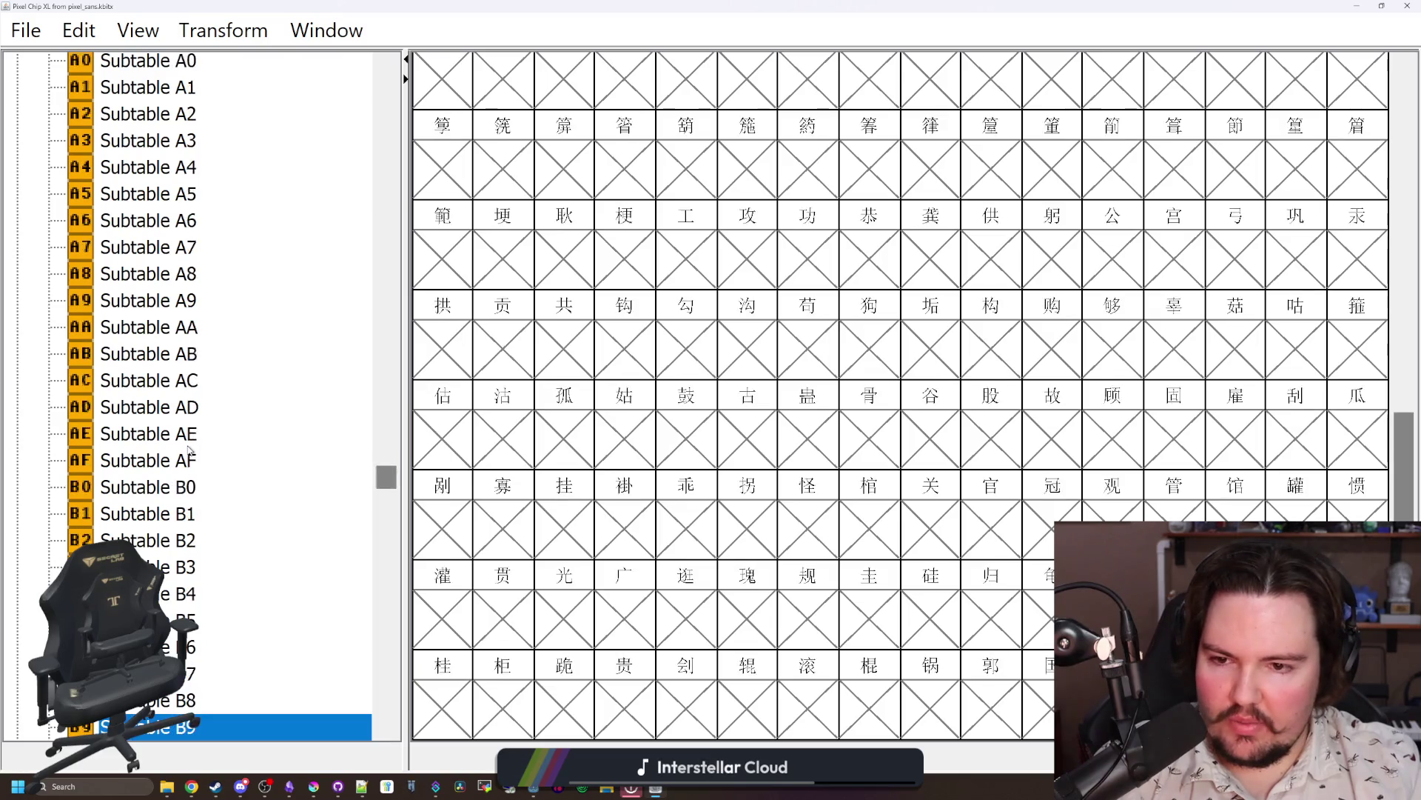
key(Down)
key(Down)
key(Down)
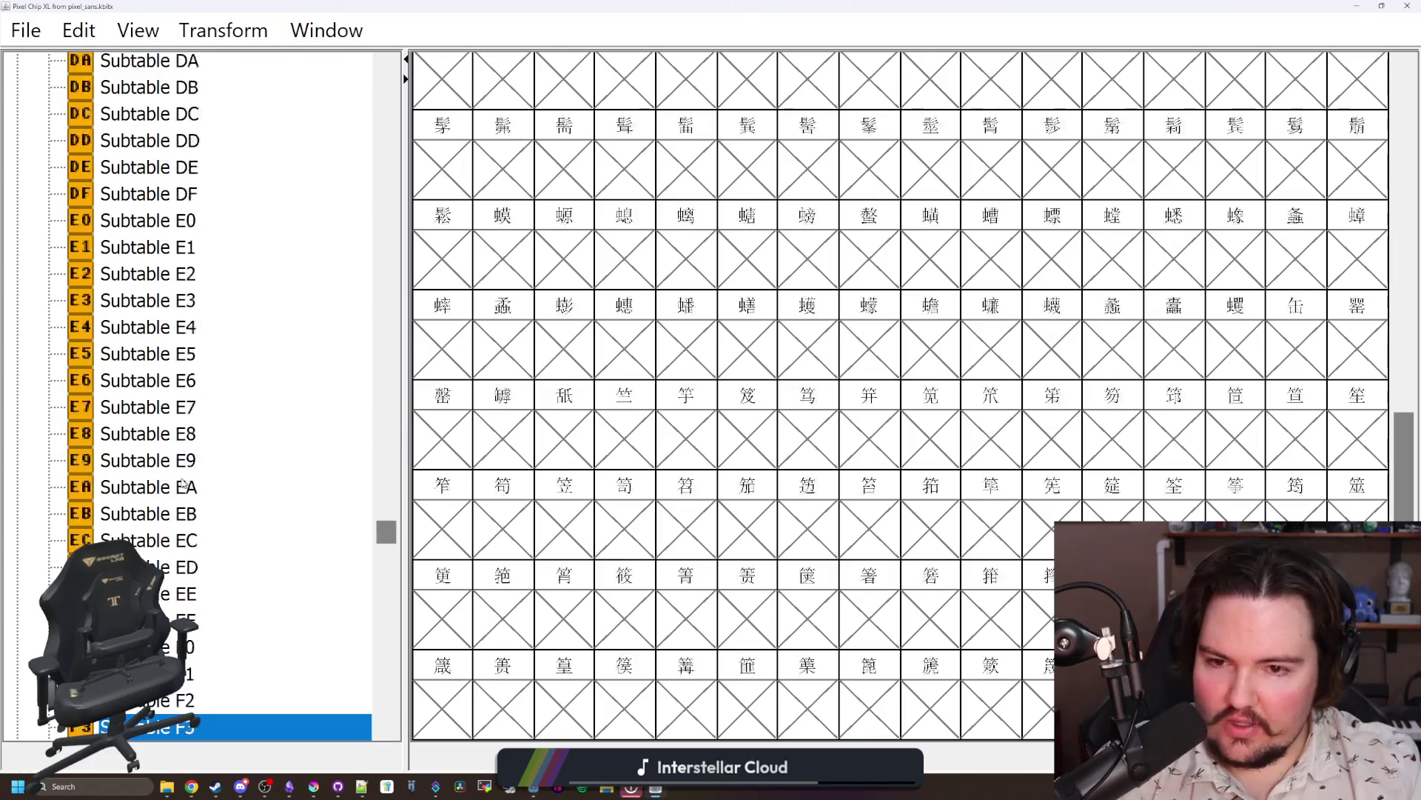
key(Down)
key(Down)
key(Down)
key(Up)
key(Up)
key(Up)
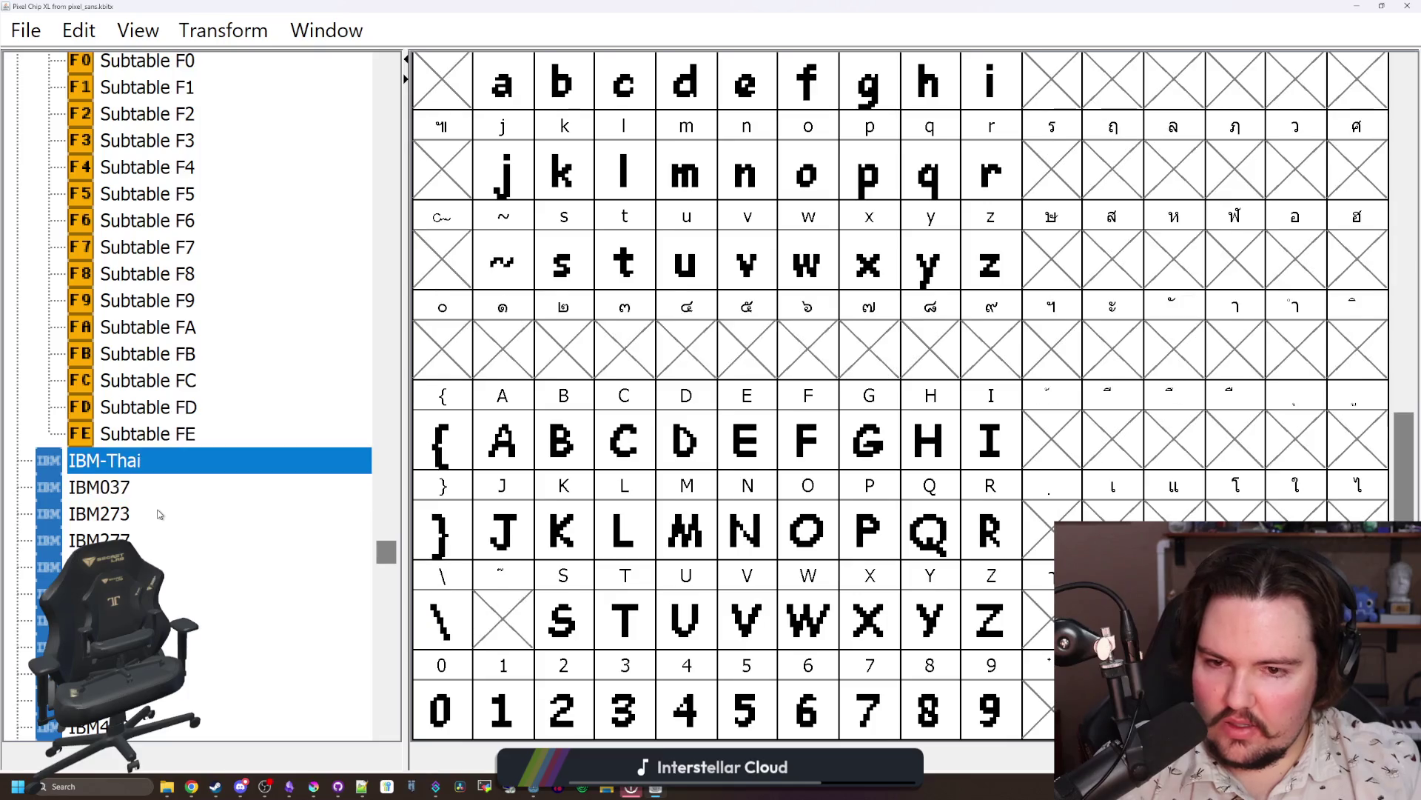
key(Down)
key(Down)
key(Down)
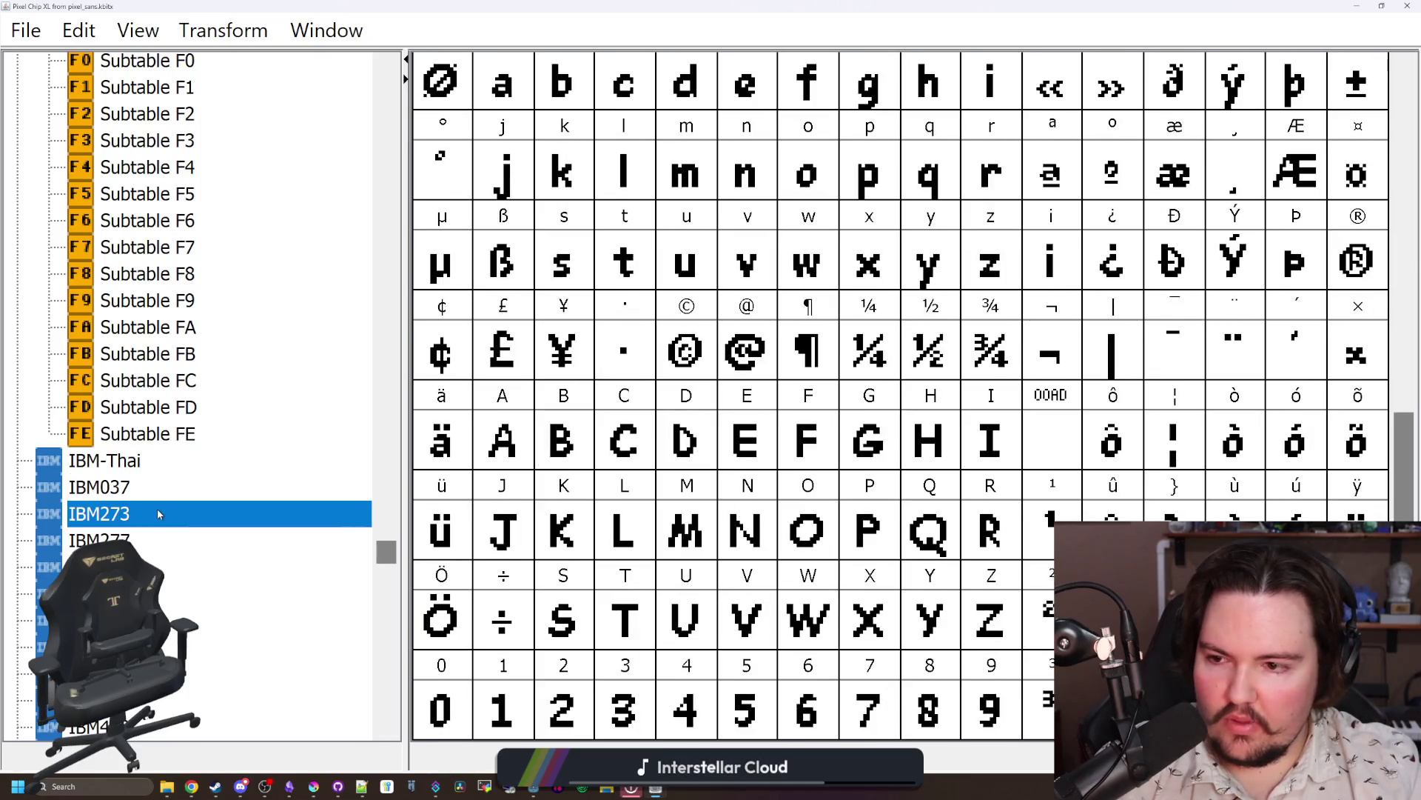
key(Down)
scroll(176, 507, up, 20)
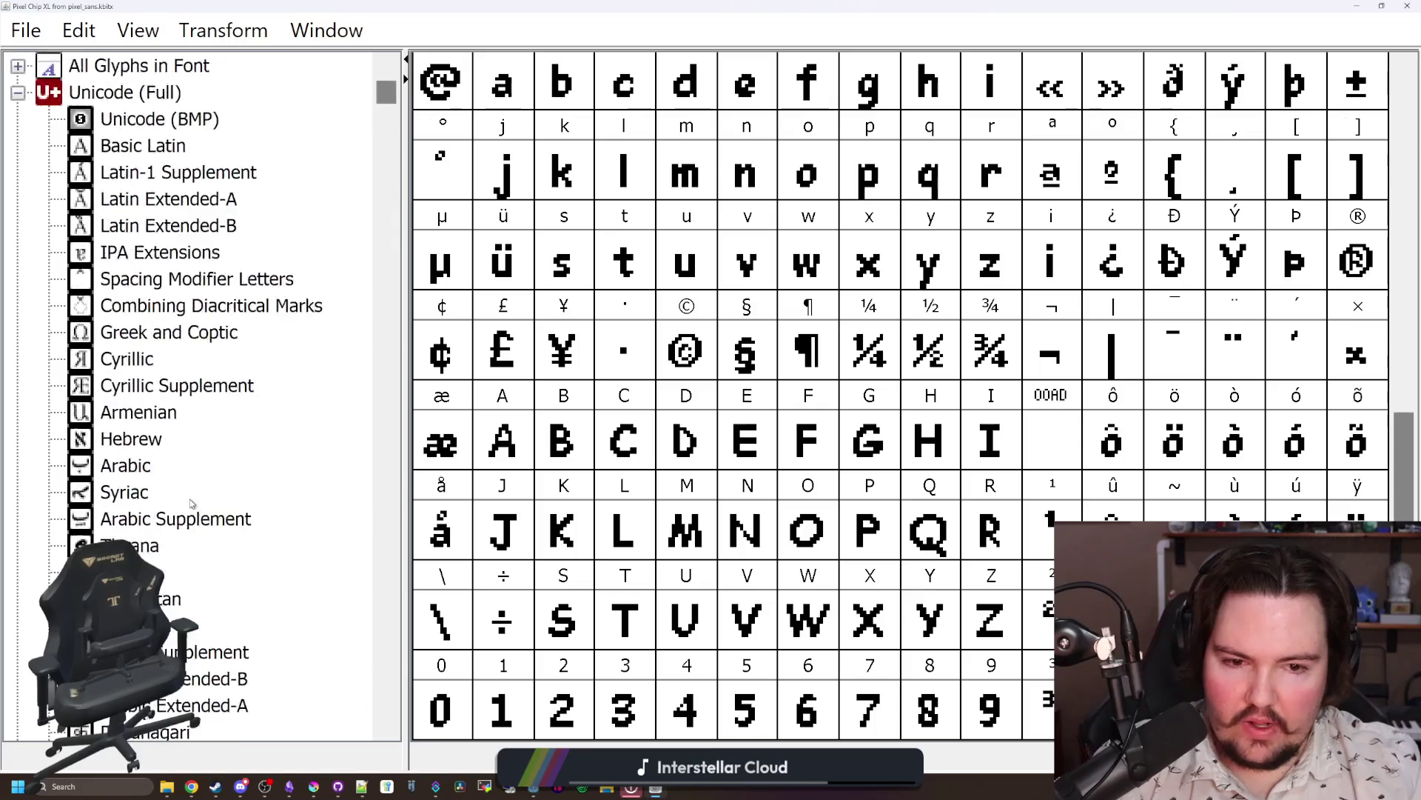
click(163, 93)
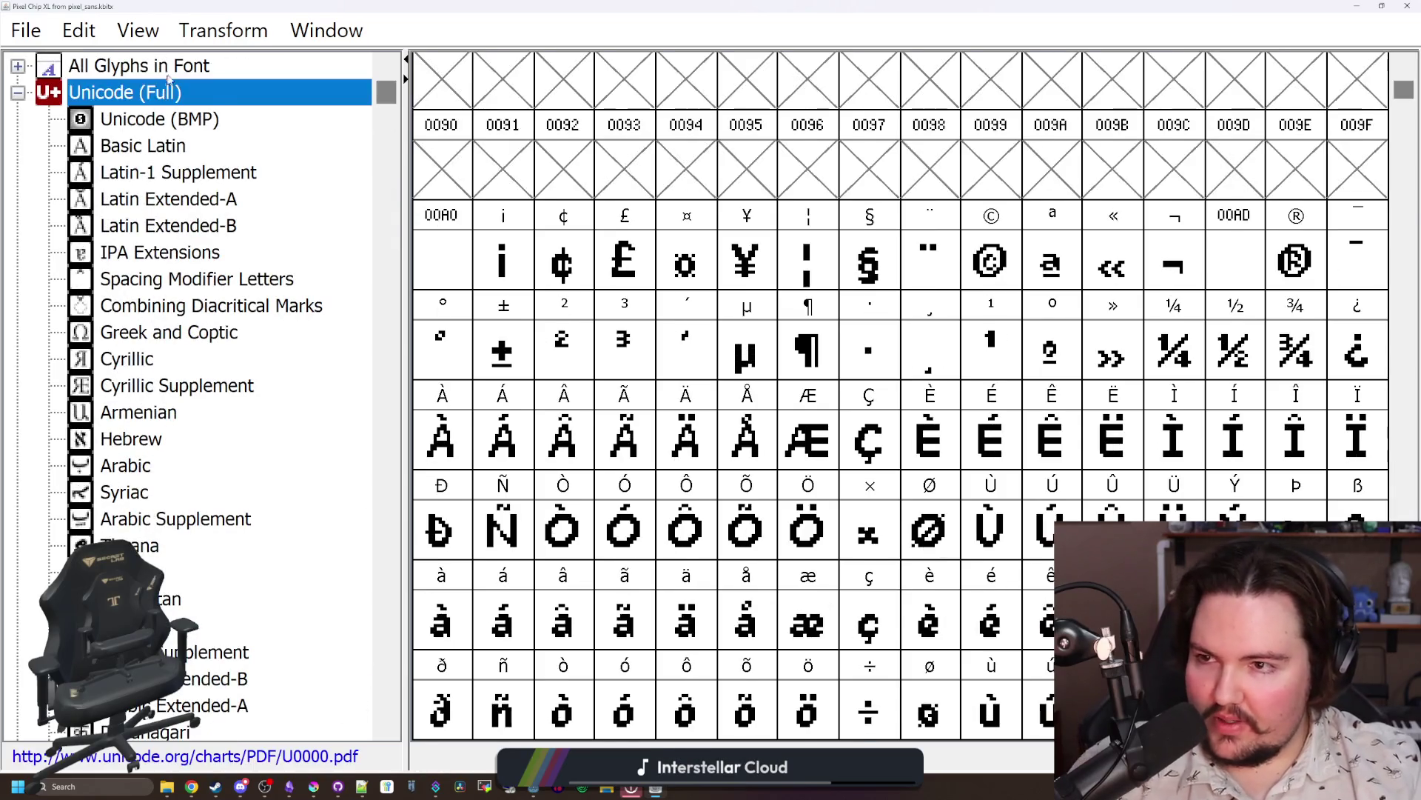
Step: Export the font as TTF over pixel_chip_xl.ttf, confirm replacing it, and switch back to Godot
click(174, 78)
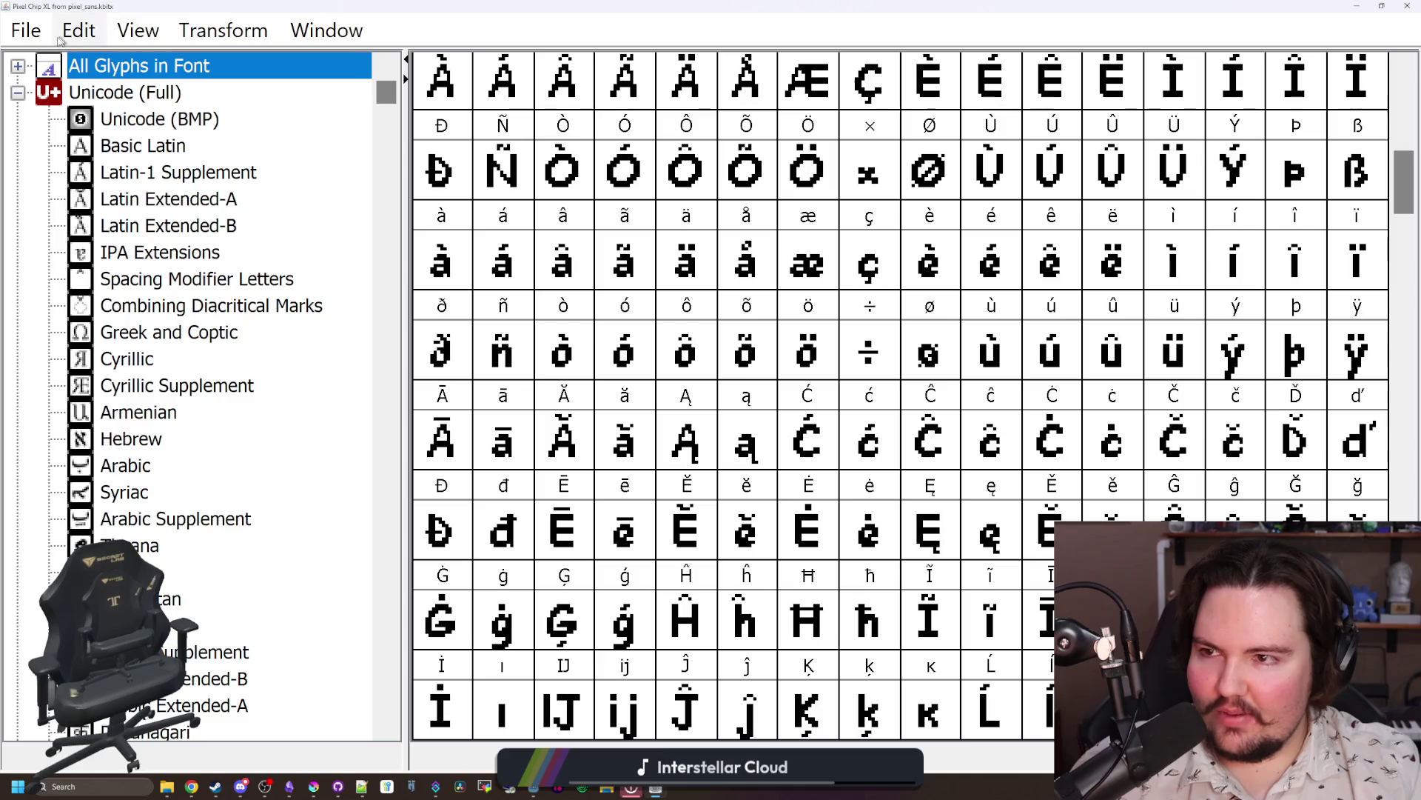
click(26, 30)
click(119, 300)
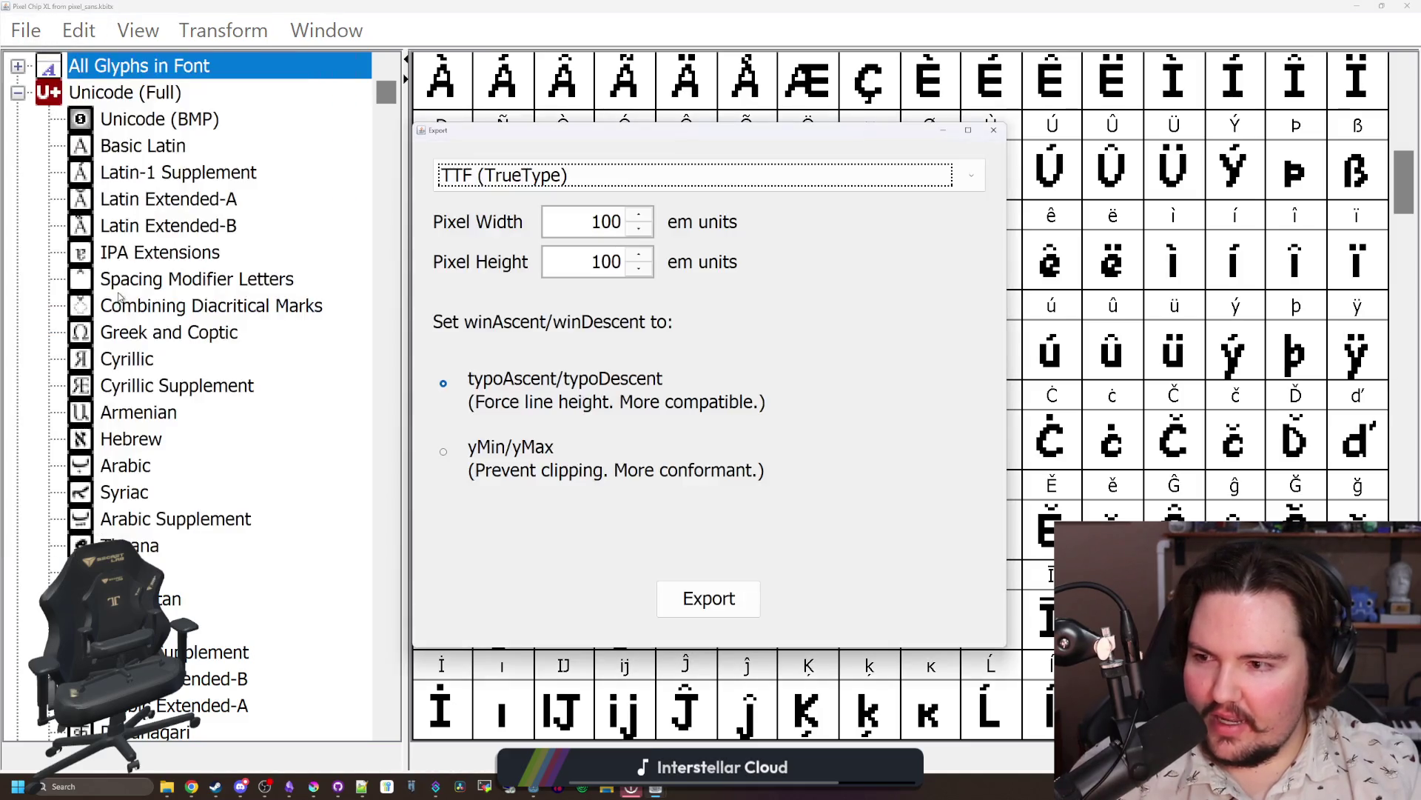
click(708, 600)
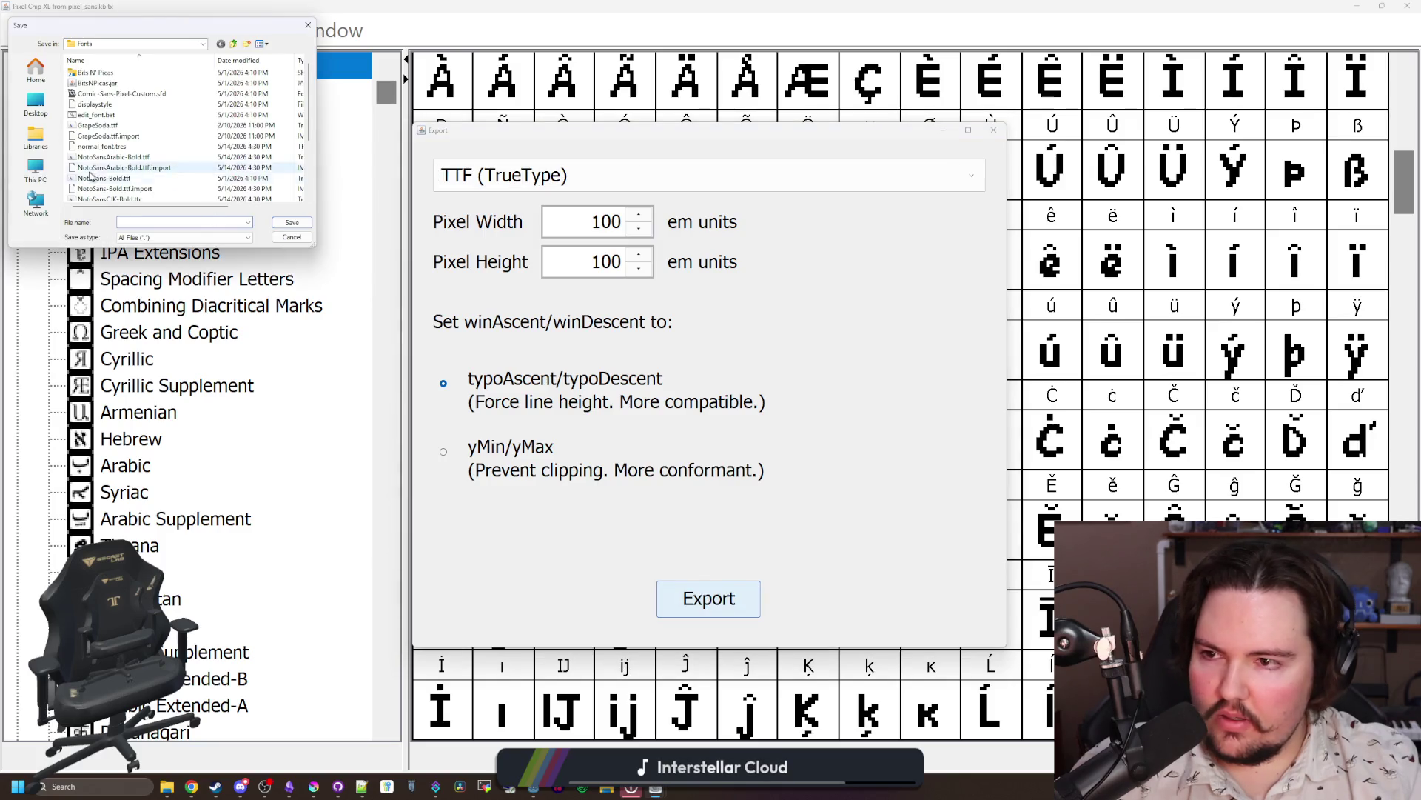
click(113, 158)
click(288, 226)
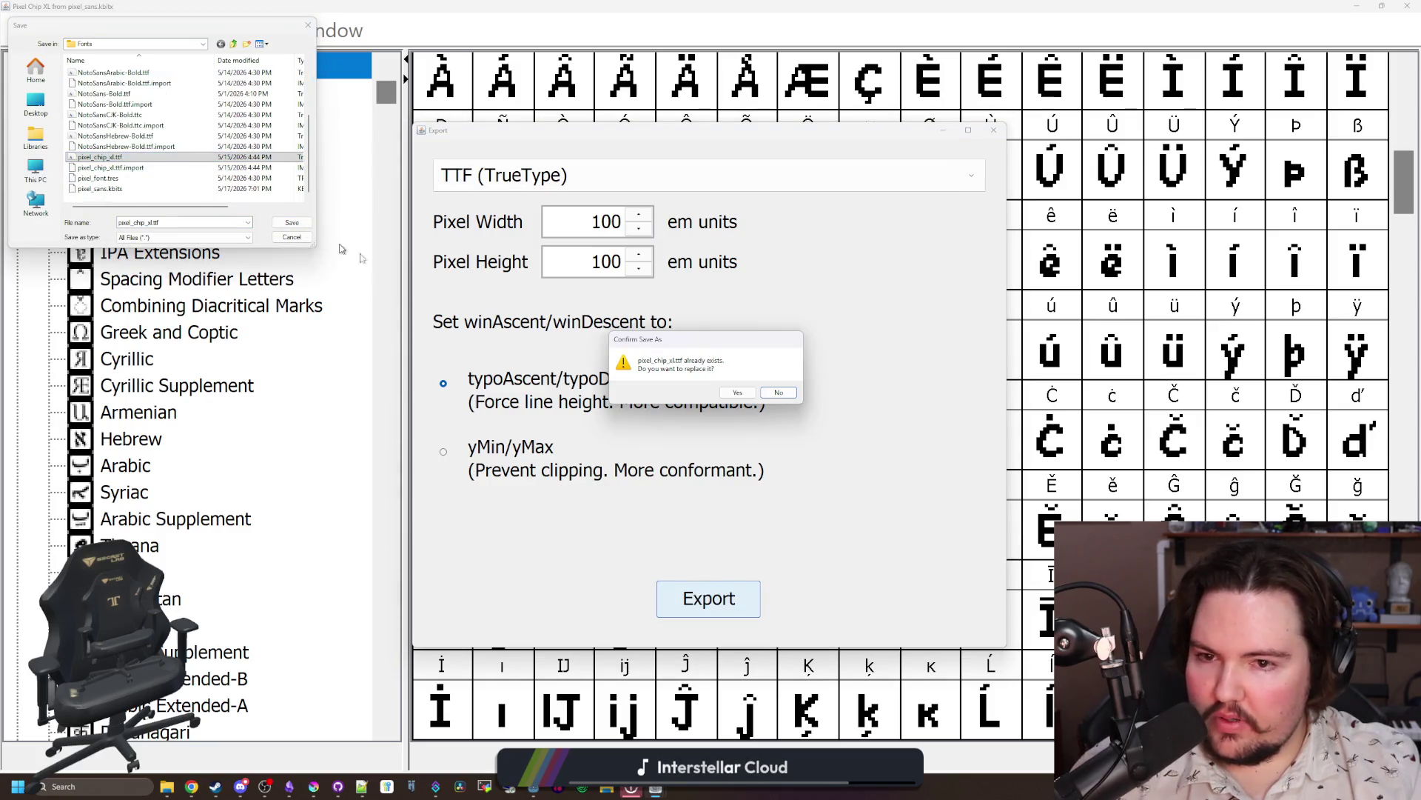
key(Return)
key(alt+Tab)
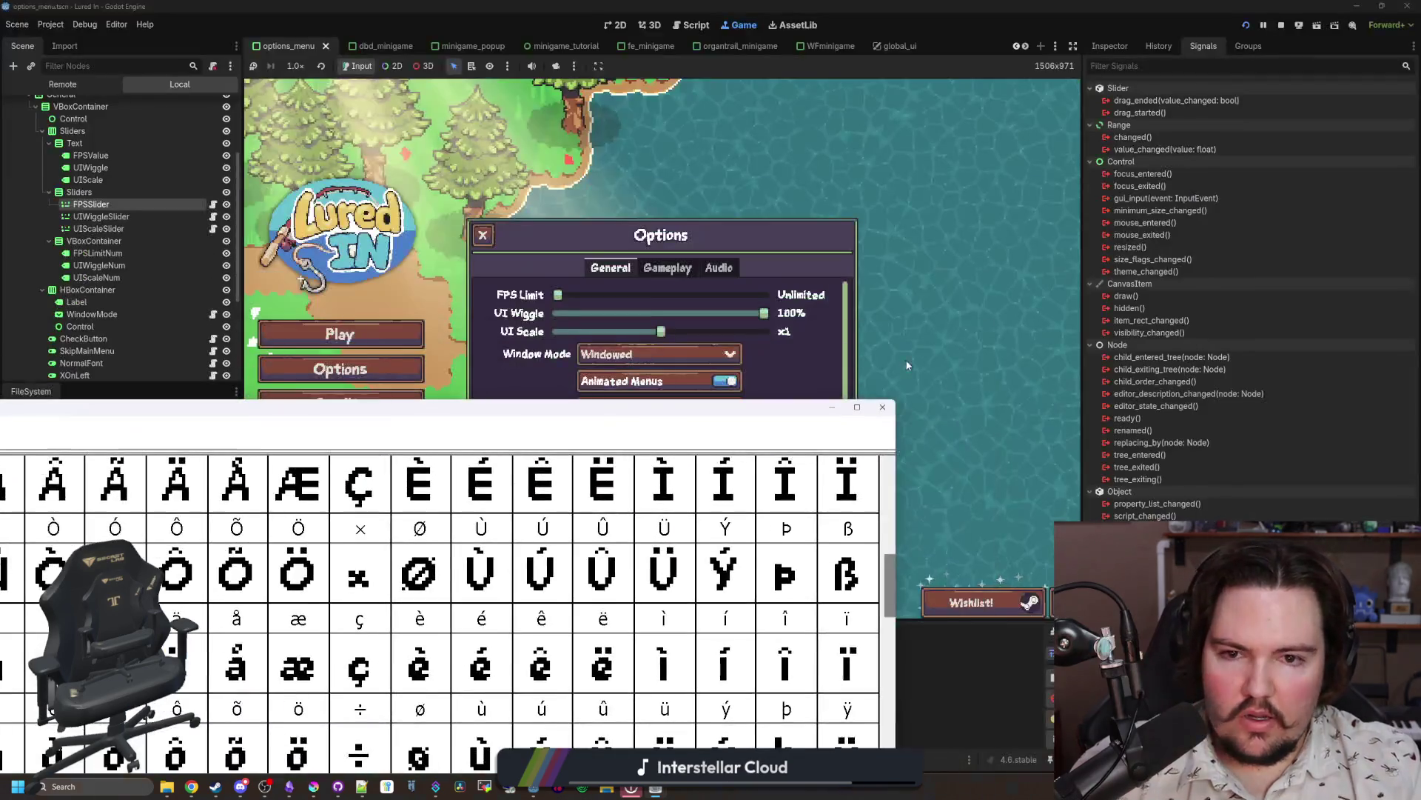
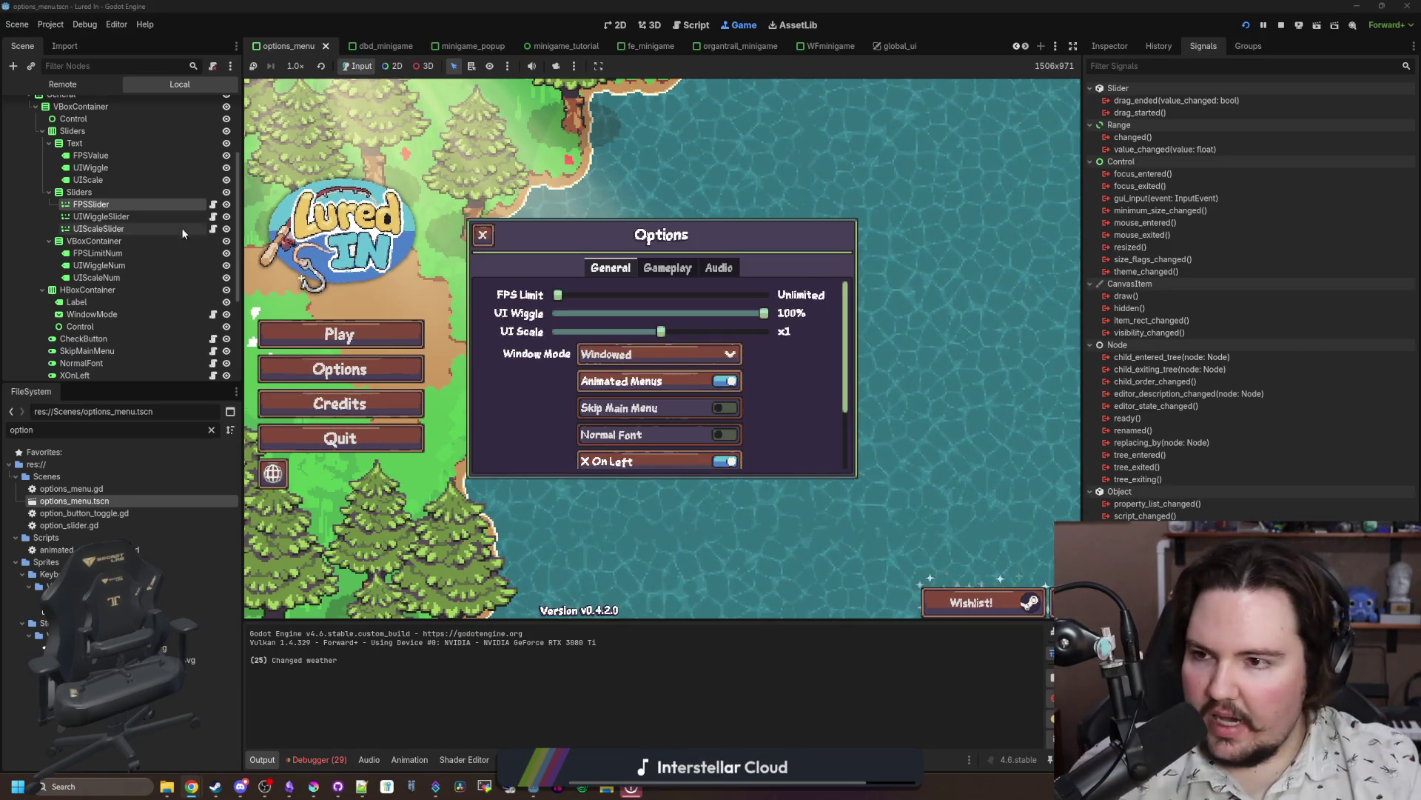
Step: In fps_slider.gd, change the zero-value label from 'Unlimited' to '∞' and save
click(213, 205)
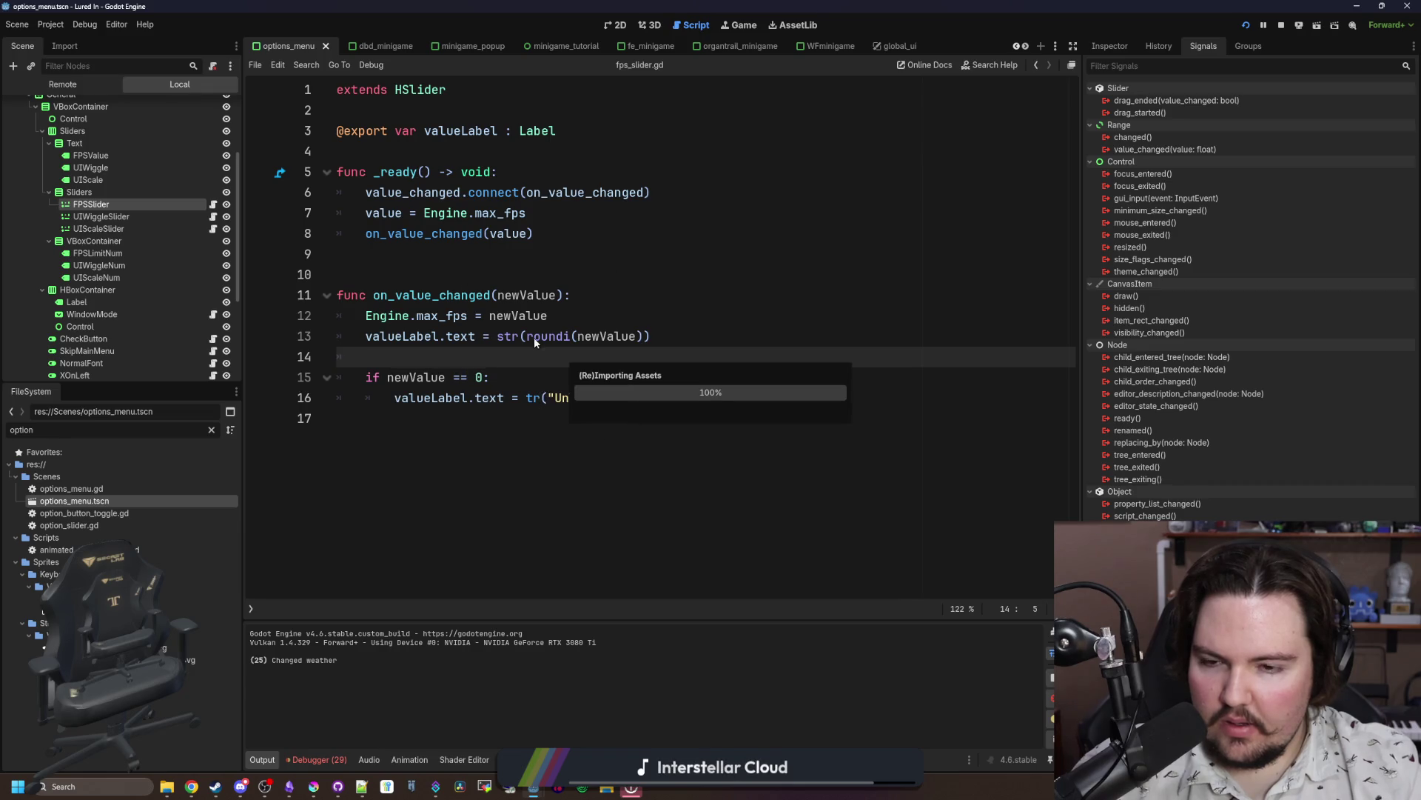
click(641, 398)
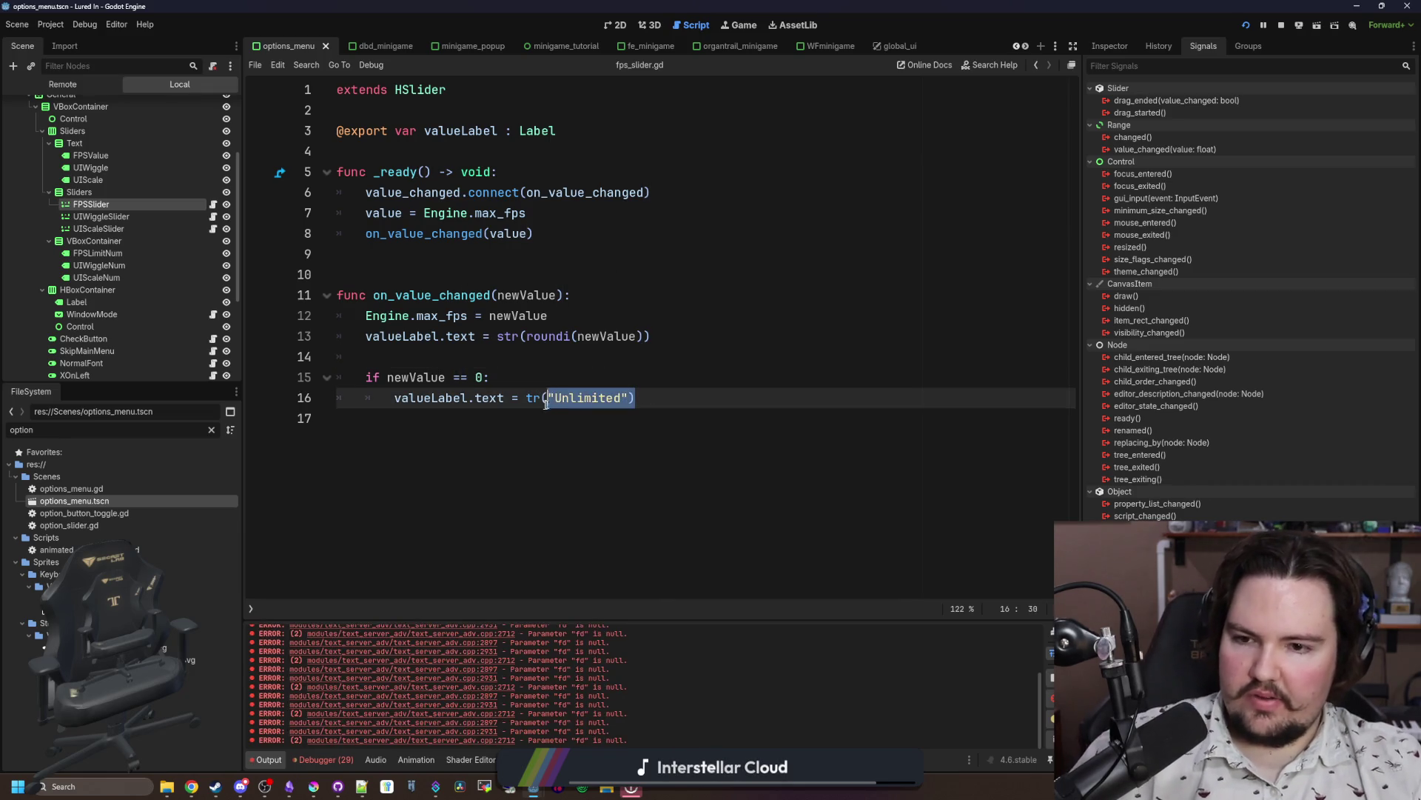
key(Up)
key(Down)
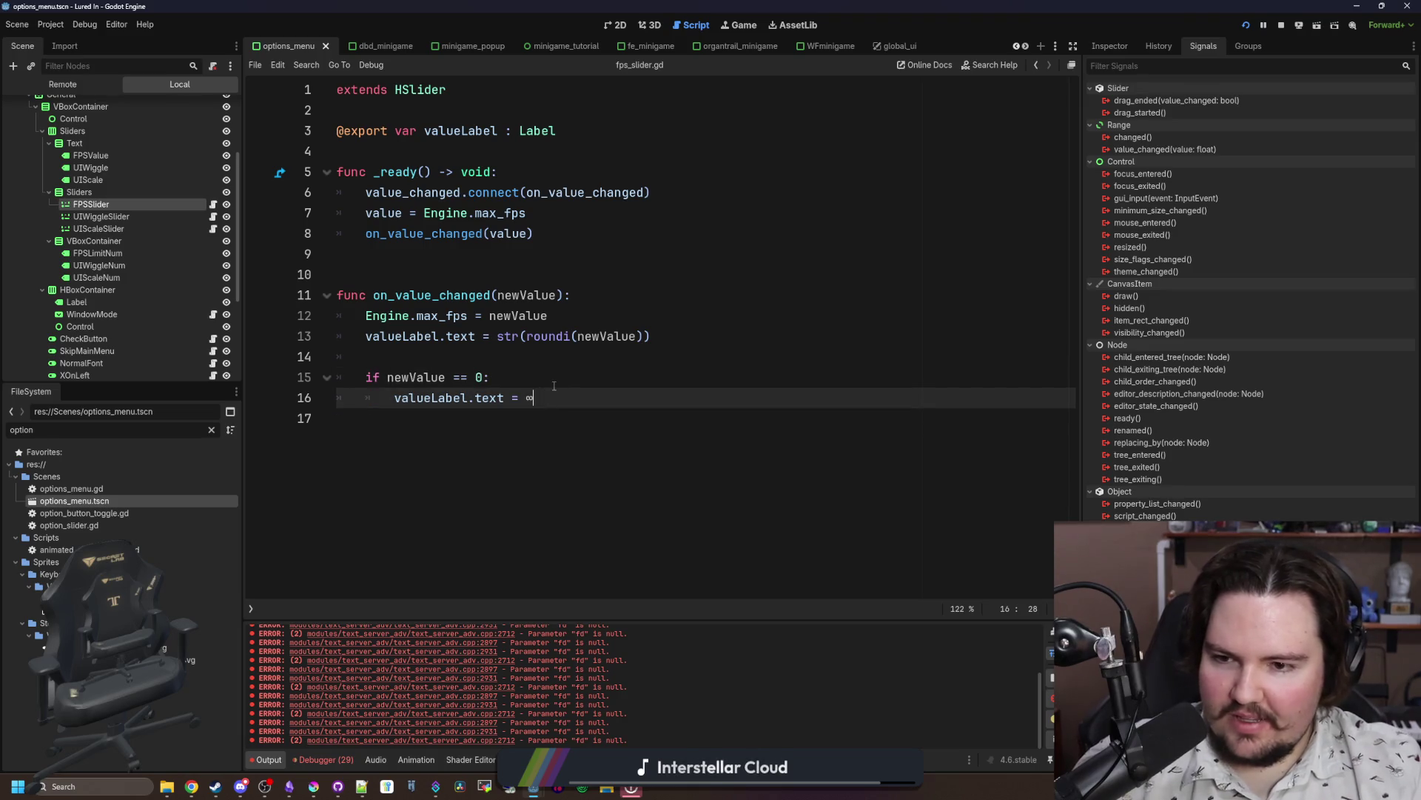
click(554, 385)
key(ctrl+s)
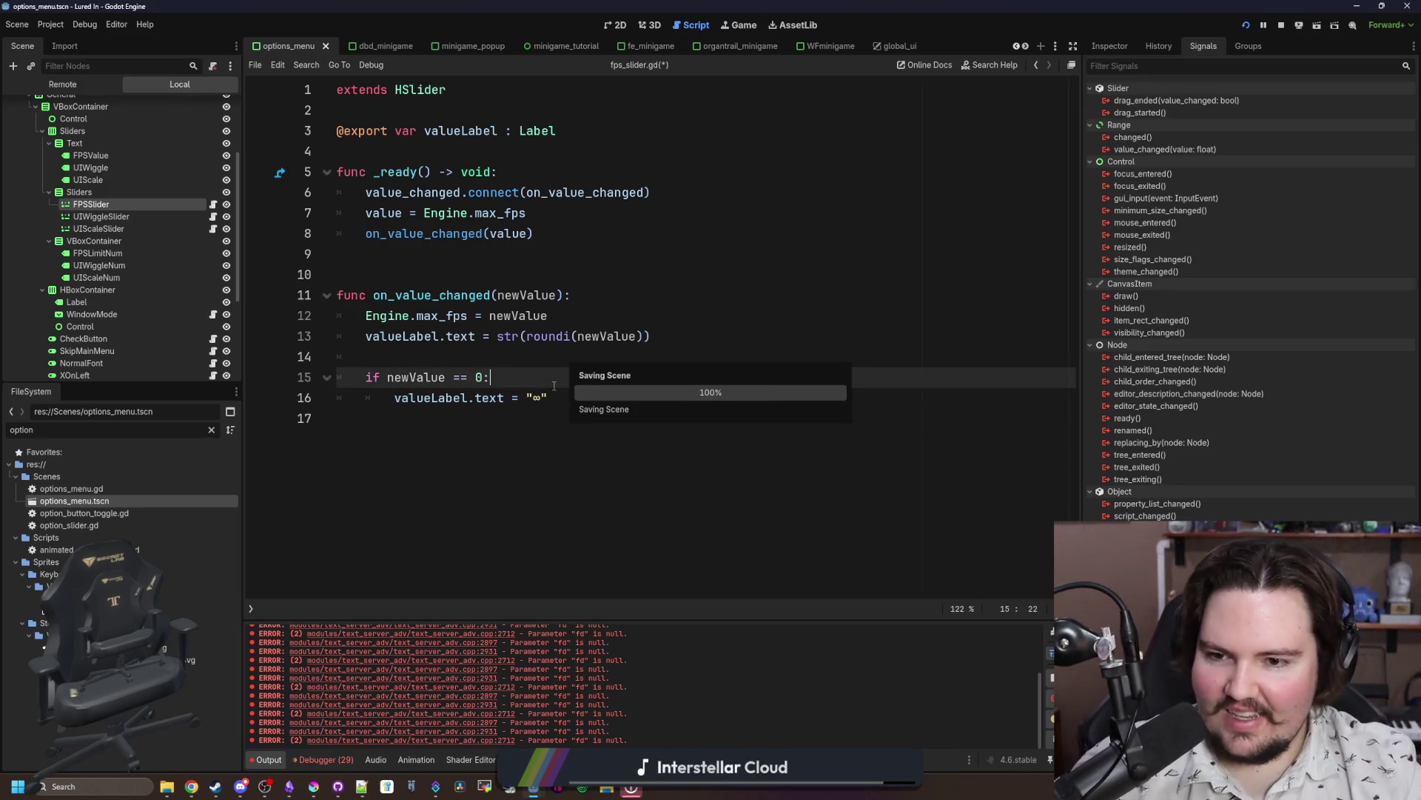
Step: Stop and relaunch the game to test the new ∞ label
click(1282, 28)
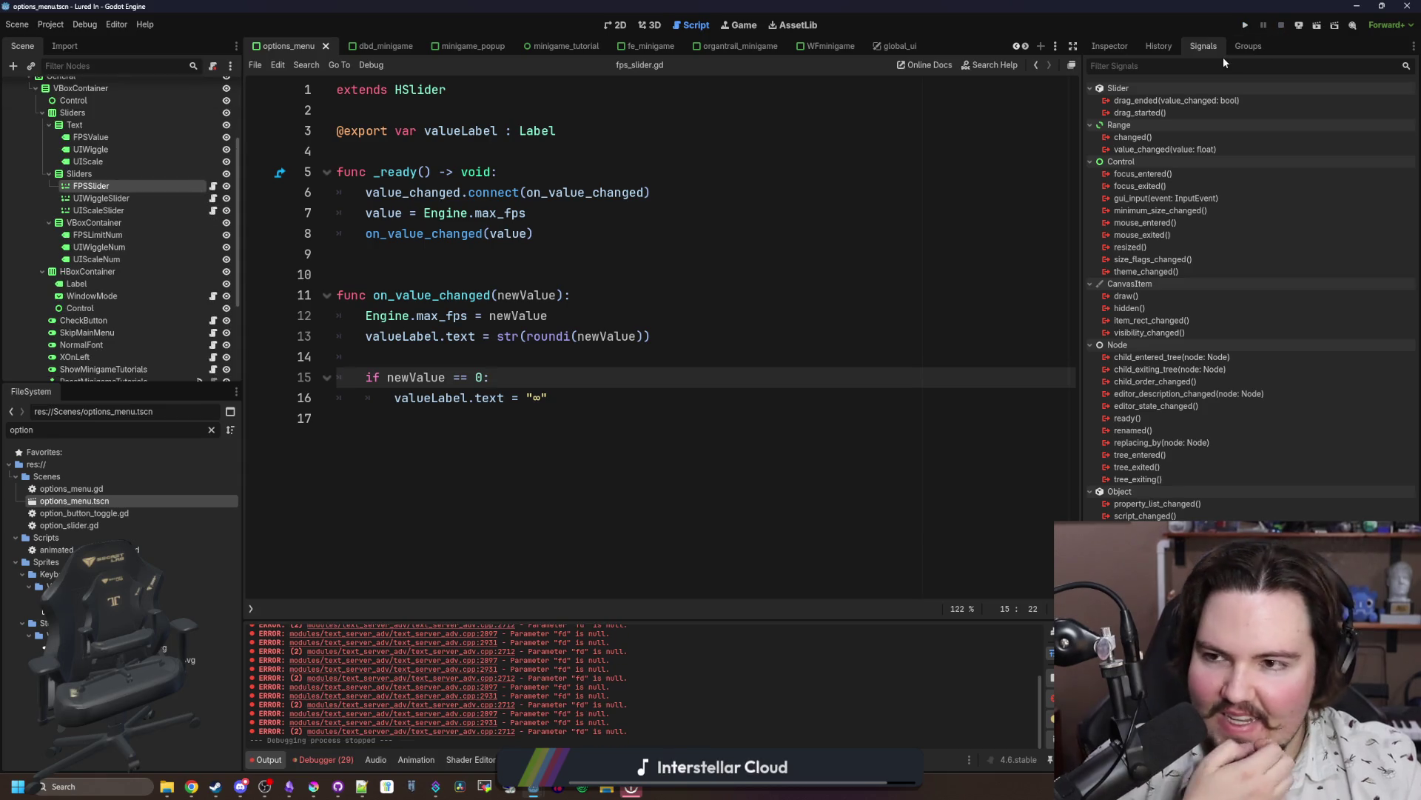
click(574, 398)
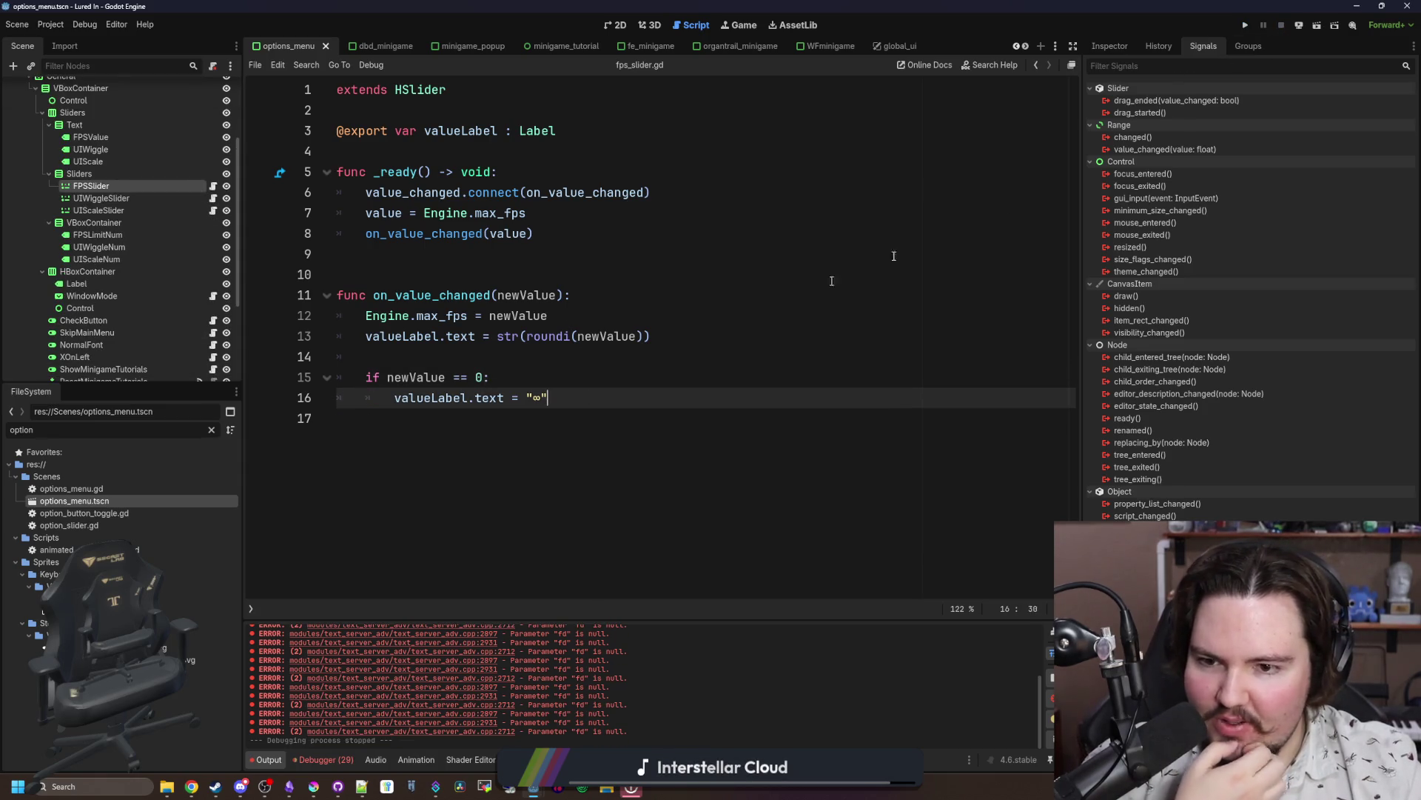
click(1248, 26)
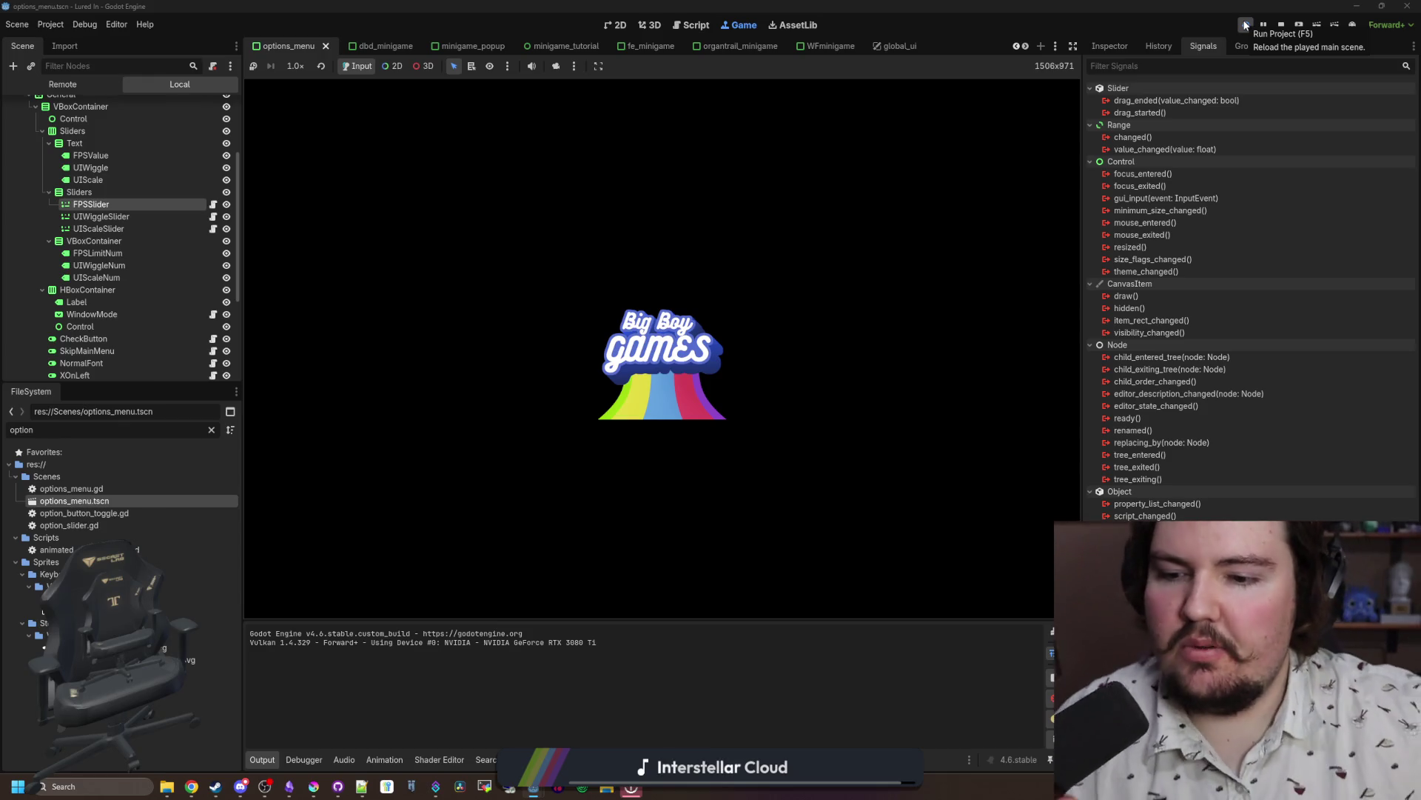
click(1246, 25)
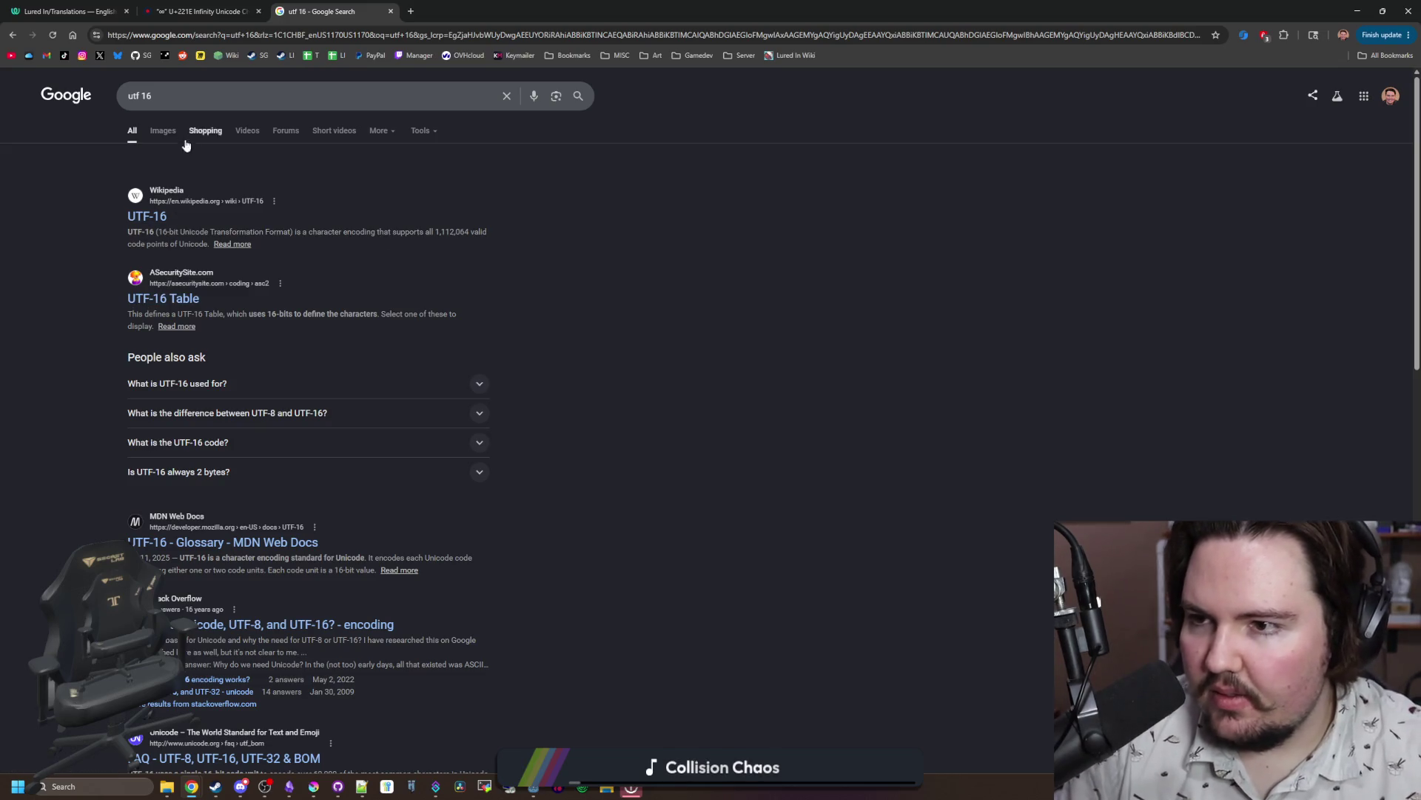
Step: View image results for 'utf 16', then change the query to 'utf 32'
click(163, 131)
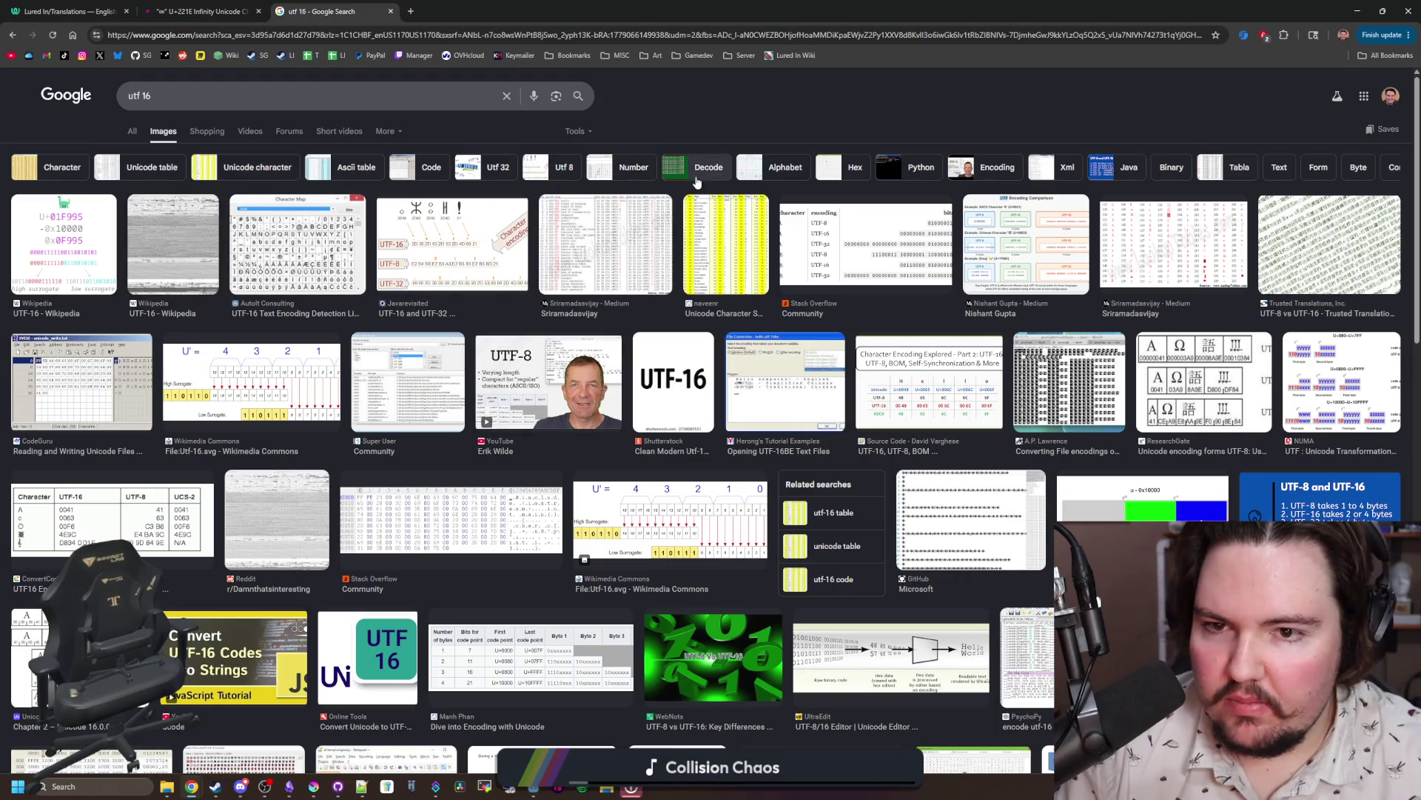
click(873, 256)
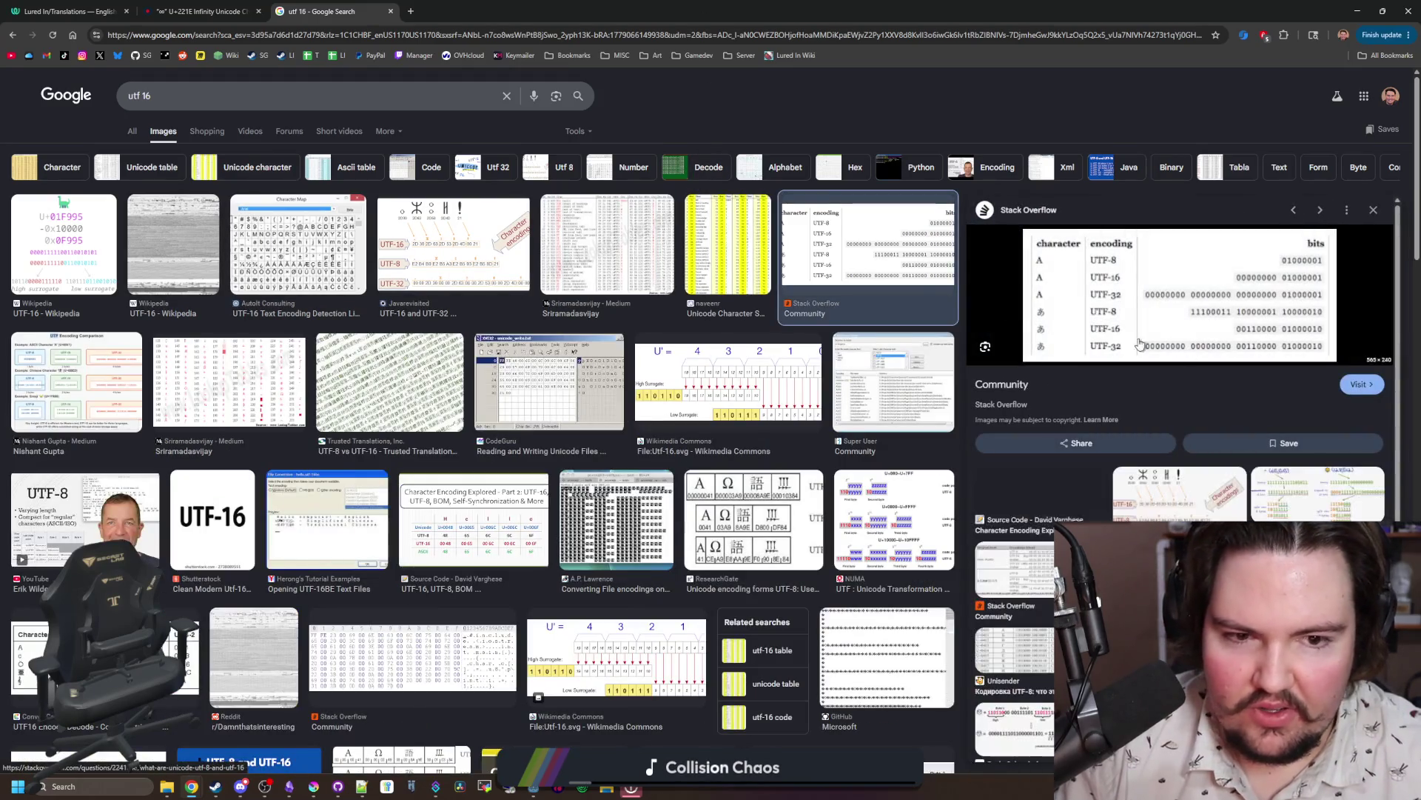
key(BackSpace)
key(BackSpace)
text(32)
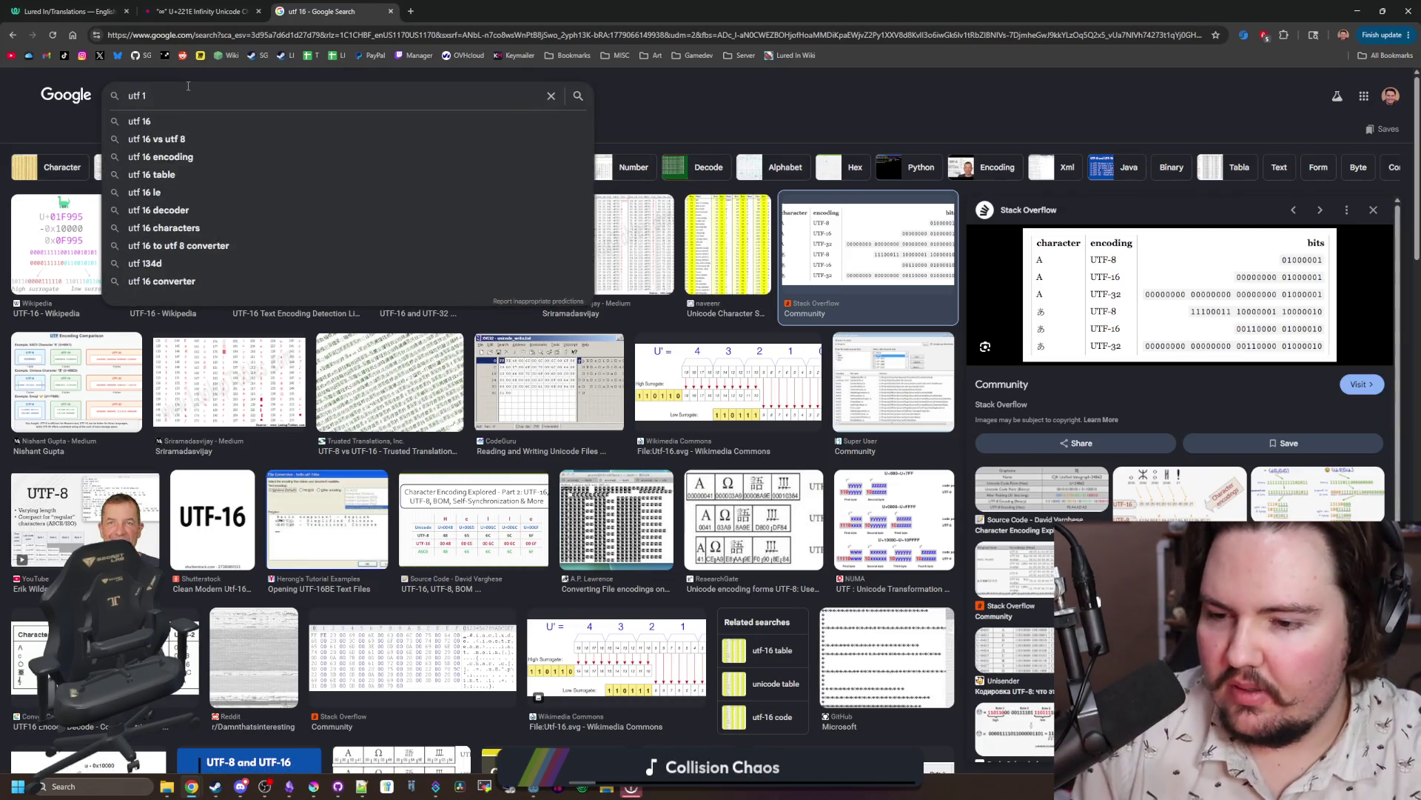
key(Return)
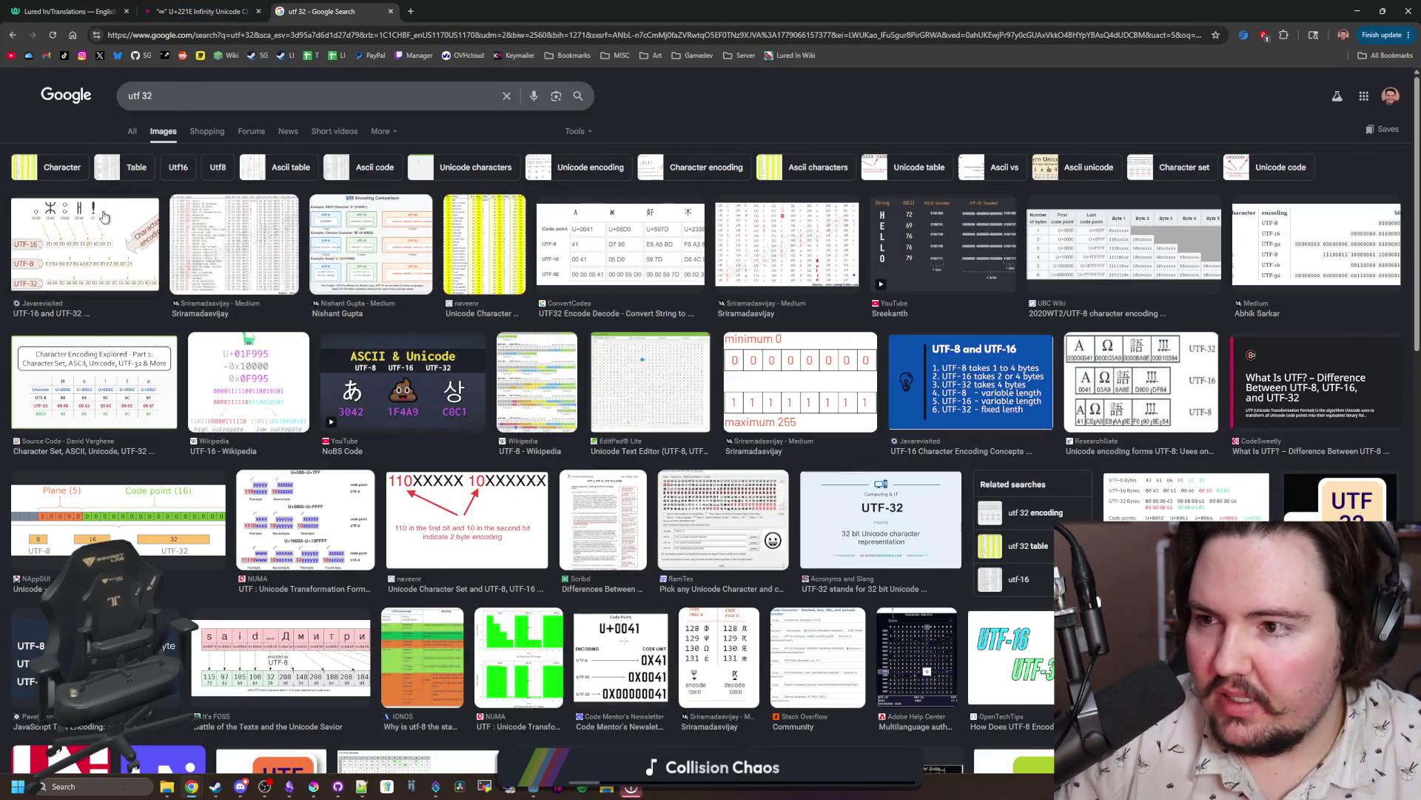
Step: Preview a couple of utf 32 images, return to web results, and go back to Godot
click(105, 219)
click(248, 233)
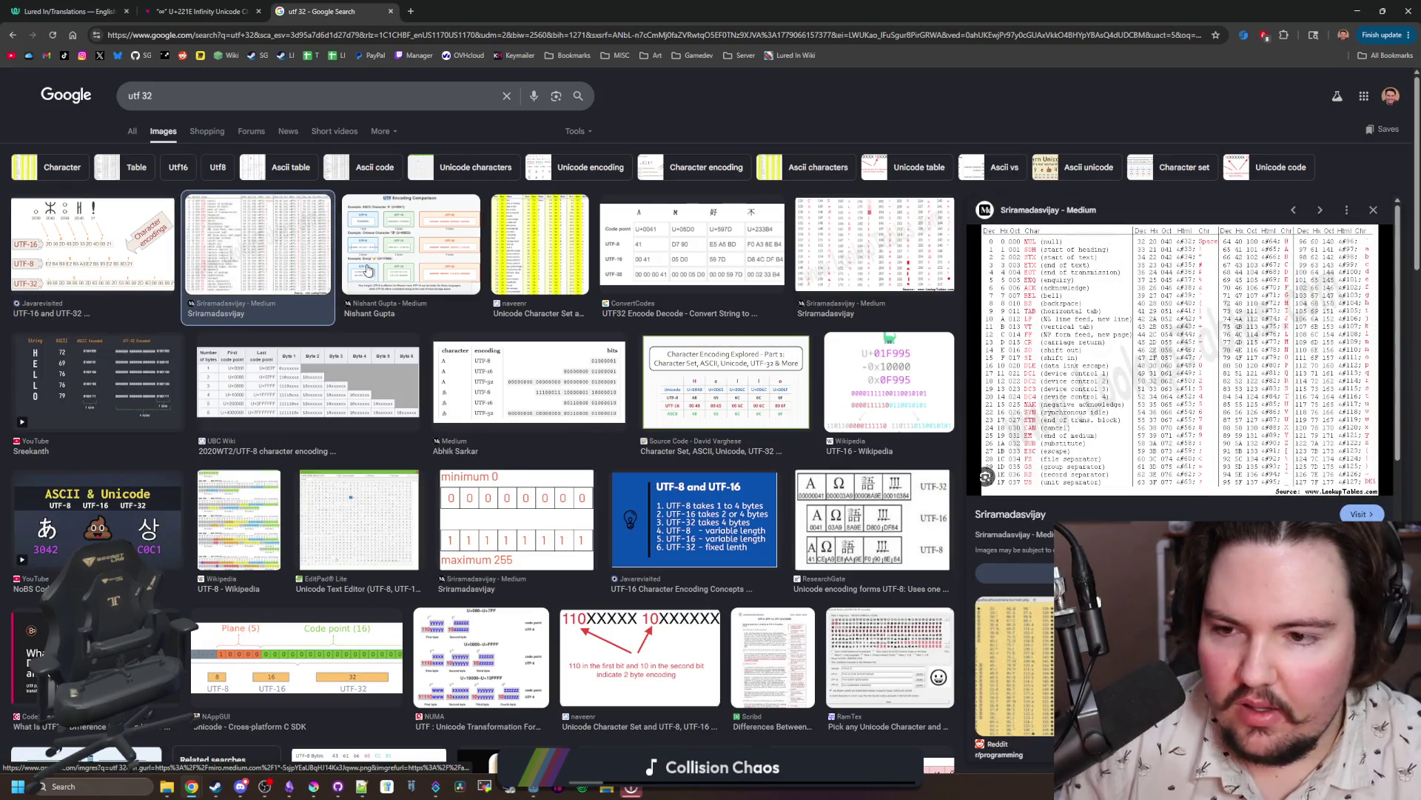
click(132, 132)
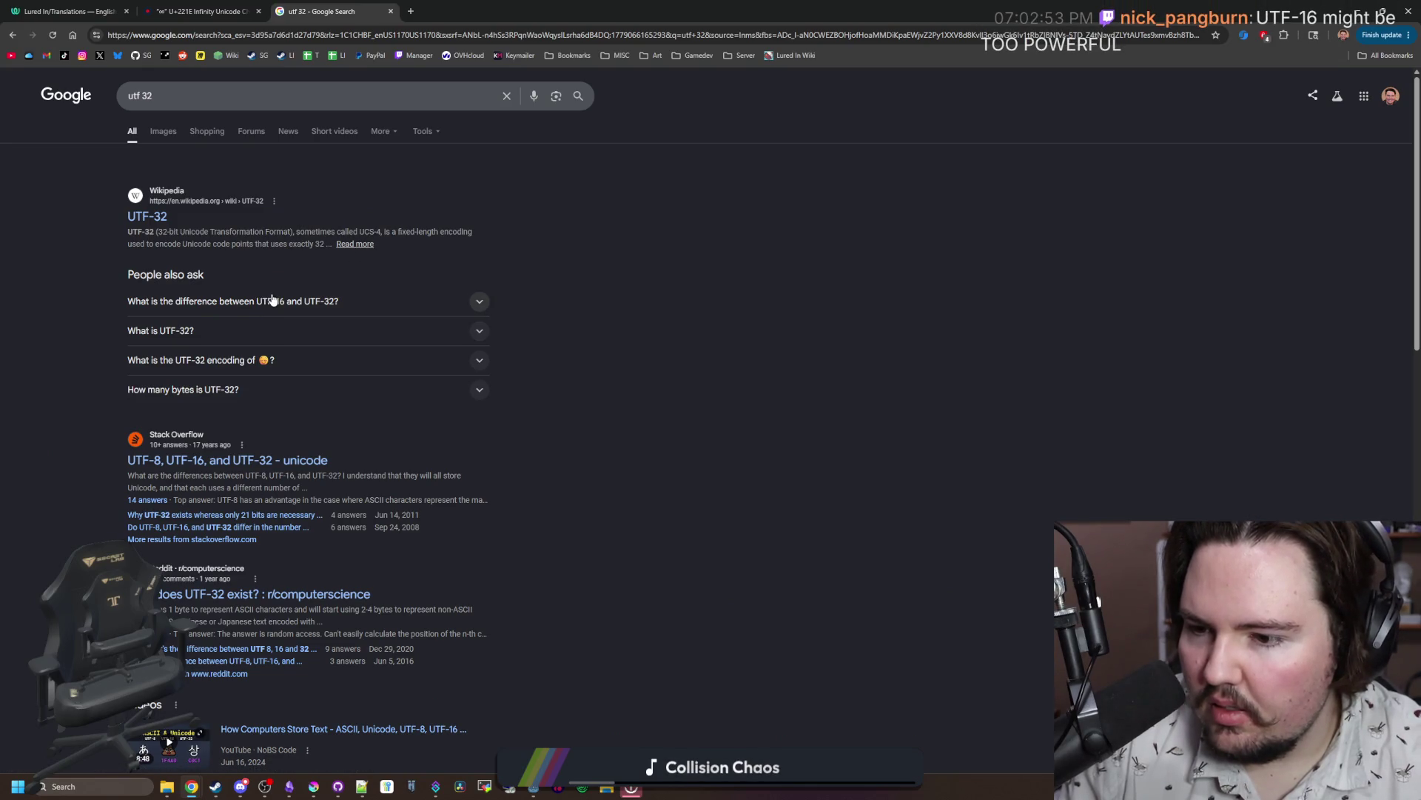
key(alt+Tab)
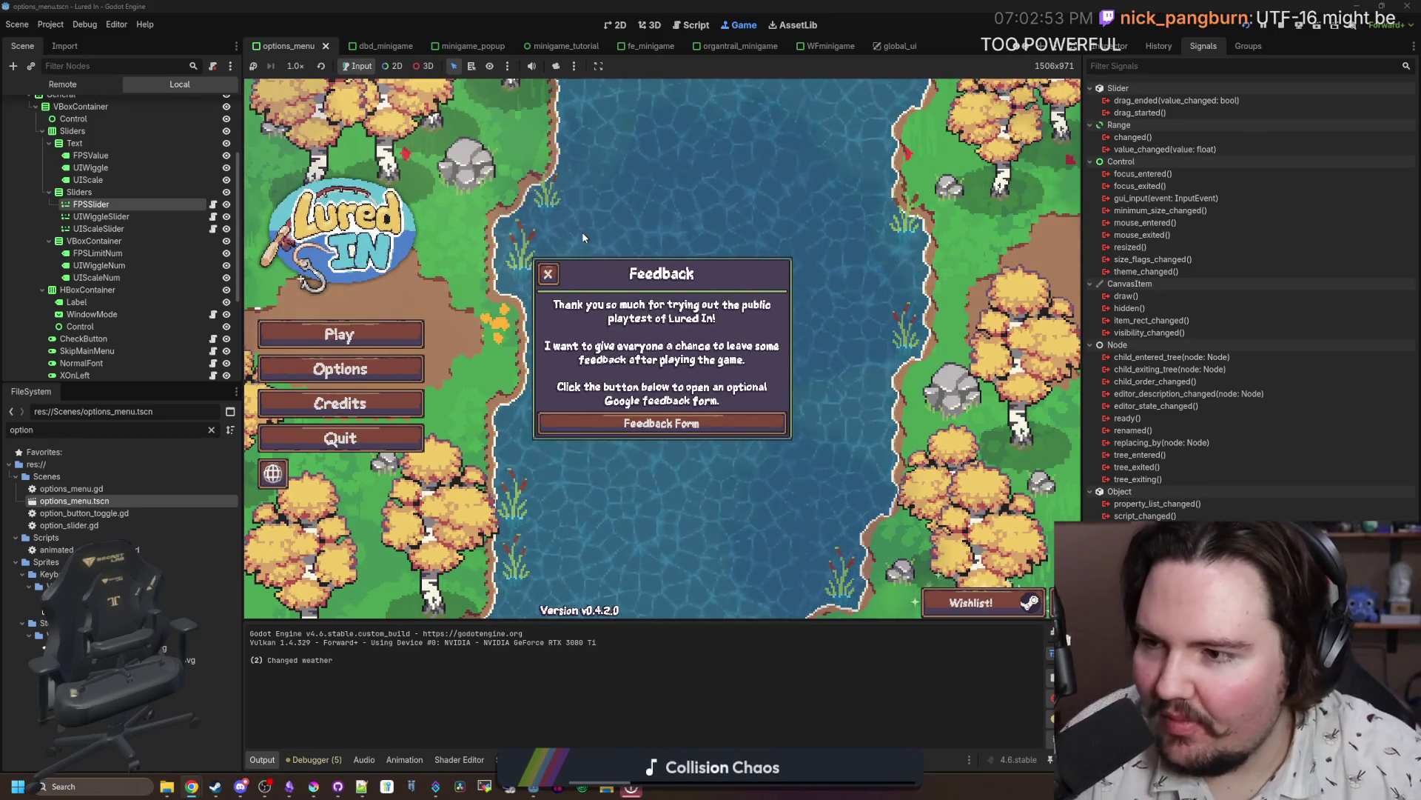
Step: Close the Feedback dialog, set FPS Limit to its ∞ minimum and UI Wiggle to 0%
click(549, 278)
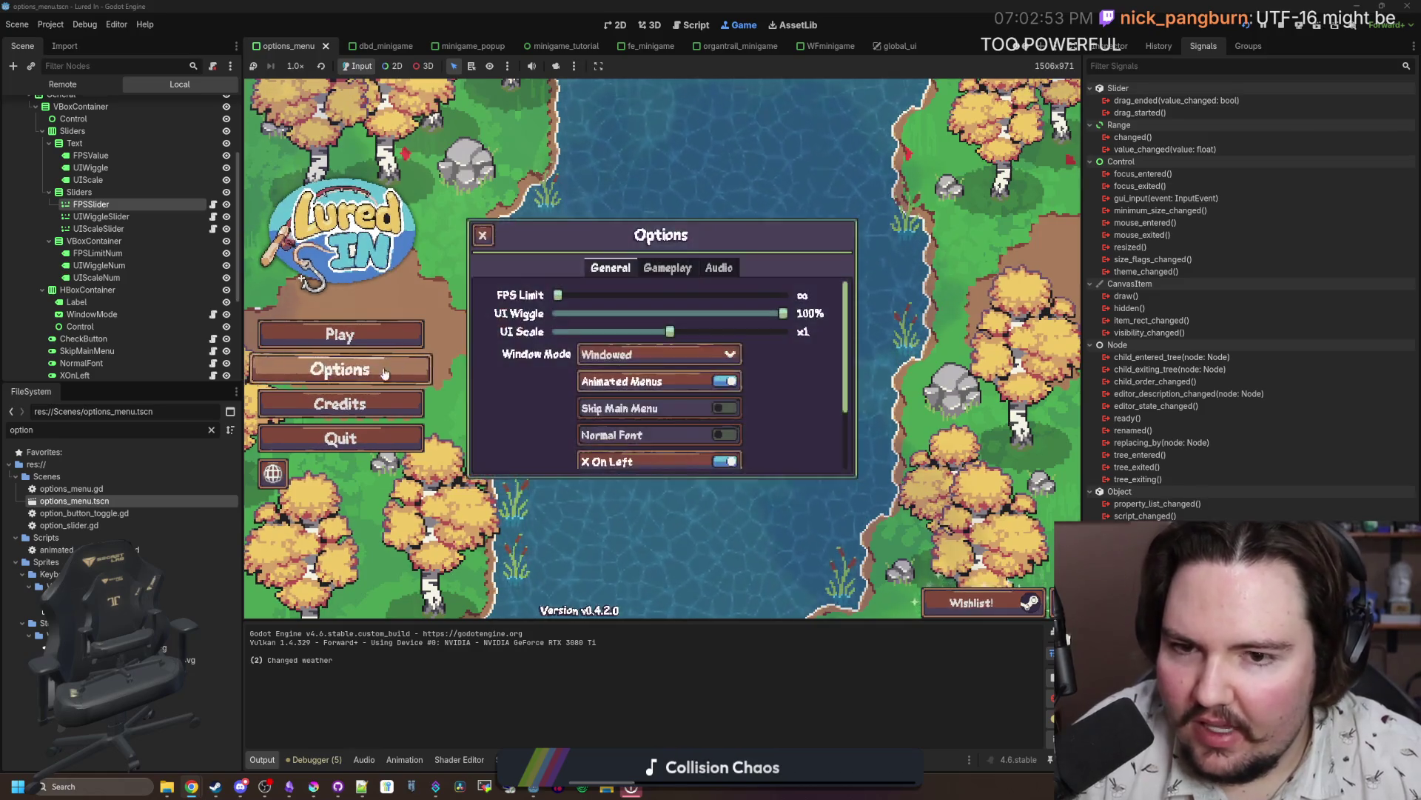
drag(596, 295, 482, 297)
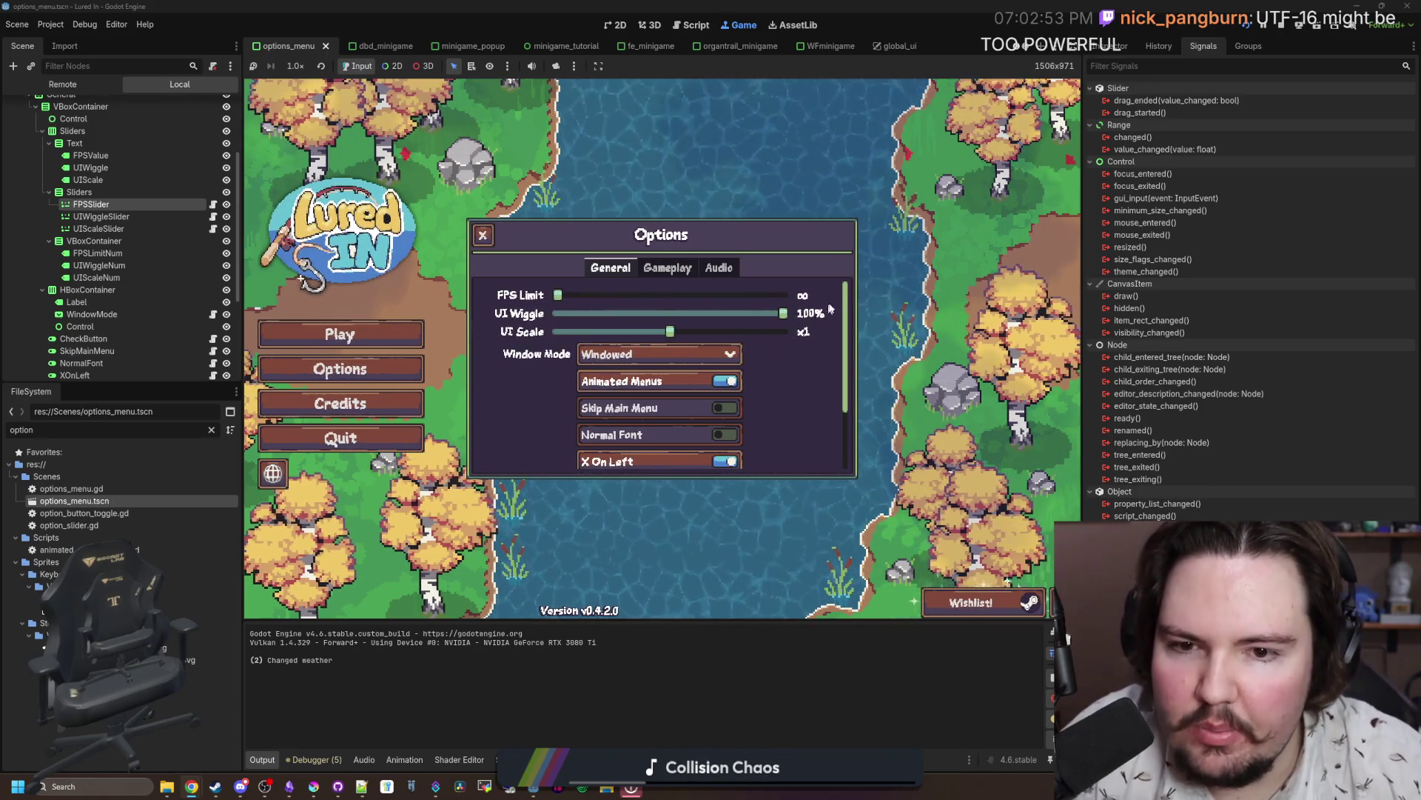
drag(581, 312, 551, 313)
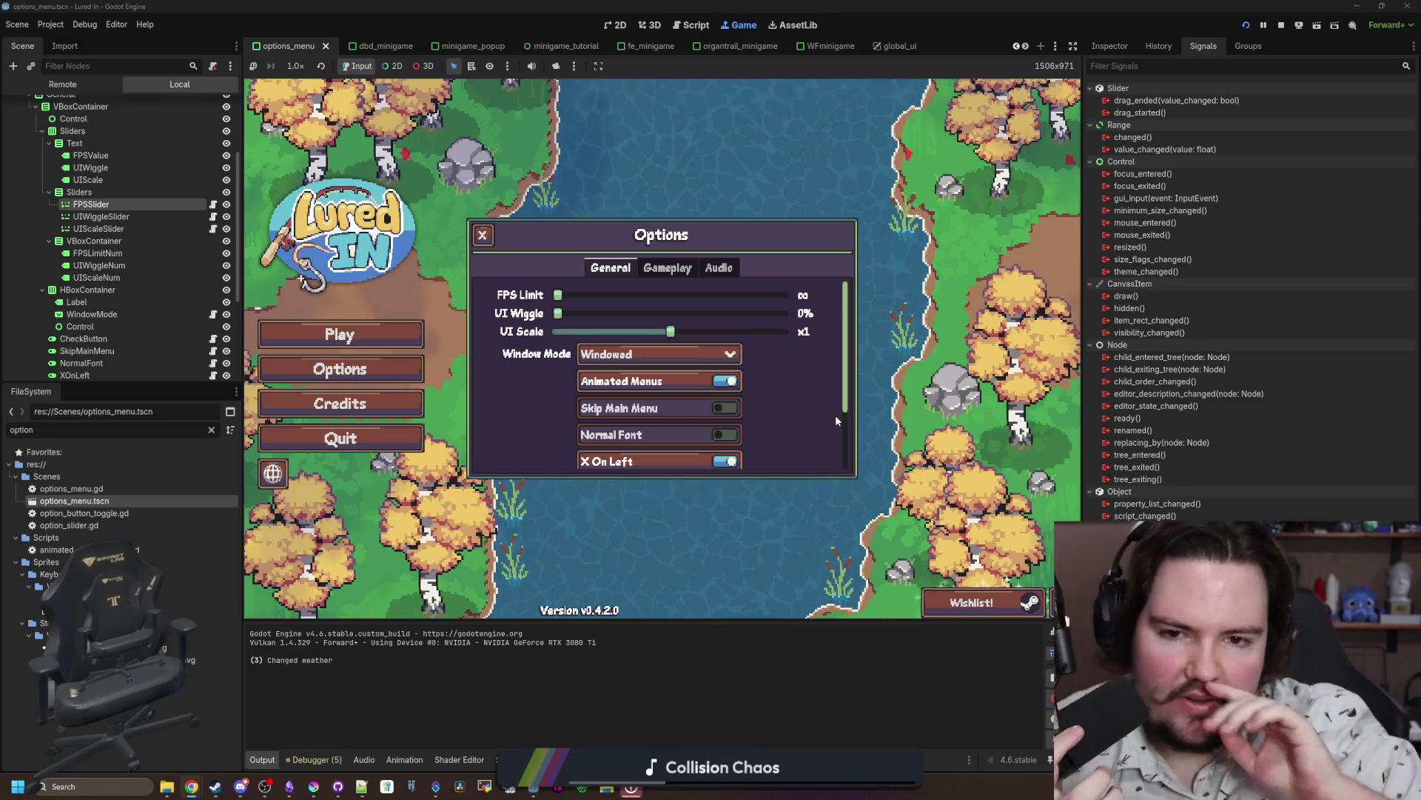
Step: Raise FPS Limit to 60 and higher, minimizing a Krita window that came up
mouse_move(559, 300)
mouse_down()
mouse_move(786, 294)
mouse_move(500, 296)
mouse_up()
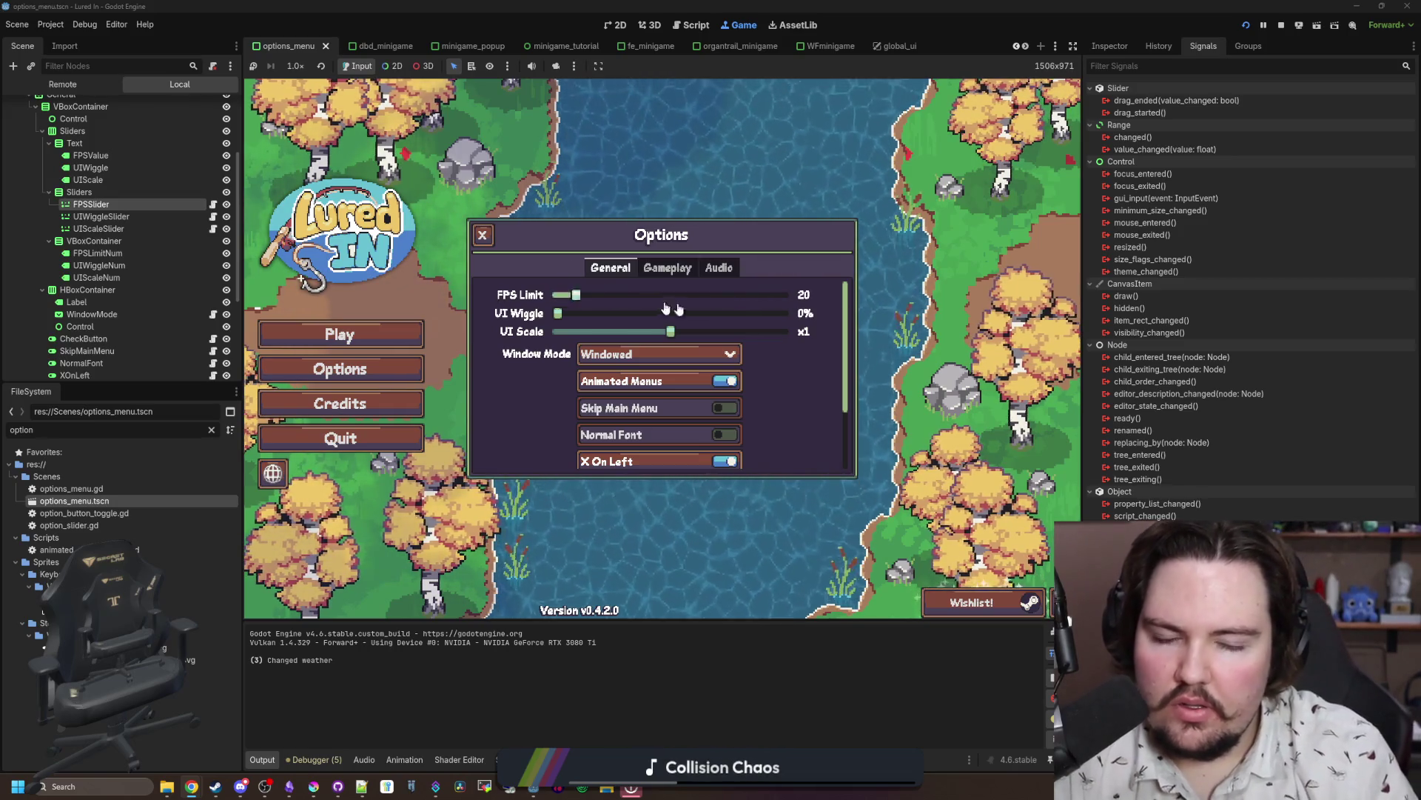
drag(621, 296, 786, 297)
click(312, 787)
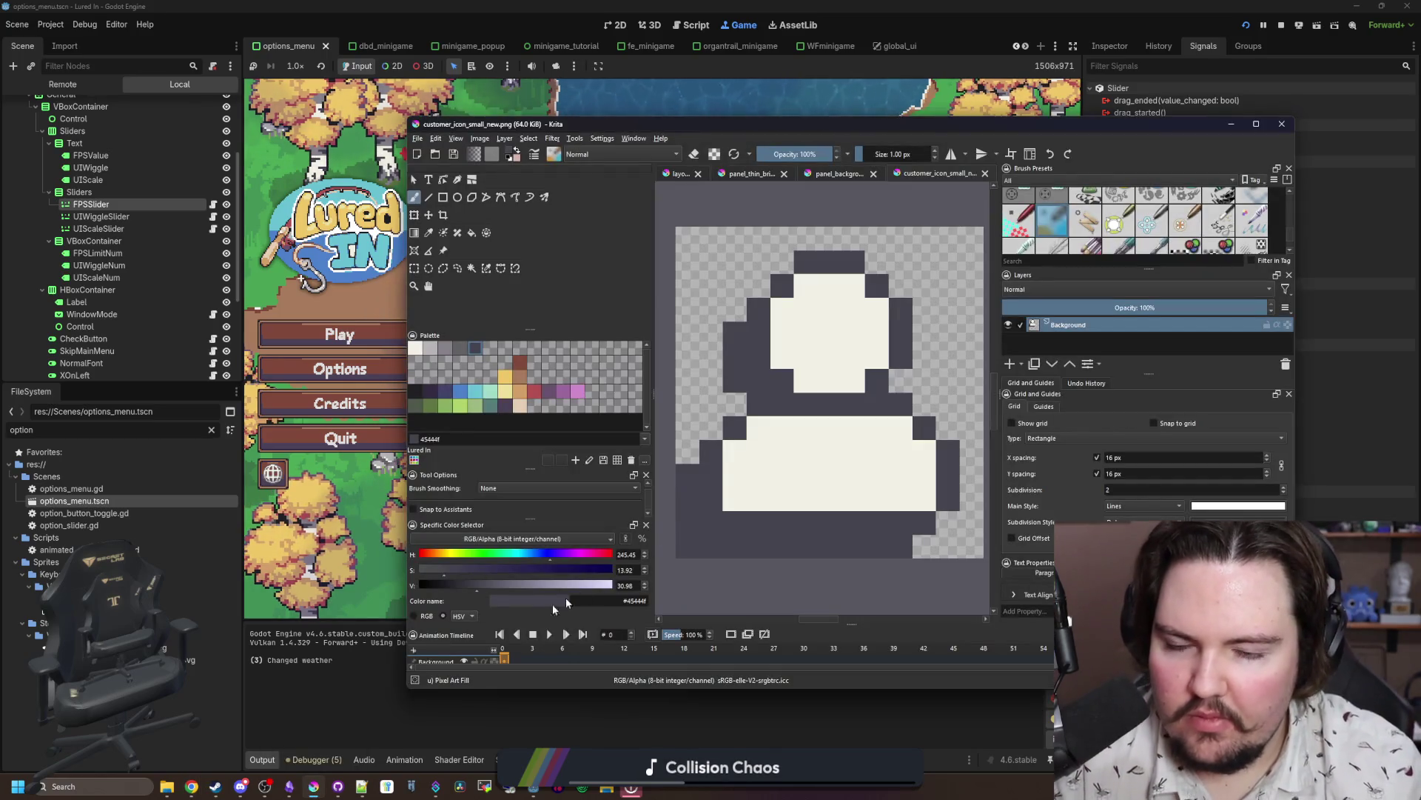
click(1232, 125)
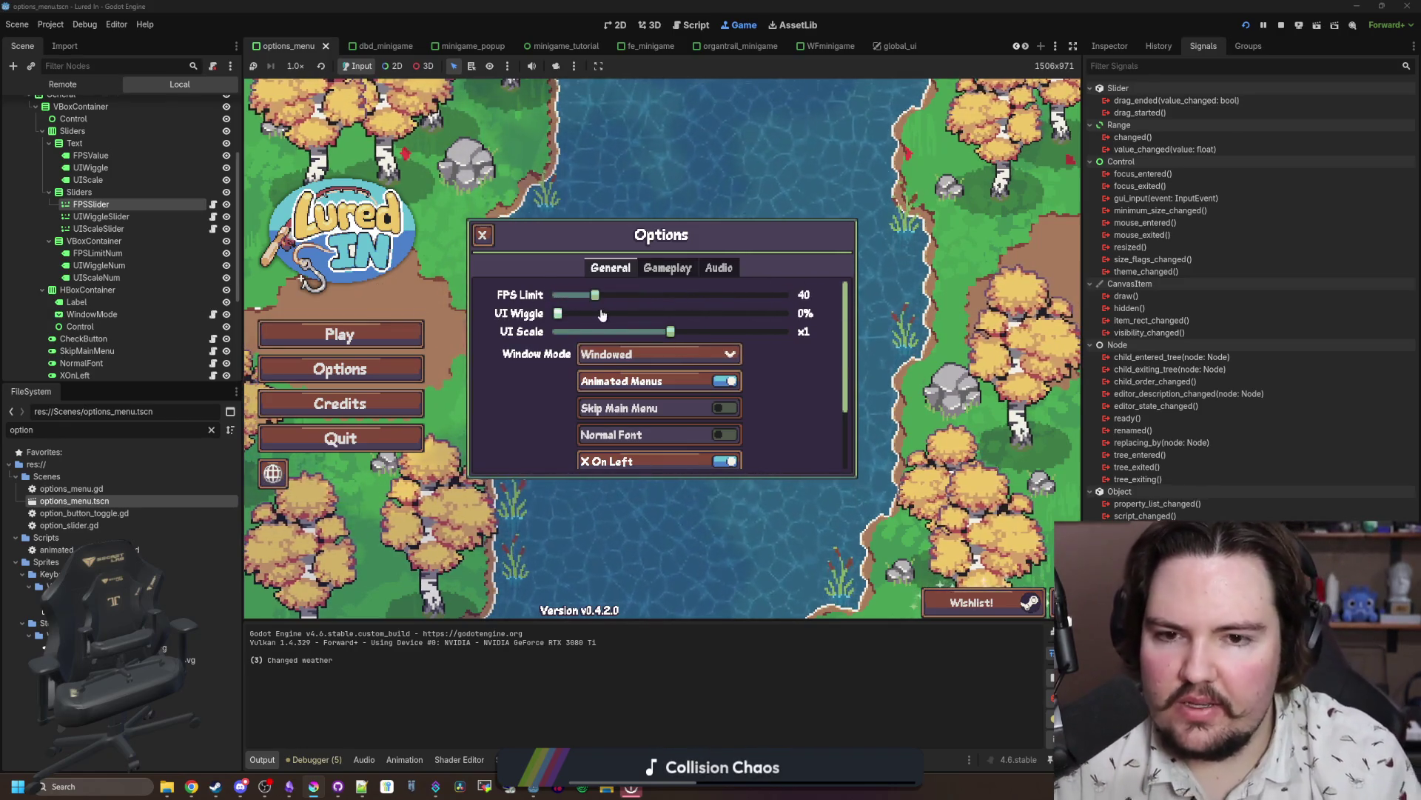
Step: Turn on Normal Font, then slide FPS Limit to 240 and back to its minimum
scroll(478, 298, down, 3)
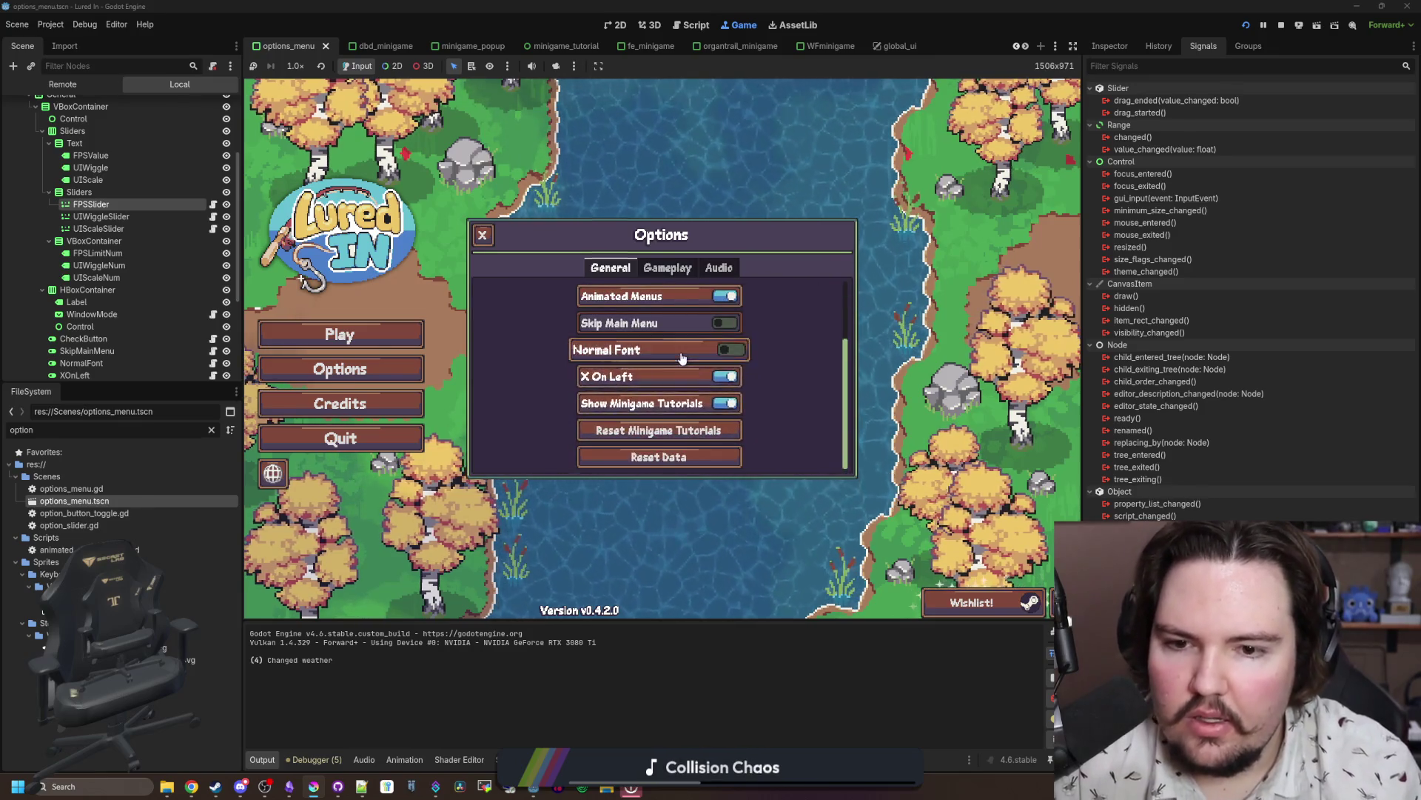
click(666, 358)
scroll(563, 371, up, 3)
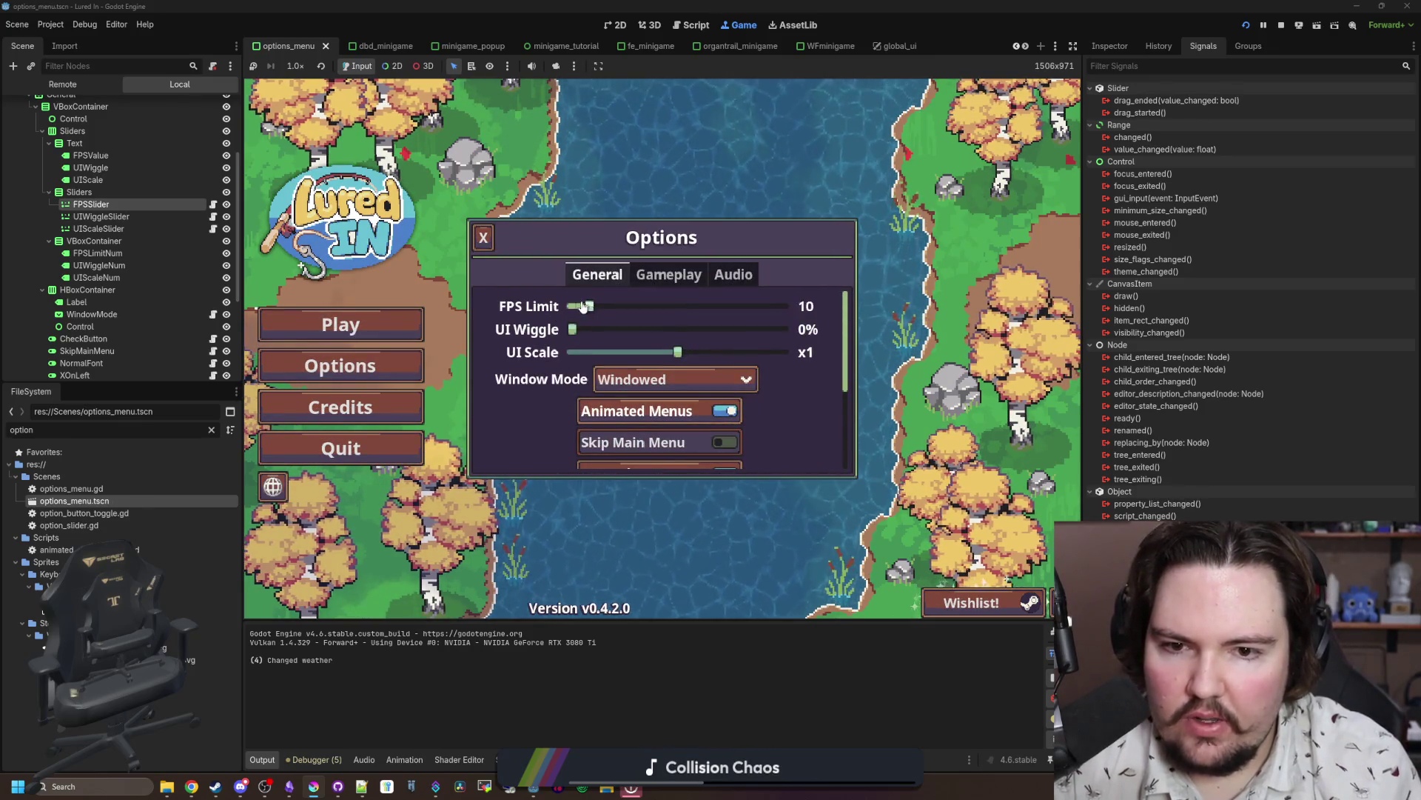
drag(571, 309, 782, 323)
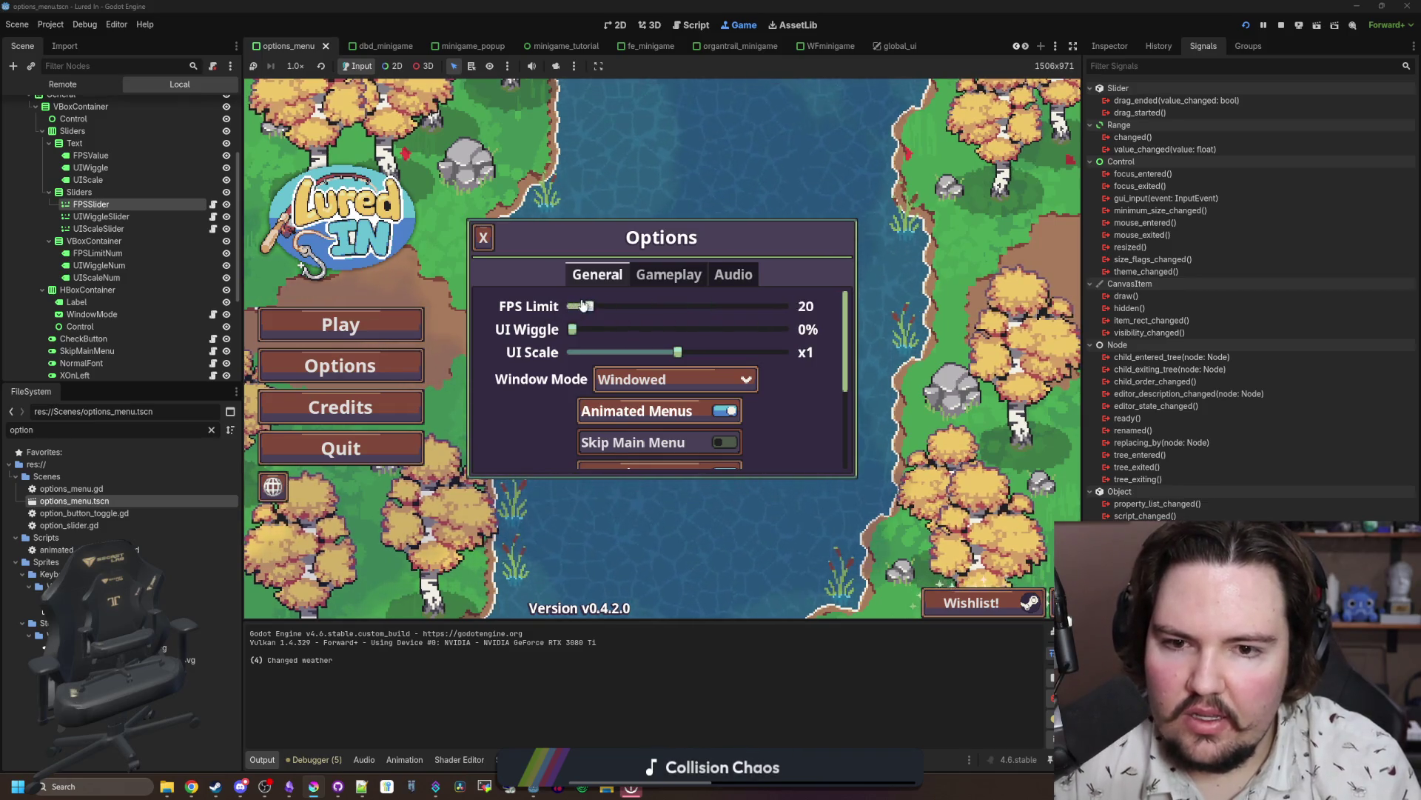
drag(583, 305, 564, 309)
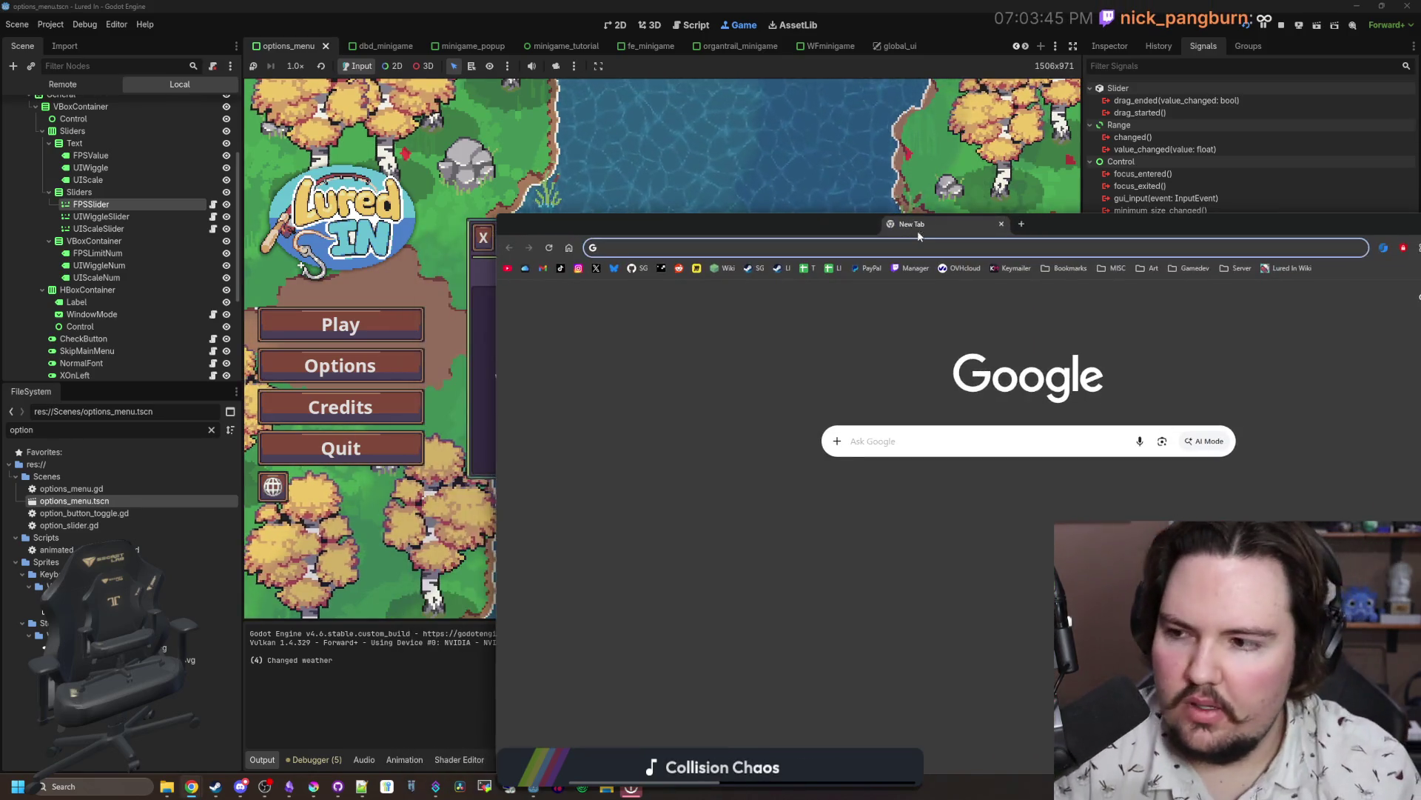
Step: Search 'noto sans infinity symbol' and browse the Noto Sans Symbols page on Google Fonts
text(noto sans inf)
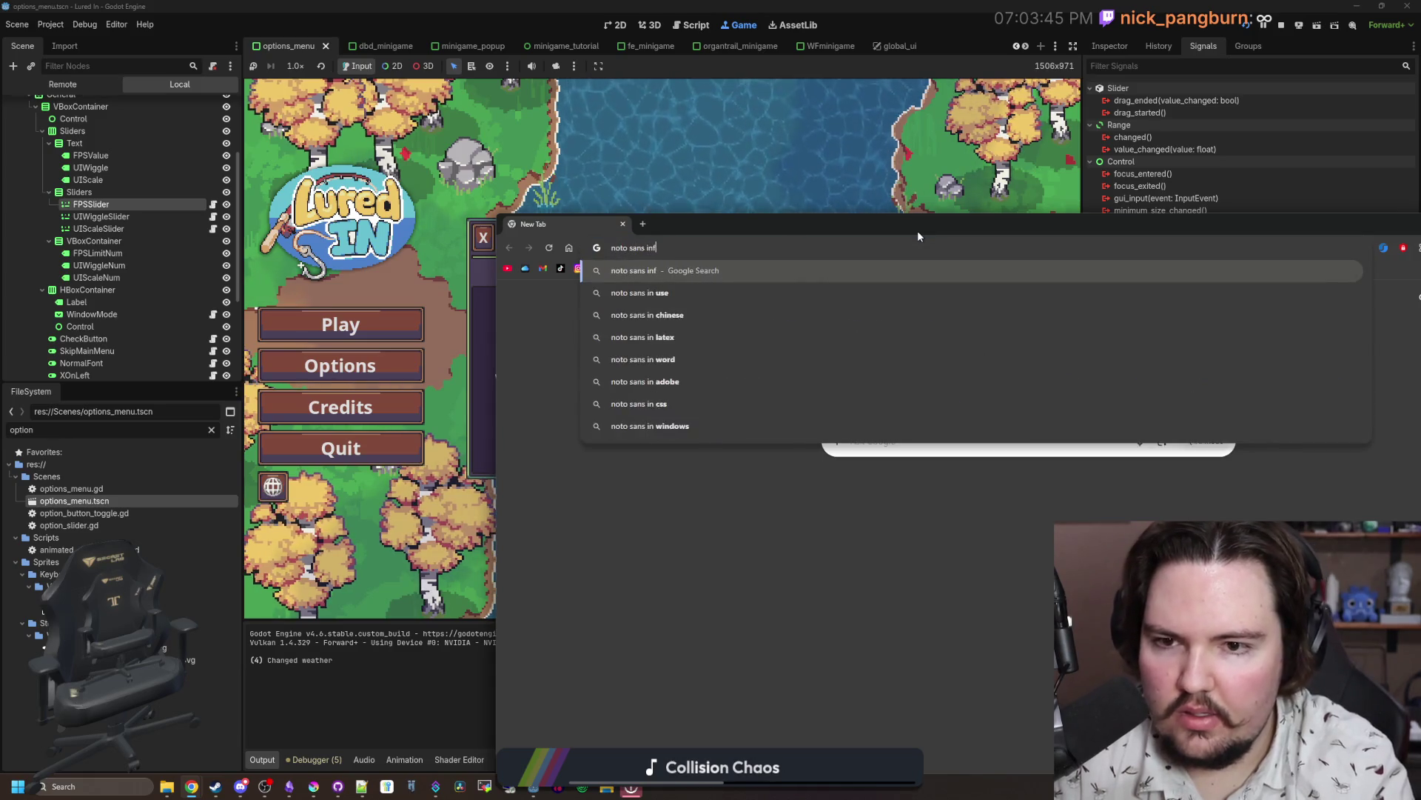
text(inity symbol)
key(Return)
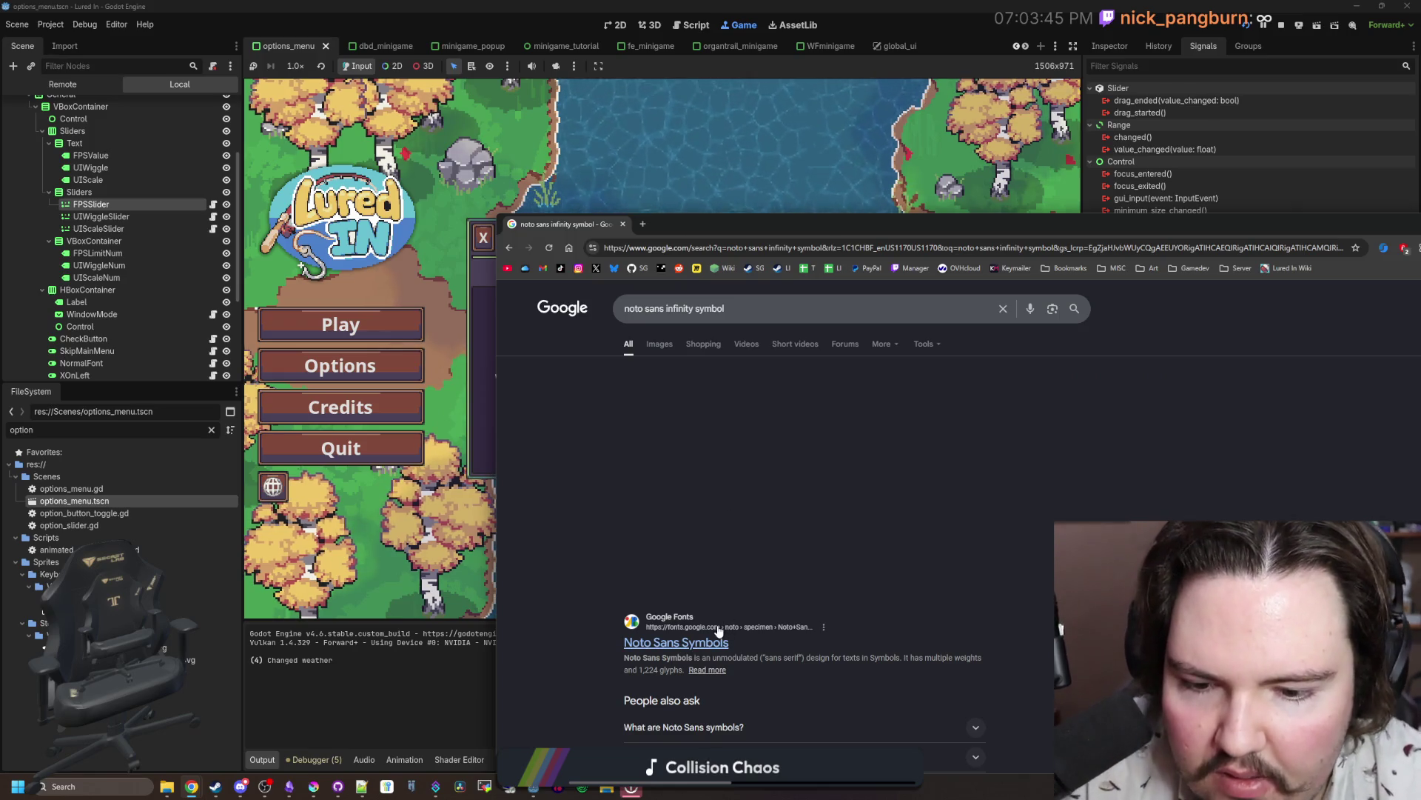
click(717, 629)
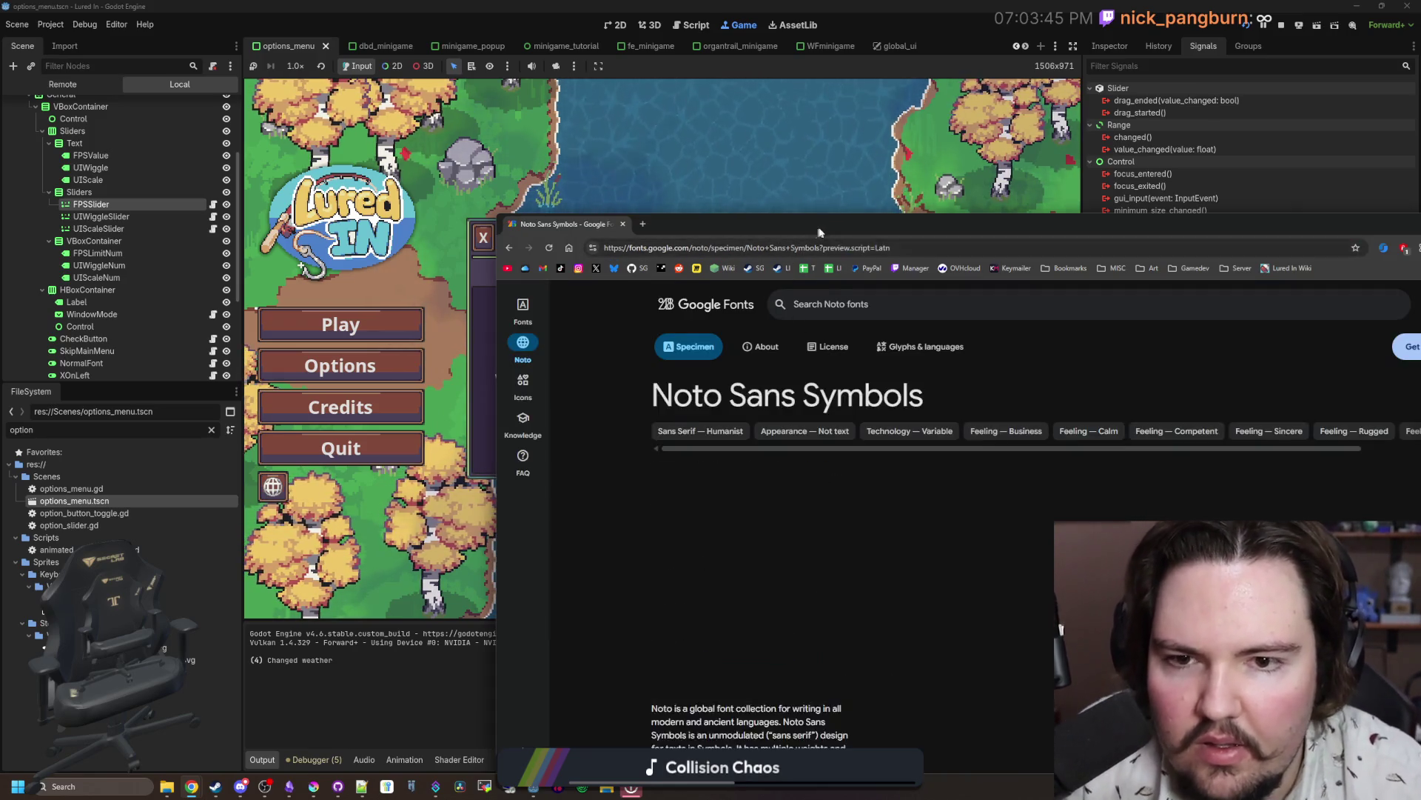
drag(827, 225, 486, 92)
scroll(638, 393, down, 3)
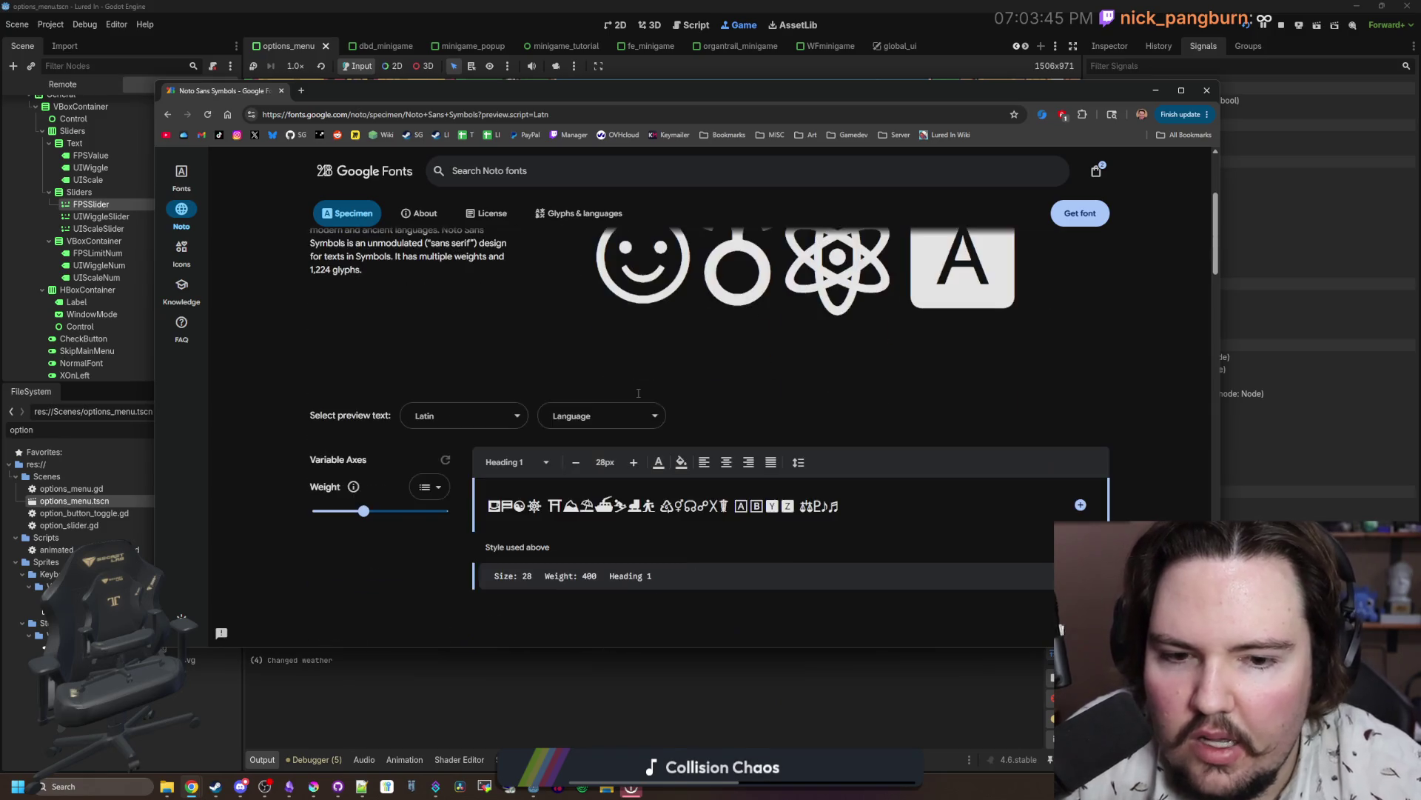
scroll(591, 503, down, 8)
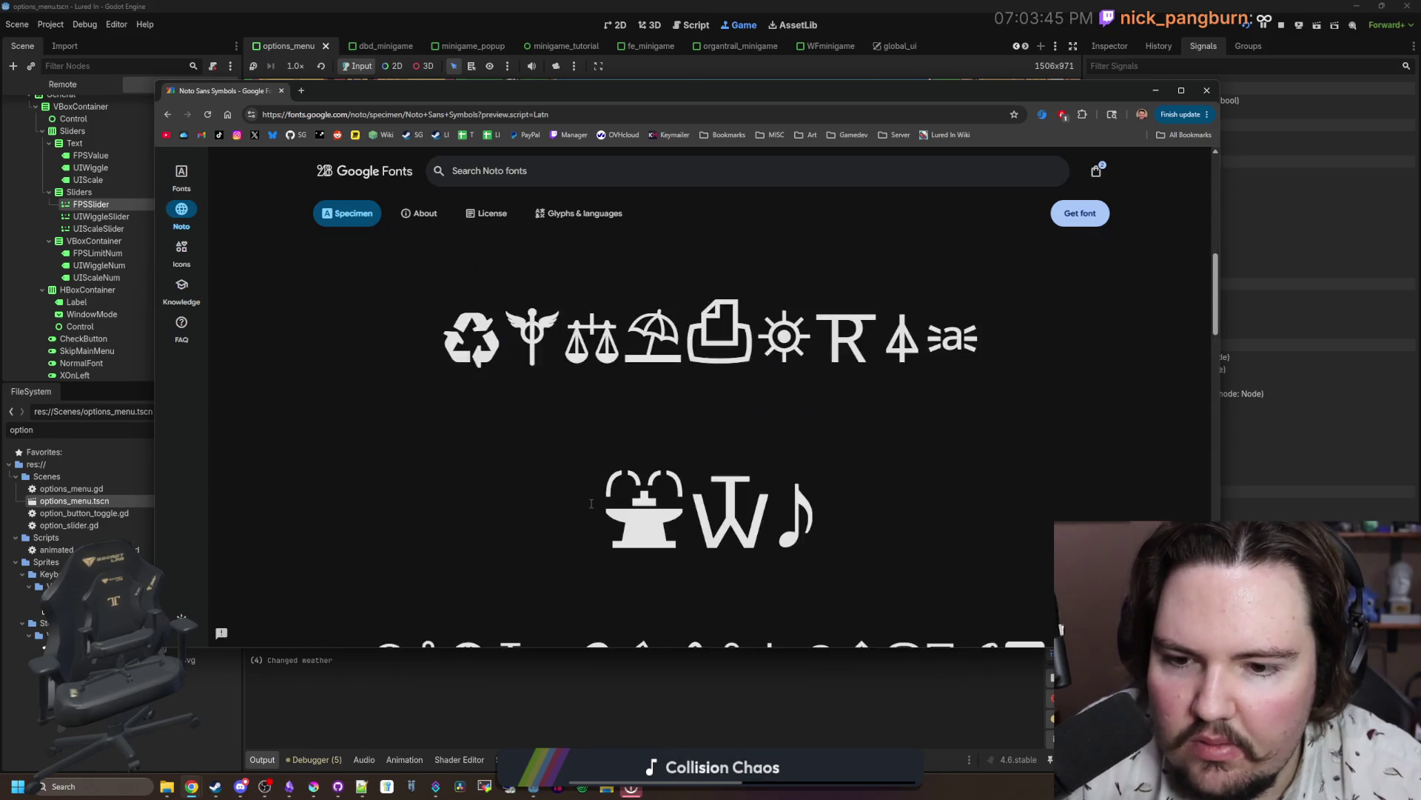
scroll(591, 508, down, 10)
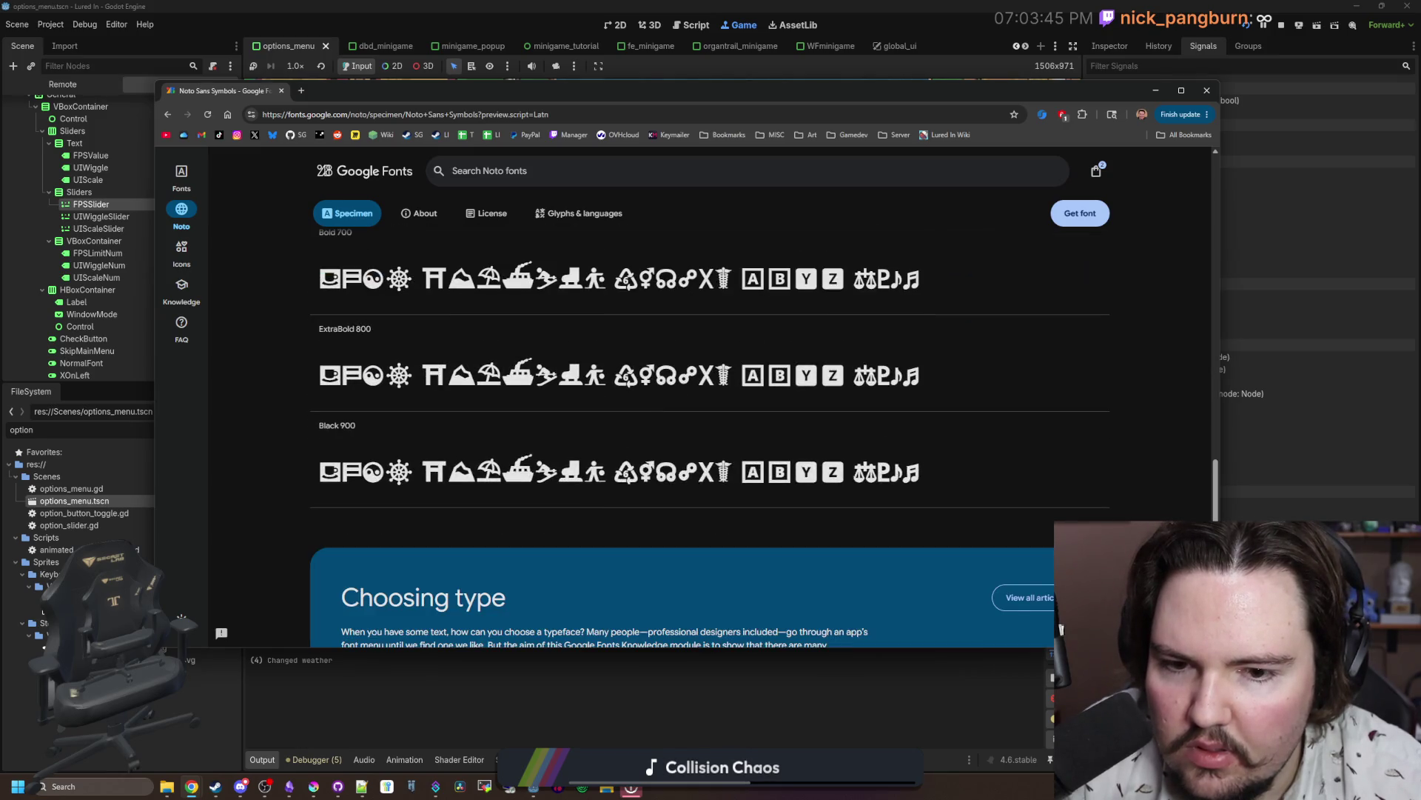
scroll(548, 447, up, 20)
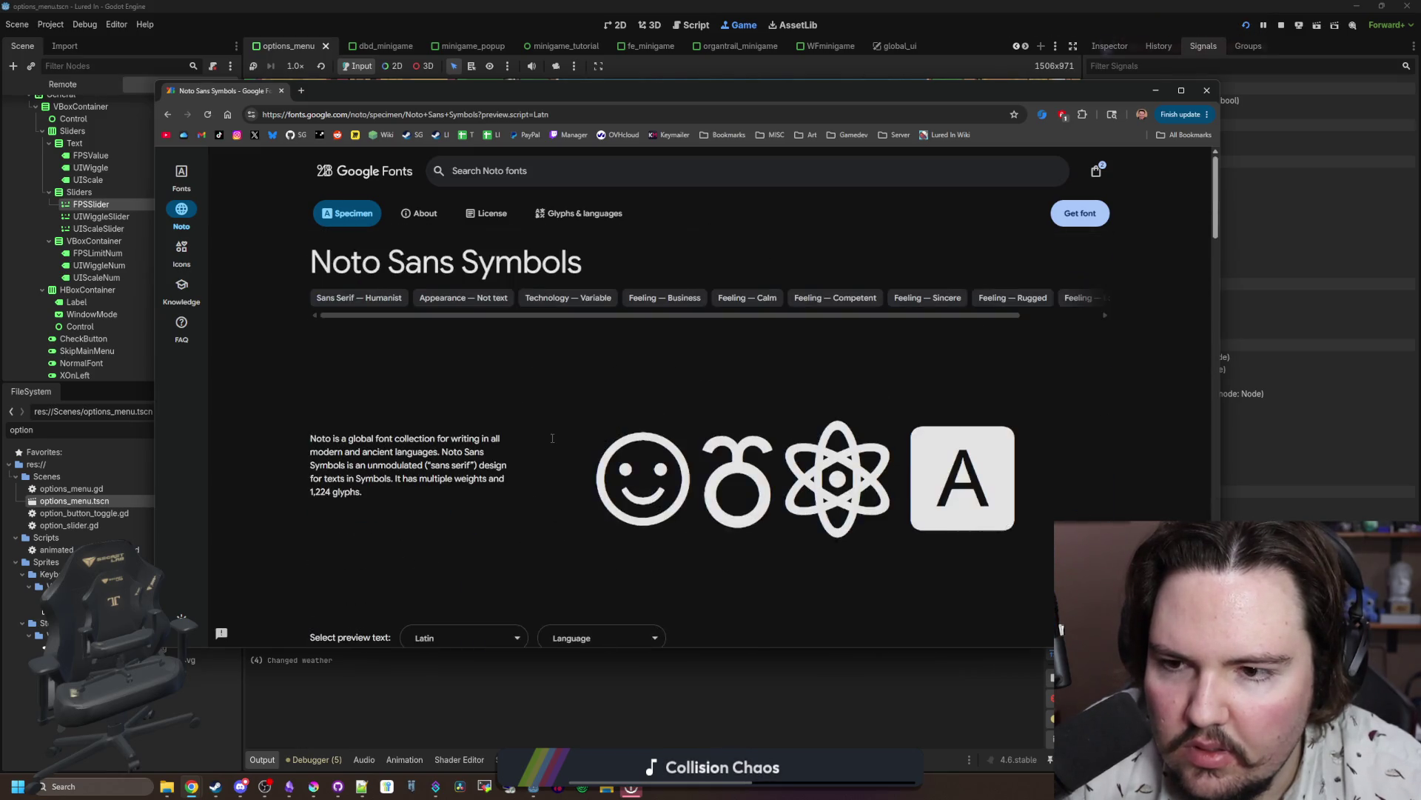
Step: Search Google Fonts for 'noto sans' and open the Noto Sans specimen page
click(536, 174)
text(notosans)
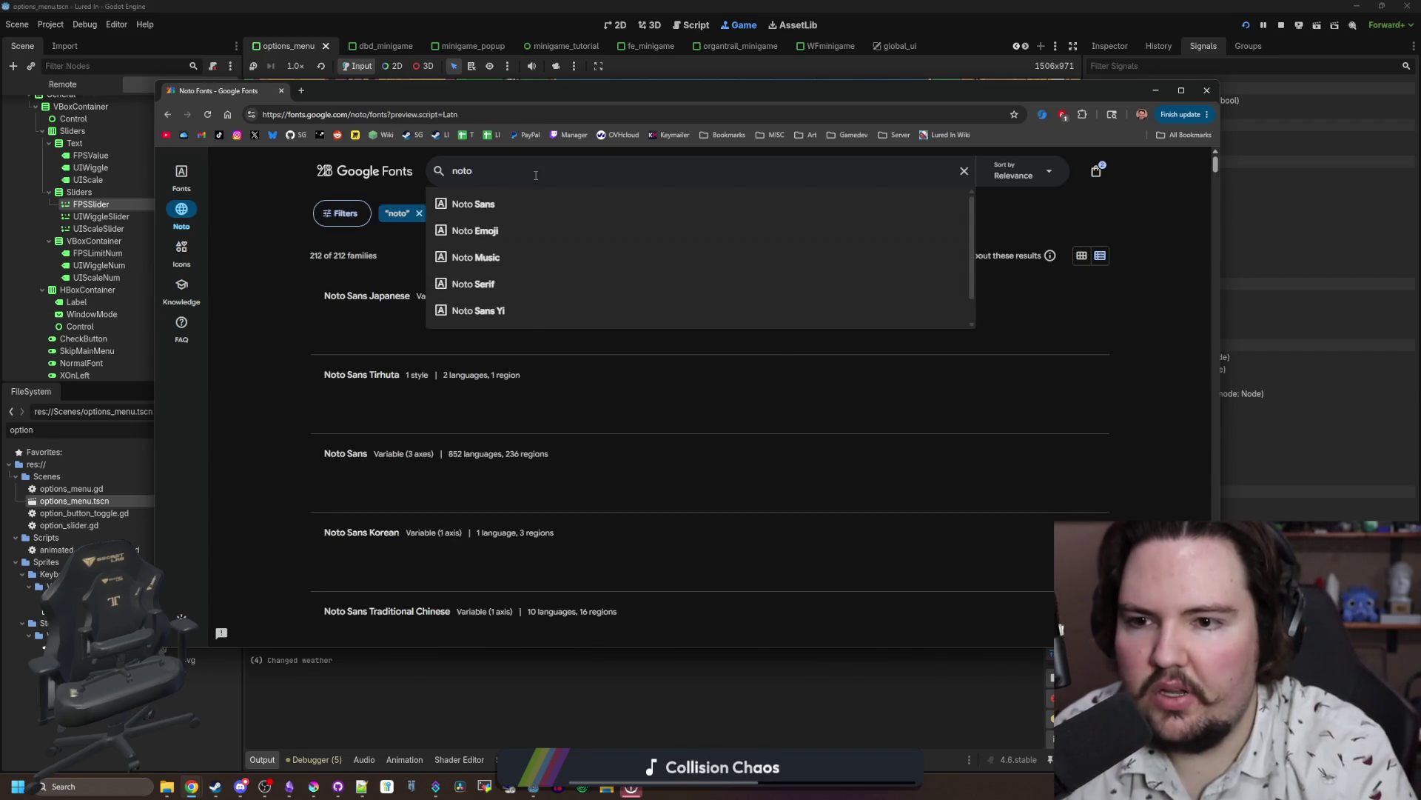
key(Return)
key(BackSpace)
key(BackSpace)
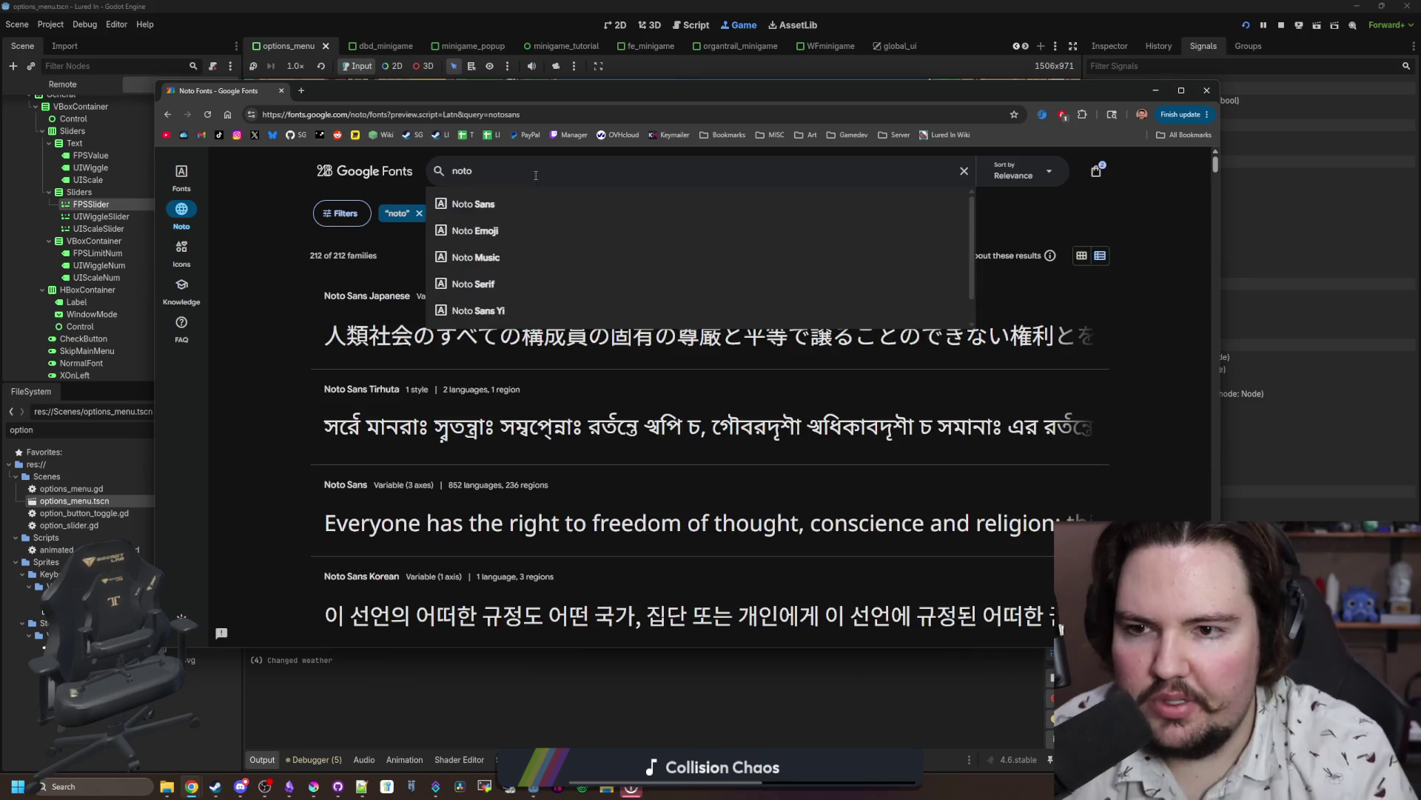
text( sans)
key(Return)
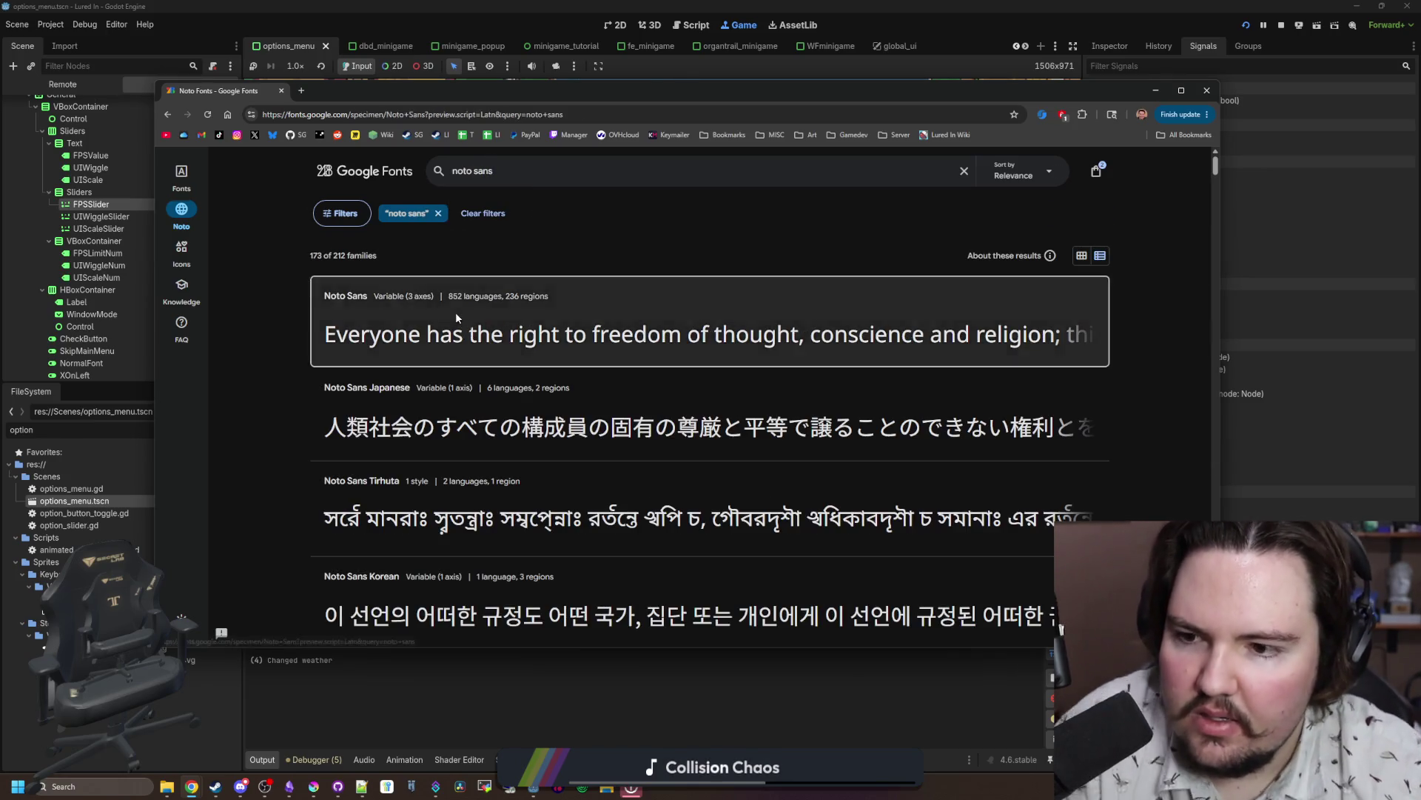
click(455, 312)
scroll(455, 312, down, 2)
scroll(456, 314, down, 10)
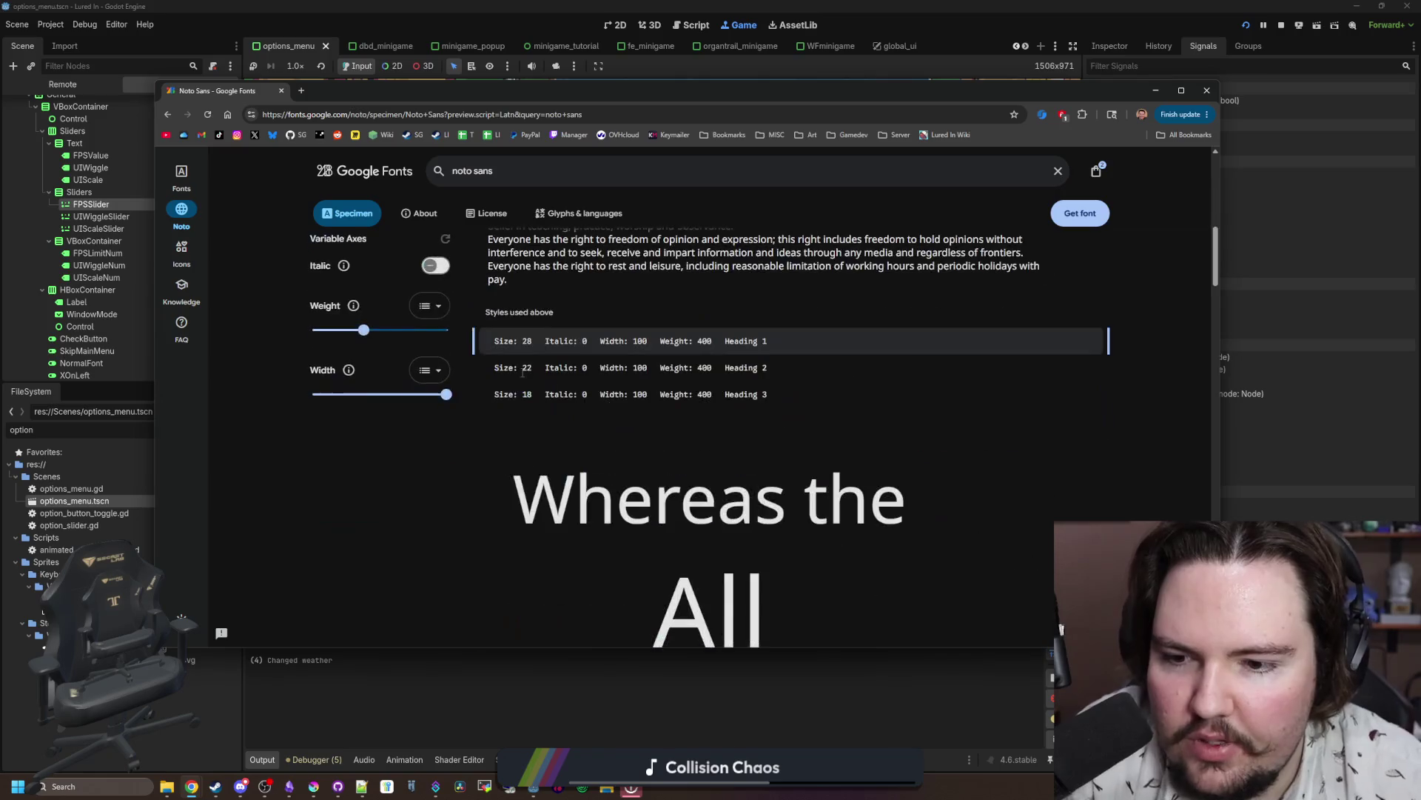
scroll(575, 348, down, 5)
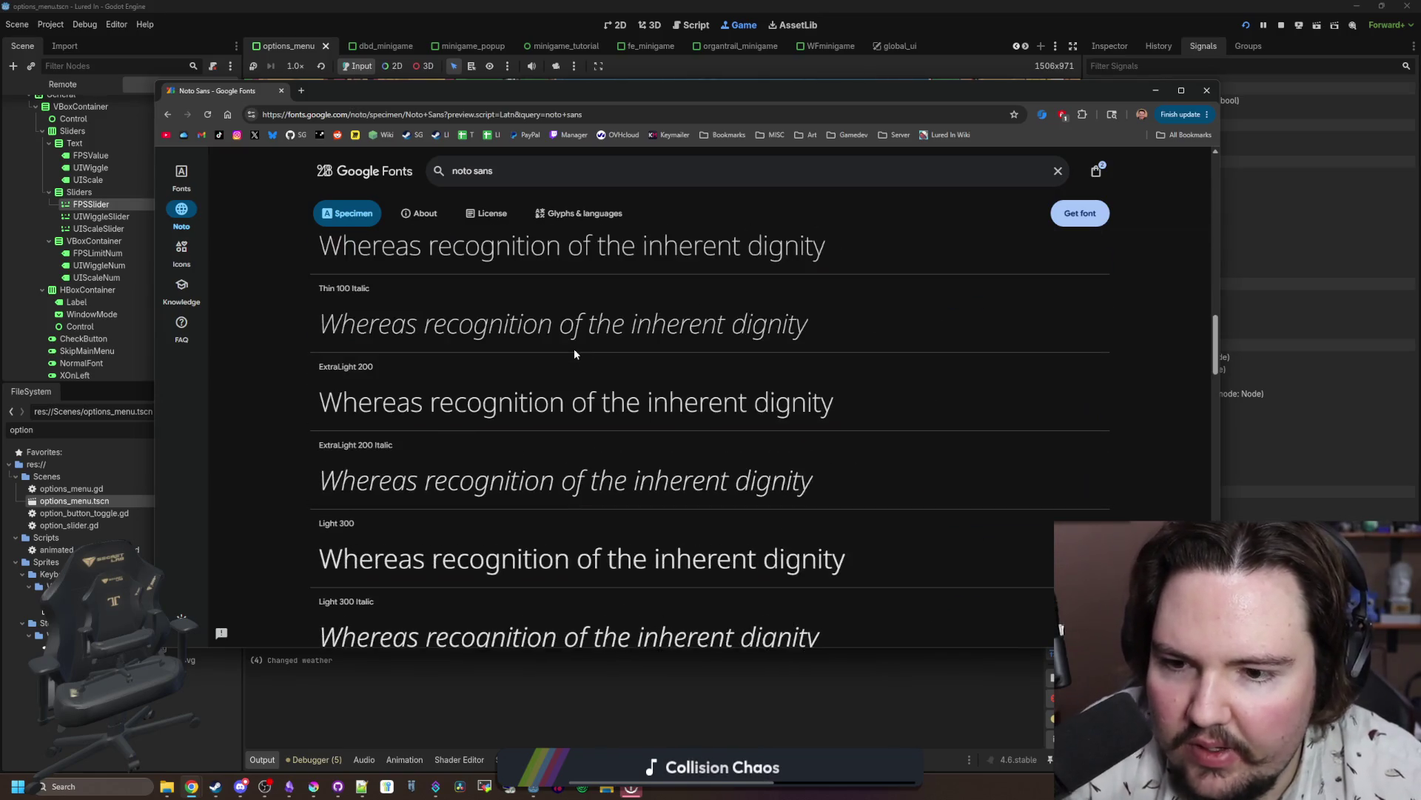
scroll(574, 348, up, 7)
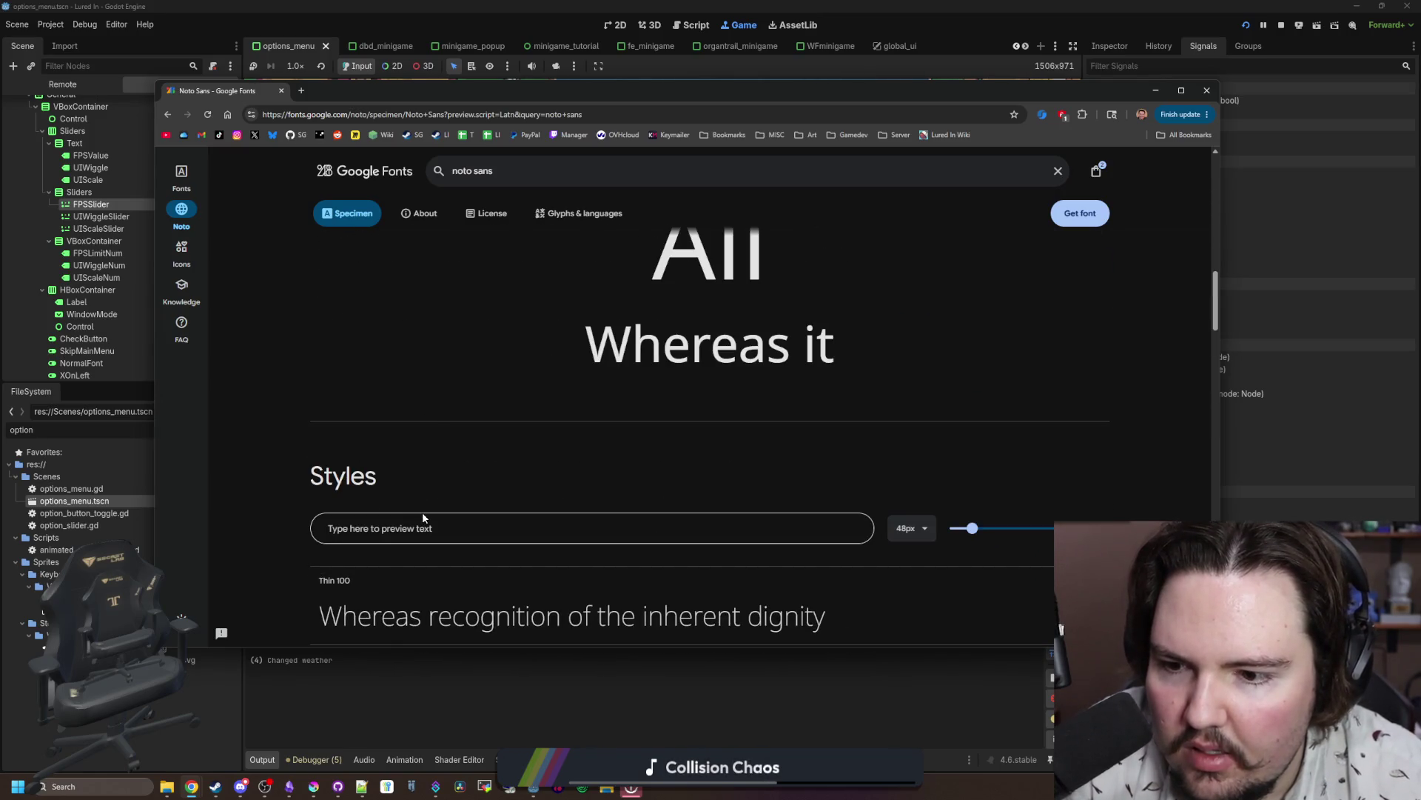
Step: Type ∞ into Noto Sans's preview text field to check the glyph
click(422, 518)
text(∞)
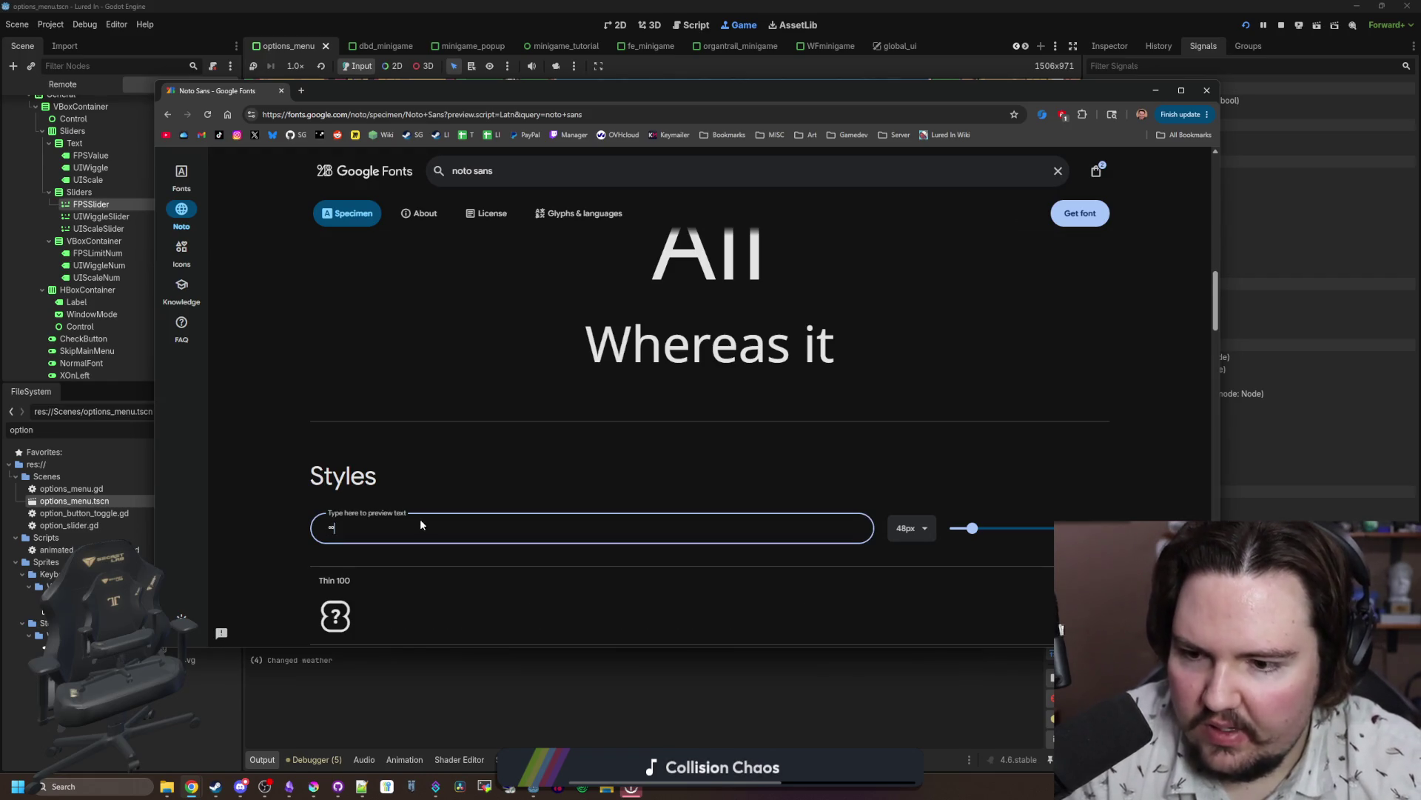
scroll(422, 511, down, 15)
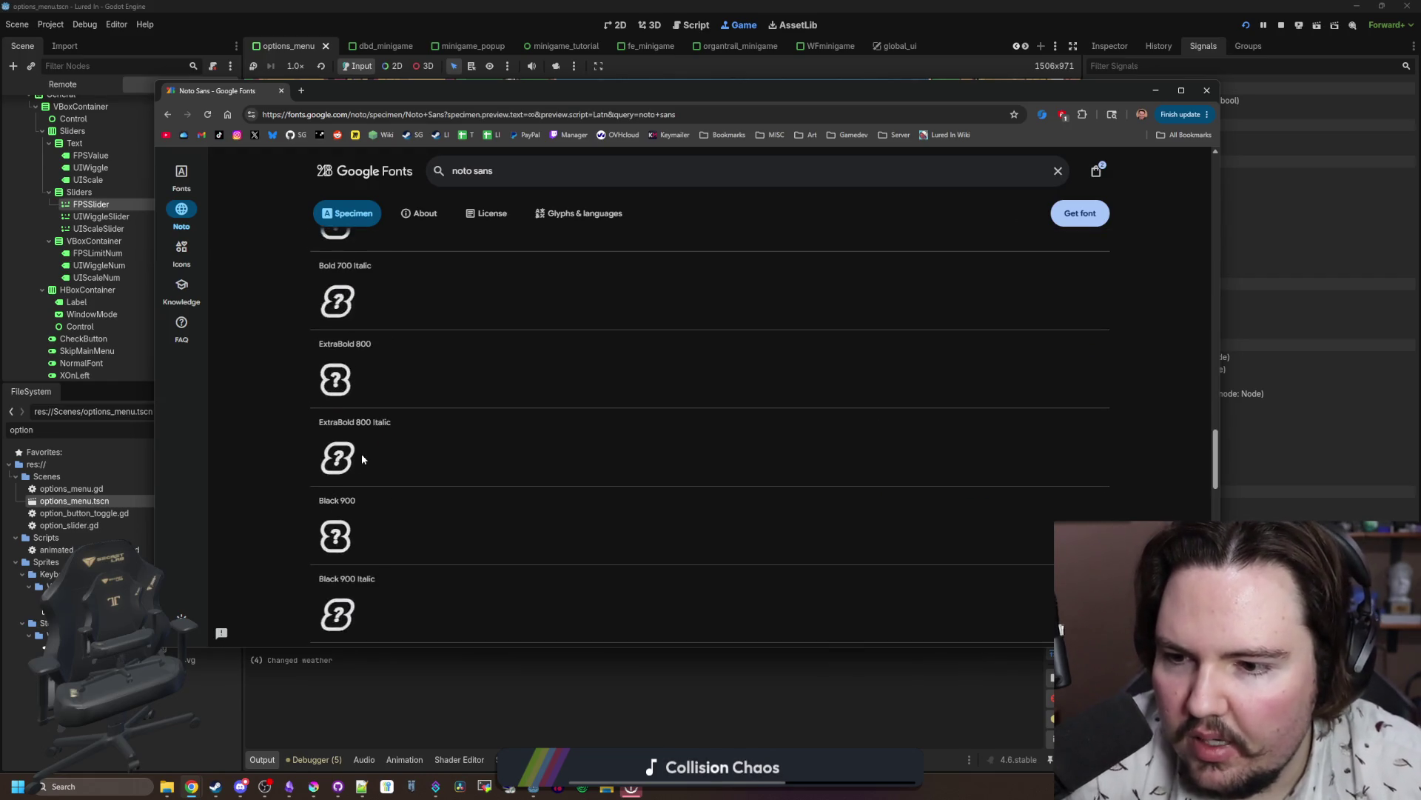
scroll(367, 450, down, 8)
scroll(367, 450, up, 20)
scroll(428, 398, down, 12)
scroll(428, 393, up, 4)
scroll(428, 393, up, 2)
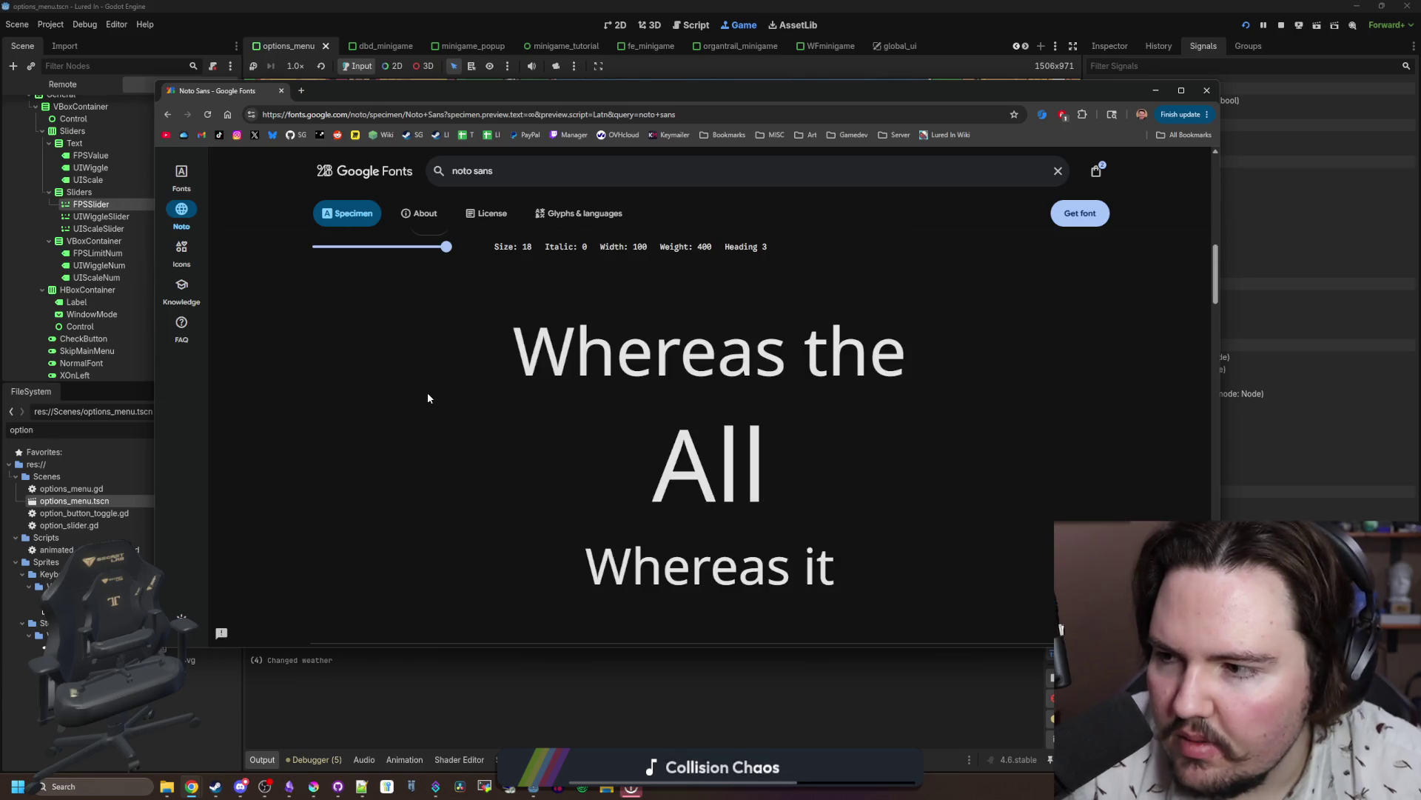
scroll(428, 393, up, 5)
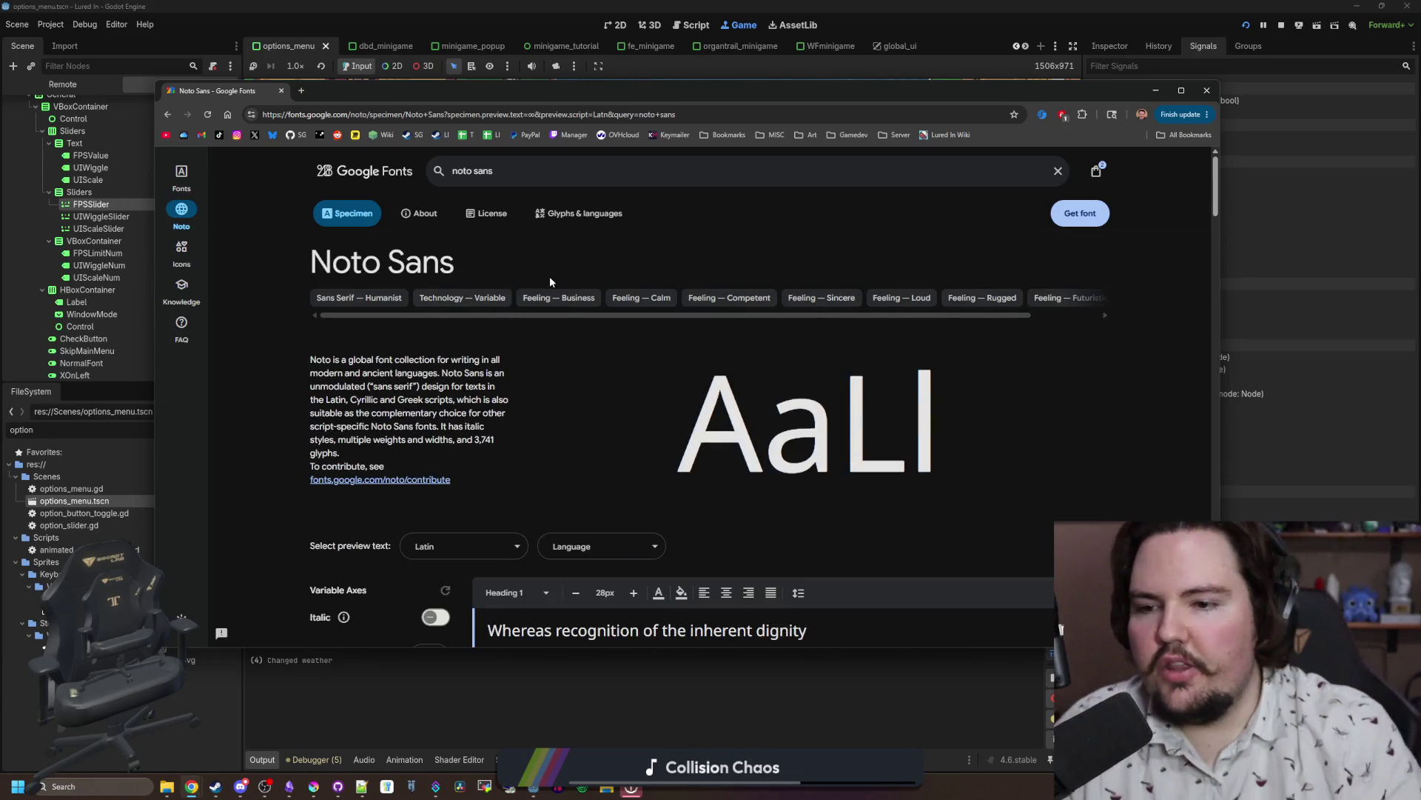
Step: Return to the noto sans results and open the Noto Sans Math specimen page
click(371, 182)
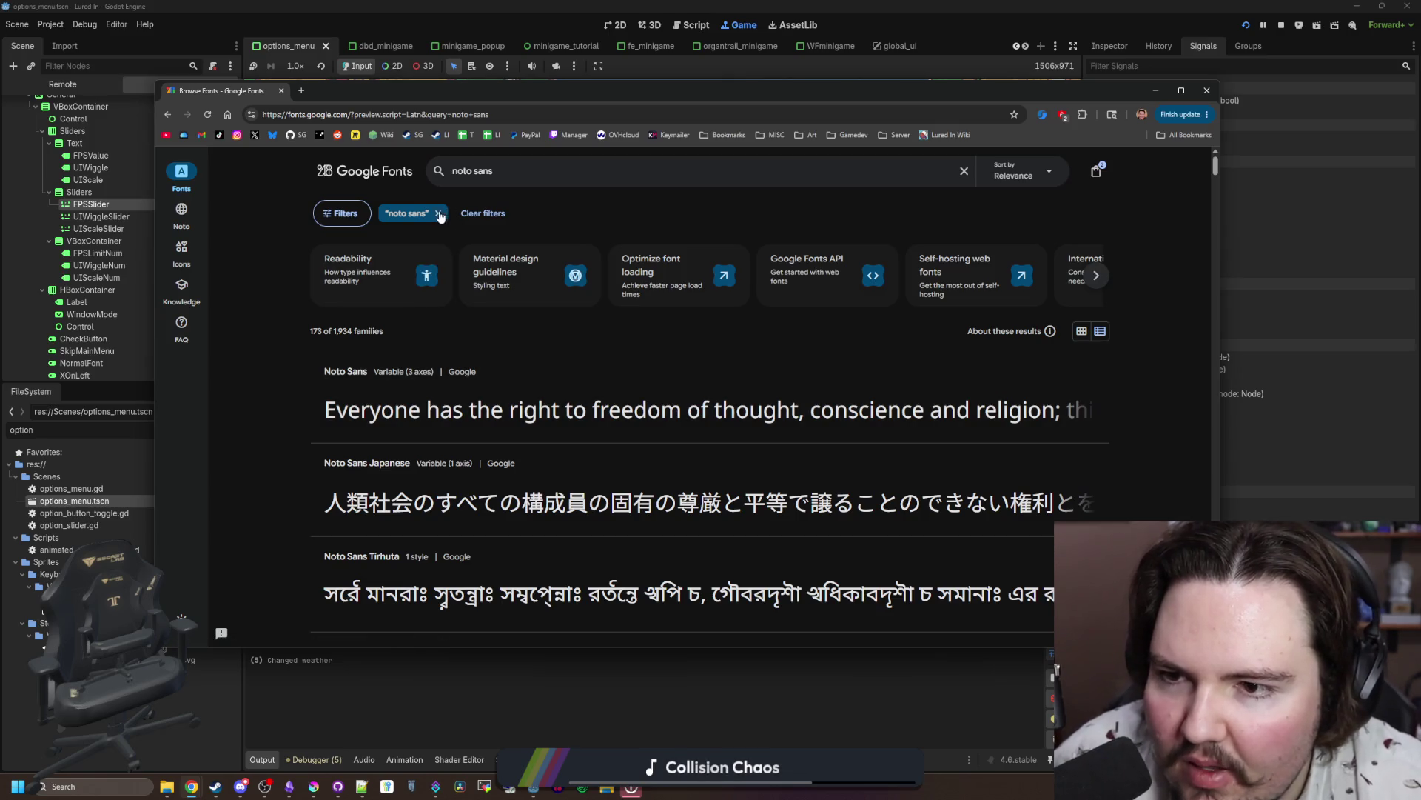
scroll(531, 397, down, 5)
scroll(532, 398, down, 15)
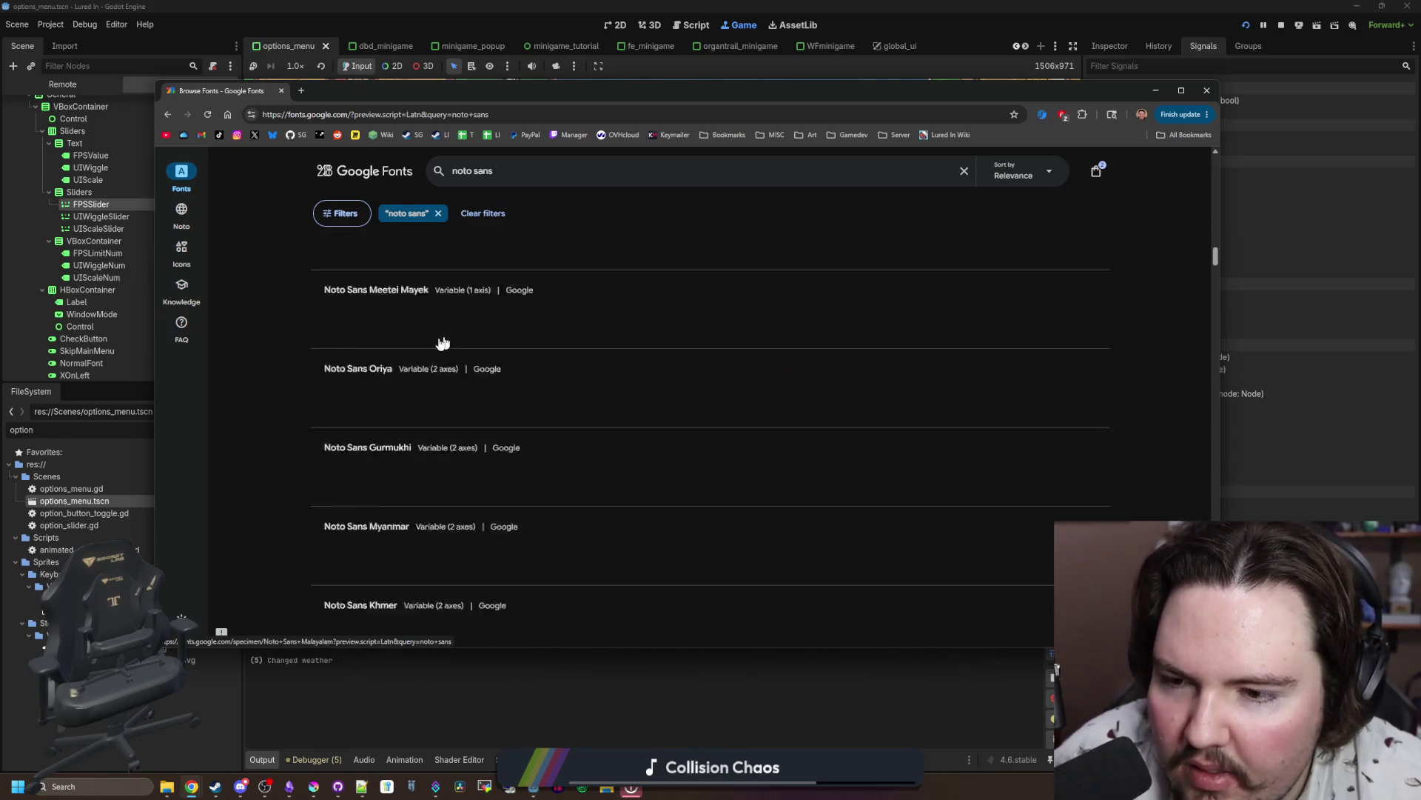
scroll(445, 342, down, 10)
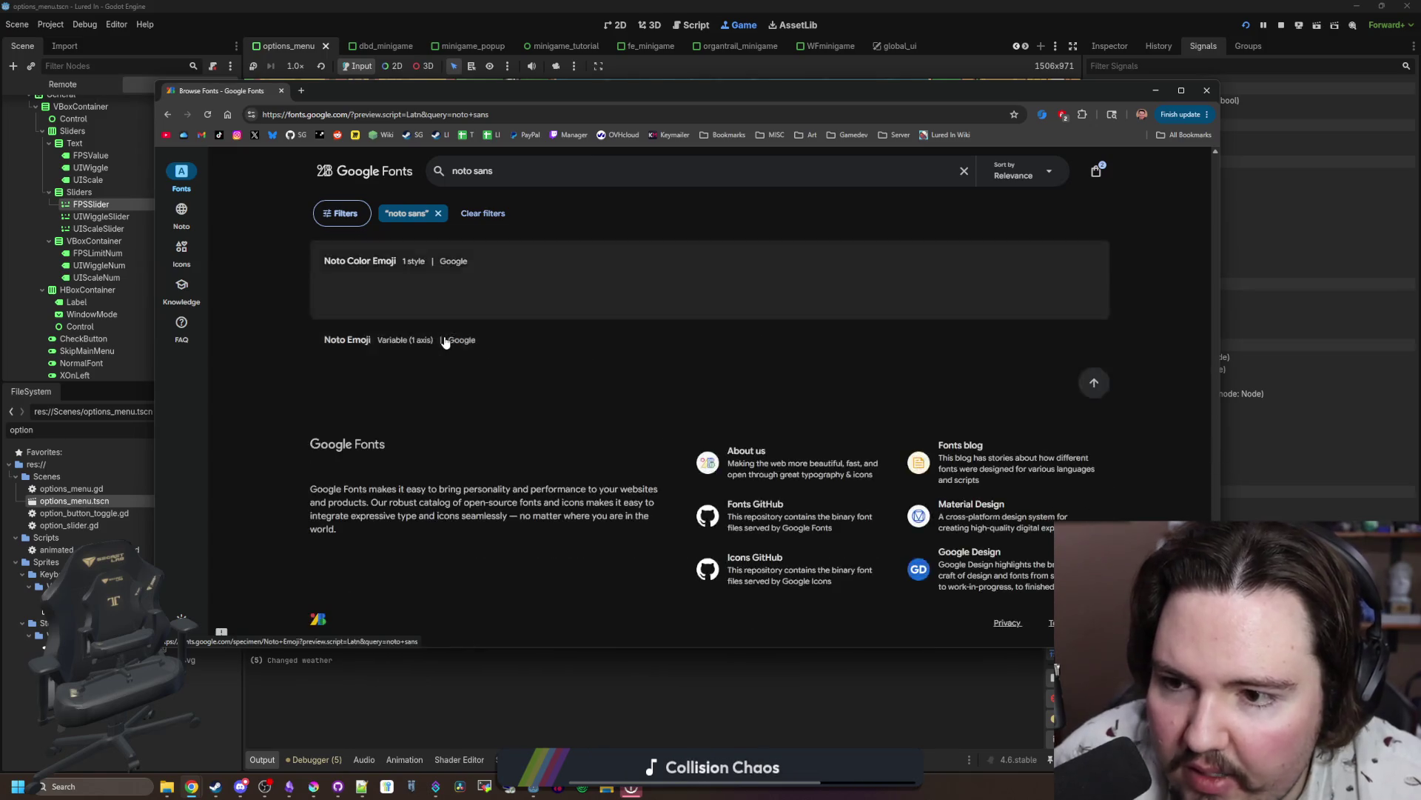
scroll(445, 342, up, 6)
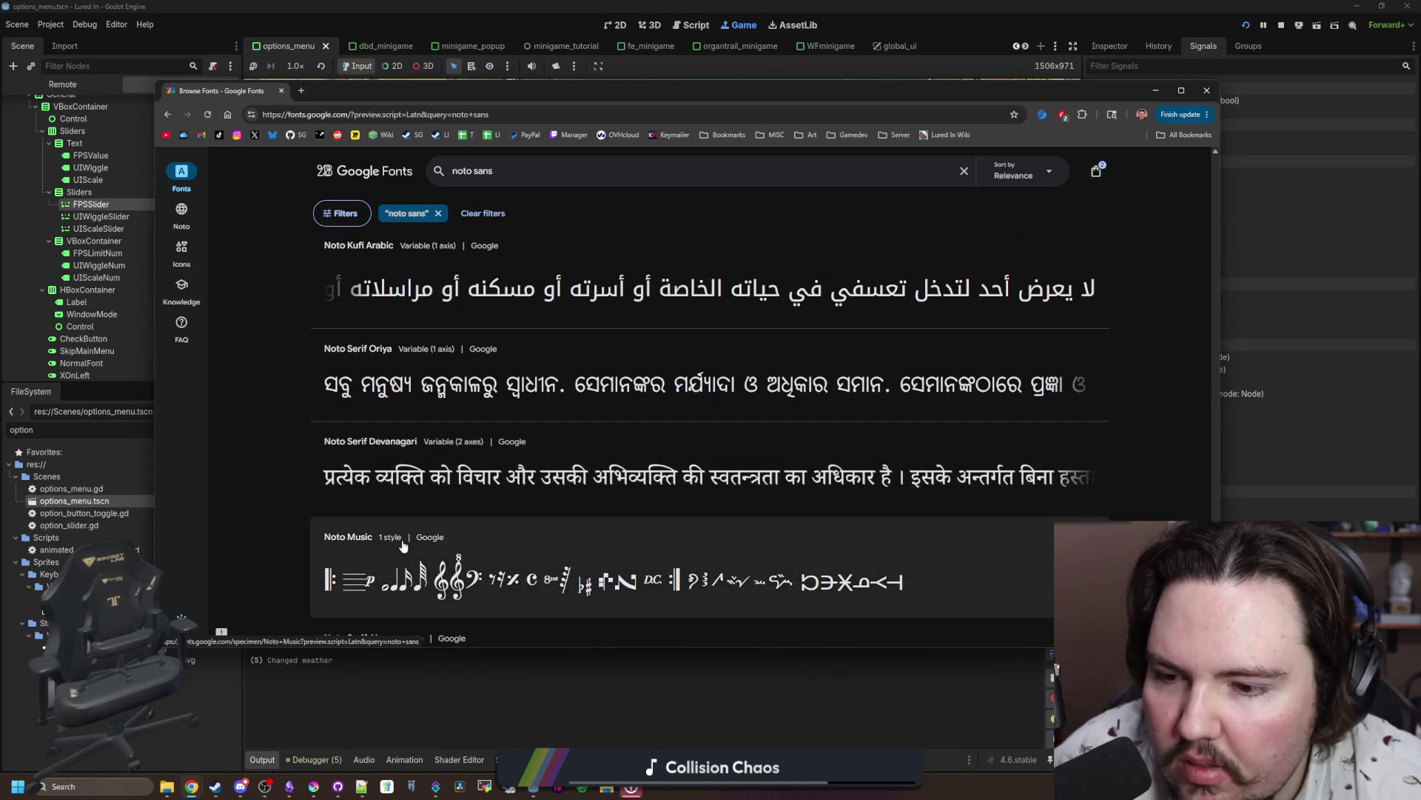
scroll(445, 414, up, 3)
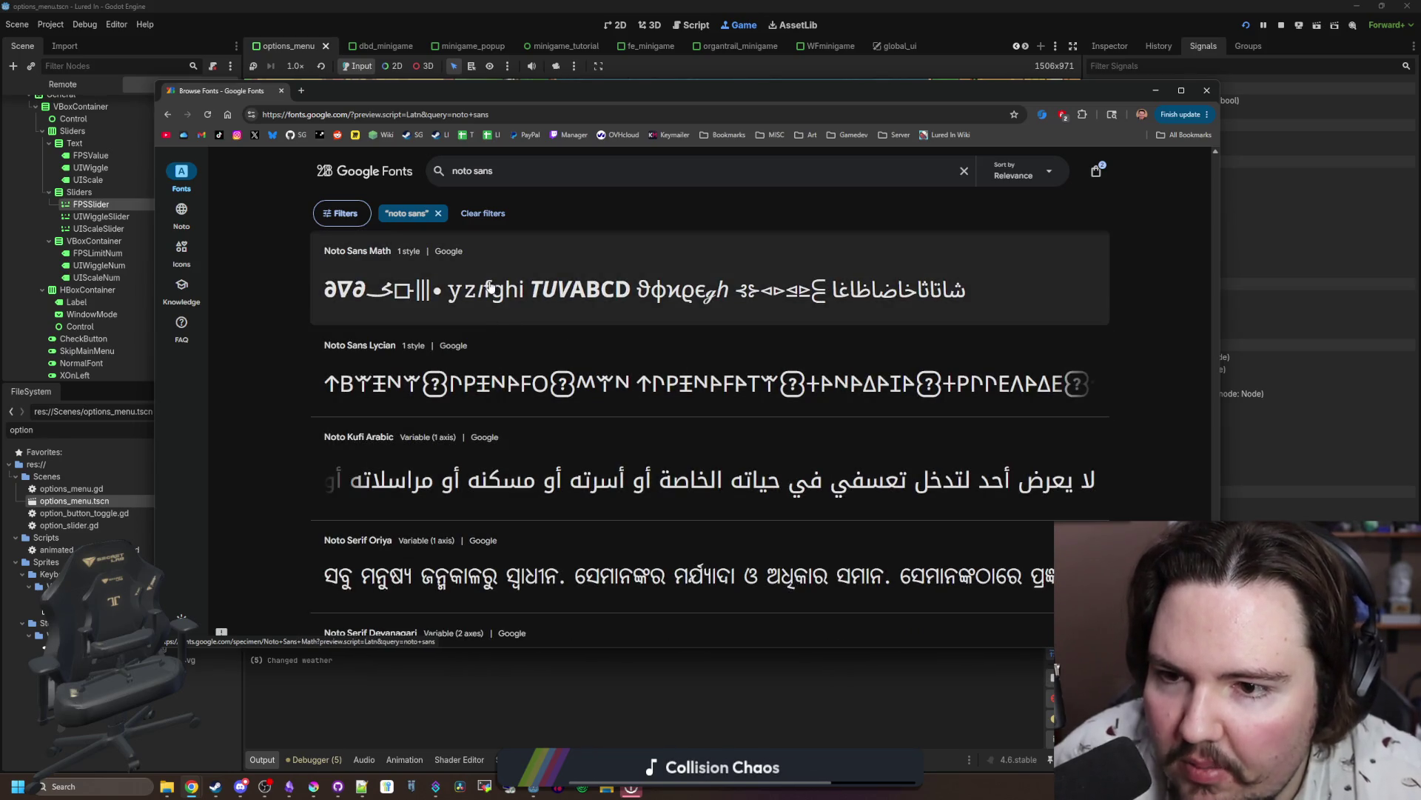
click(490, 285)
scroll(485, 314, down, 10)
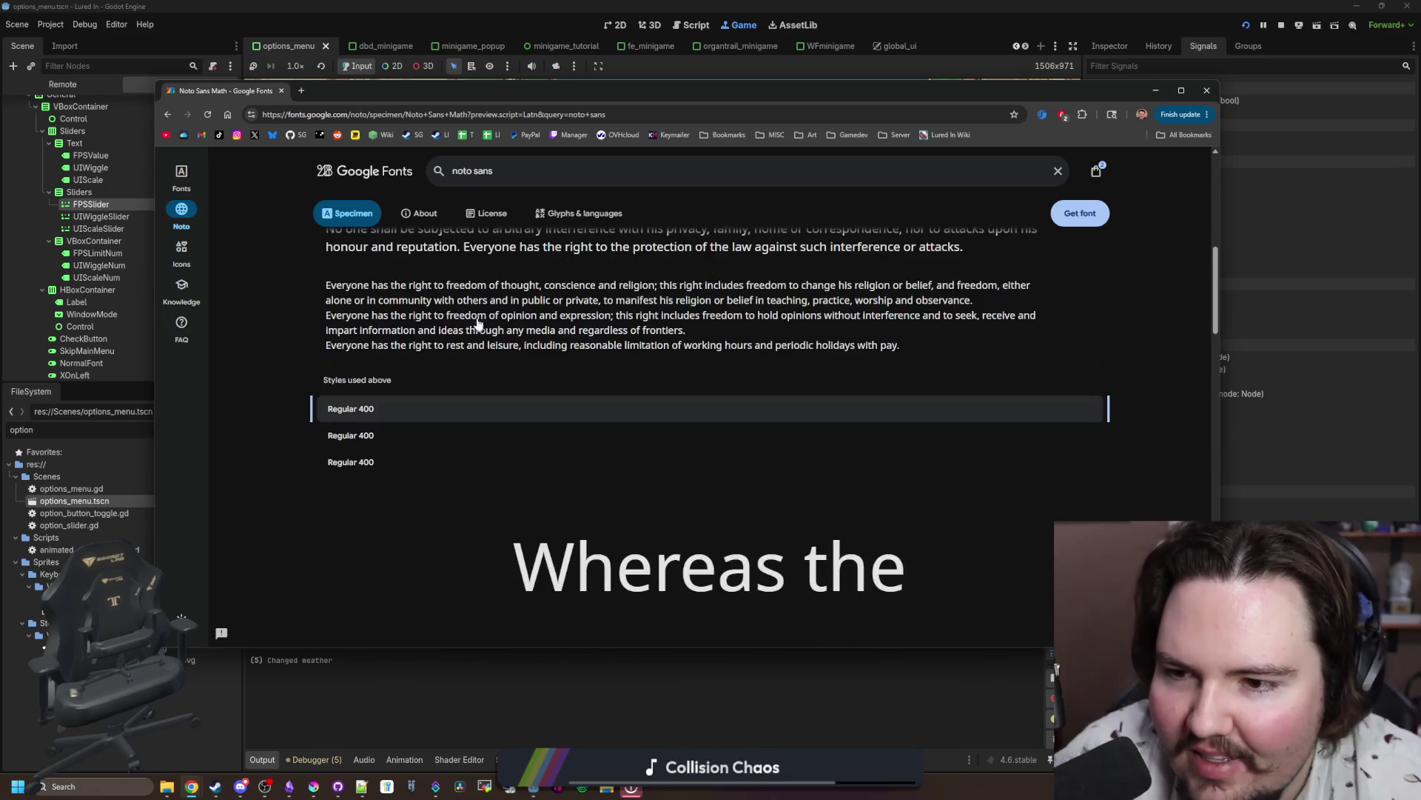
scroll(413, 402, down, 5)
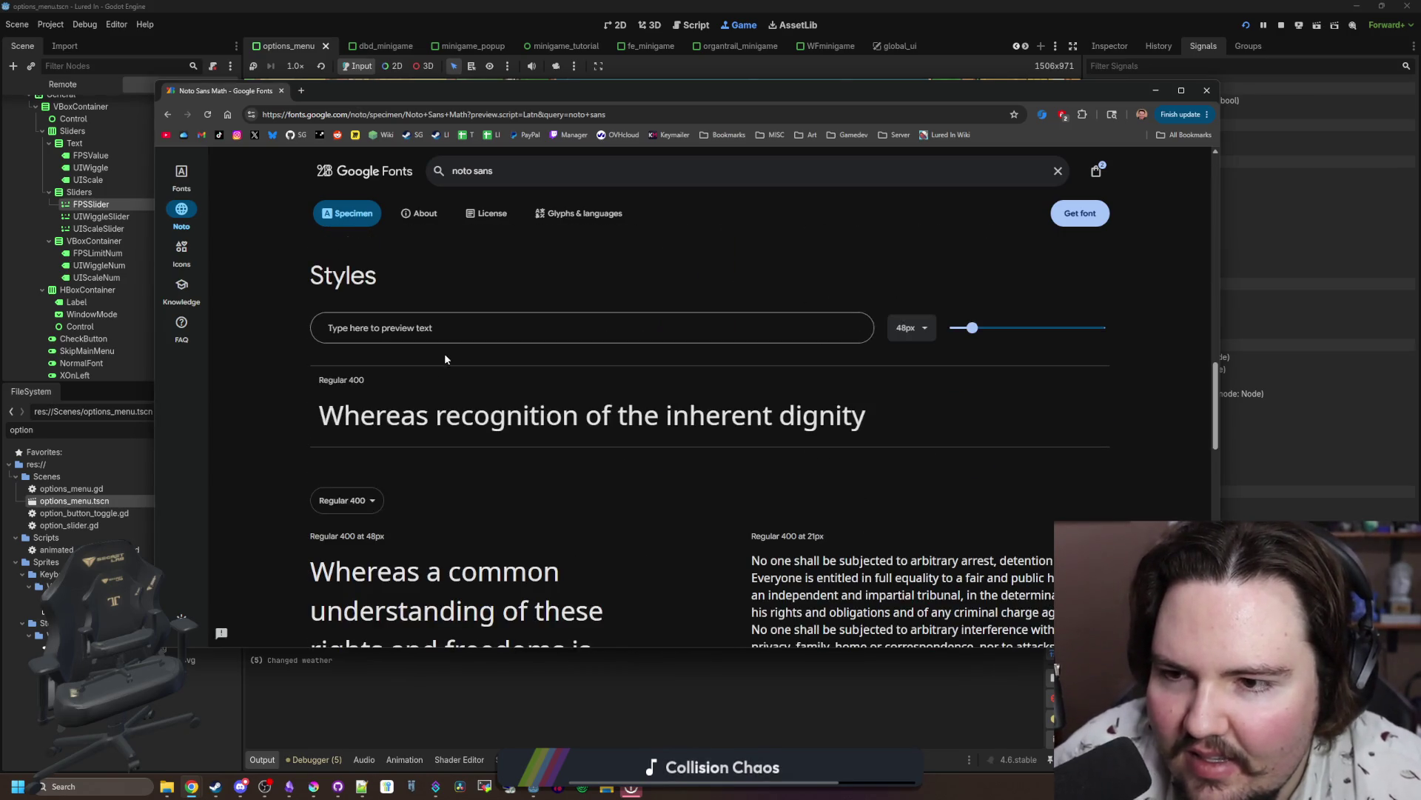
Step: Preview the ∞ symbol in Noto Sans Math's Styles field
click(467, 327)
text(∞)
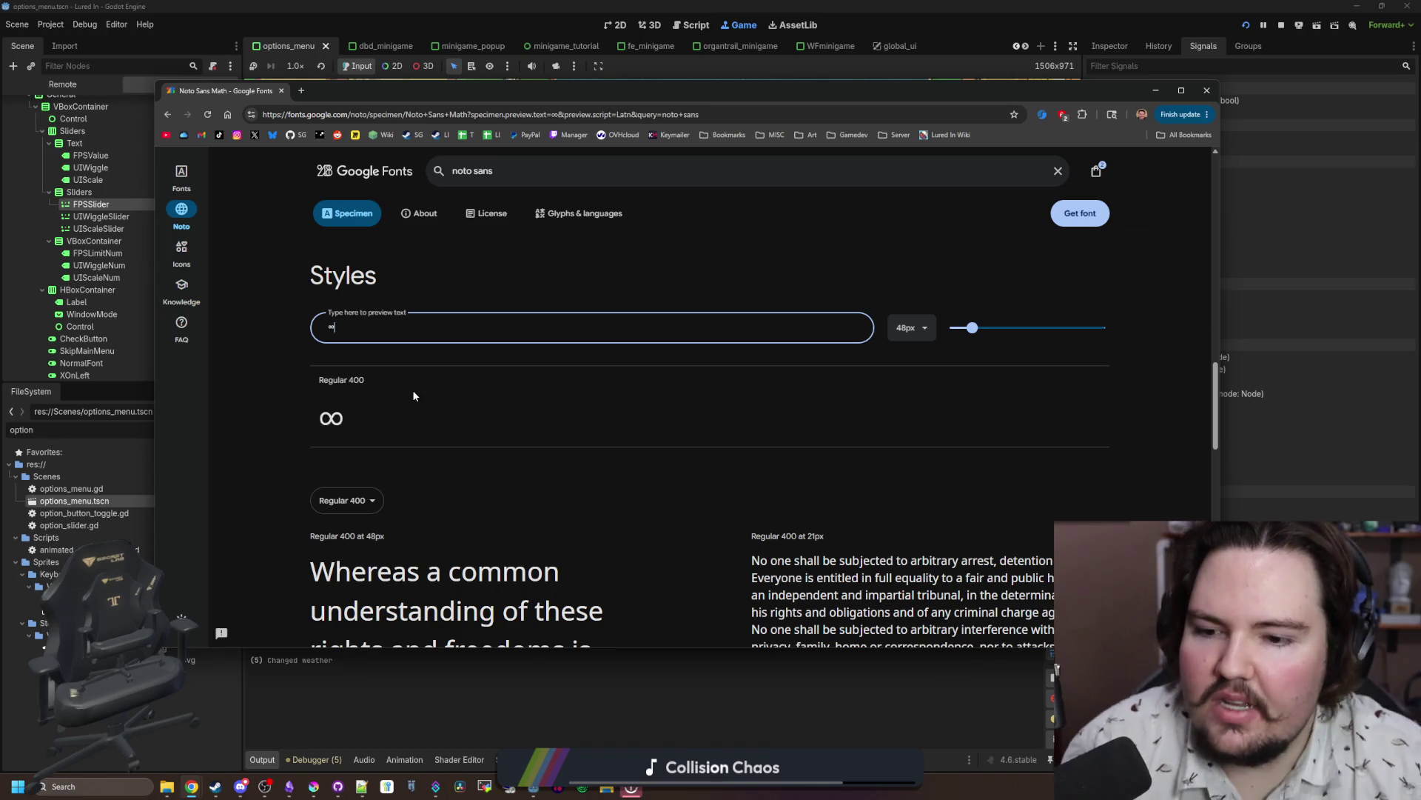
scroll(413, 396, up, 15)
click(1097, 171)
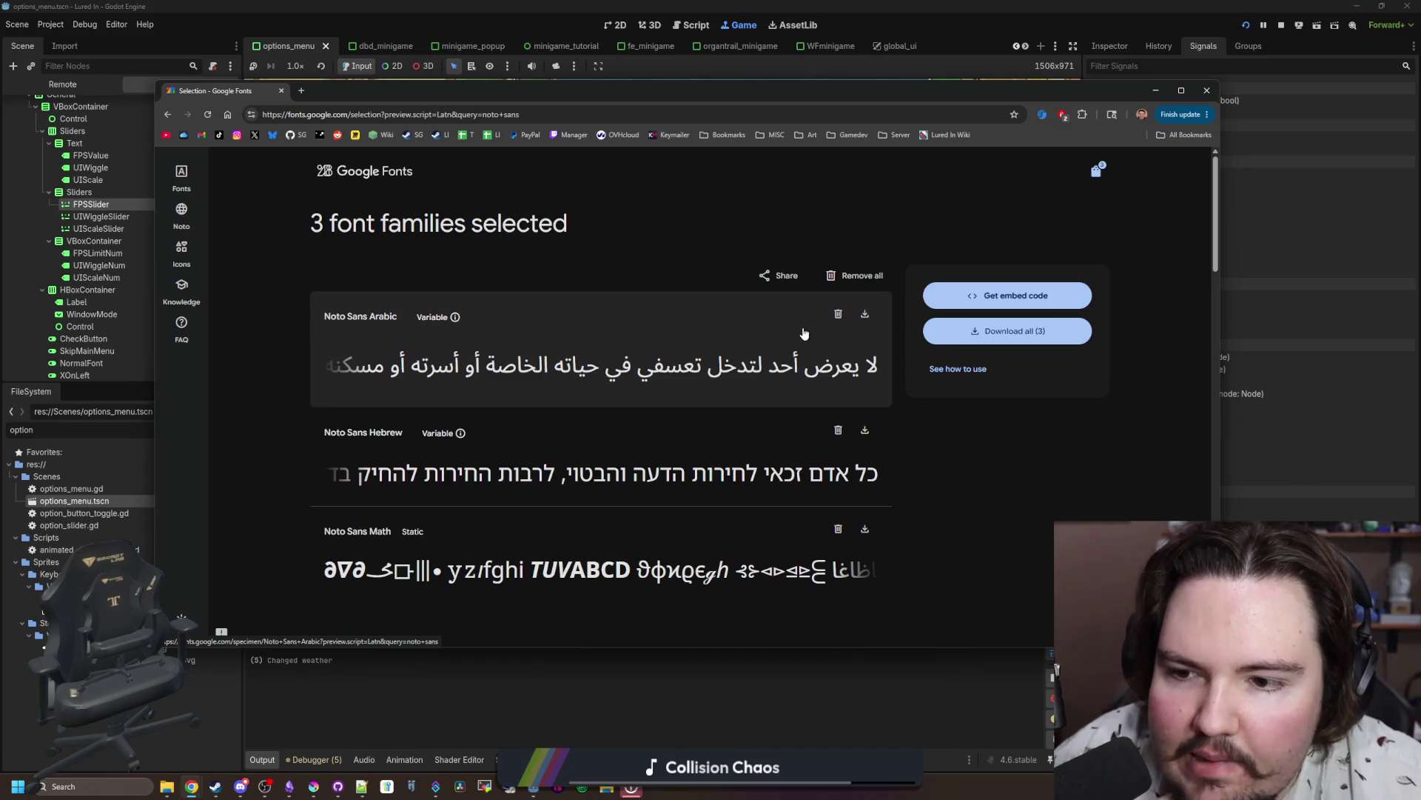
Step: Download Noto Sans Math as Noto_Sans_Math.zip, open it, and return to the specimen page
scroll(807, 497, down, 1)
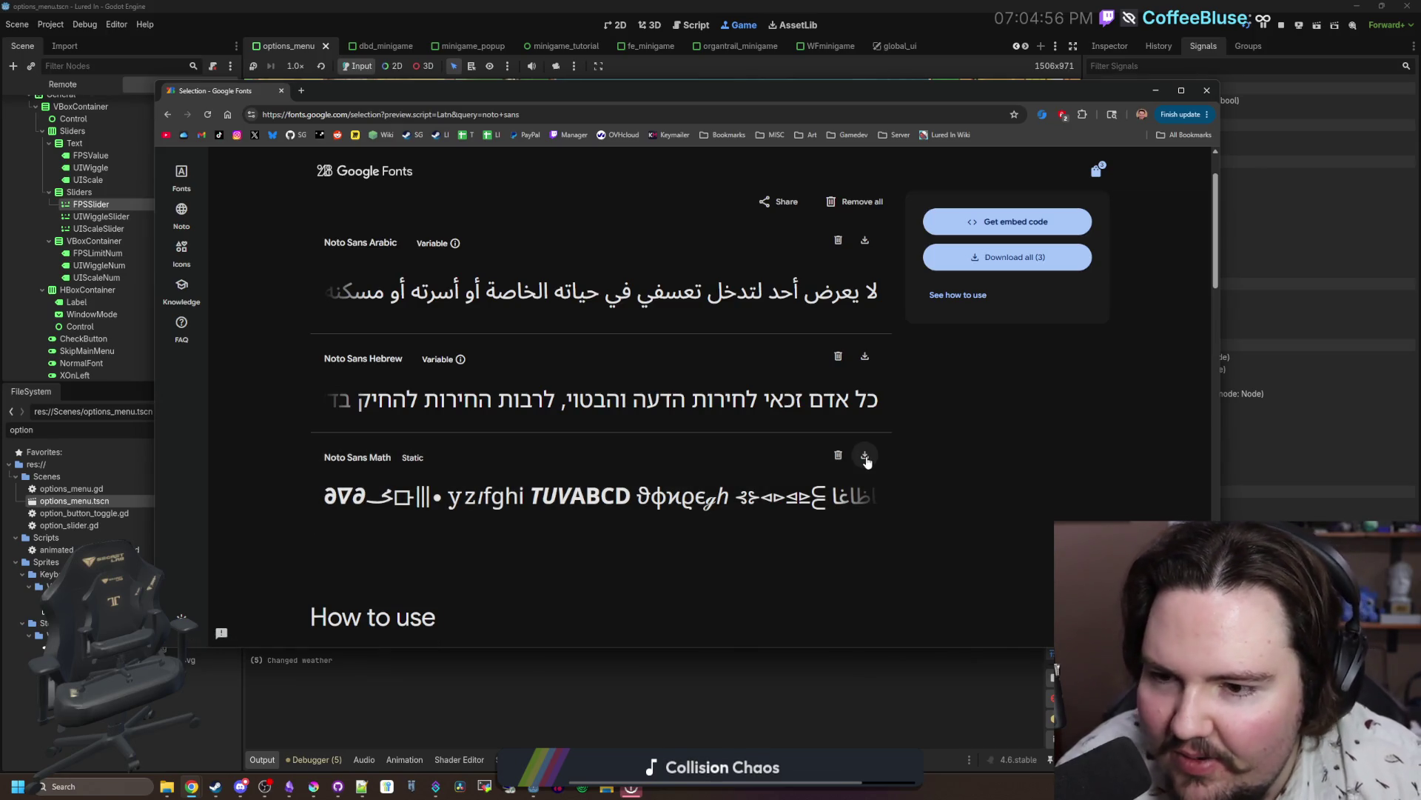
click(866, 457)
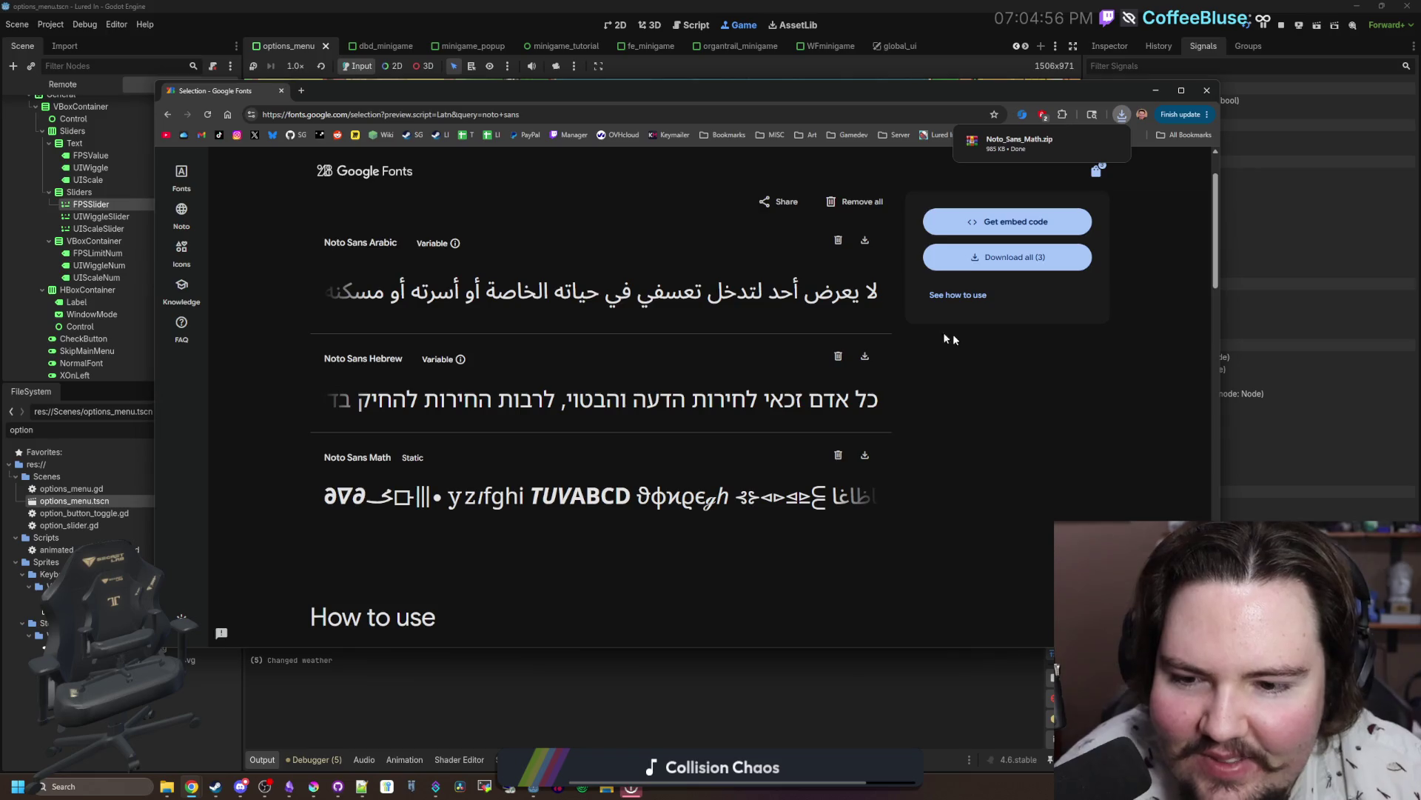
click(1047, 142)
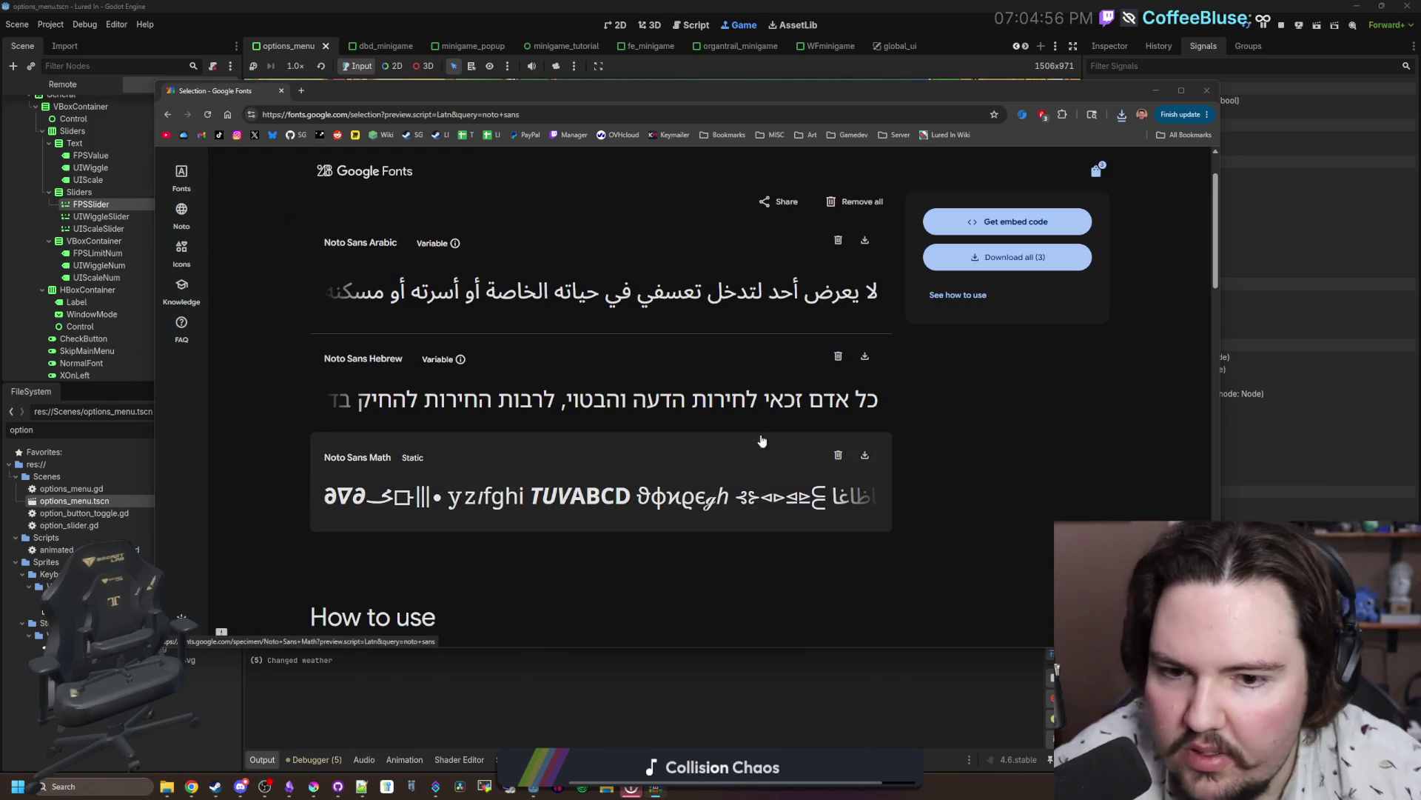
click(399, 465)
scroll(428, 445, down, 20)
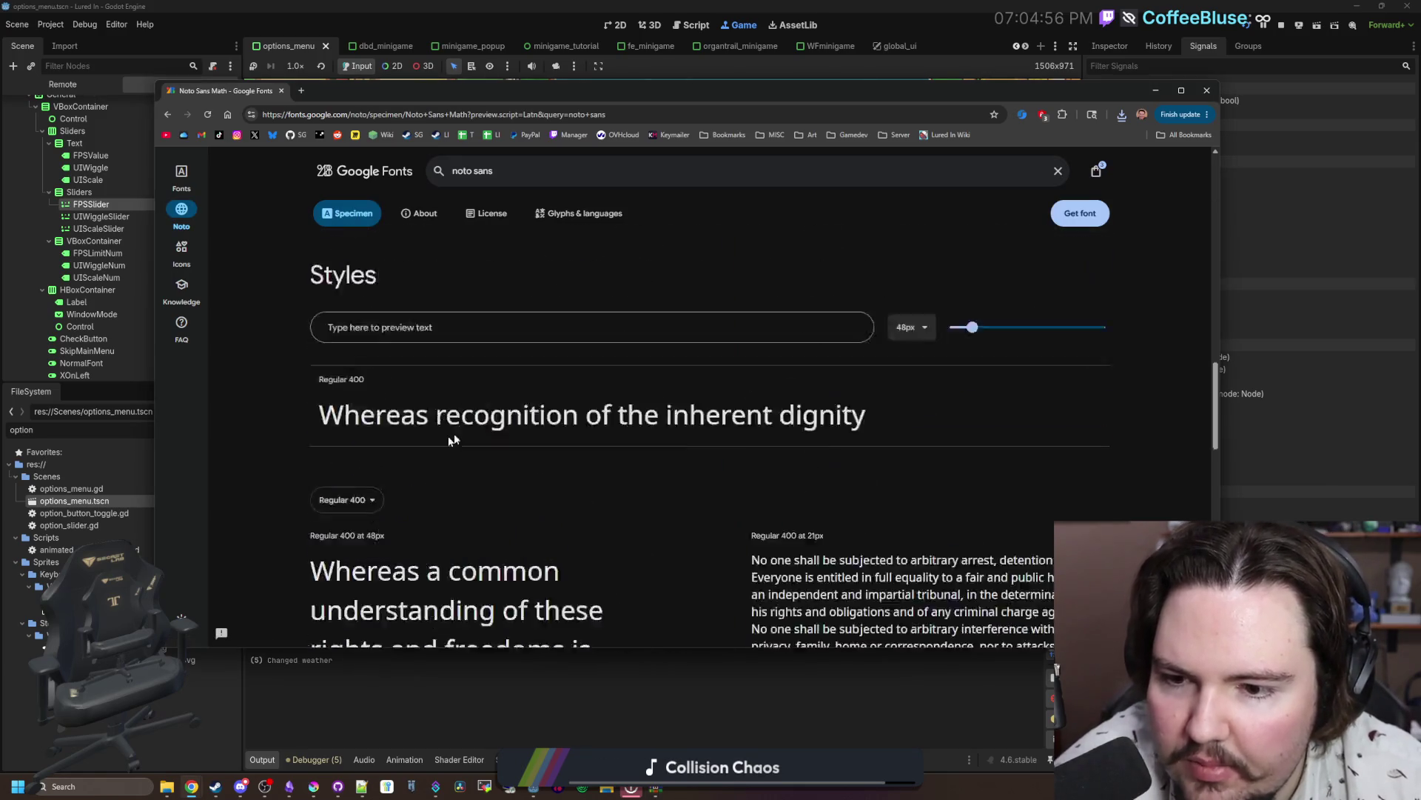
Step: Open Noto Sans Math's Glyphs & languages listing and scroll through it
scroll(606, 389, up, 20)
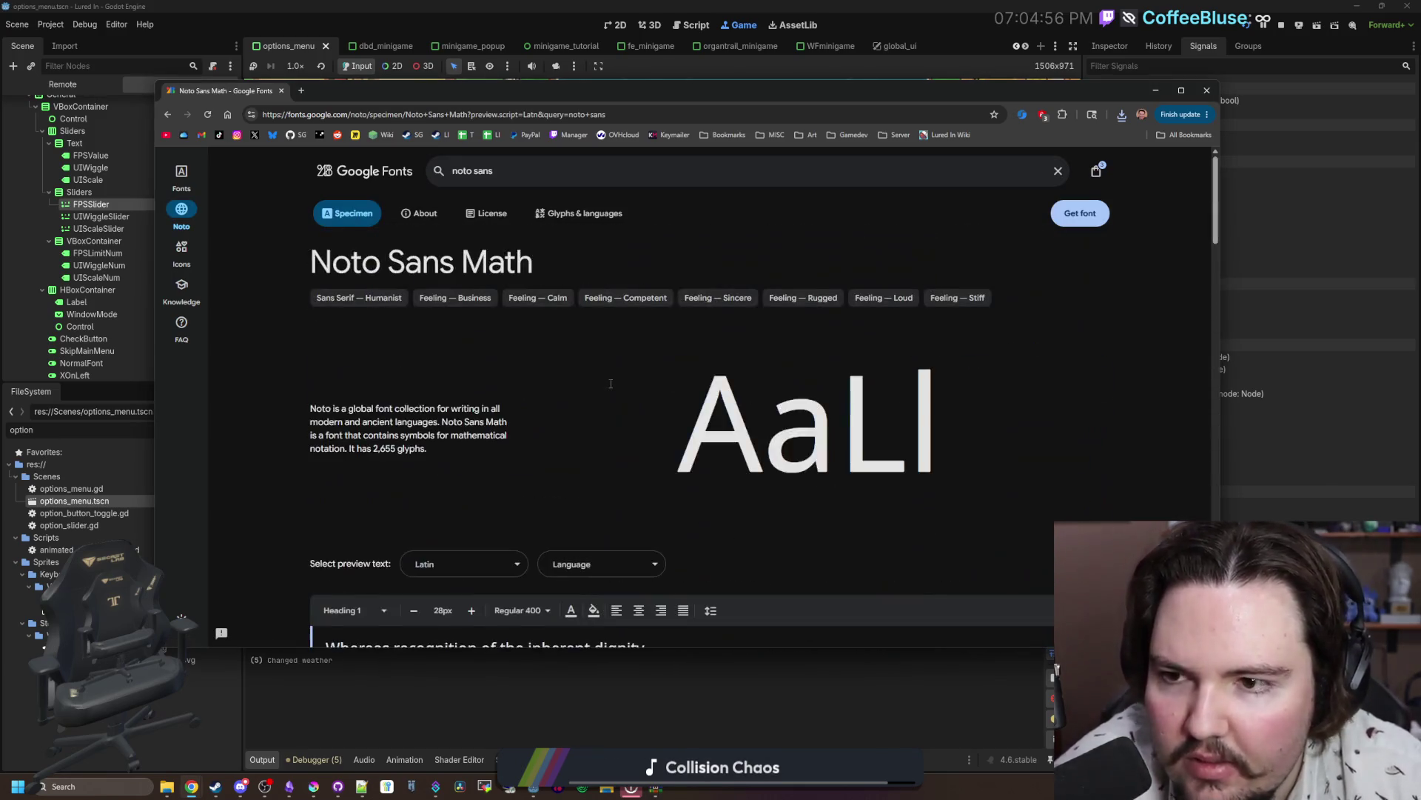
click(588, 223)
scroll(869, 334, down, 5)
key(alt+Left)
scroll(868, 333, down, 10)
scroll(869, 332, up, 1)
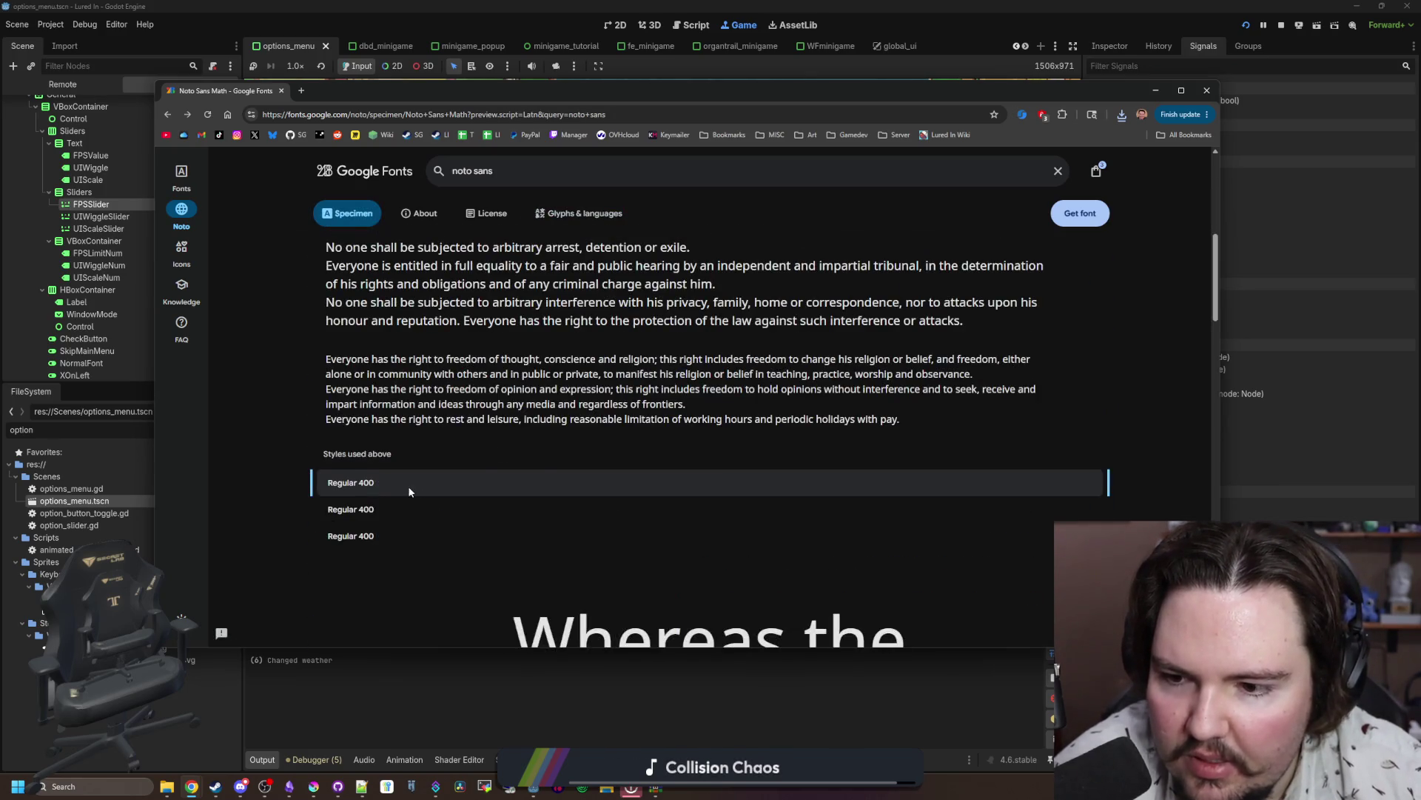
scroll(410, 481, down, 2)
scroll(414, 480, down, 8)
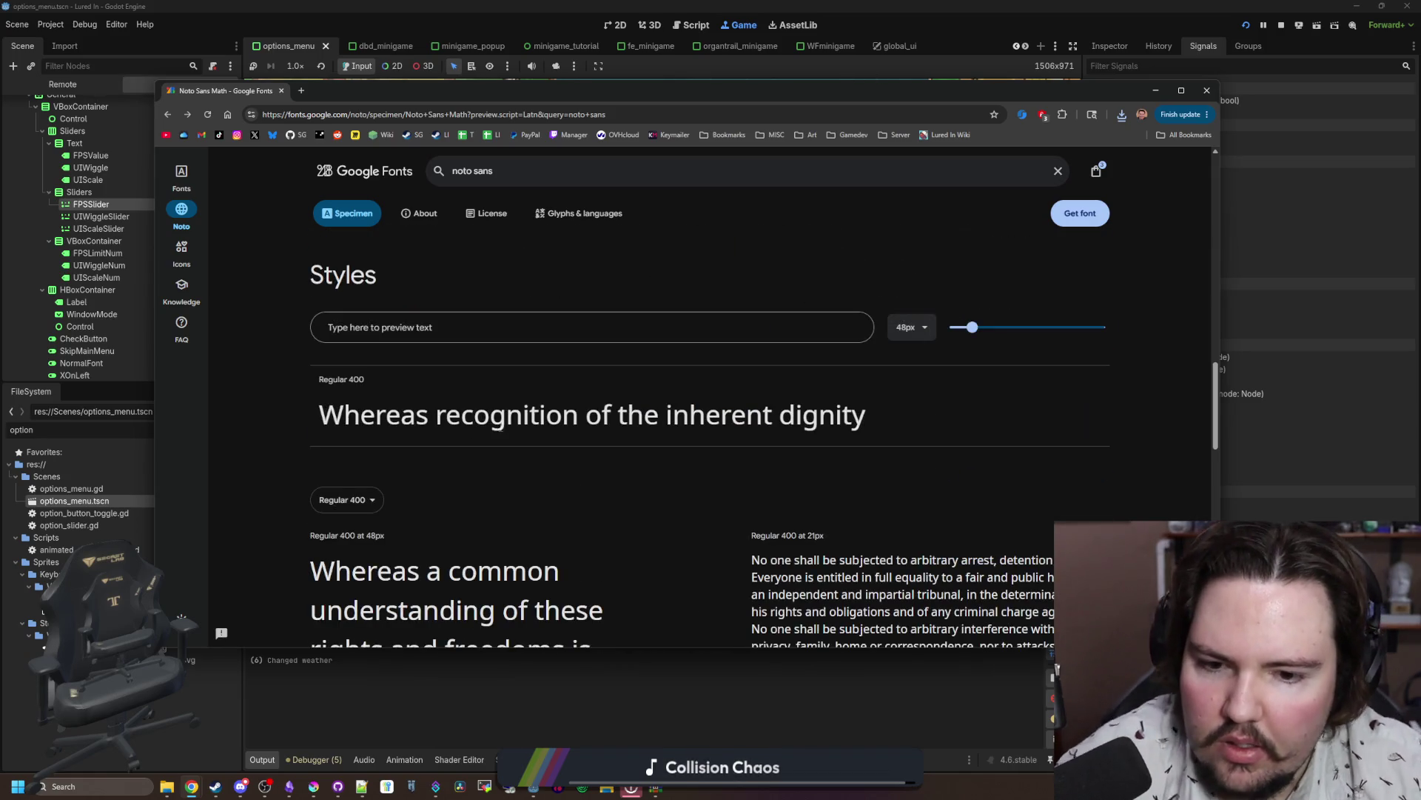
scroll(509, 418, down, 3)
scroll(594, 385, down, 5)
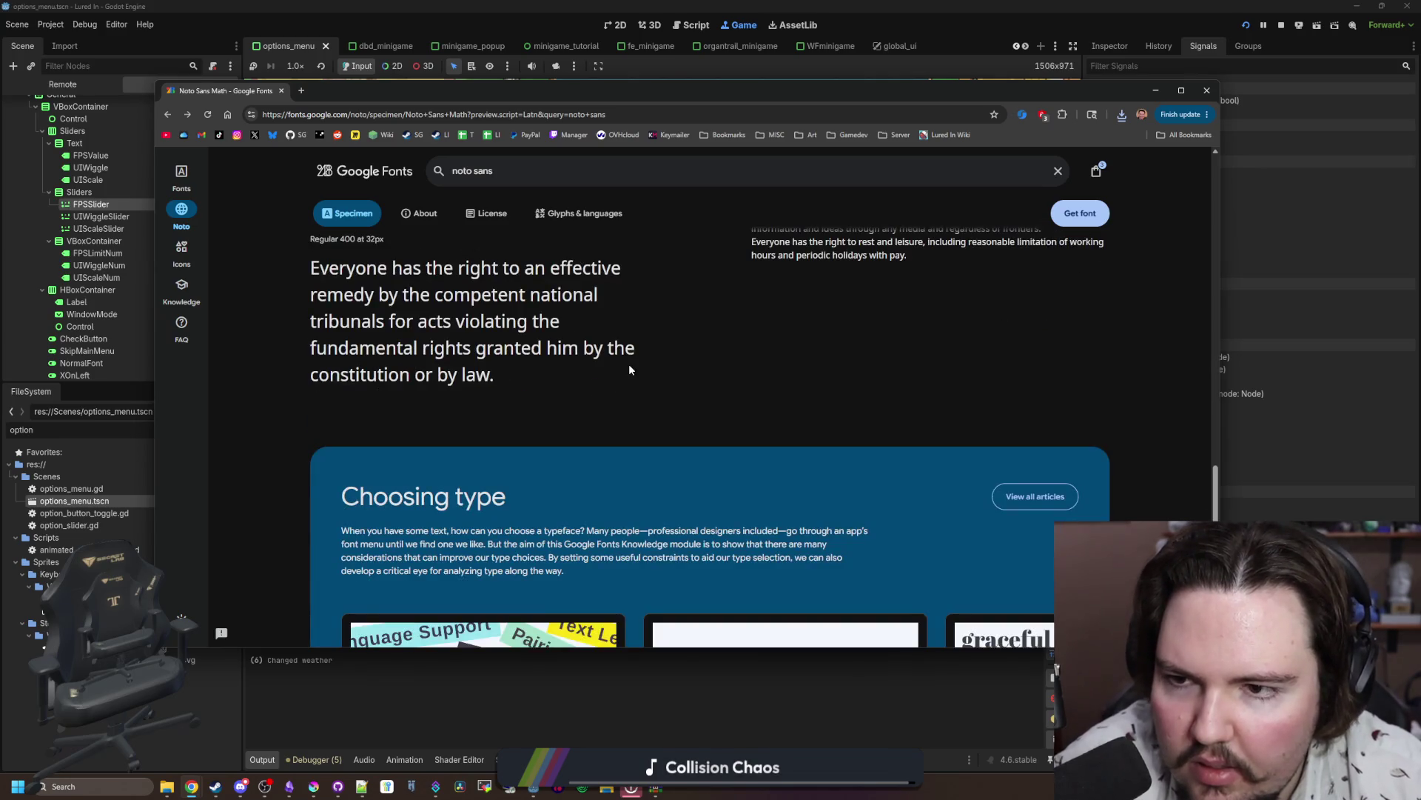
scroll(628, 363, up, 15)
click(592, 222)
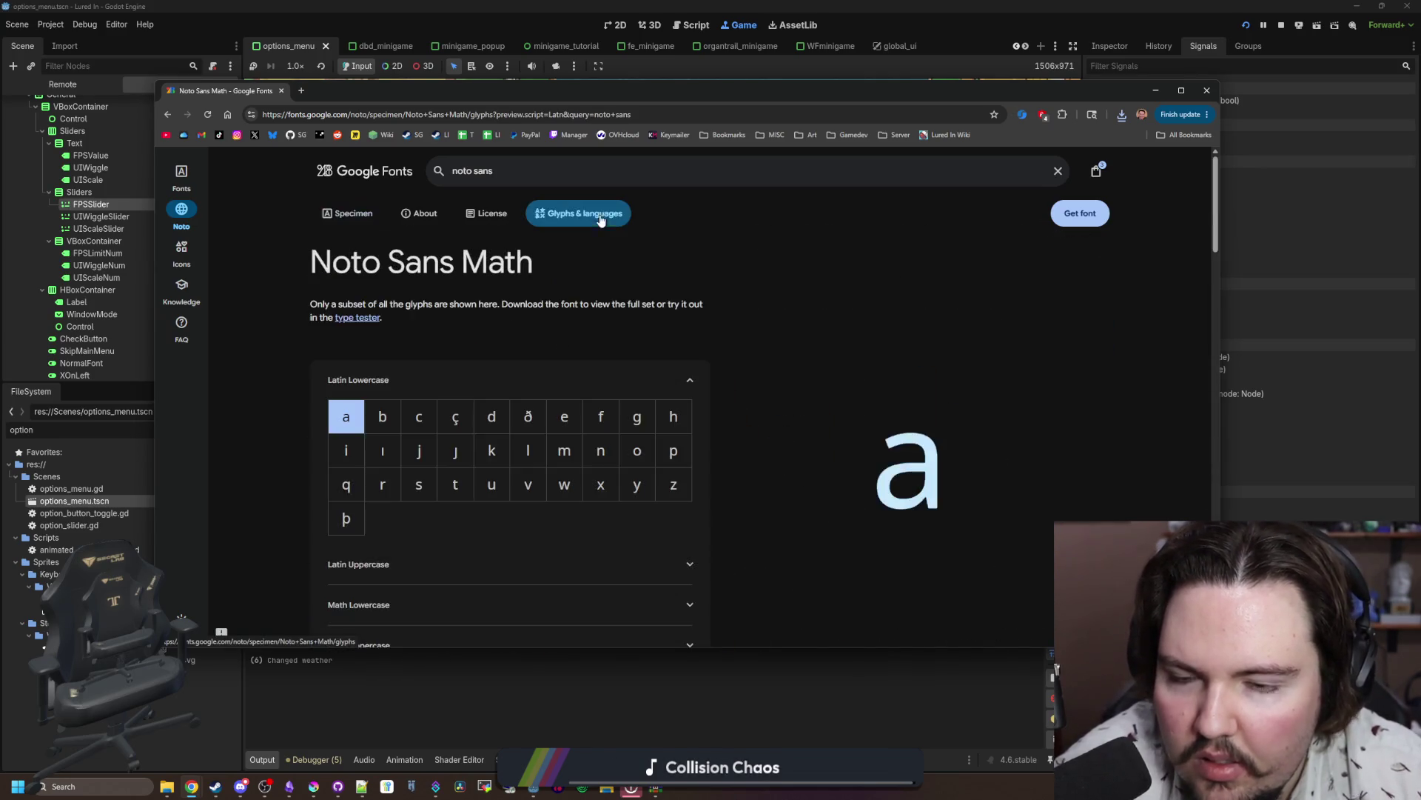
scroll(622, 353, down, 2)
scroll(562, 366, down, 4)
Step: Expand and collapse the Arabic, Latin Uppercase, Math Lowercase and Math Uppercase glyph groups, then minimize Chrome
click(476, 374)
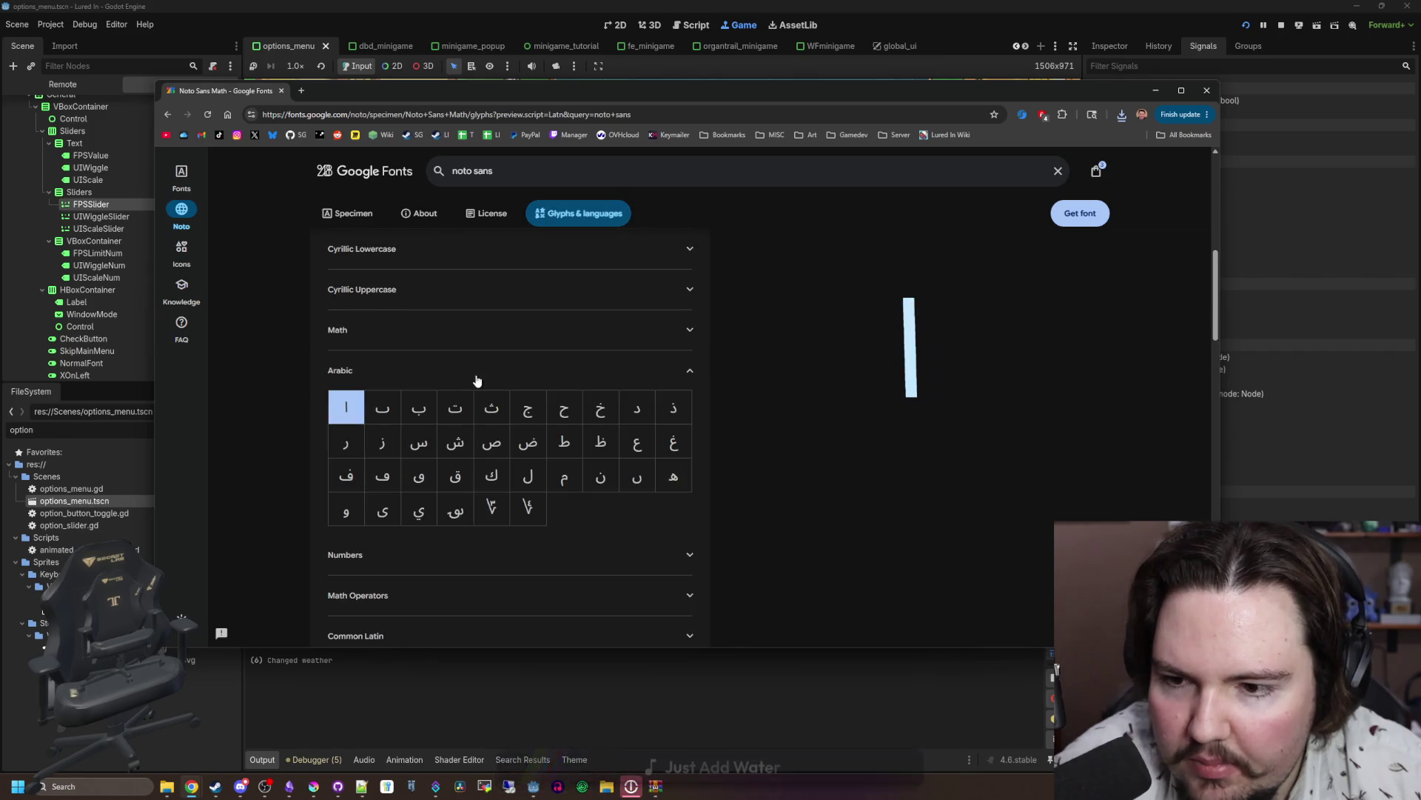
click(476, 374)
double_click(473, 329)
scroll(471, 328, up, 7)
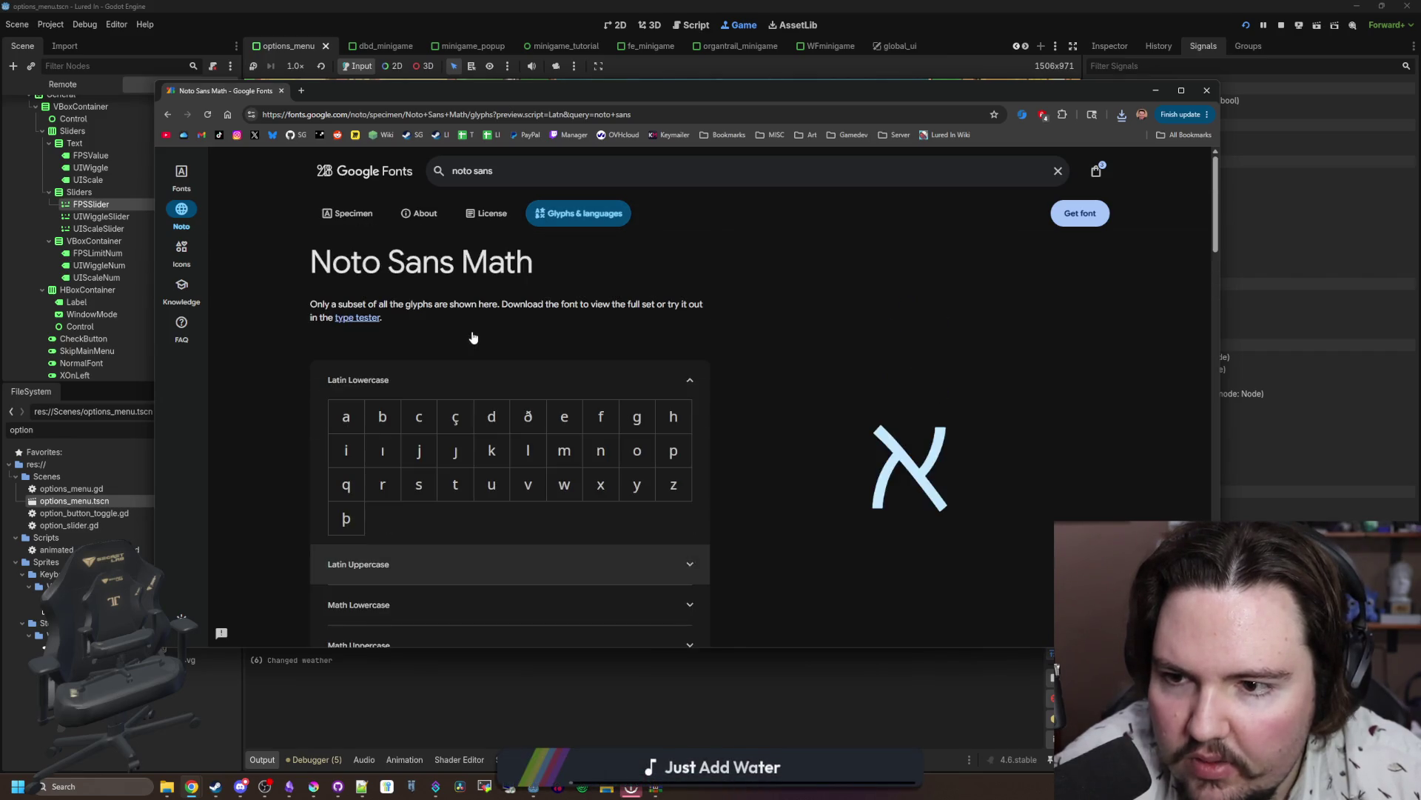
scroll(428, 296, down, 3)
click(426, 338)
click(422, 336)
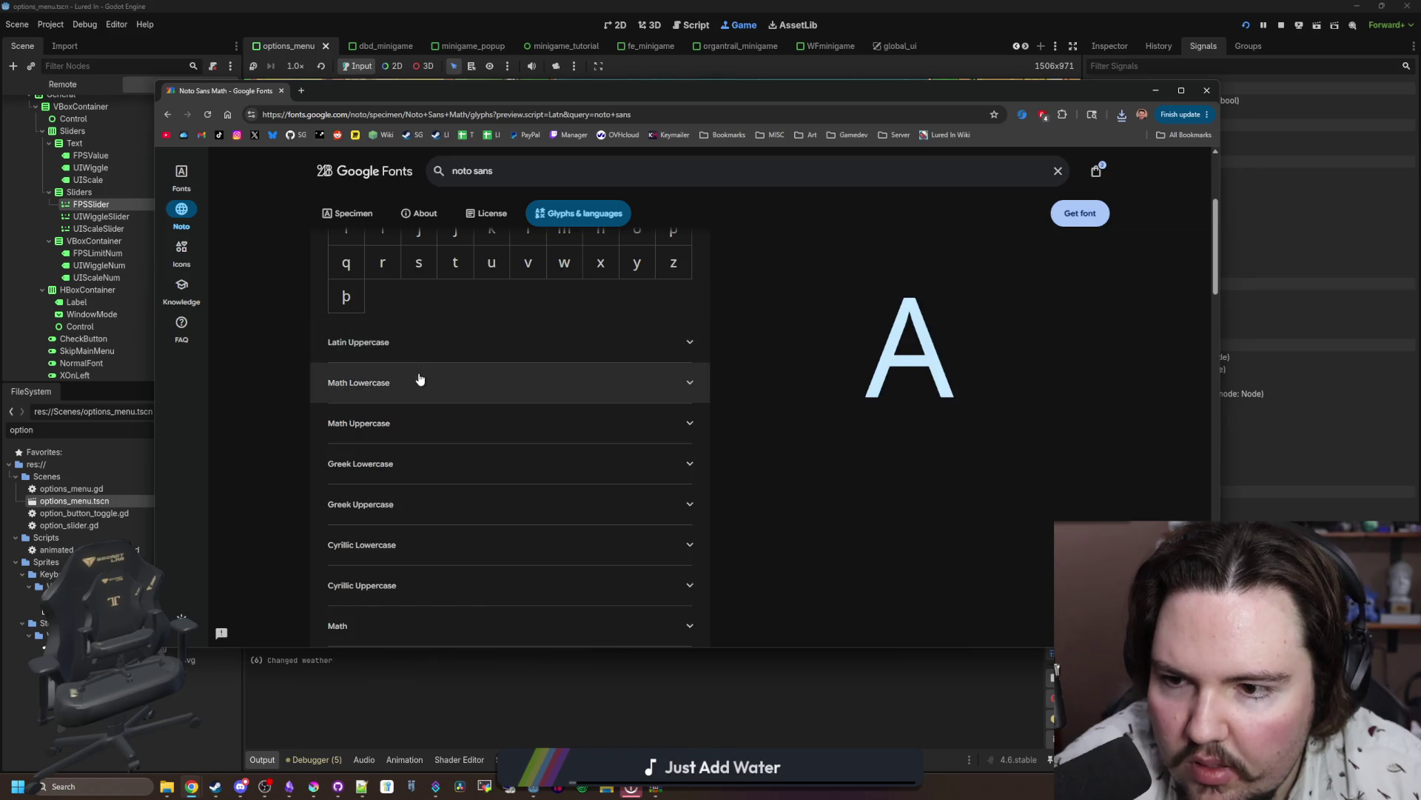
click(422, 379)
click(423, 379)
click(425, 419)
click(425, 419)
click(1153, 90)
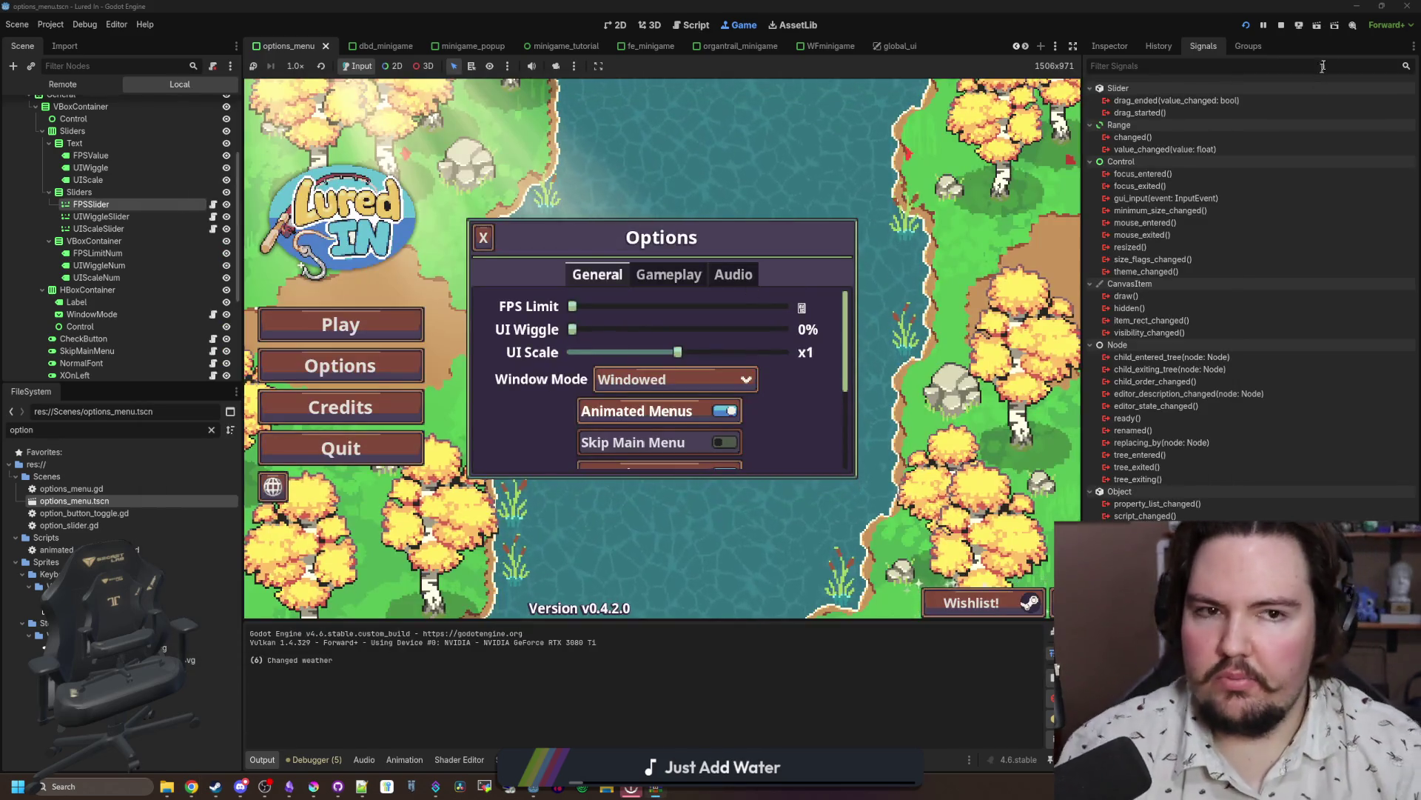
Step: Stop the game, filter FileSystem by 'noto', and open NotoSans-Bold.ttf's import settings
key(F8)
click(212, 431)
text(noto)
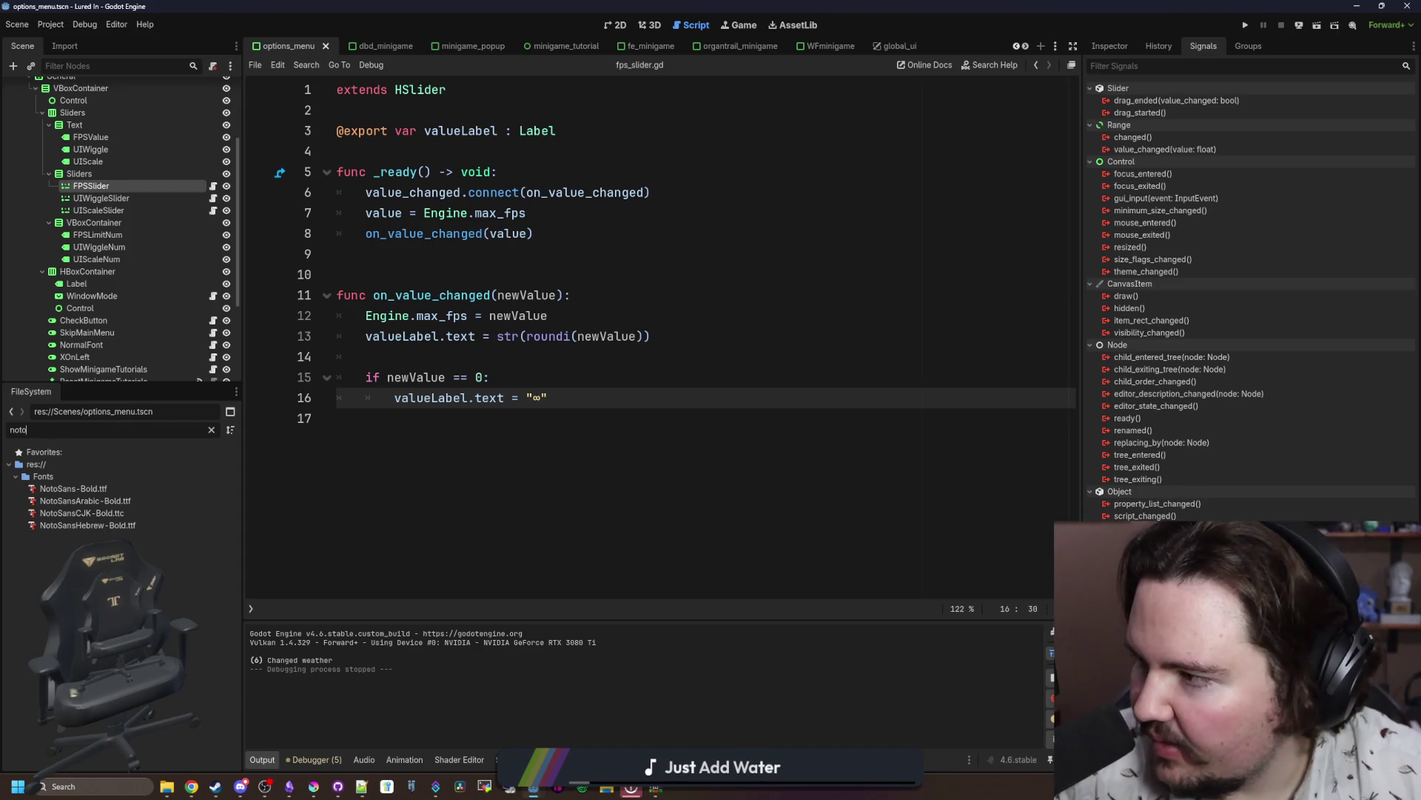
double_click(73, 488)
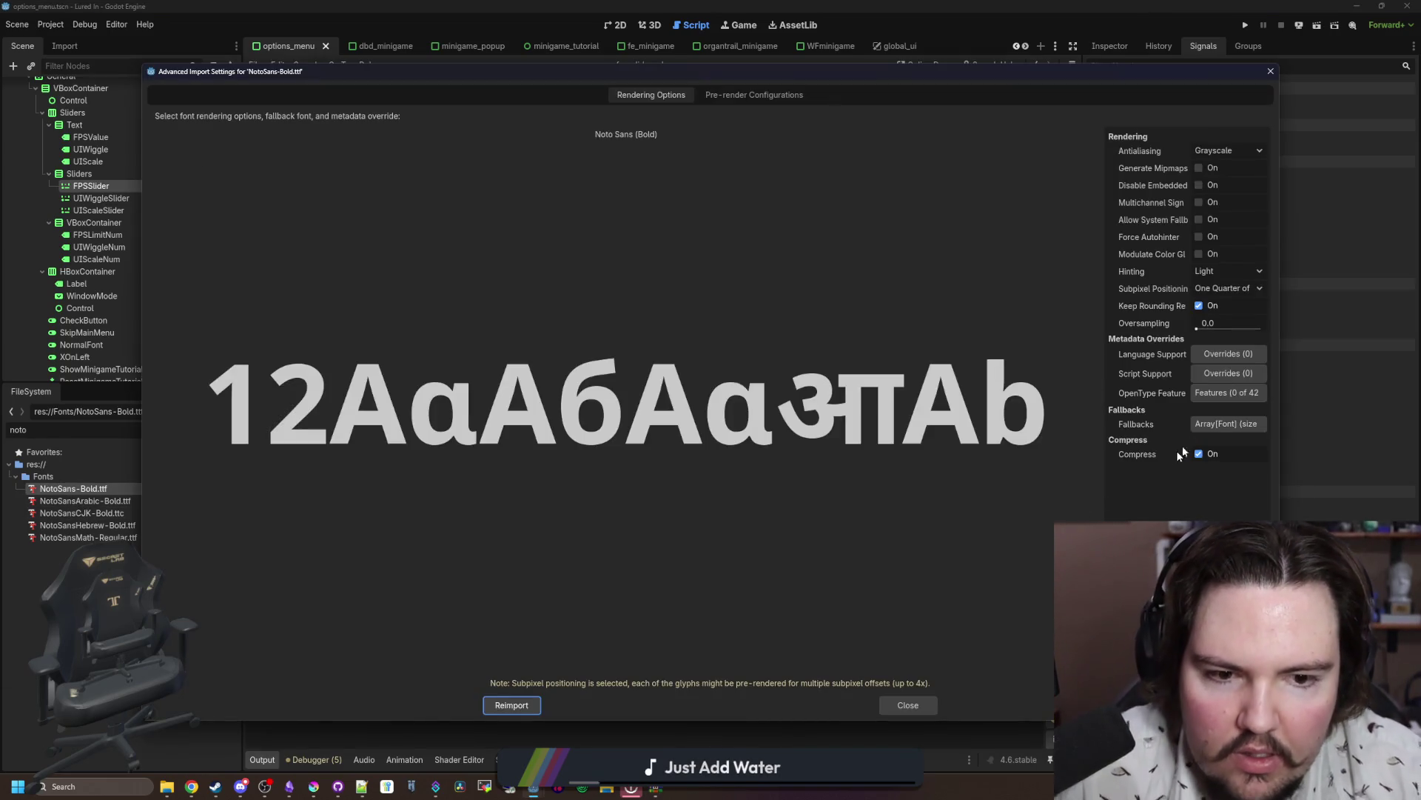
Step: Add NotoSansMath as NotoSans-Bold.ttf's fallback font, reimport it and save
click(1219, 424)
click(1197, 462)
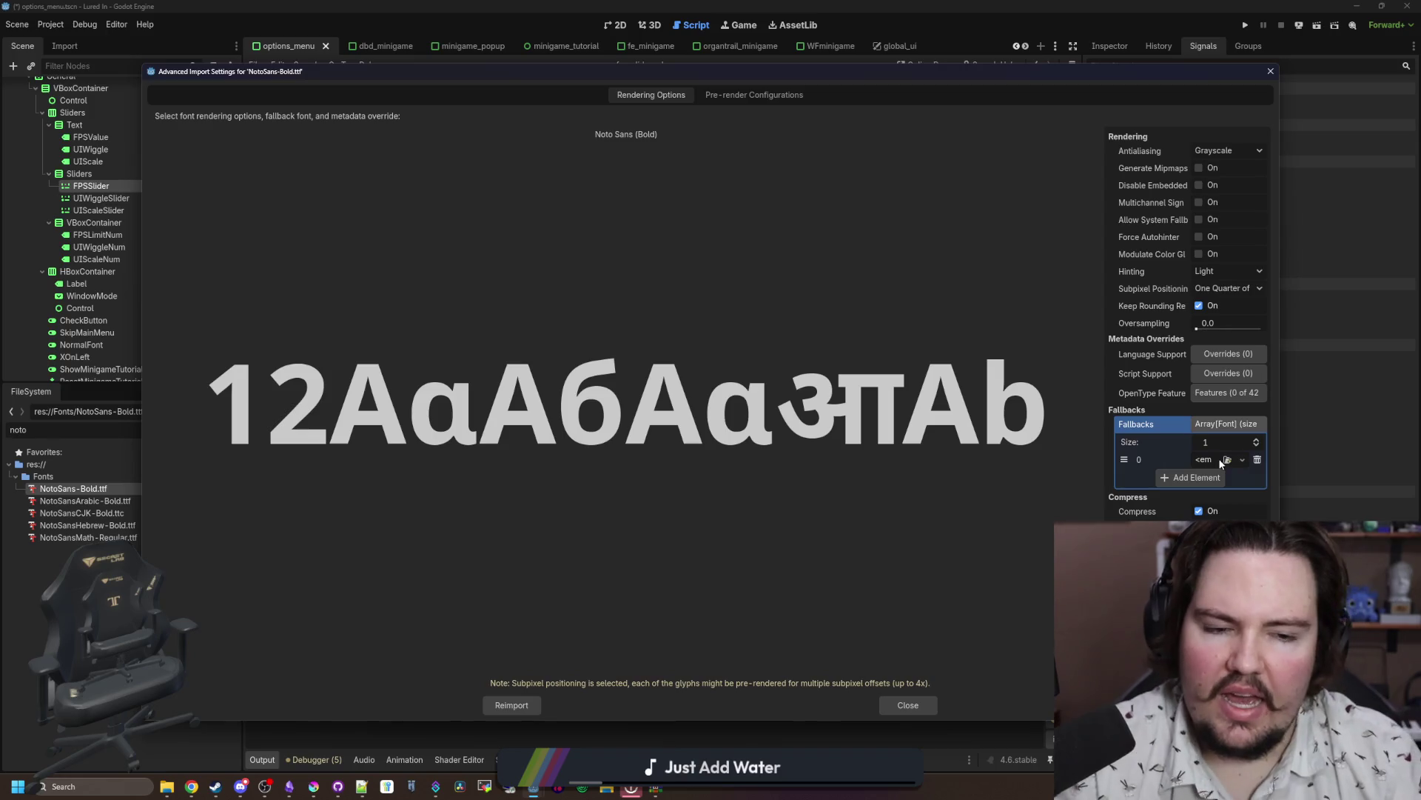
click(1221, 460)
click(1251, 524)
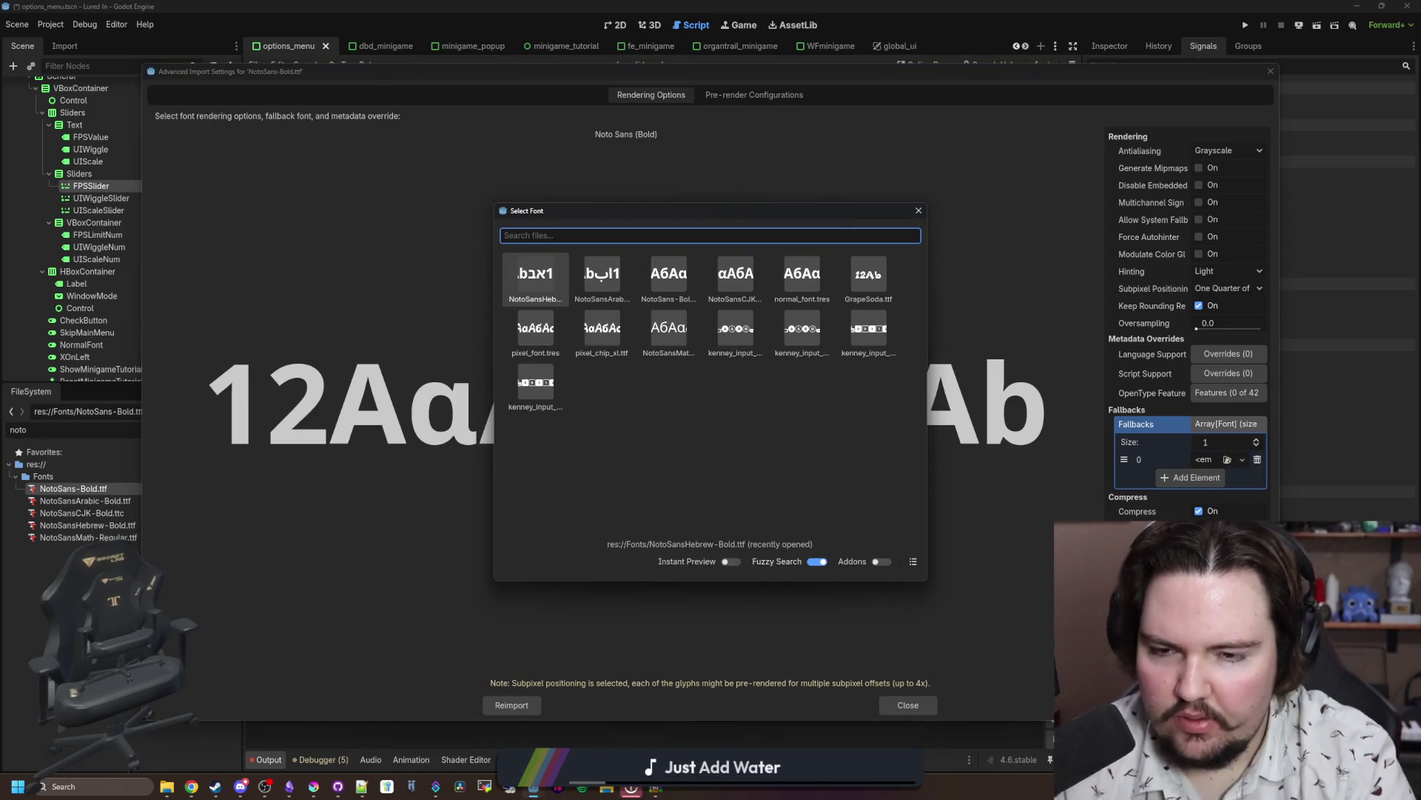
text(notosan)
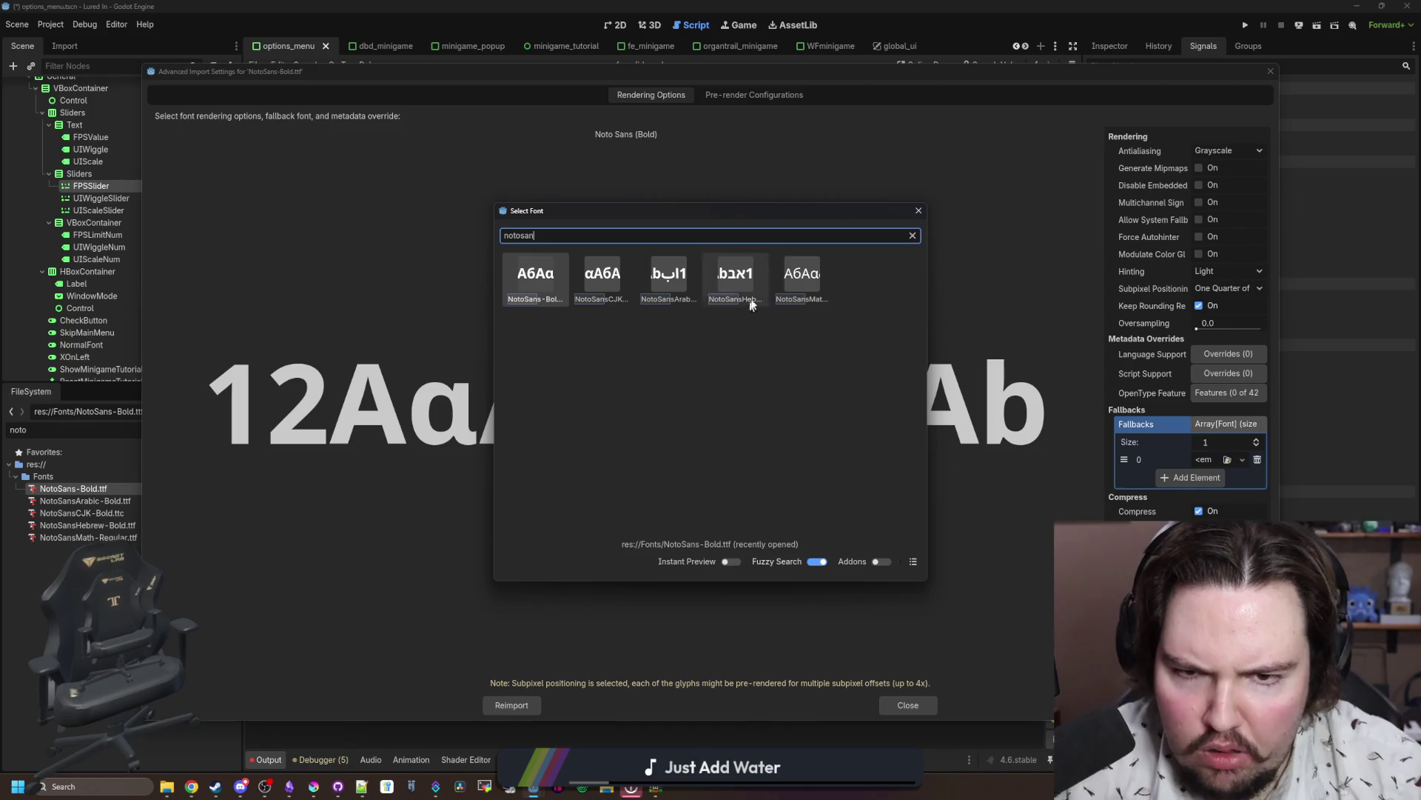
double_click(806, 280)
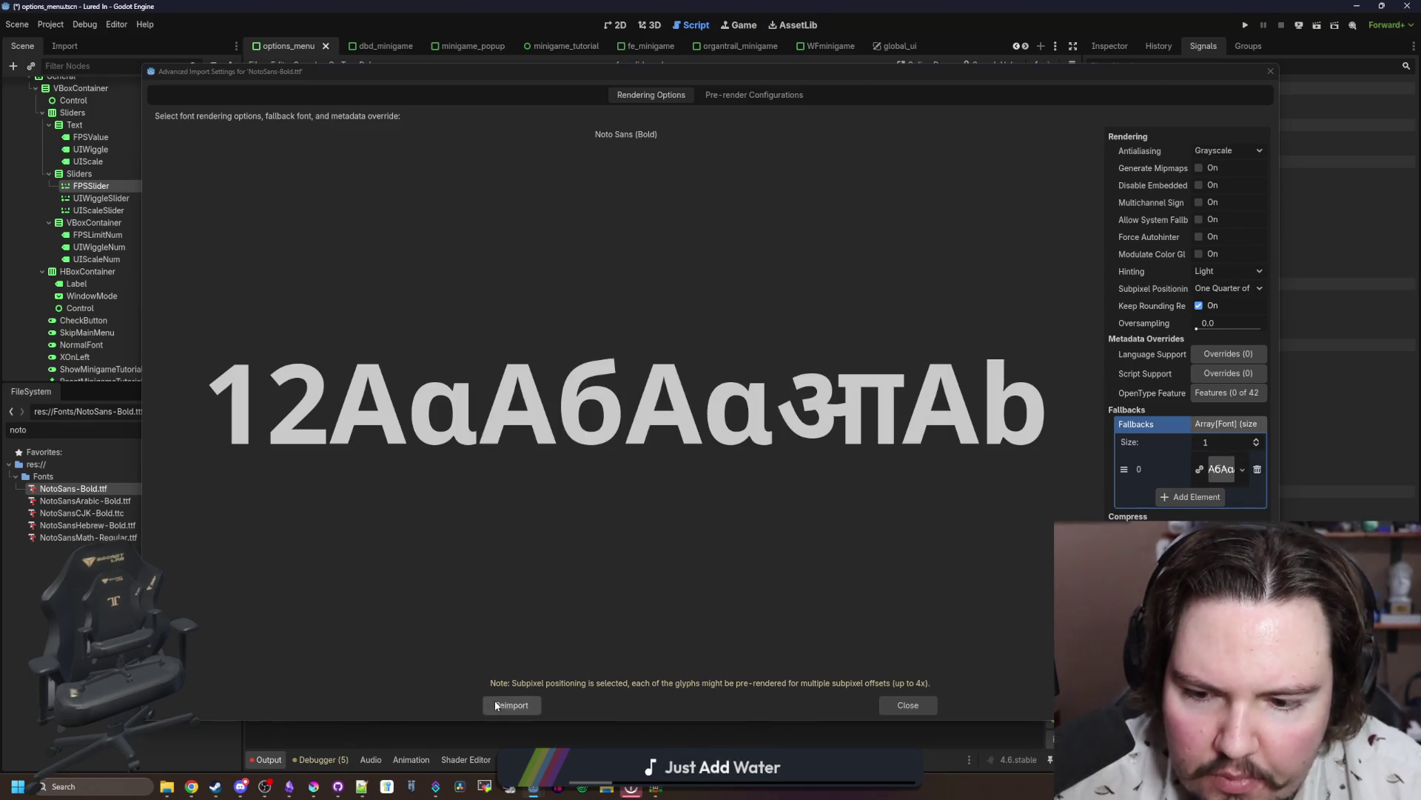
click(496, 704)
key(ctrl+s)
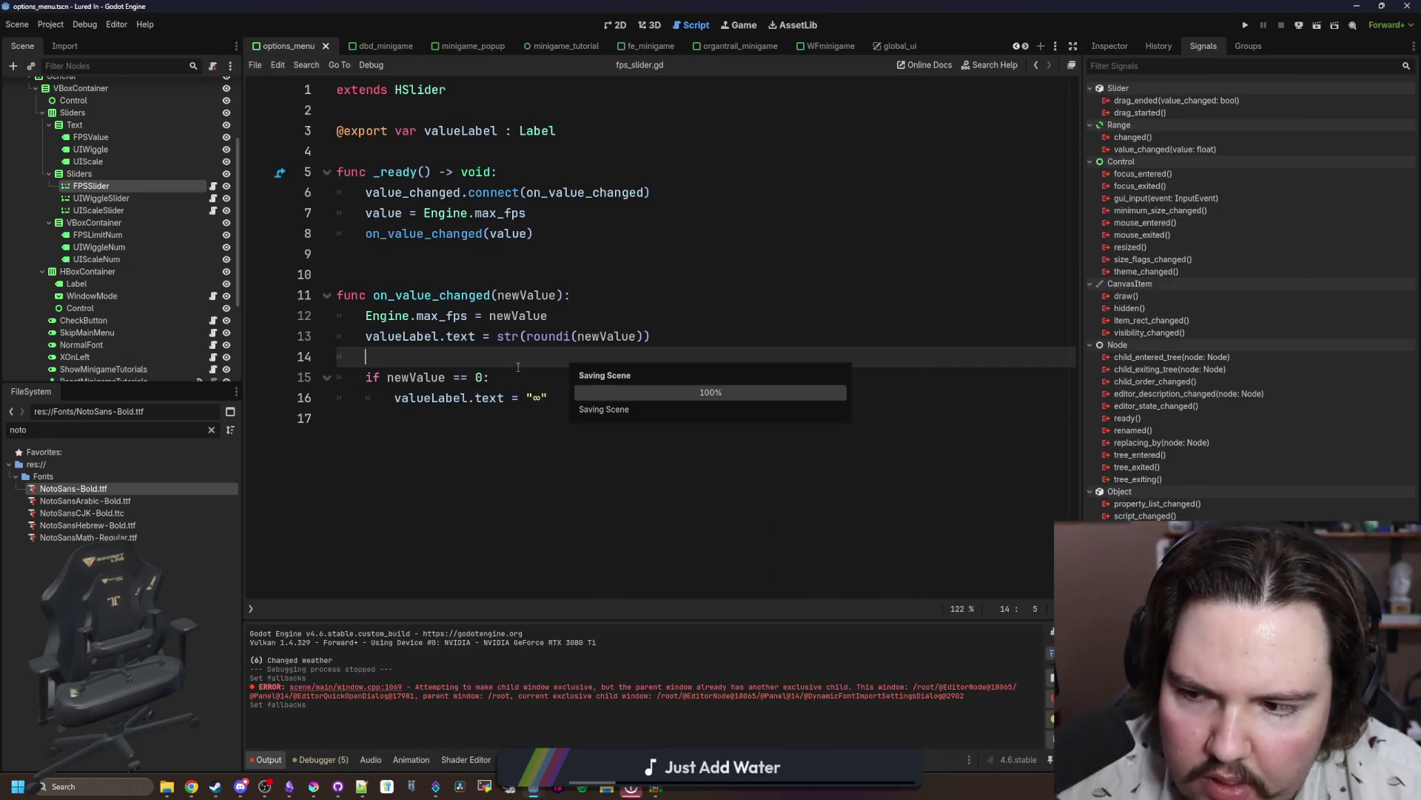
double_click(85, 501)
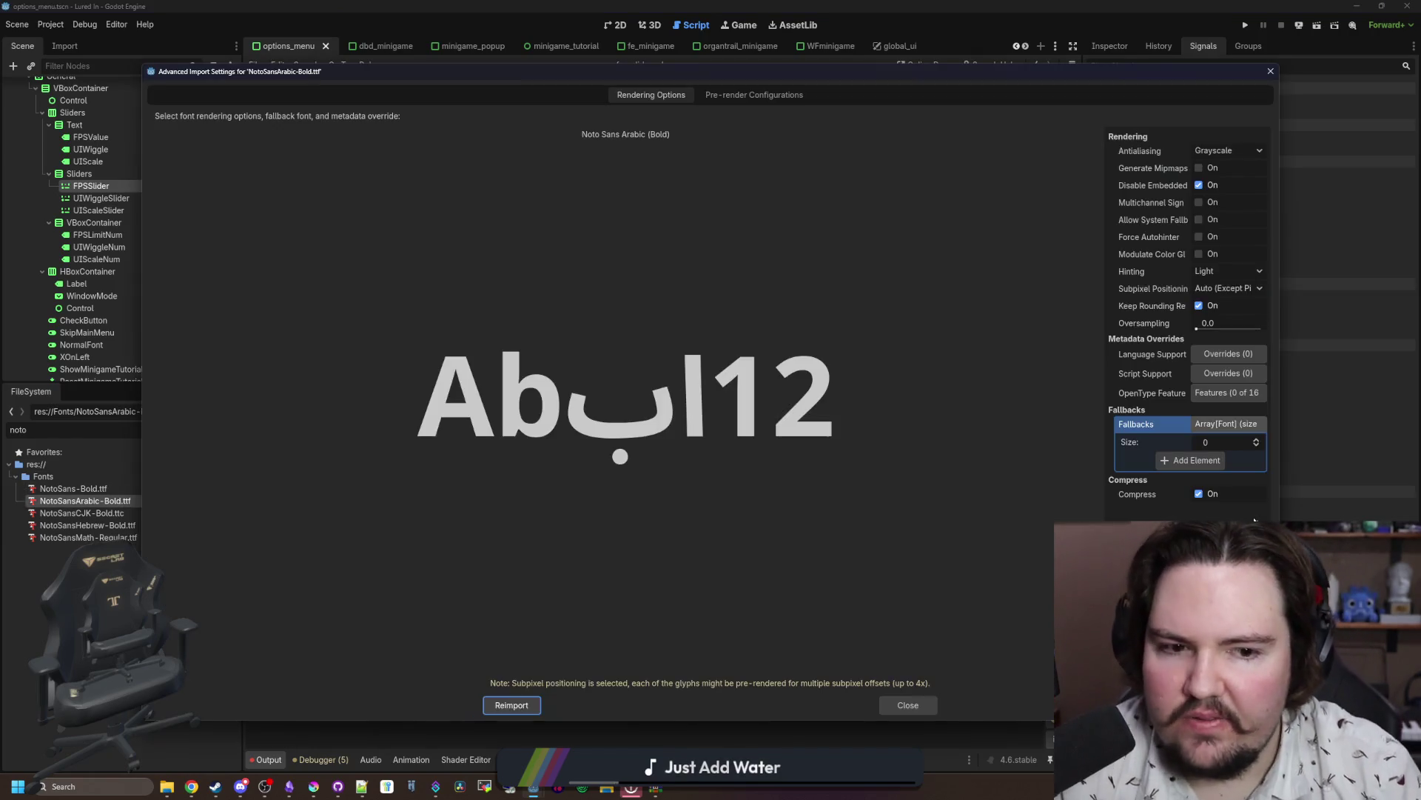
Step: Reopen NotoSansArabic-Bold.ttf's import settings and set its Fallbacks size to 1
click(1221, 442)
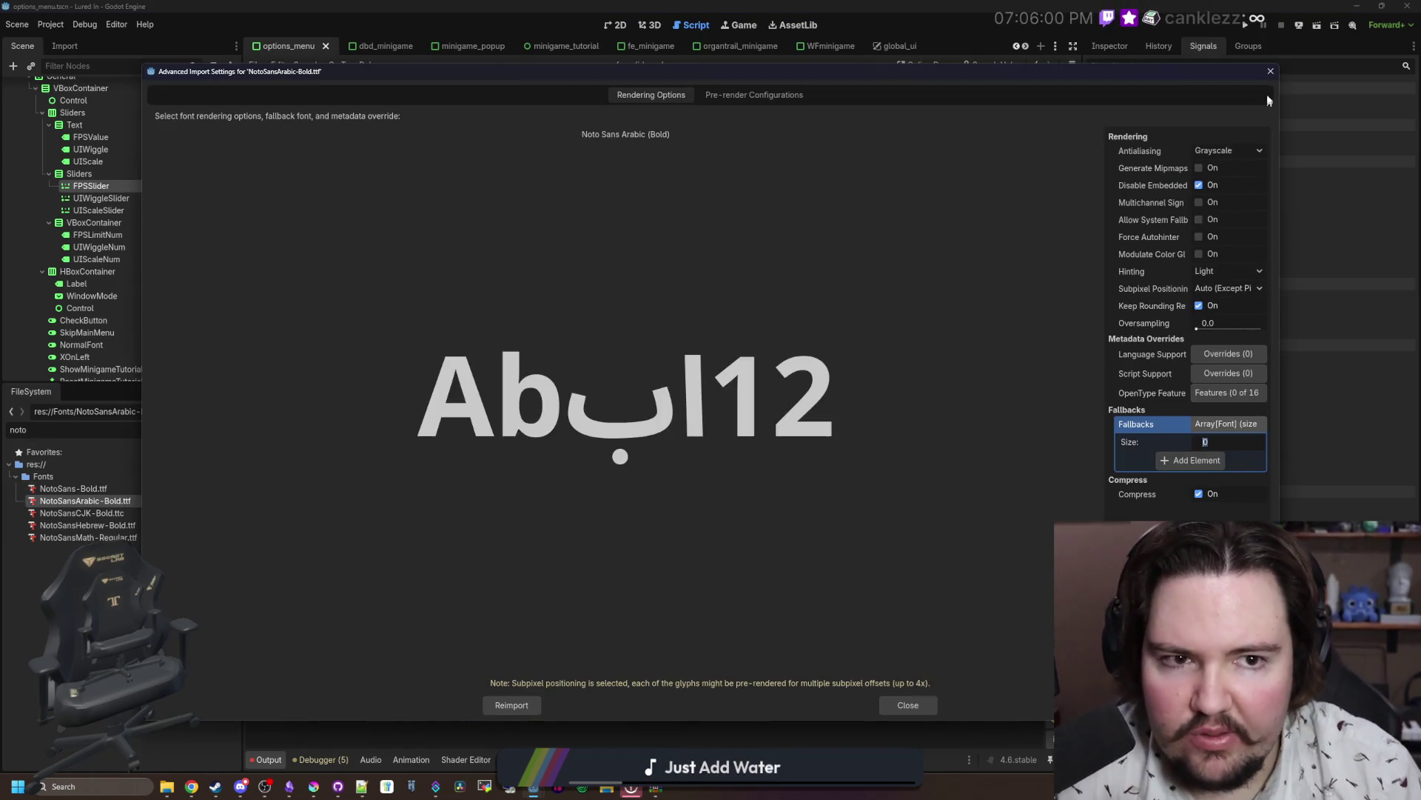
click(1271, 72)
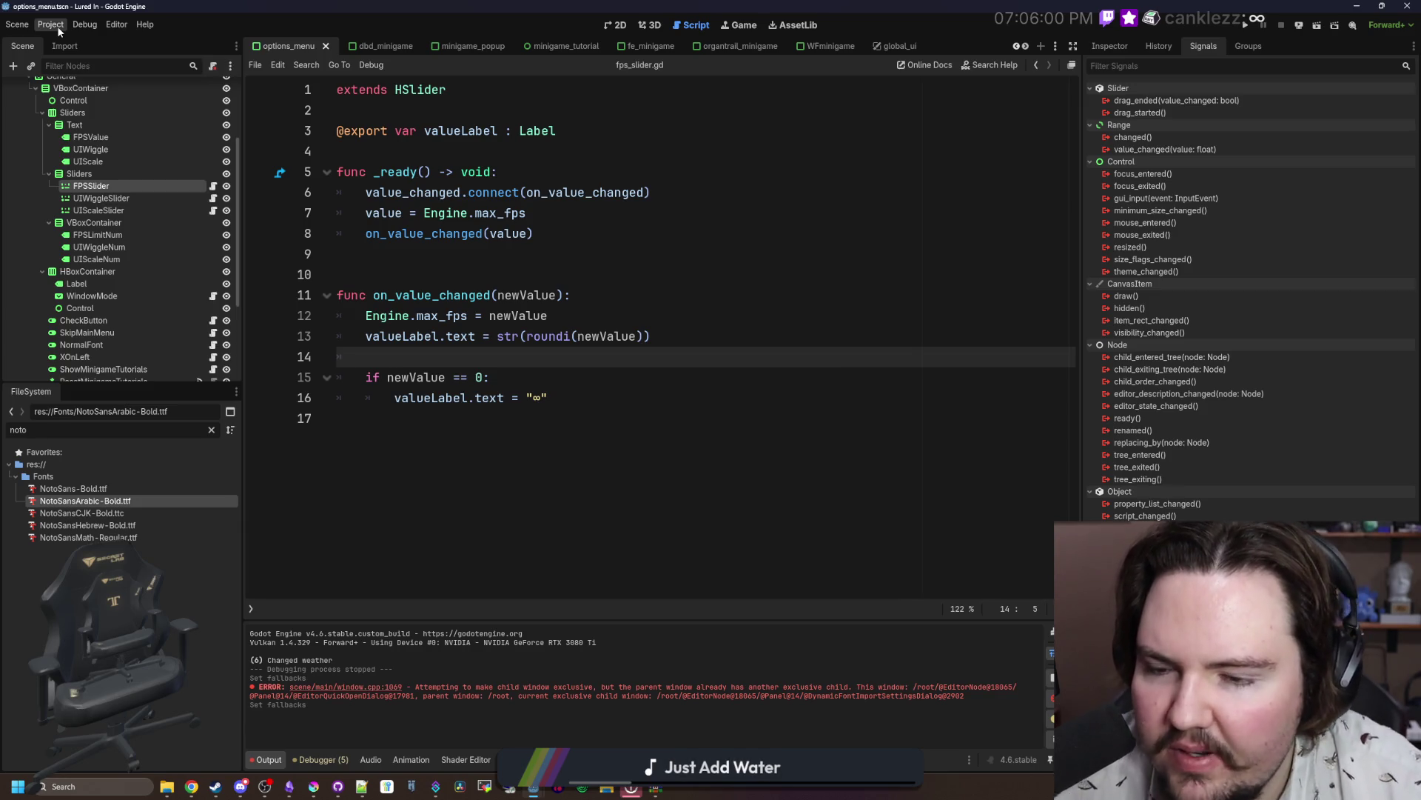
double_click(106, 500)
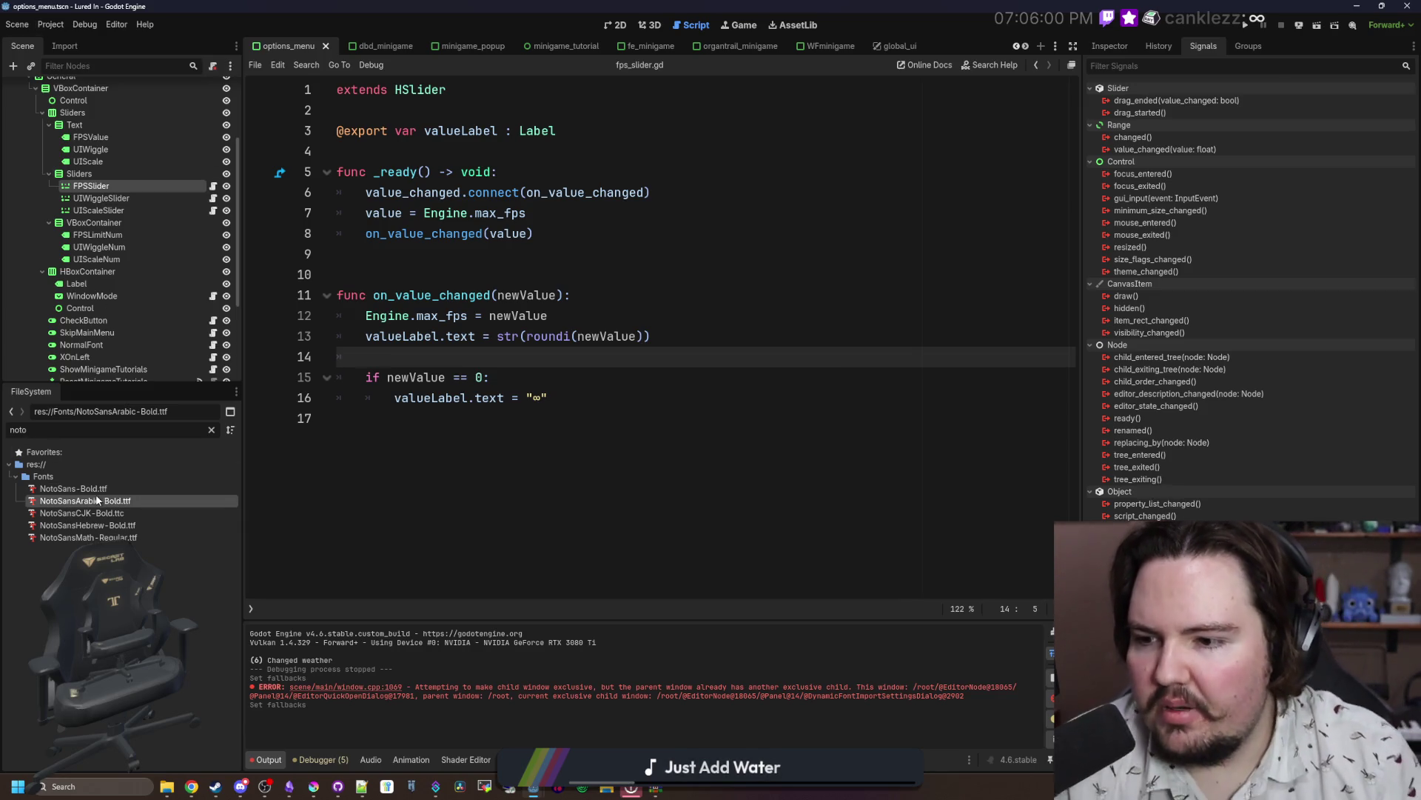
key(Return)
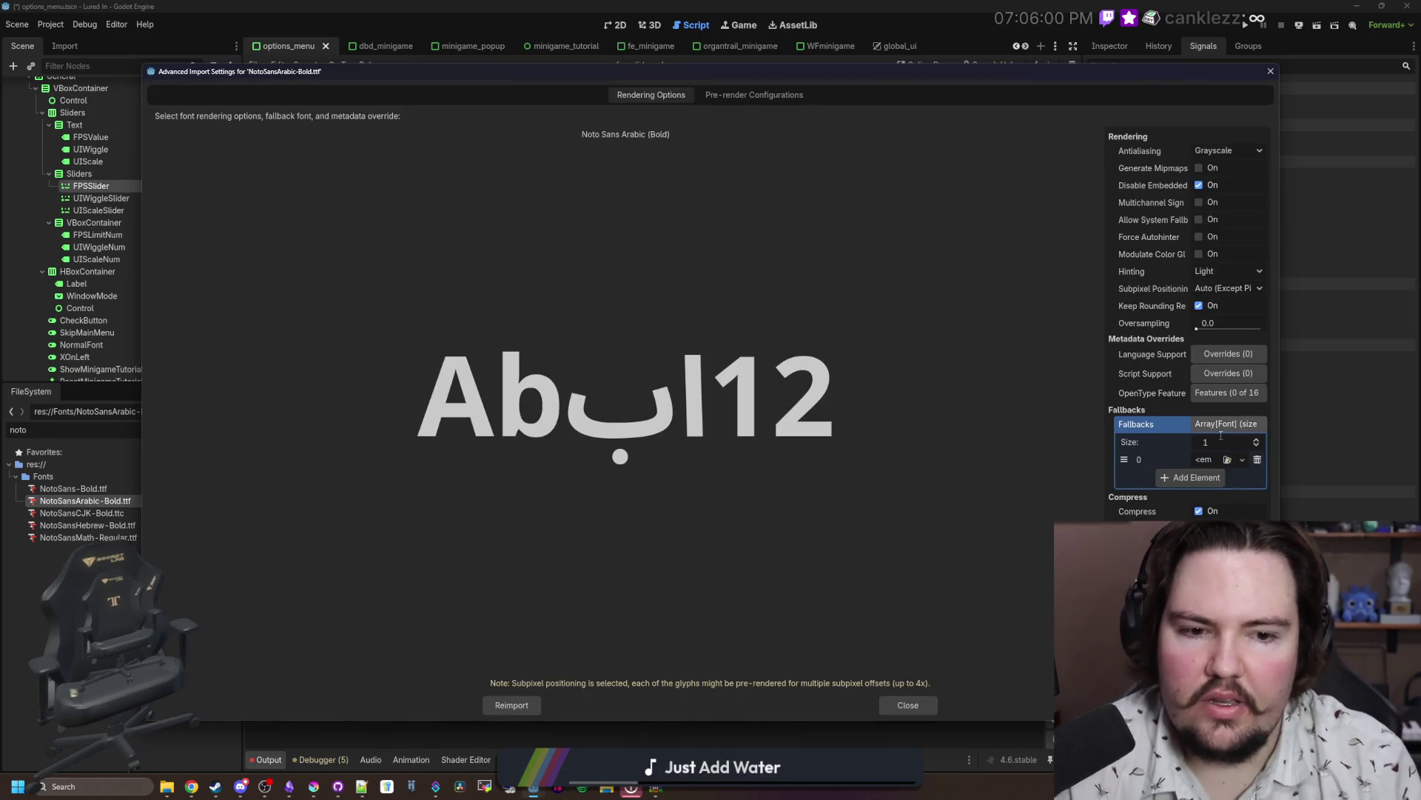
Step: Quick Load NotoSansMath into the empty fallback slot via a 'math' search
click(1204, 460)
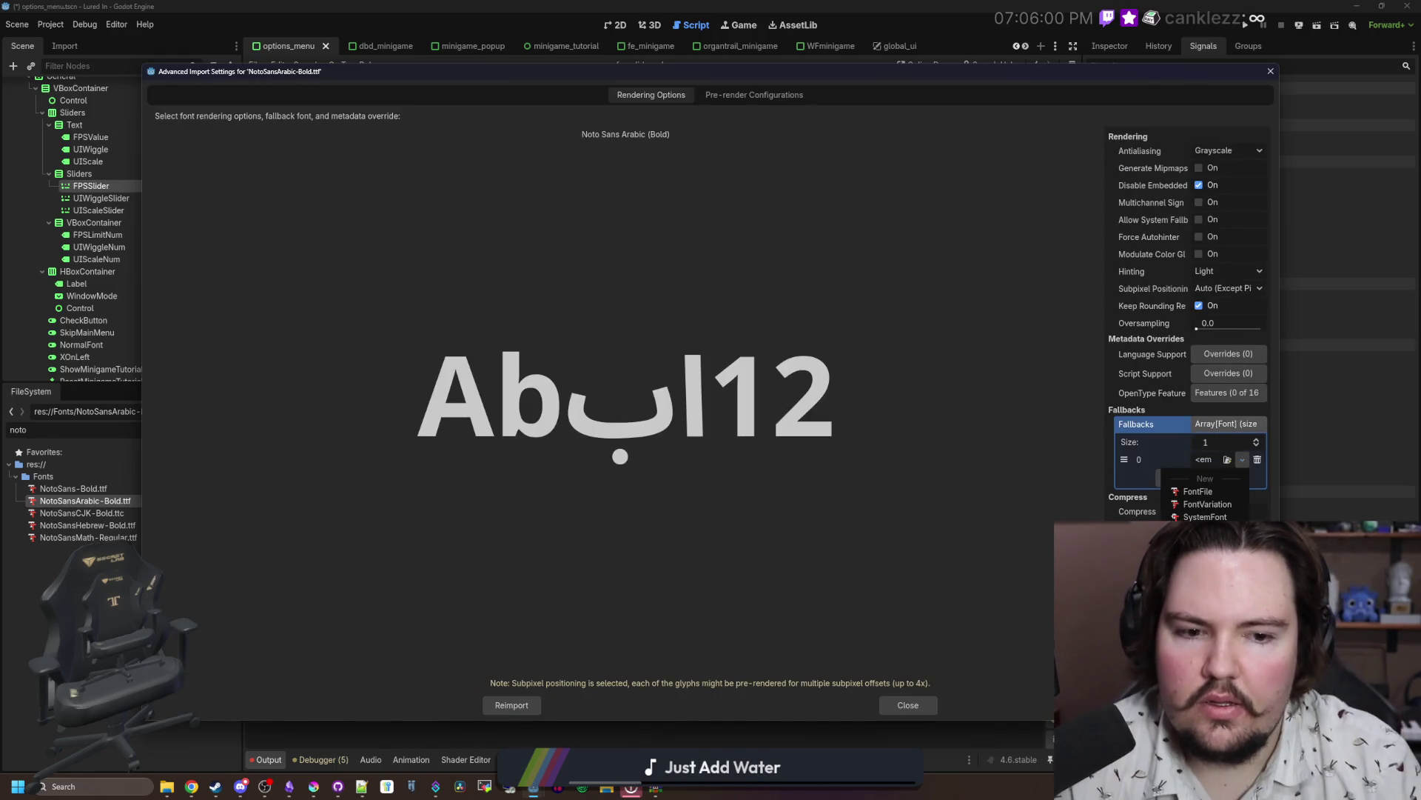
click(1221, 494)
text(math)
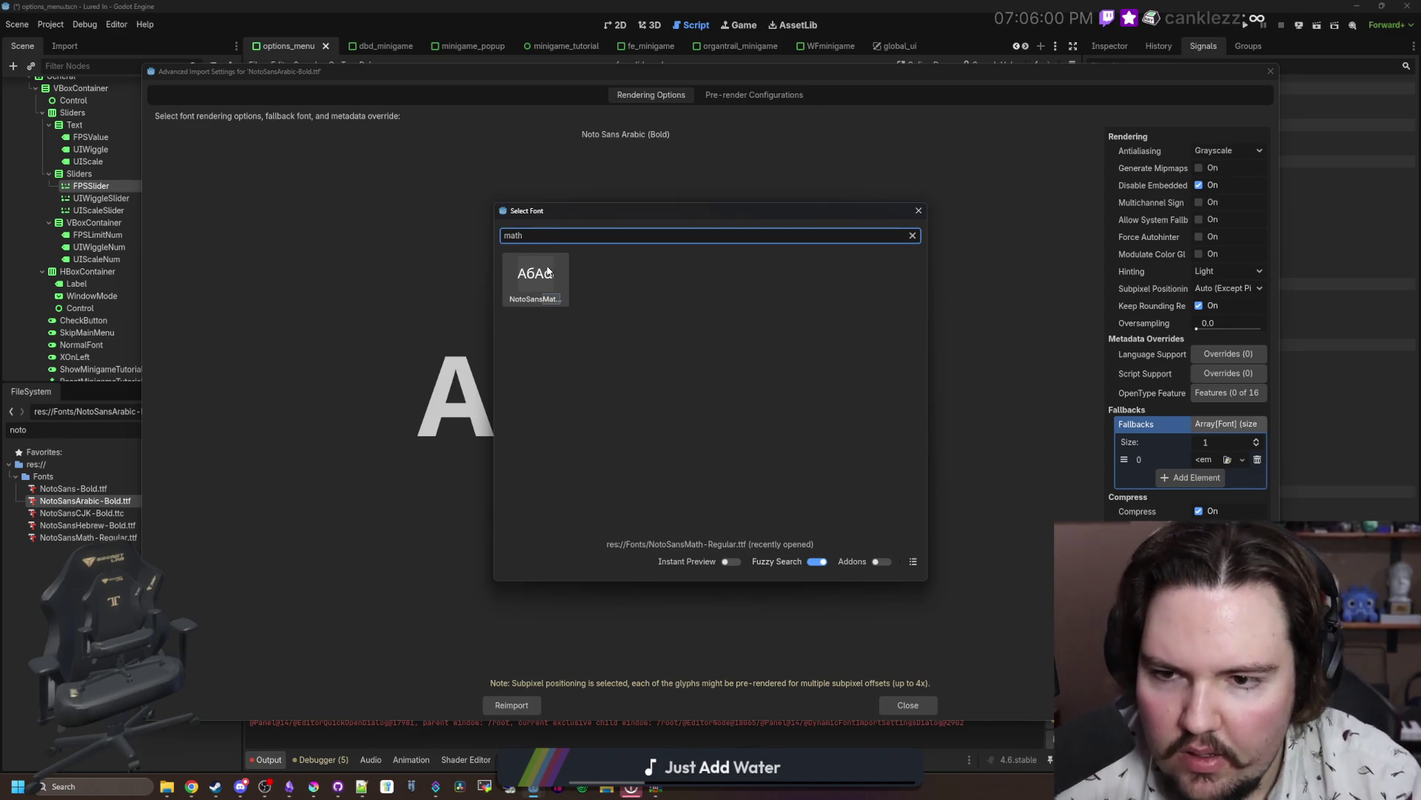
key(Return)
click(1222, 468)
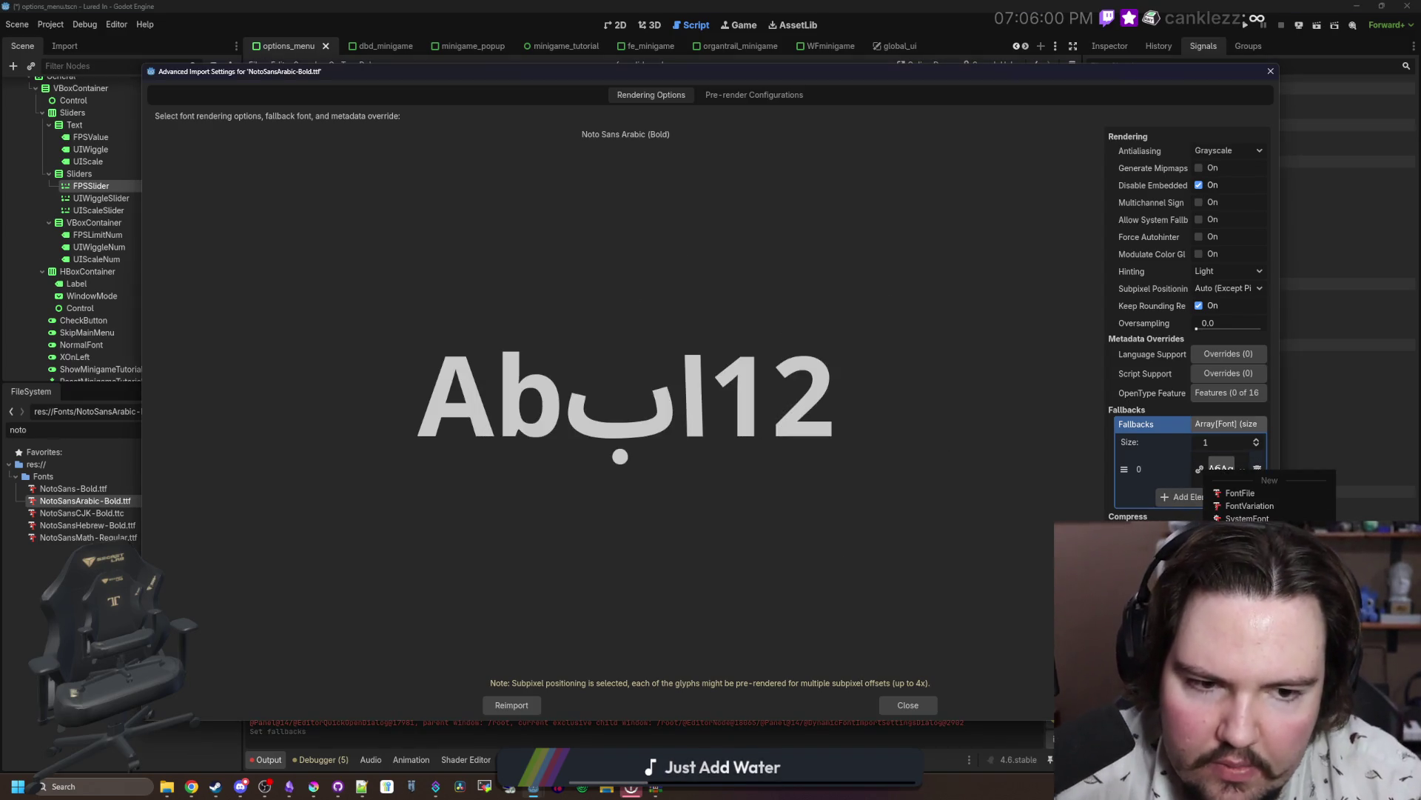
click(1206, 425)
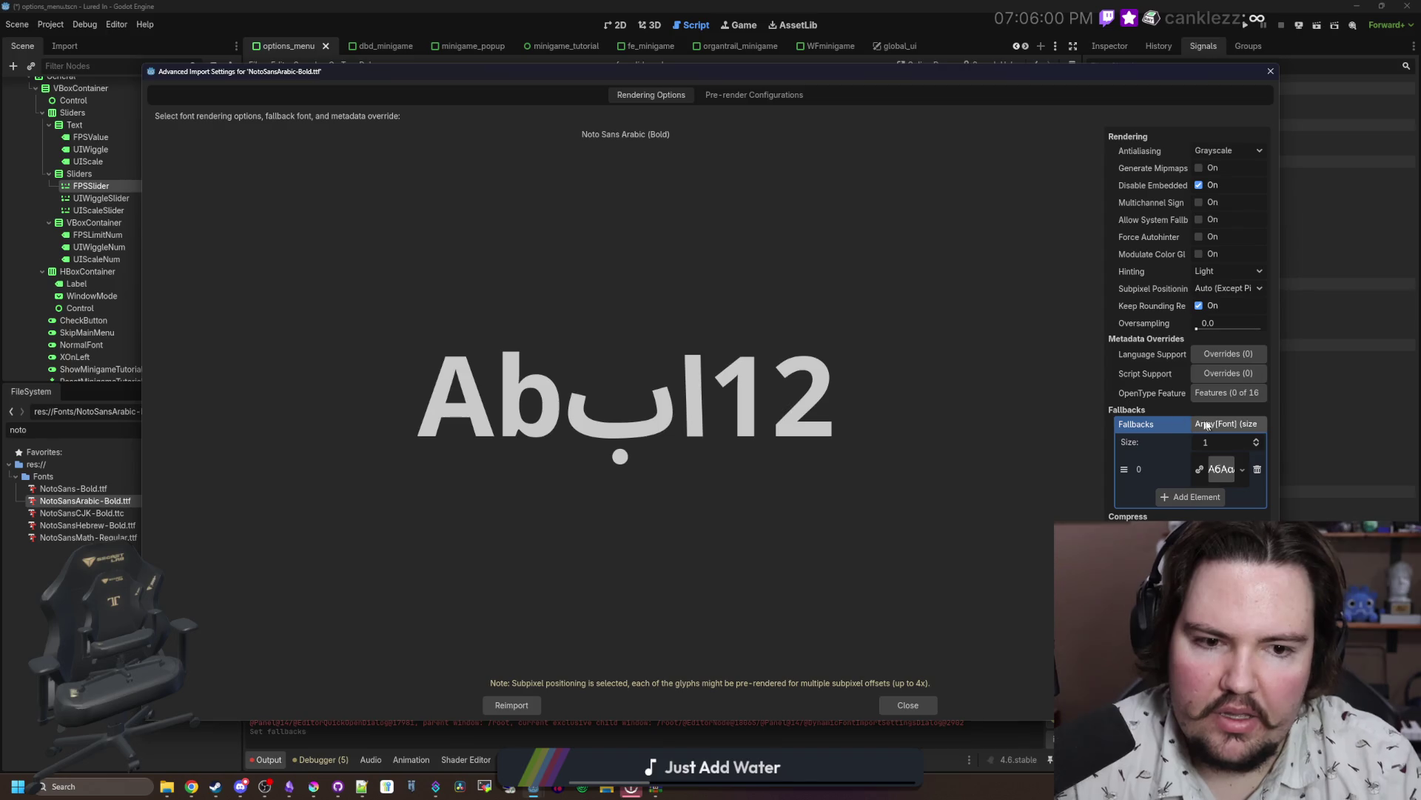
click(1221, 469)
key(Escape)
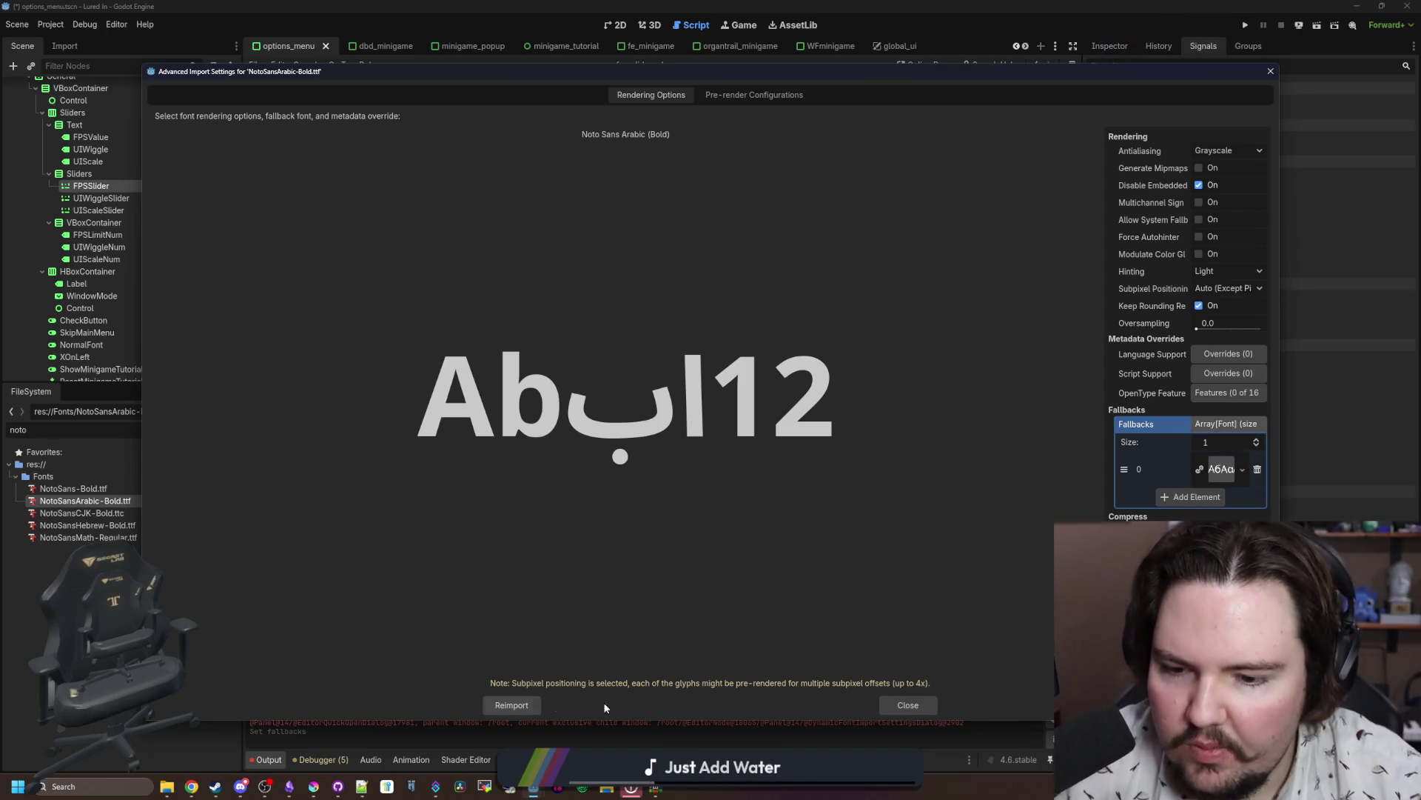